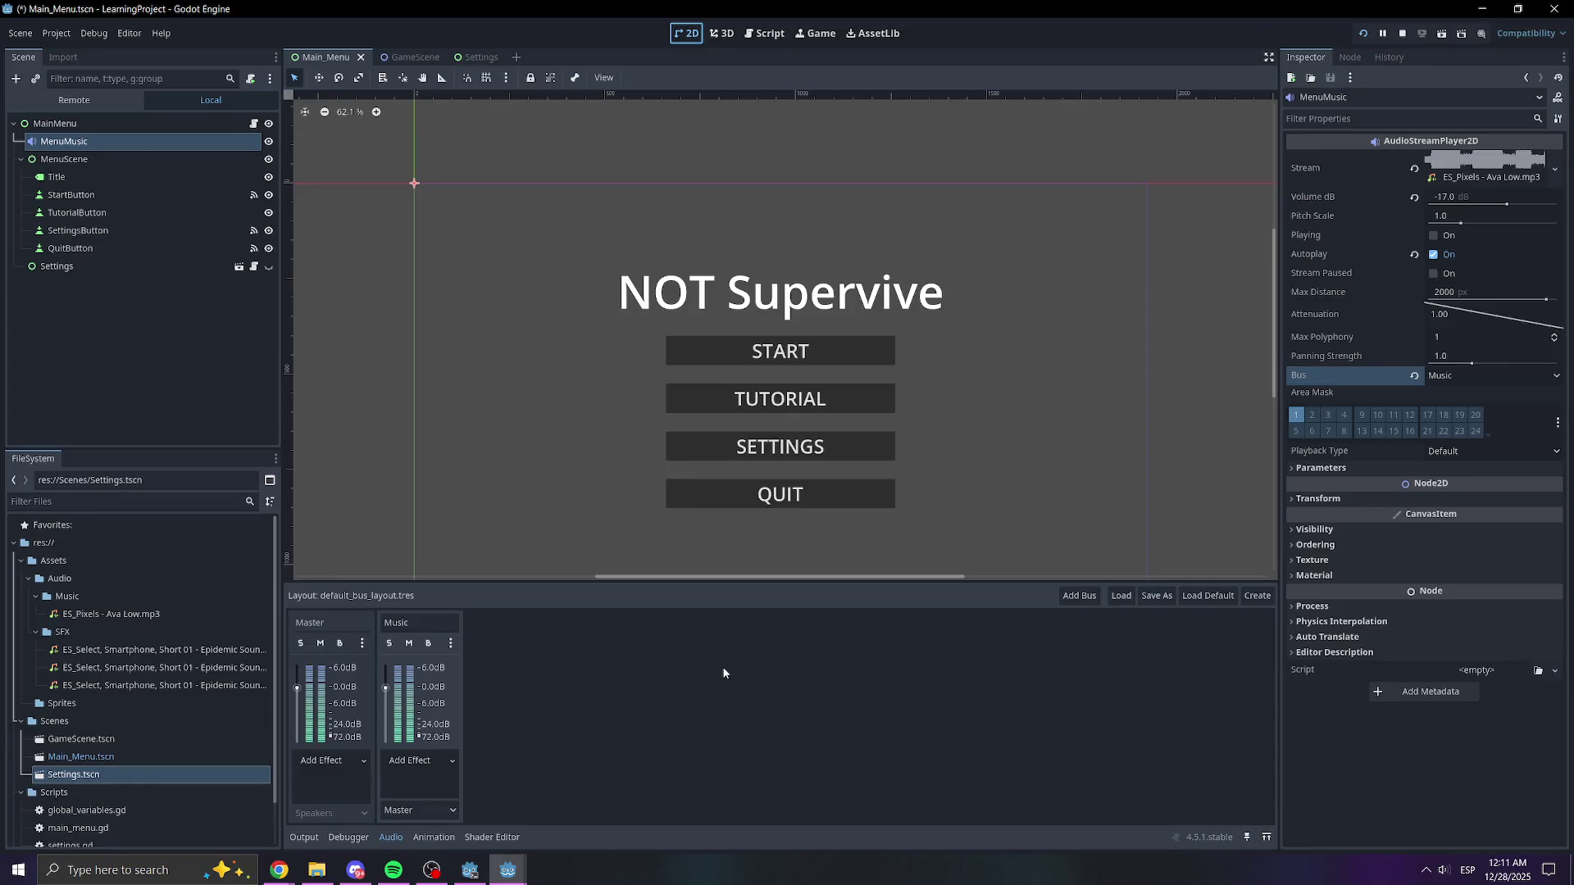
- Open and cancel the Load bus layout dialog, then select default_bus_layout.tres in FileSystem
{"action": "left_click", "coordinate": [1124, 601]}
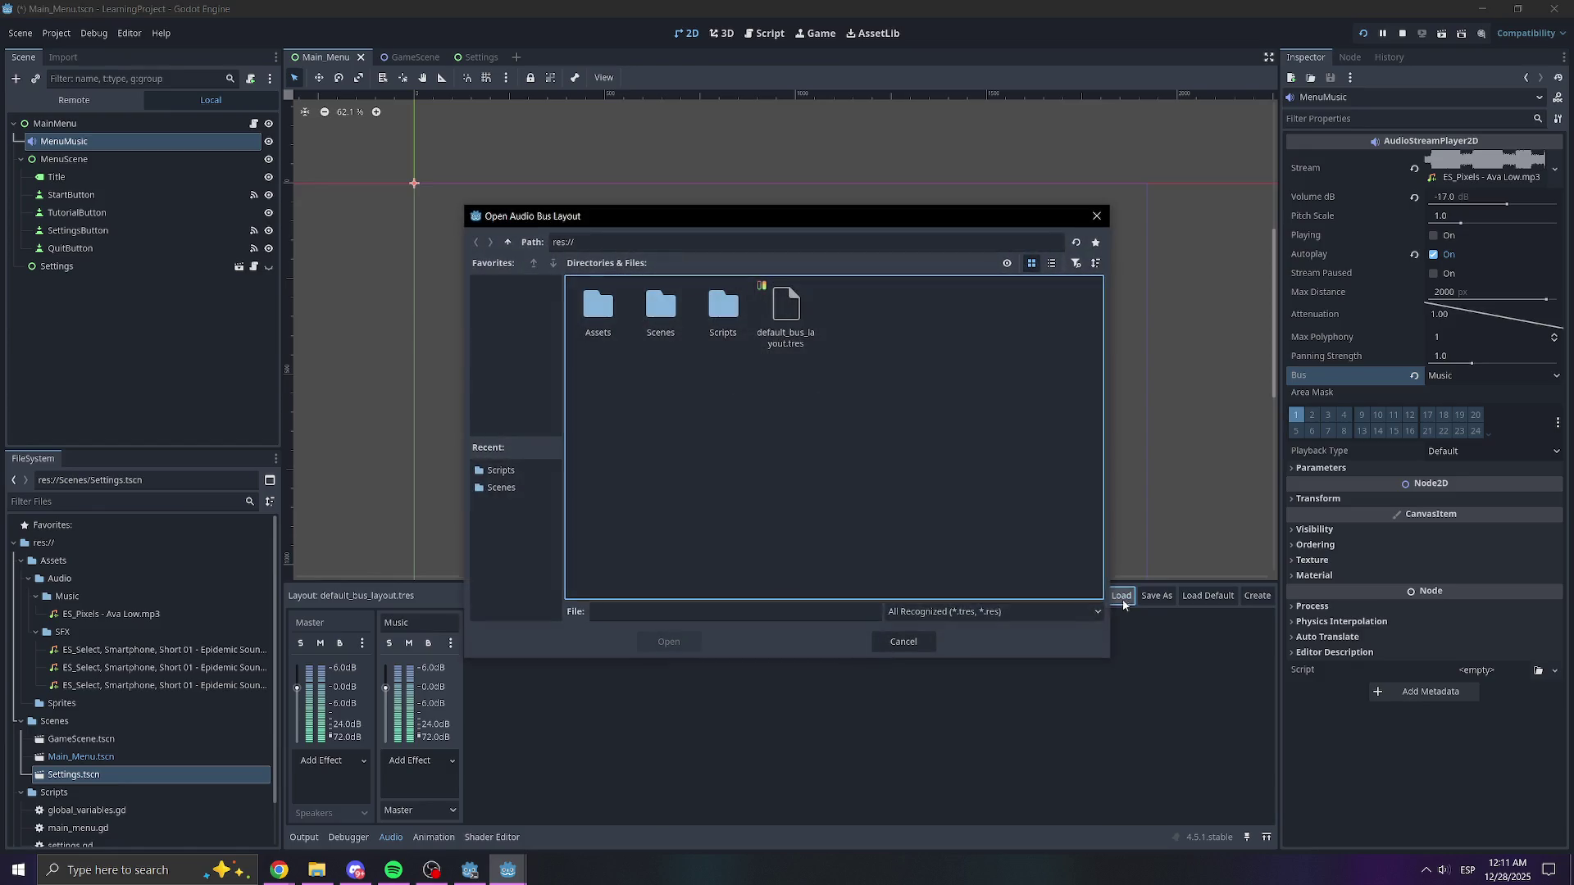
{"action": "left_click", "coordinate": [903, 643]}
{"action": "scroll", "coordinate": [170, 686], "scroll_direction": "down", "scroll_amount": 2}
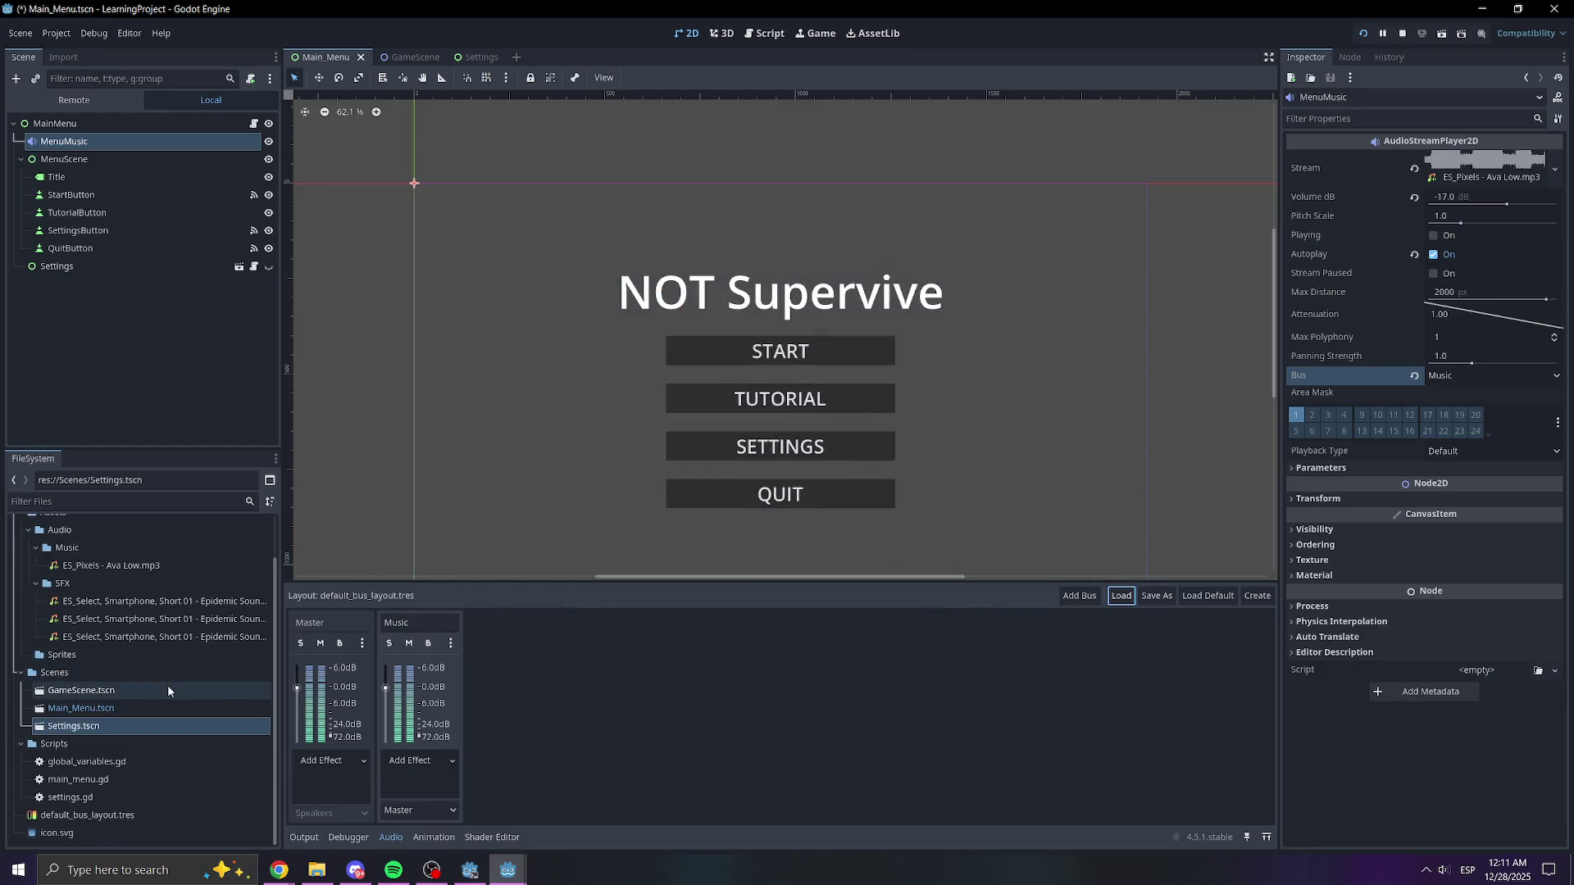
{"action": "left_click", "coordinate": [54, 815]}
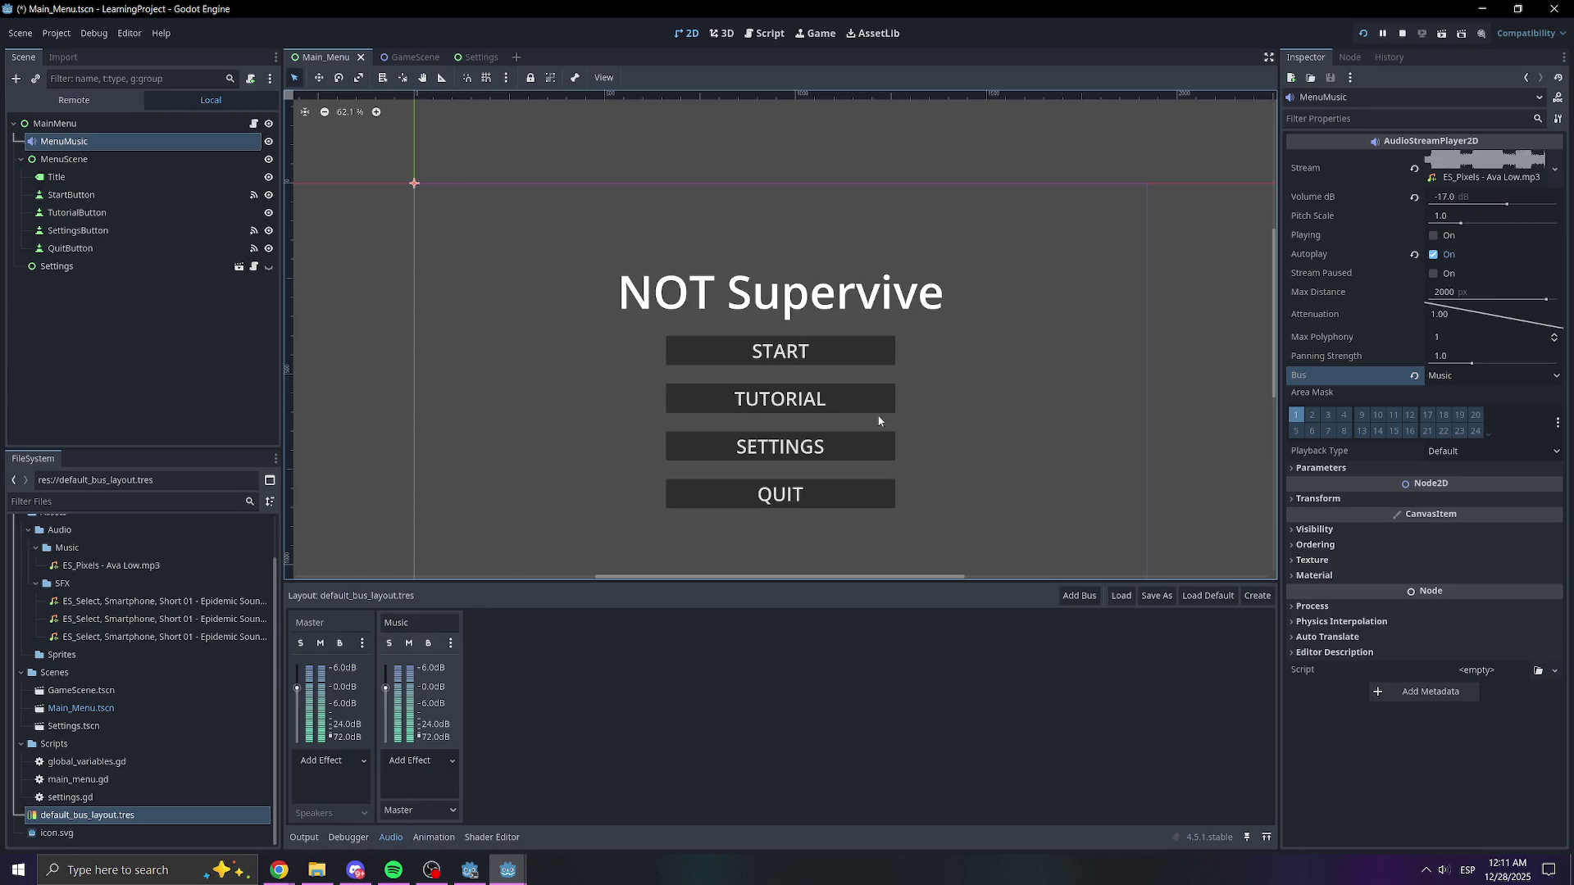
- Run the project with F5, then close the running game window
{"action": "key", "text": "F5"}
{"action": "mouse_move", "coordinate": [508, 869]}
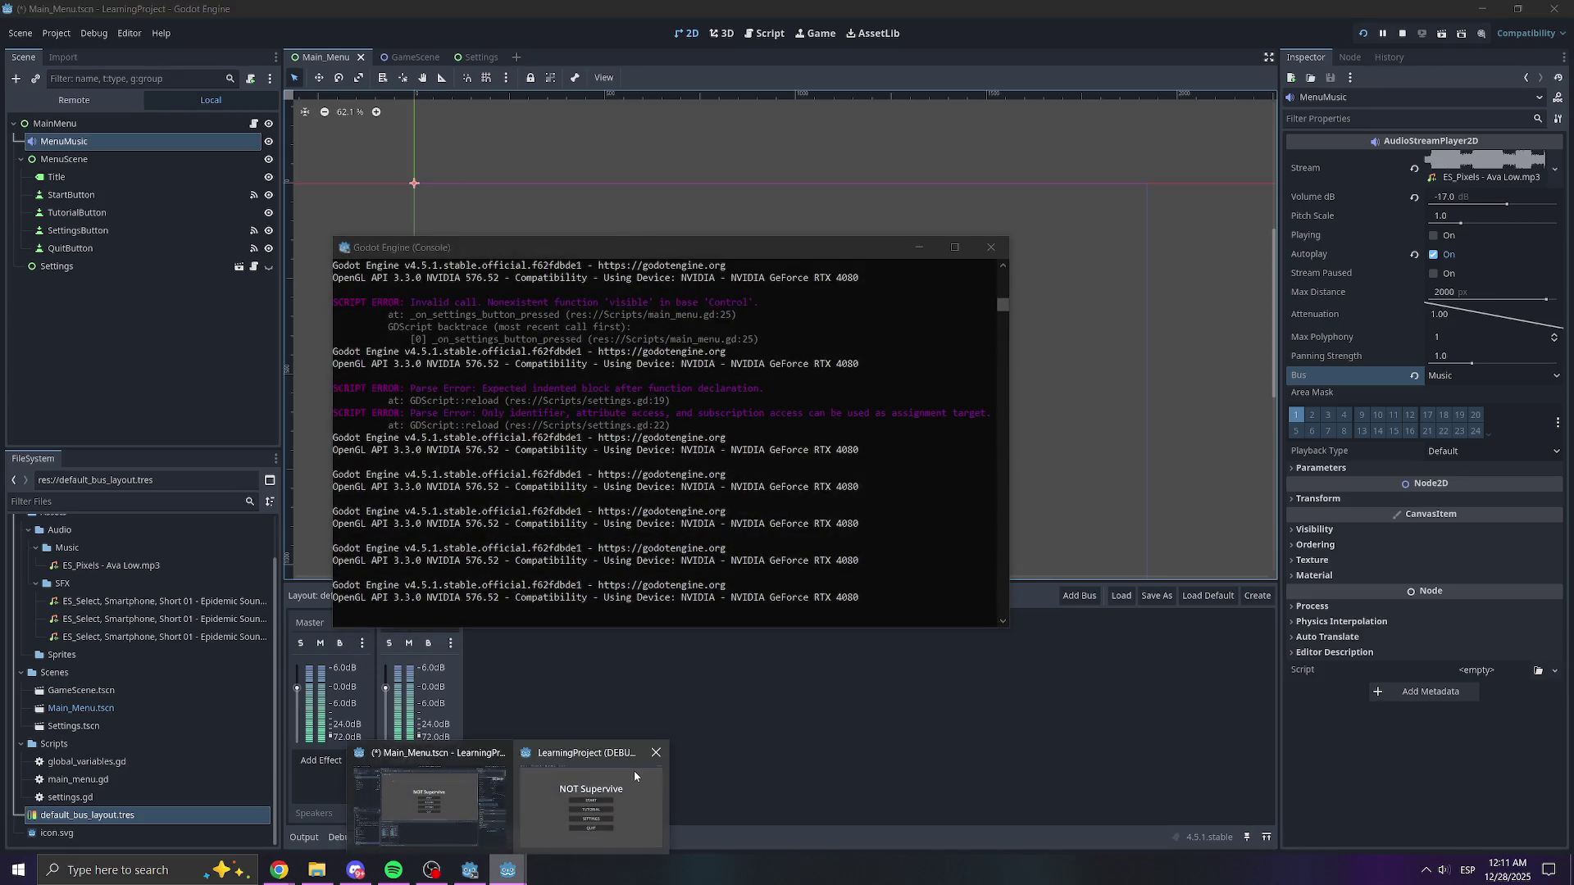
{"action": "left_click", "coordinate": [658, 759]}
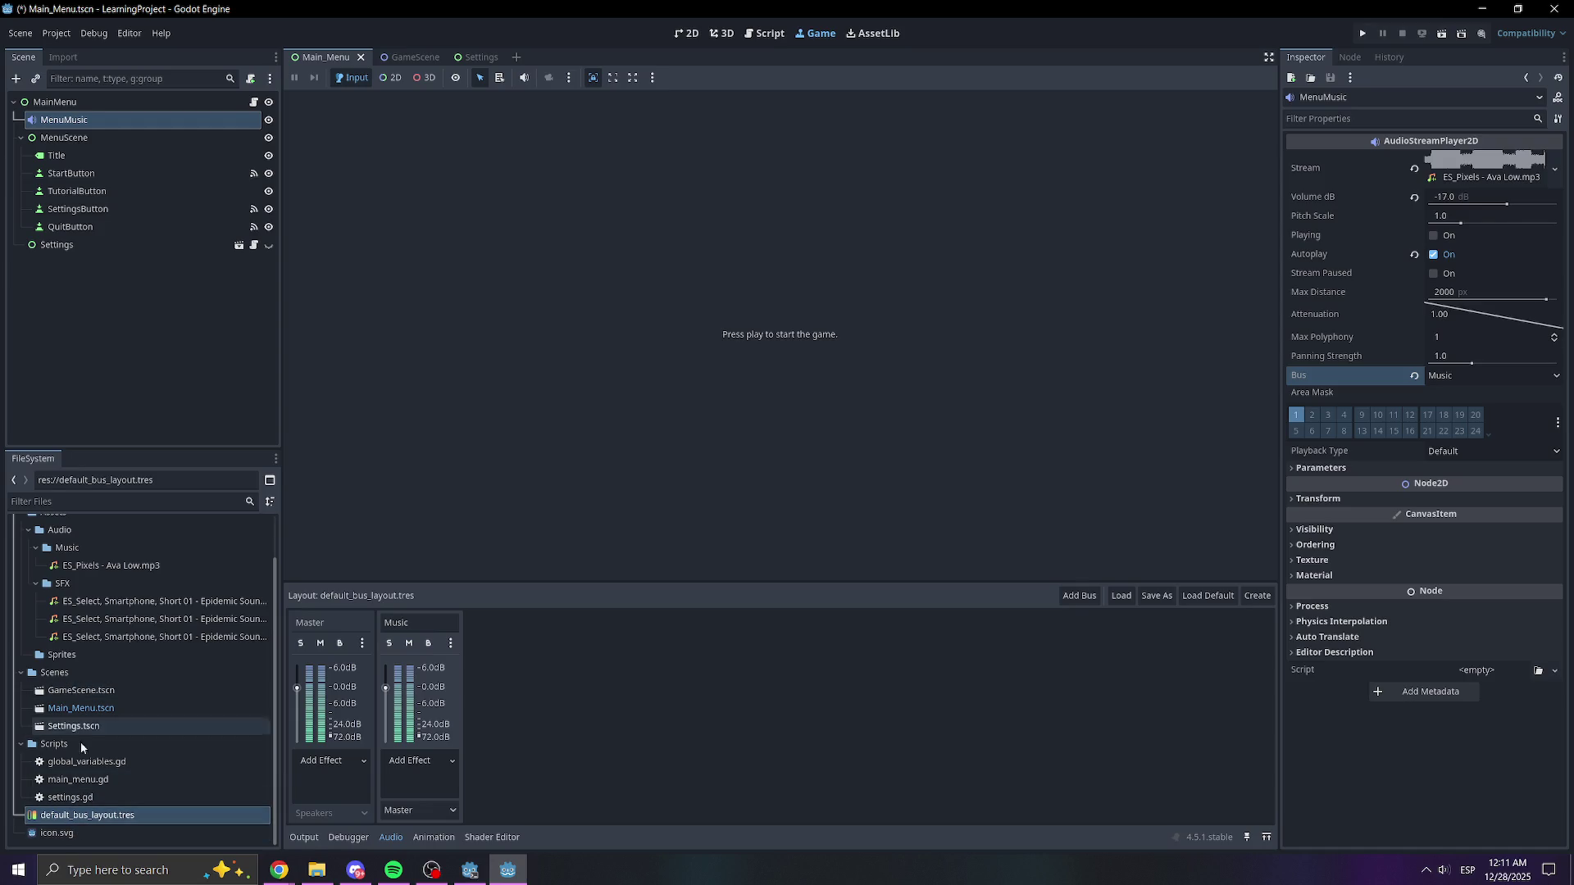
- Close the game window from its taskbar preview and return to the 2D view of Main_Menu
{"action": "scroll", "coordinate": [86, 746], "scroll_direction": "up", "scroll_amount": 1}
{"action": "scroll", "coordinate": [81, 723], "scroll_direction": "down", "scroll_amount": 1}
{"action": "left_click", "coordinate": [72, 821]}
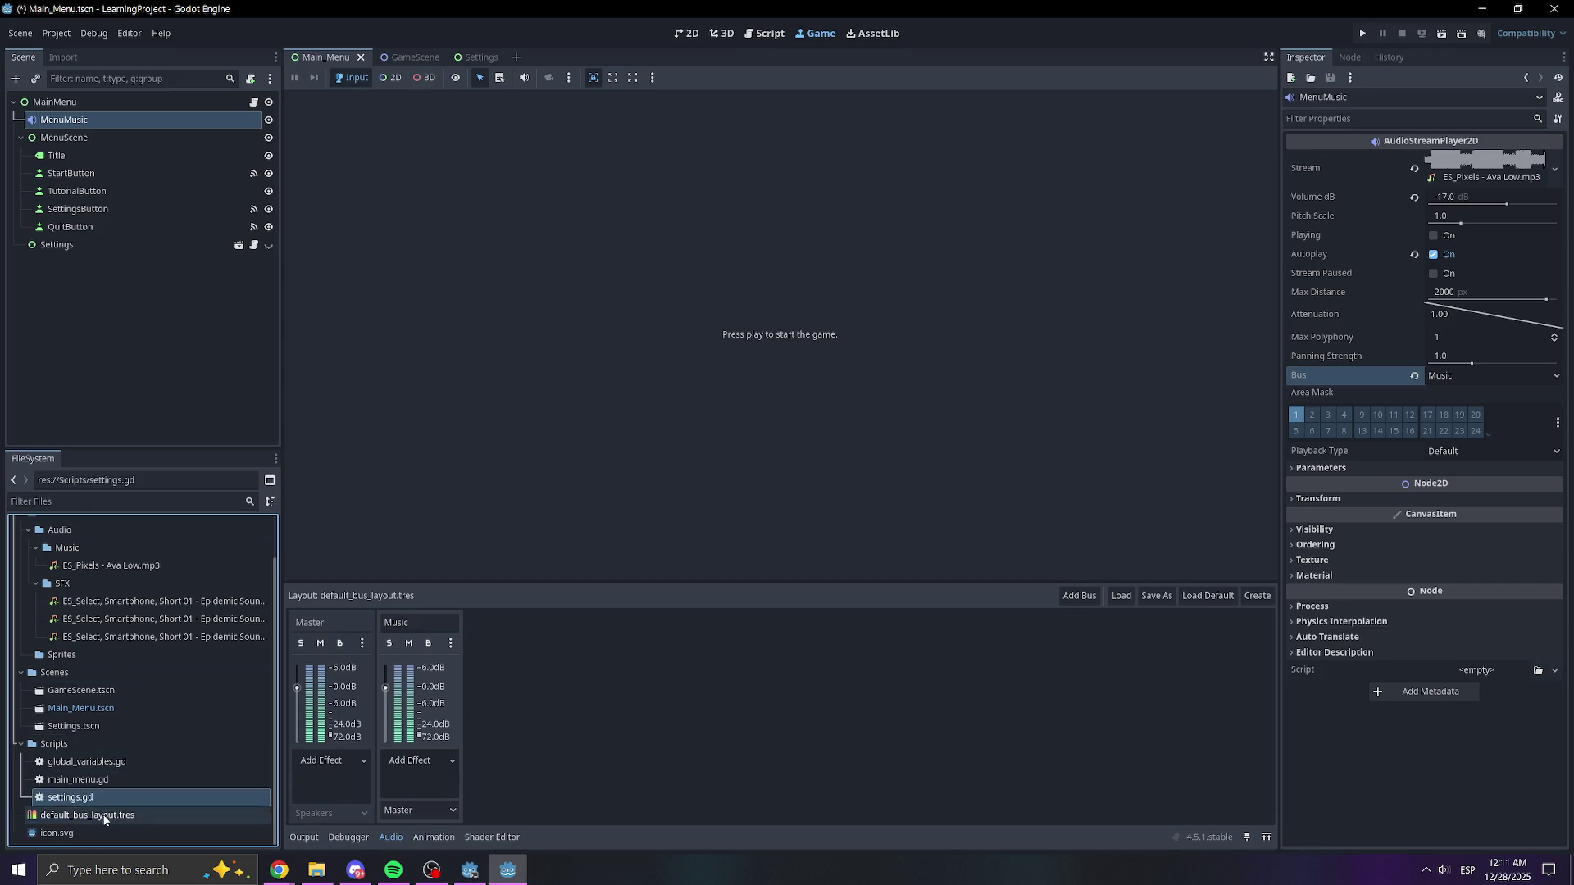
{"action": "left_click", "coordinate": [687, 32]}
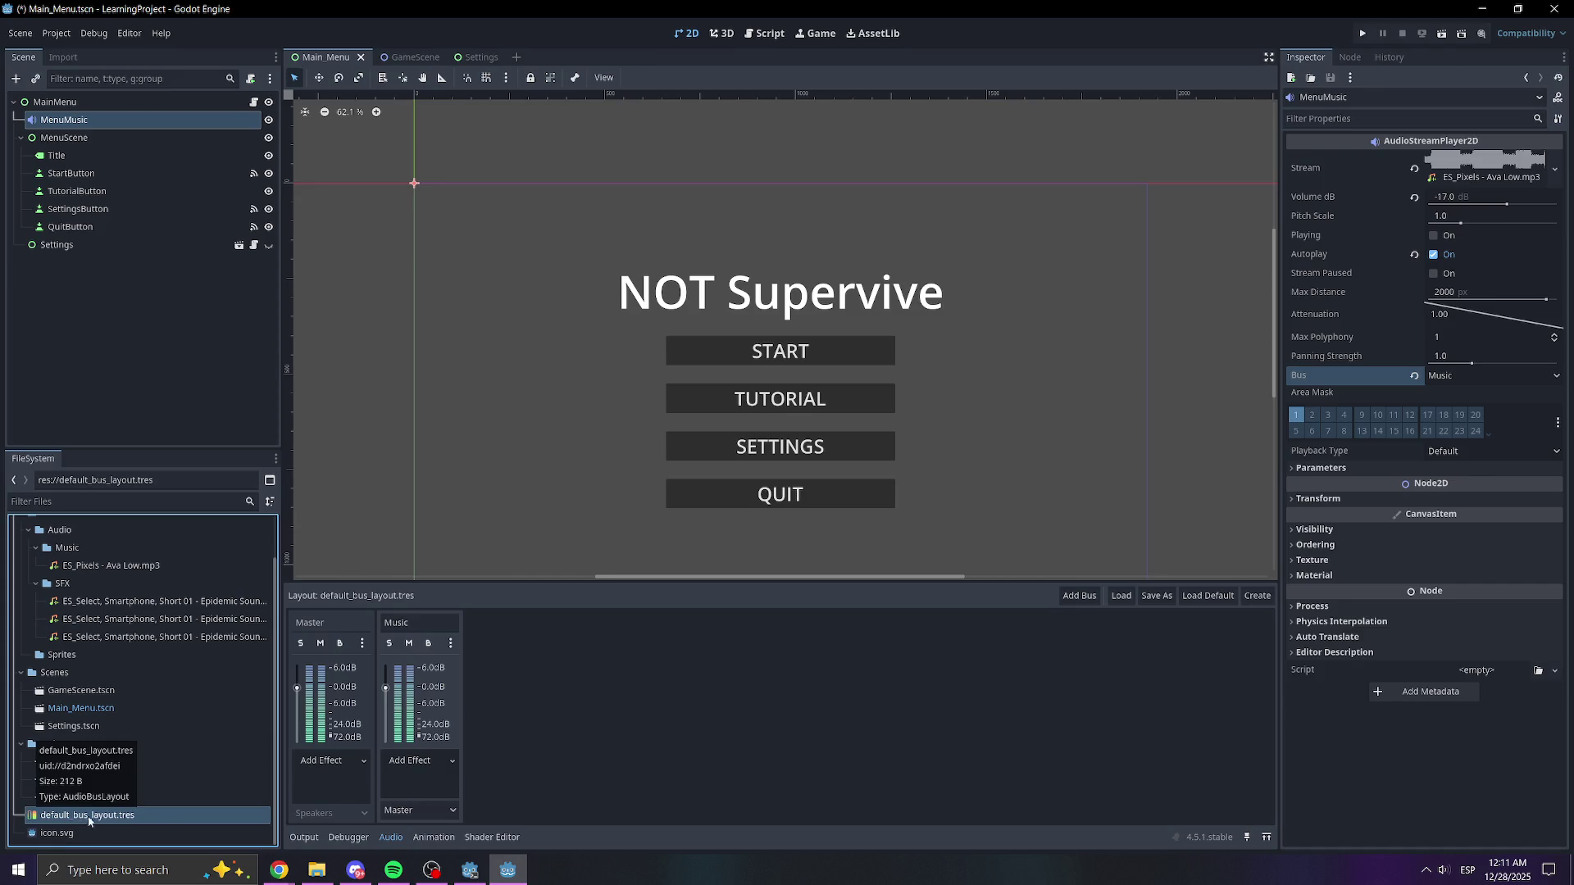
{"action": "double_click", "coordinate": [169, 820]}
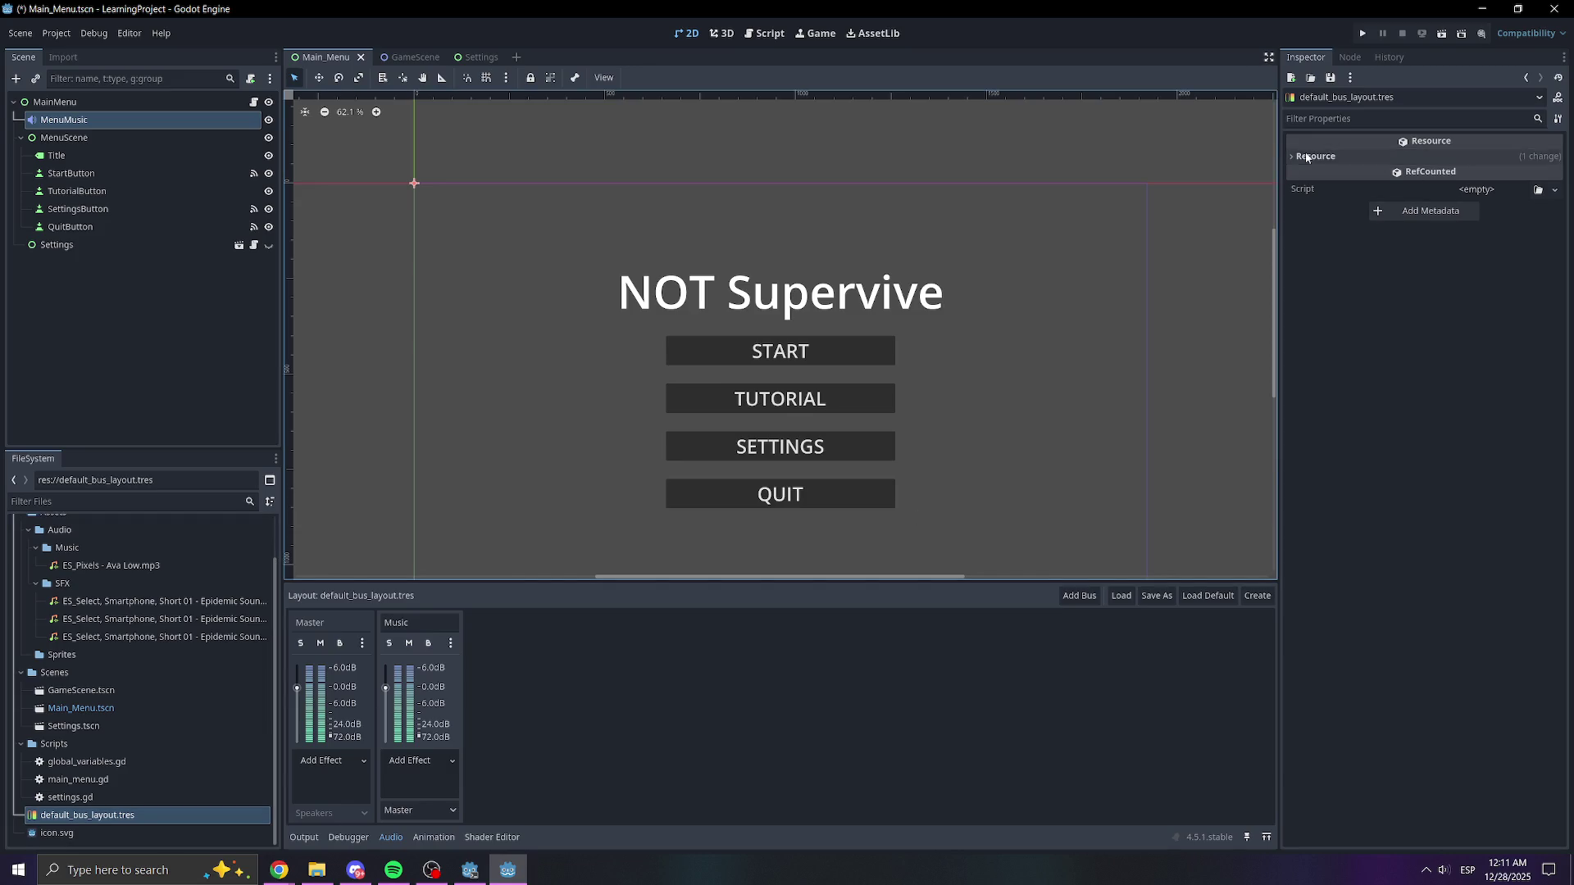
{"action": "left_click", "coordinate": [1309, 156]}
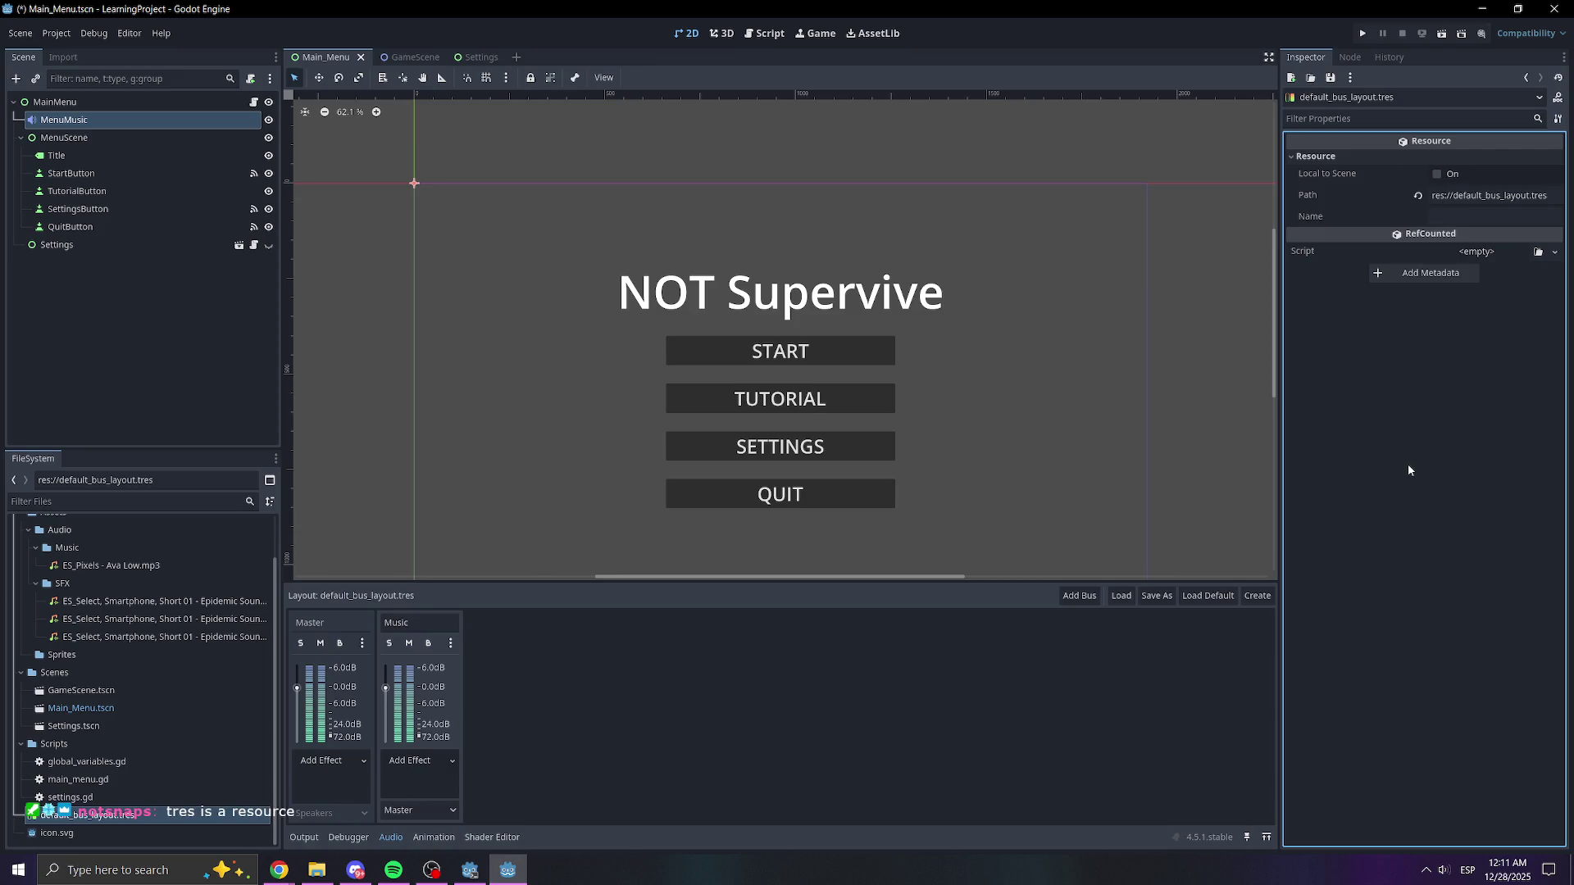
{"action": "left_click", "coordinate": [450, 645]}
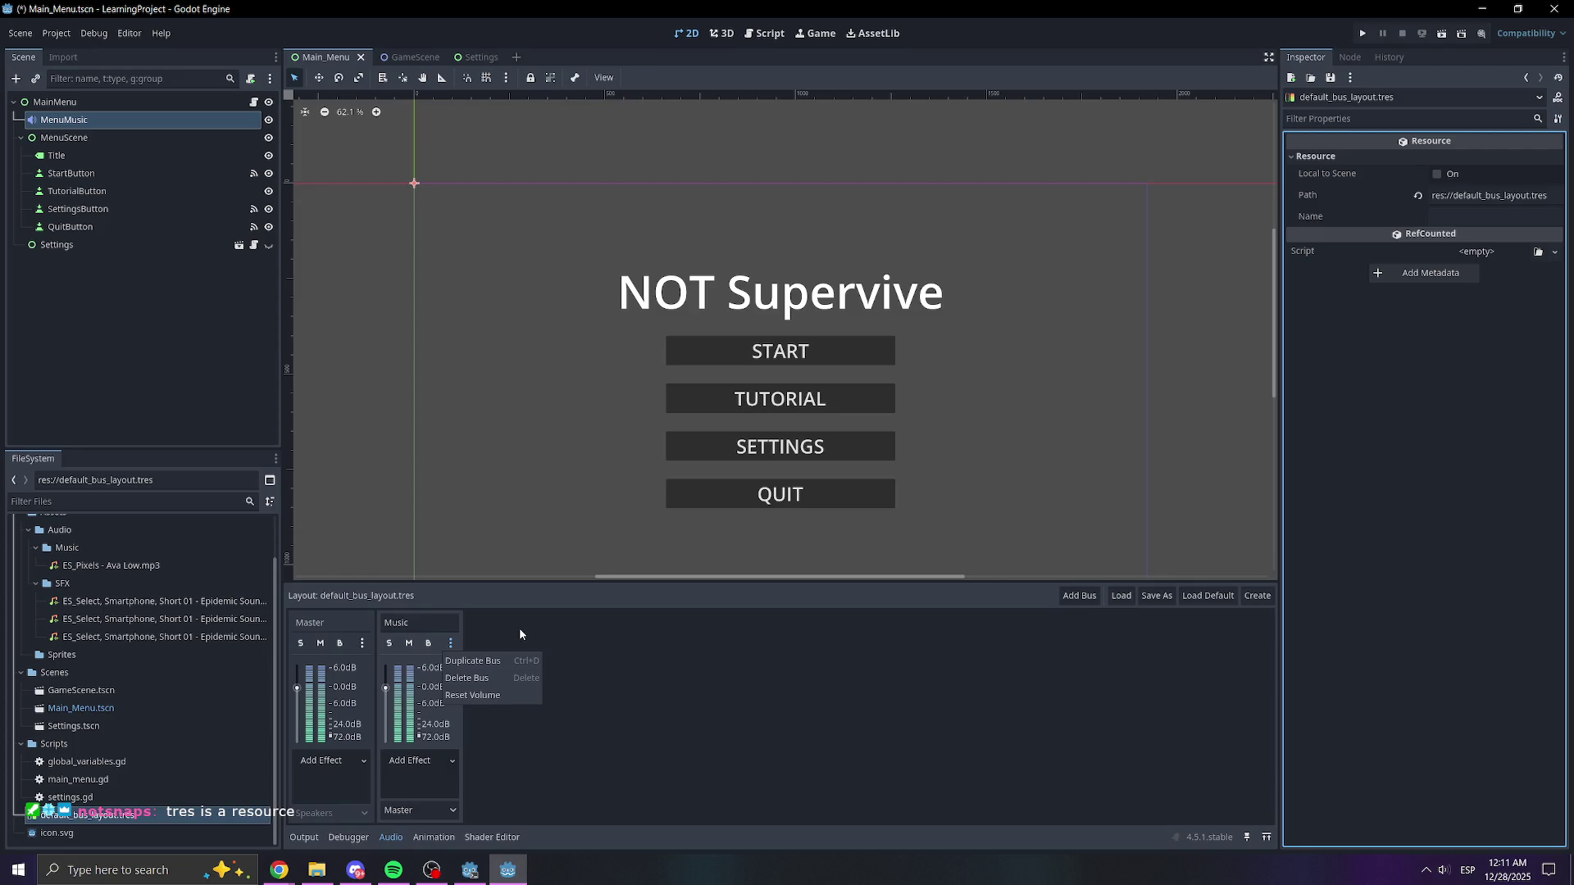
{"action": "left_click", "coordinate": [580, 677]}
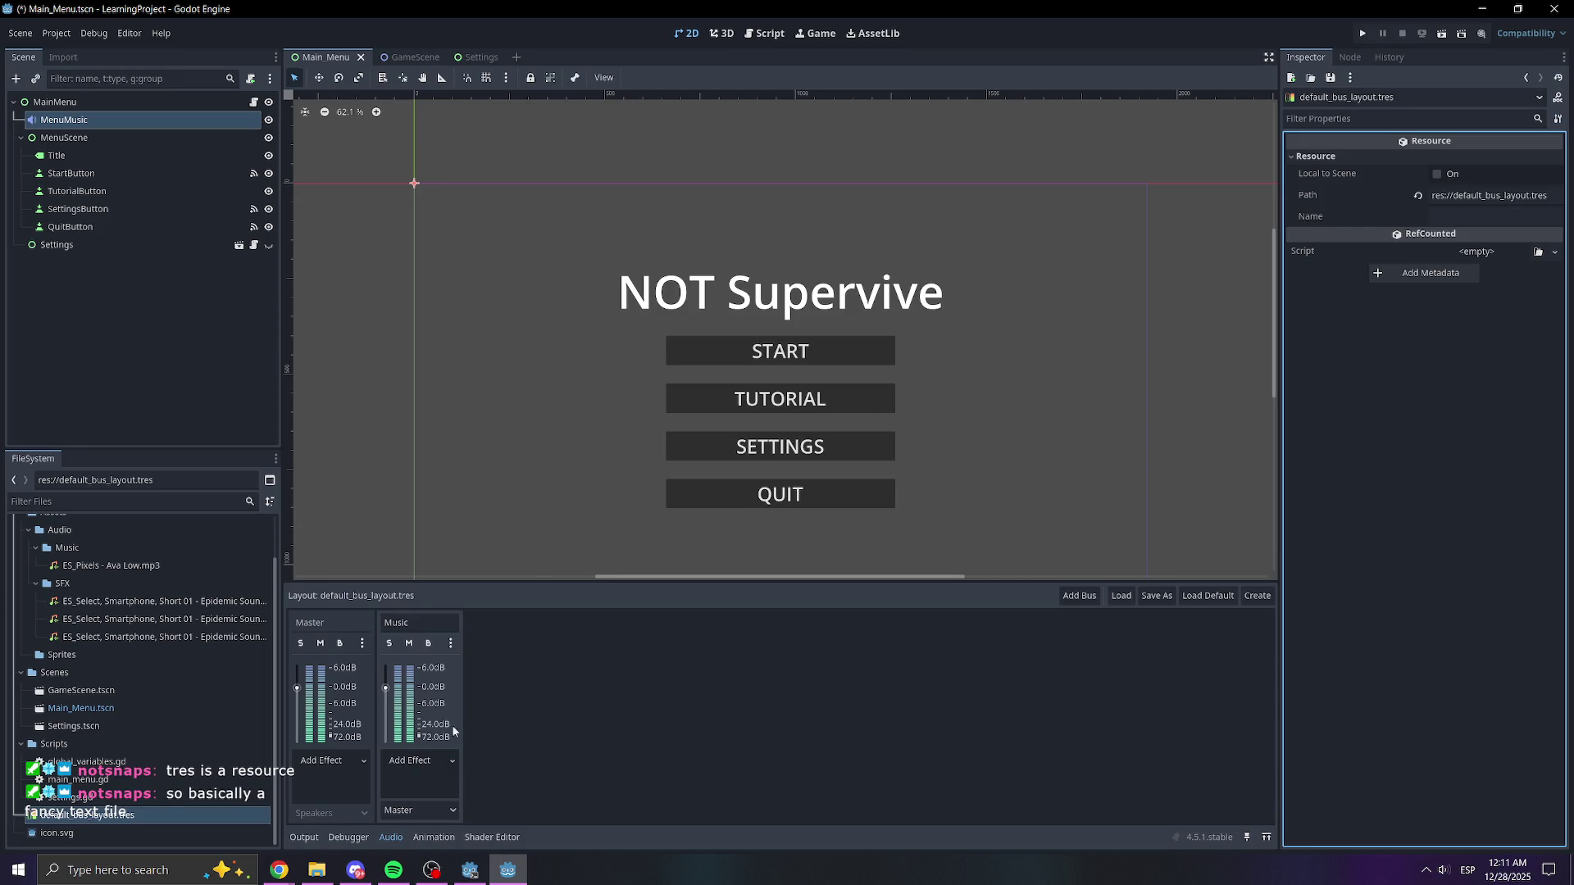
{"action": "left_click", "coordinate": [454, 762]}
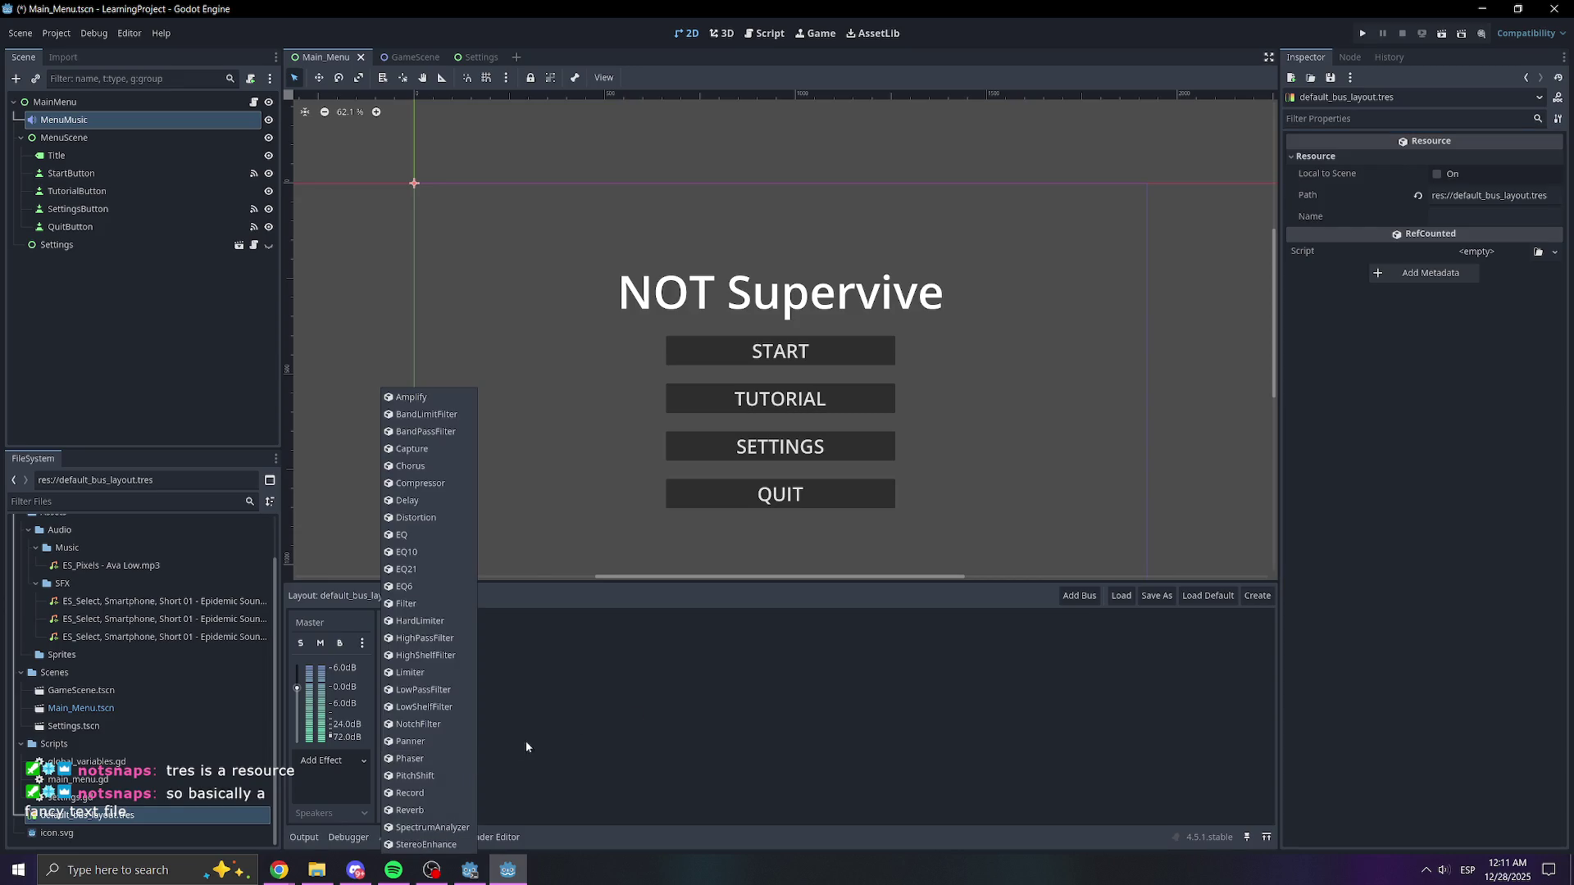
{"action": "left_click", "coordinate": [635, 711]}
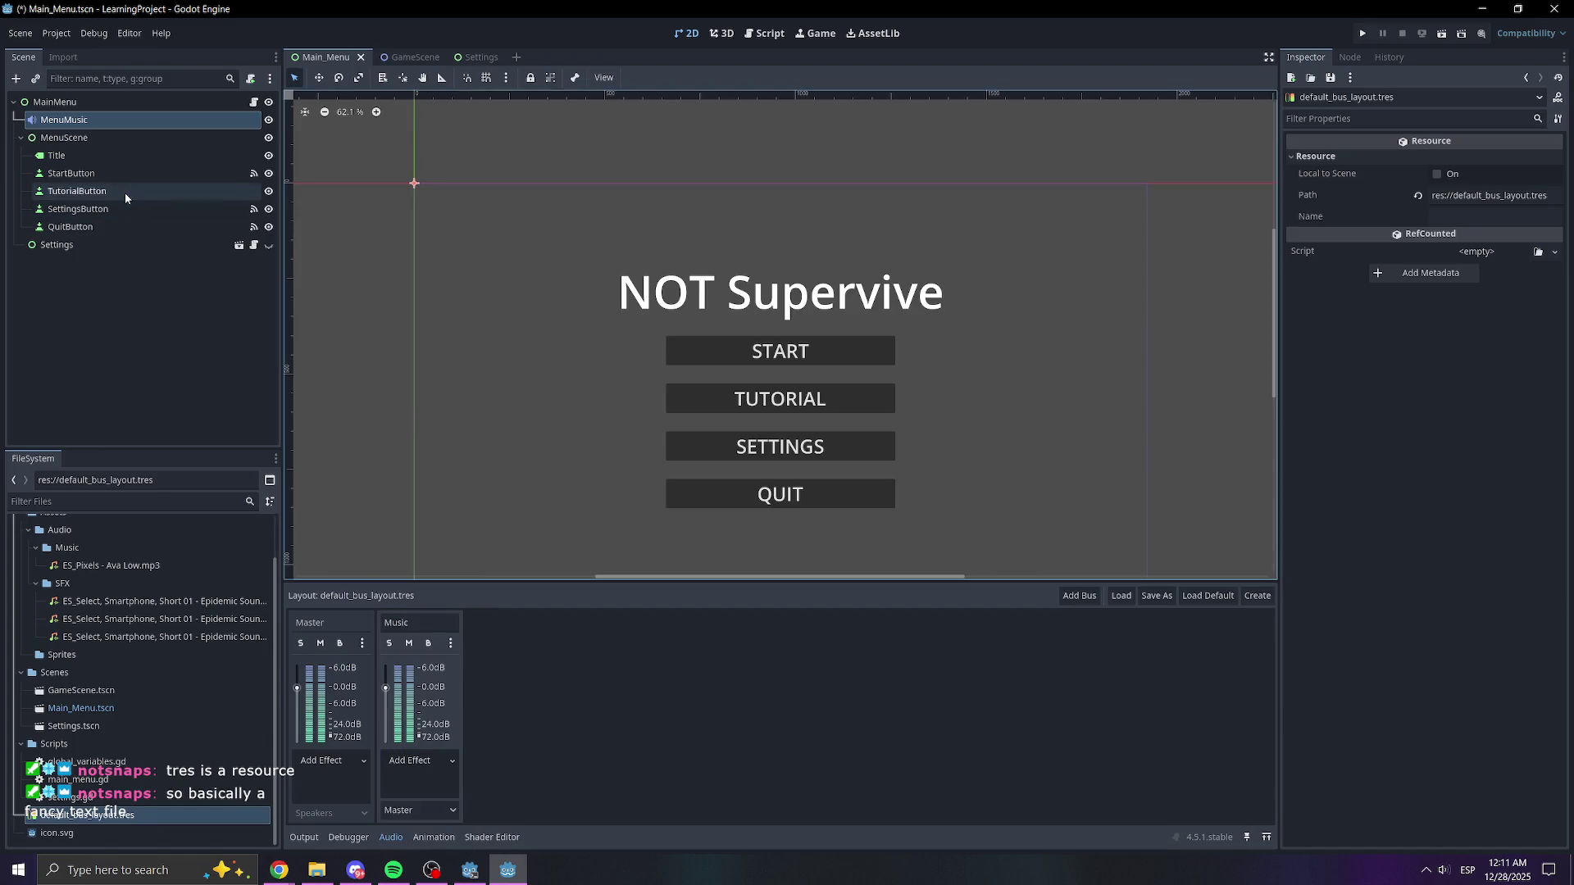
{"action": "left_click", "coordinate": [88, 122]}
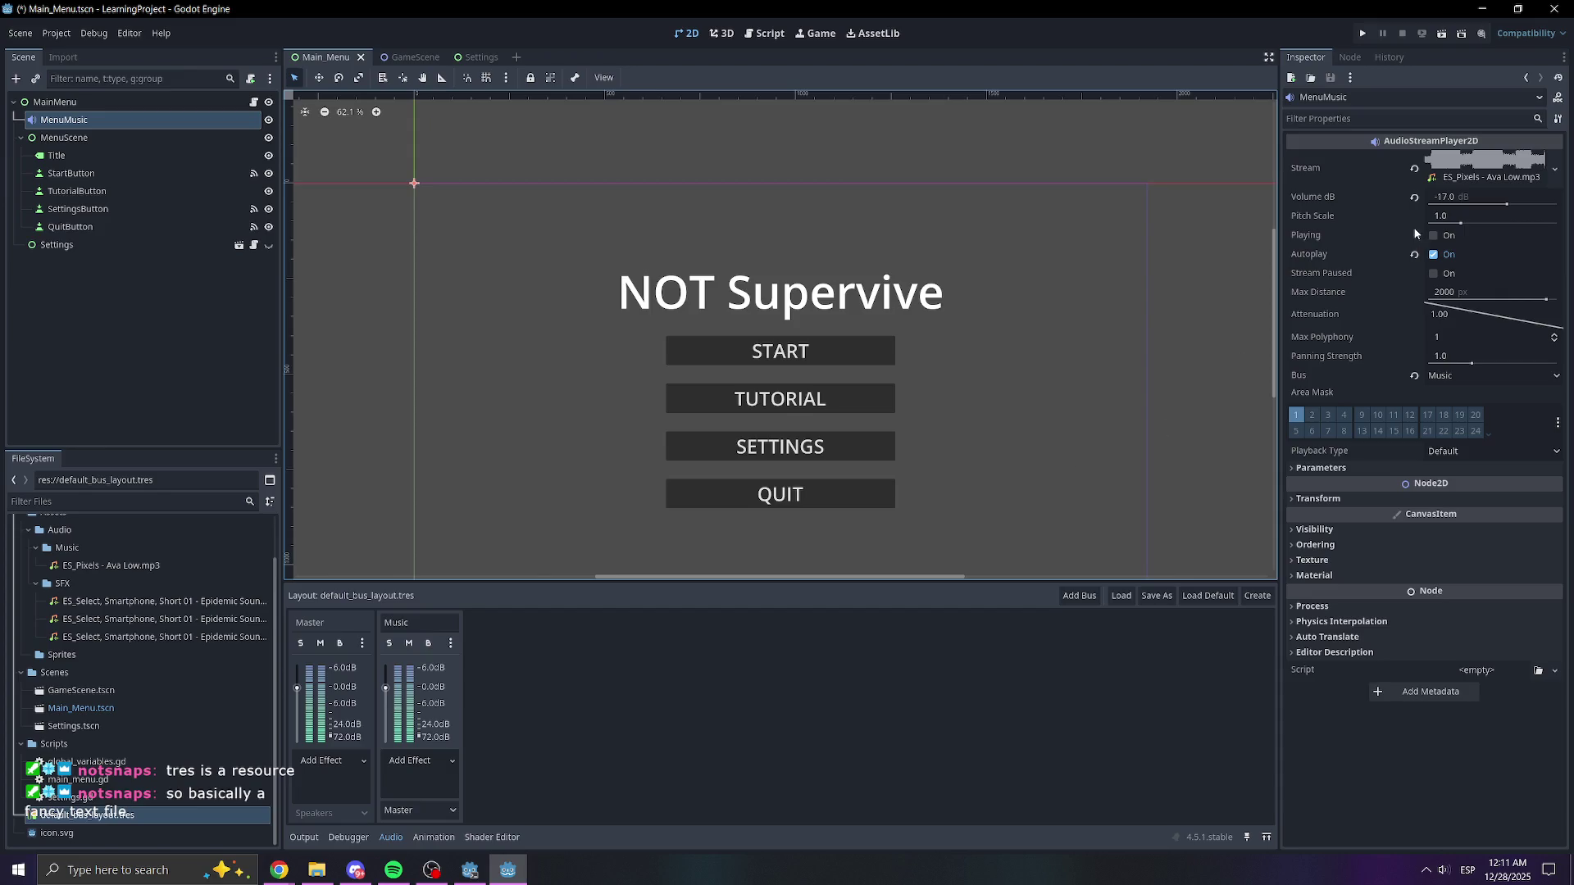
- Confirm MenuMusic outputs to the Music bus, then save, run the game, and visit SETTINGS and back
{"action": "left_click", "coordinate": [1466, 377]}
{"action": "left_click", "coordinate": [656, 703]}
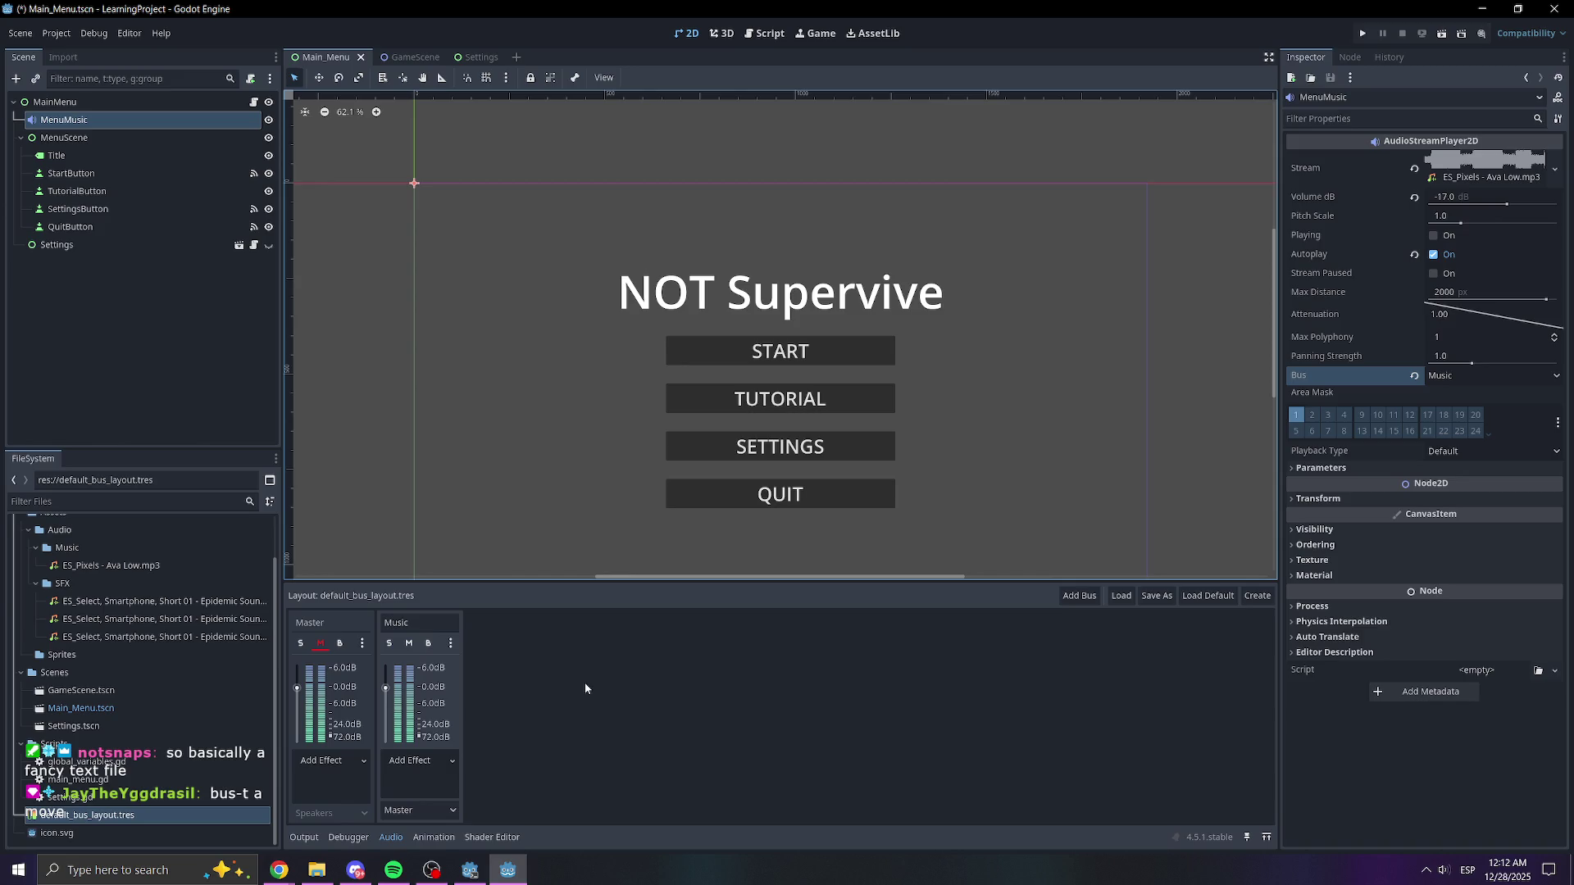
{"action": "left_click", "coordinate": [1362, 33]}
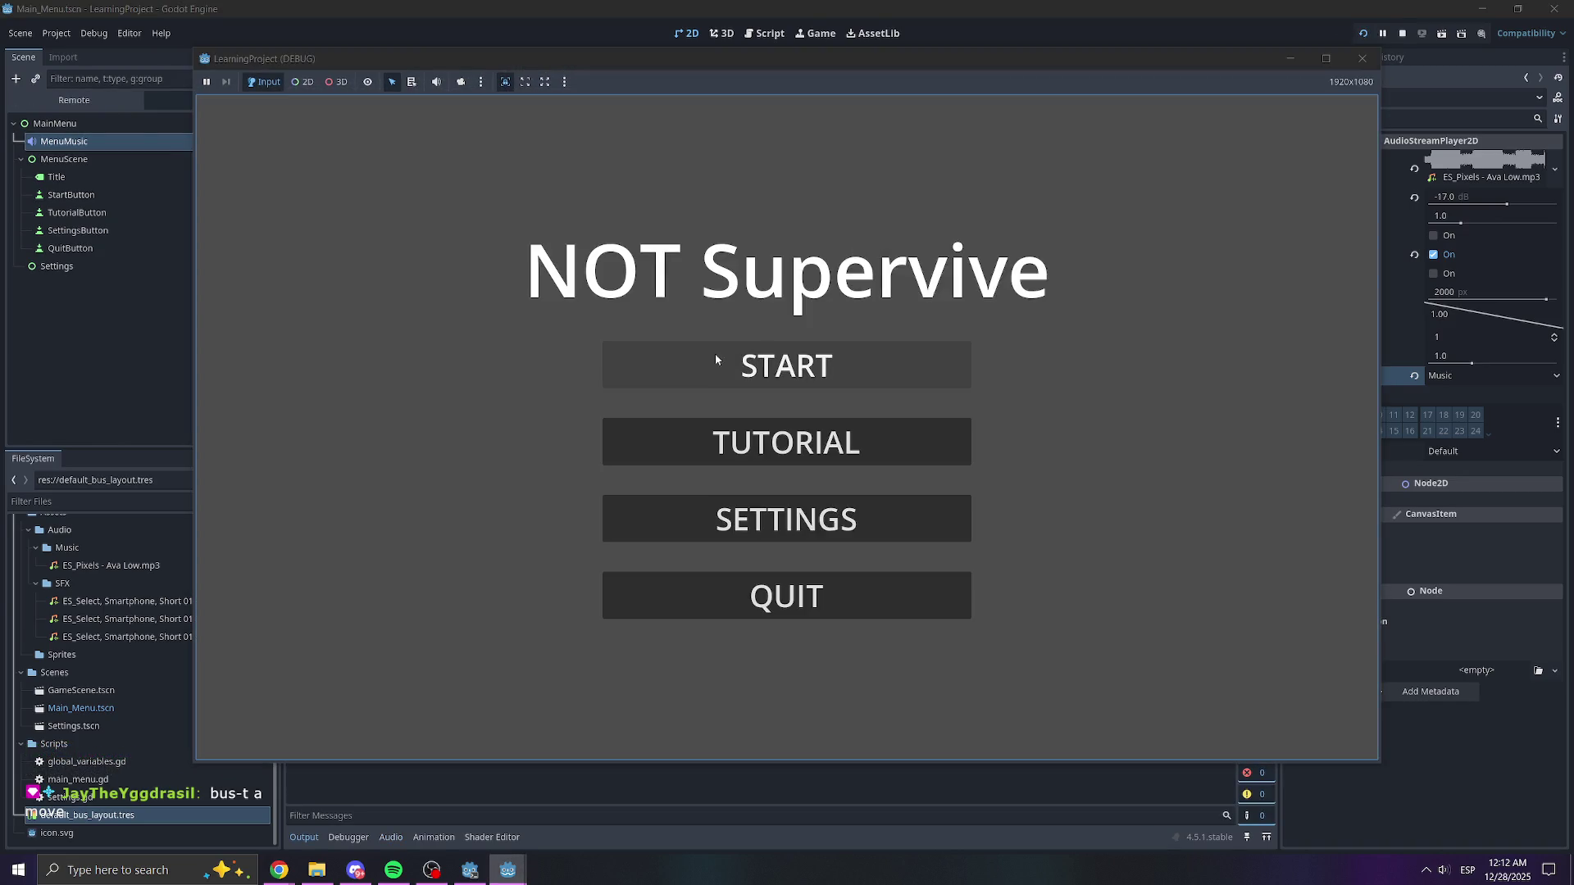
{"action": "left_click", "coordinate": [793, 517]}
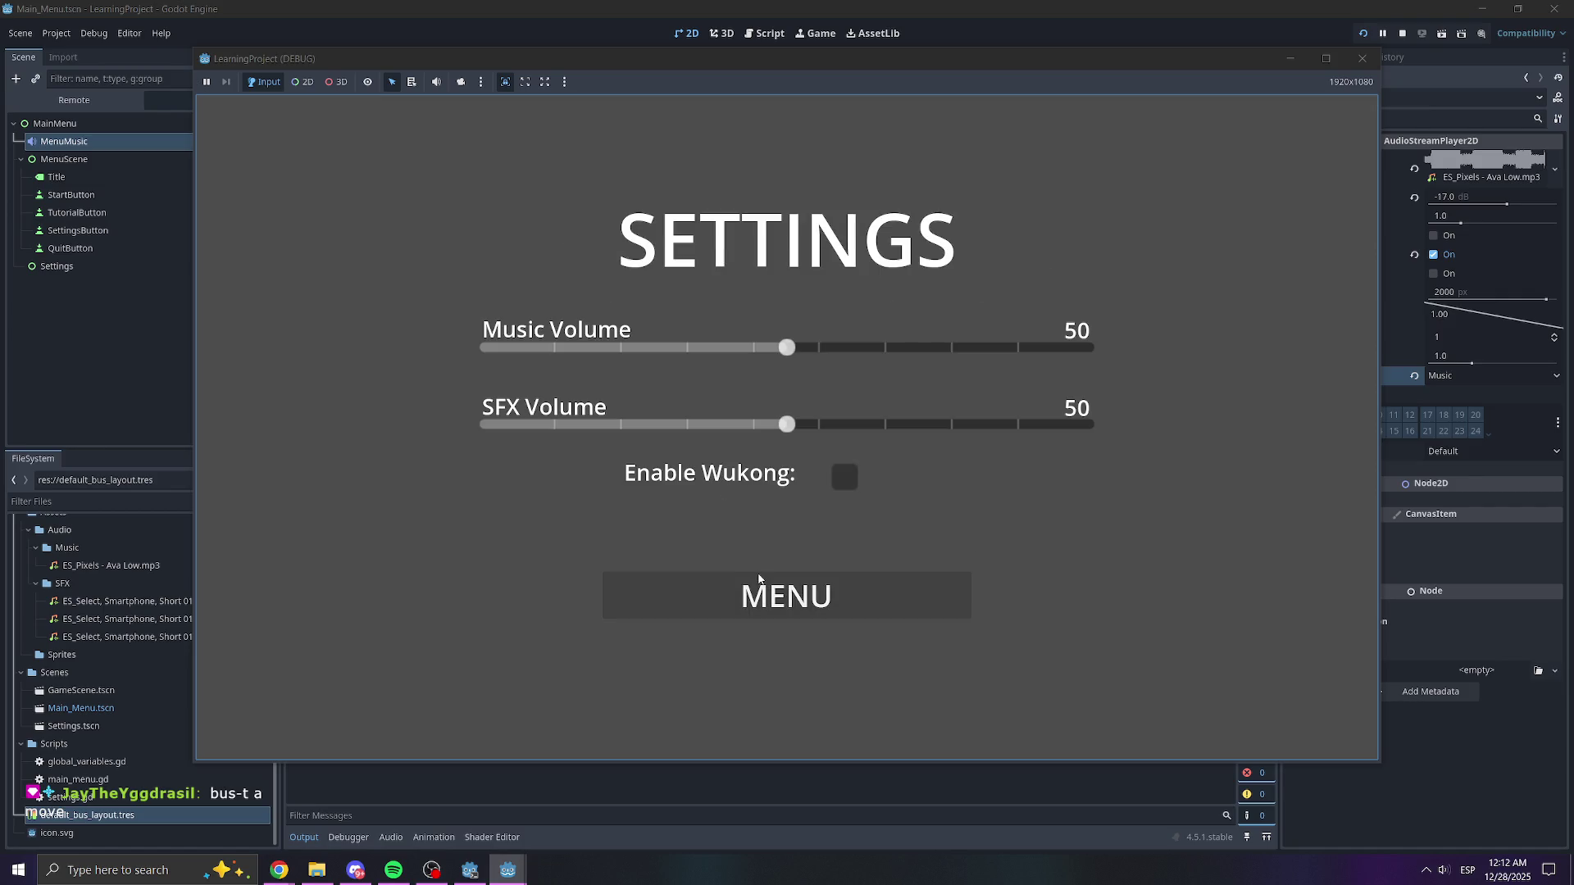
{"action": "left_click", "coordinate": [759, 583]}
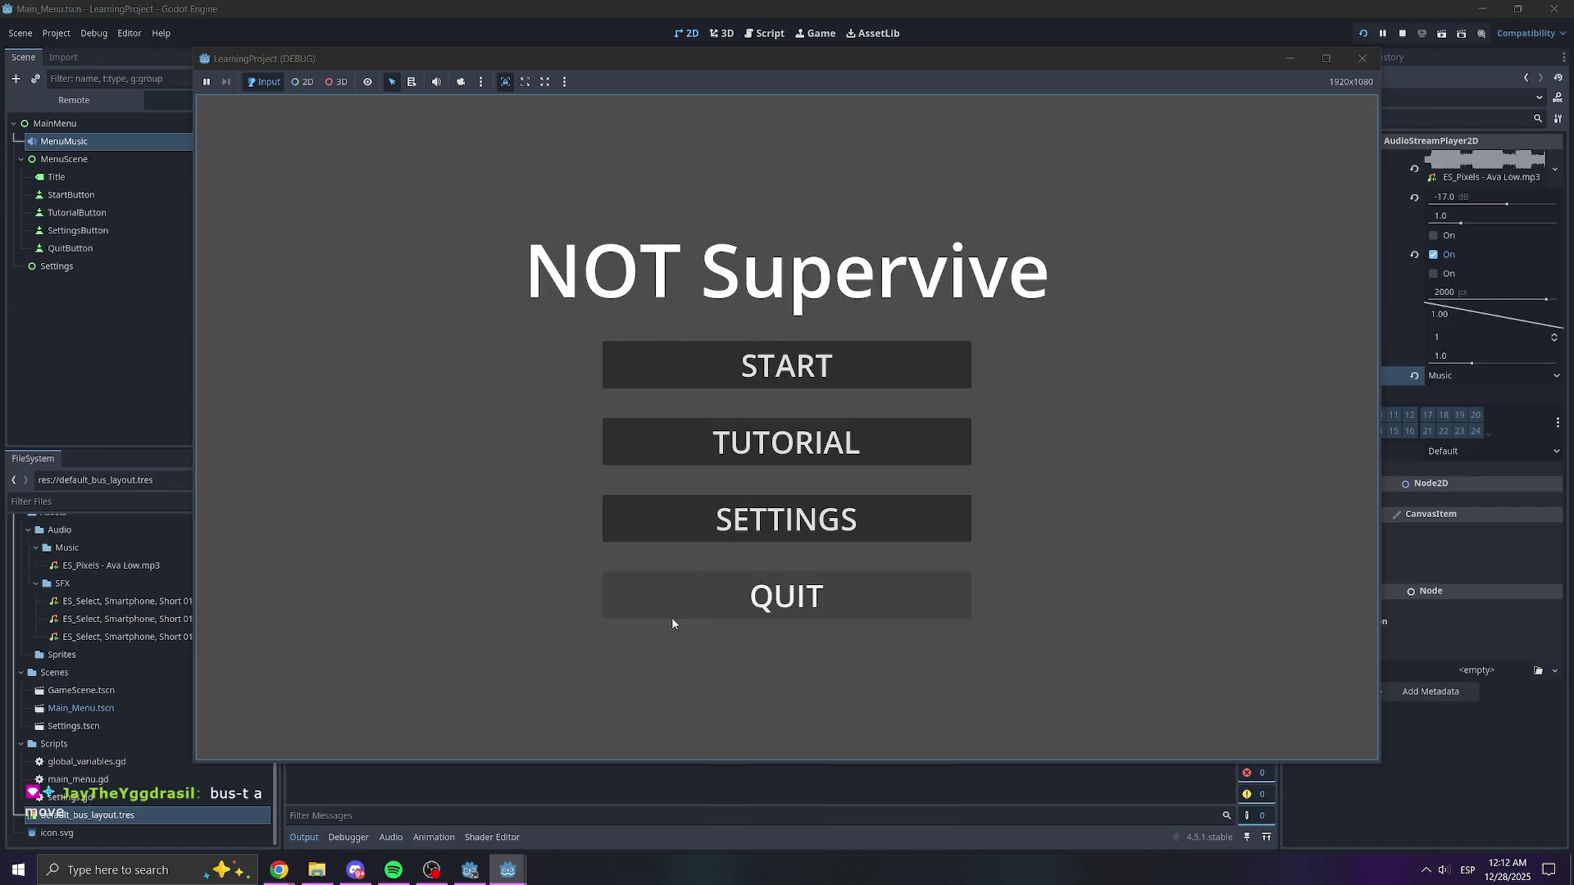
- Mute and unmute the Music bus in the mixer while the game runs, then close the game
{"action": "left_click_drag", "start_coordinate": [726, 58], "coordinate": [718, 14]}
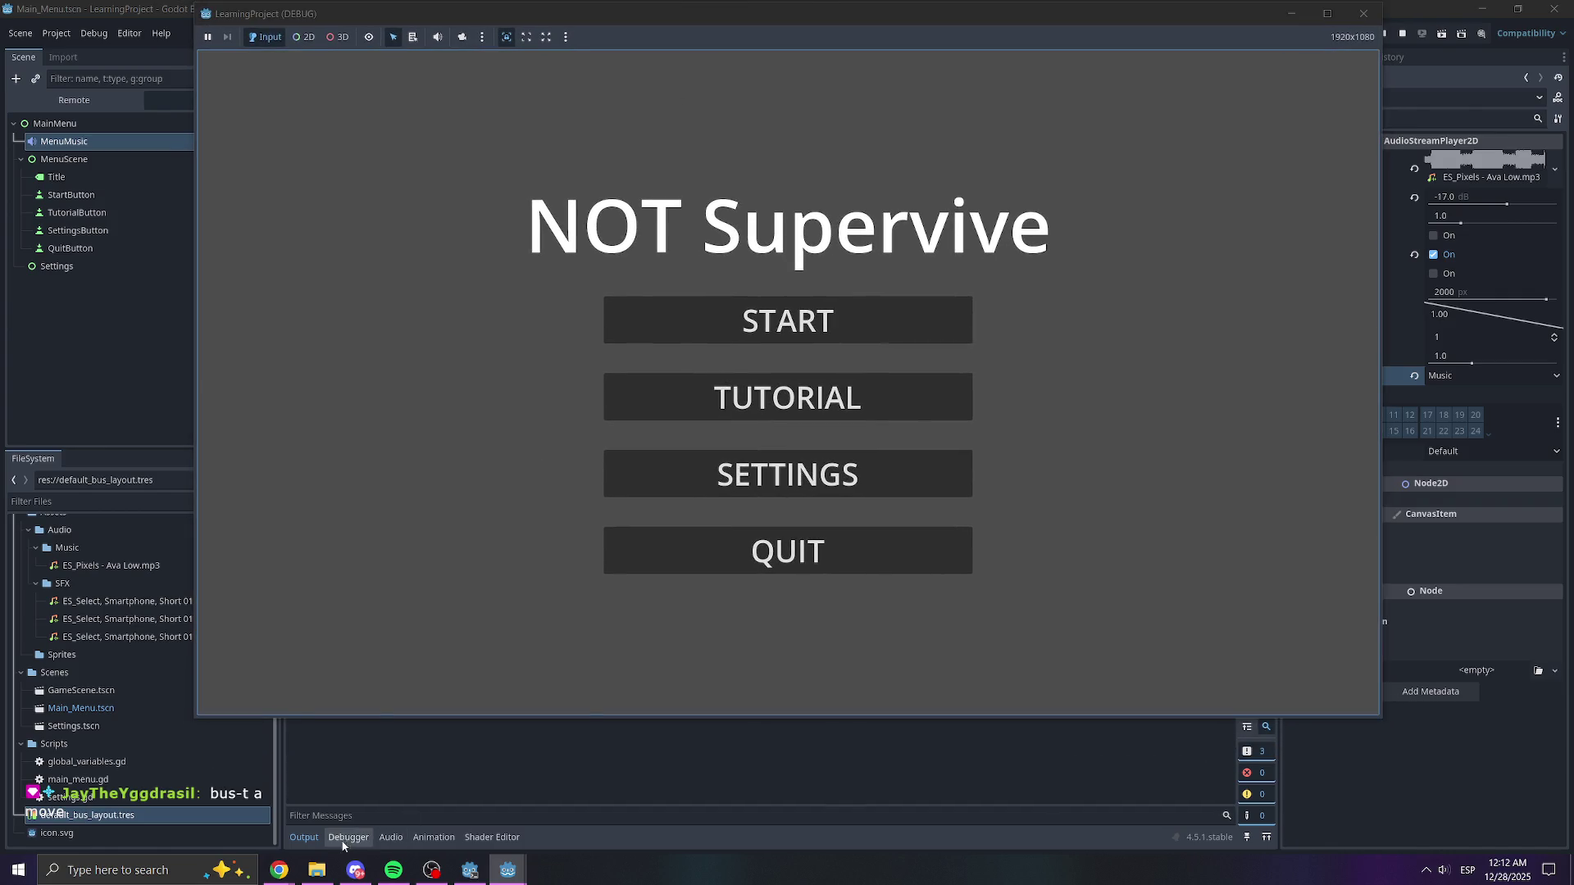
{"action": "left_click", "coordinate": [339, 839]}
{"action": "left_click", "coordinate": [390, 837]}
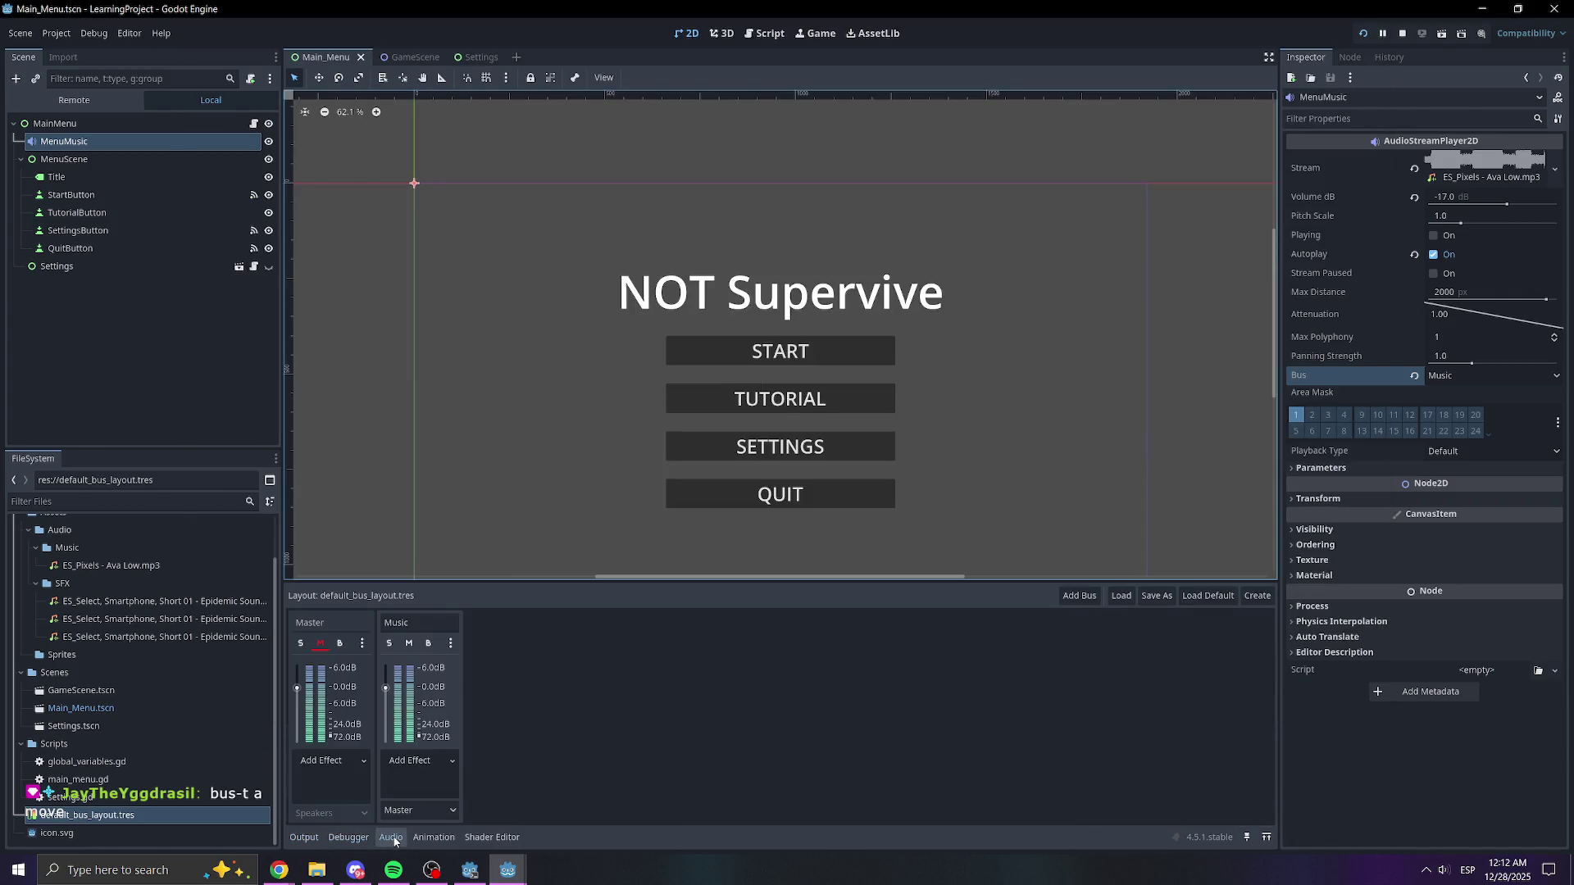
{"action": "left_click", "coordinate": [410, 644]}
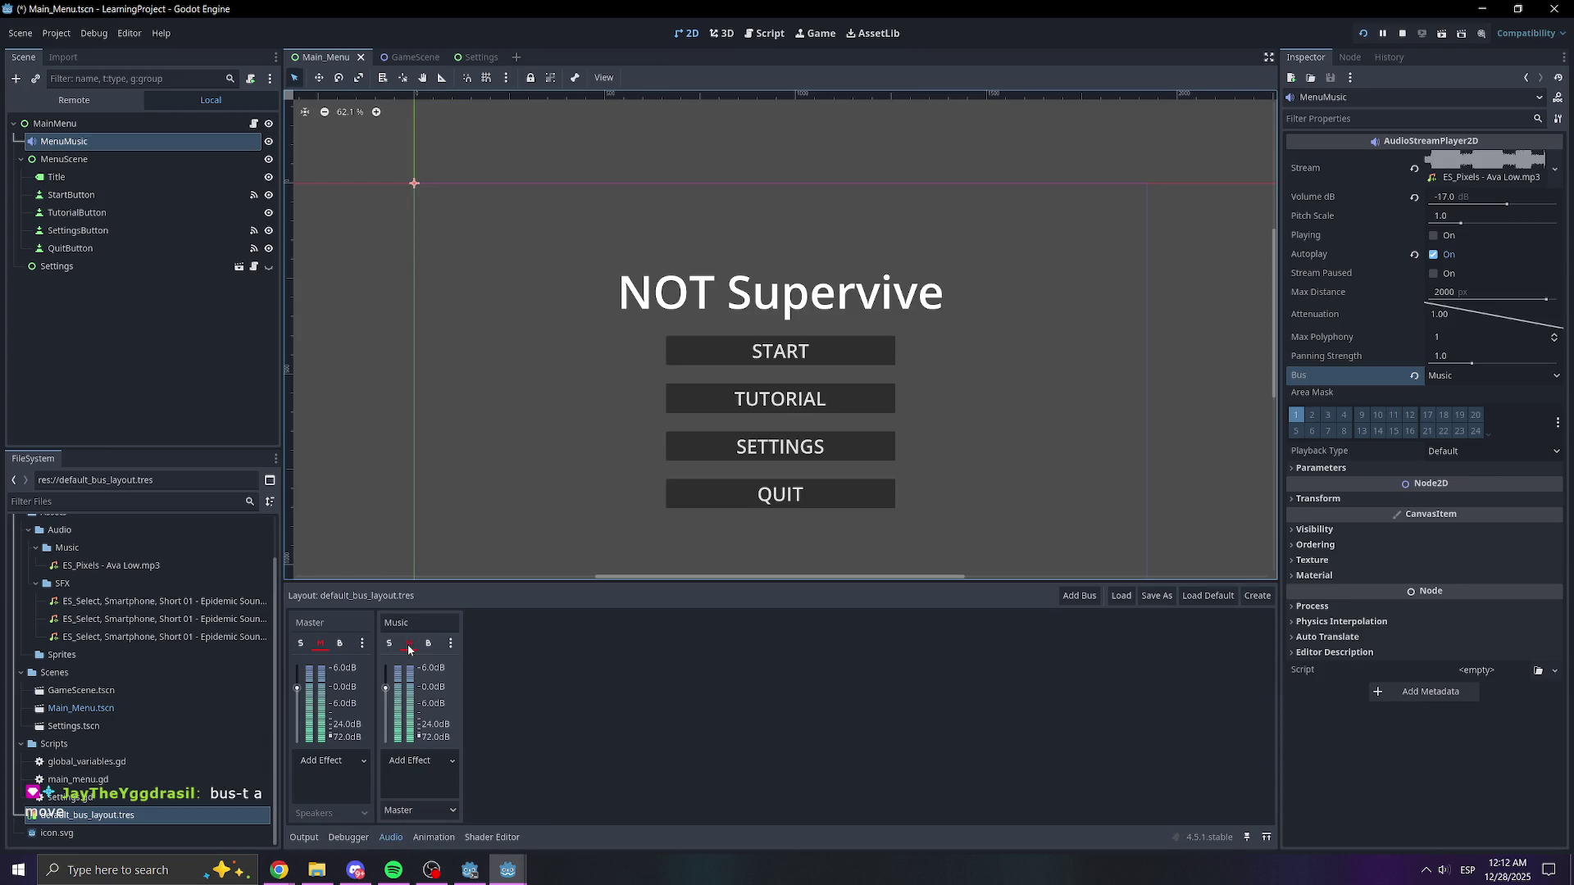
{"action": "left_click", "coordinate": [409, 644]}
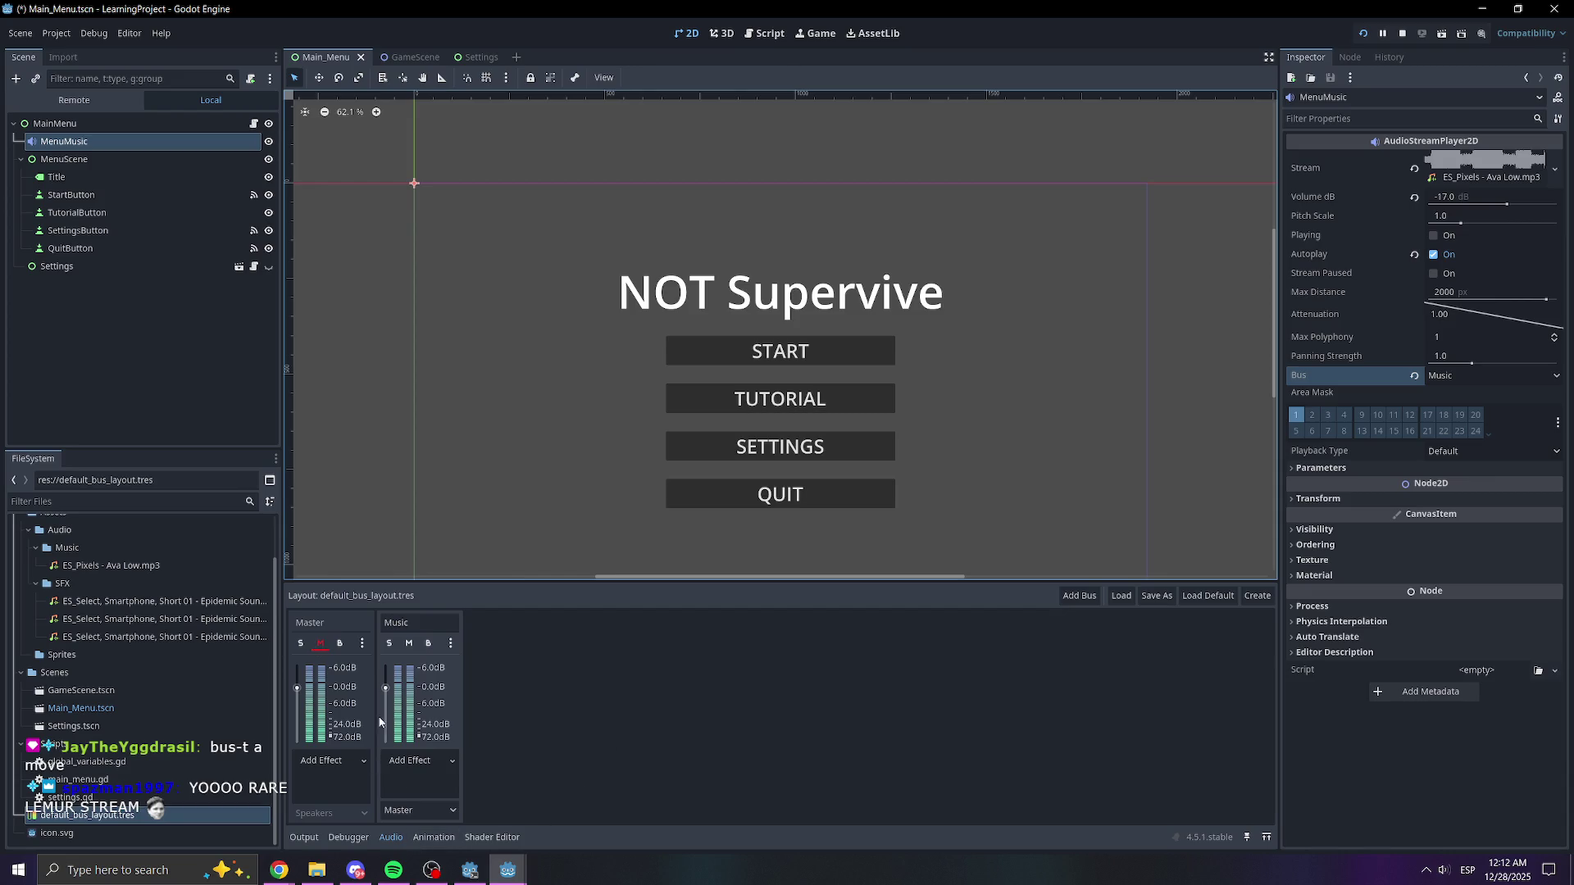
{"action": "left_click", "coordinate": [508, 870]}
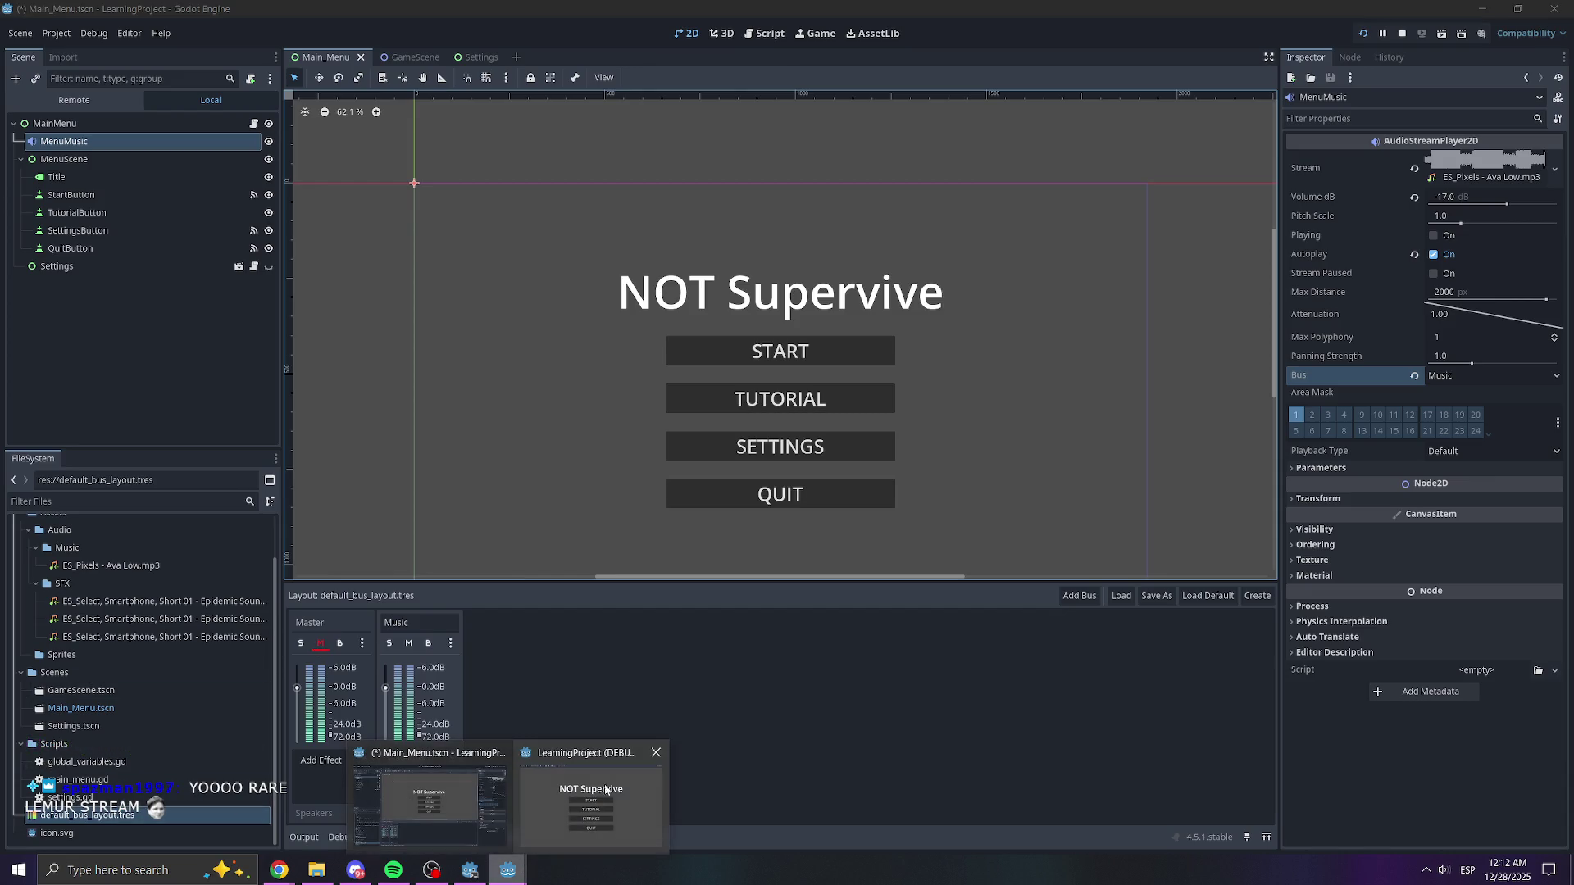
{"action": "left_click", "coordinate": [656, 753]}
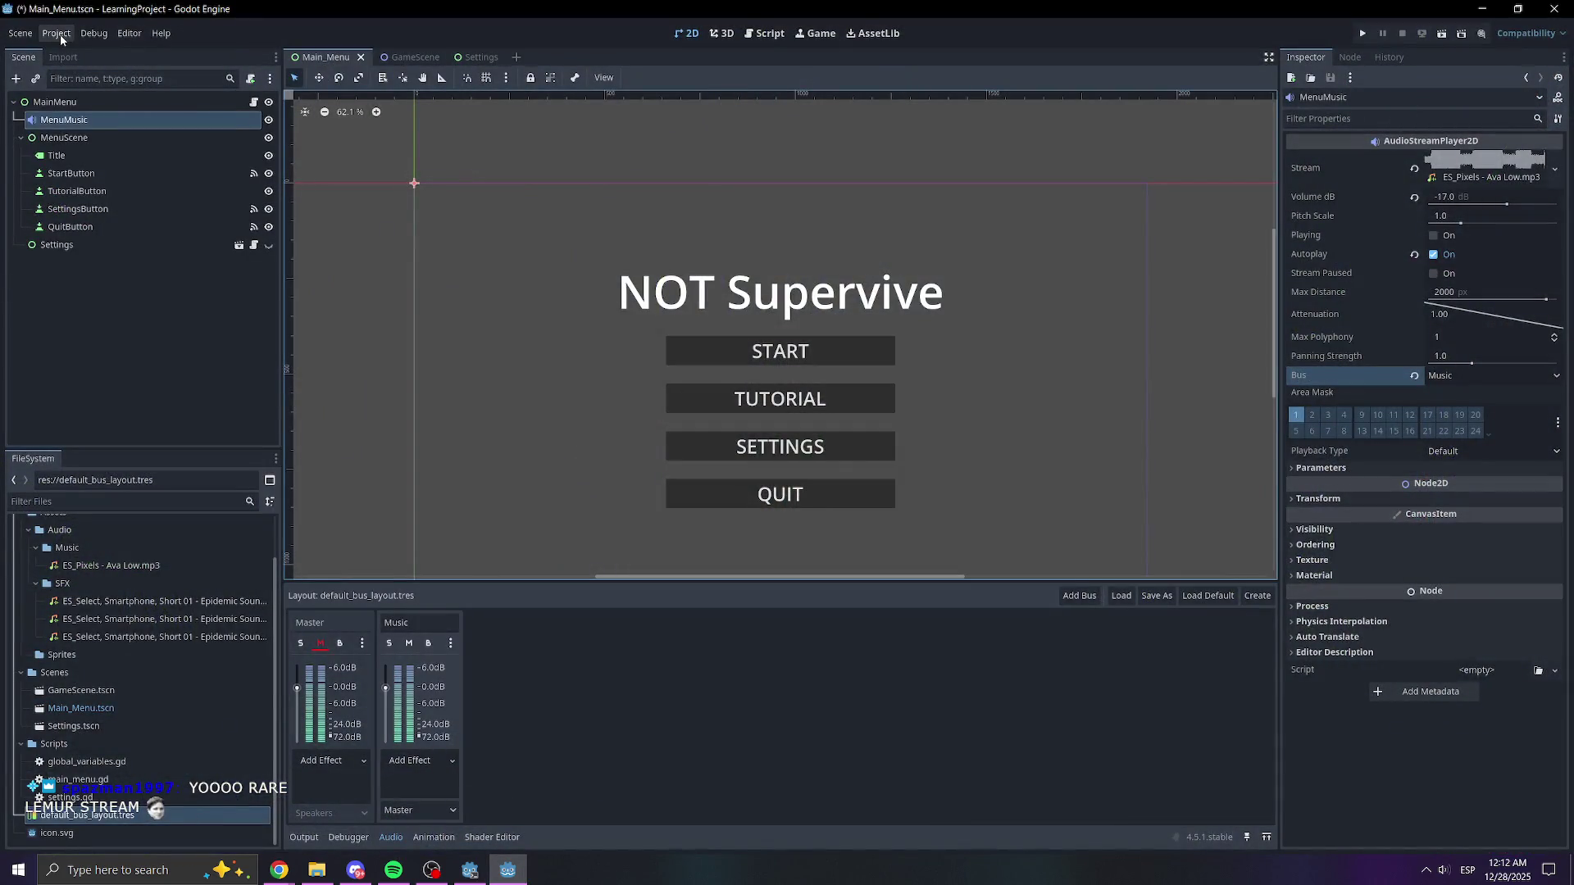
- Set default_bus_layout.tres as the Default Bus Layout in Project Settings, then switch to the Audio buses docs
{"action": "left_click", "coordinate": [56, 32]}
{"action": "left_click", "coordinate": [62, 52]}
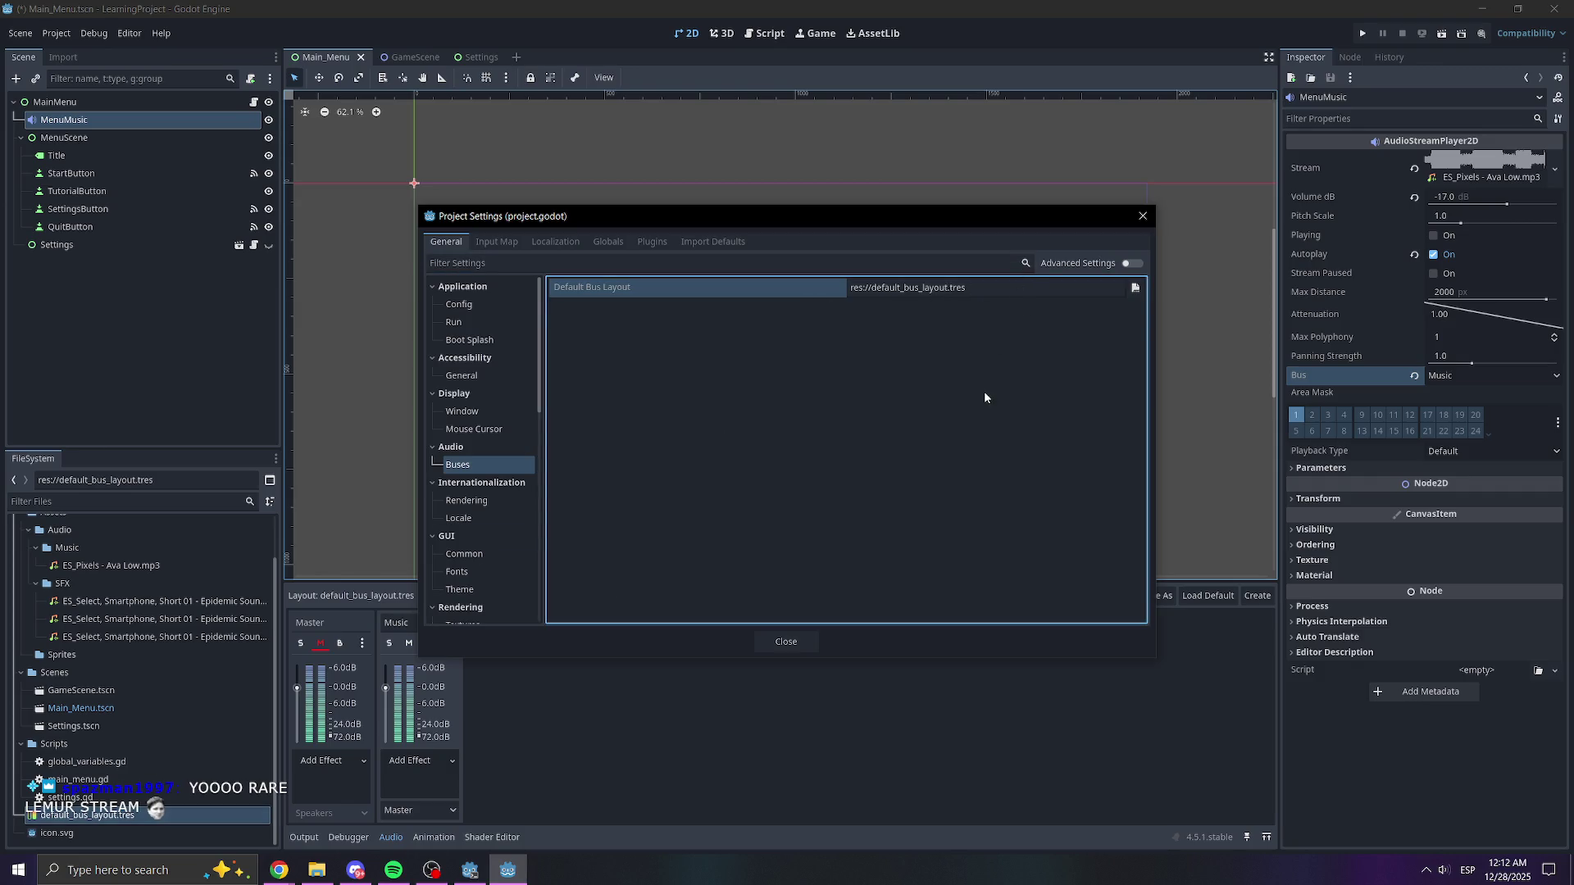
{"action": "mouse_move", "coordinate": [979, 358]}
{"action": "left_mouse_down"}
{"action": "mouse_move", "coordinate": [942, 287]}
{"action": "mouse_move", "coordinate": [886, 289]}
{"action": "left_mouse_up"}
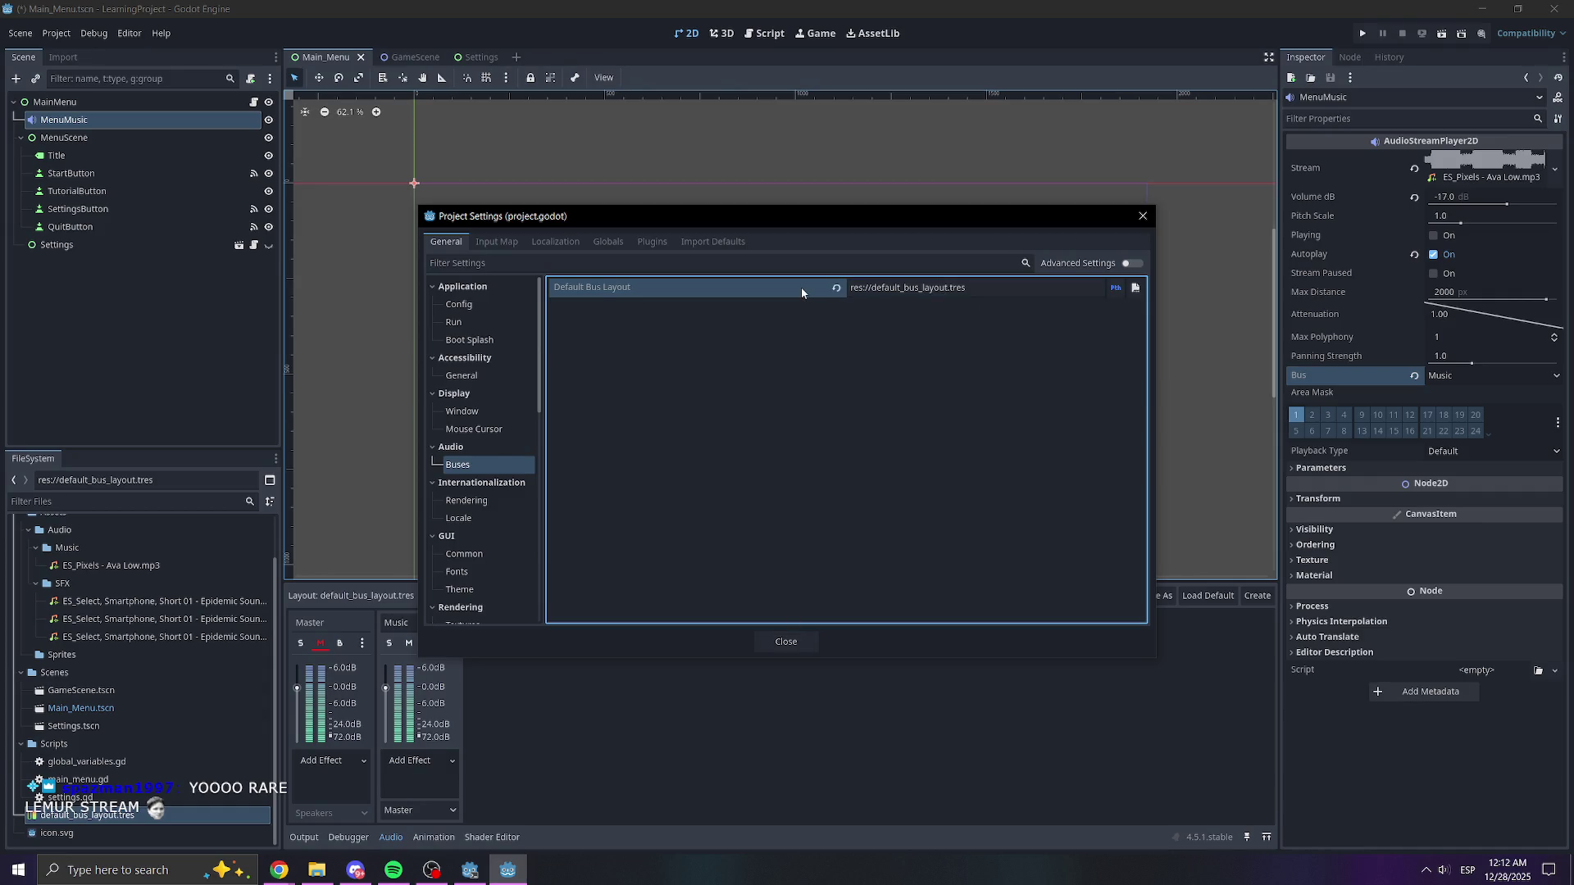
{"action": "left_click", "coordinate": [1144, 215]}
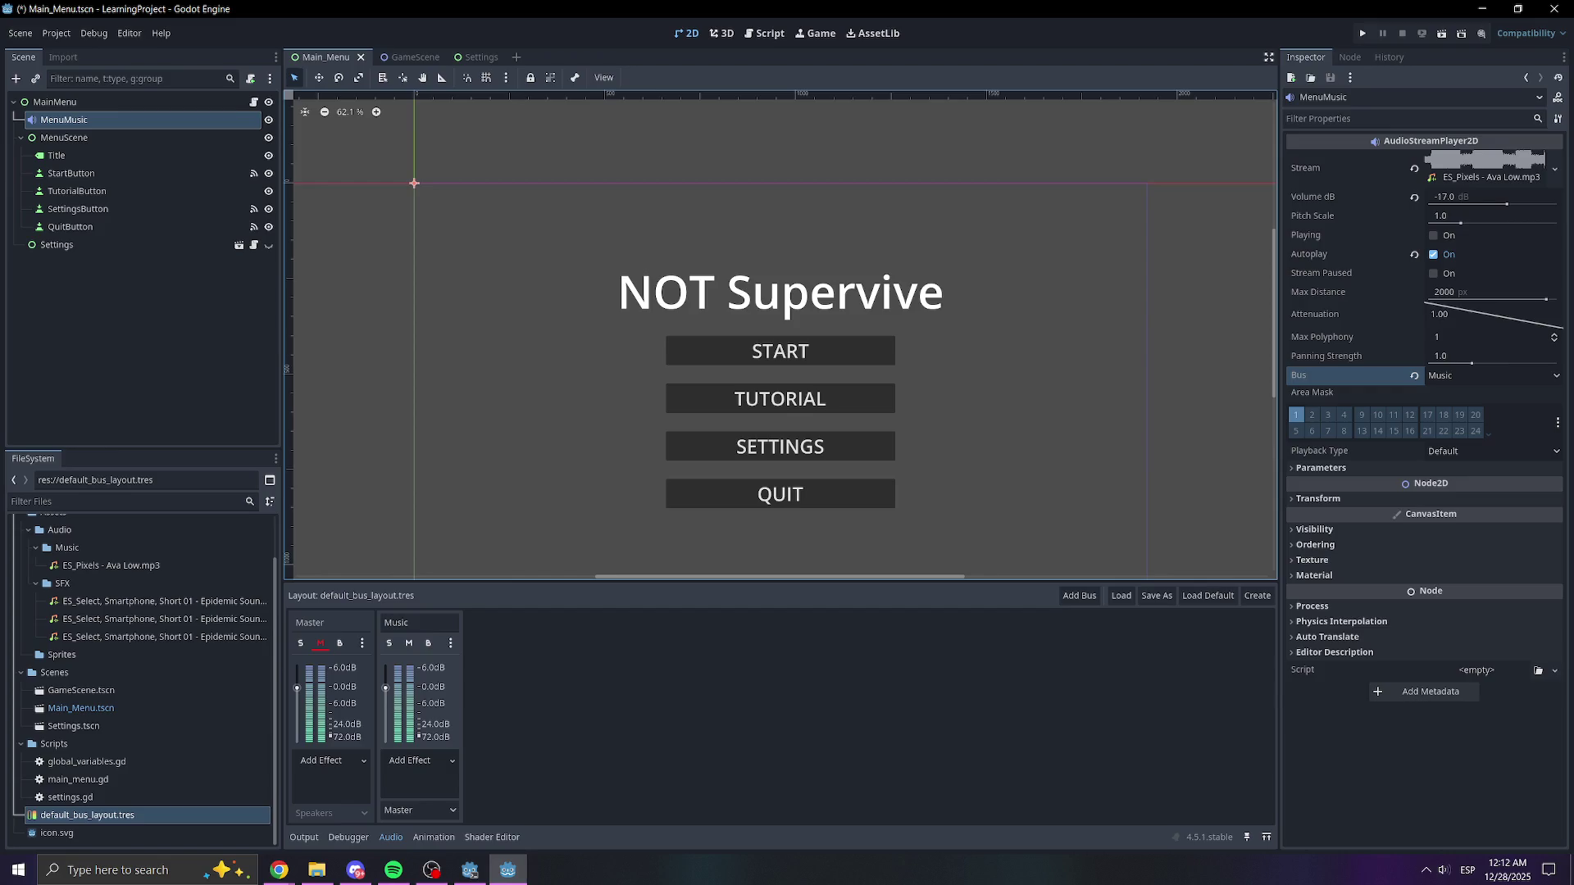
{"action": "key", "text": "alt+Tab"}
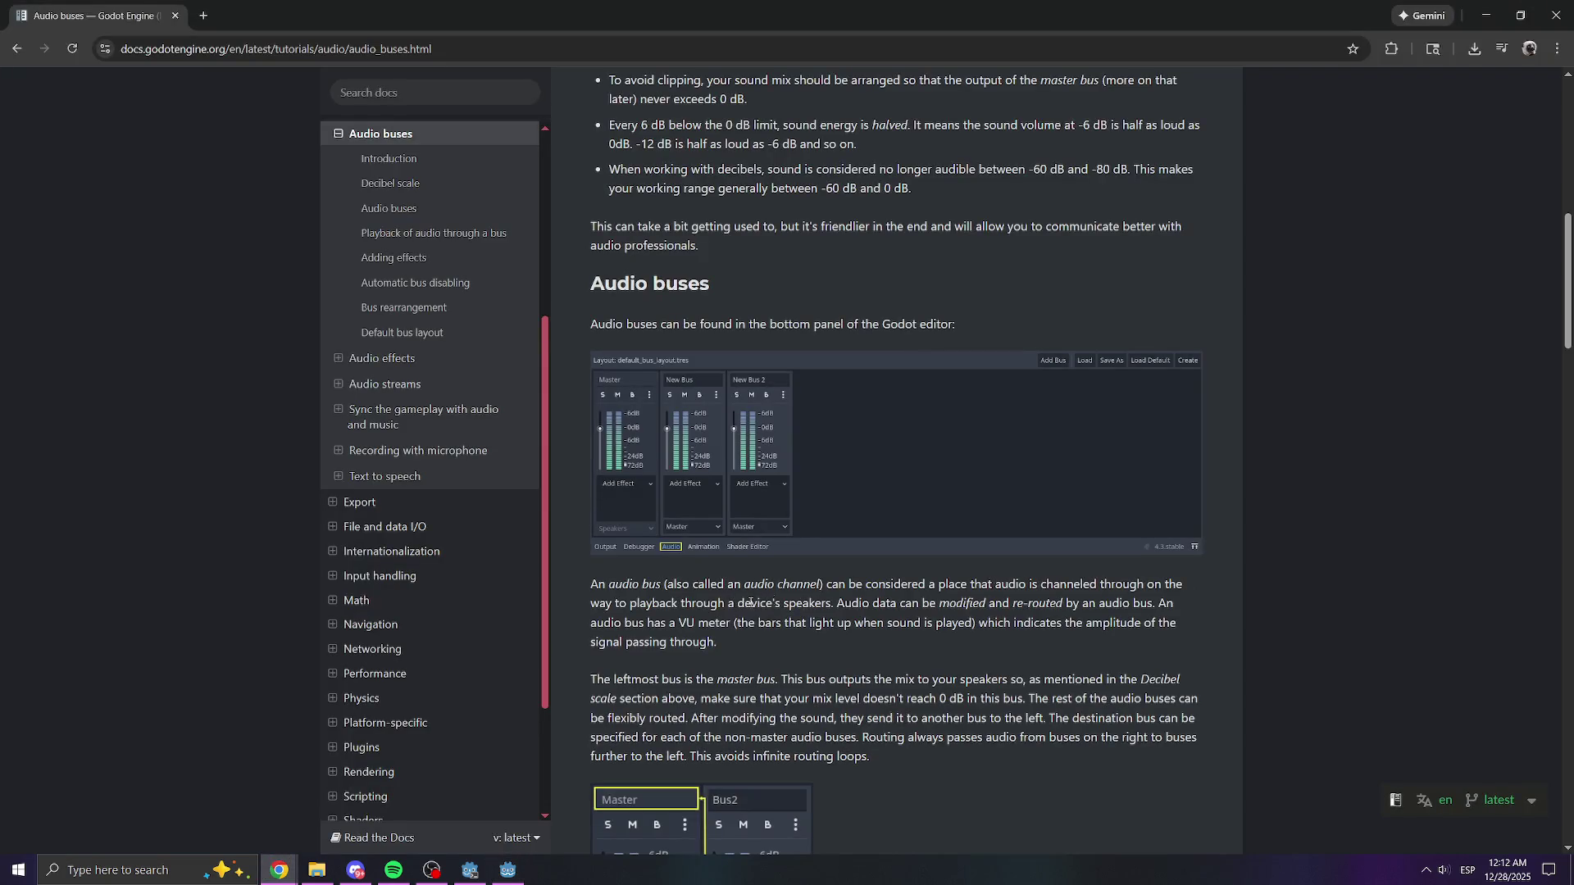
- Highlight the audio bus definition and the note that the leftmost bus is the master bus
{"action": "left_click_drag", "start_coordinate": [849, 586], "coordinate": [1027, 619]}
{"action": "left_click", "coordinate": [918, 636]}
{"action": "scroll", "coordinate": [859, 633], "scroll_direction": "down", "scroll_amount": 2}
{"action": "left_click_drag", "start_coordinate": [656, 525], "coordinate": [770, 527]}
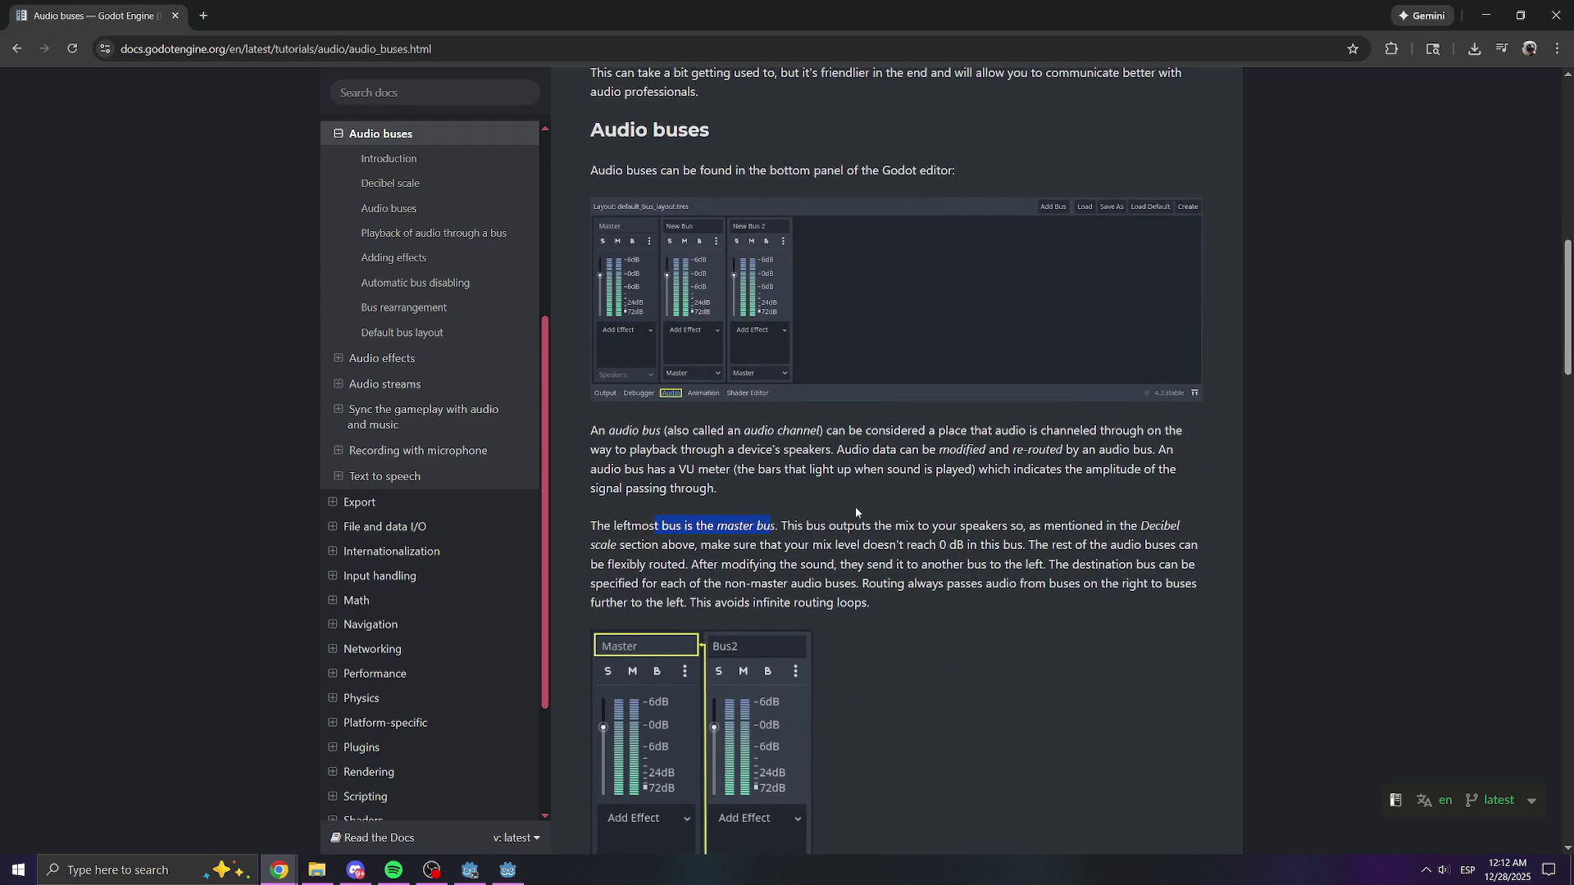
- Scroll down through Playback, Adding effects and Automatic bus disabling to the page's end
{"action": "scroll", "coordinate": [858, 504], "scroll_direction": "down", "scroll_amount": 3}
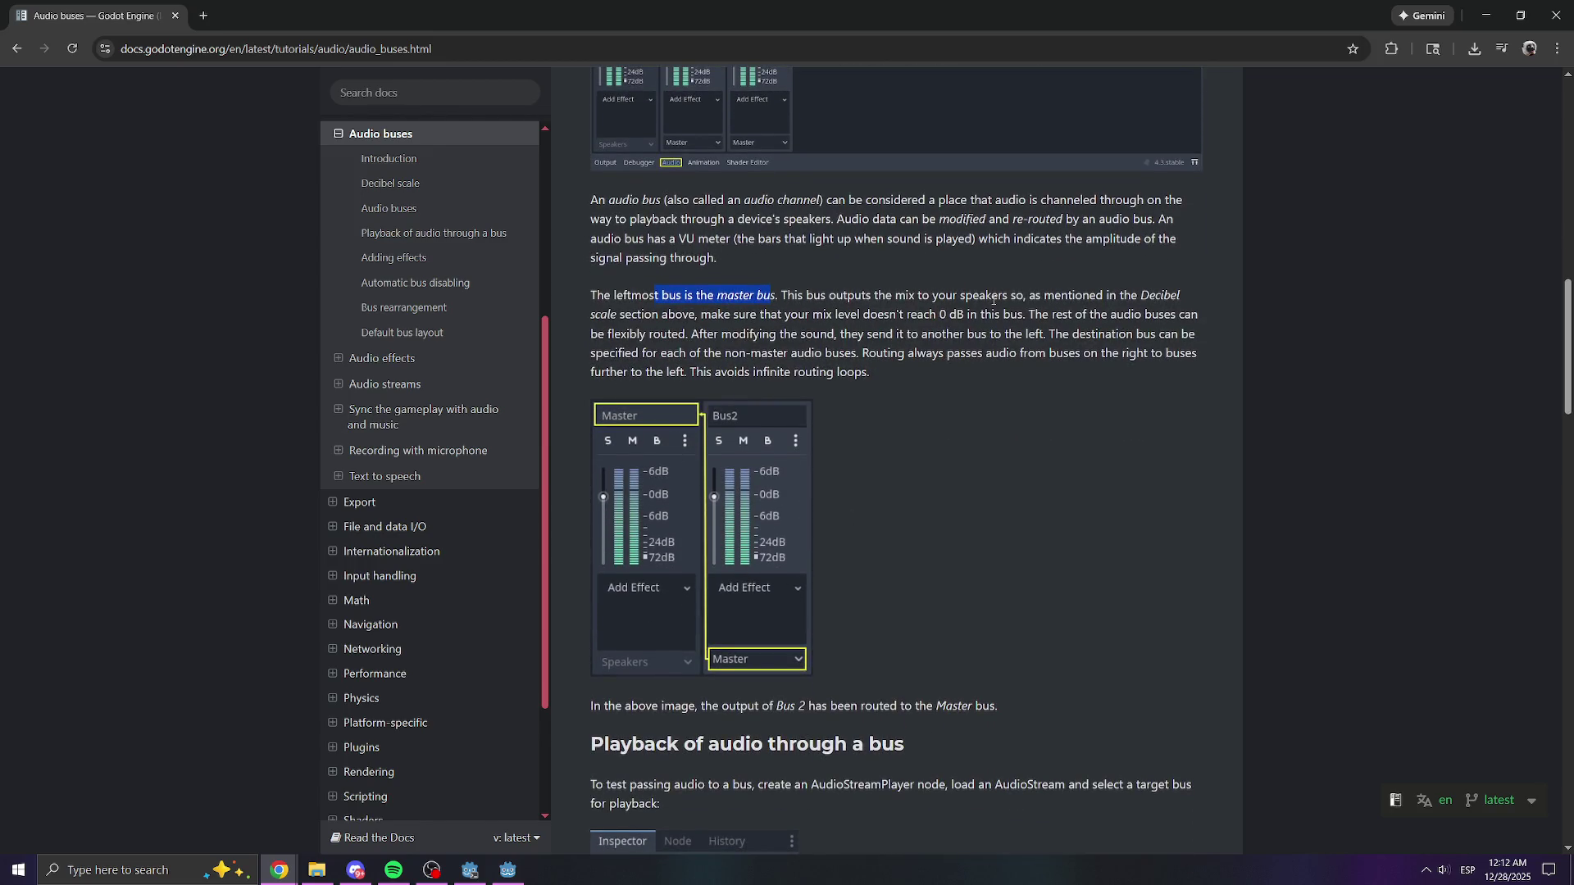
{"action": "scroll", "coordinate": [798, 391], "scroll_direction": "down", "scroll_amount": 3}
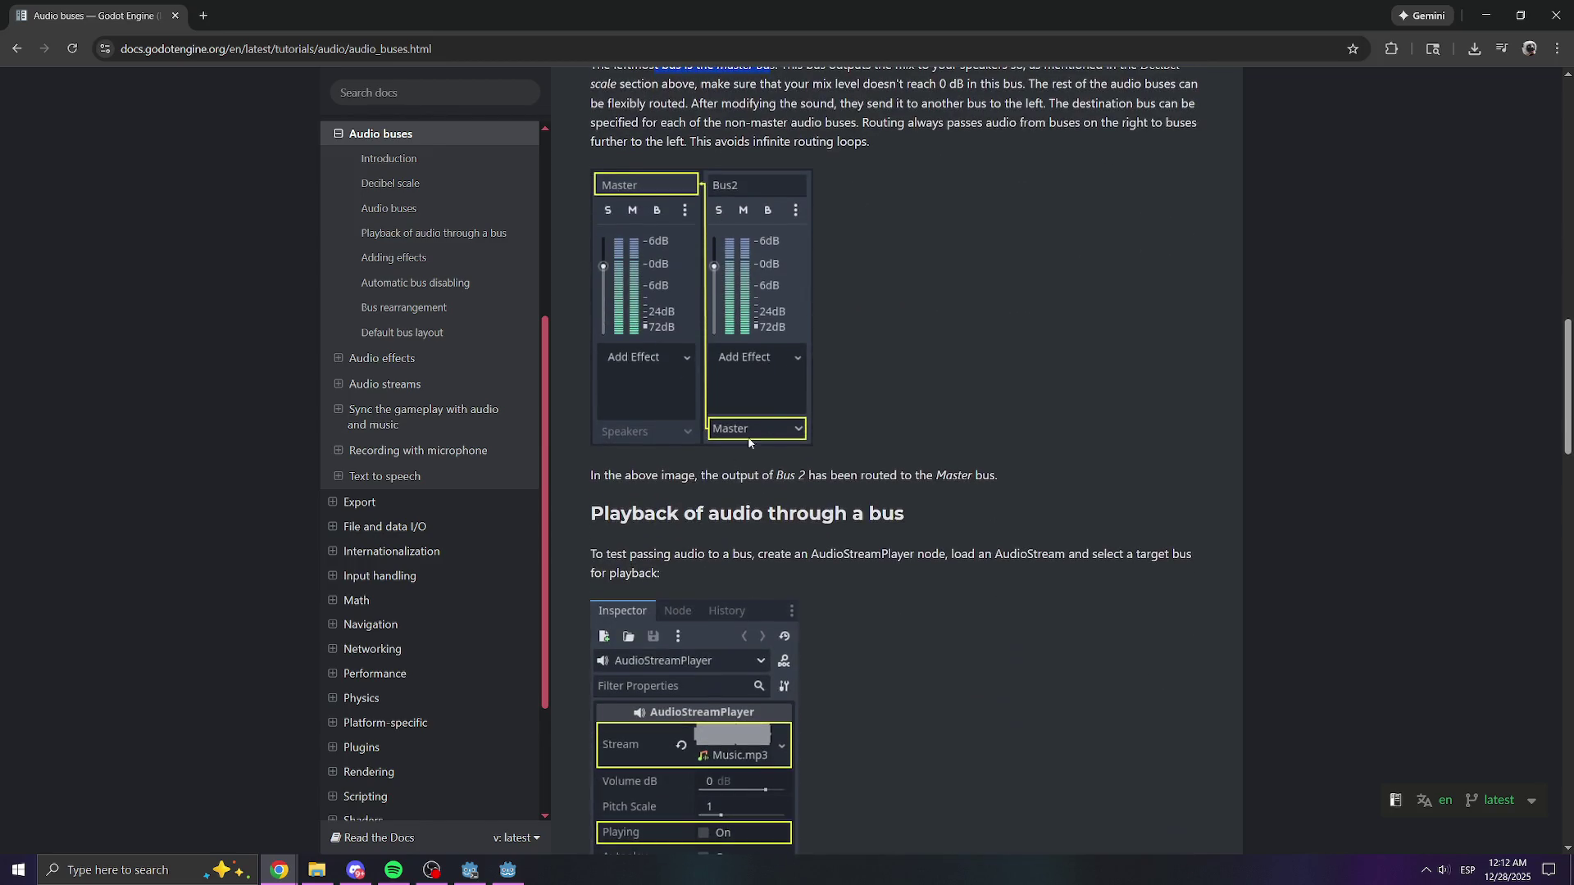
{"action": "scroll", "coordinate": [661, 436], "scroll_direction": "down", "scroll_amount": 4}
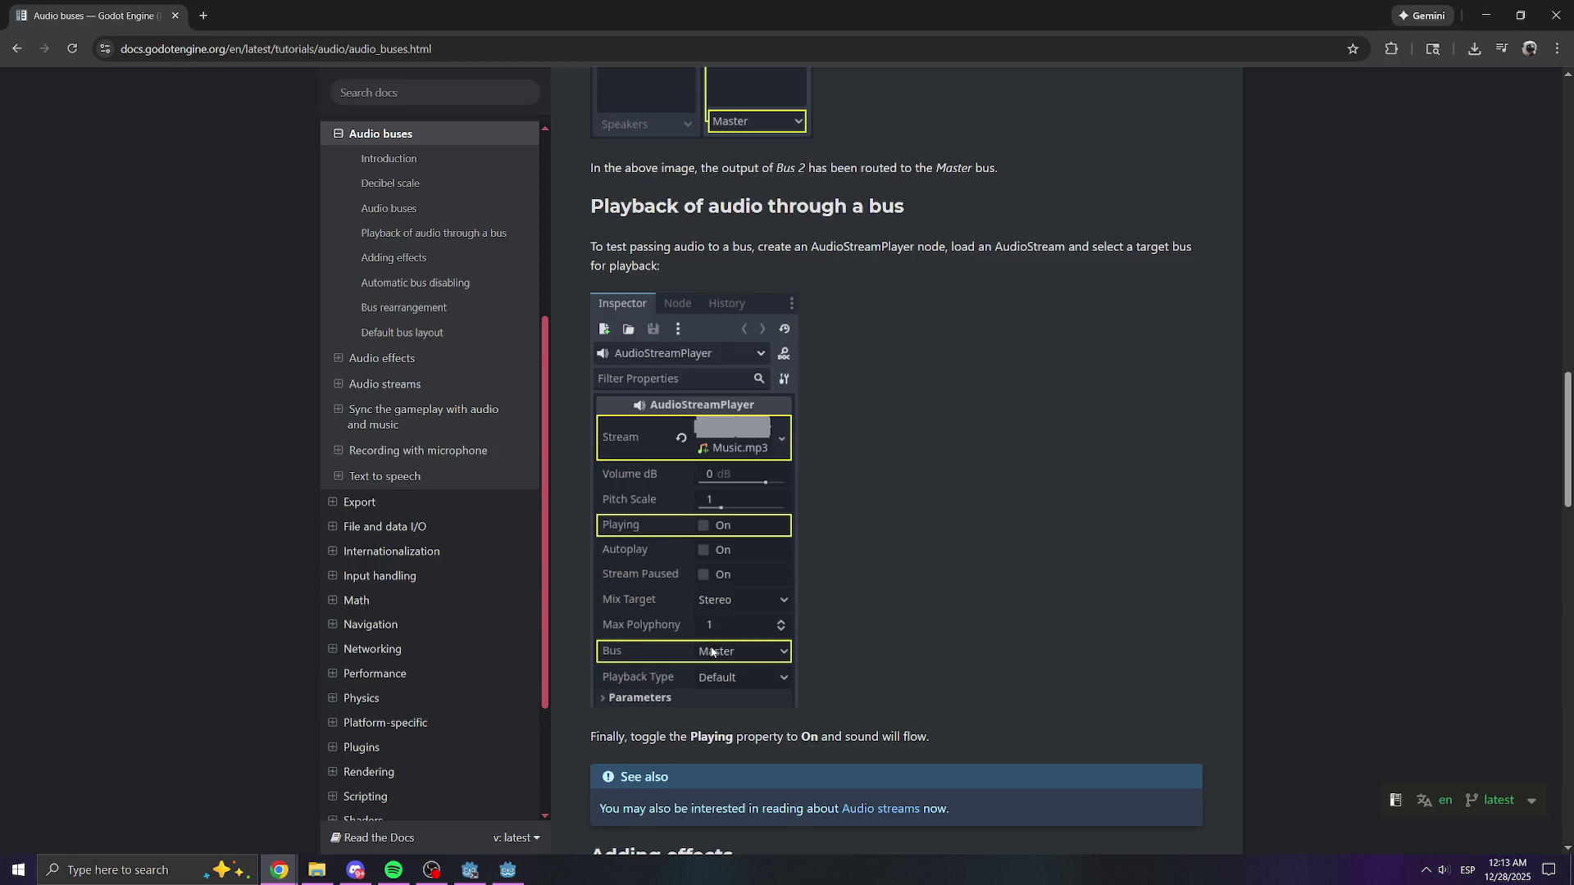
{"action": "scroll", "coordinate": [712, 651], "scroll_direction": "down", "scroll_amount": 15}
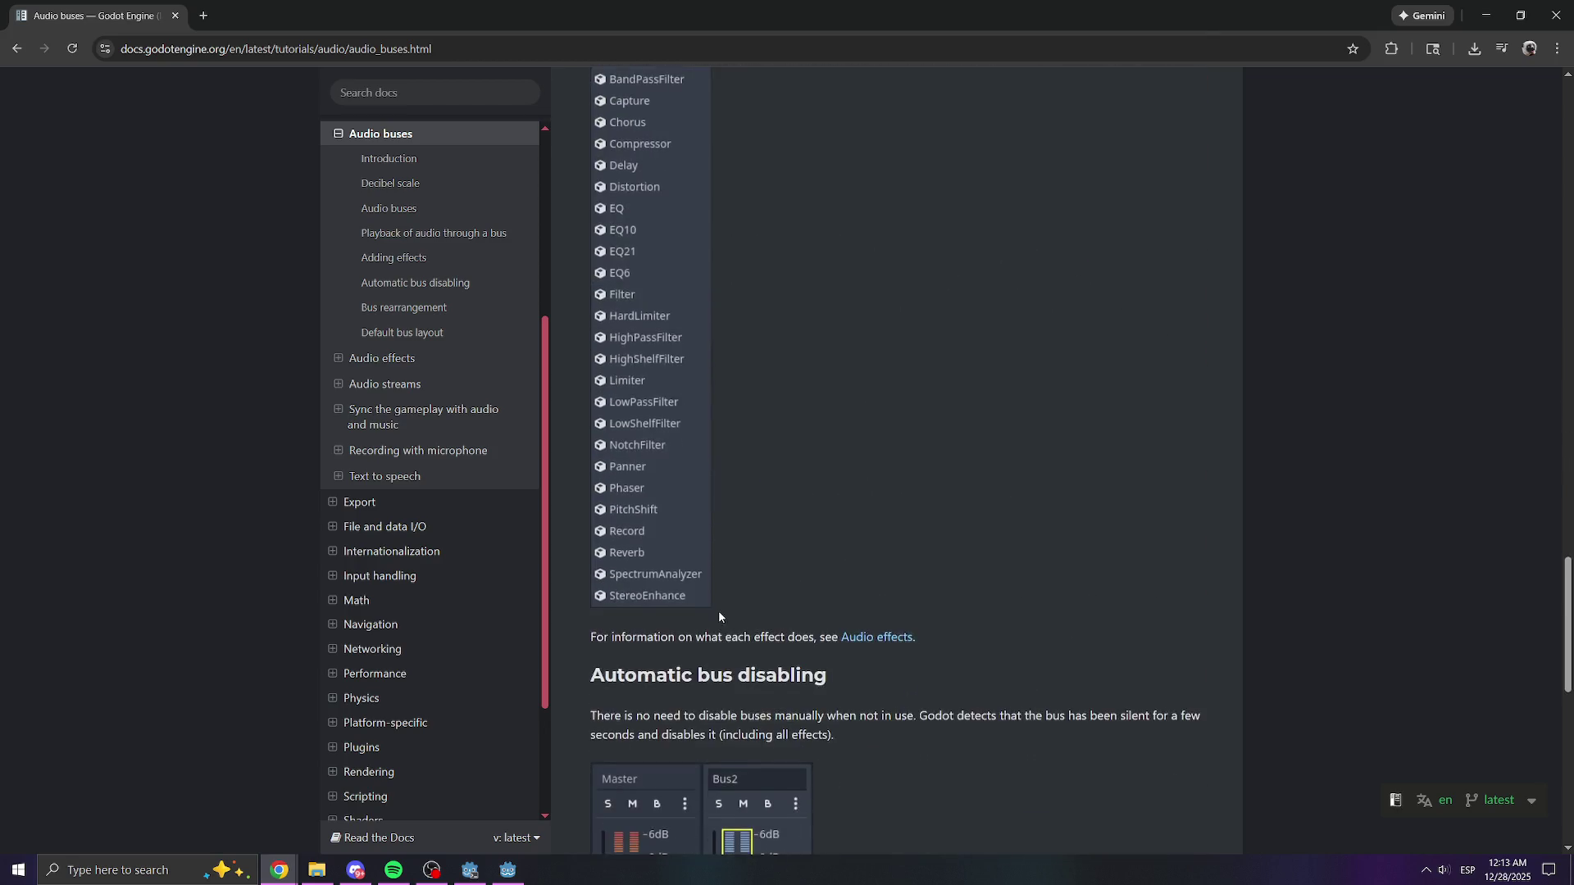
{"action": "scroll", "coordinate": [719, 613], "scroll_direction": "down", "scroll_amount": 3}
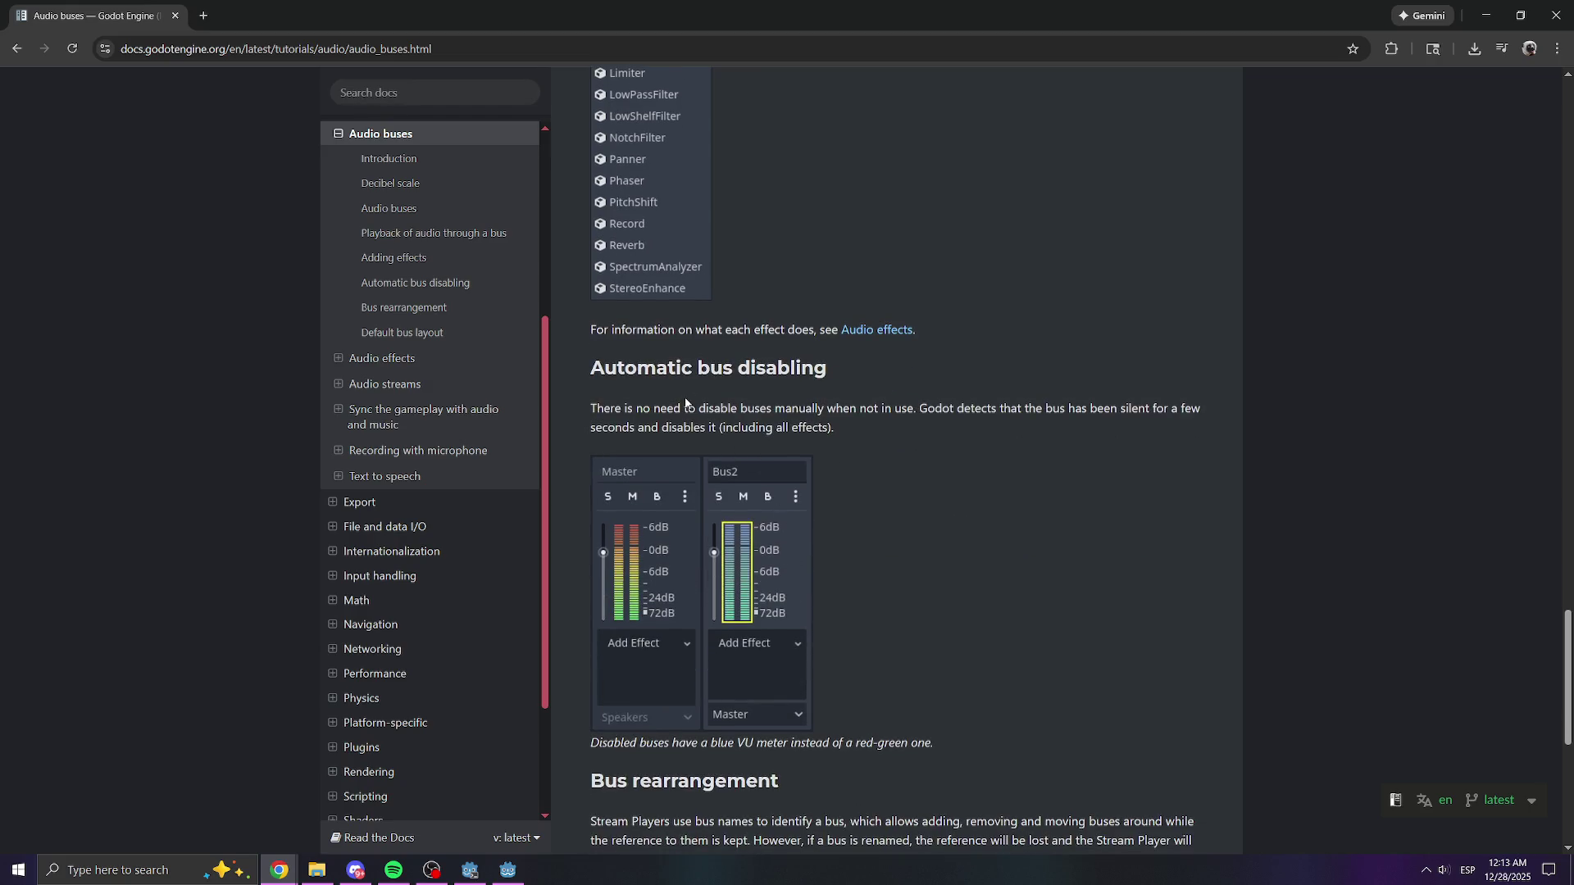
{"action": "scroll", "coordinate": [824, 426], "scroll_direction": "down", "scroll_amount": 3}
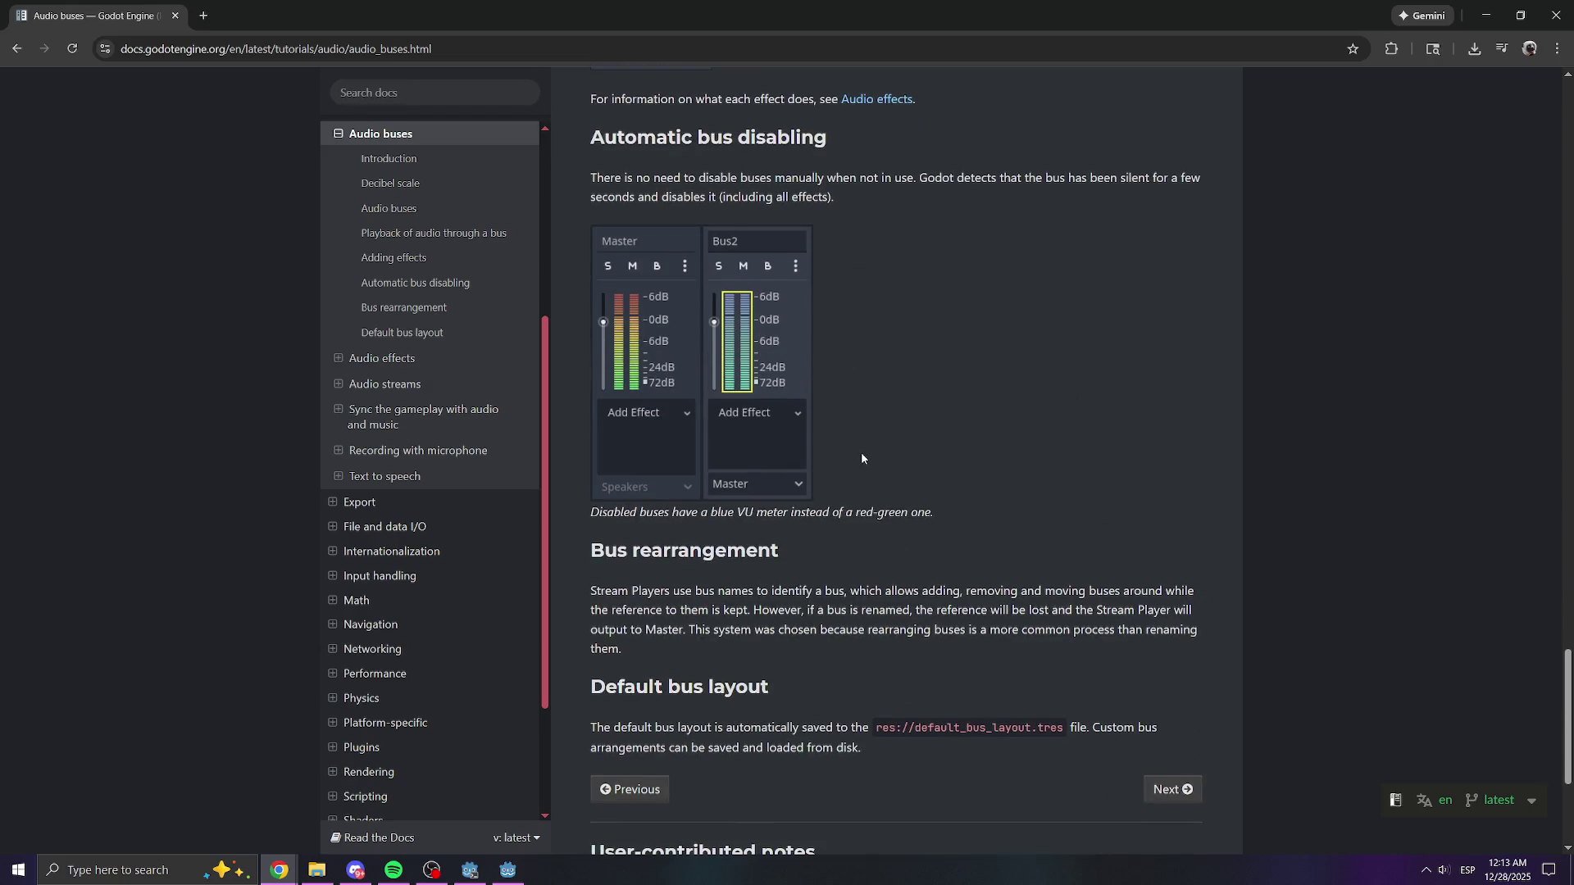
{"action": "scroll", "coordinate": [862, 458], "scroll_direction": "down", "scroll_amount": 5}
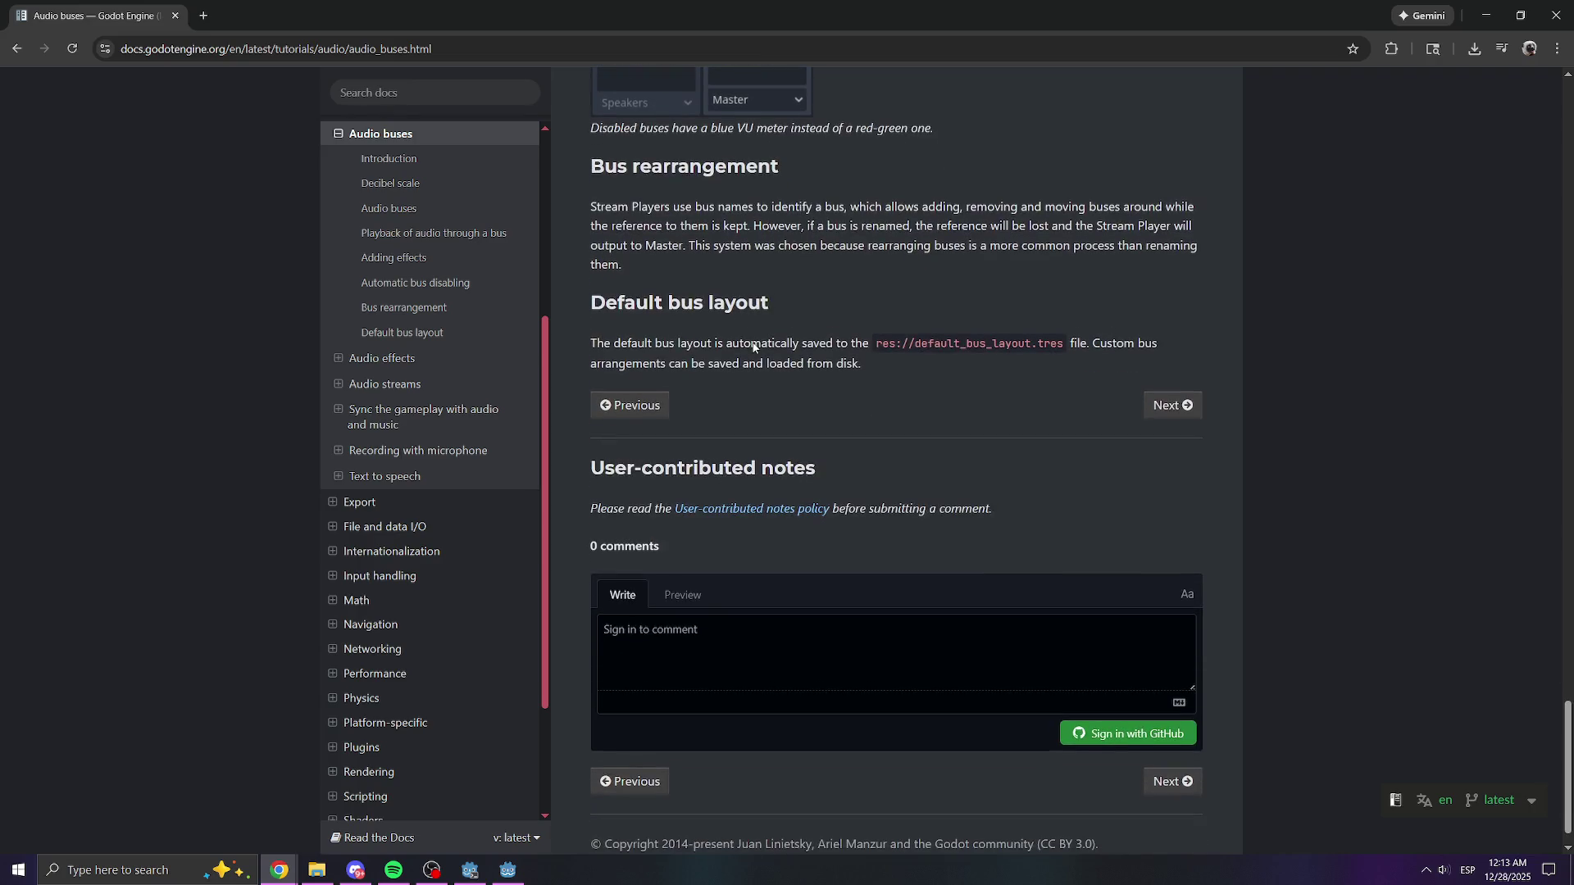
{"action": "scroll", "coordinate": [800, 423], "scroll_direction": "up", "scroll_amount": 8}
- Scroll back up to the top of the Audio buses page
{"action": "scroll", "coordinate": [802, 420], "scroll_direction": "up", "scroll_amount": 8}
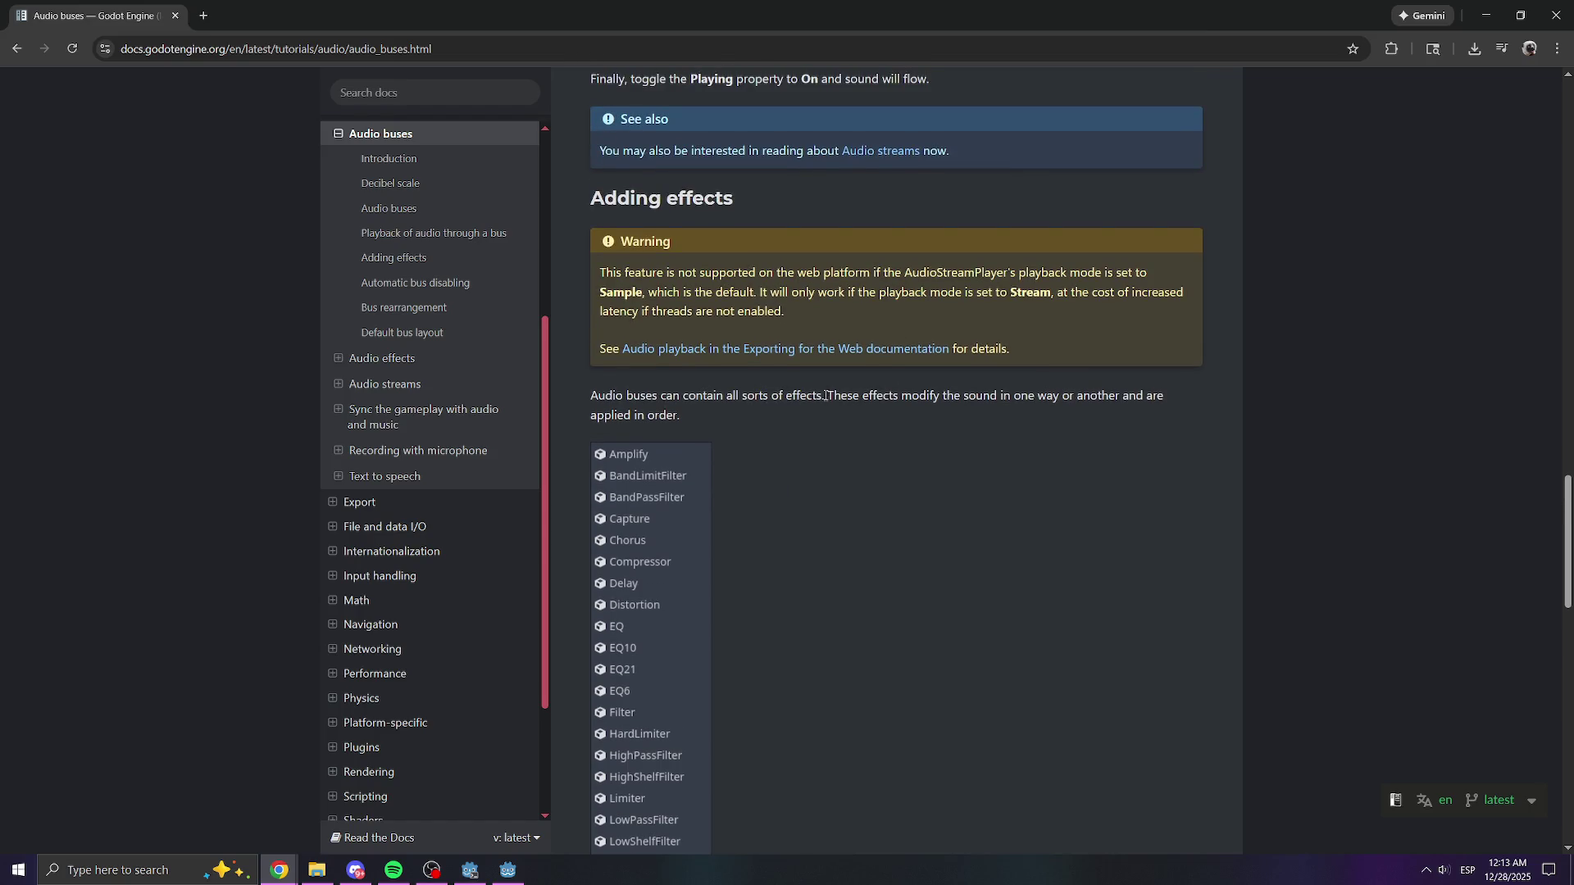
{"action": "scroll", "coordinate": [859, 414], "scroll_direction": "up", "scroll_amount": 3}
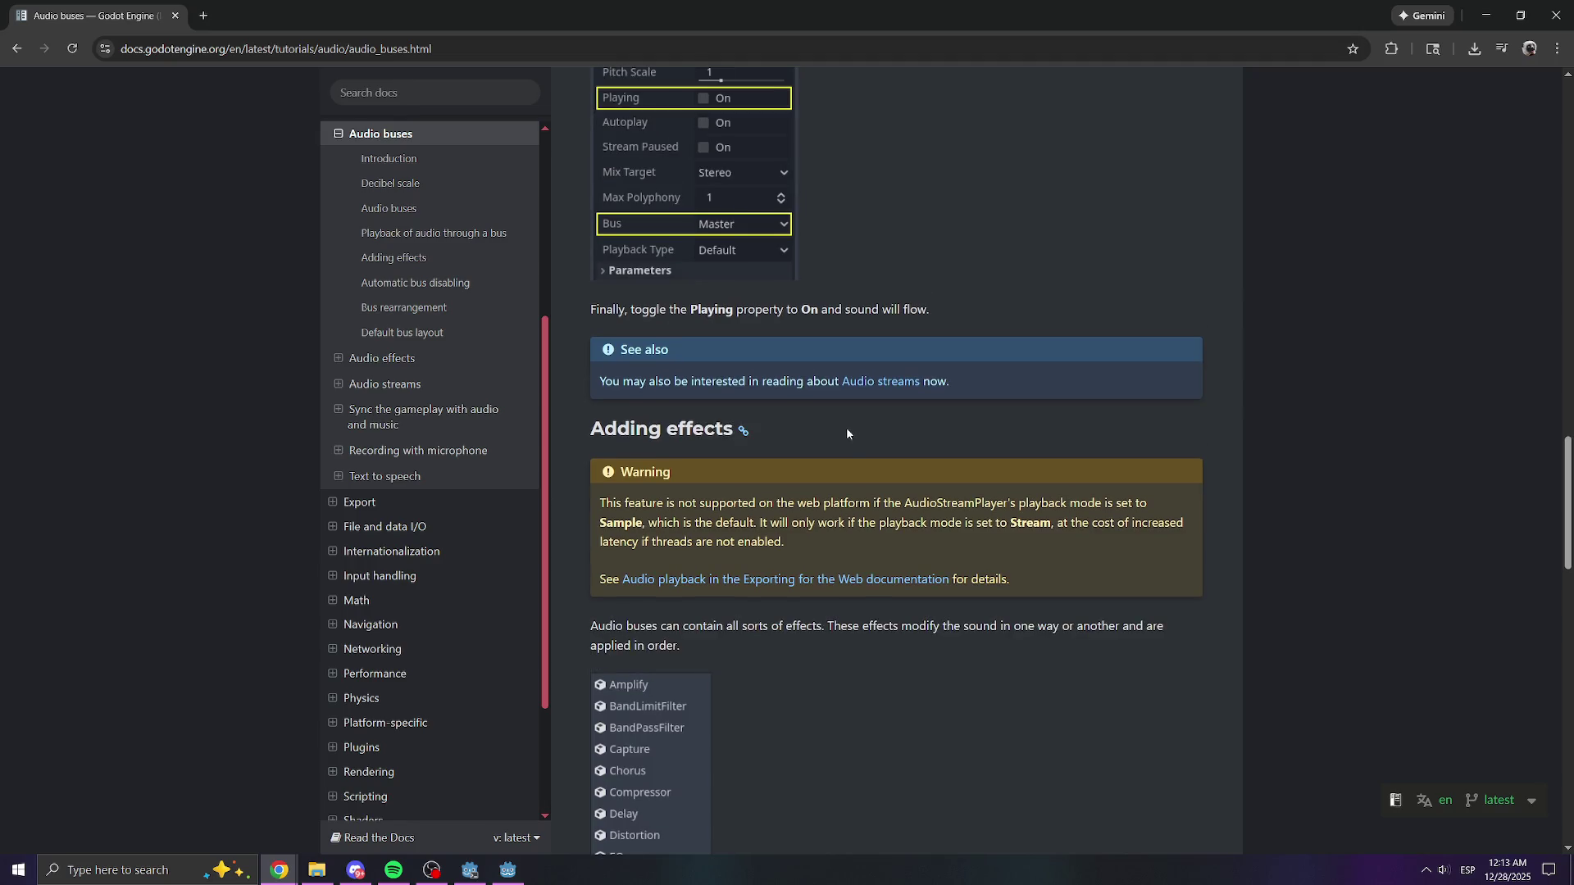
{"action": "scroll", "coordinate": [835, 449], "scroll_direction": "up", "scroll_amount": 4}
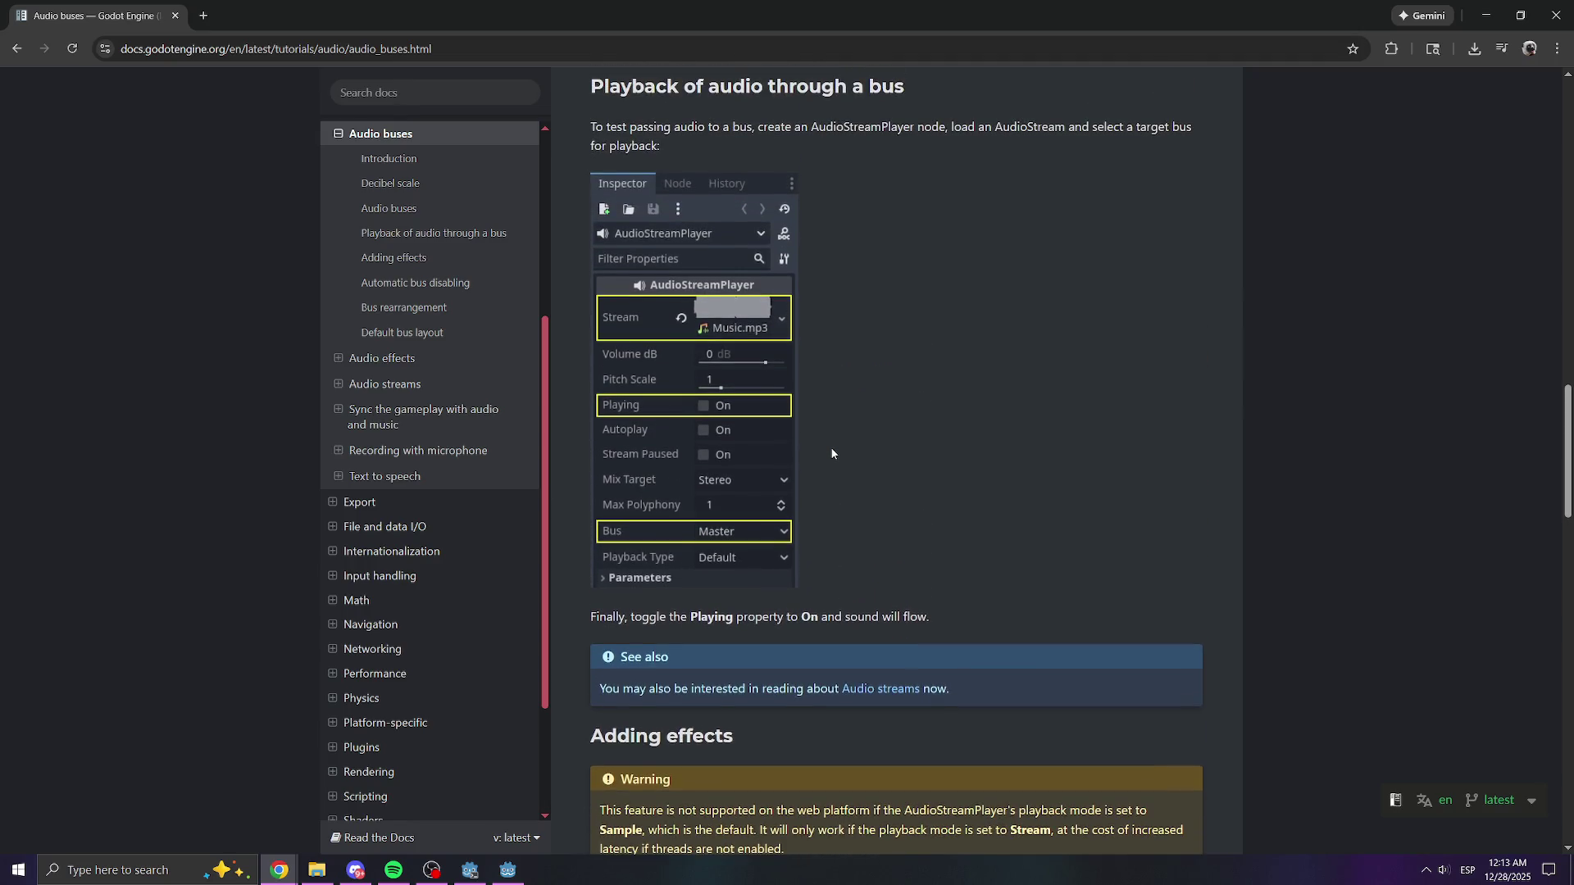
{"action": "scroll", "coordinate": [933, 440], "scroll_direction": "up", "scroll_amount": 6}
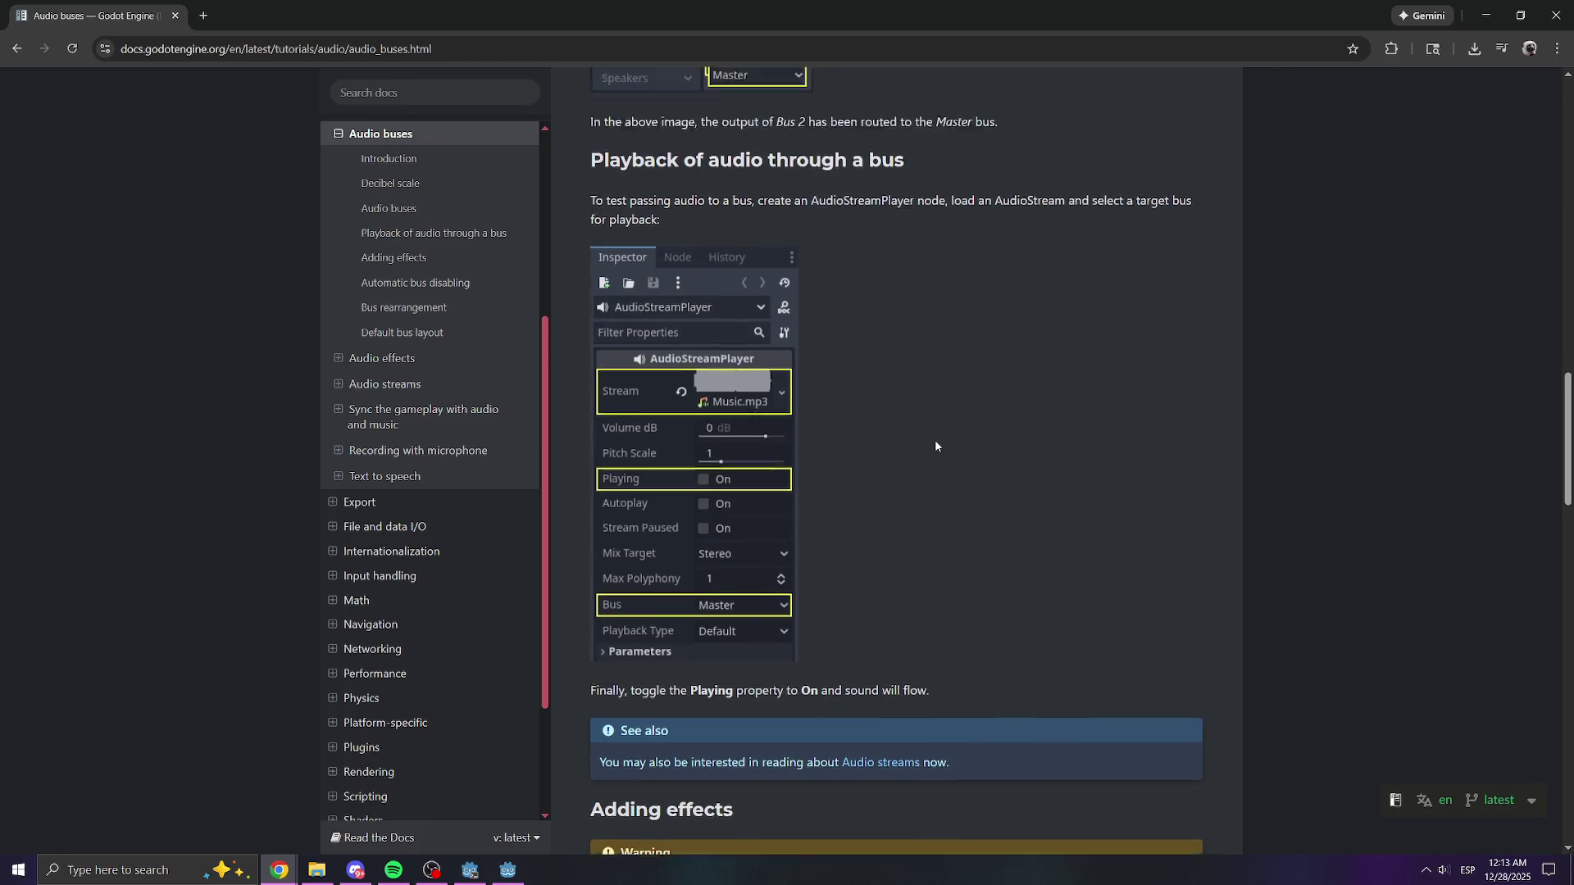
{"action": "scroll", "coordinate": [922, 457], "scroll_direction": "up", "scroll_amount": 3}
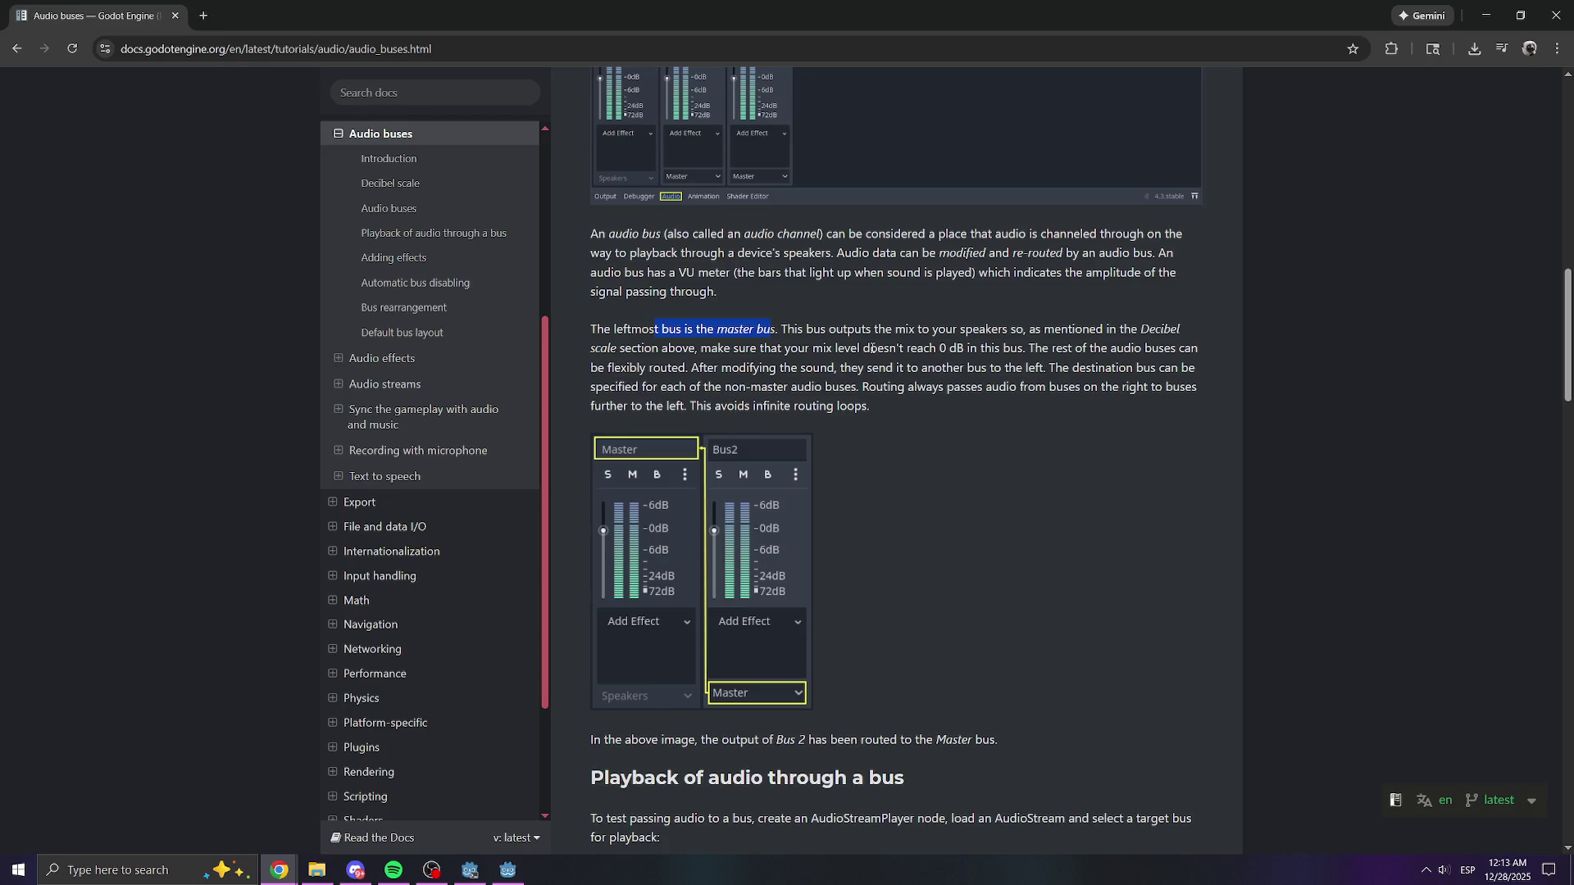
{"action": "scroll", "coordinate": [873, 349], "scroll_direction": "up", "scroll_amount": 8}
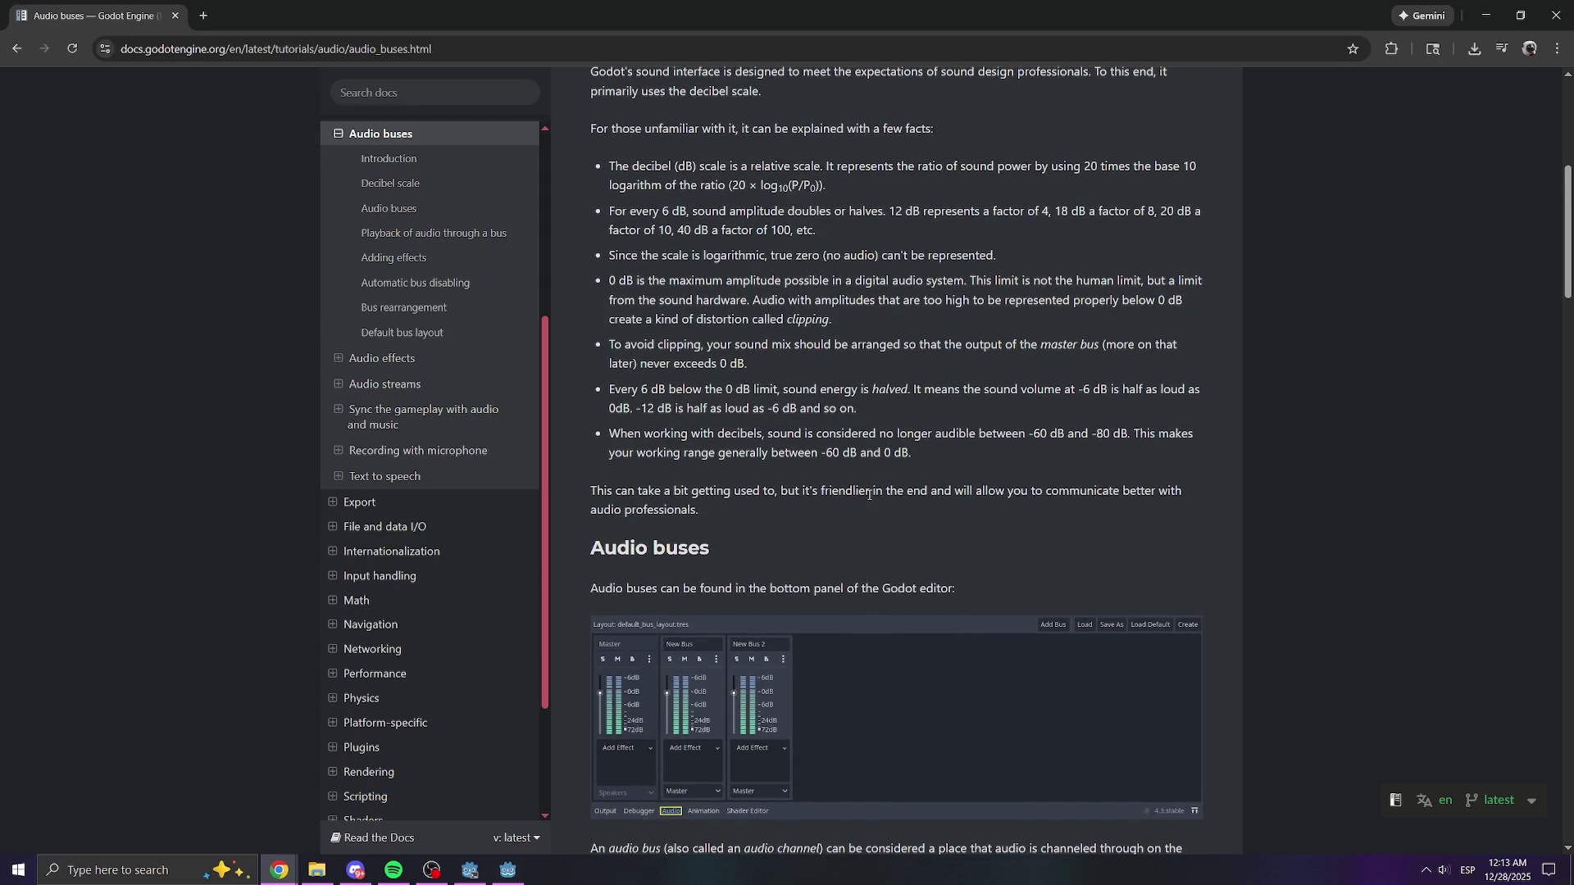
{"action": "scroll", "coordinate": [844, 510], "scroll_direction": "down", "scroll_amount": 2}
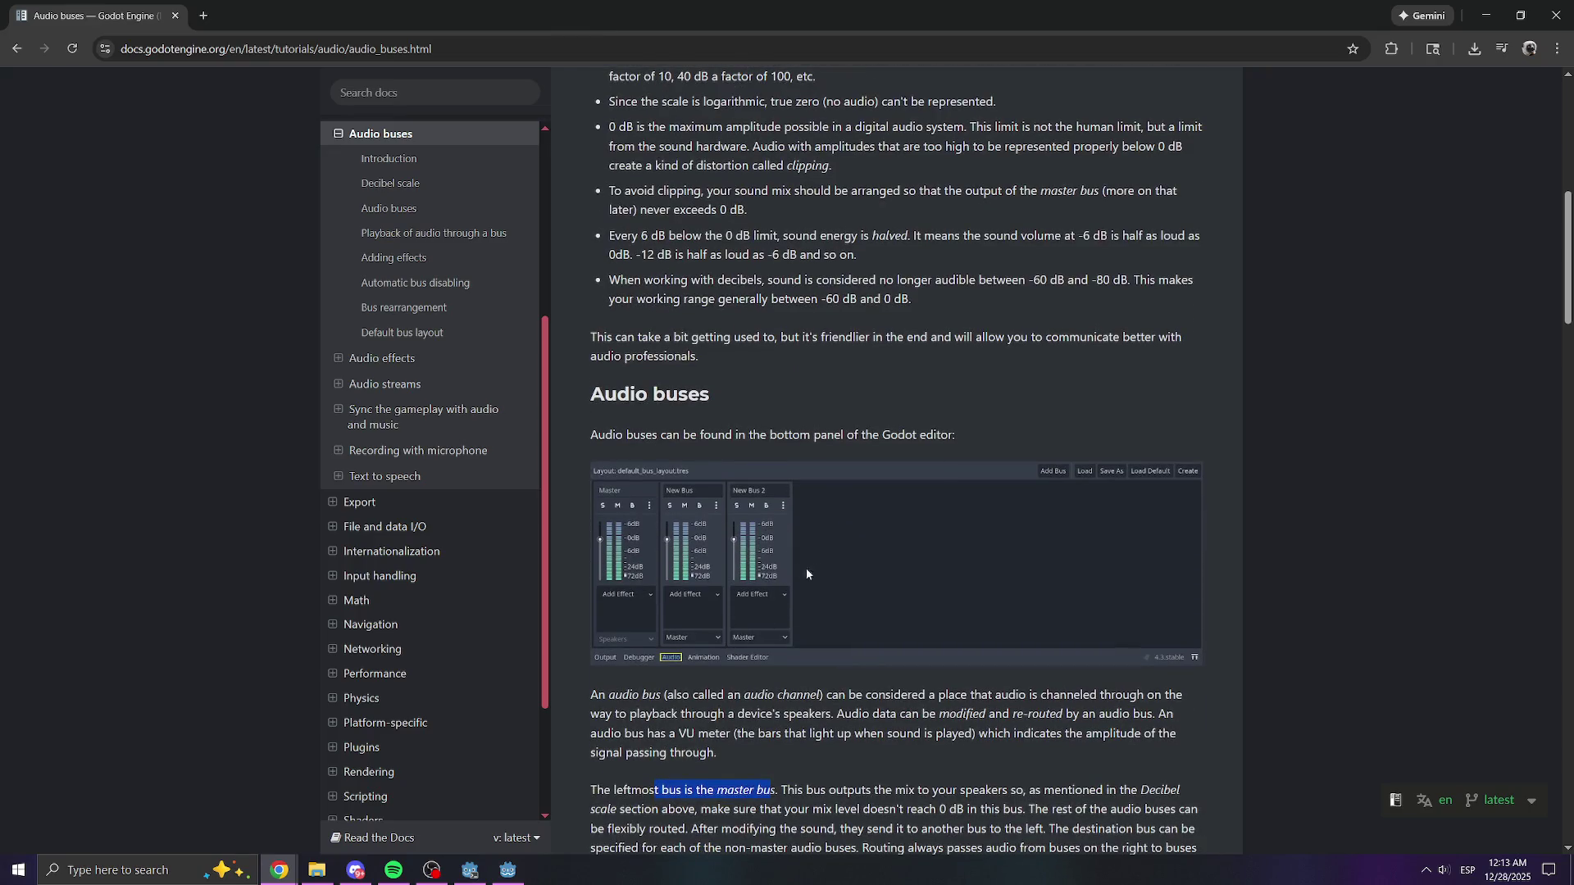
{"action": "scroll", "coordinate": [738, 414], "scroll_direction": "up", "scroll_amount": 4}
{"action": "scroll", "coordinate": [812, 332], "scroll_direction": "up", "scroll_amount": 2}
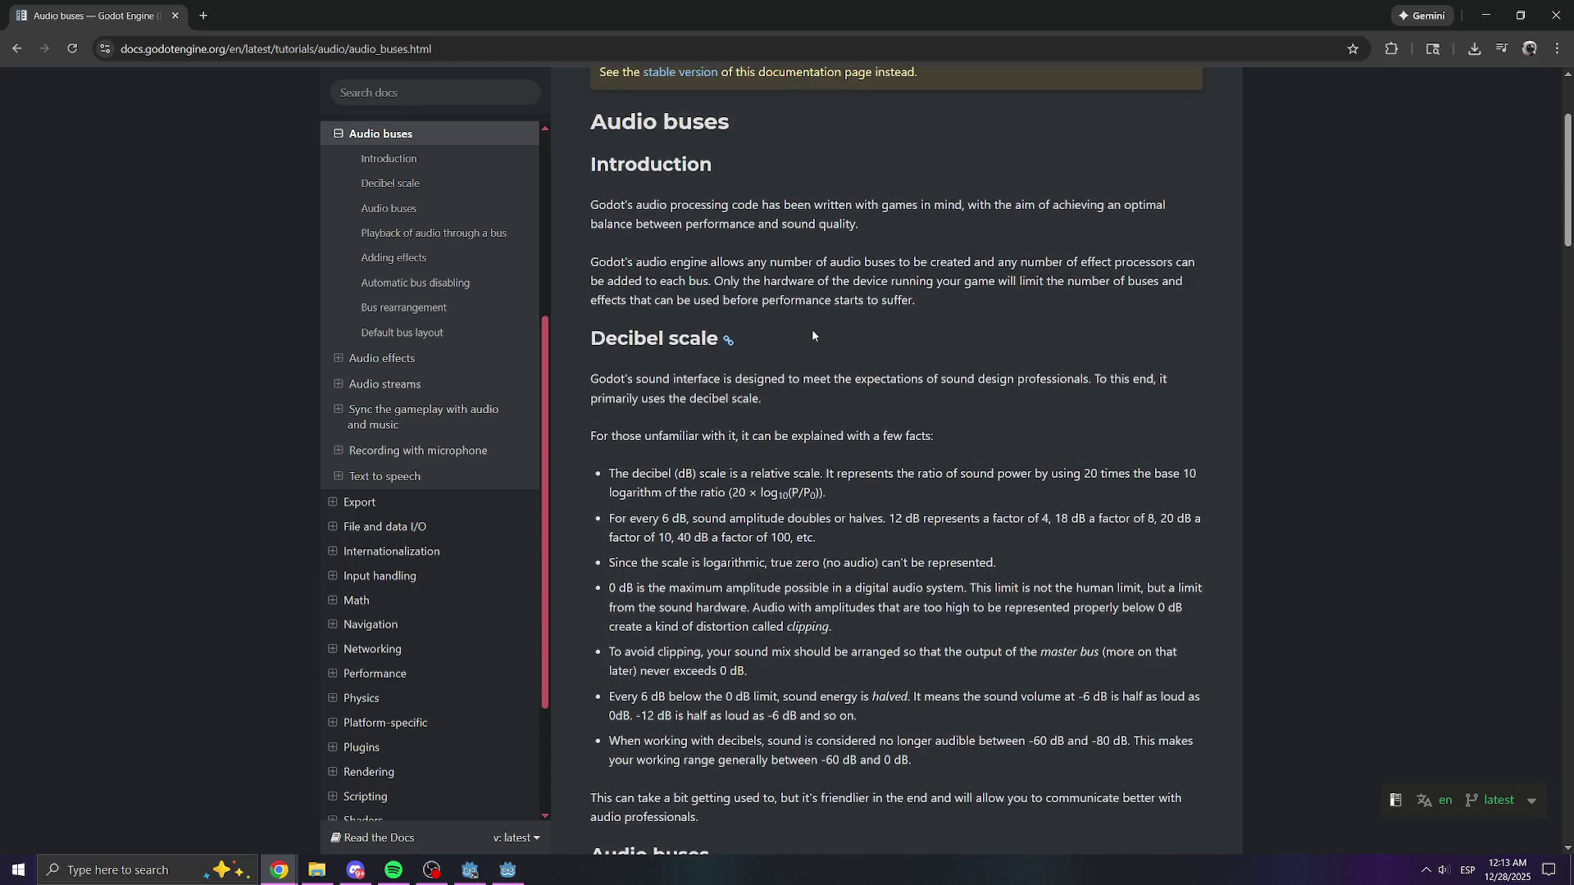
{"action": "scroll", "coordinate": [813, 335], "scroll_direction": "up", "scroll_amount": 2}
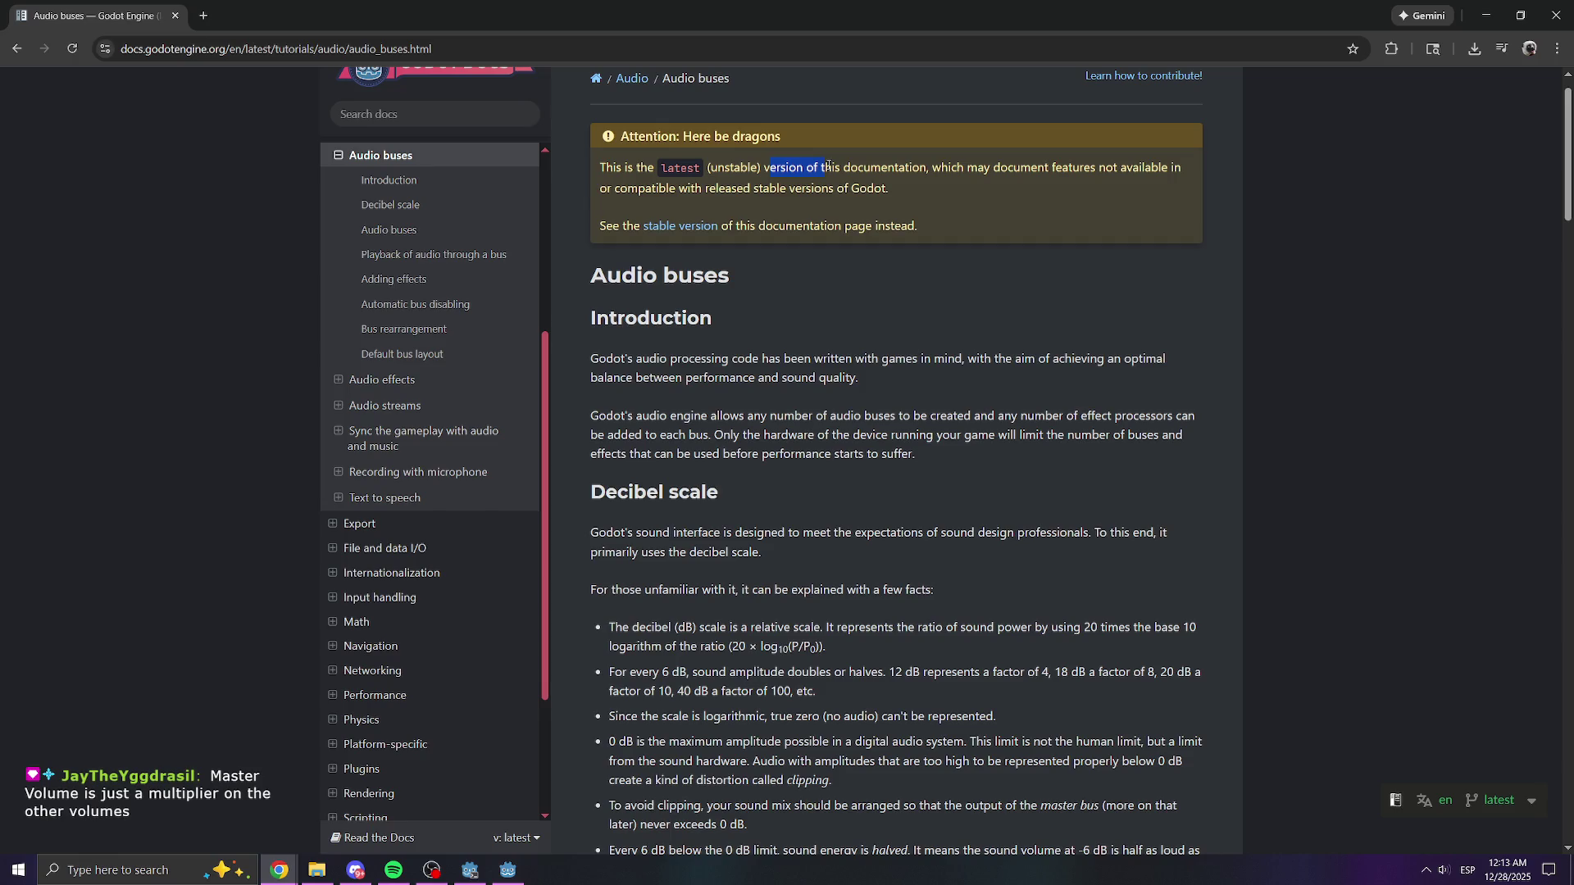
- Highlight the 'latest (unstable) version' warning notice, then clear the selection
{"action": "left_click_drag", "start_coordinate": [709, 168], "coordinate": [963, 182]}
{"action": "left_click", "coordinate": [970, 189]}
{"action": "scroll", "coordinate": [815, 311], "scroll_direction": "down", "scroll_amount": 1}
{"action": "scroll", "coordinate": [822, 328], "scroll_direction": "down", "scroll_amount": 1}
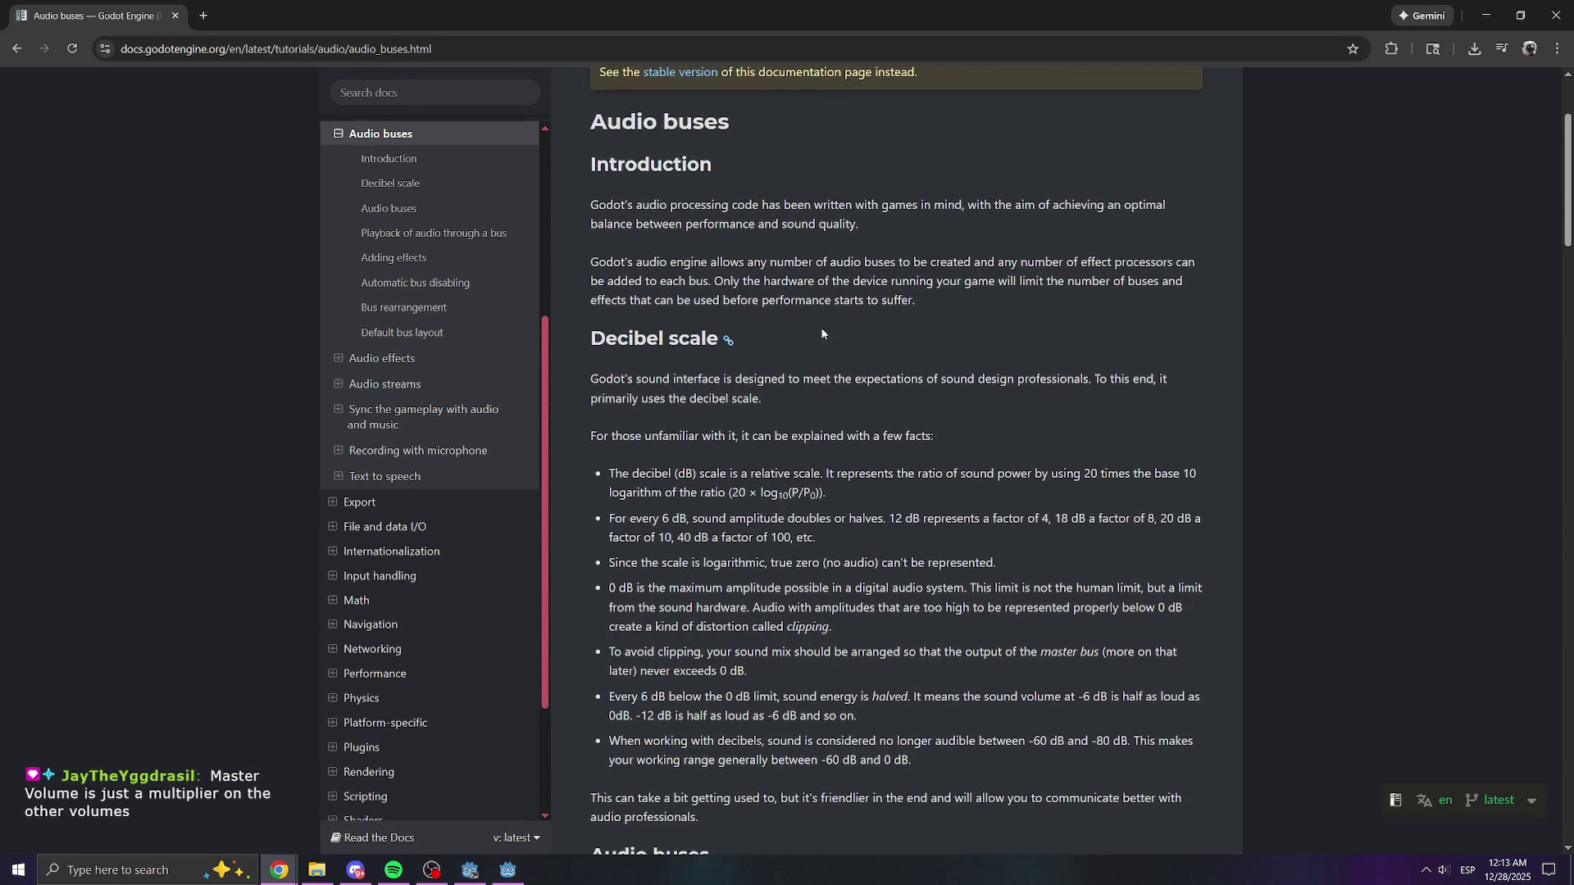
{"action": "scroll", "coordinate": [823, 334], "scroll_direction": "up", "scroll_amount": 2}
- Switch to the stable version of the Audio buses page and read down through it
{"action": "left_click", "coordinate": [711, 271]}
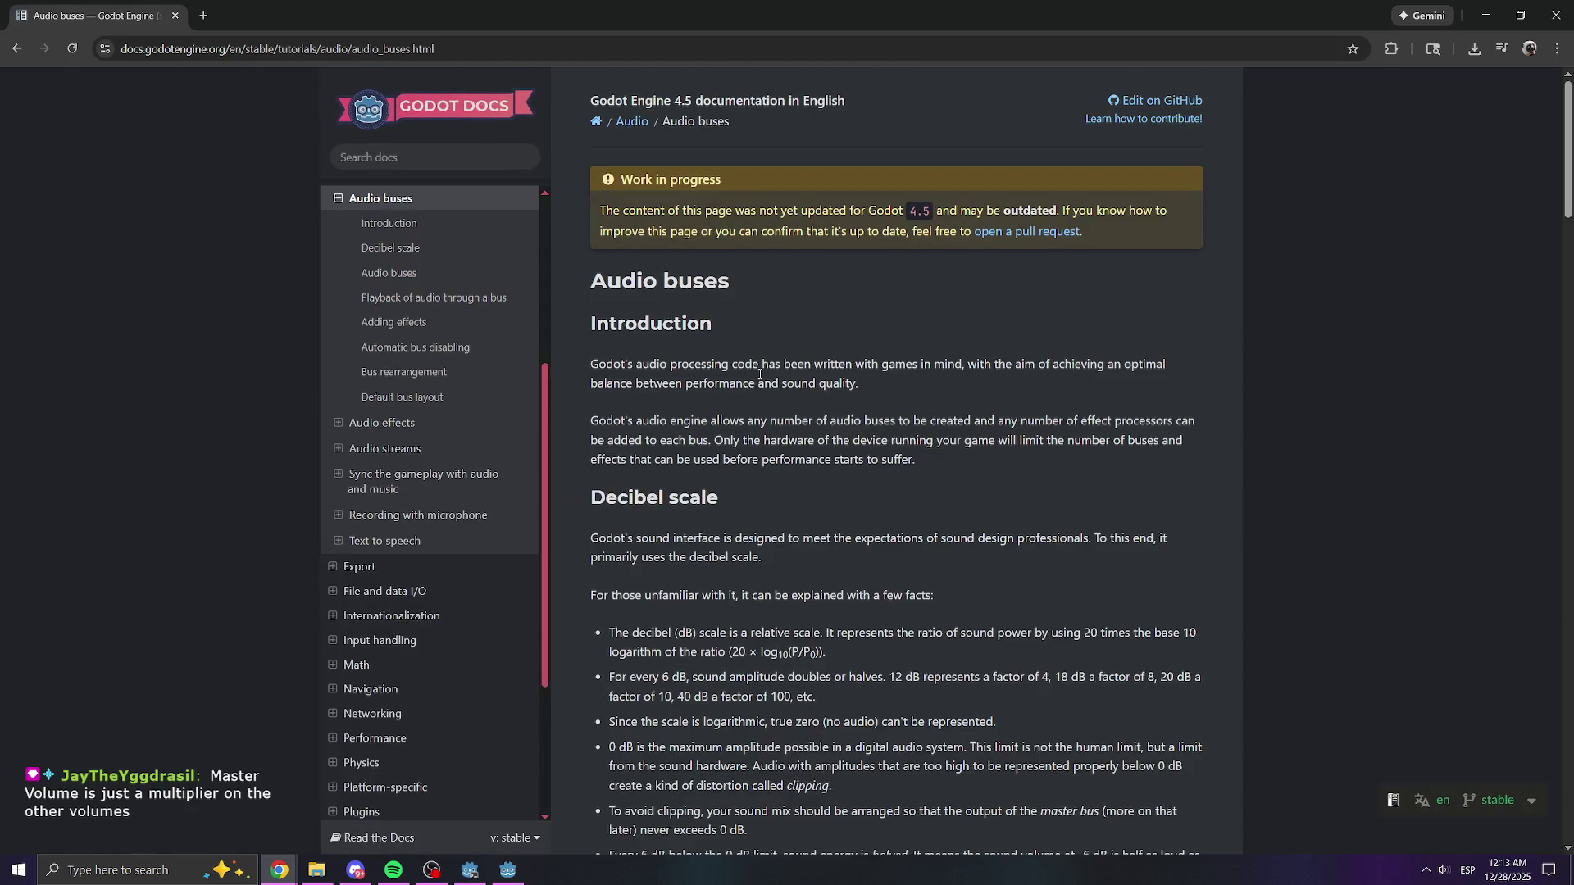
{"action": "scroll", "coordinate": [760, 373], "scroll_direction": "down", "scroll_amount": 6}
{"action": "scroll", "coordinate": [760, 373], "scroll_direction": "down", "scroll_amount": 7}
{"action": "scroll", "coordinate": [767, 401], "scroll_direction": "down", "scroll_amount": 3}
{"action": "scroll", "coordinate": [772, 431], "scroll_direction": "down", "scroll_amount": 5}
{"action": "scroll", "coordinate": [772, 433], "scroll_direction": "down", "scroll_amount": 2}
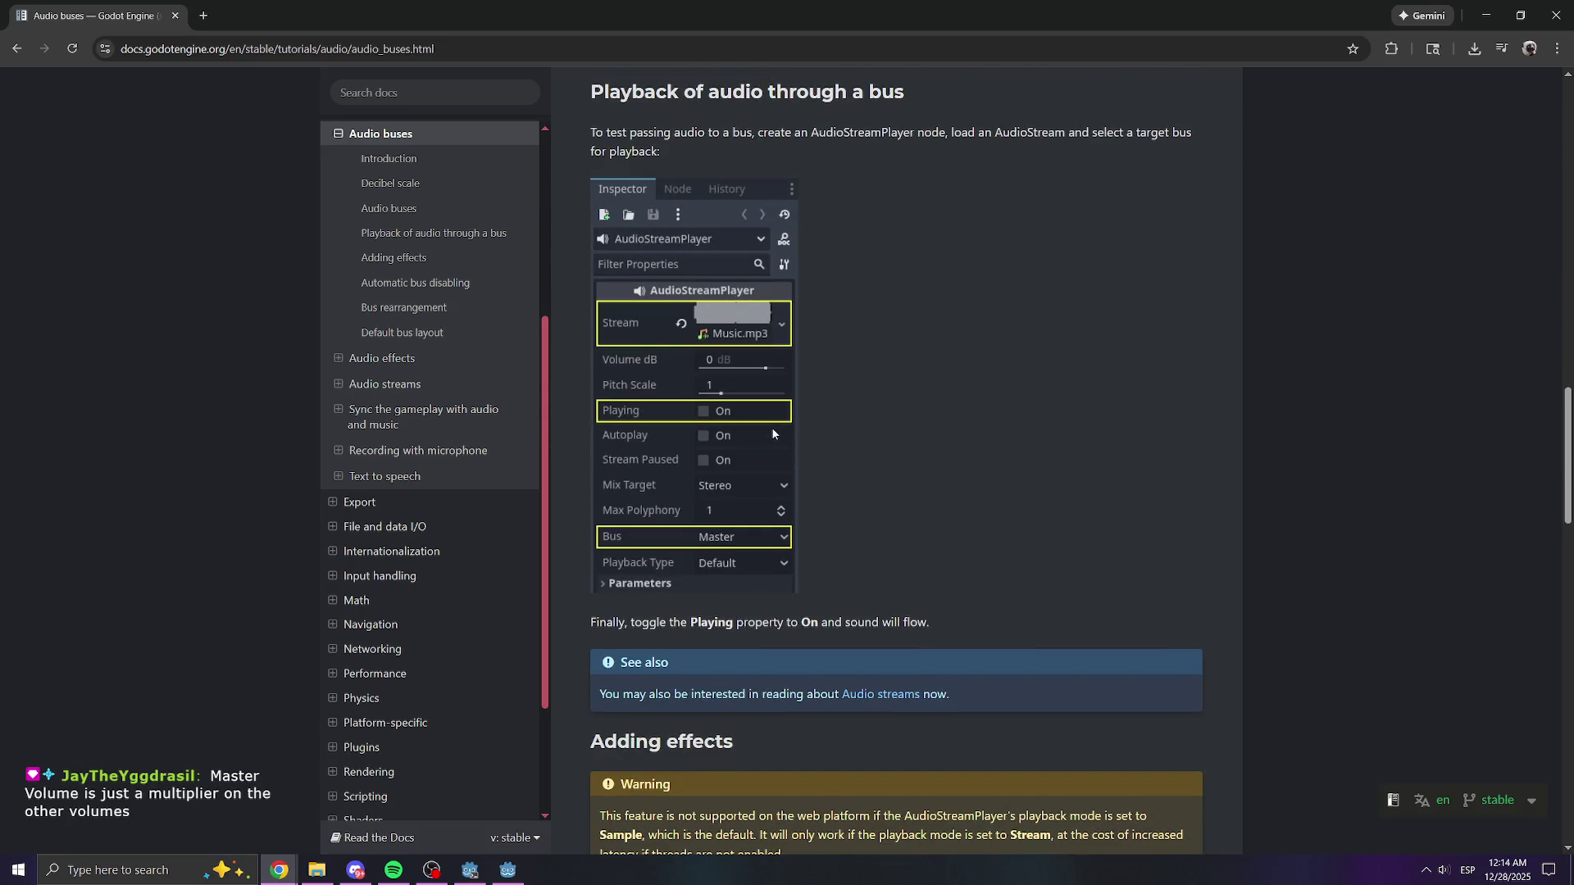
{"action": "scroll", "coordinate": [848, 533], "scroll_direction": "down", "scroll_amount": 11}
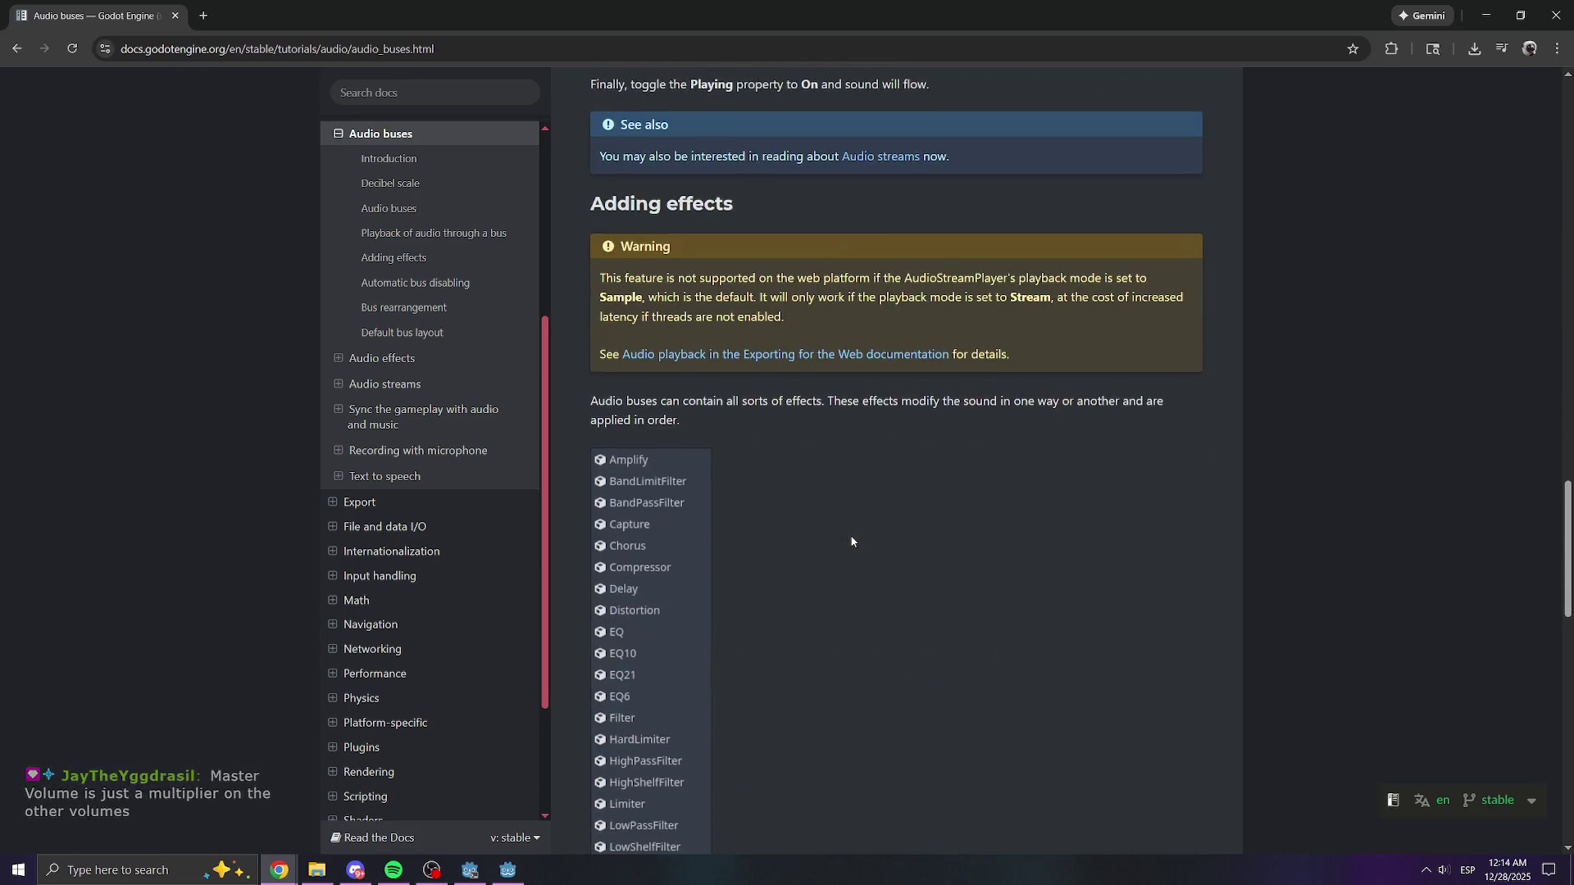
{"action": "scroll", "coordinate": [851, 543], "scroll_direction": "down", "scroll_amount": 6}
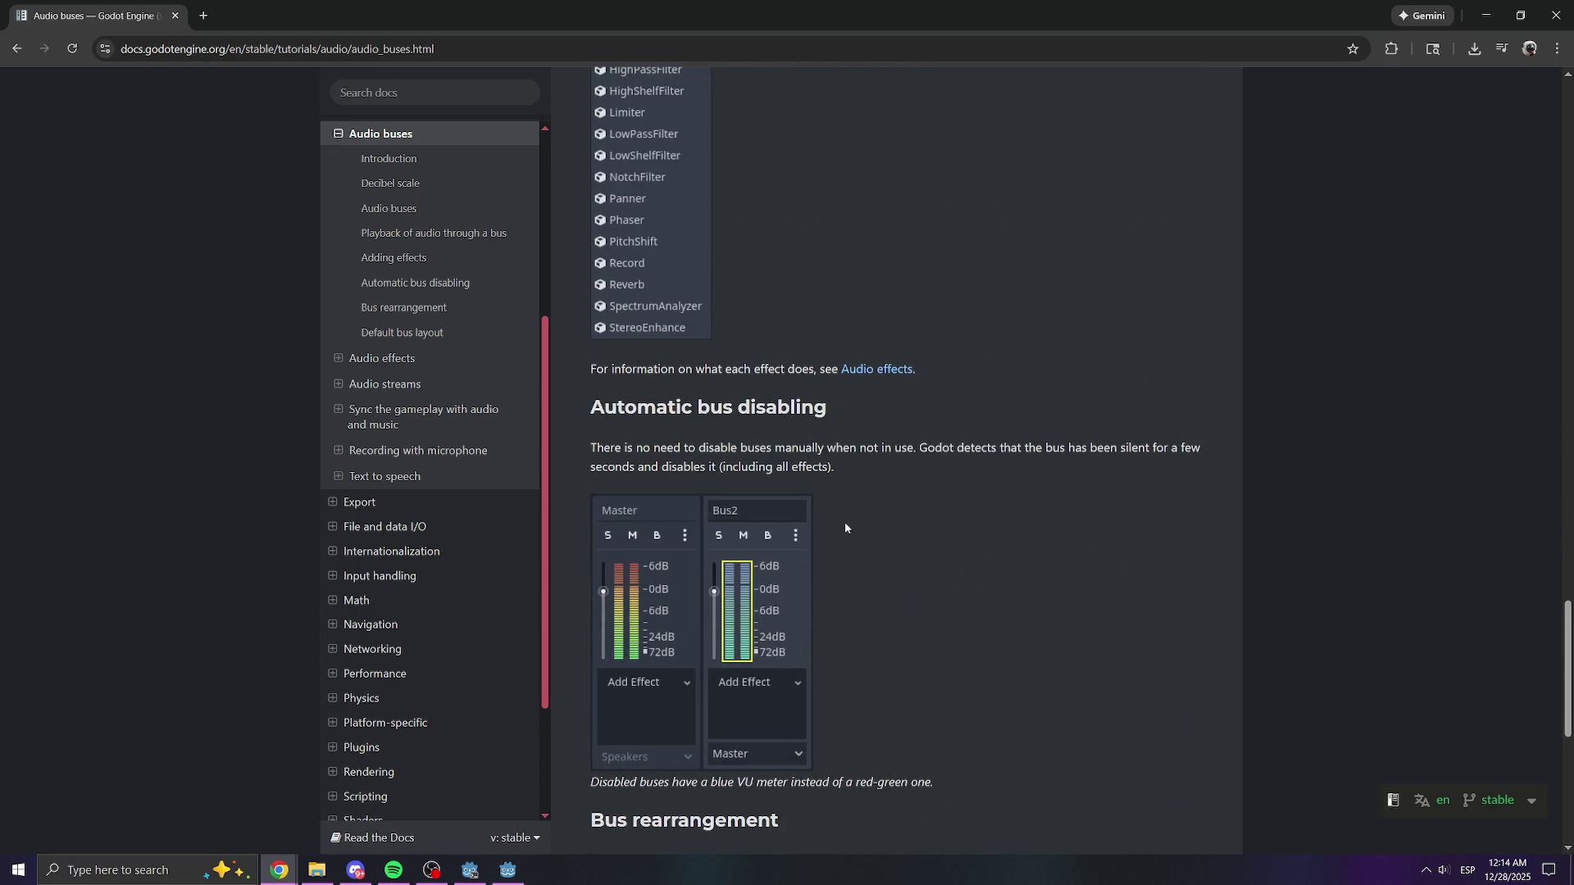
{"action": "scroll", "coordinate": [808, 593], "scroll_direction": "down", "scroll_amount": 1}
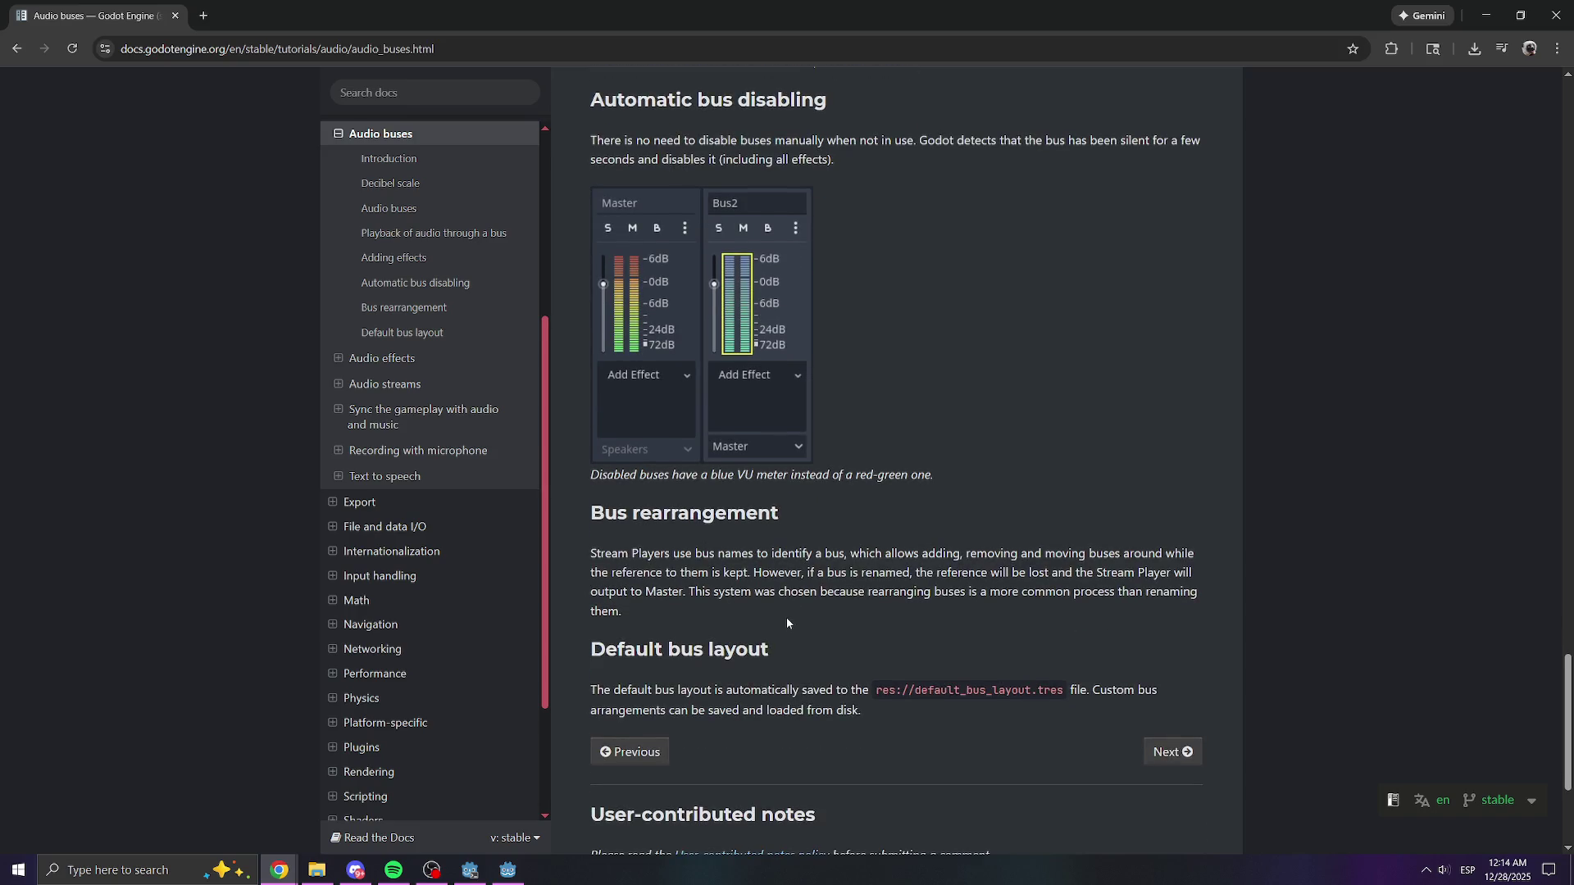
{"action": "scroll", "coordinate": [787, 623], "scroll_direction": "down", "scroll_amount": 2}
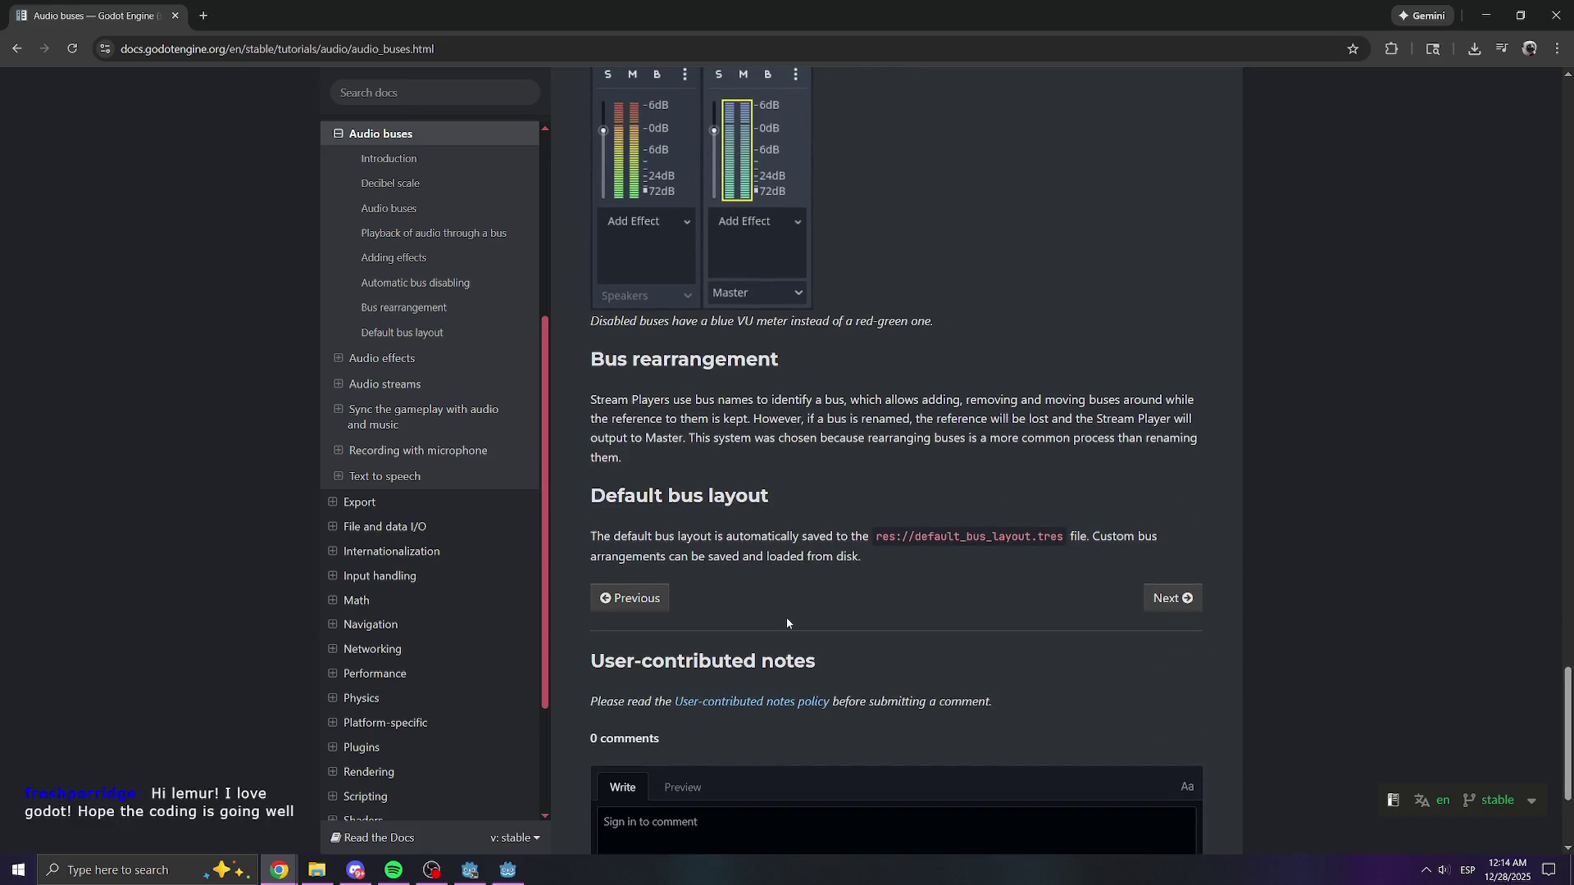
- Move on to the Audio effects docs page and scroll through it
{"action": "left_click", "coordinate": [1174, 598]}
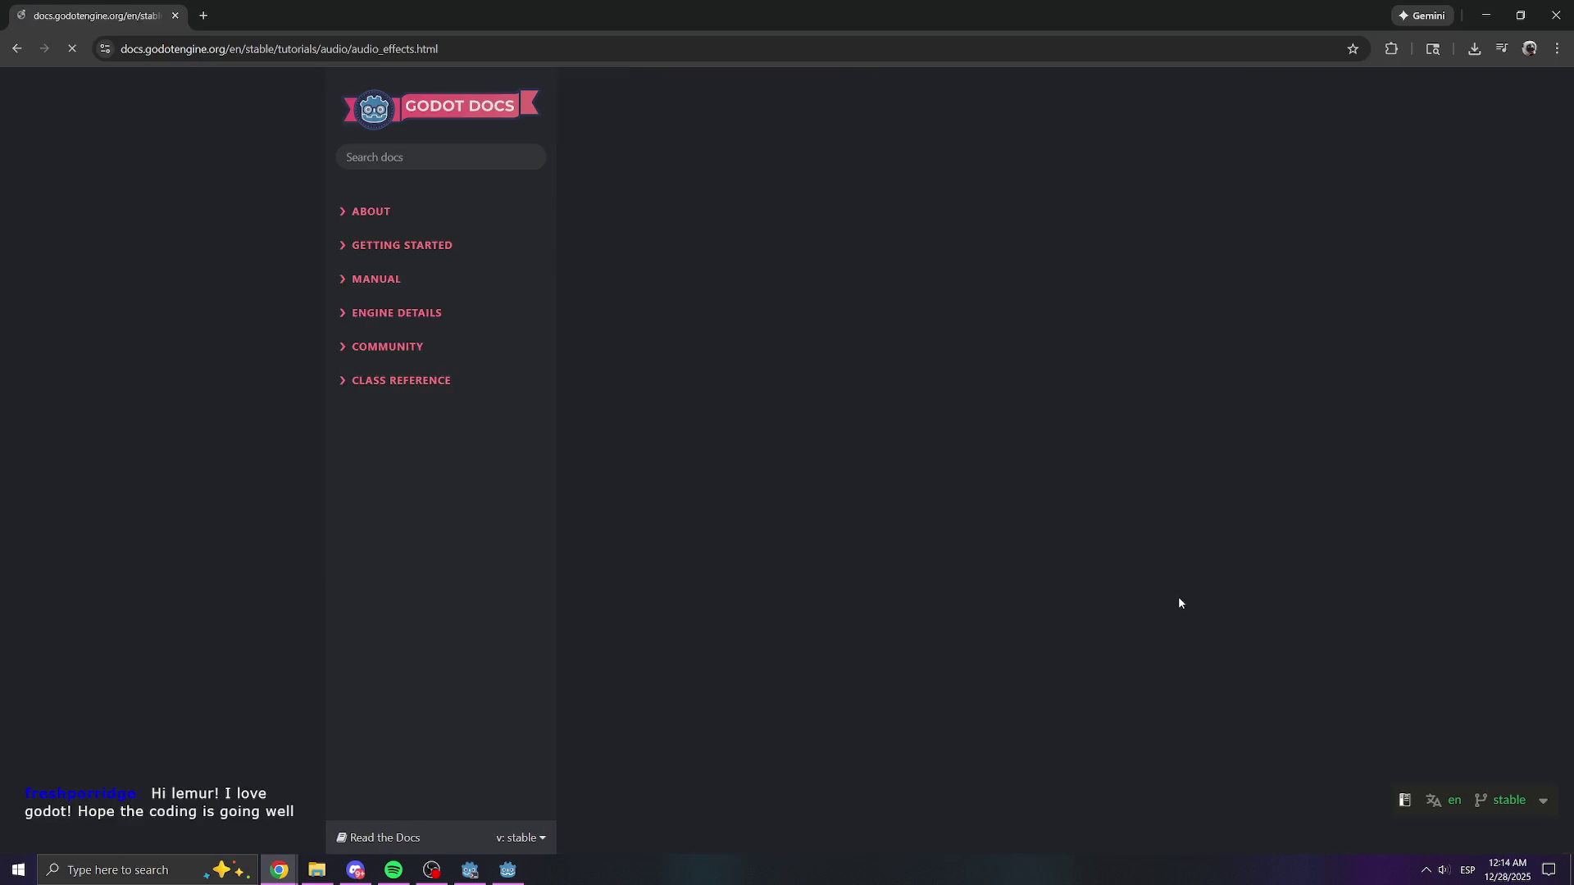
{"action": "scroll", "coordinate": [895, 543], "scroll_direction": "down", "scroll_amount": 13}
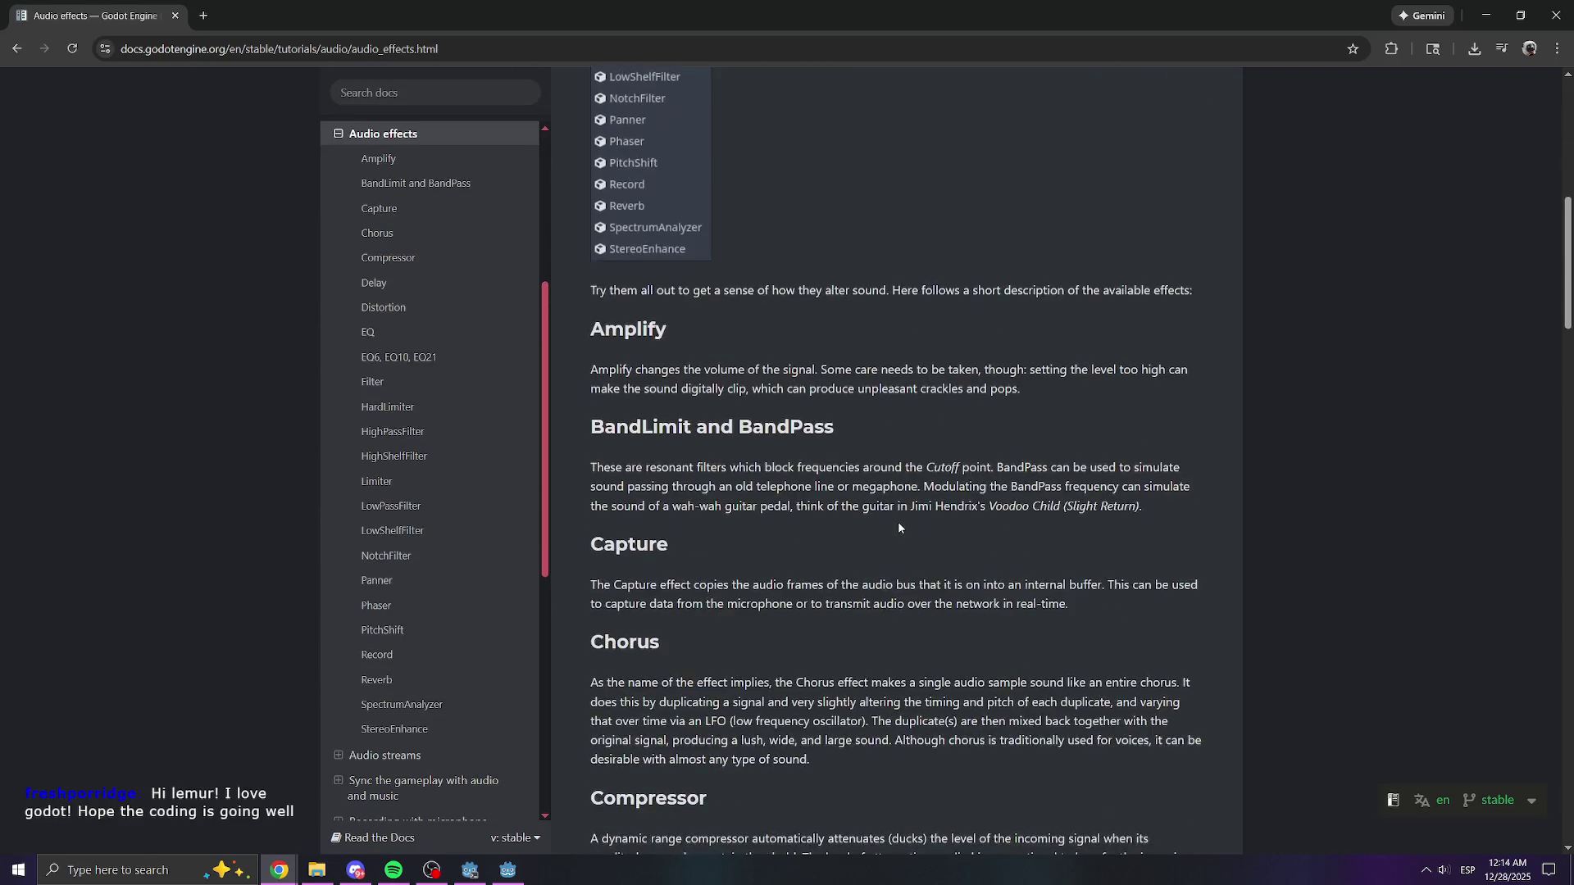
{"action": "scroll", "coordinate": [899, 527], "scroll_direction": "down", "scroll_amount": 15}
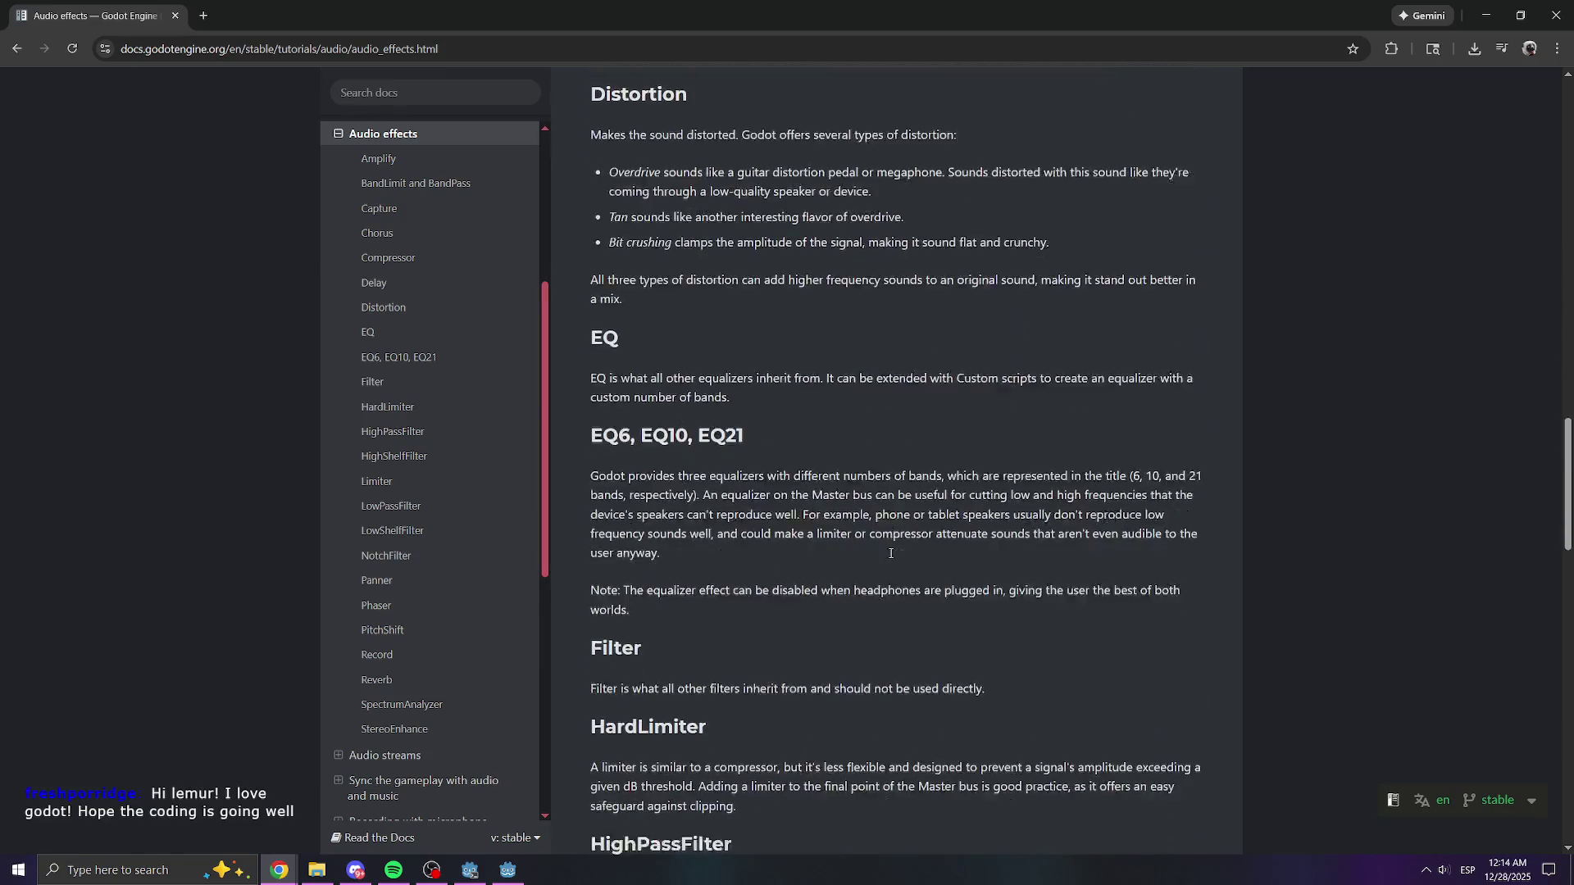
{"action": "scroll", "coordinate": [889, 554], "scroll_direction": "down", "scroll_amount": 15}
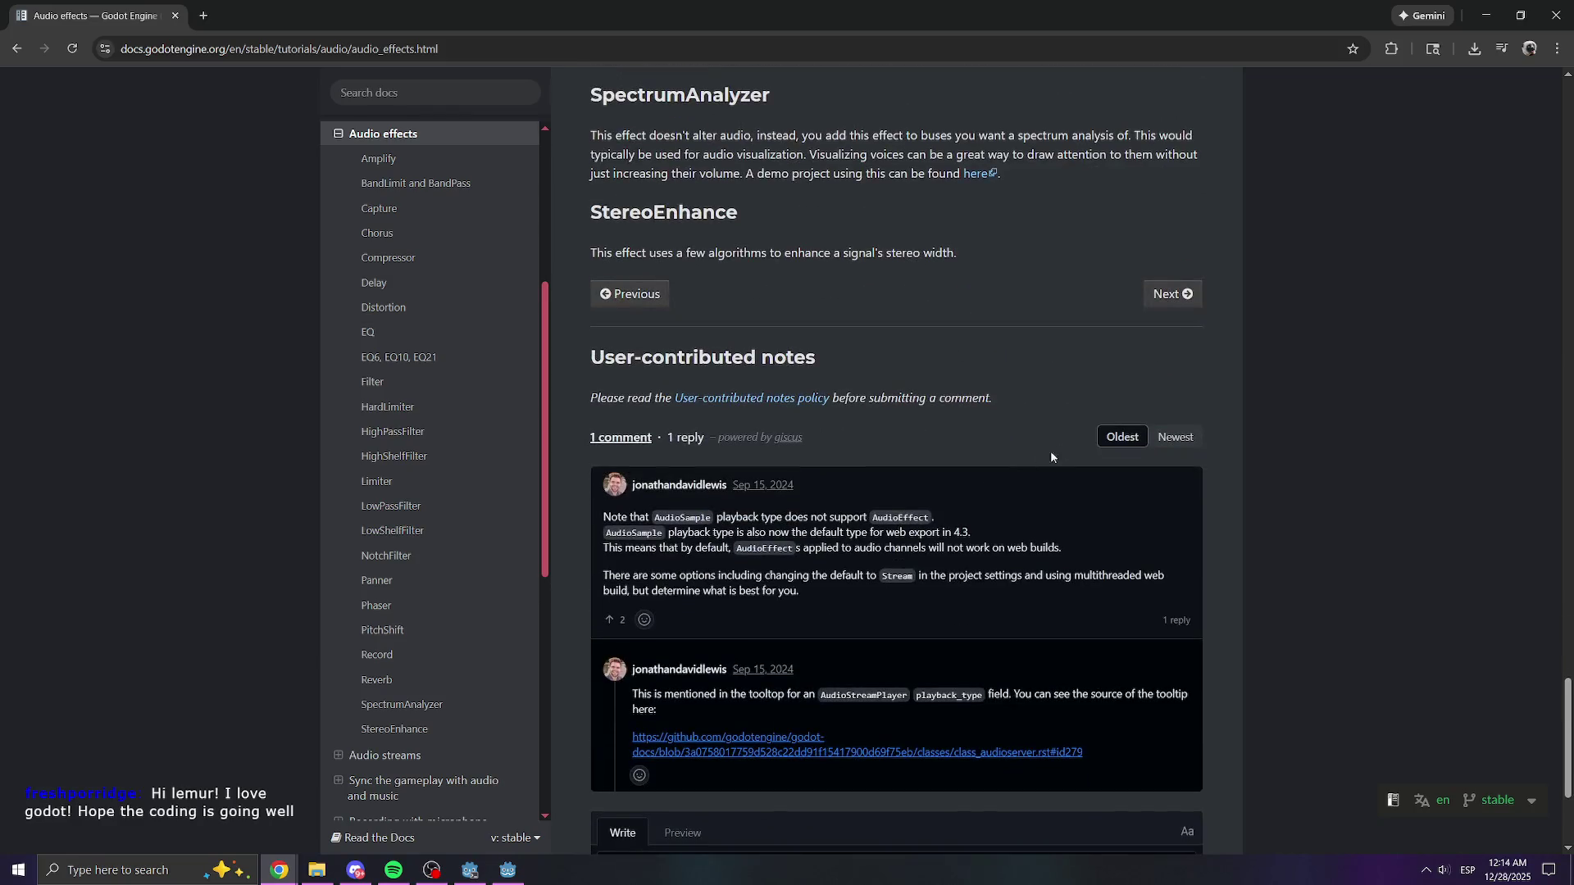
- Read the reverb buses part of the Audio streams page, then minimize Chrome
{"action": "left_click", "coordinate": [1181, 296]}
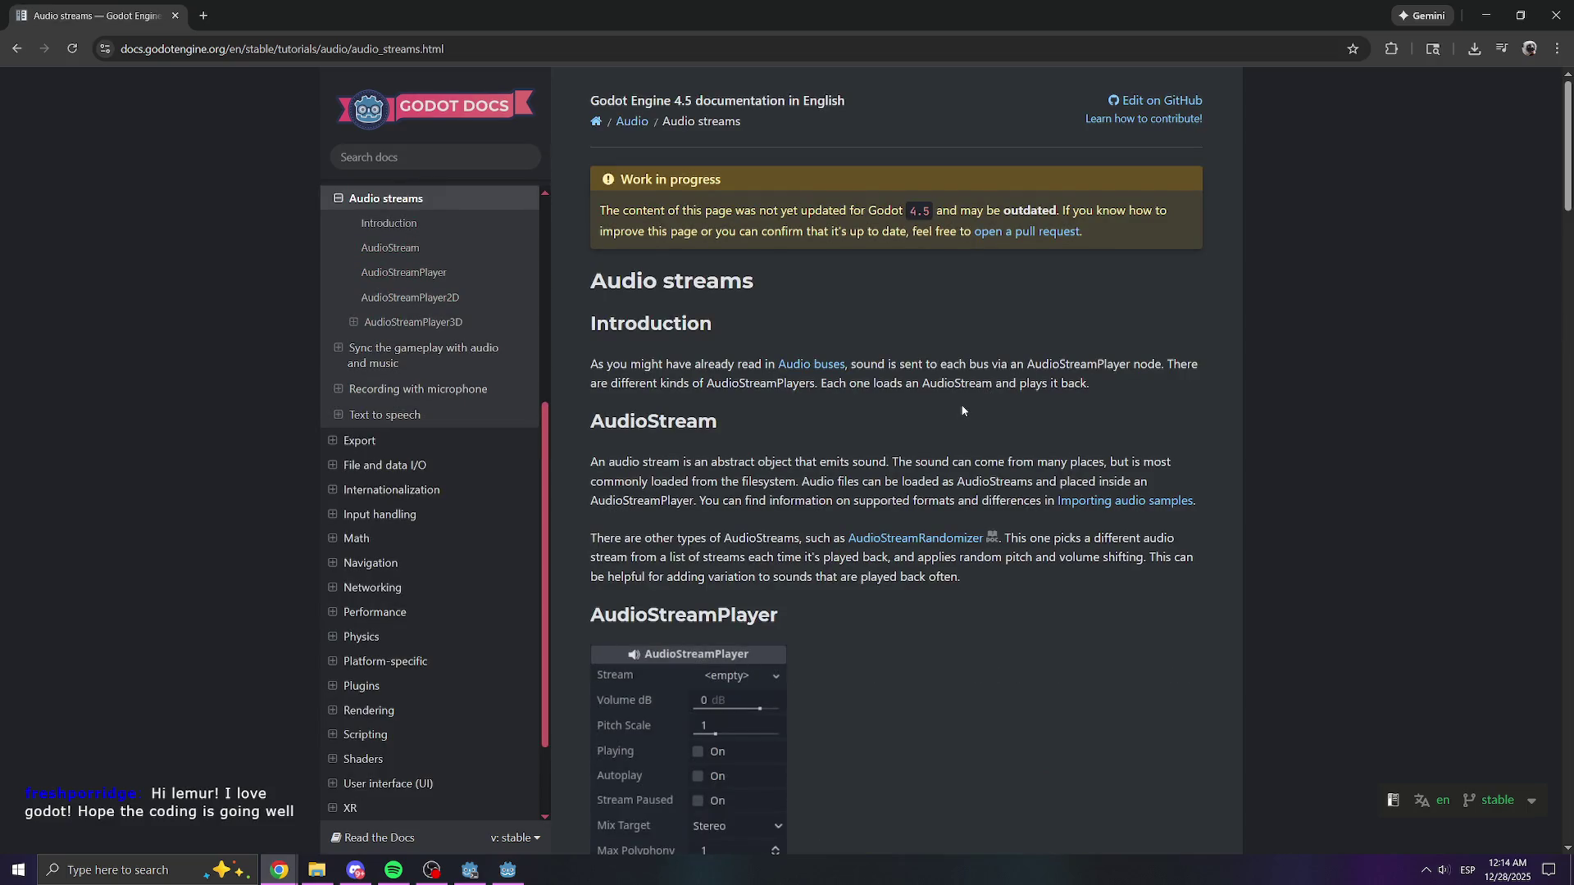
{"action": "scroll", "coordinate": [872, 469], "scroll_direction": "down", "scroll_amount": 9}
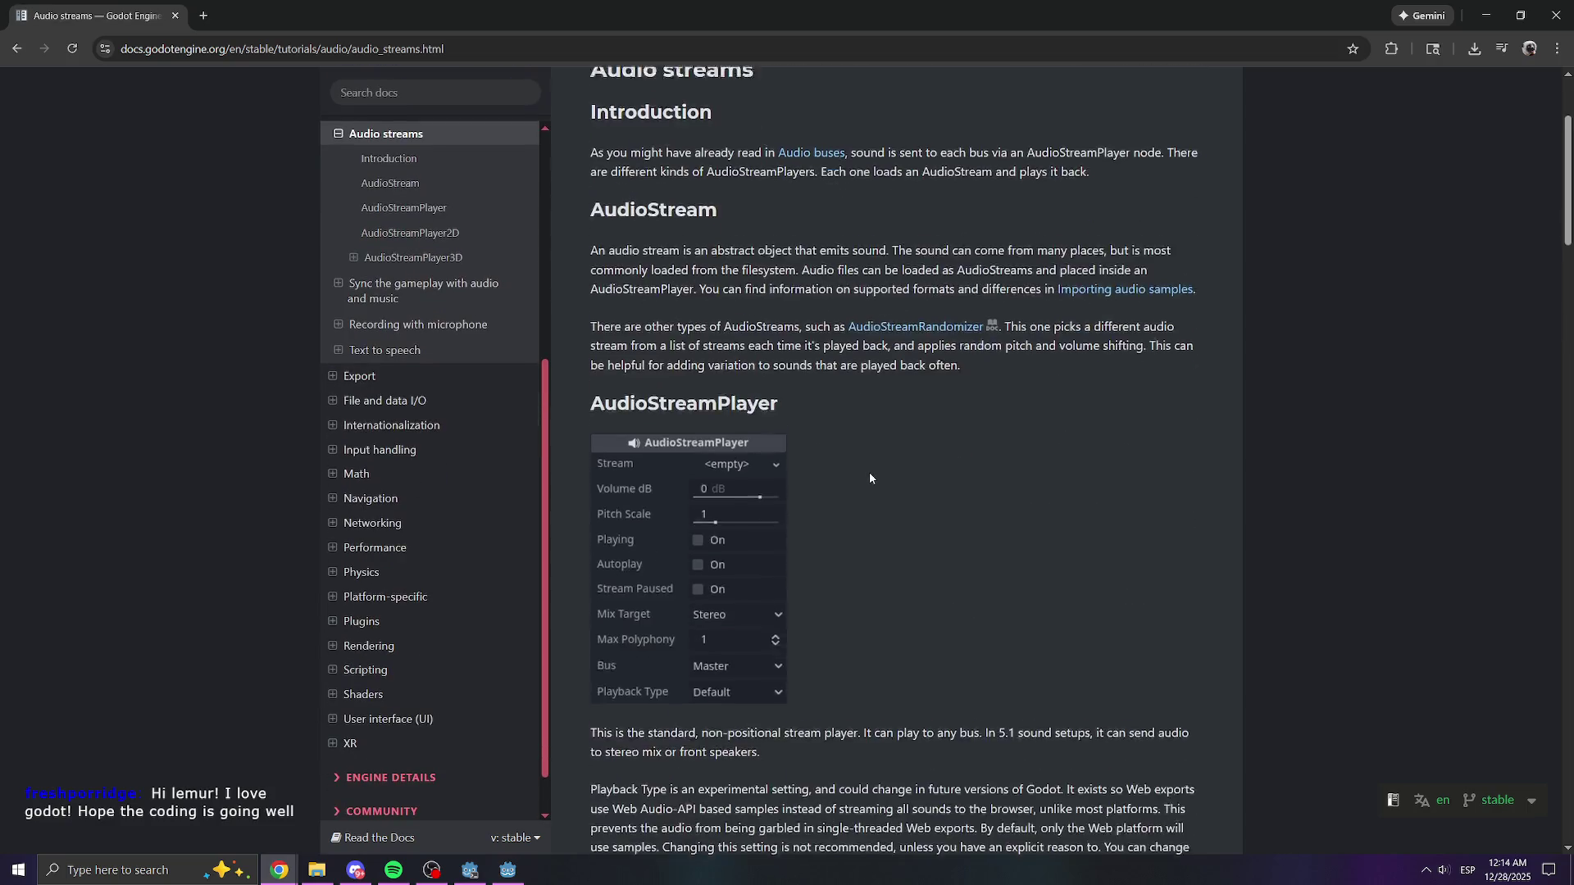
{"action": "scroll", "coordinate": [866, 473], "scroll_direction": "down", "scroll_amount": 18}
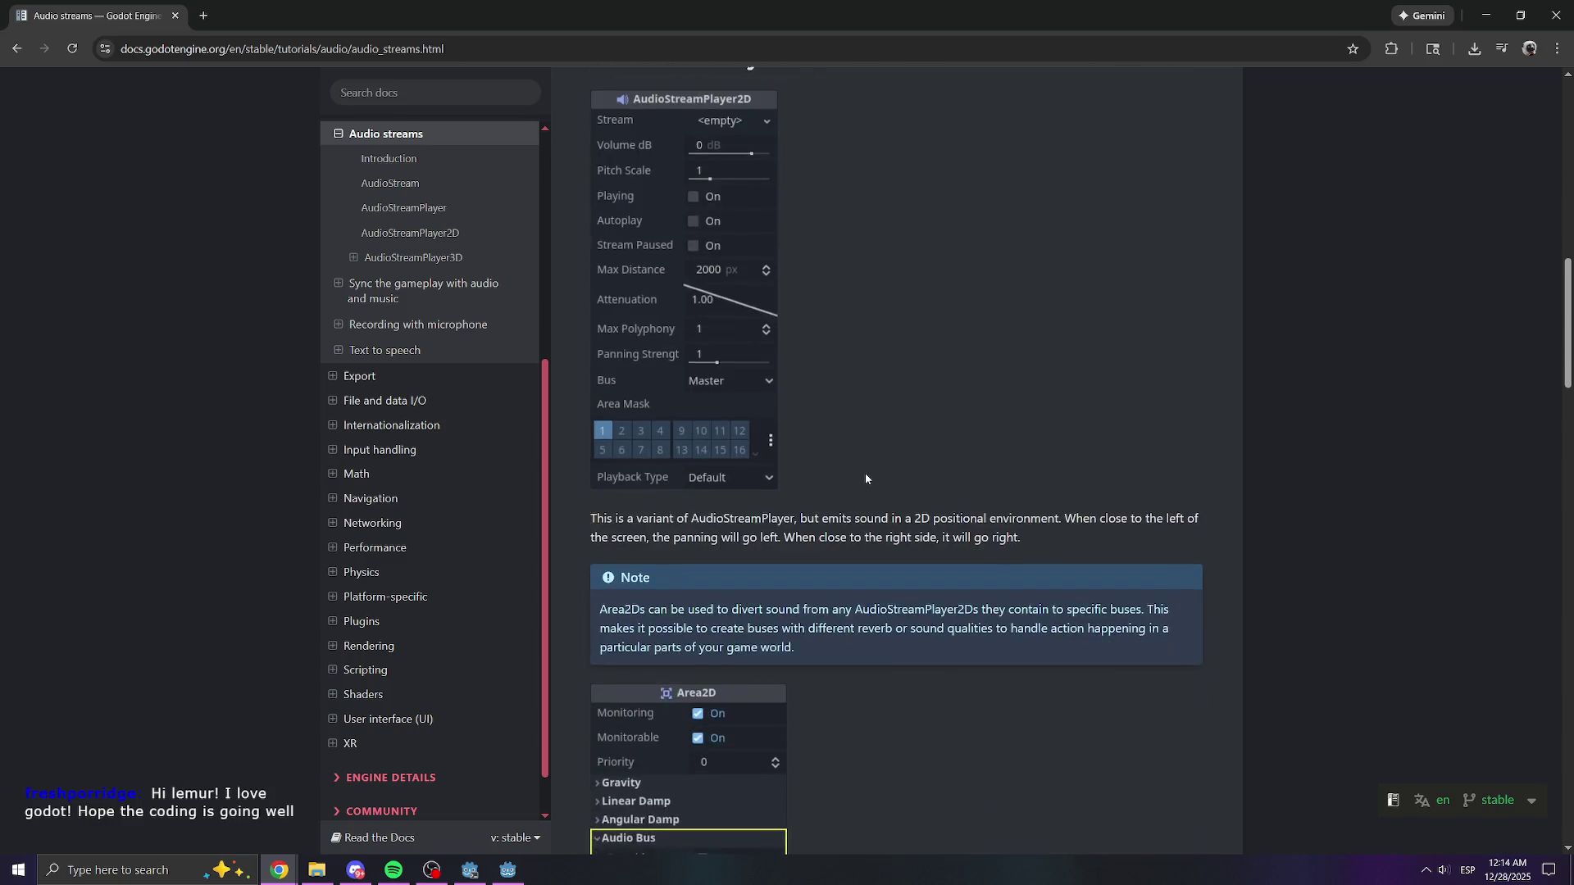
{"action": "scroll", "coordinate": [865, 474], "scroll_direction": "down", "scroll_amount": 1}
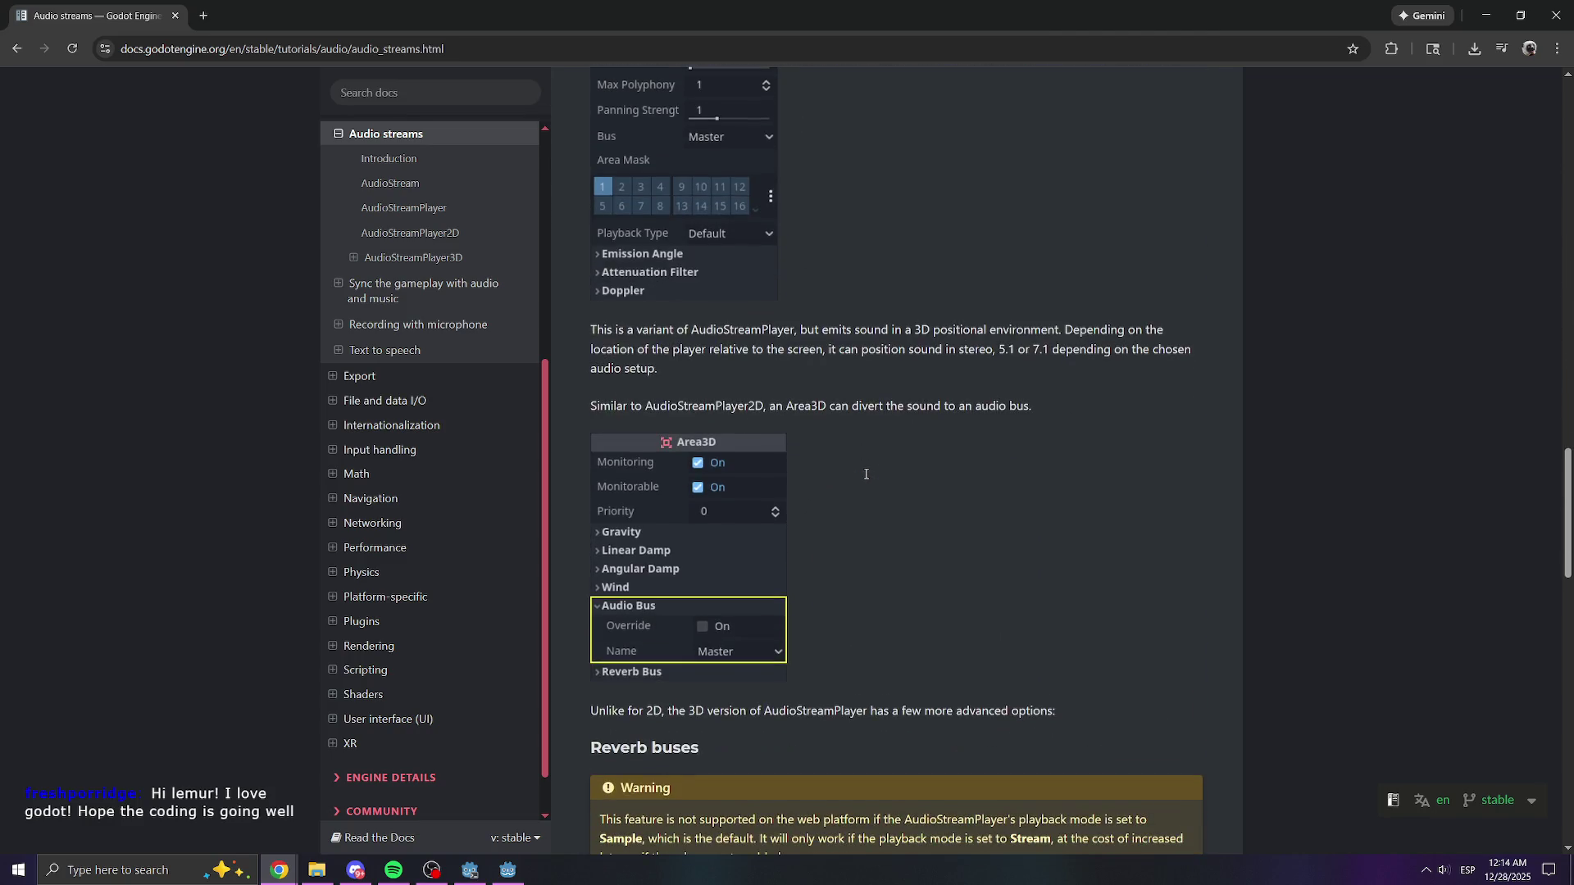
{"action": "scroll", "coordinate": [839, 506], "scroll_direction": "down", "scroll_amount": 2}
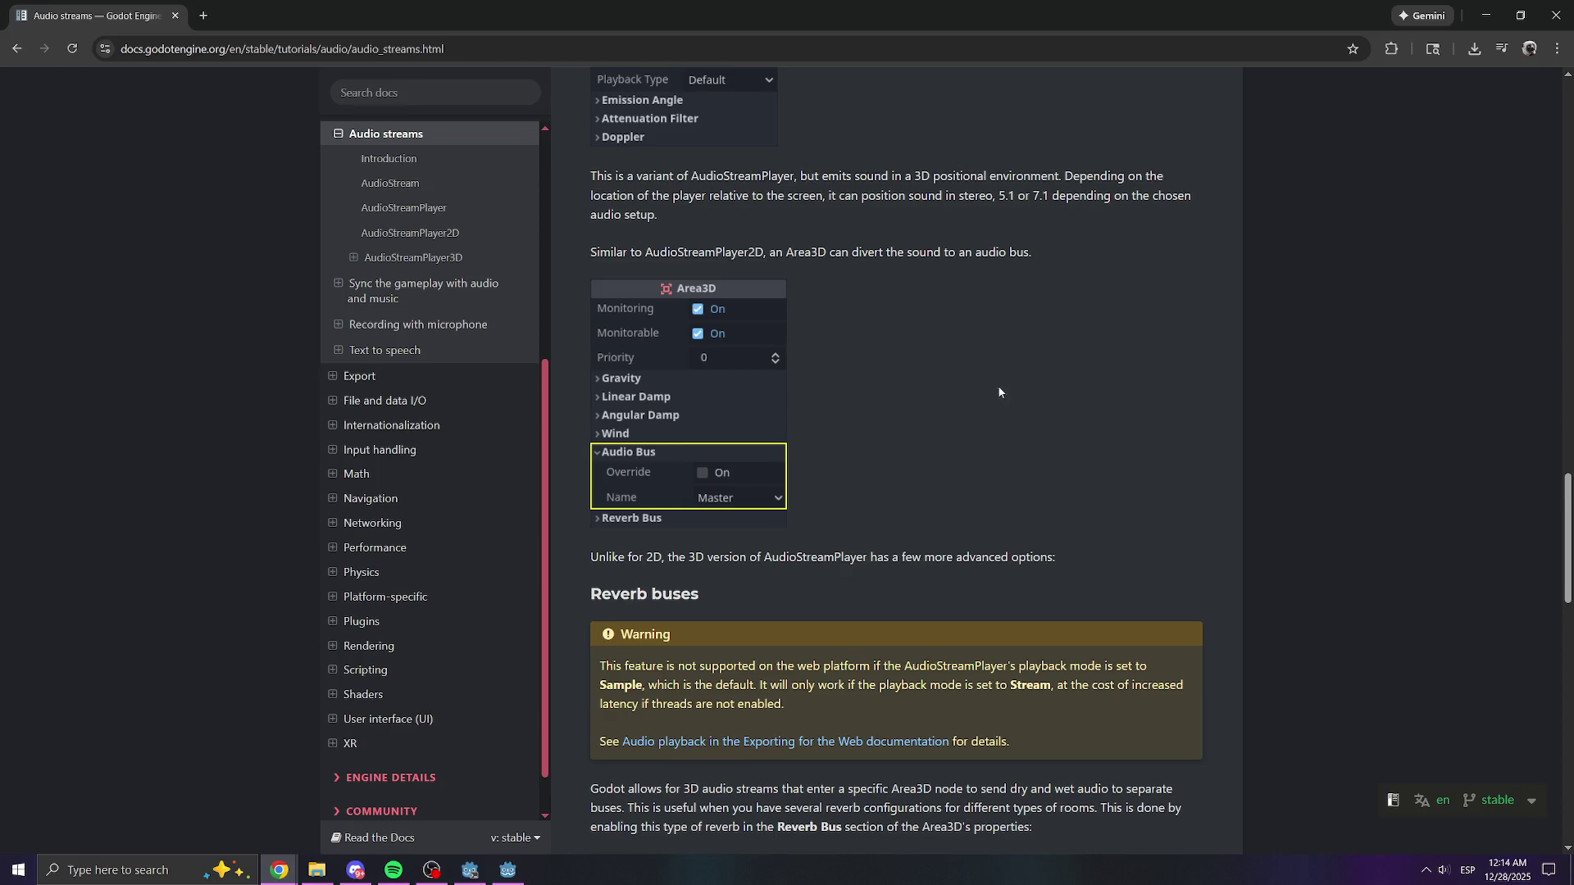
{"action": "scroll", "coordinate": [860, 298], "scroll_direction": "down", "scroll_amount": 1}
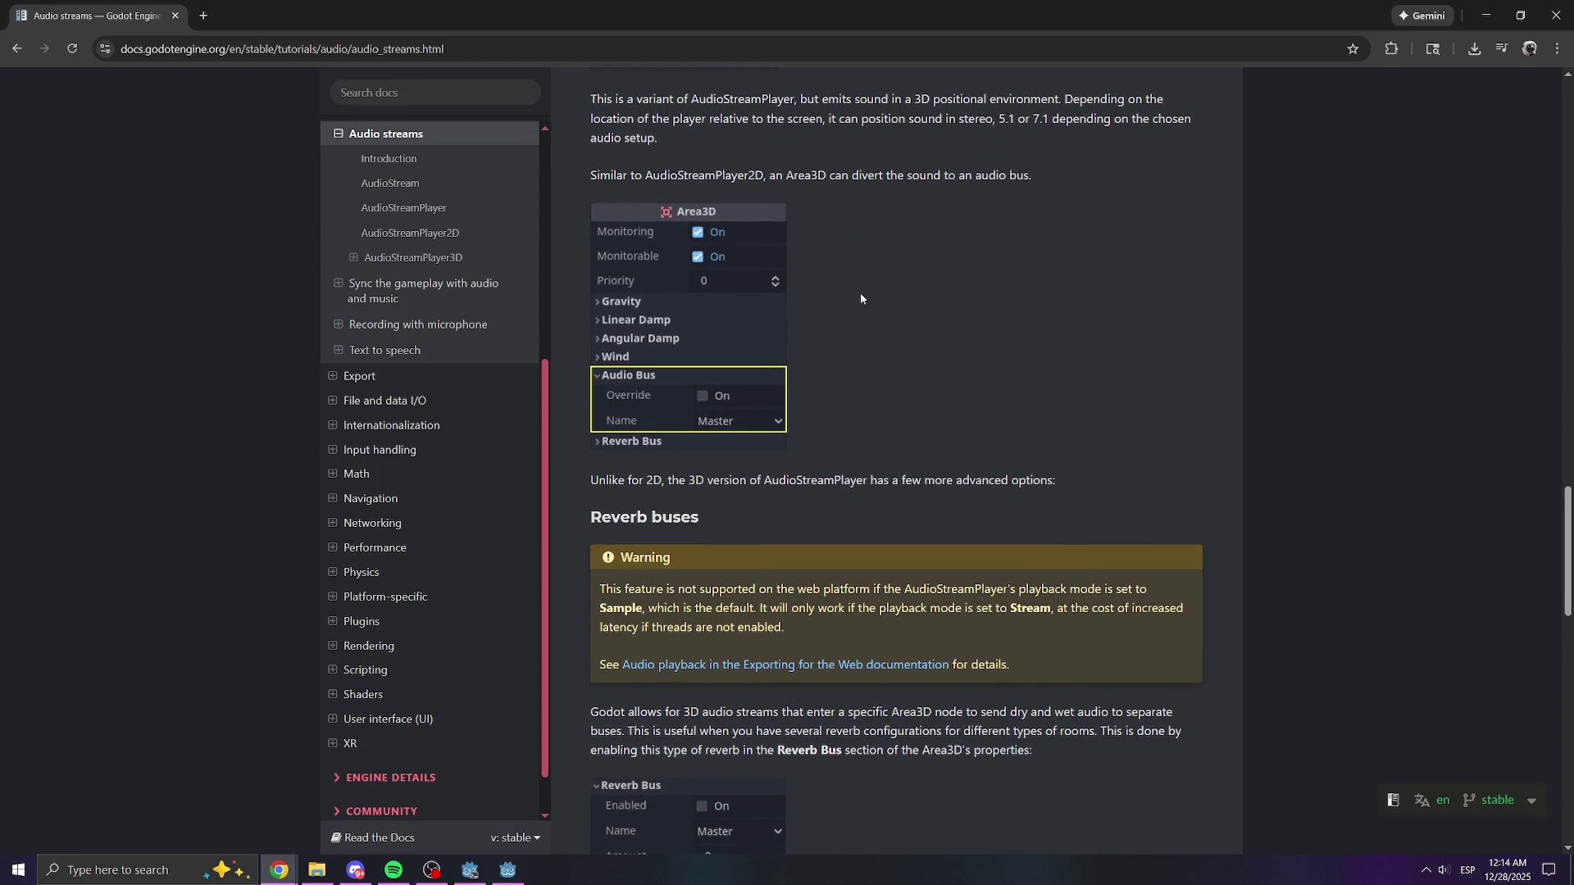
{"action": "scroll", "coordinate": [902, 321], "scroll_direction": "down", "scroll_amount": 7}
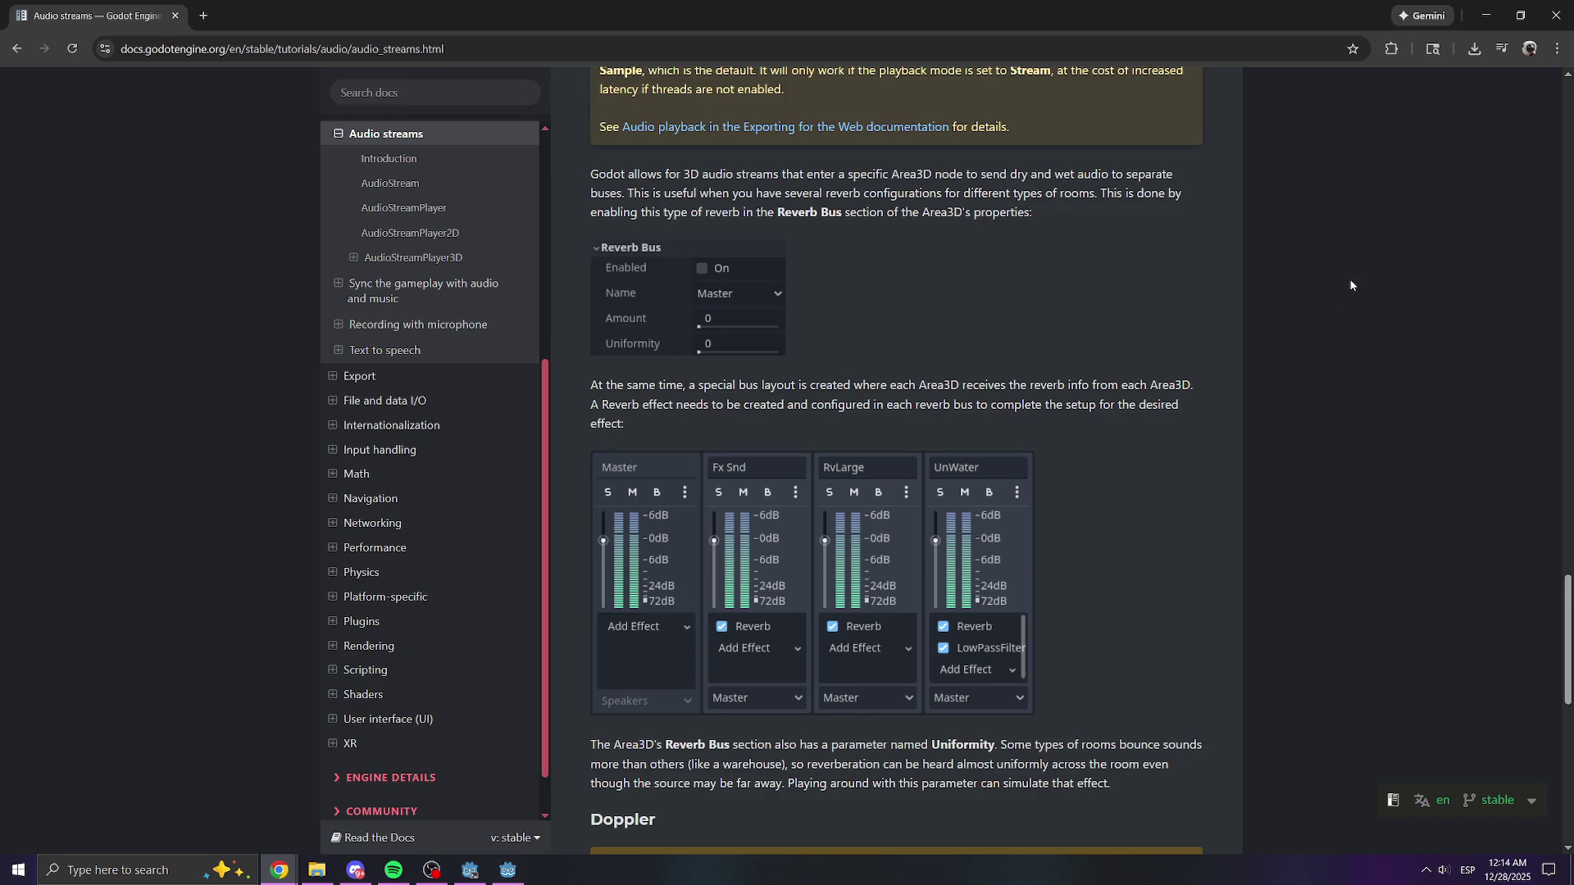
{"action": "left_click", "coordinate": [1486, 15]}
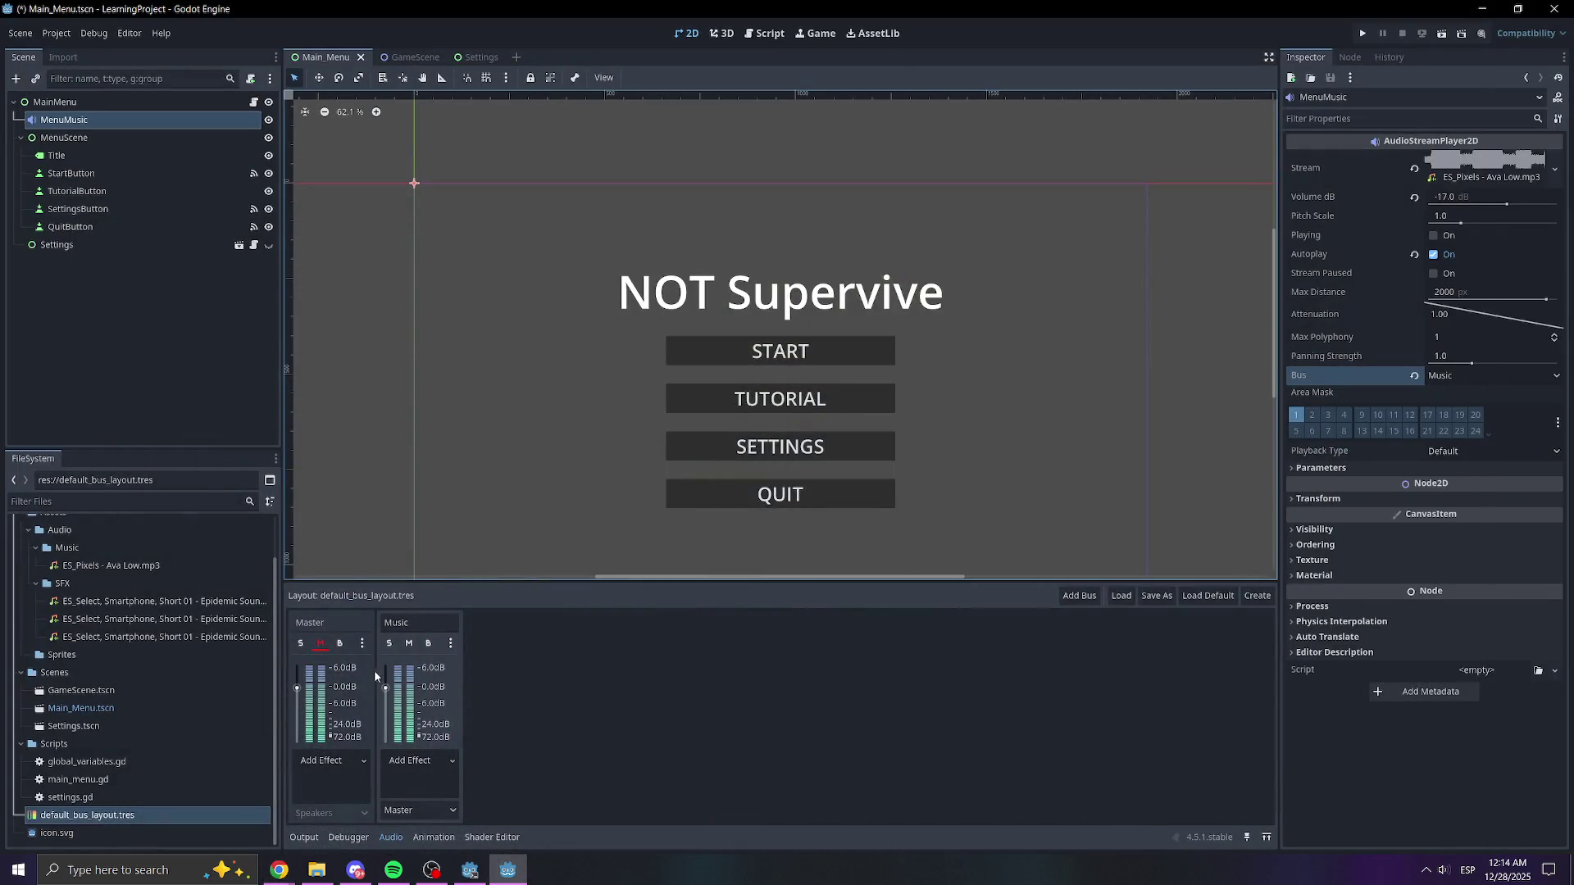
- Raise the Music bus to +5.8 dB, test-run and stop the game, then open GameScene
{"action": "left_click_drag", "start_coordinate": [385, 687], "coordinate": [395, 674]}
{"action": "left_click", "coordinate": [1364, 33]}
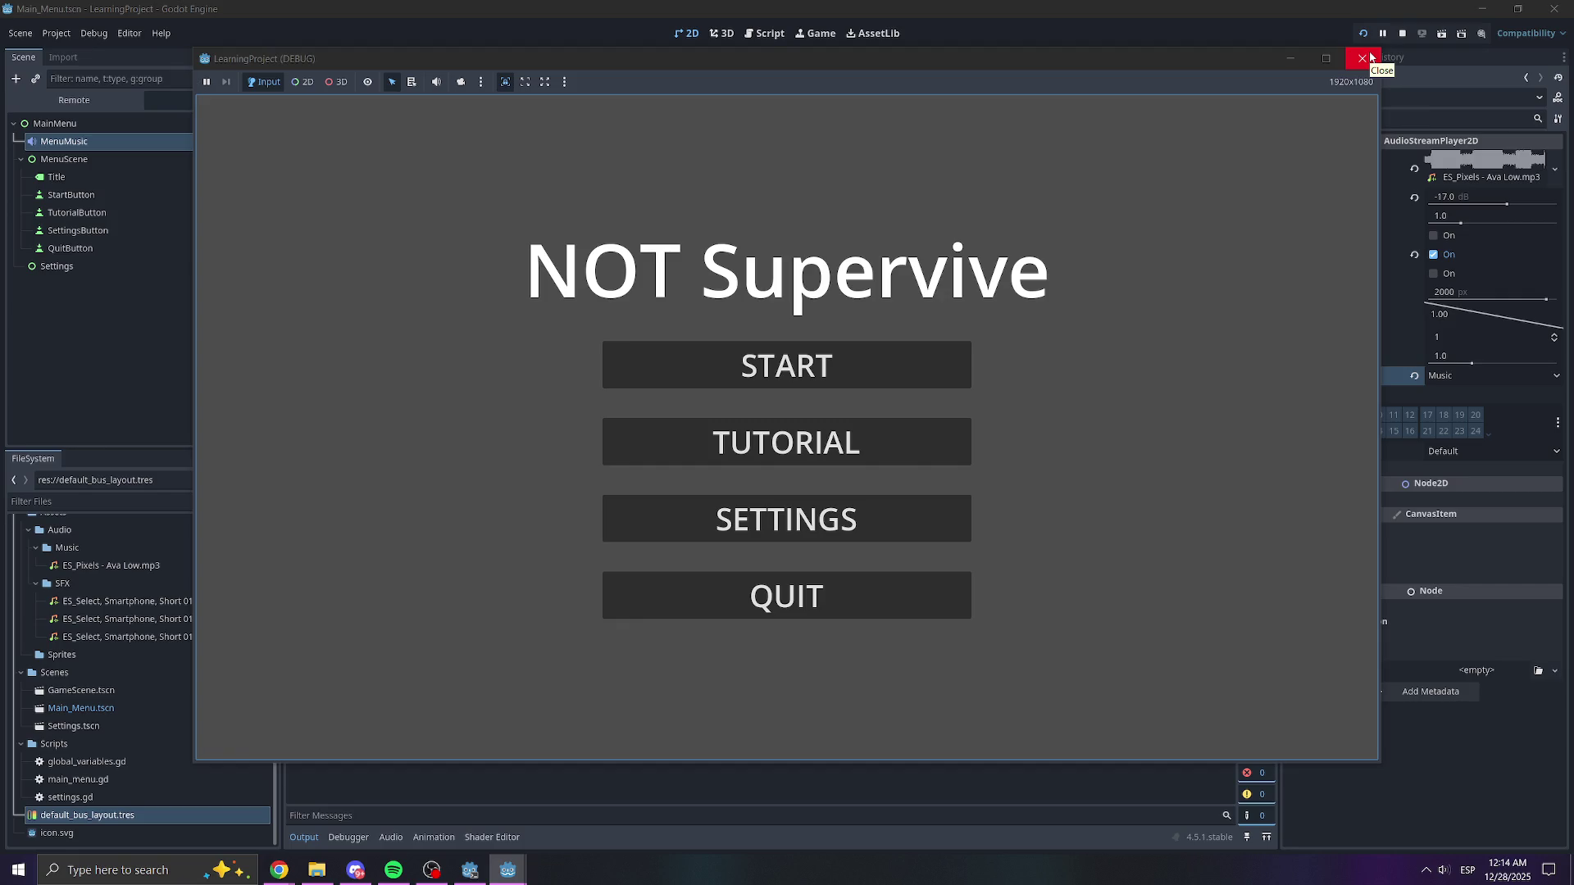
{"action": "left_click", "coordinate": [1372, 58]}
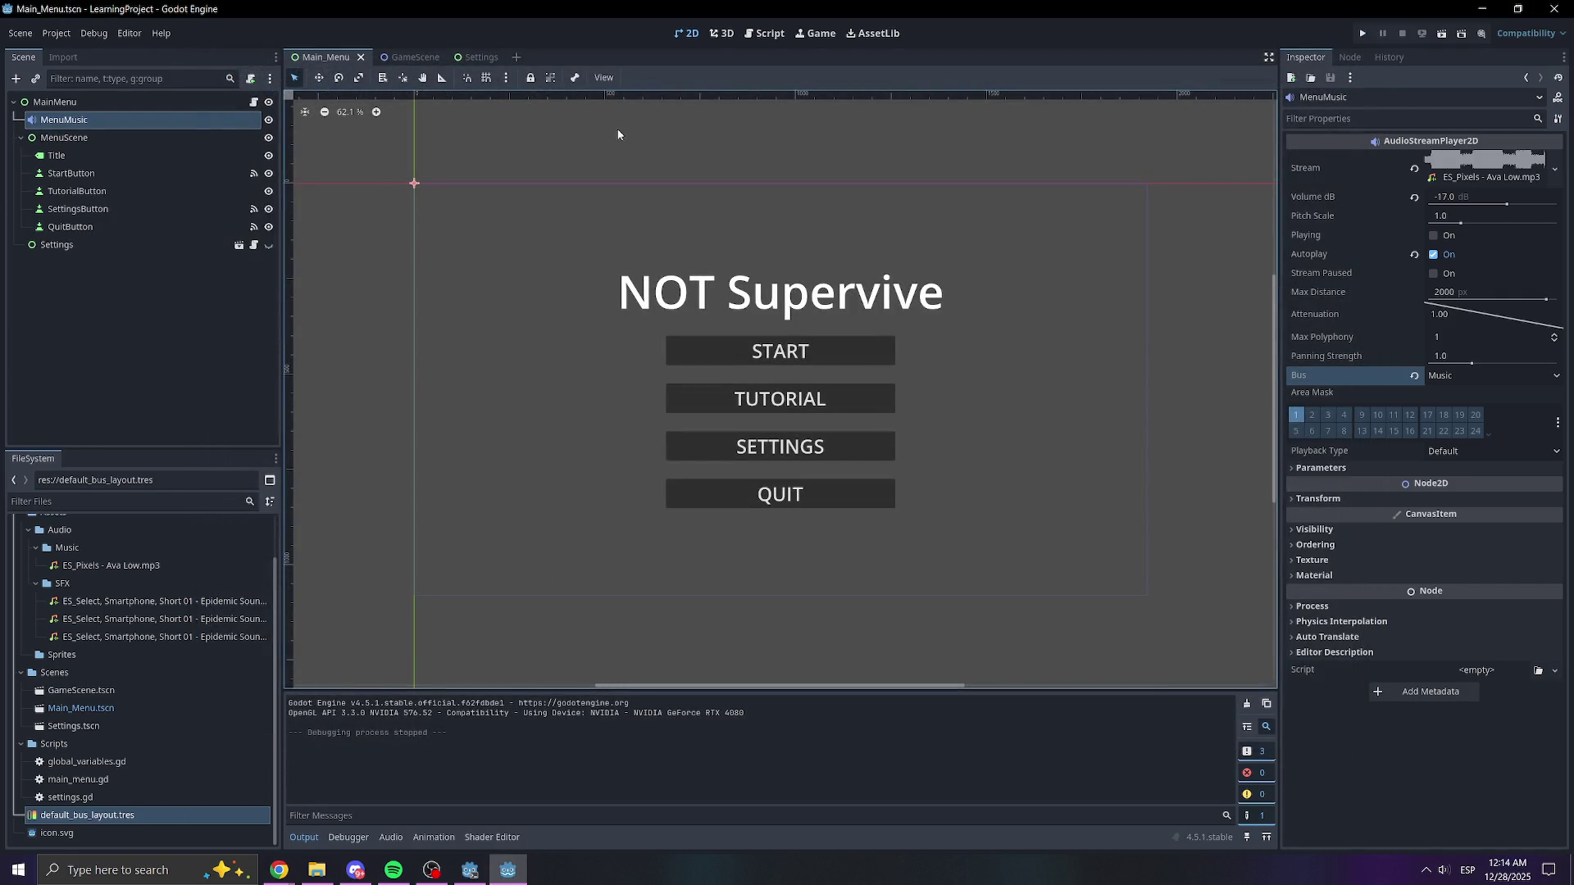
{"action": "left_click", "coordinate": [414, 57]}
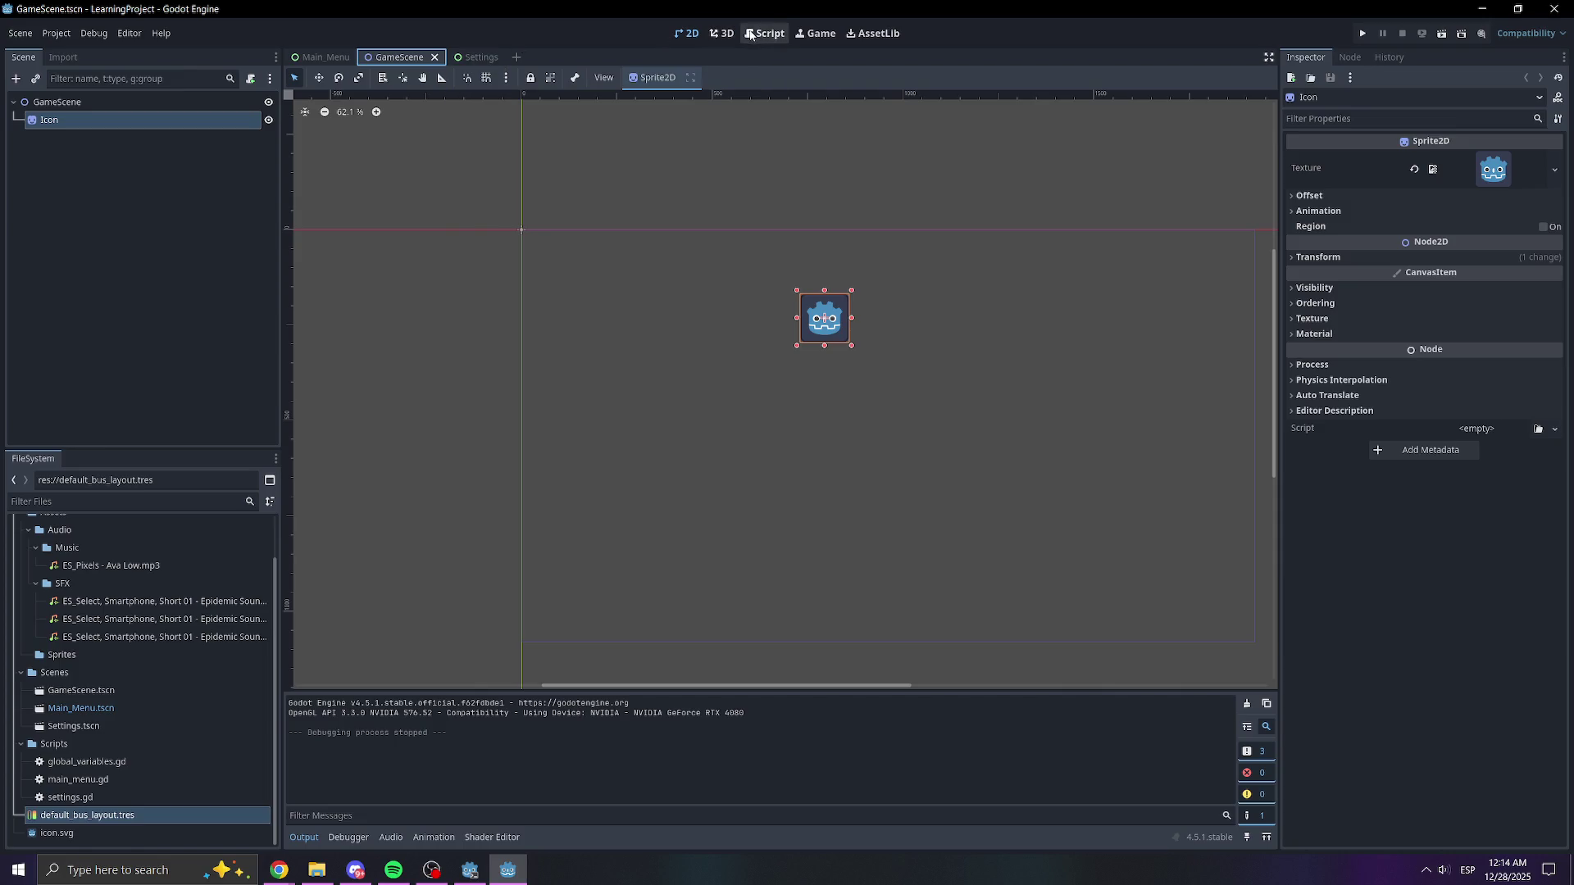
- Unmute the Master bus in the Audio panel and test-run the game
{"action": "left_click", "coordinate": [765, 33]}
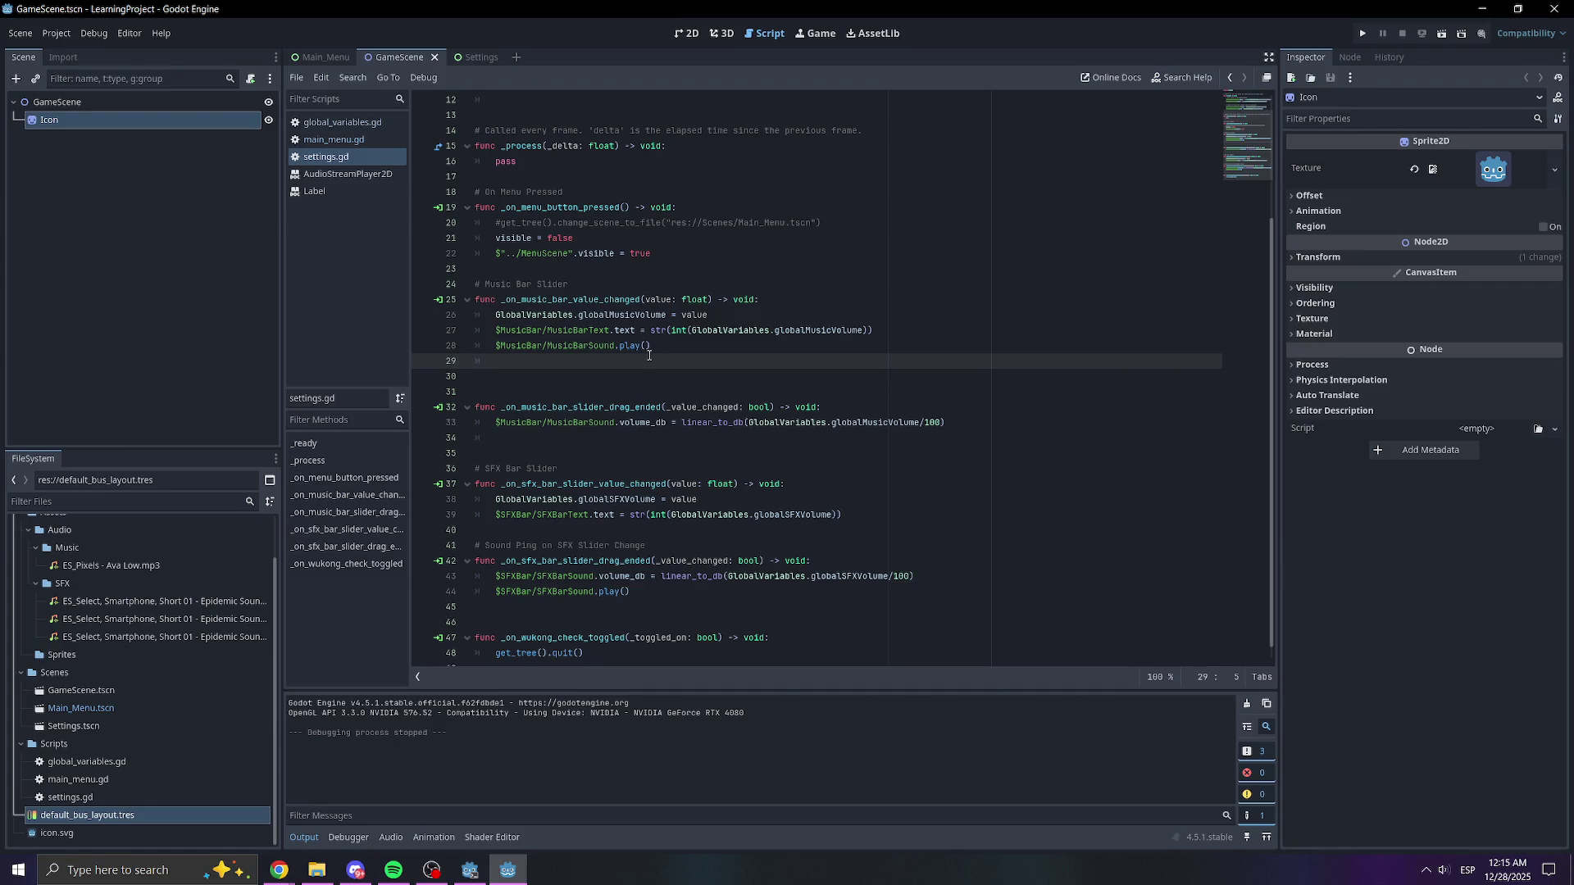
{"action": "left_click", "coordinate": [390, 837]}
{"action": "left_click", "coordinate": [323, 645]}
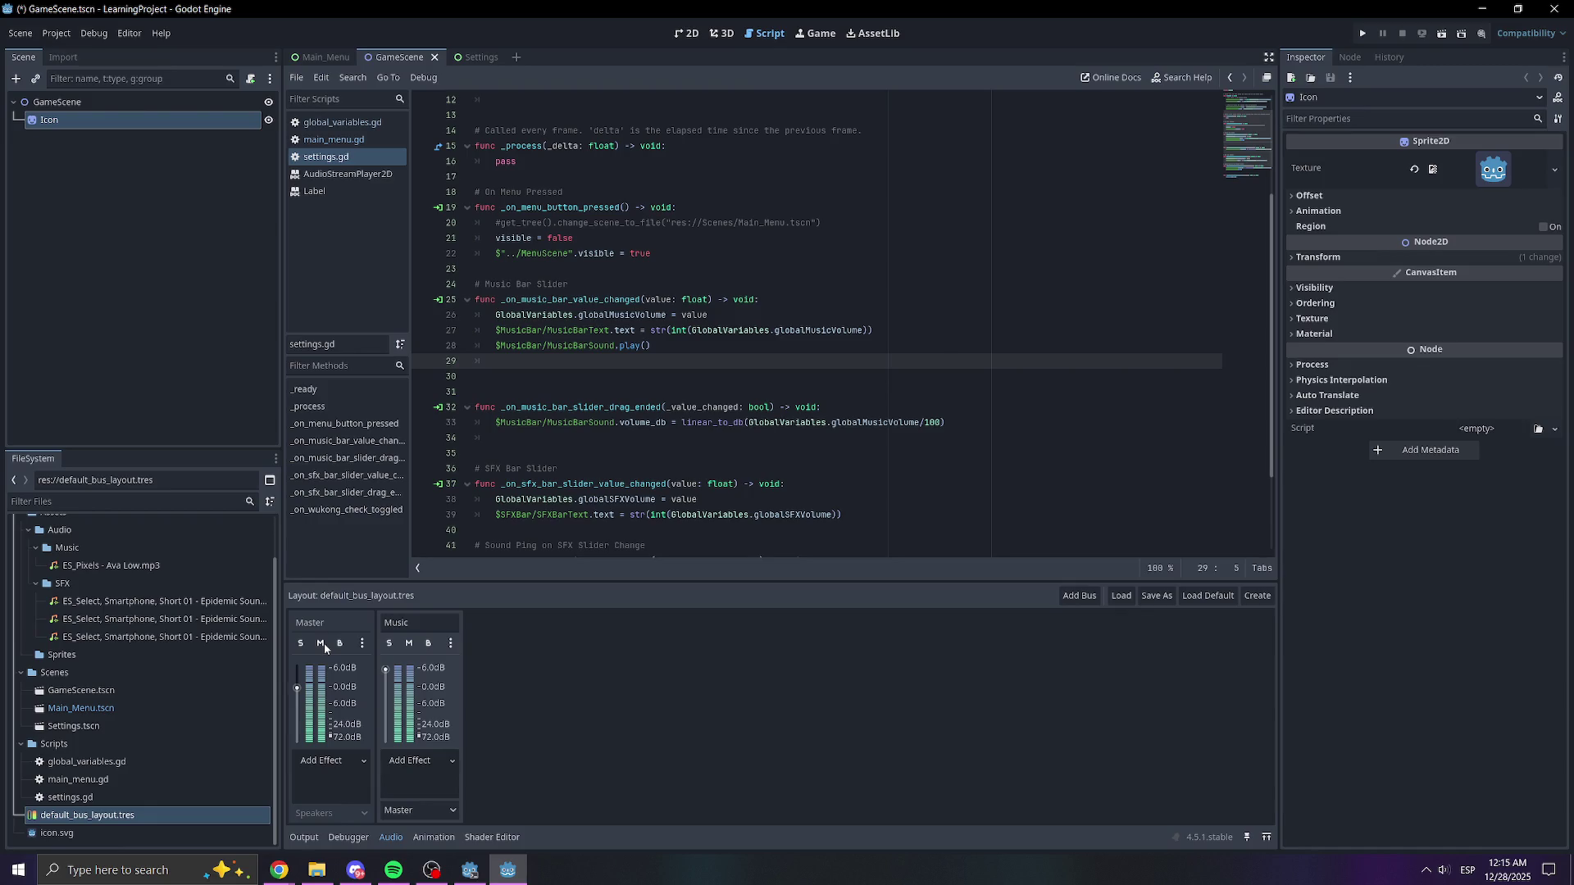
{"action": "left_click", "coordinate": [1362, 33]}
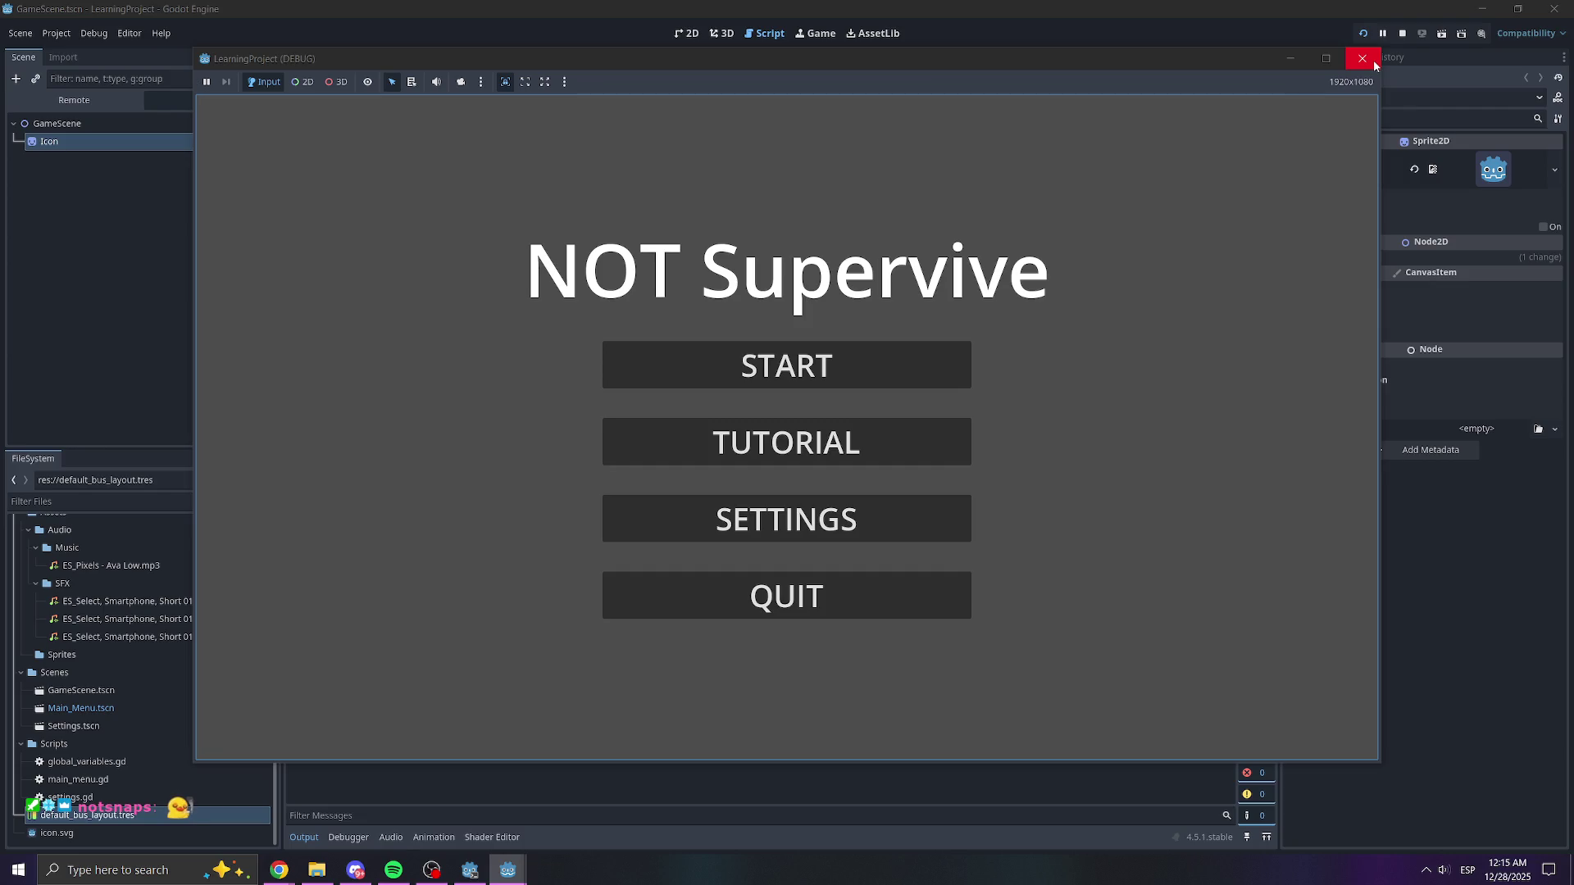
{"action": "left_click", "coordinate": [1362, 59]}
- Lower the Music bus volume to about +0.5 dB and deselect the Icon node
{"action": "left_click", "coordinate": [361, 836]}
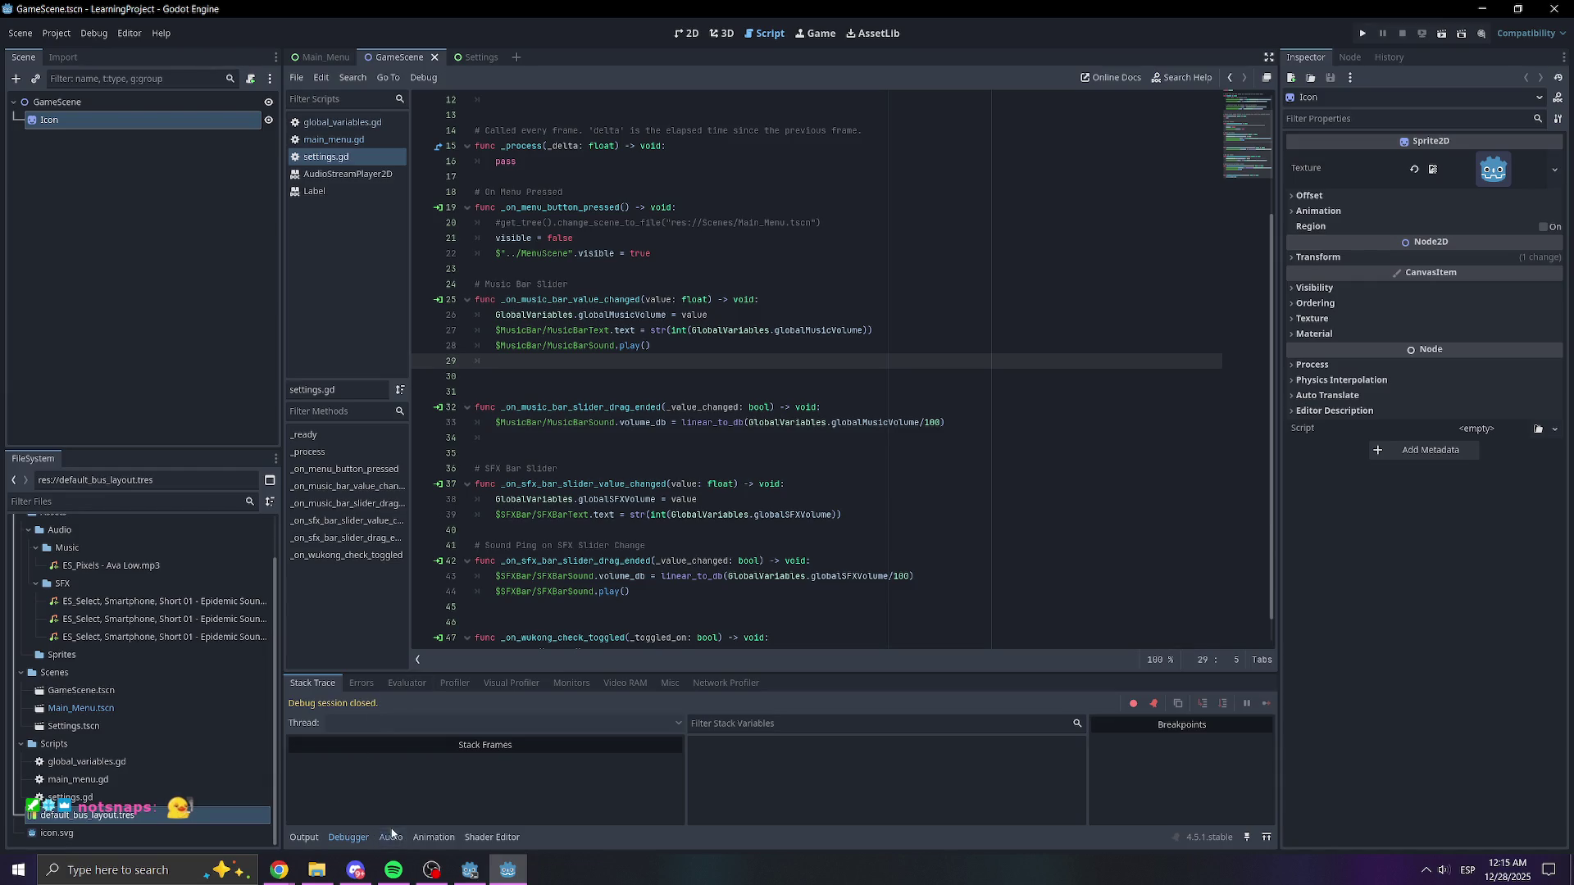
{"action": "left_click", "coordinate": [392, 837]}
{"action": "left_click_drag", "start_coordinate": [385, 672], "coordinate": [373, 694]}
{"action": "left_click", "coordinate": [215, 284]}
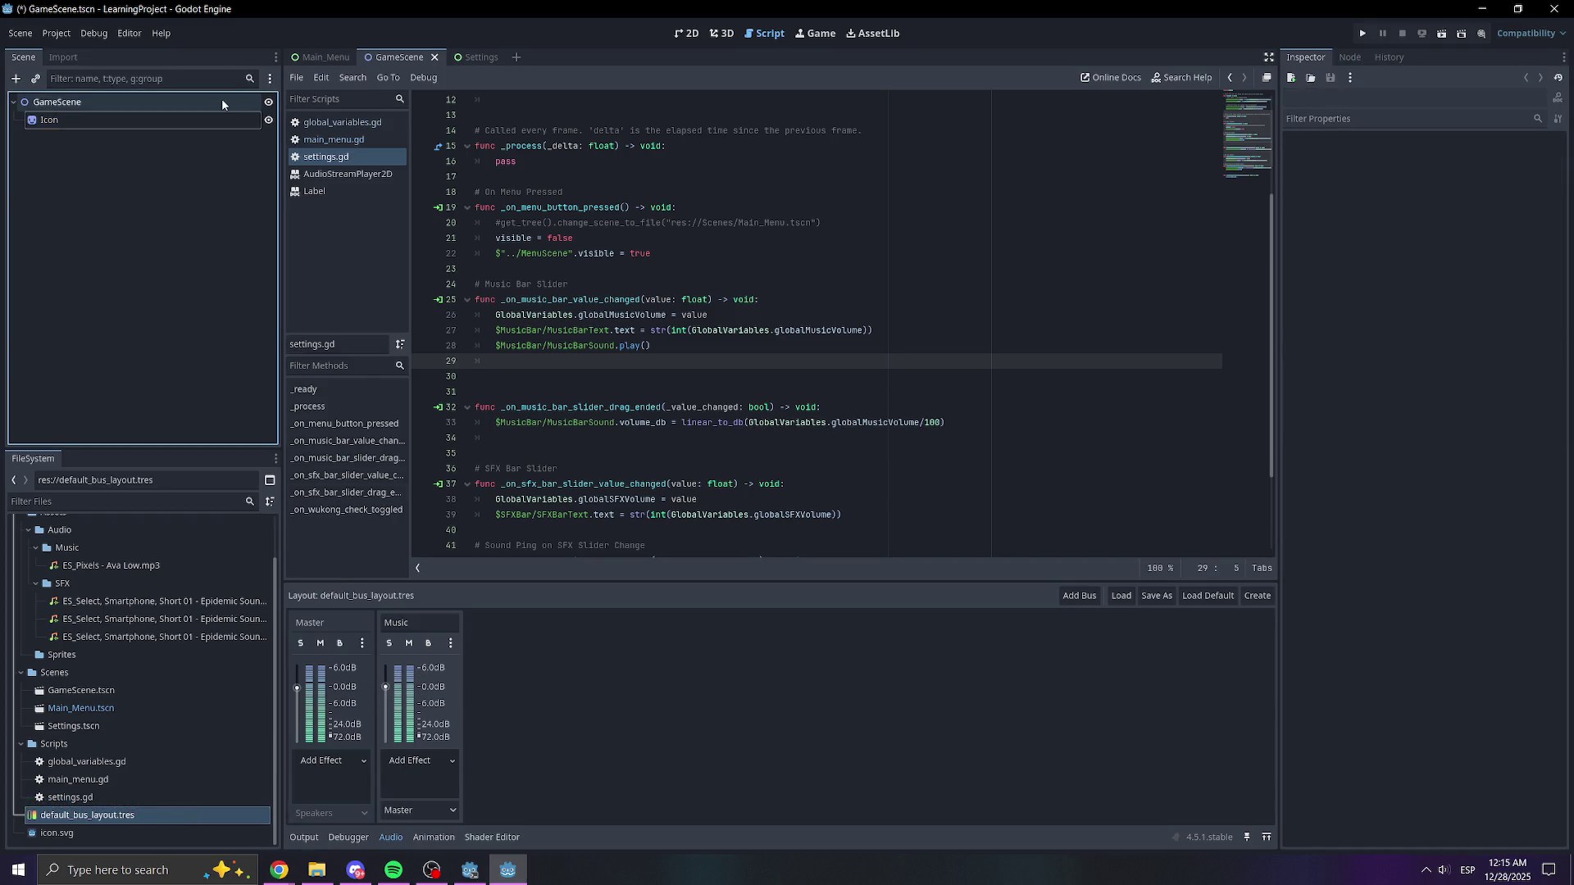
- In Main_Menu, confirm MenuMusic plays through the Music bus and check the Music bus options
{"action": "left_click", "coordinate": [319, 58]}
{"action": "left_click", "coordinate": [99, 102]}
{"action": "left_click", "coordinate": [104, 119]}
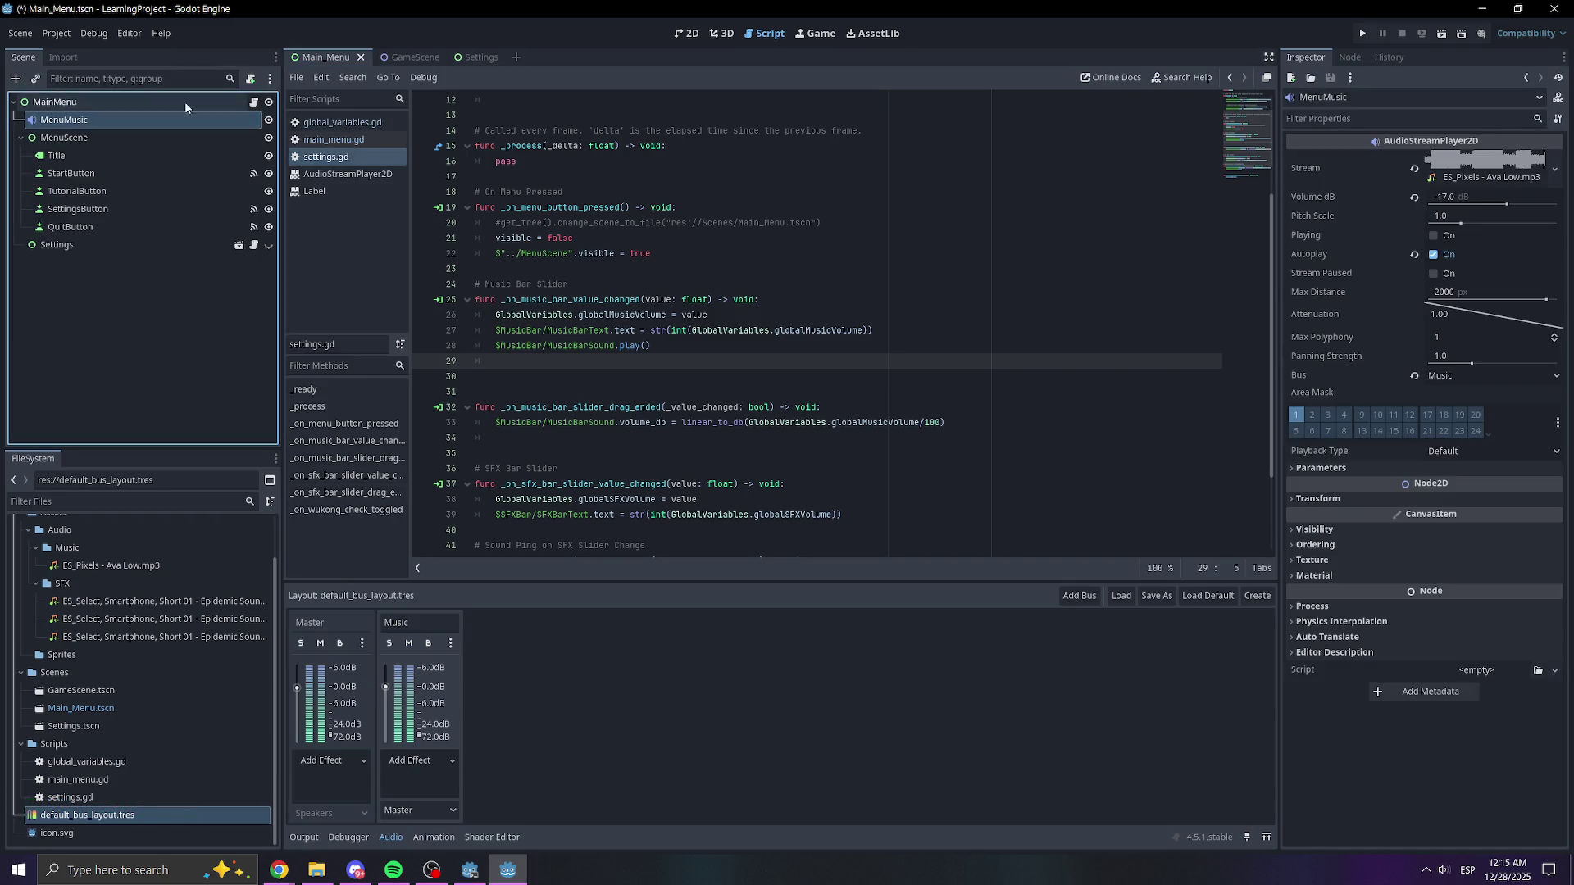
{"action": "left_click", "coordinate": [1493, 376]}
{"action": "left_click", "coordinate": [1493, 377]}
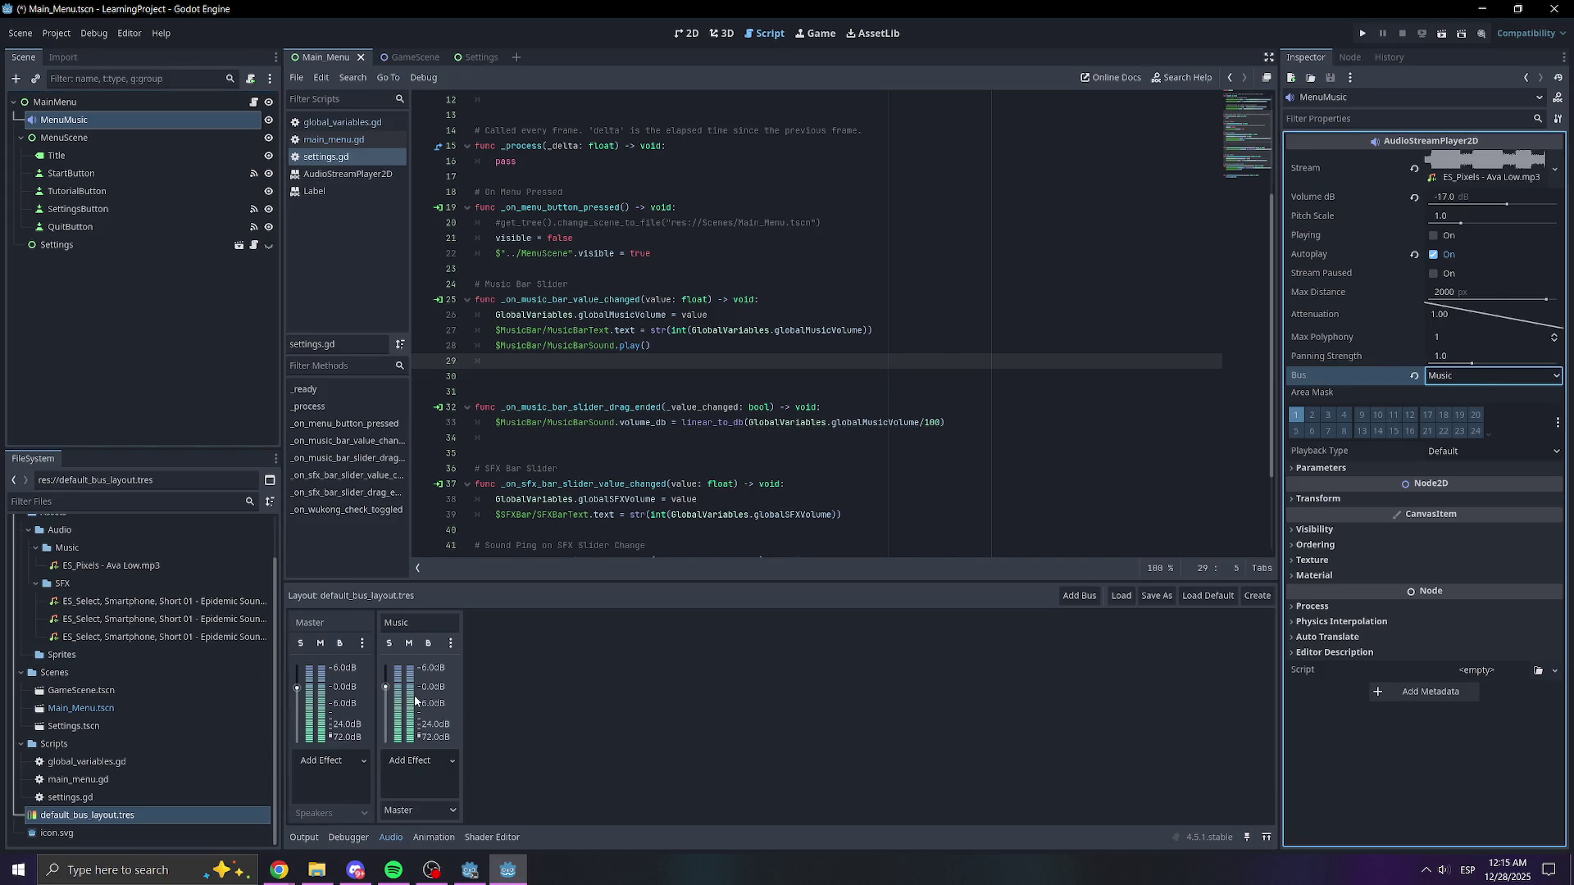
{"action": "left_click", "coordinate": [426, 767]}
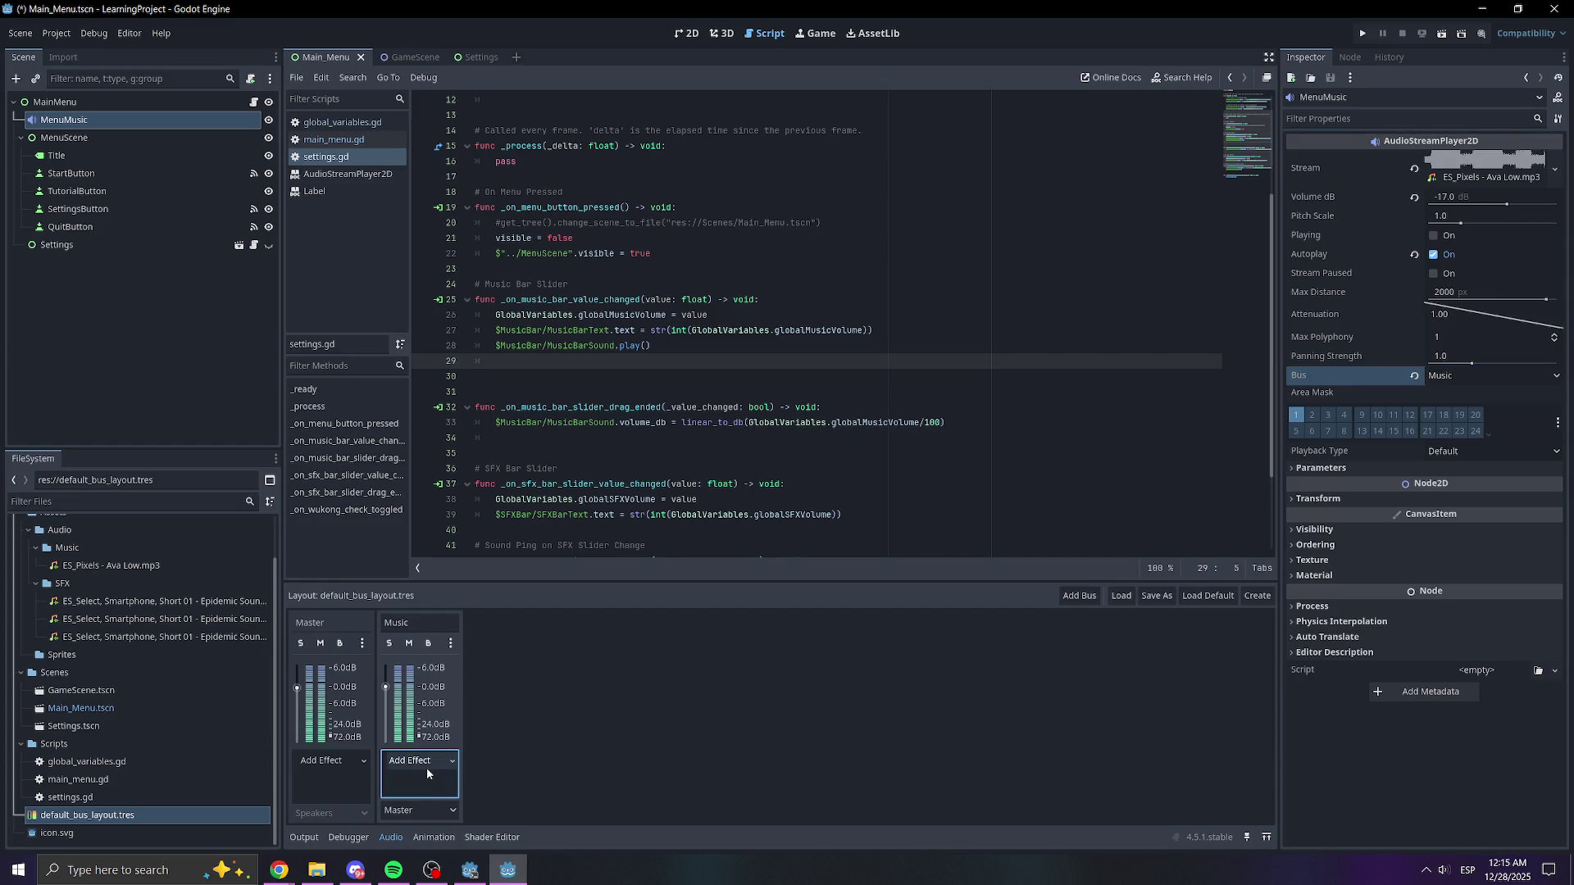
{"action": "left_click", "coordinate": [455, 644]}
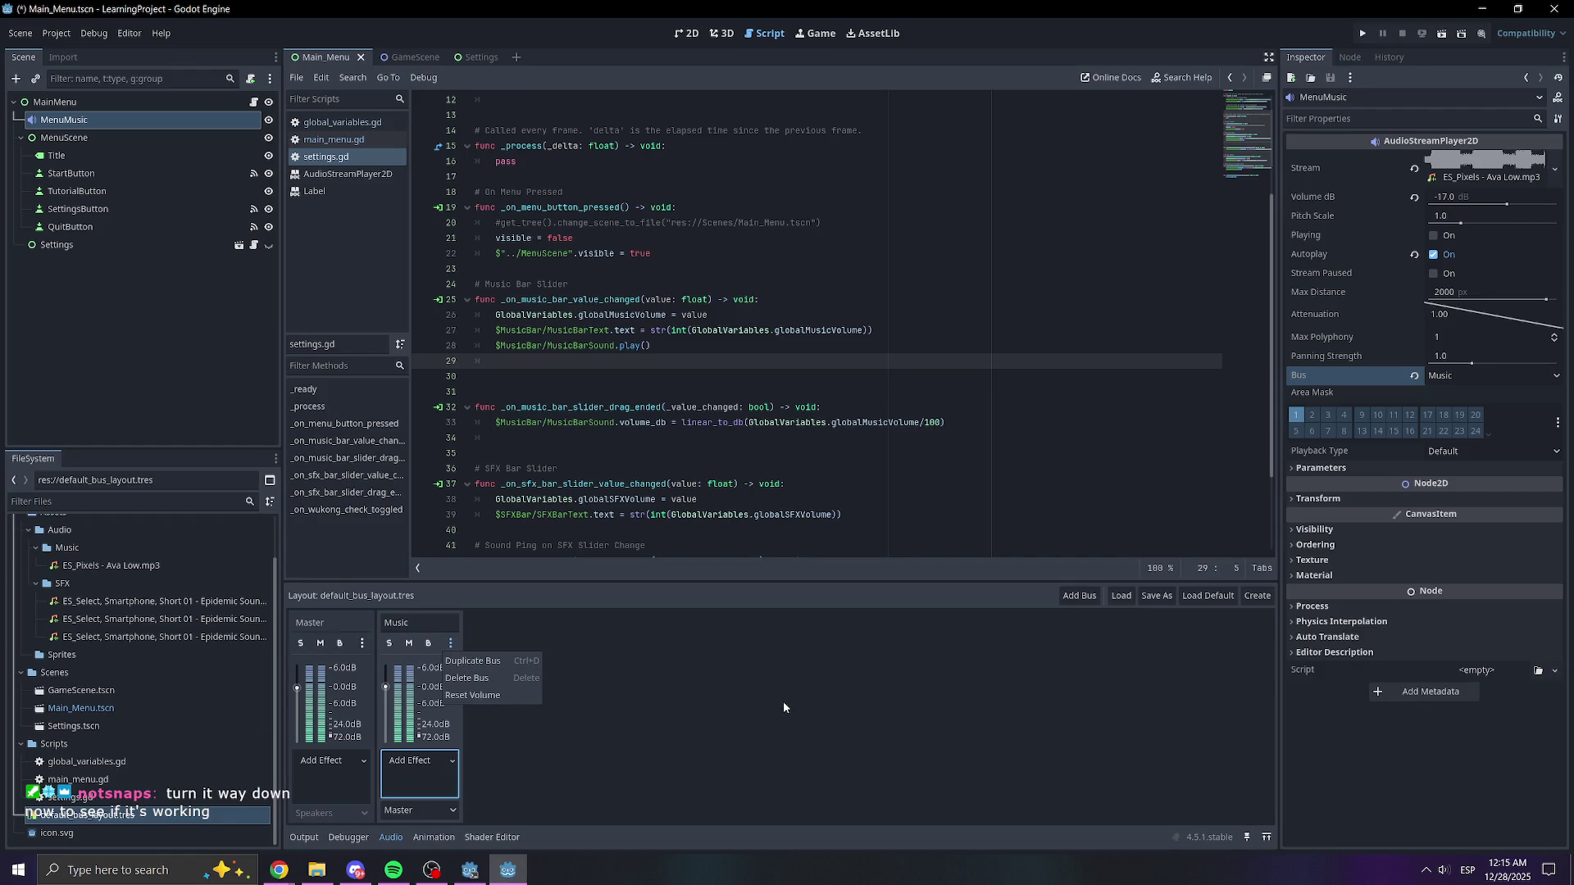
{"action": "left_click", "coordinate": [387, 690]}
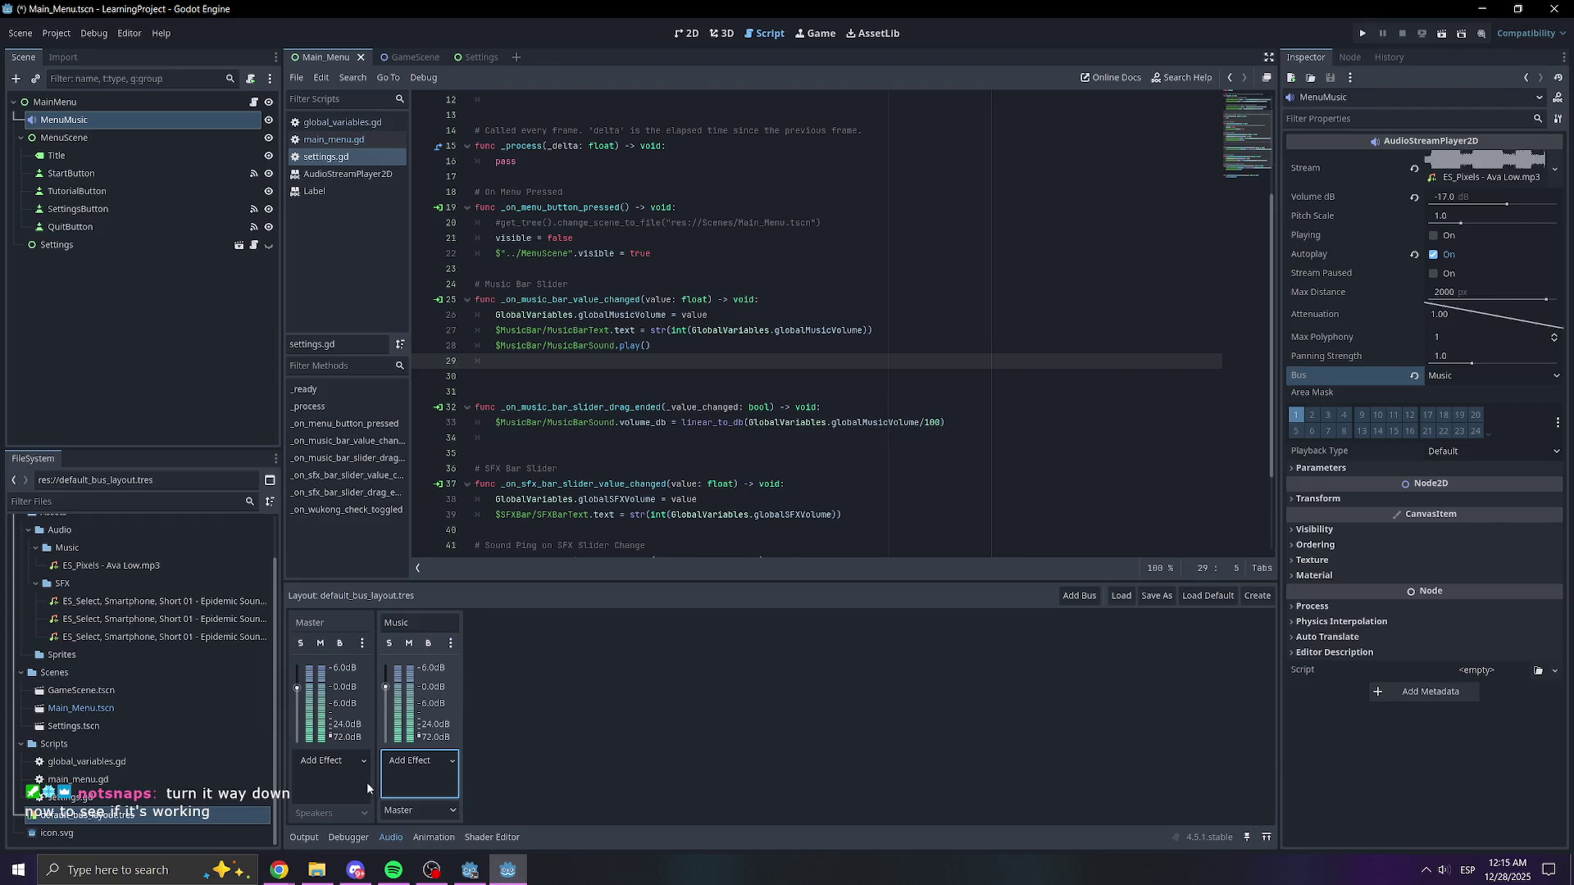
- Turn the Music bus down to -80 dB and test-run the game to confirm silence
{"action": "left_click_drag", "start_coordinate": [387, 688], "coordinate": [368, 806]}
{"action": "left_click", "coordinate": [1364, 36]}
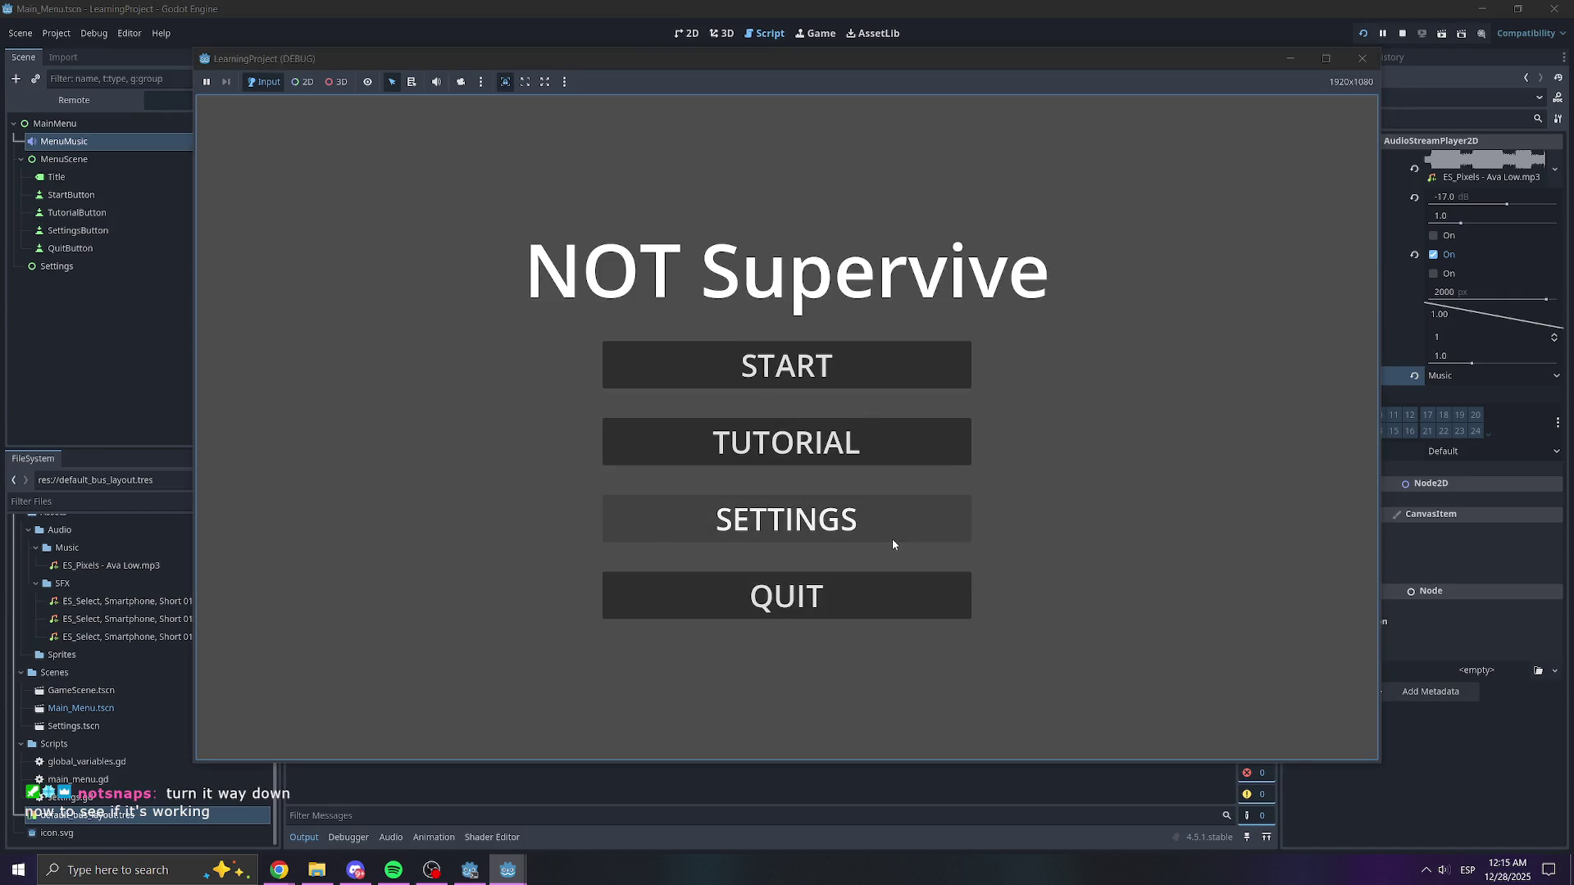
{"action": "left_click", "coordinate": [1361, 59]}
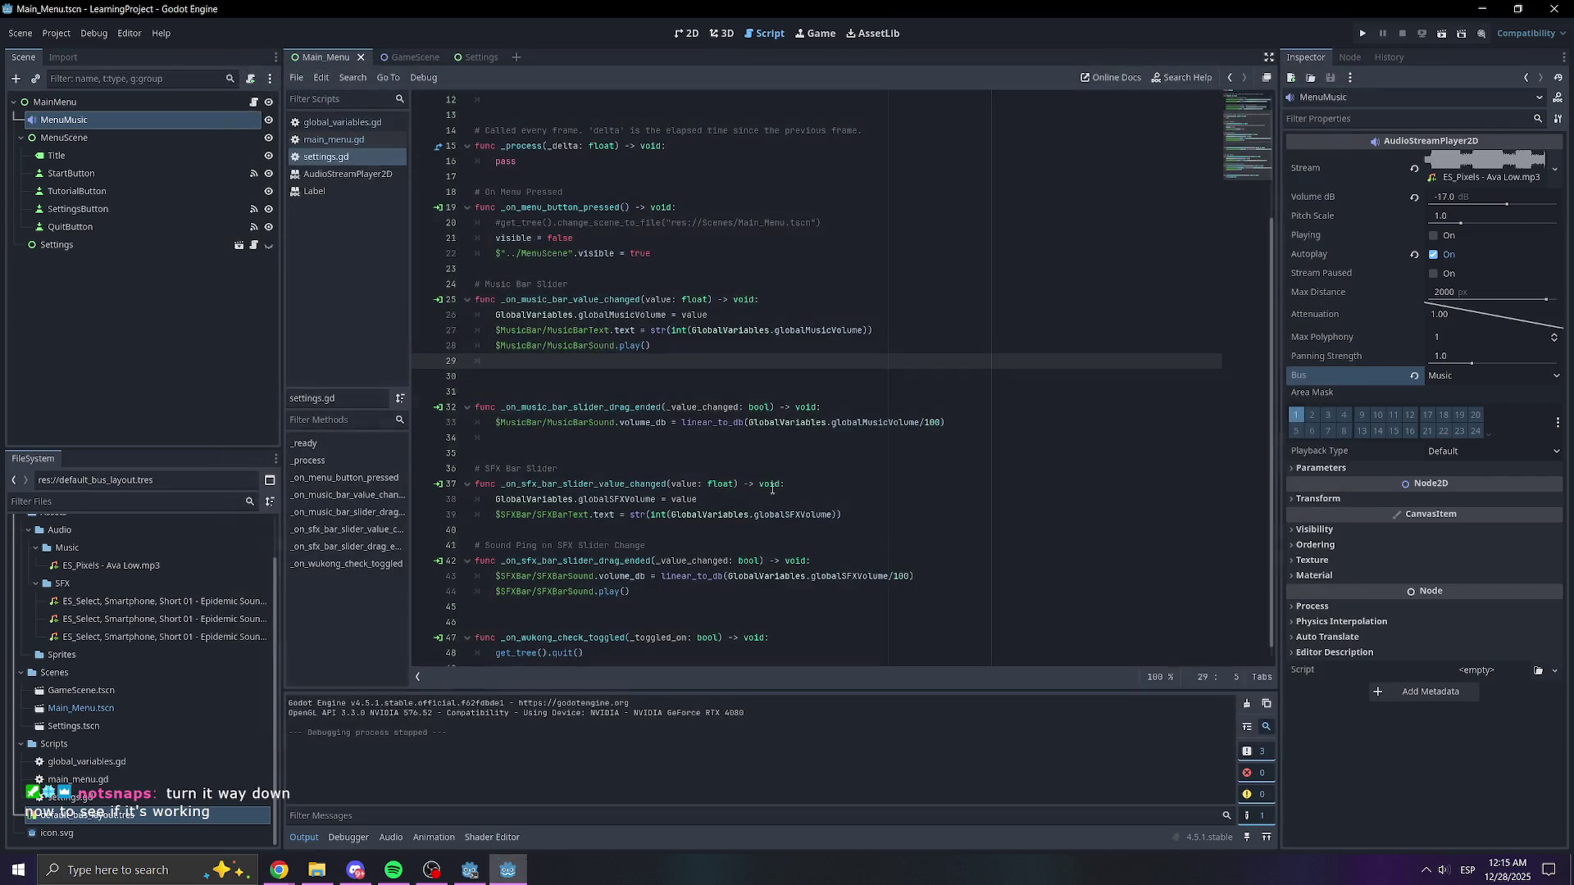
- Bring the Music bus back up to about +1.1 dB and test-run the game again
{"action": "left_click", "coordinate": [390, 837]}
{"action": "left_click_drag", "start_coordinate": [391, 702], "coordinate": [386, 684]}
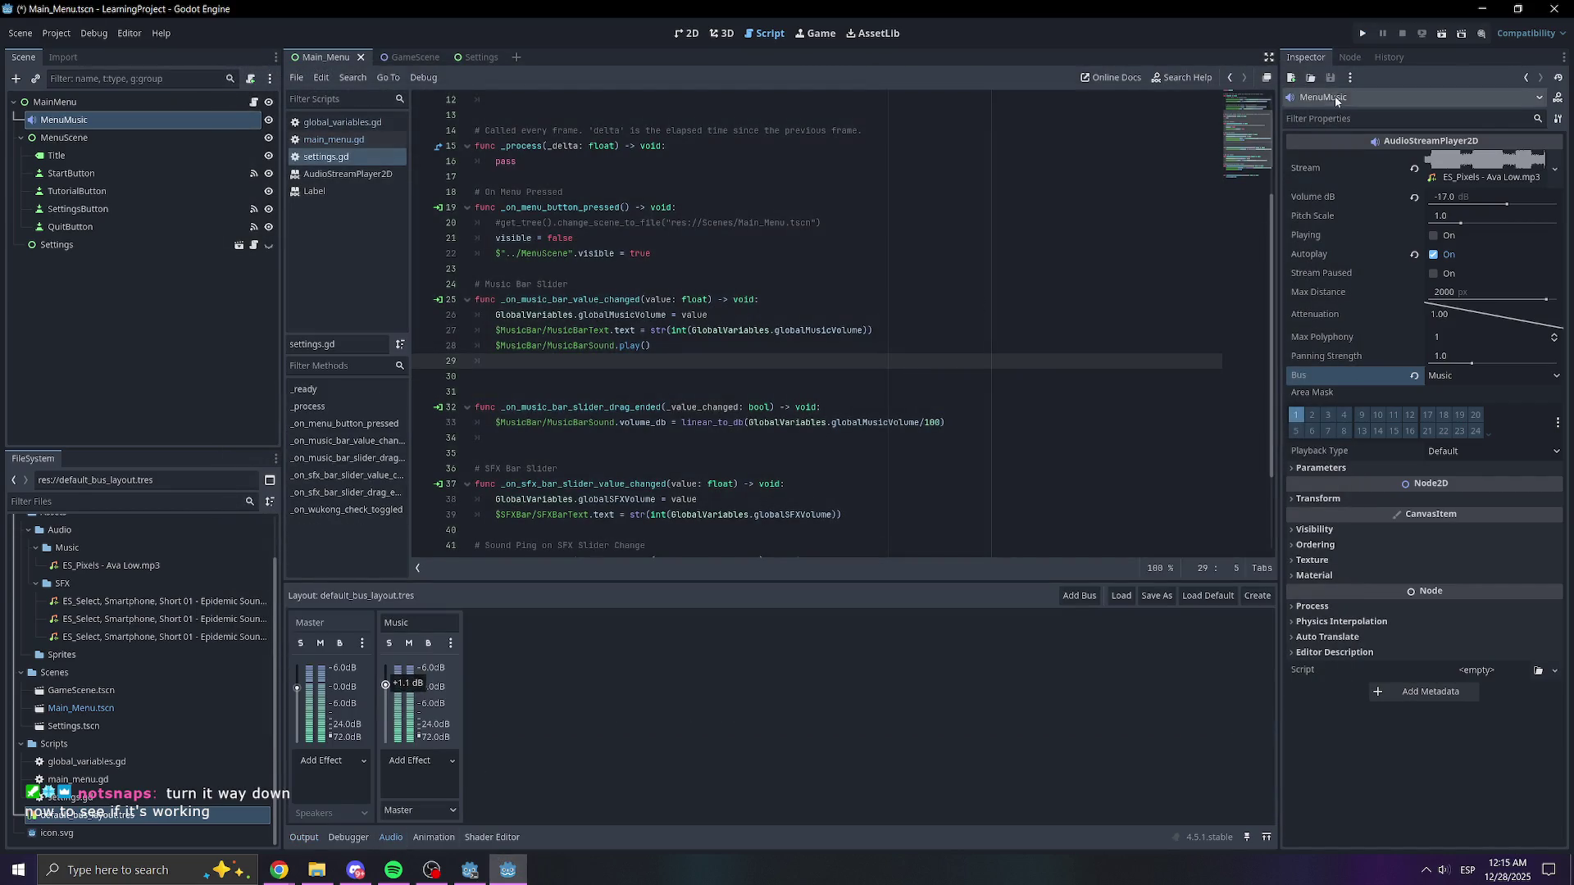
{"action": "left_click", "coordinate": [1362, 33]}
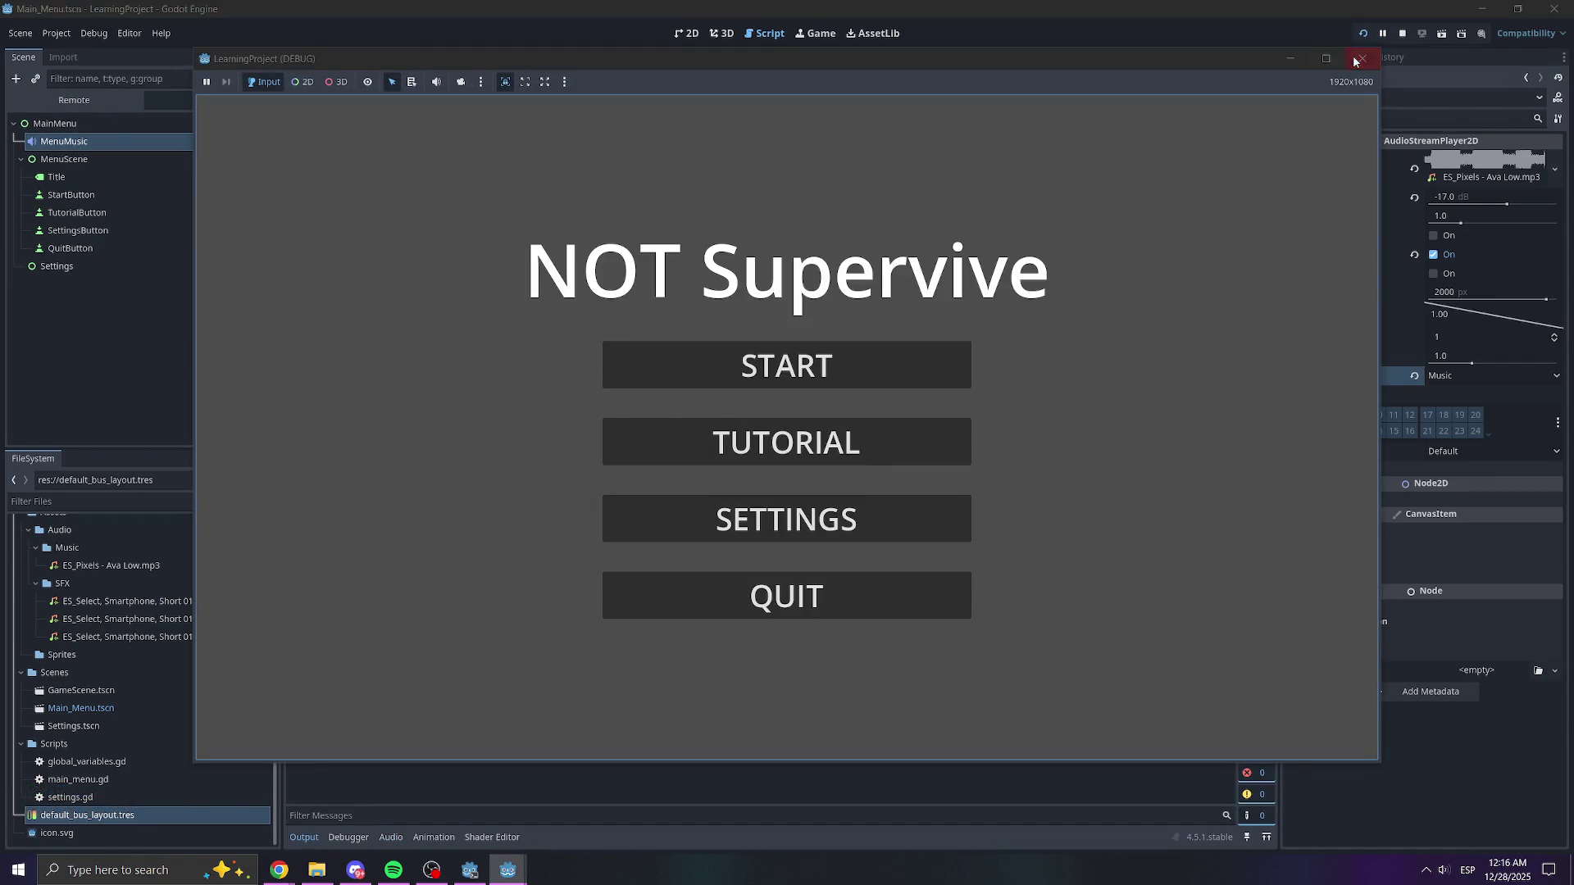
{"action": "left_click", "coordinate": [1363, 58]}
{"action": "left_click", "coordinate": [392, 836]}
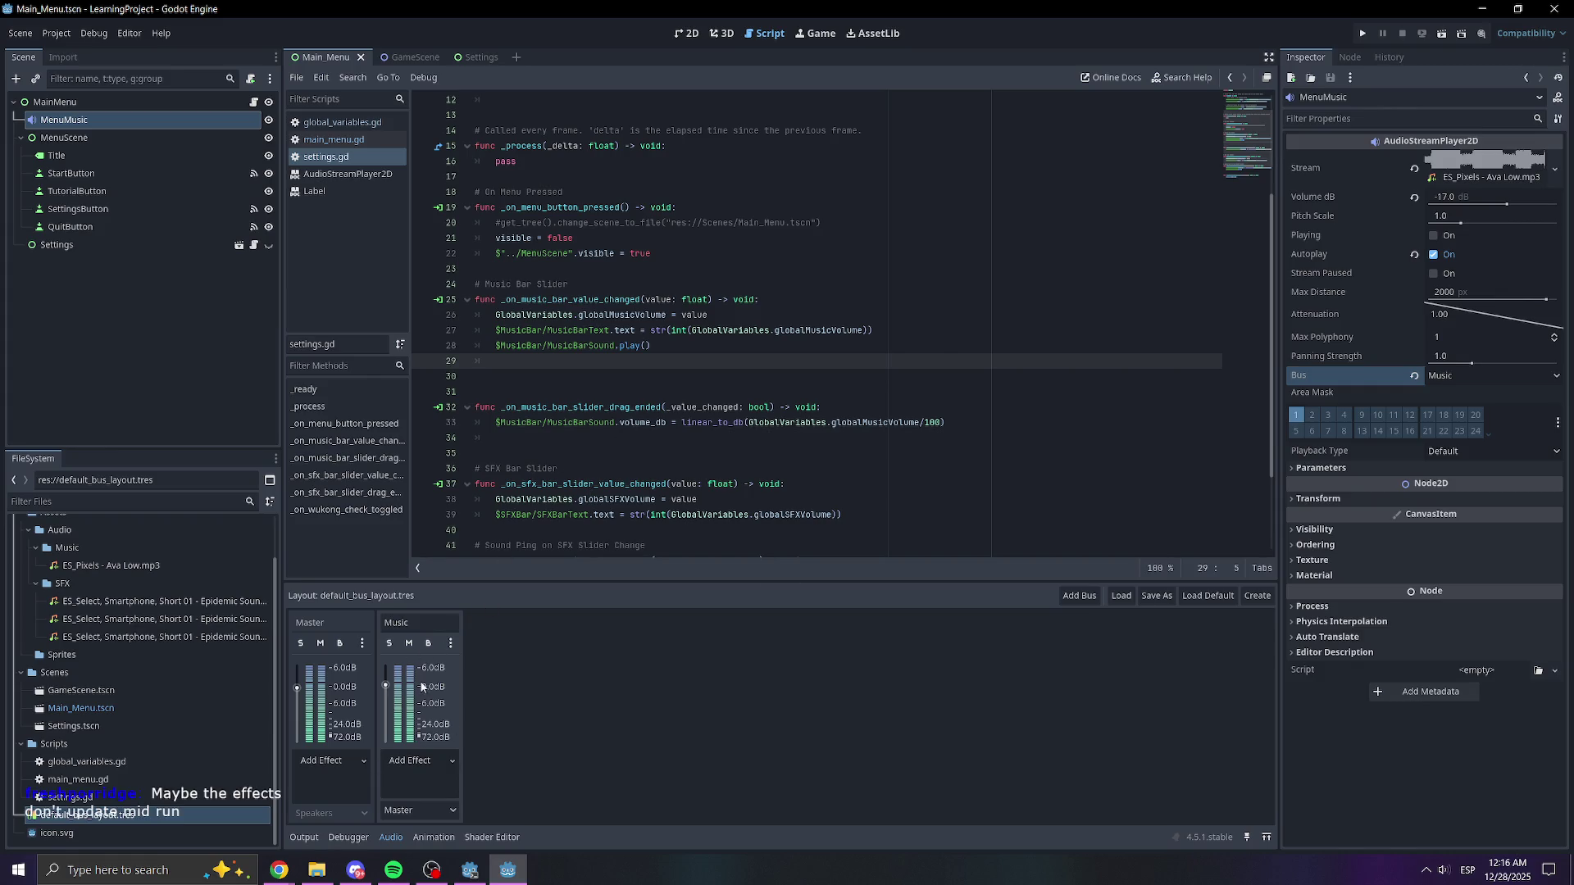
- Nudge the Music bus fader between -0.9 dB and +0.9 dB, leaving it near +0.5 dB
{"action": "left_click_drag", "start_coordinate": [386, 683], "coordinate": [299, 689]}
{"action": "left_click", "coordinate": [297, 688]}
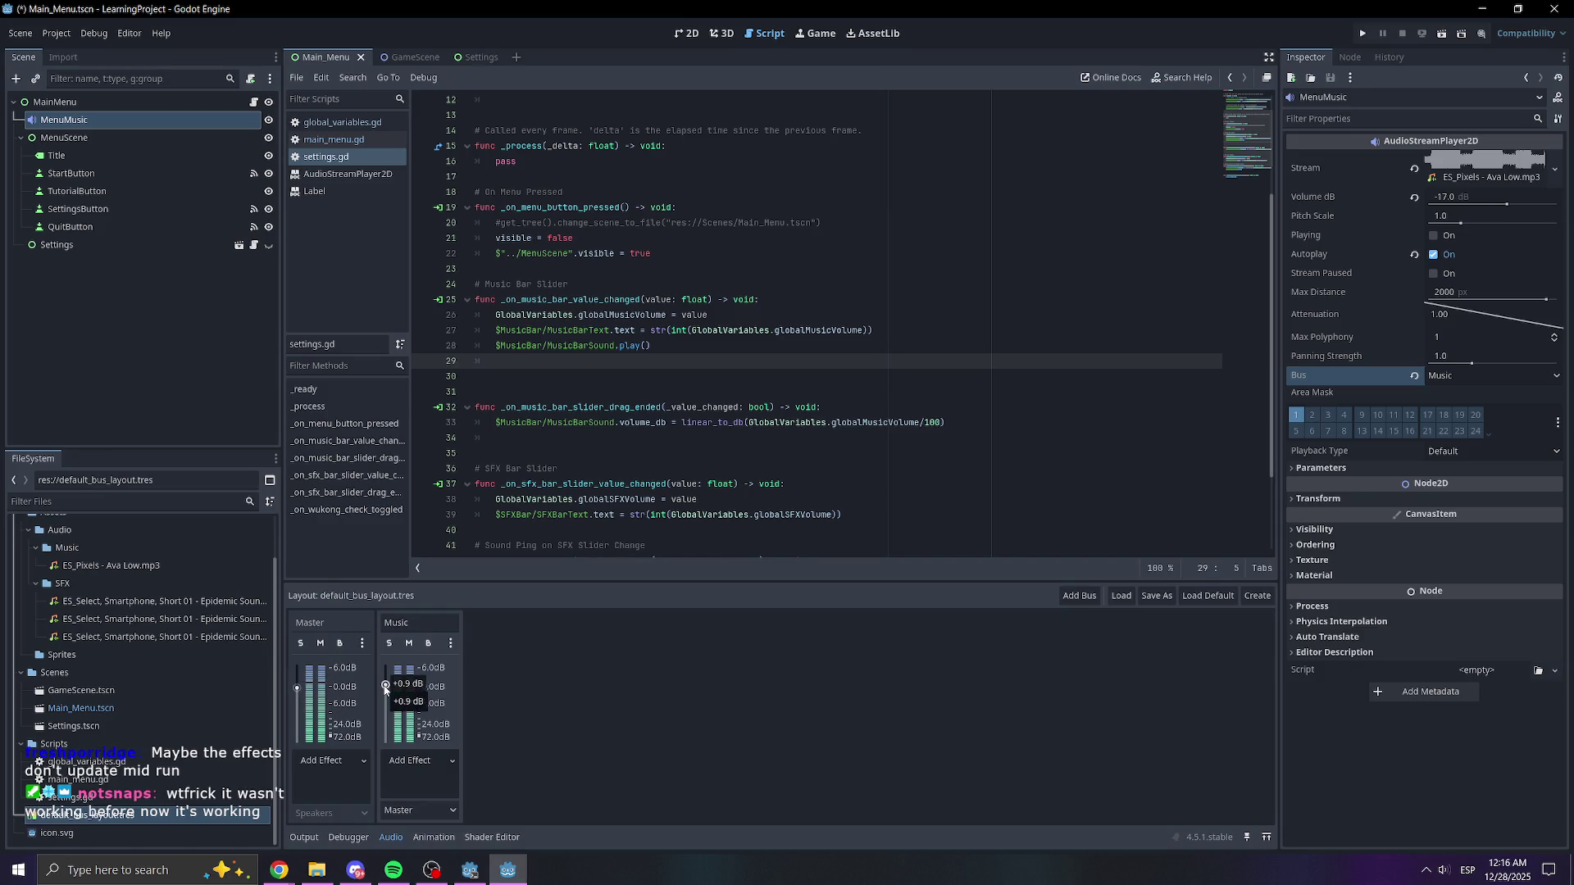
{"action": "mouse_move", "coordinate": [385, 688]}
{"action": "left_click_drag", "start_coordinate": [373, 682], "coordinate": [335, 697]}
{"action": "mouse_move", "coordinate": [385, 690]}
{"action": "left_mouse_down"}
{"action": "mouse_move", "coordinate": [298, 687]}
{"action": "mouse_move", "coordinate": [385, 688]}
{"action": "left_mouse_up"}
{"action": "mouse_move", "coordinate": [384, 687]}
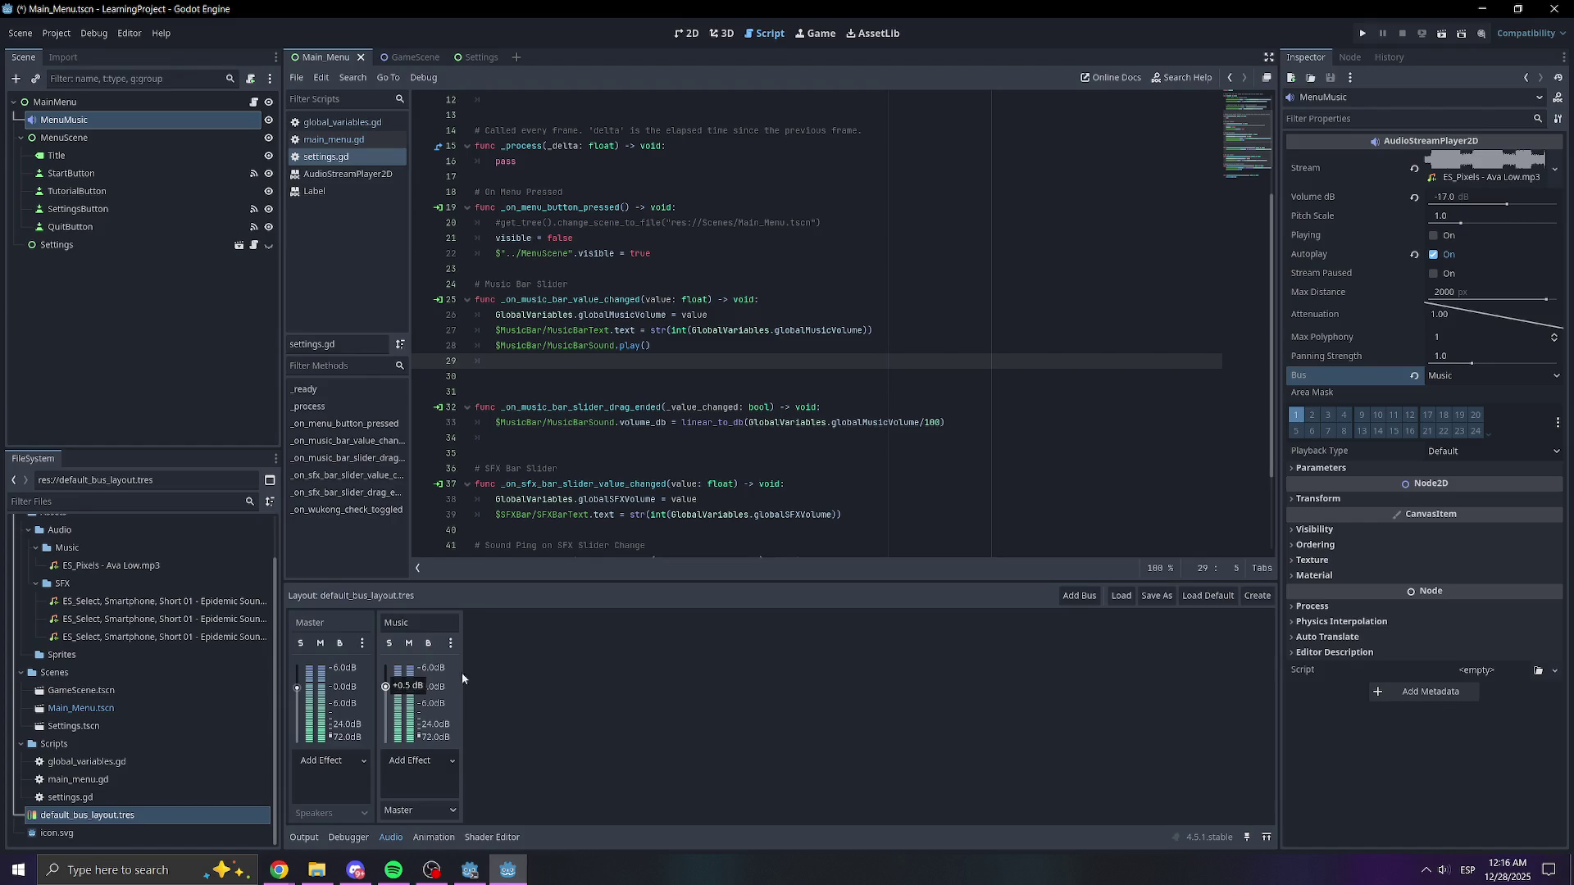
- Open and close the Music bus options menu without changes, then save the scene
{"action": "left_click", "coordinate": [455, 638]}
{"action": "left_click", "coordinate": [613, 667]}
{"action": "key", "text": "ctrl+s"}
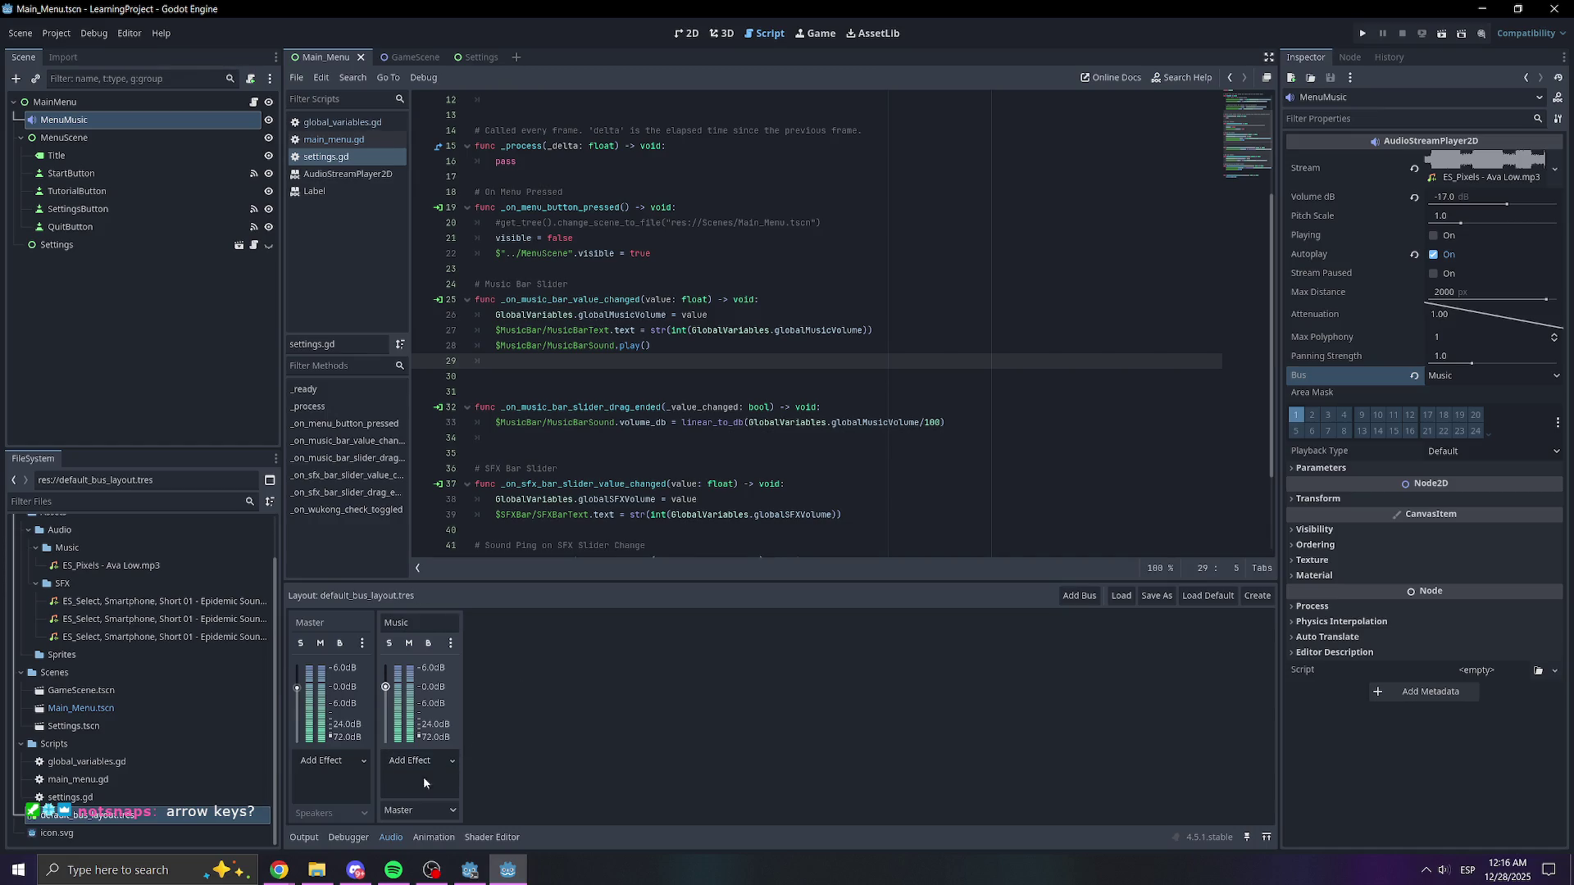
- Drop the bus layout file's path into line 29 of the script, then delete it again
{"action": "mouse_move", "coordinate": [94, 815]}
{"action": "left_mouse_down"}
{"action": "mouse_move", "coordinate": [549, 355]}
{"action": "mouse_move", "coordinate": [531, 359]}
{"action": "left_mouse_up"}
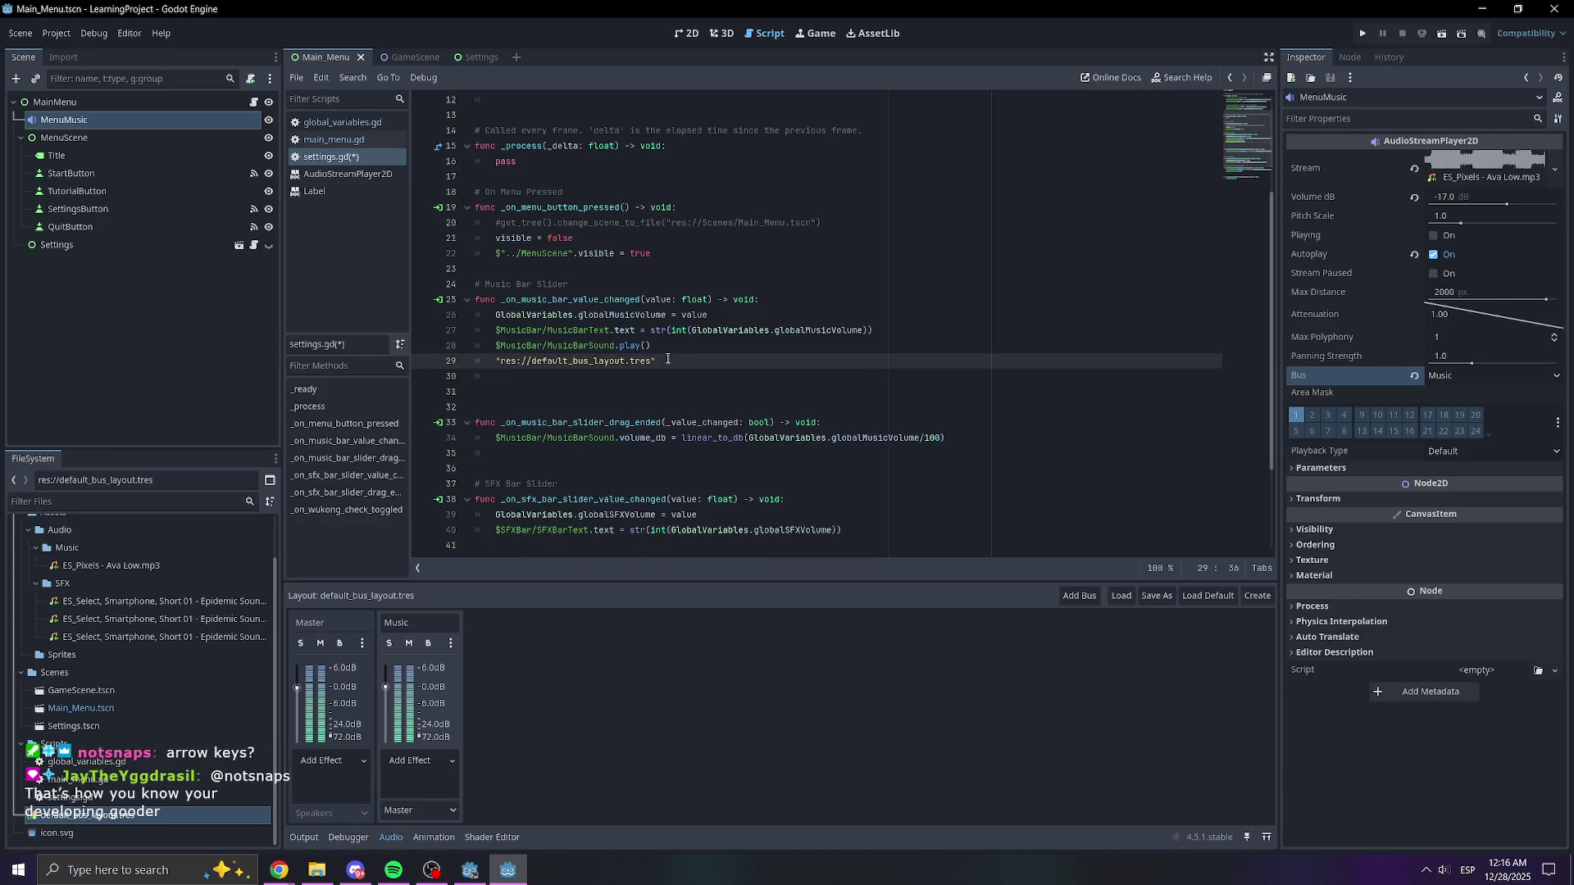
{"action": "left_click_drag", "start_coordinate": [667, 359], "coordinate": [497, 361]}
{"action": "key", "text": "BackSpace"}
{"action": "key", "text": "BackSpace"}
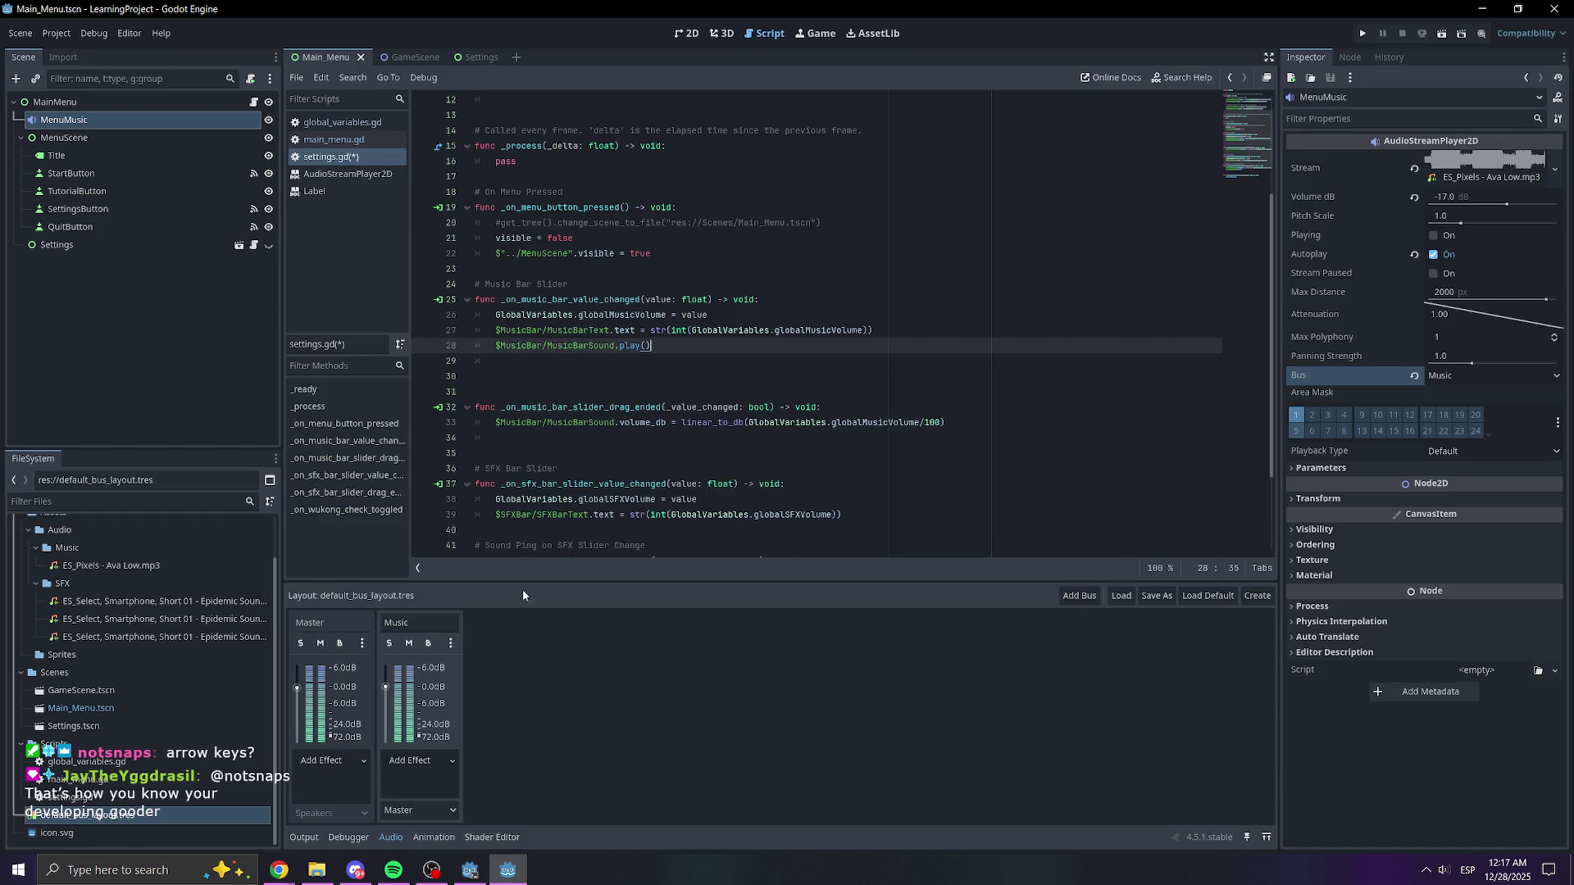
- Raise the Music bus to about +1.9 dB and back to 0 dB, save, and switch to the browser
{"action": "left_click_drag", "start_coordinate": [385, 687], "coordinate": [385, 688]}
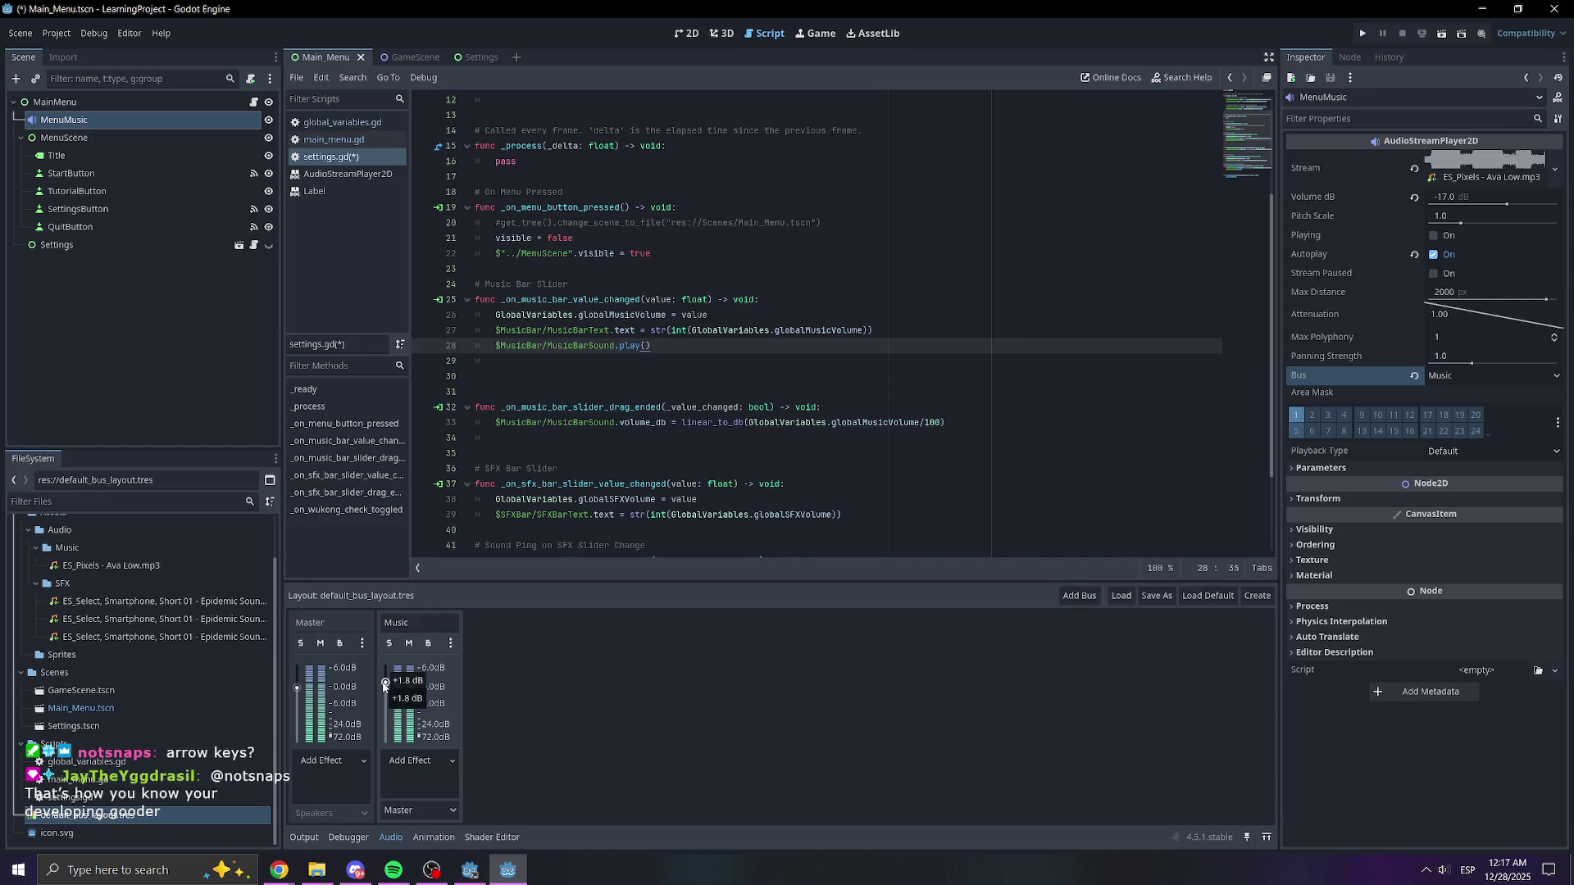
{"action": "left_click", "coordinate": [386, 687]}
{"action": "left_click_drag", "start_coordinate": [387, 686], "coordinate": [387, 693]}
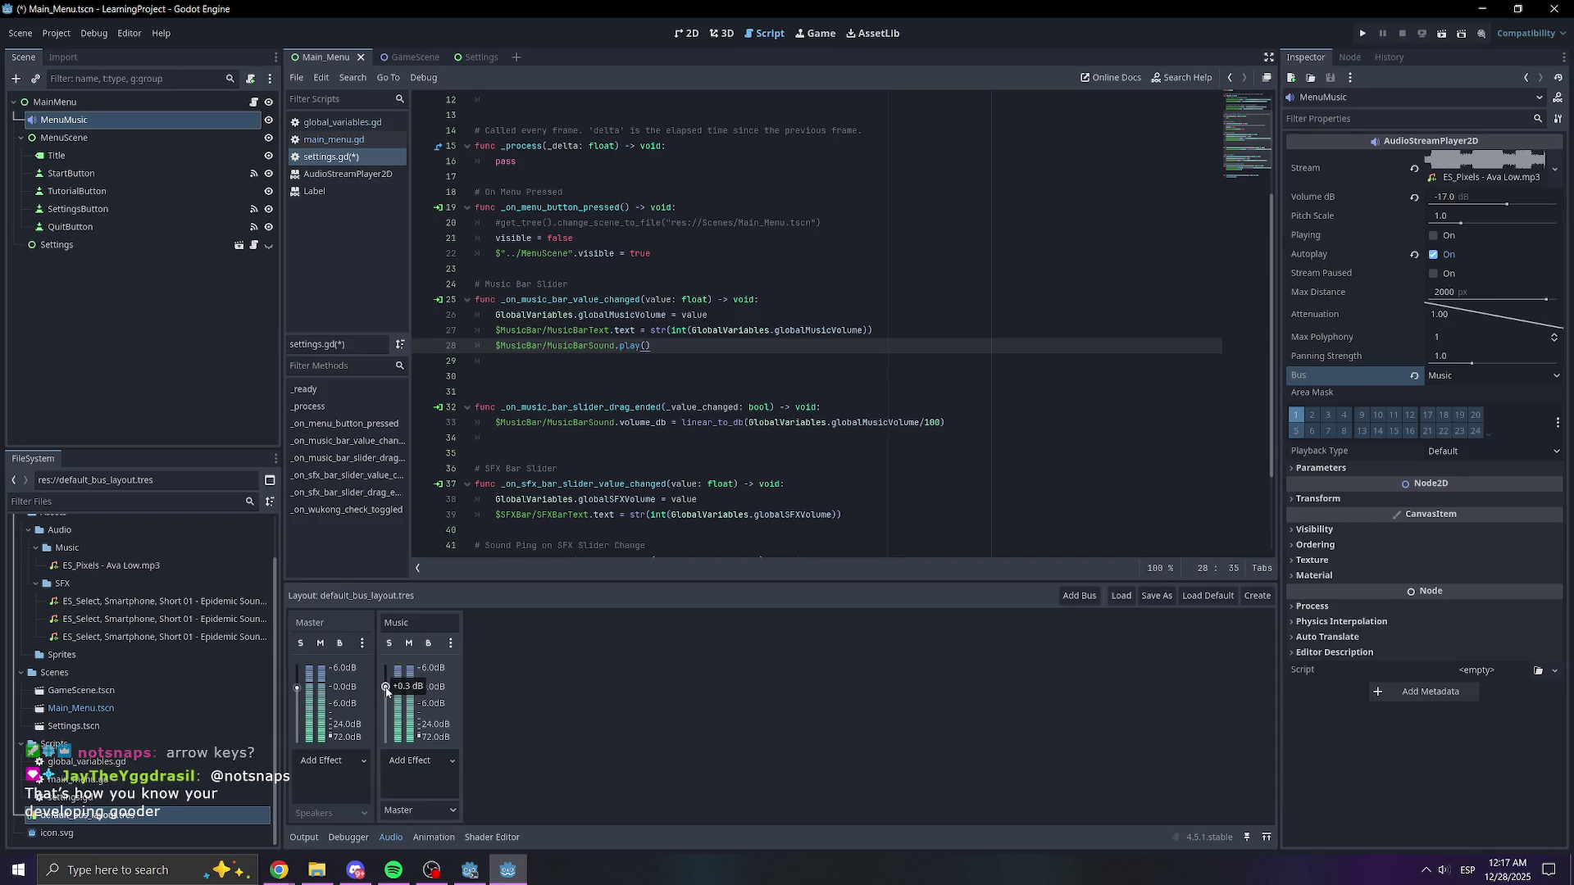
{"action": "mouse_move", "coordinate": [387, 691]}
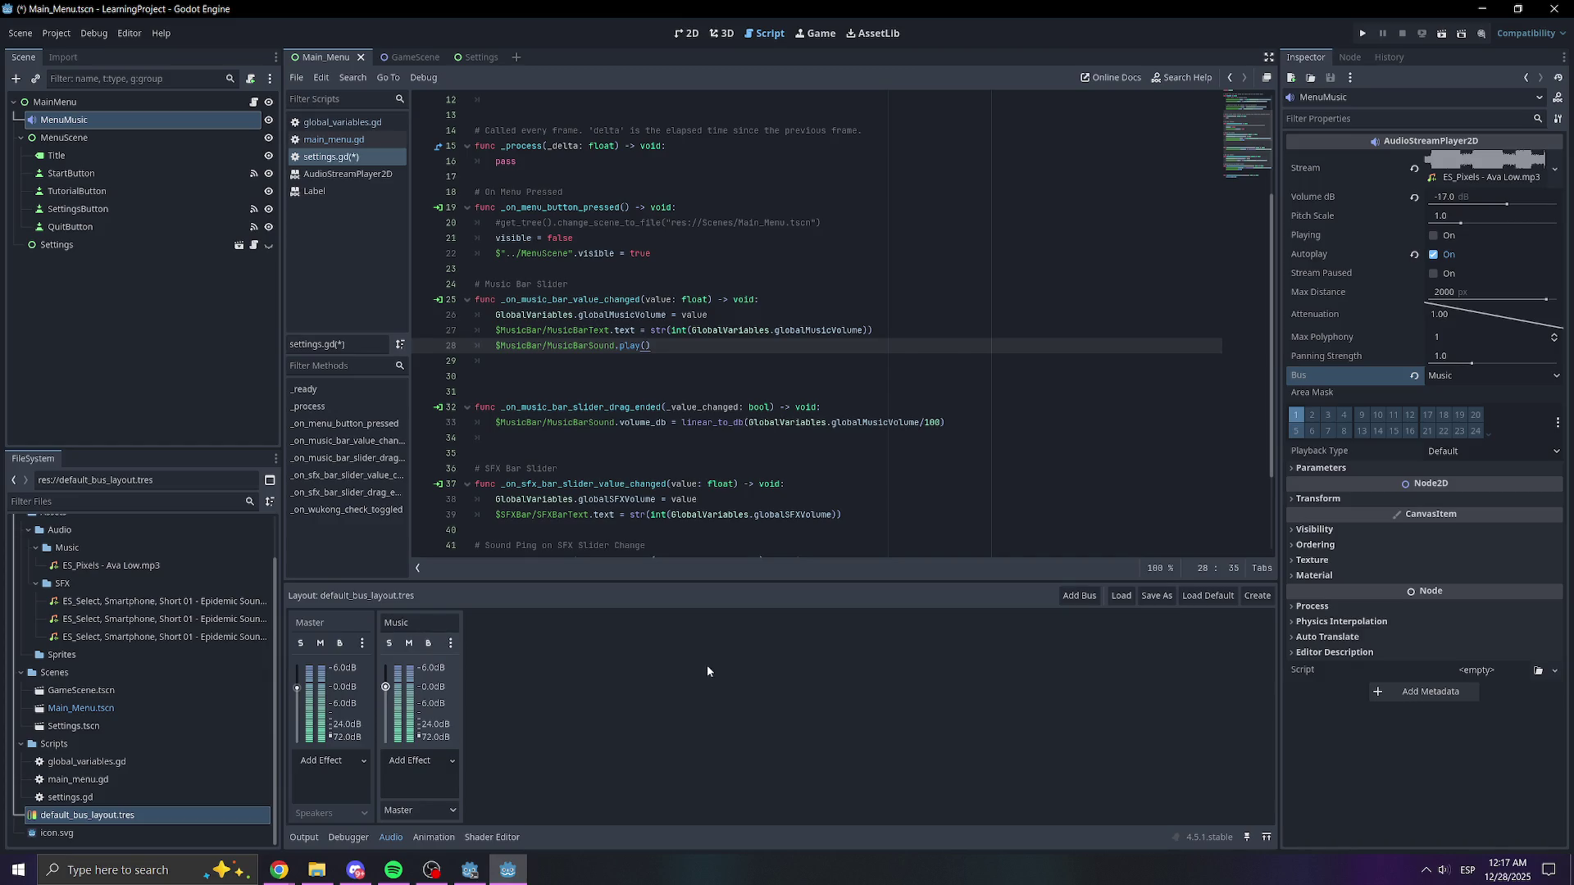
{"action": "key", "text": "ctrl+s"}
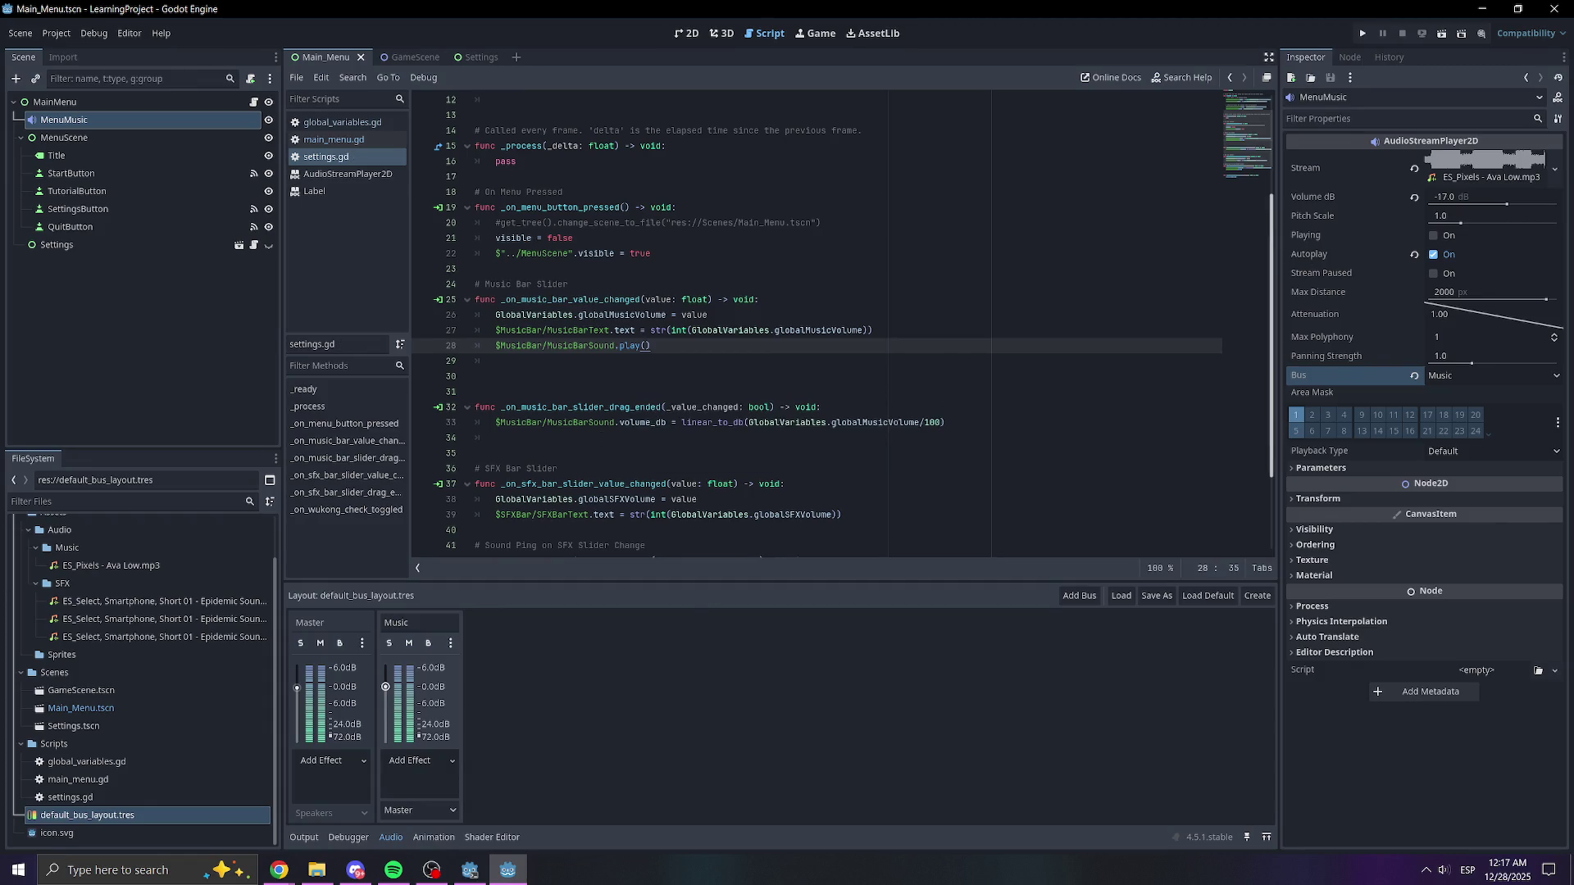
{"action": "key", "text": "alt+Tab"}
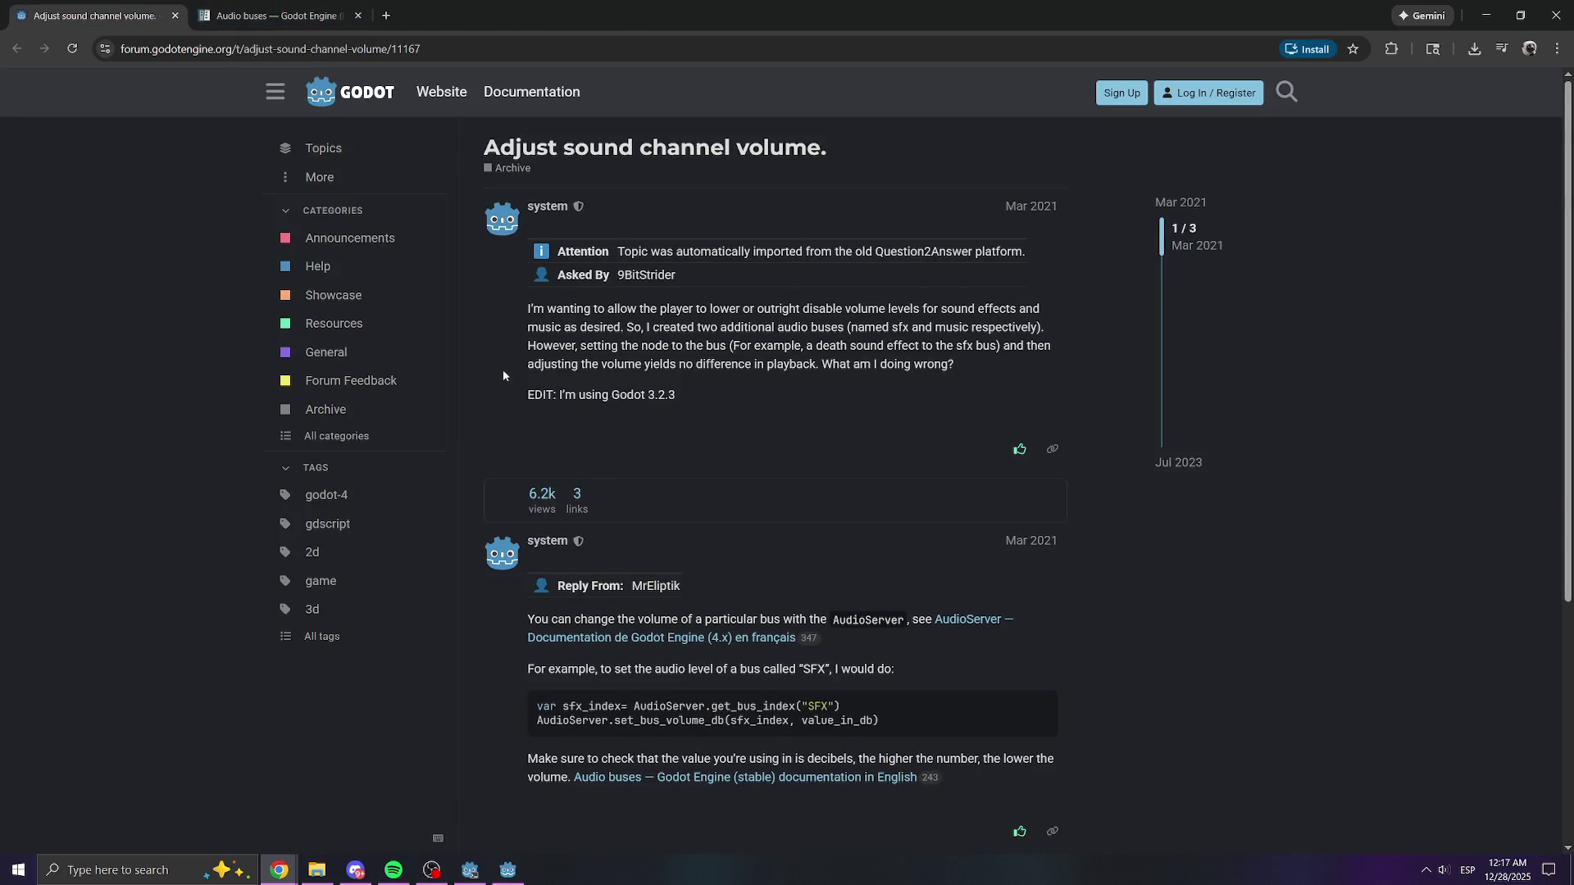
- Find the forum reply's AudioServer.set_bus_volume_db example, select it, then minimize the browser
{"action": "scroll", "coordinate": [593, 487], "scroll_direction": "down", "scroll_amount": 5}
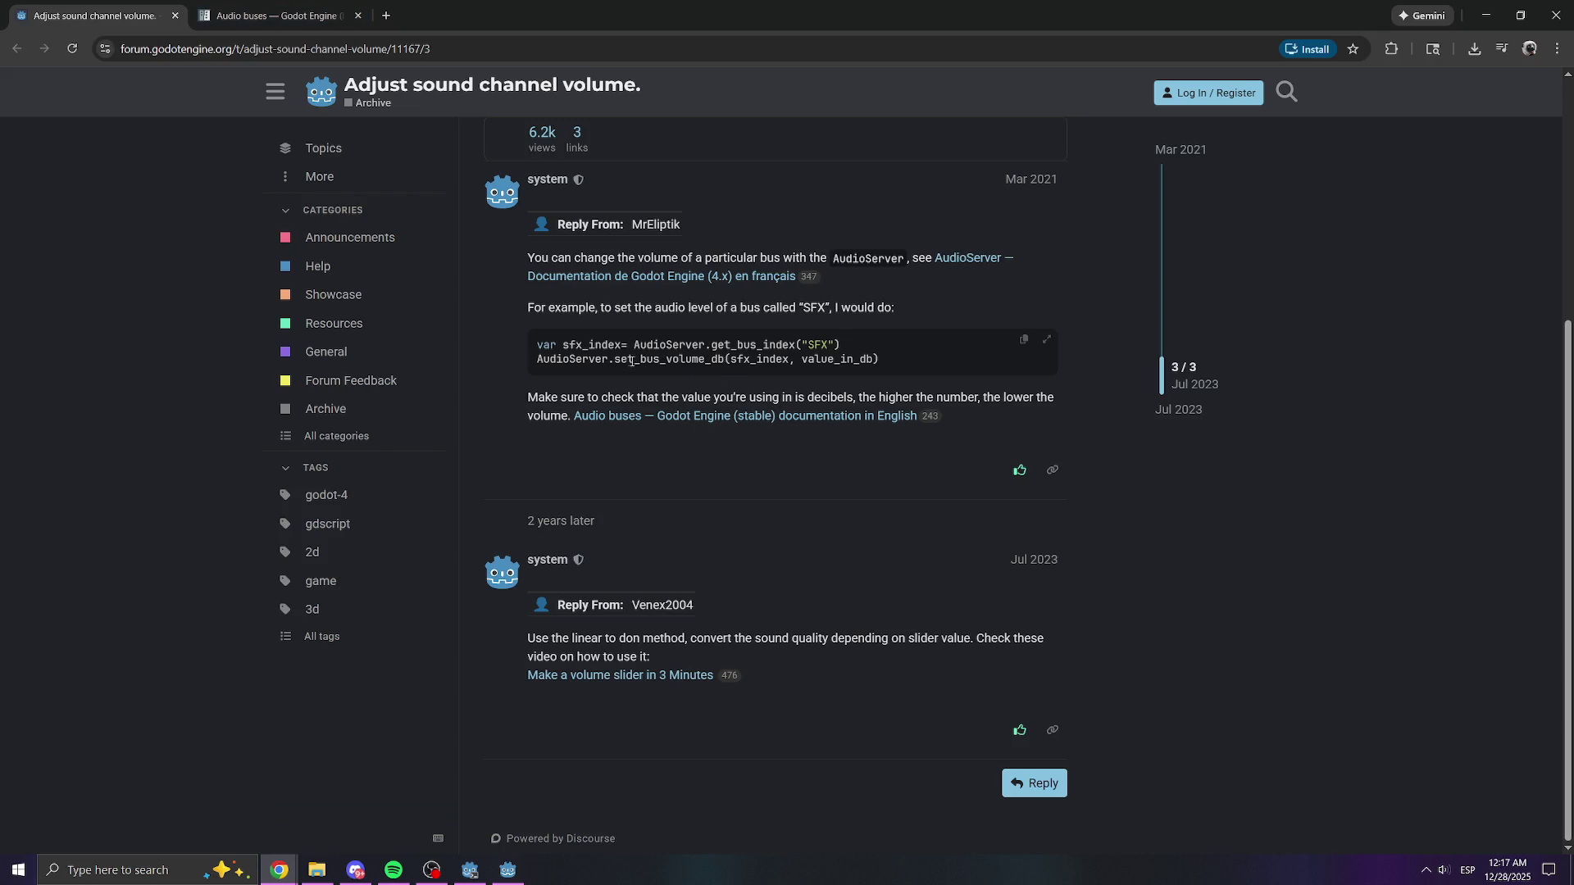
{"action": "left_click_drag", "start_coordinate": [614, 361], "coordinate": [728, 361]}
{"action": "left_click", "coordinate": [728, 361]}
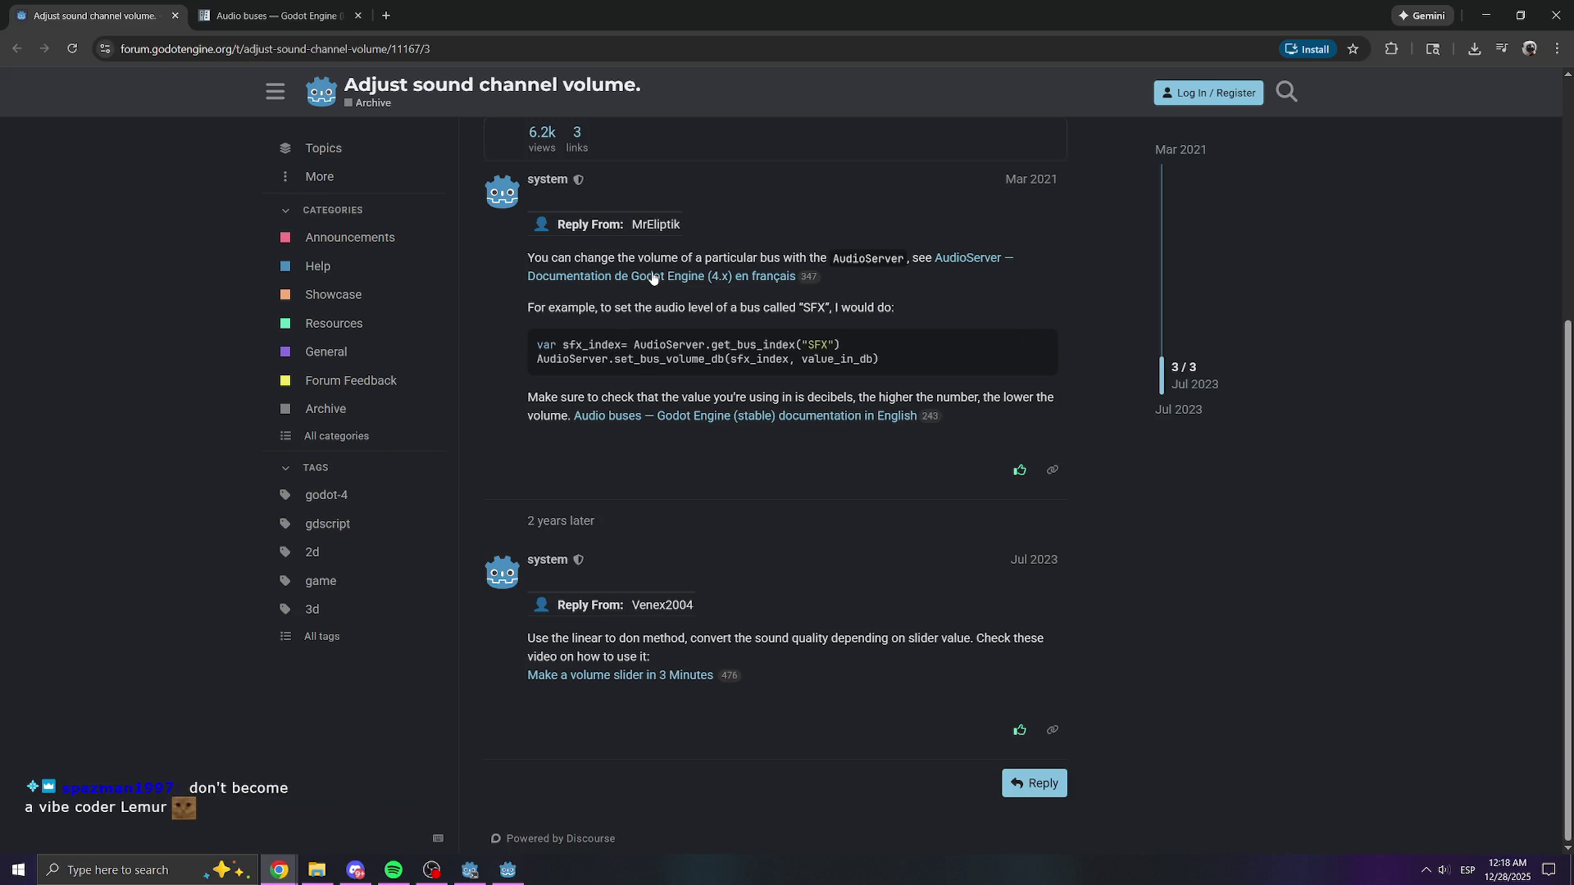
{"action": "scroll", "coordinate": [655, 308], "scroll_direction": "up", "scroll_amount": 5}
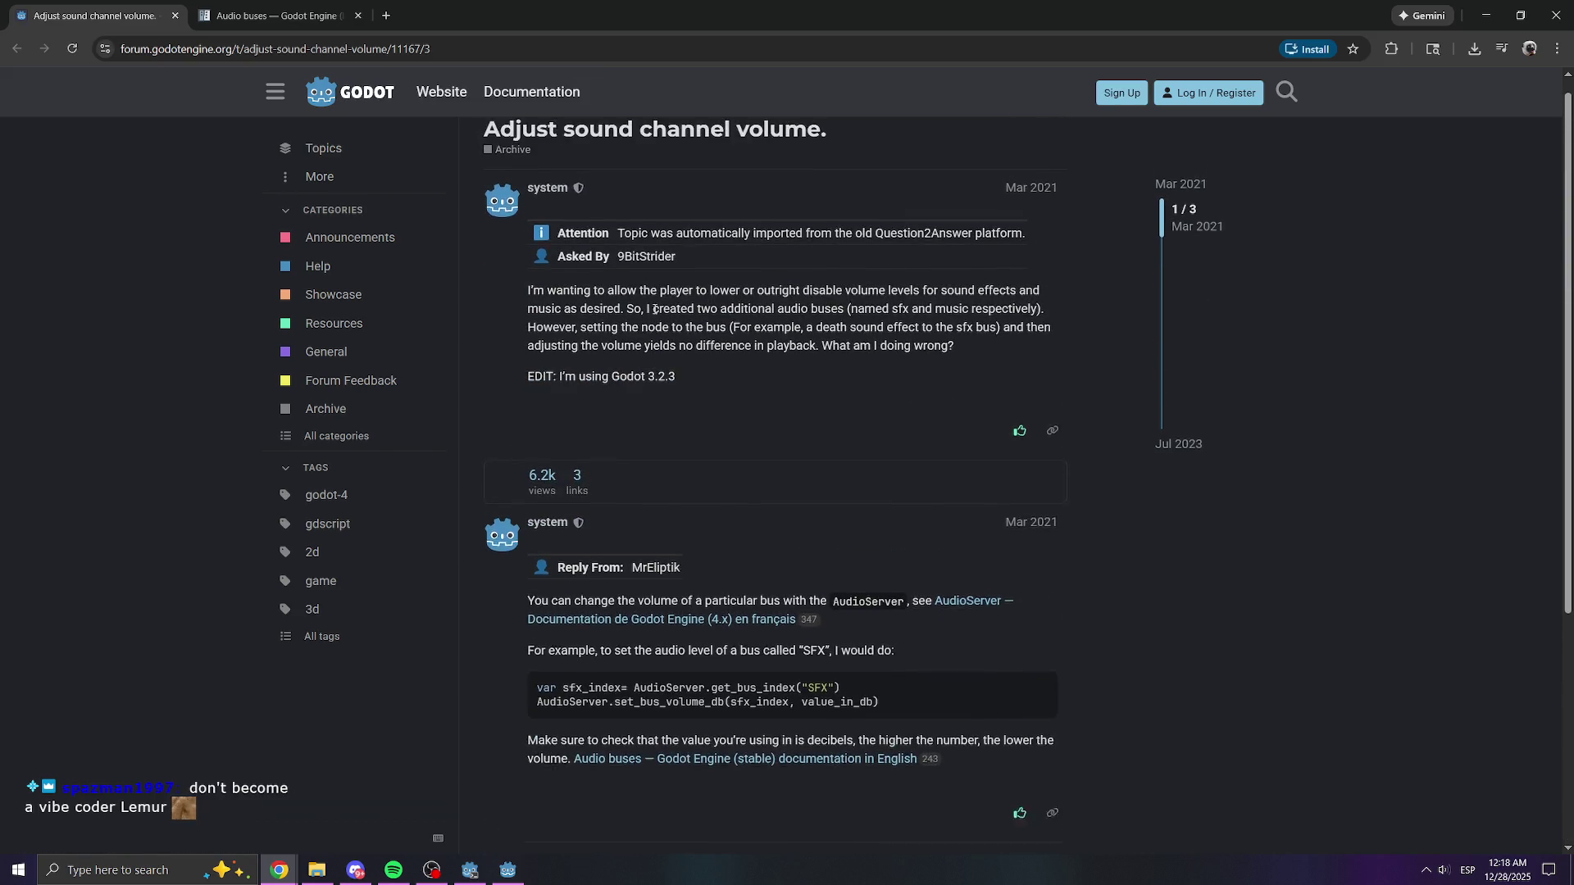
{"action": "scroll", "coordinate": [655, 311], "scroll_direction": "down", "scroll_amount": 5}
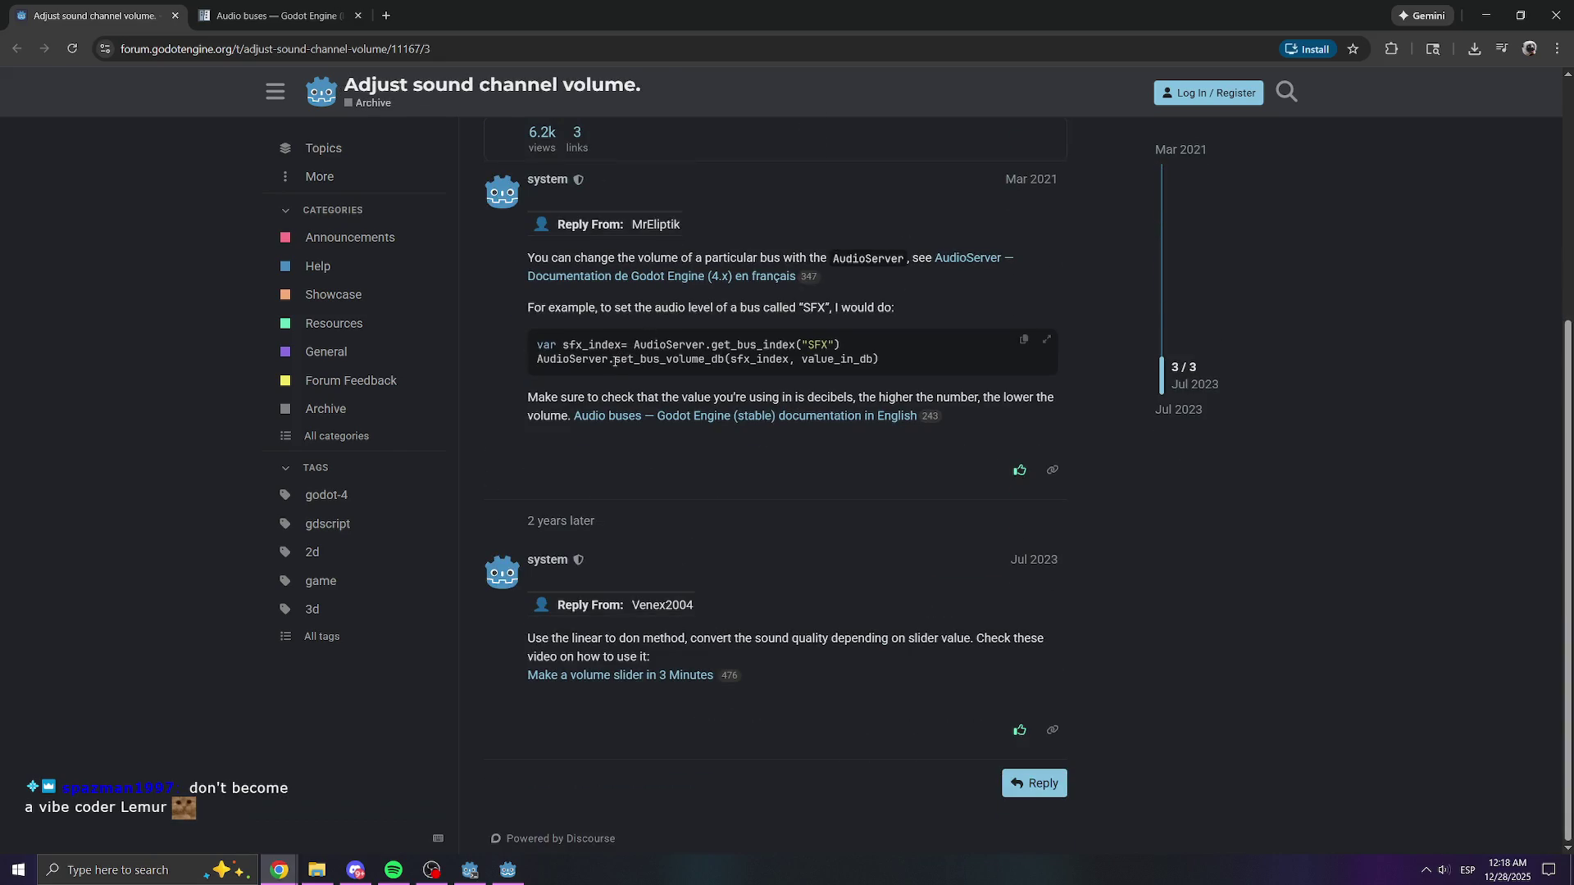
{"action": "left_click", "coordinate": [1482, 11]}
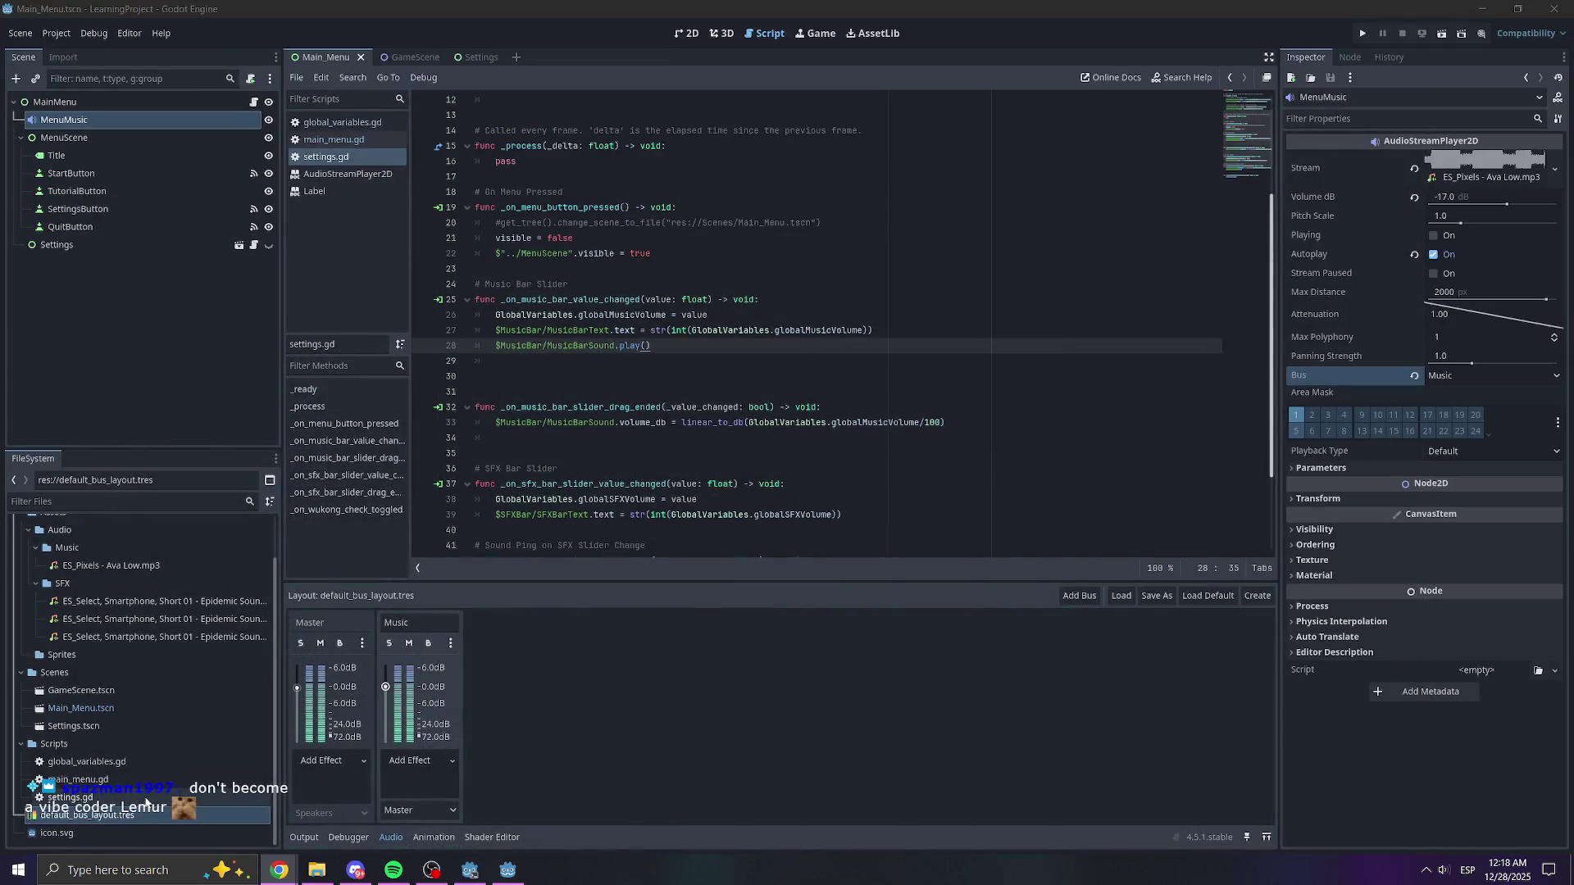
{"action": "left_click_drag", "start_coordinate": [109, 820], "coordinate": [640, 361]}
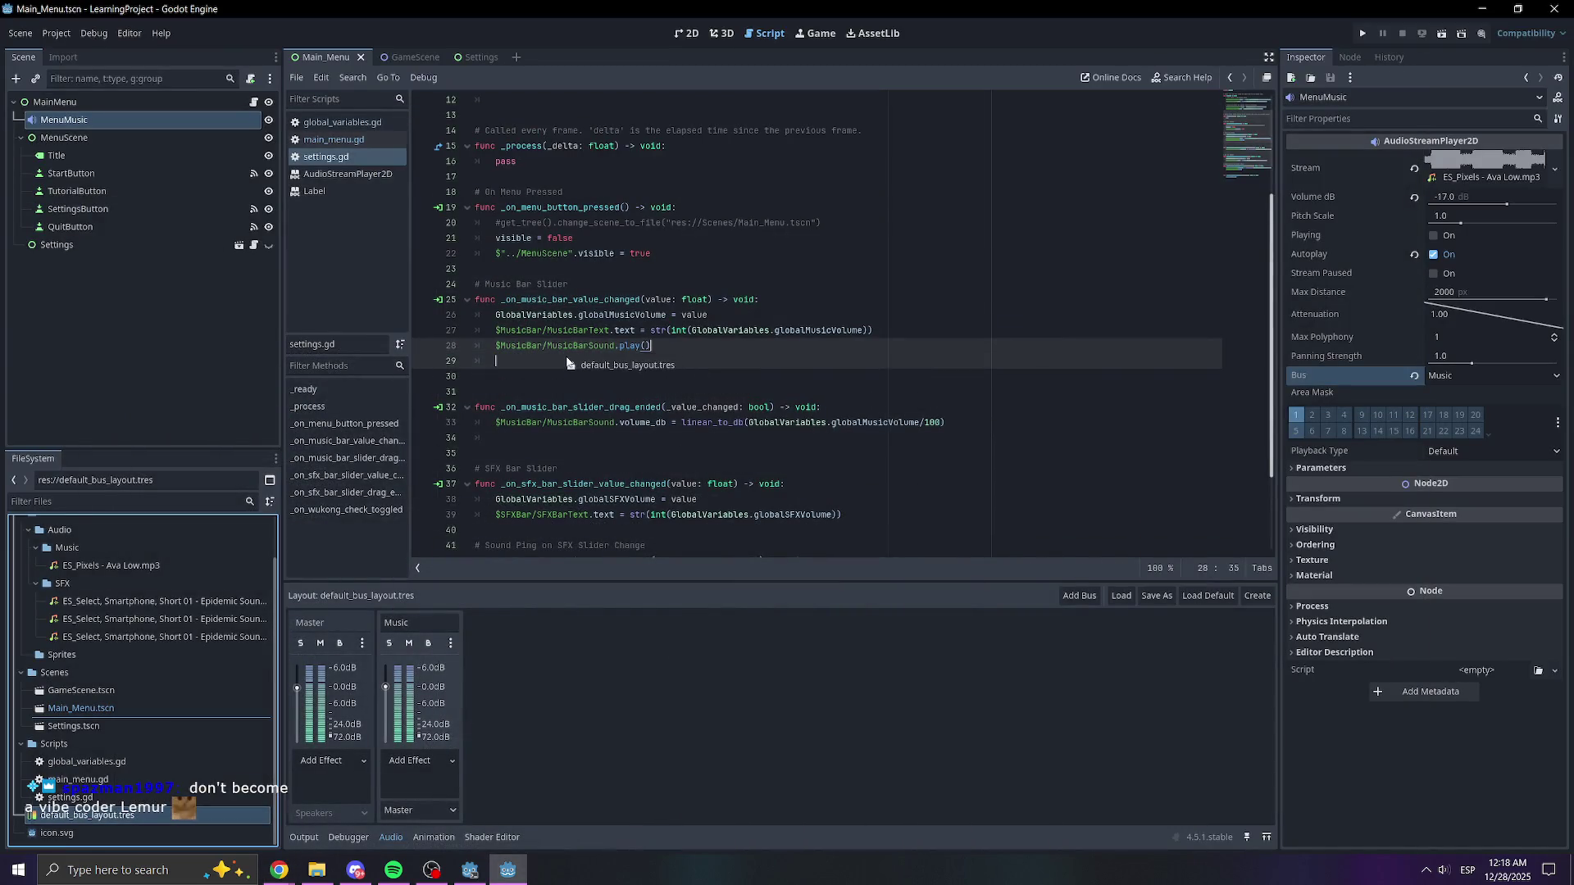
{"action": "key", "text": "Return"}
{"action": "key", "text": "ctrl+z"}
{"action": "key", "text": "ctrl+z"}
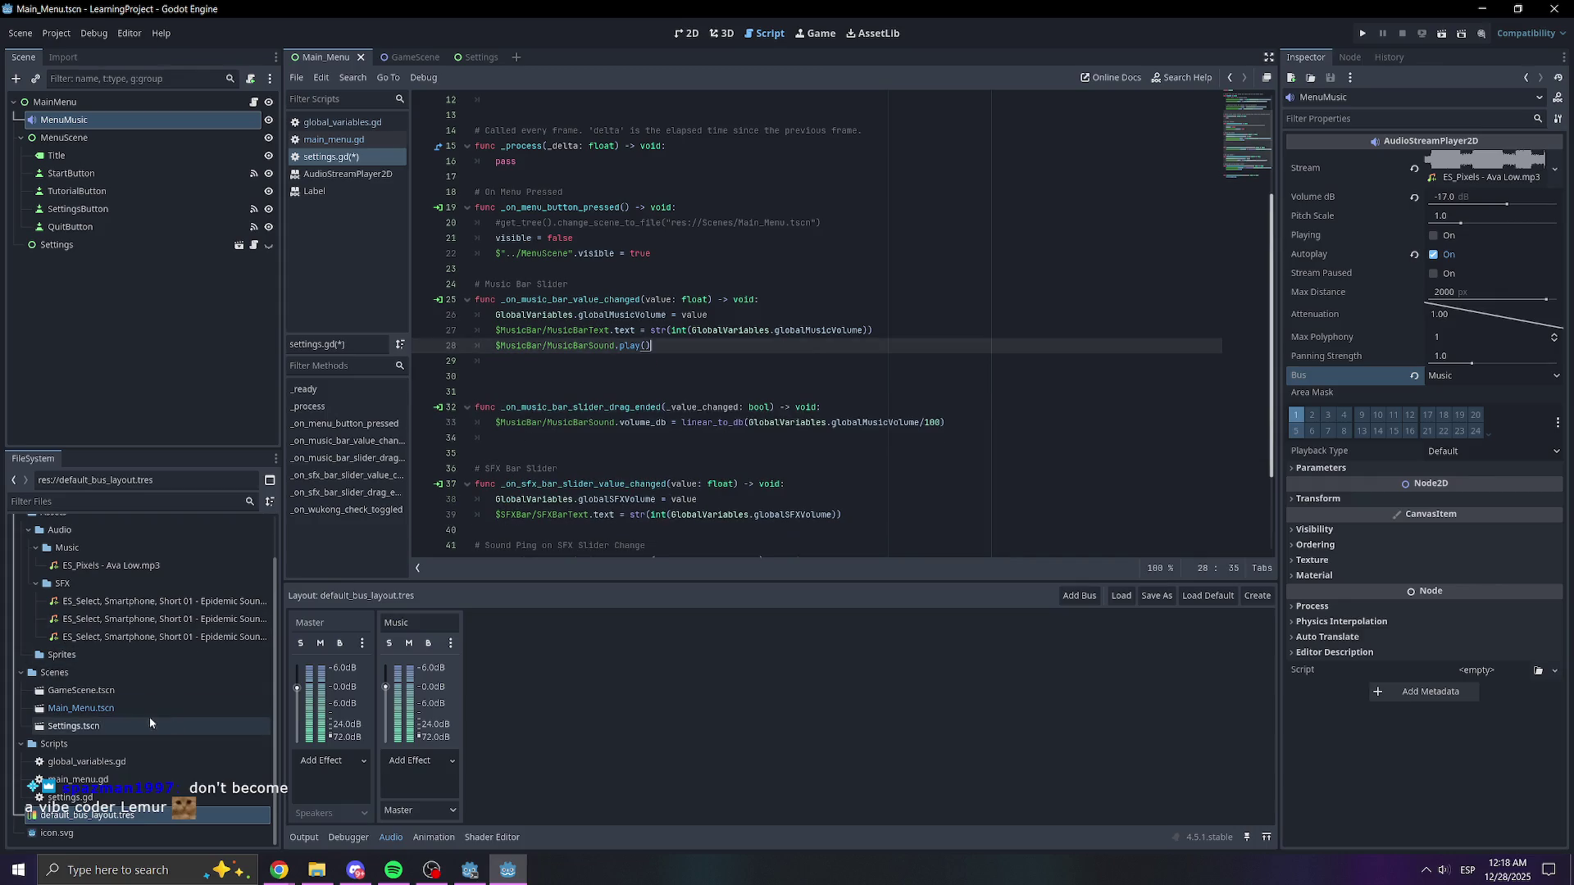
{"action": "key", "text": "alt+Tab"}
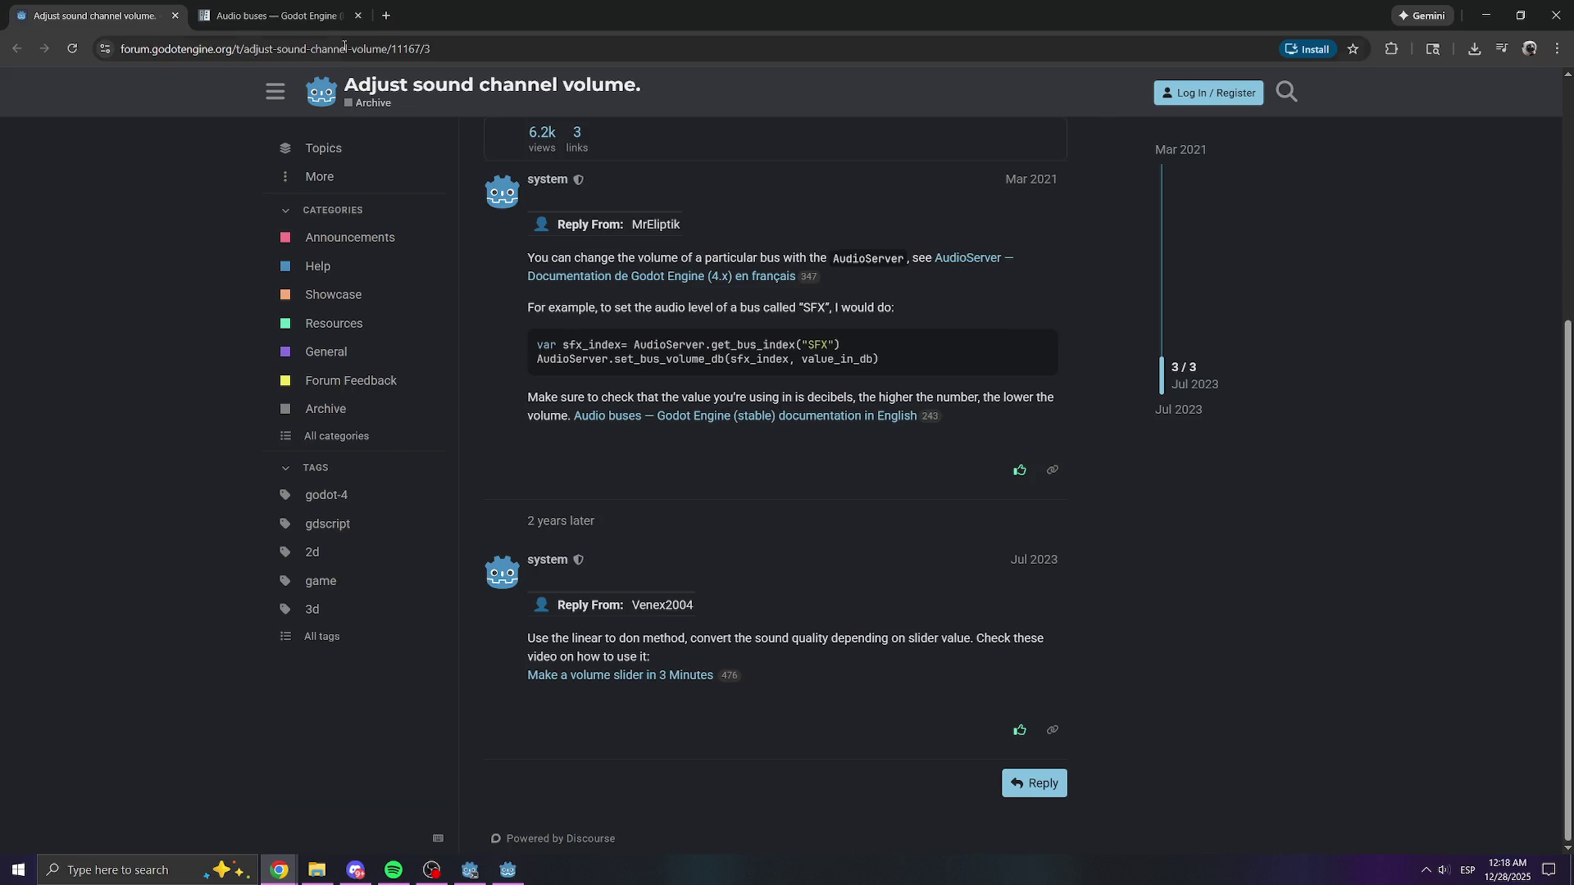
{"action": "key", "text": "ctrl+Tab"}
{"action": "scroll", "coordinate": [781, 378], "scroll_direction": "down", "scroll_amount": 15}
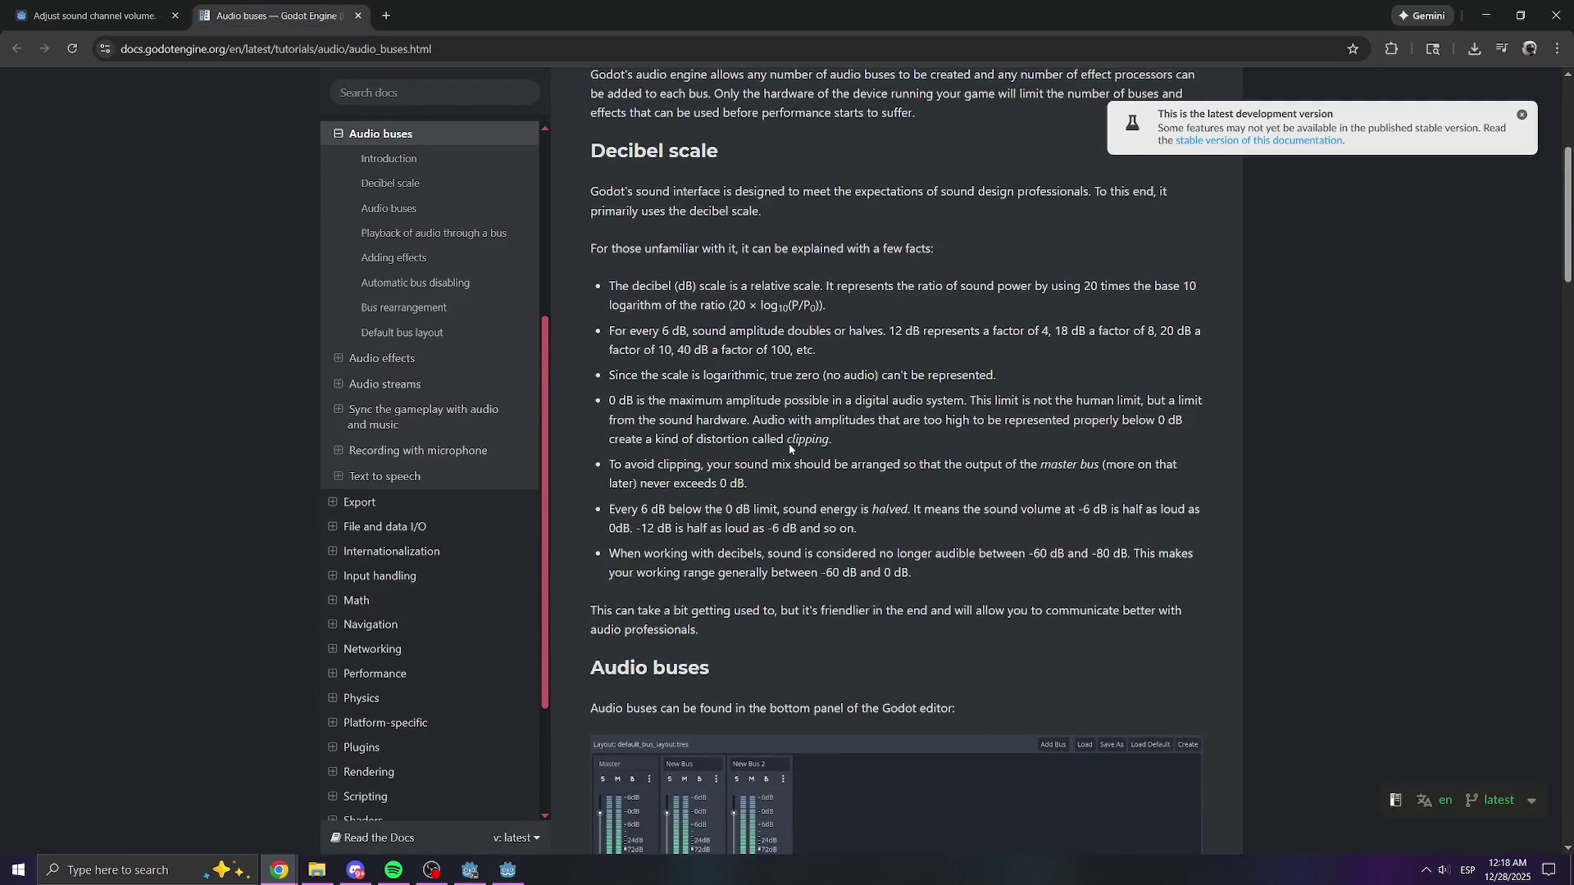
{"action": "scroll", "coordinate": [853, 505], "scroll_direction": "down", "scroll_amount": 5}
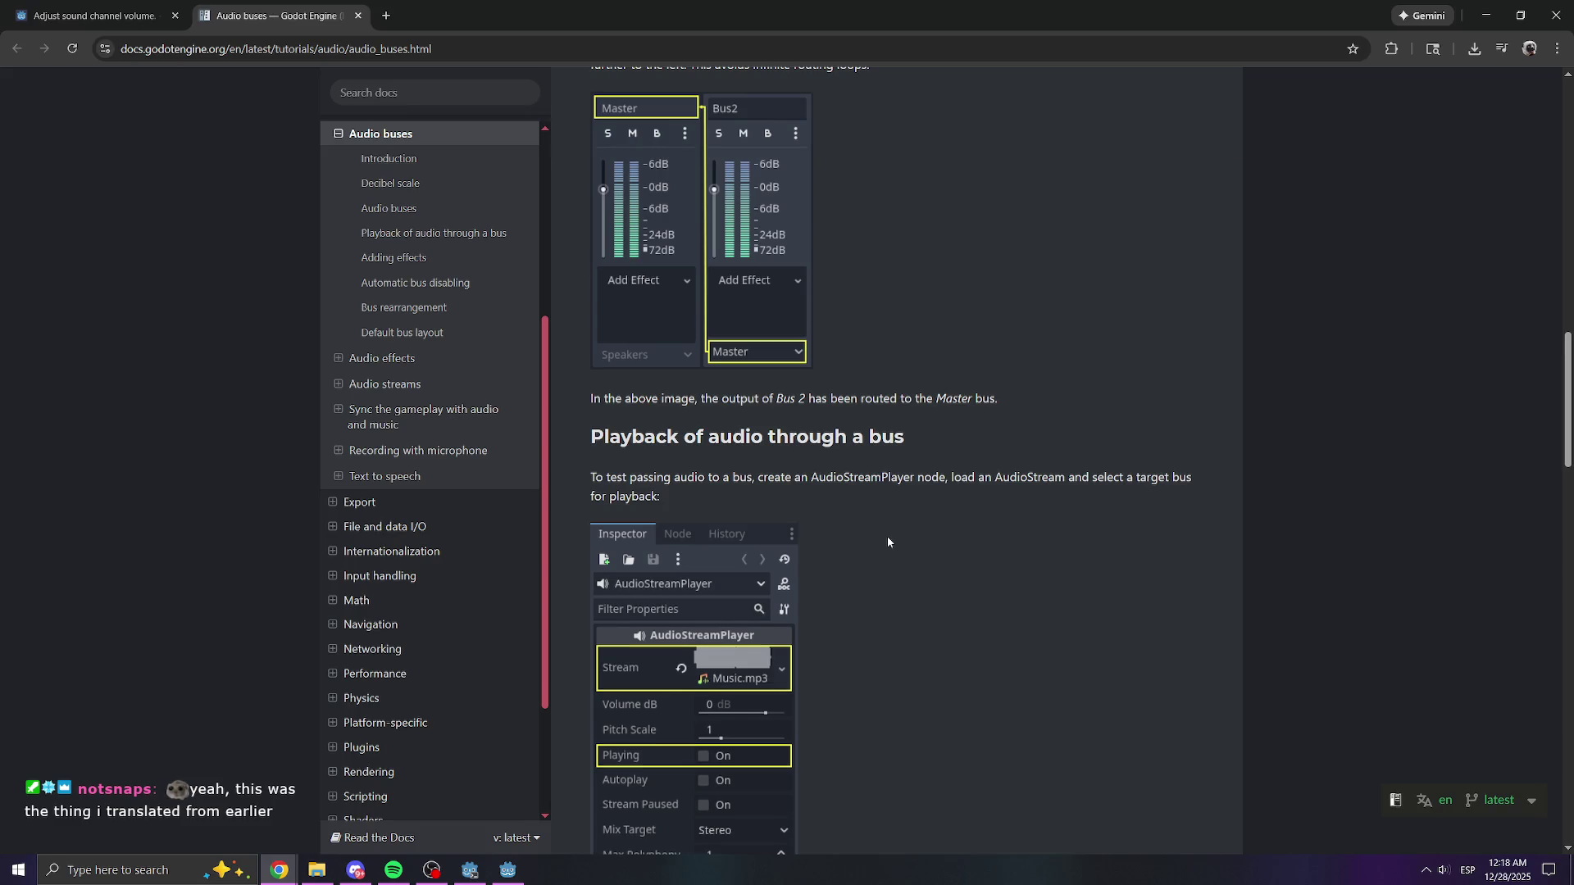
{"action": "scroll", "coordinate": [888, 541], "scroll_direction": "down", "scroll_amount": 6}
{"action": "scroll", "coordinate": [888, 541], "scroll_direction": "down", "scroll_amount": 12}
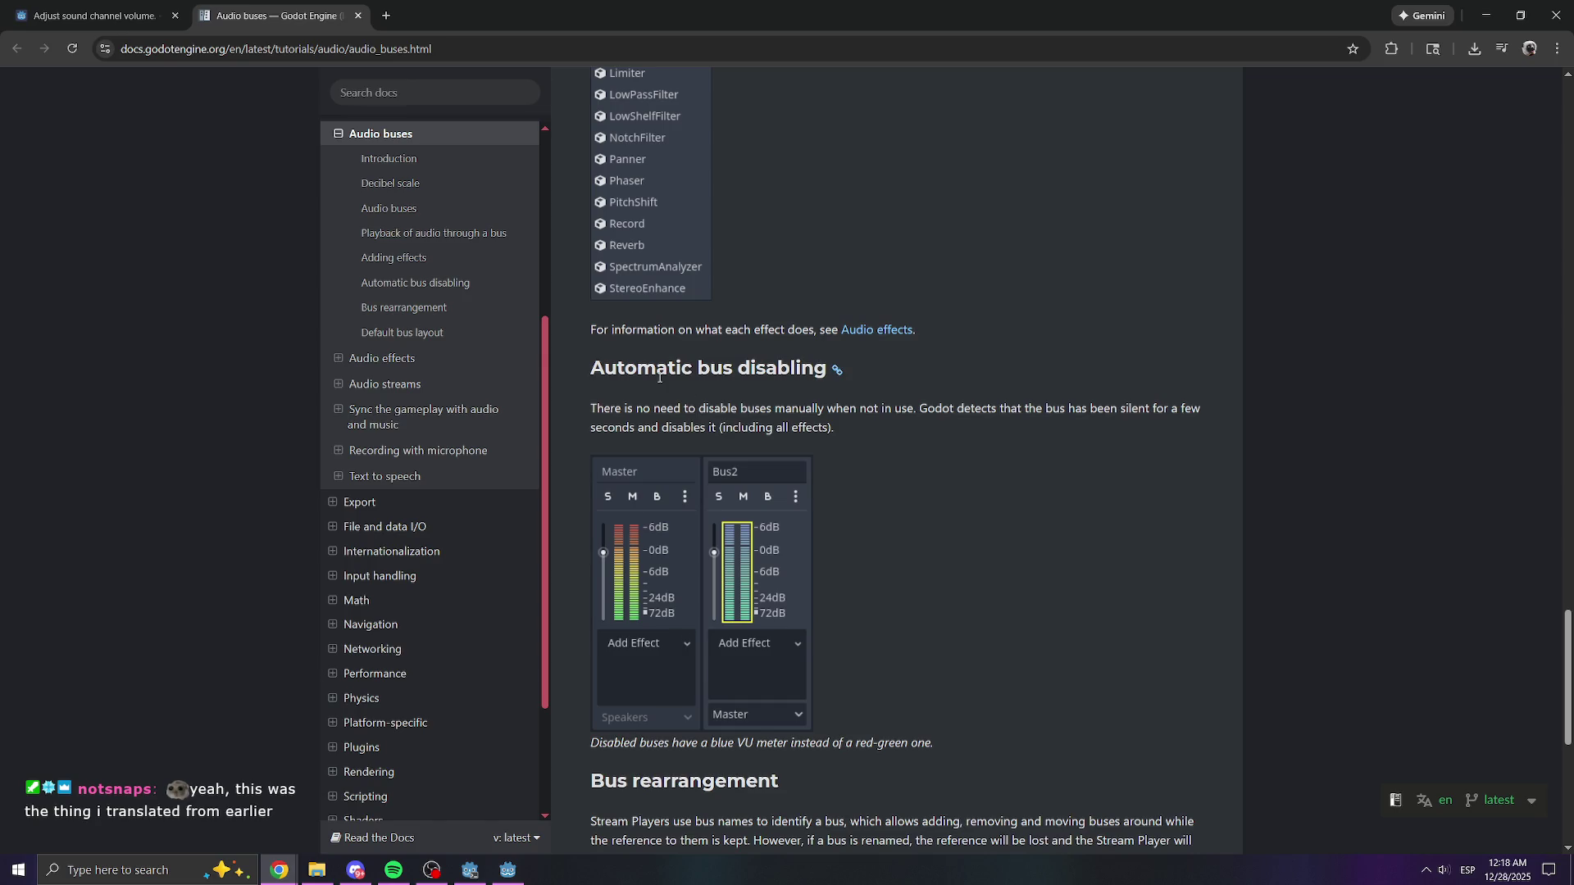
{"action": "scroll", "coordinate": [756, 388], "scroll_direction": "down", "scroll_amount": 7}
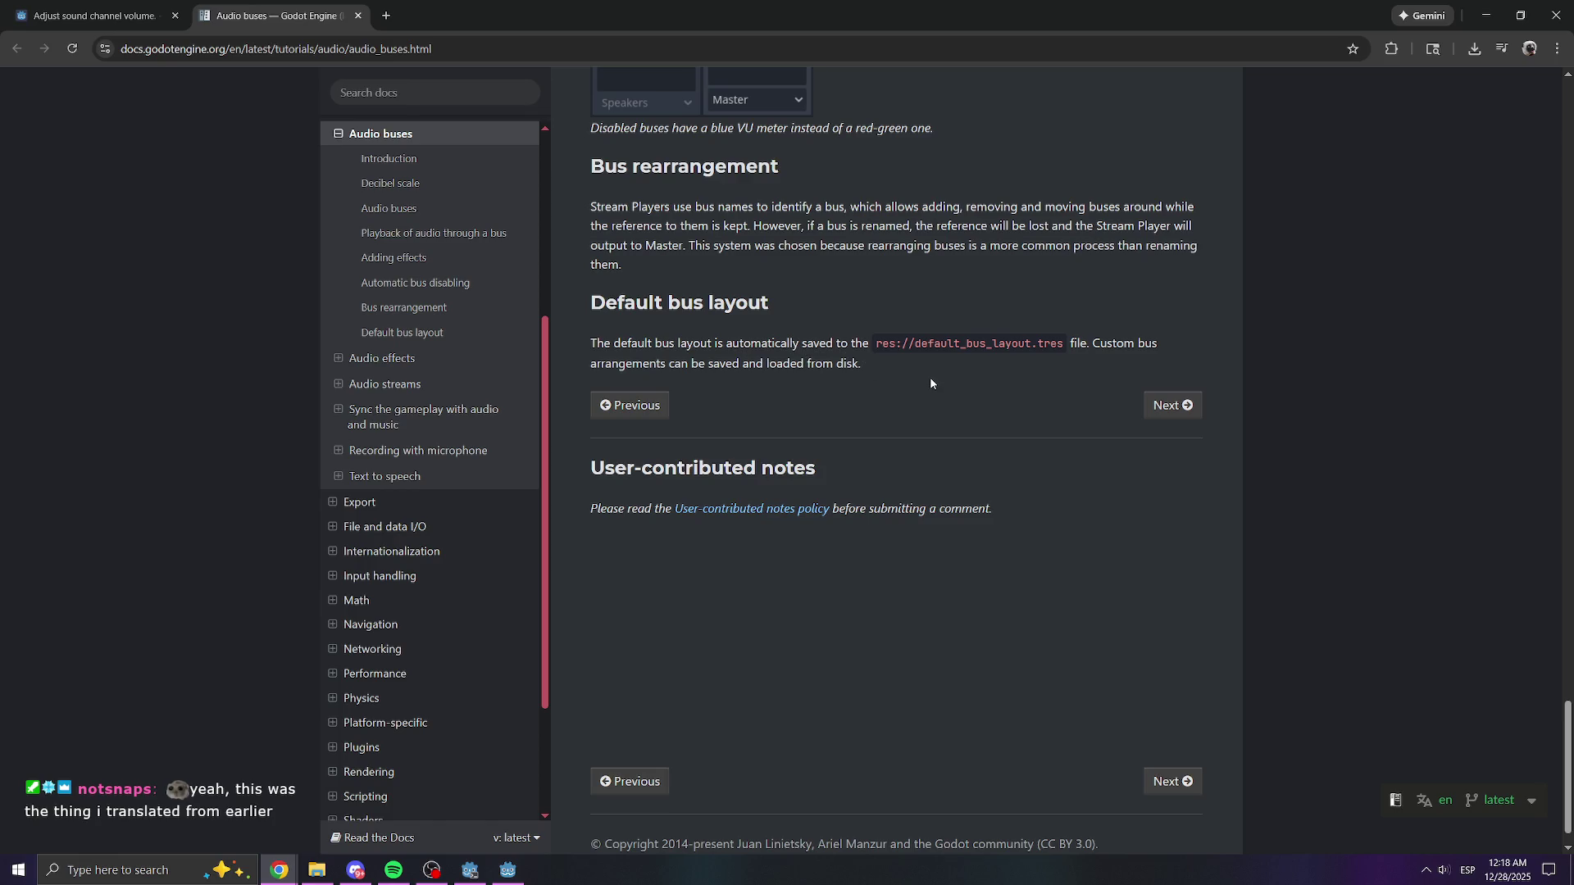
{"action": "scroll", "coordinate": [929, 376], "scroll_direction": "up", "scroll_amount": 10}
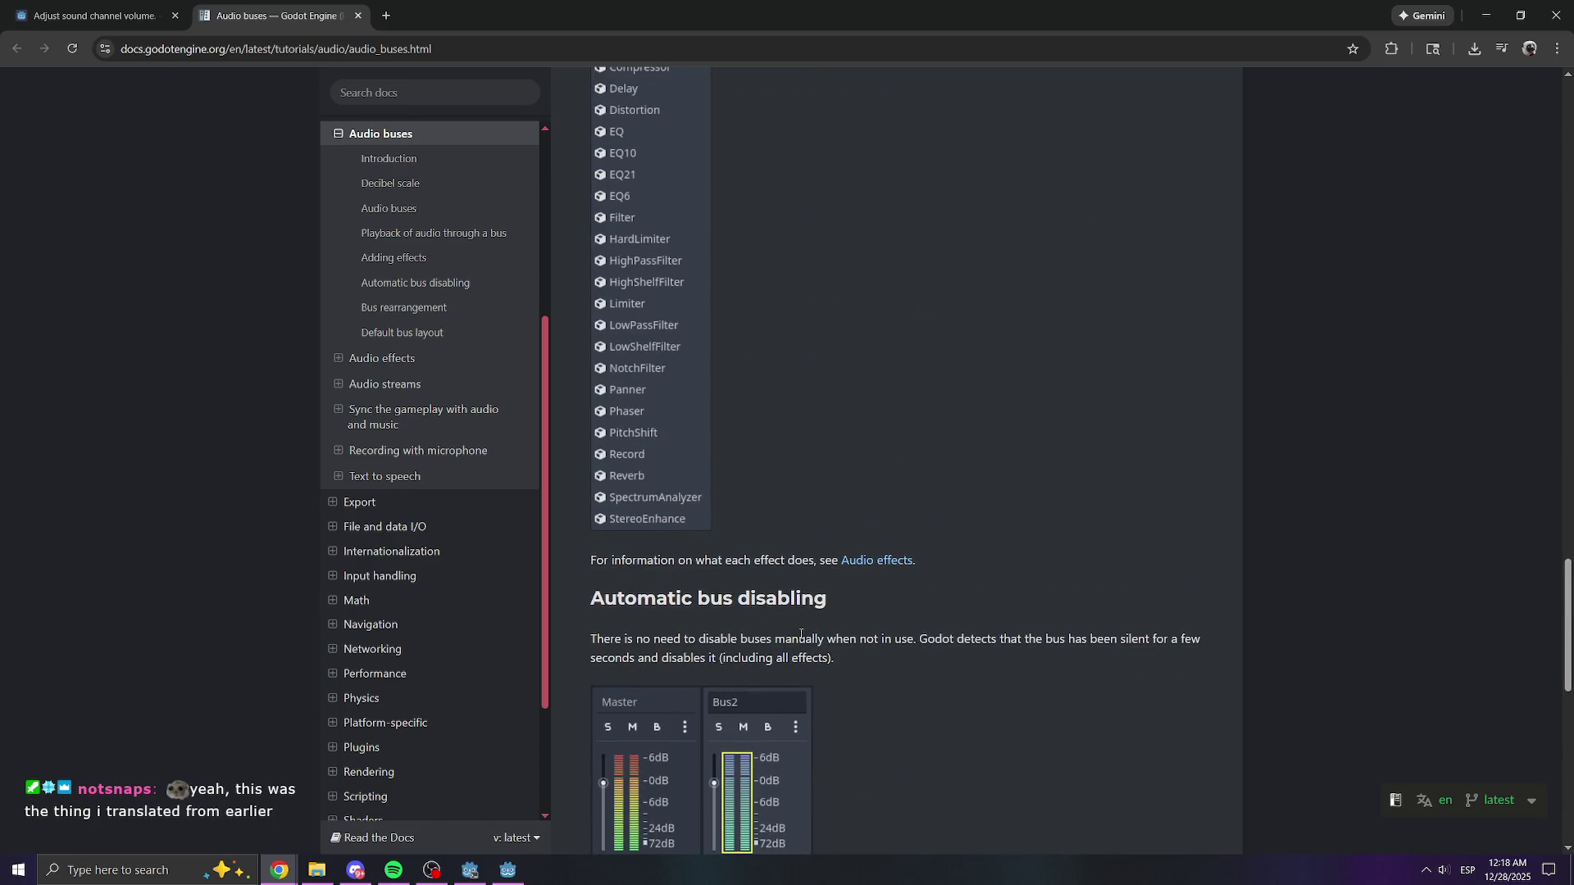
{"action": "scroll", "coordinate": [801, 636], "scroll_direction": "up", "scroll_amount": 20}
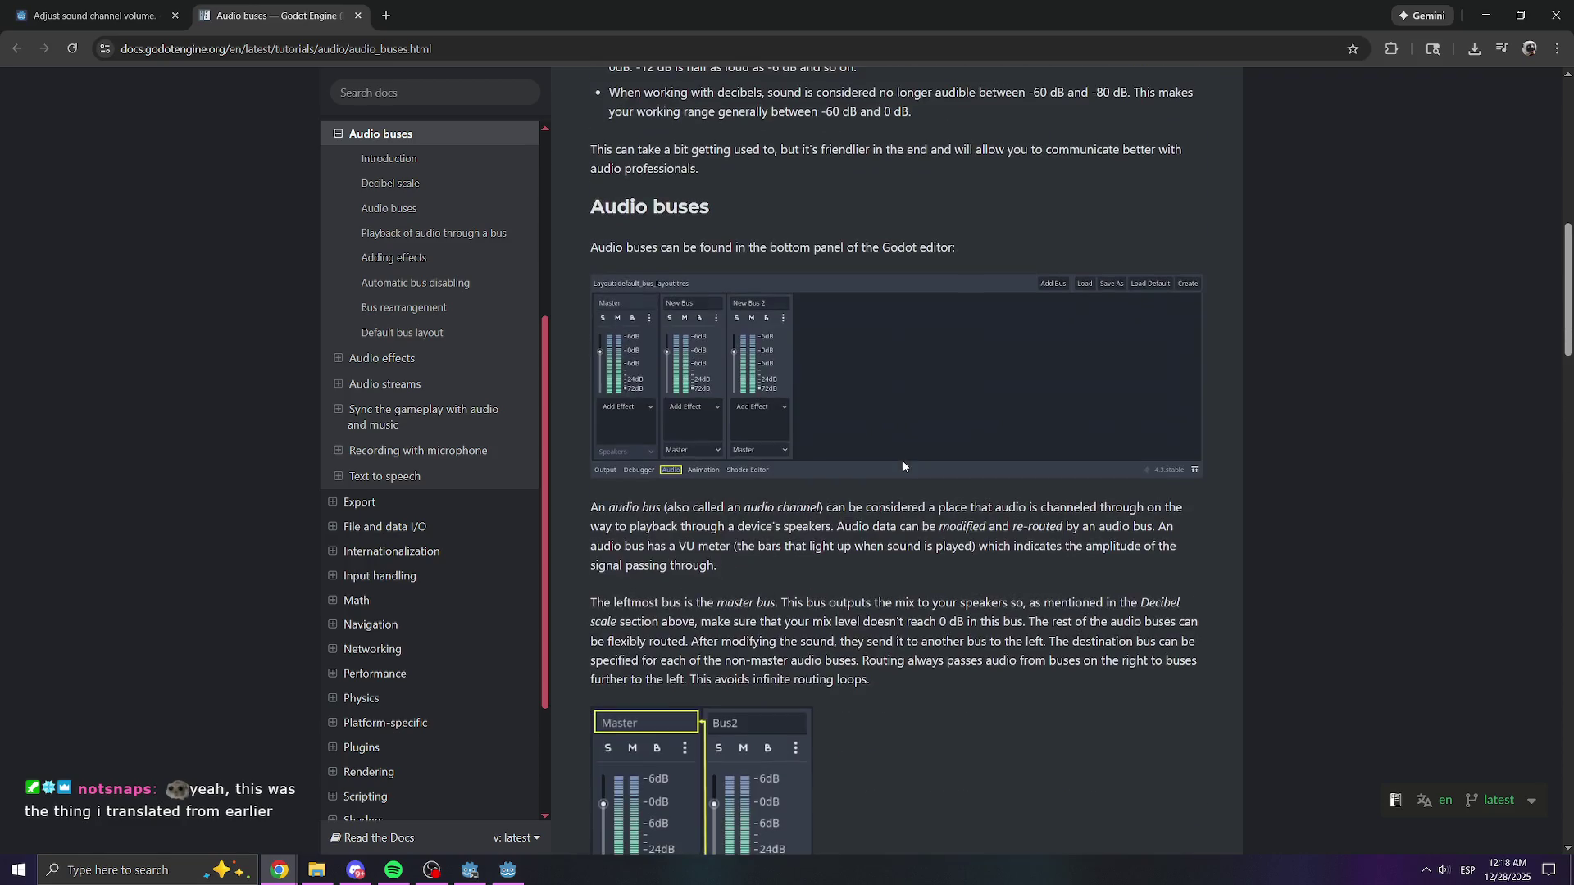
{"action": "scroll", "coordinate": [873, 491], "scroll_direction": "up", "scroll_amount": 5}
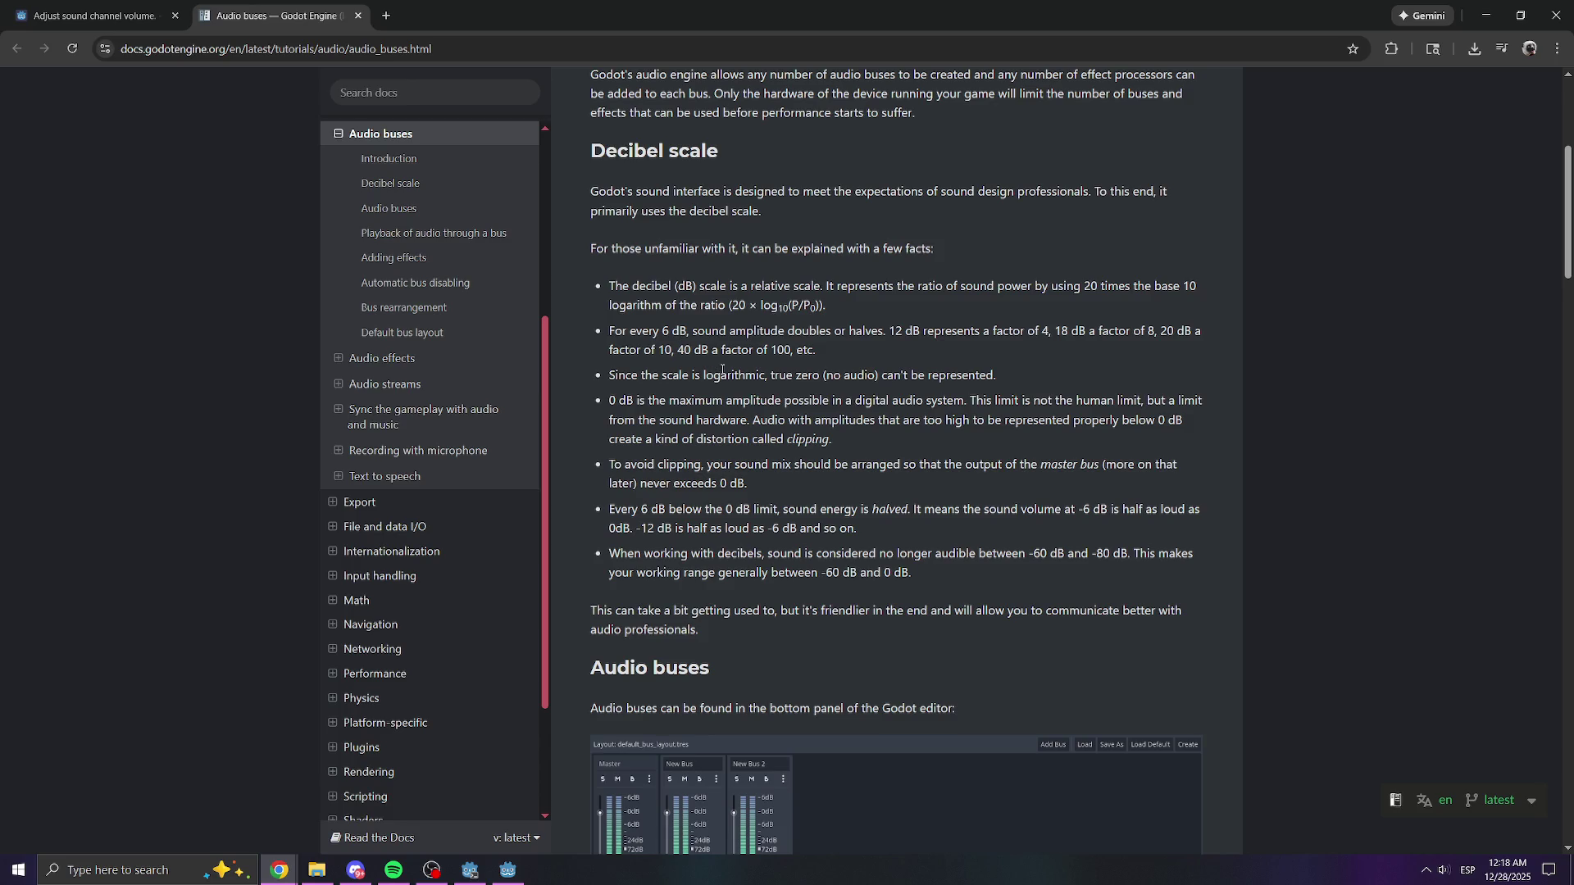
{"action": "scroll", "coordinate": [722, 369], "scroll_direction": "up", "scroll_amount": 6}
{"action": "scroll", "coordinate": [846, 628], "scroll_direction": "down", "scroll_amount": 3}
{"action": "scroll", "coordinate": [847, 628], "scroll_direction": "down", "scroll_amount": 20}
{"action": "scroll", "coordinate": [889, 672], "scroll_direction": "down", "scroll_amount": 15}
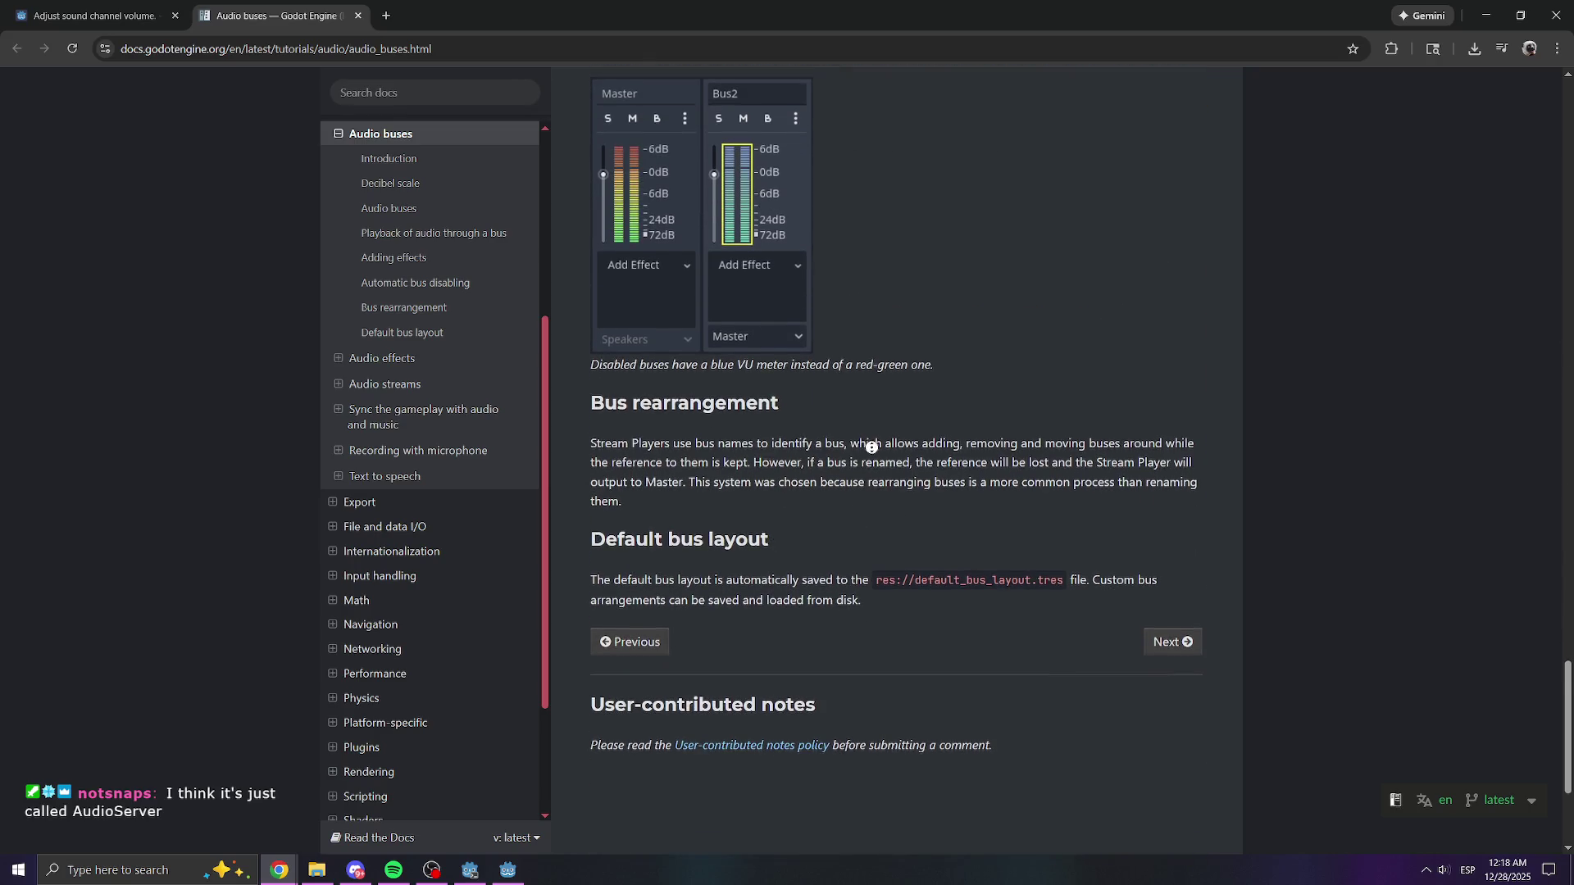
{"action": "scroll", "coordinate": [1005, 499], "scroll_direction": "down", "scroll_amount": 2}
{"action": "left_click", "coordinate": [1157, 525]}
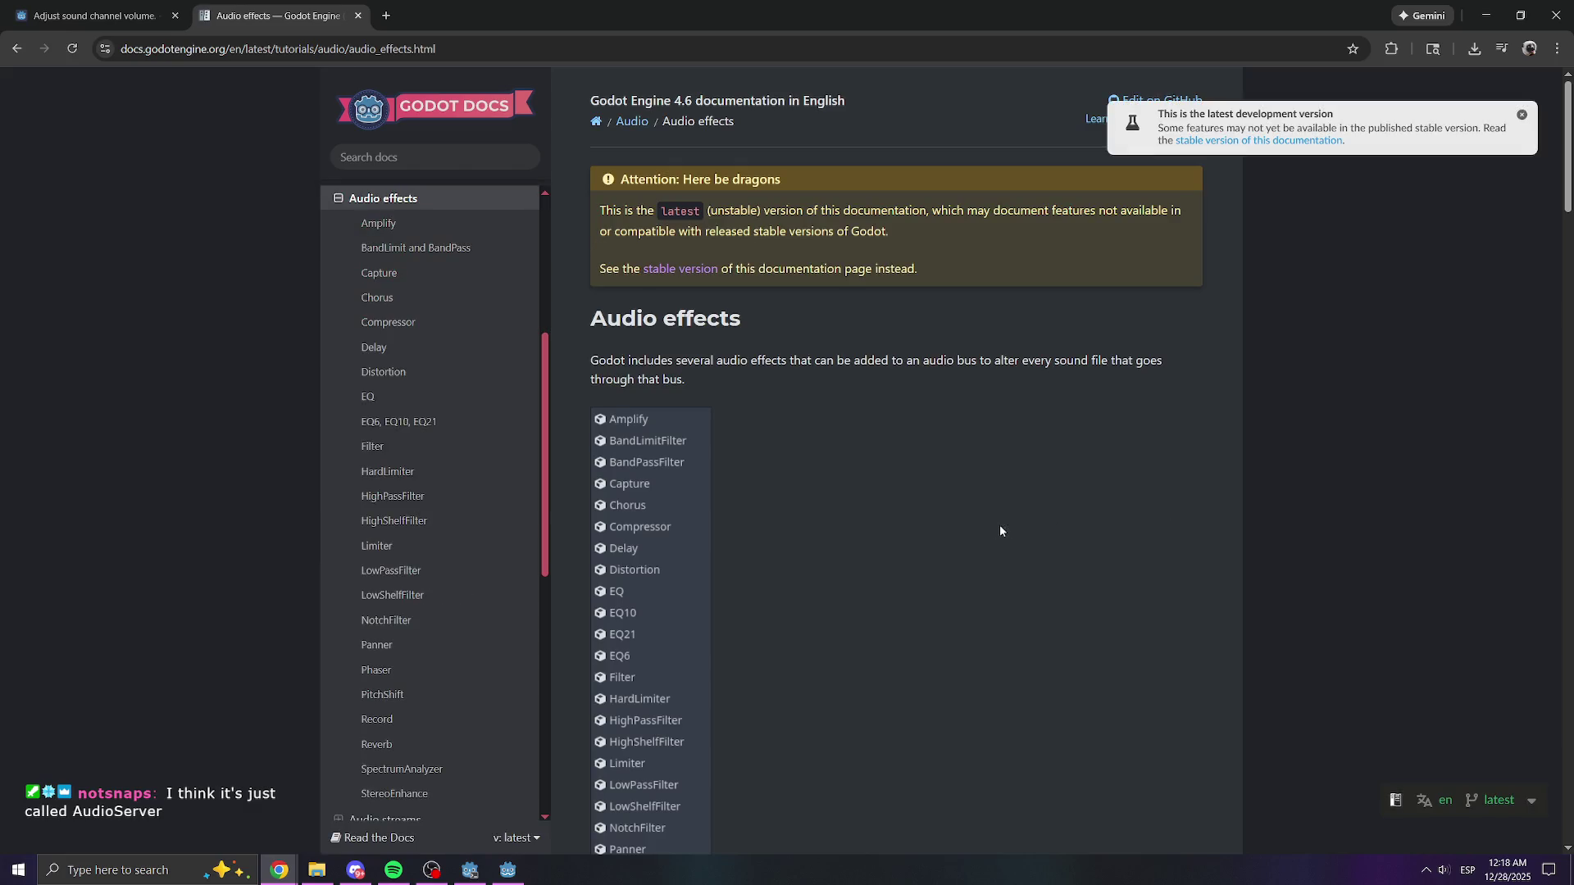
{"action": "scroll", "coordinate": [902, 496], "scroll_direction": "down", "scroll_amount": 10}
{"action": "scroll", "coordinate": [857, 500], "scroll_direction": "down", "scroll_amount": 1}
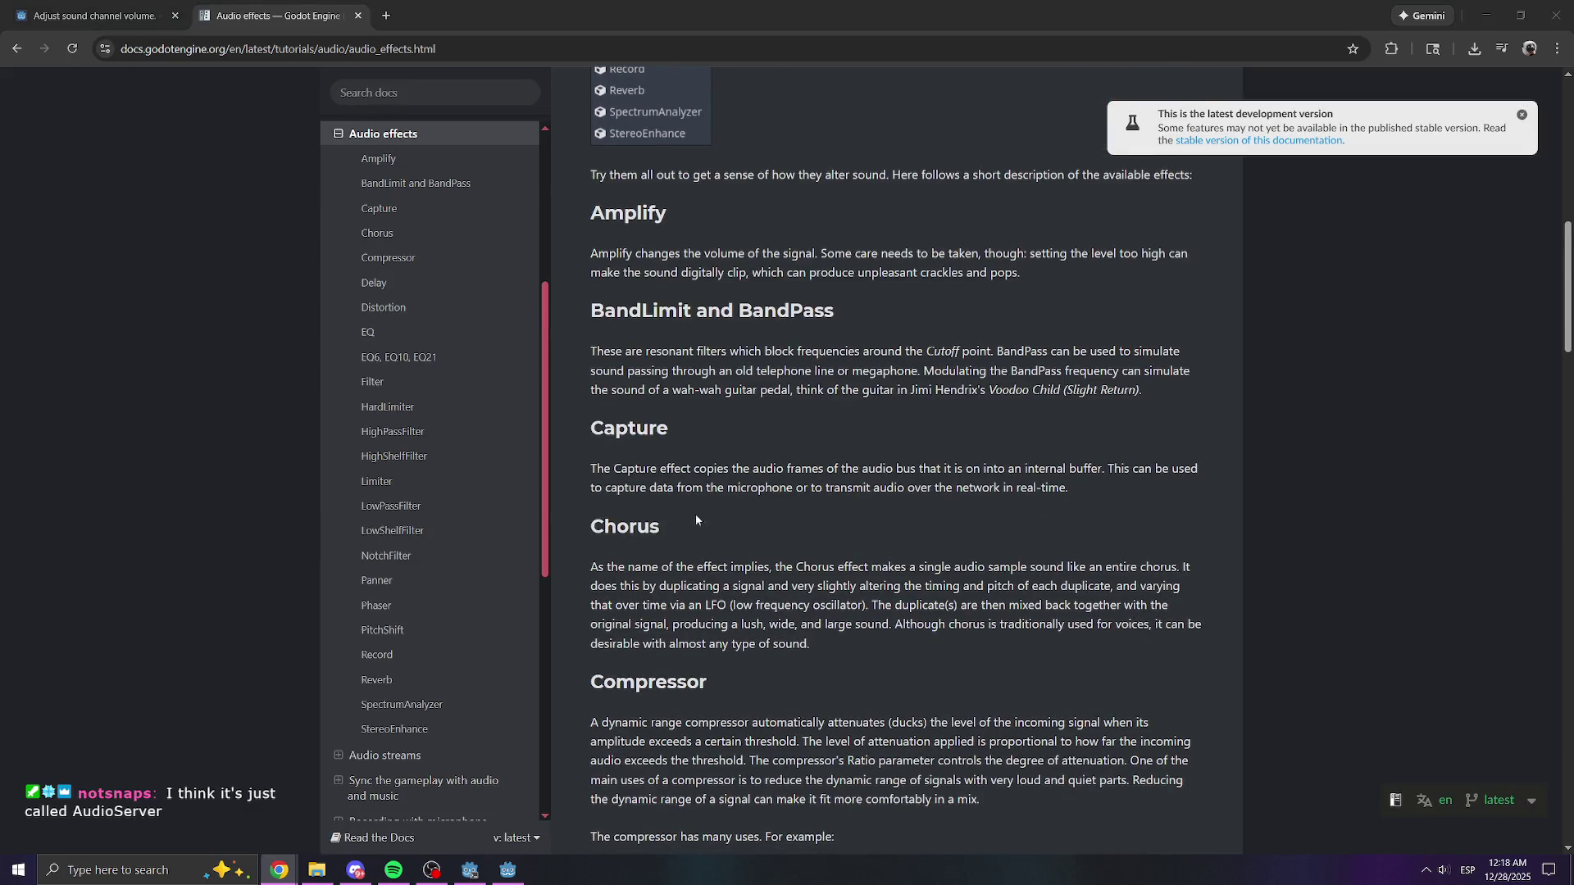
{"action": "left_click", "coordinate": [507, 870]}
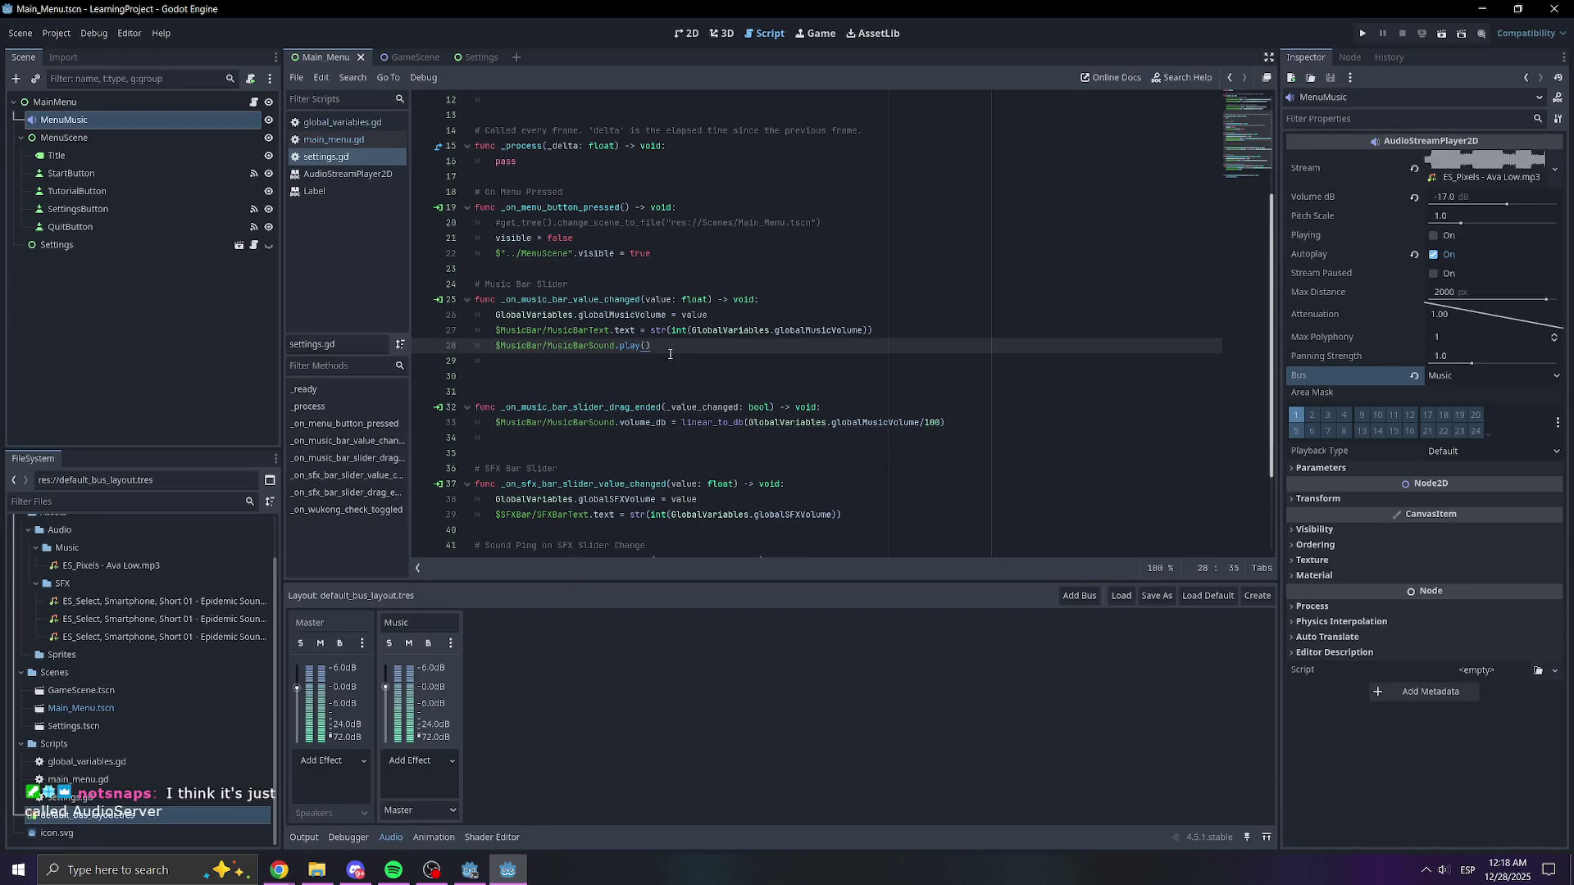
- Start a new line 29 after the play call and enter AudioServer via autocompletion
{"action": "key", "text": "Return"}
{"action": "type", "text": "Aud"}
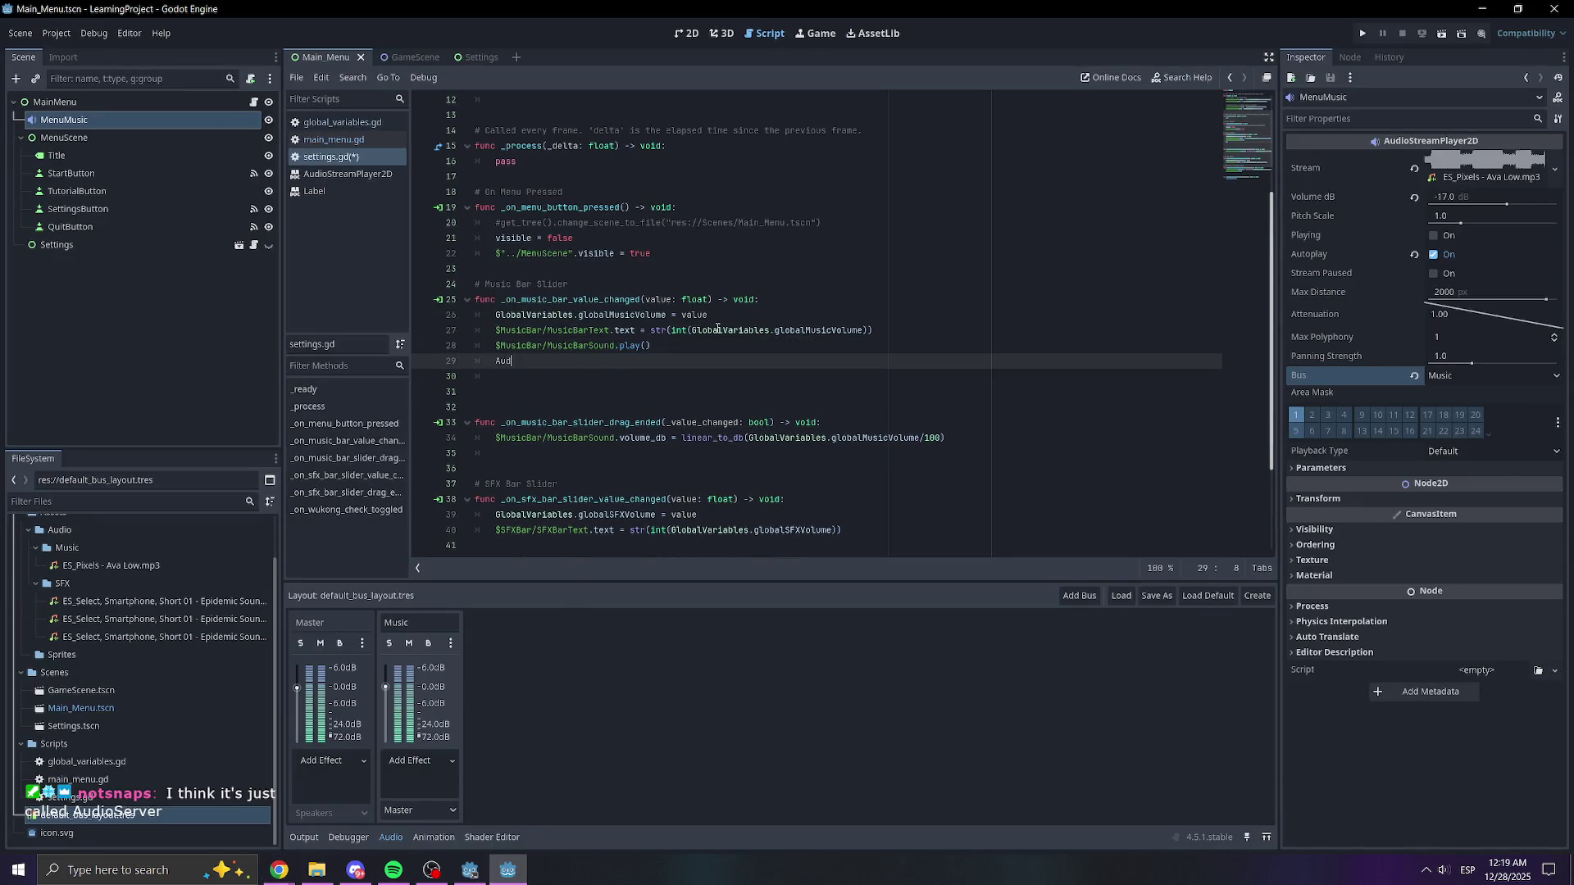
{"action": "type", "text": "ioServ"}
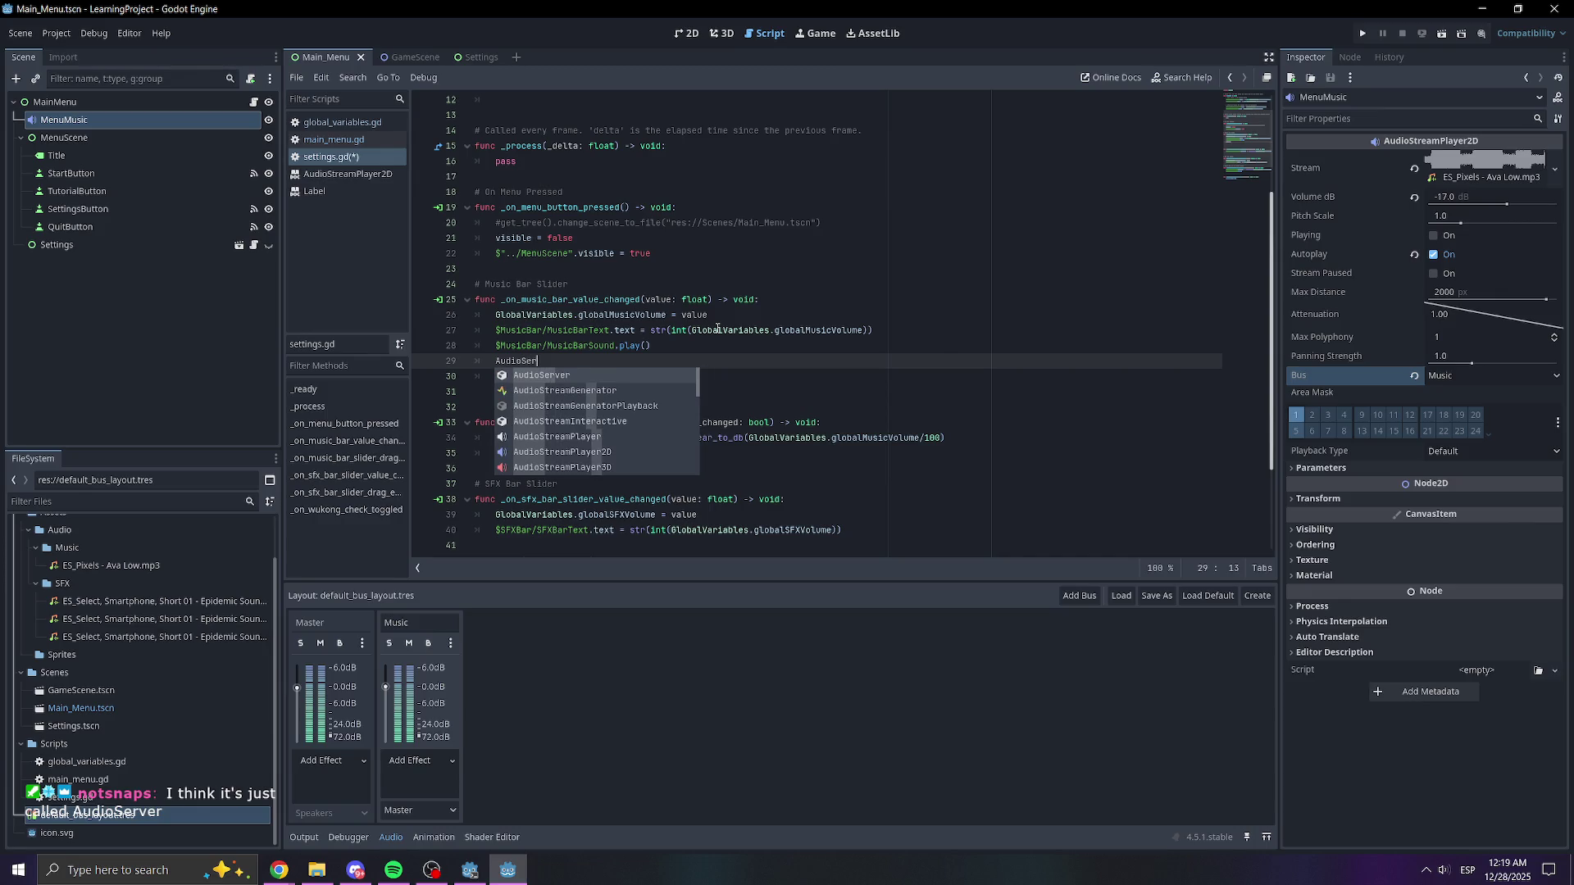
{"action": "key", "text": "Return"}
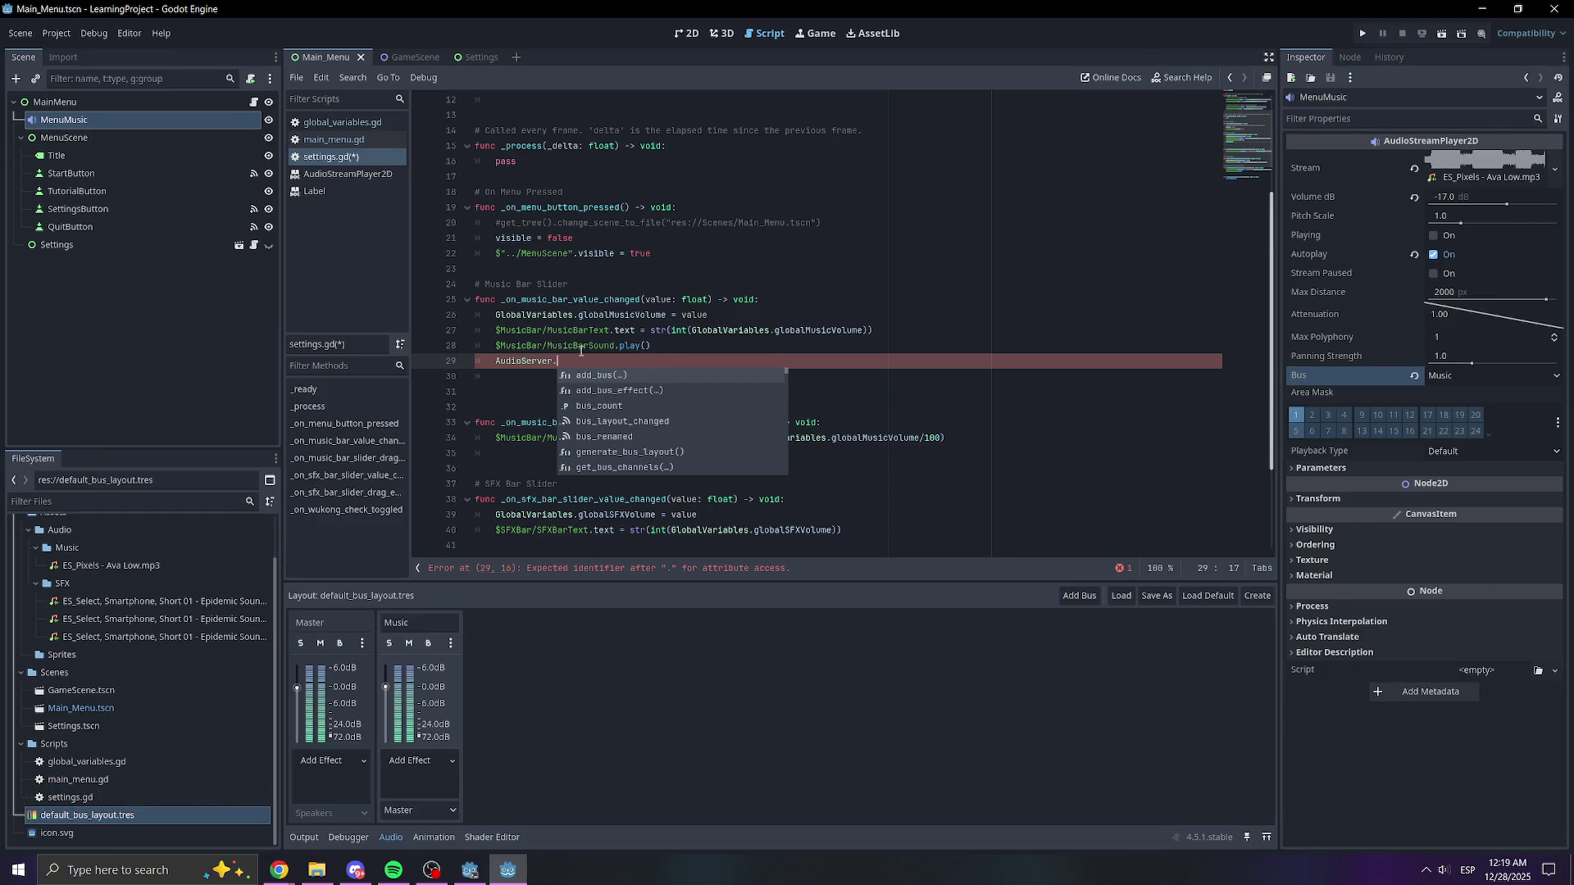
{"action": "key", "text": "Escape"}
- Browse the AudioServer class documentation's methods, then go back to settings.gd
{"action": "left_click", "coordinate": [524, 360], "text": "ctrl"}
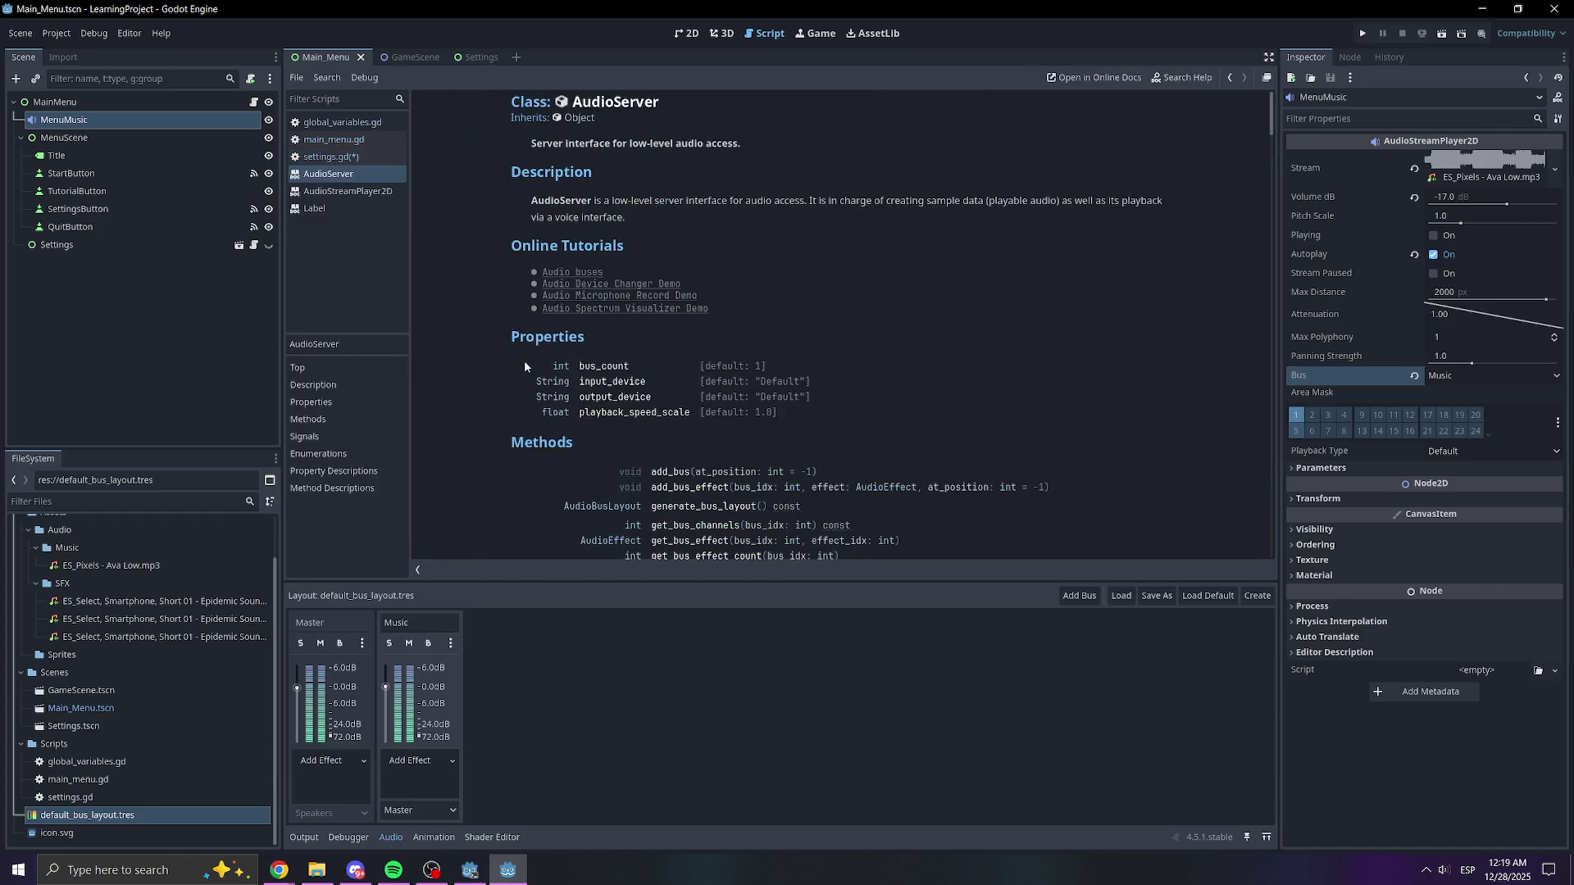
{"action": "scroll", "coordinate": [695, 382], "scroll_direction": "down", "scroll_amount": 3}
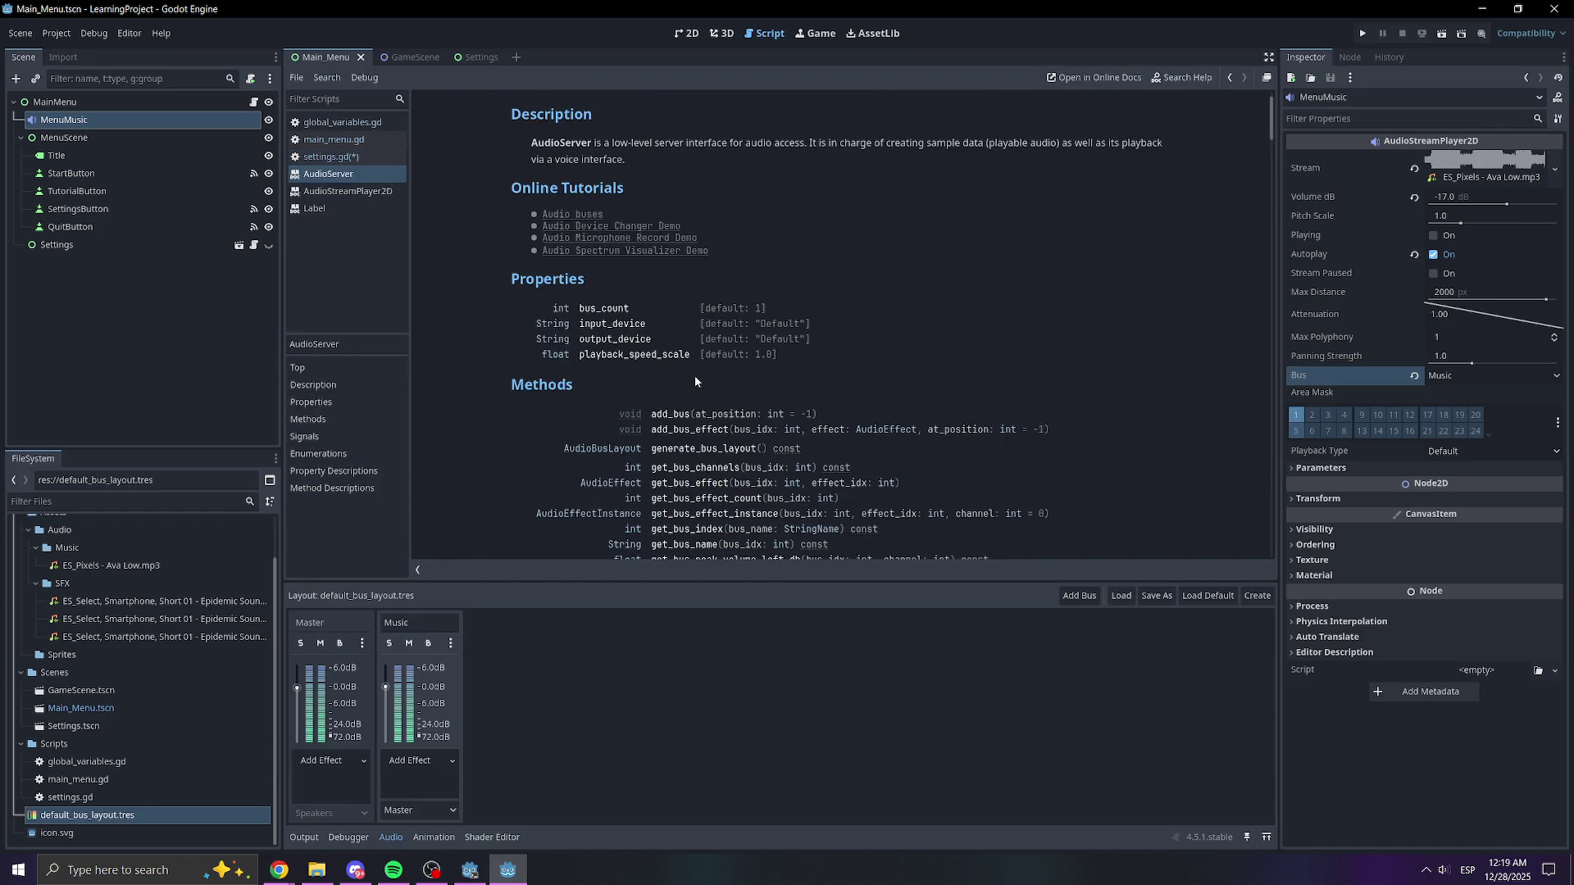
{"action": "scroll", "coordinate": [687, 326], "scroll_direction": "down", "scroll_amount": 2}
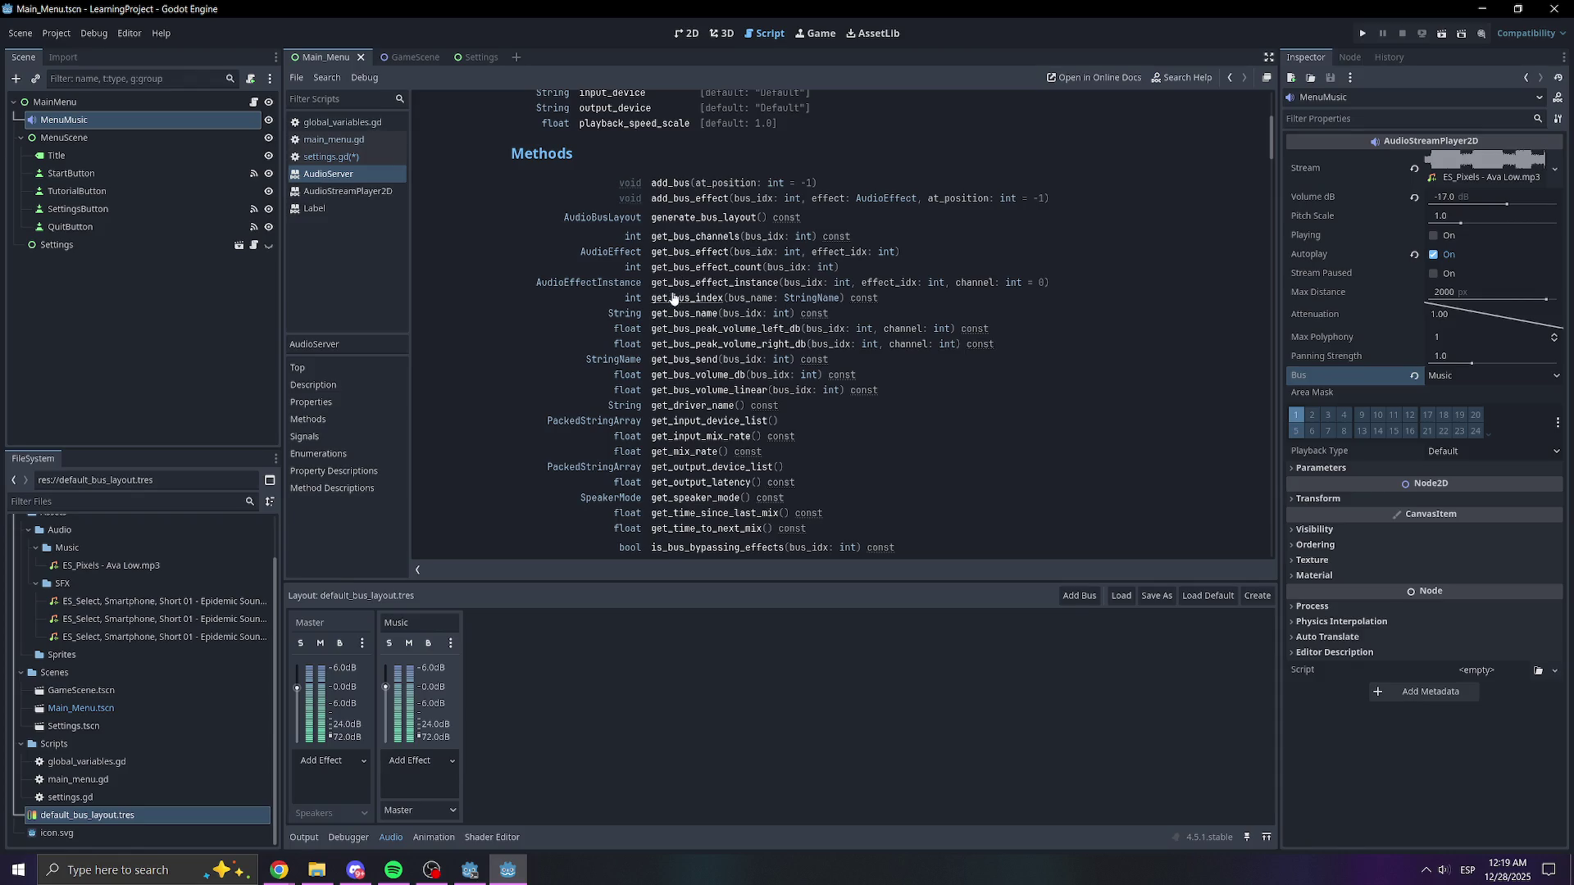
{"action": "scroll", "coordinate": [679, 359], "scroll_direction": "down", "scroll_amount": 3}
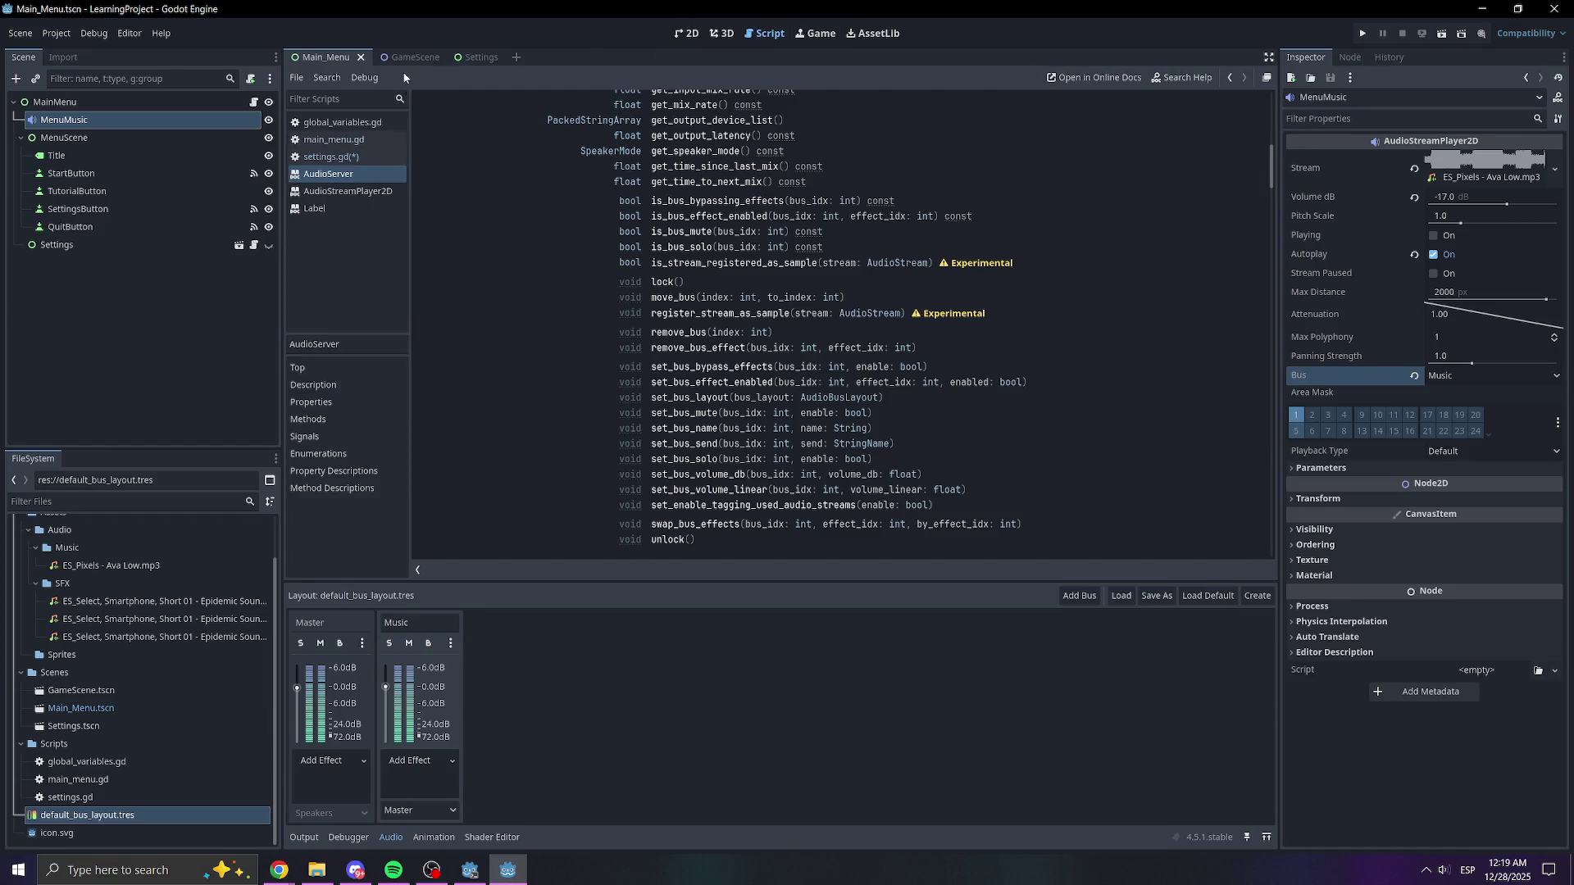
{"action": "left_click", "coordinate": [363, 156]}
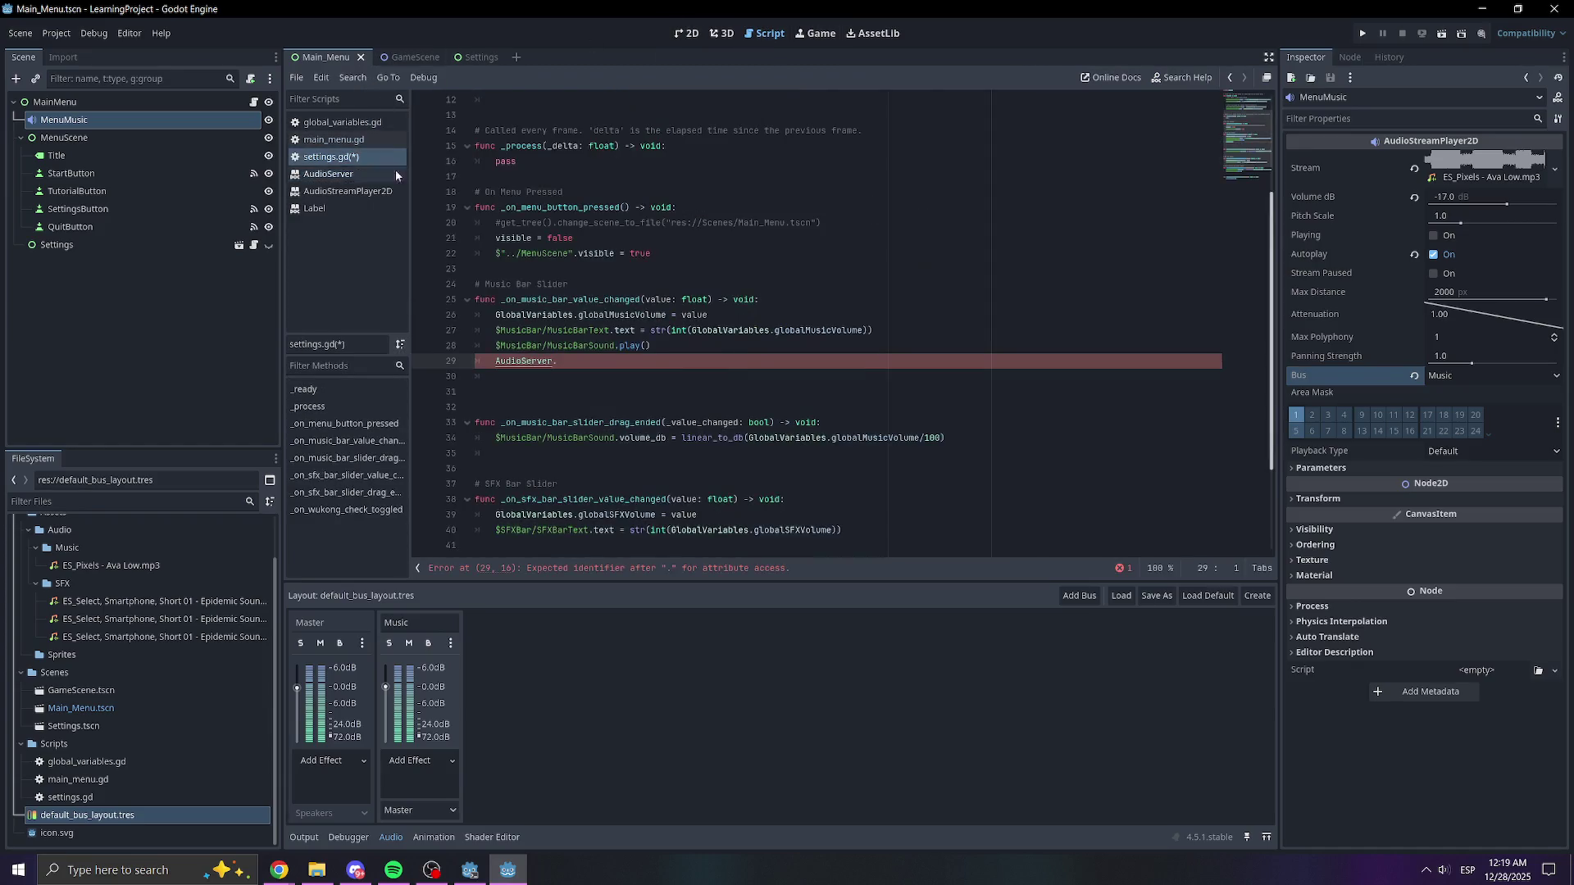
- Complete the set_bus_volume_db call on line 29 and copy line 34's linear_to_db expression
{"action": "type", "text": "set"}
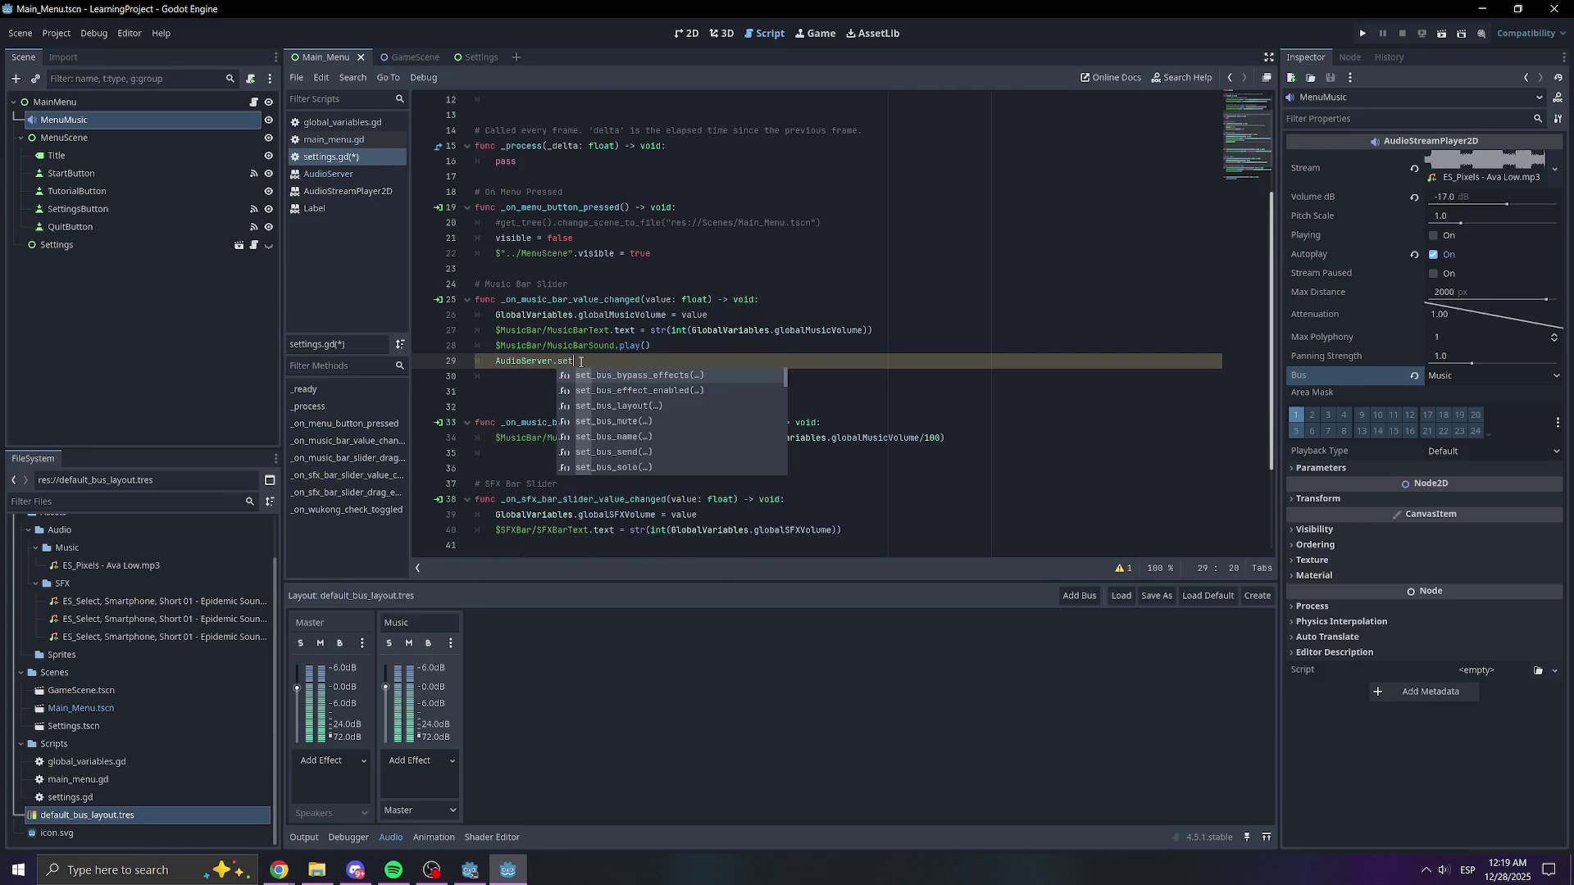
{"action": "type", "text": "_bus_vo"}
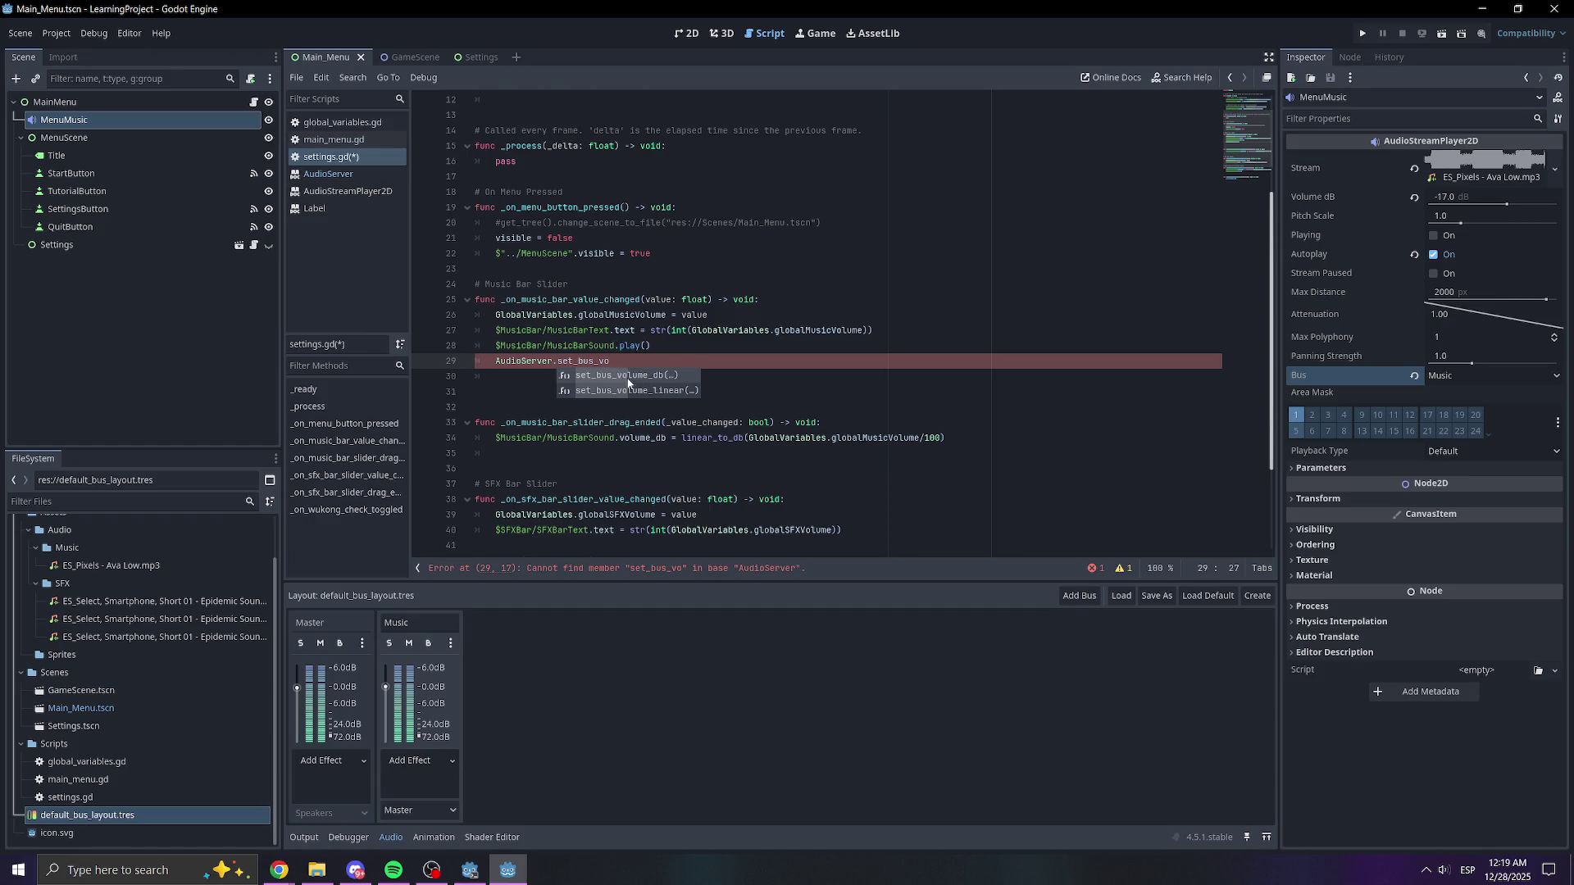
{"action": "left_click", "coordinate": [636, 376]}
{"action": "left_click", "coordinate": [796, 395]}
{"action": "left_click_drag", "start_coordinate": [949, 438], "coordinate": [681, 440]}
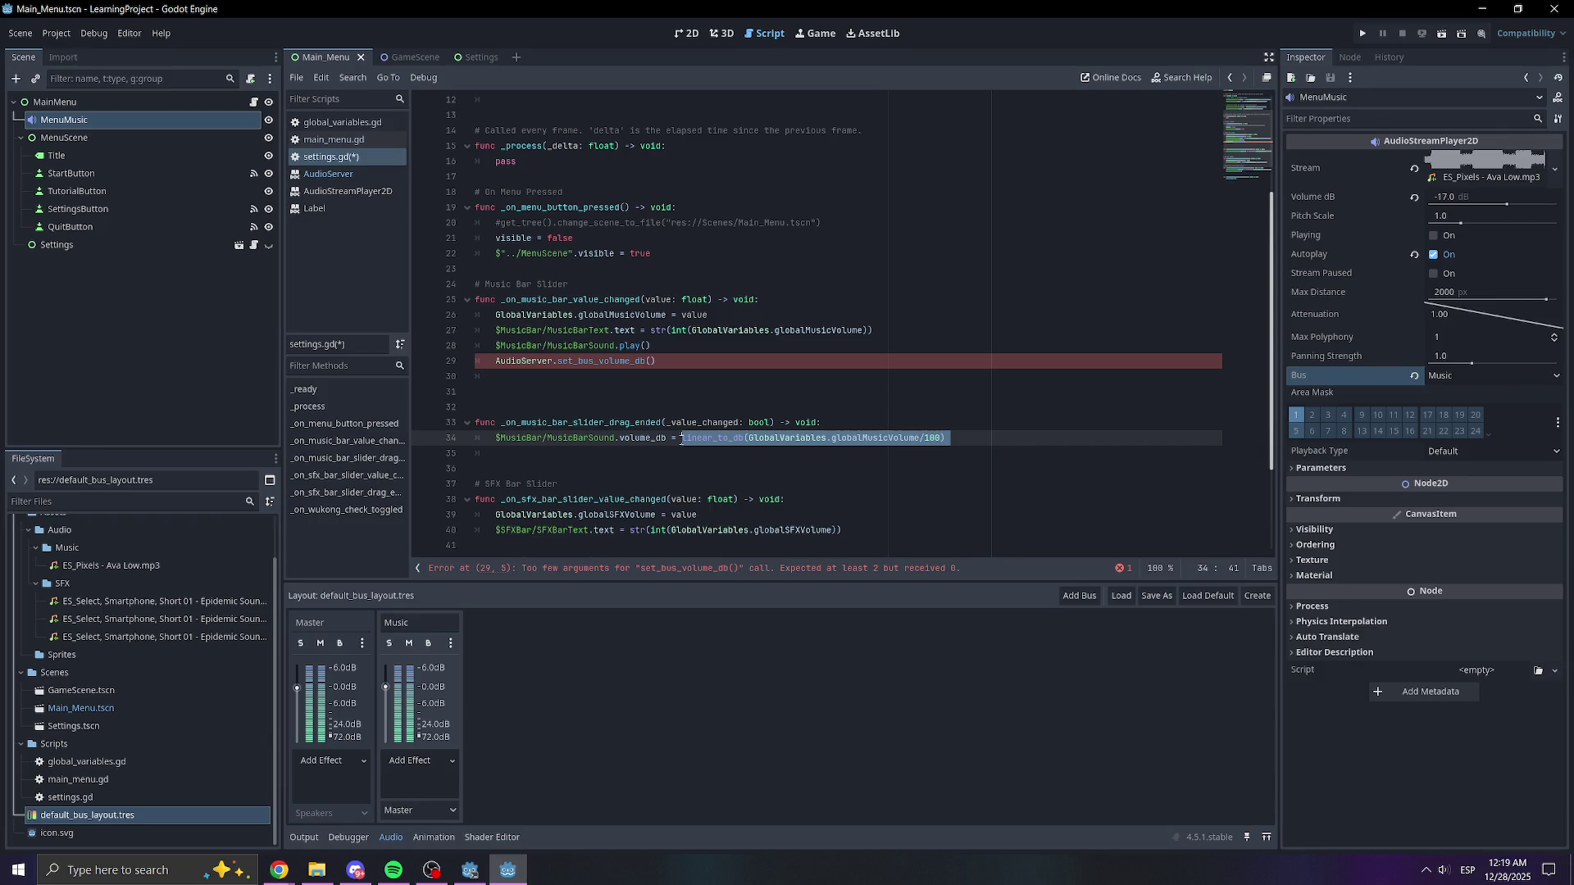
{"action": "key", "text": "ctrl+c"}
- Paste the linear_to_db expression after set_bus_volume_db() with an = sign, and save the script
{"action": "left_click", "coordinate": [691, 362]}
{"action": "key", "text": "ctrl+v"}
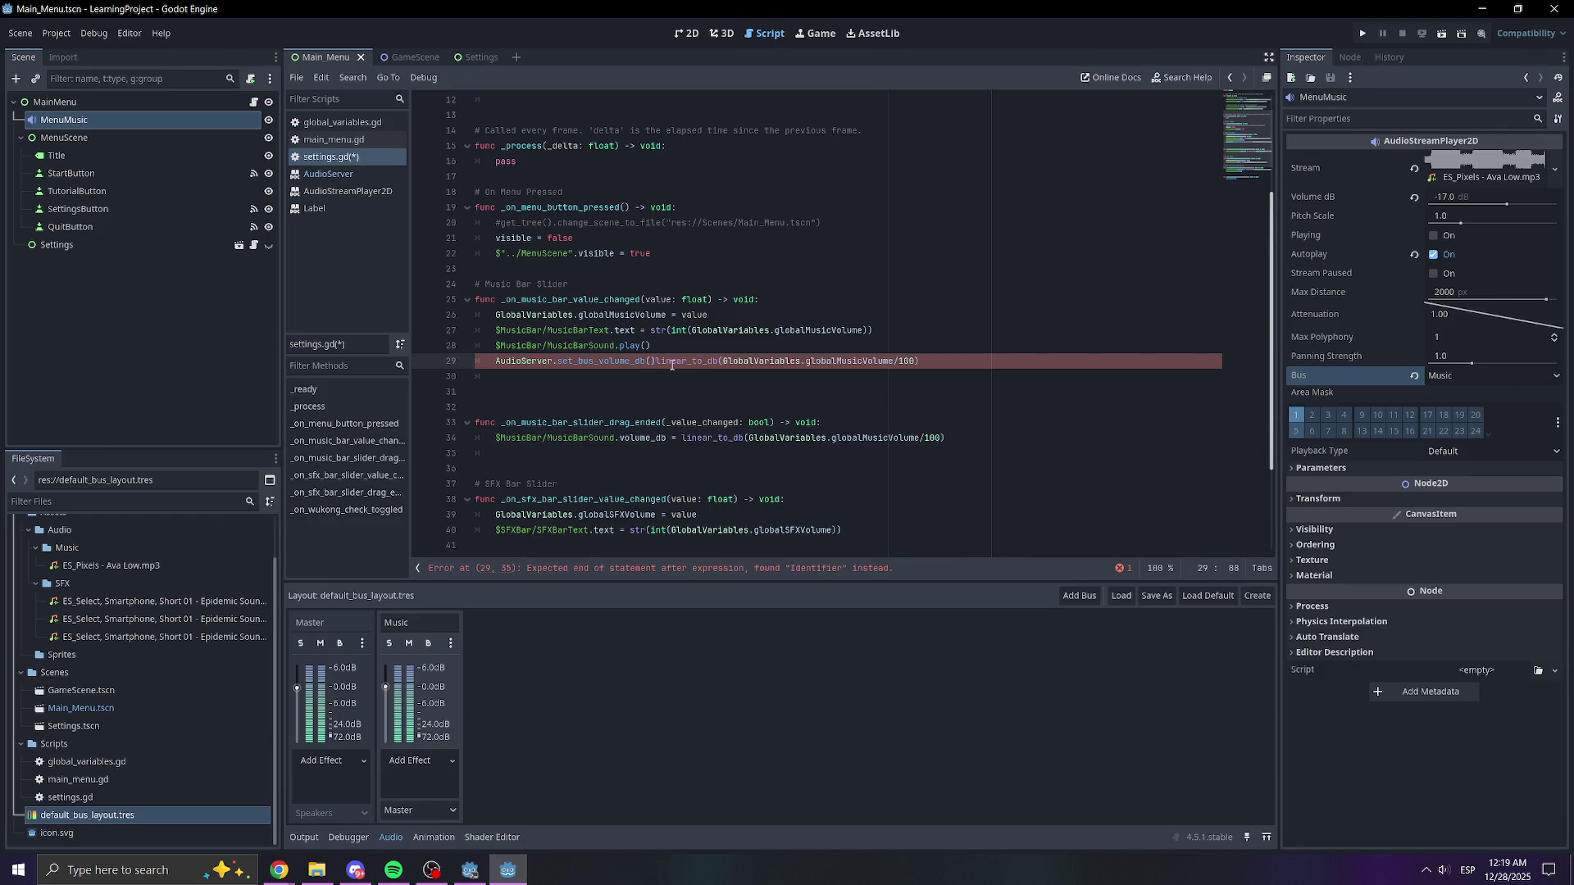
{"action": "type", "text": "="}
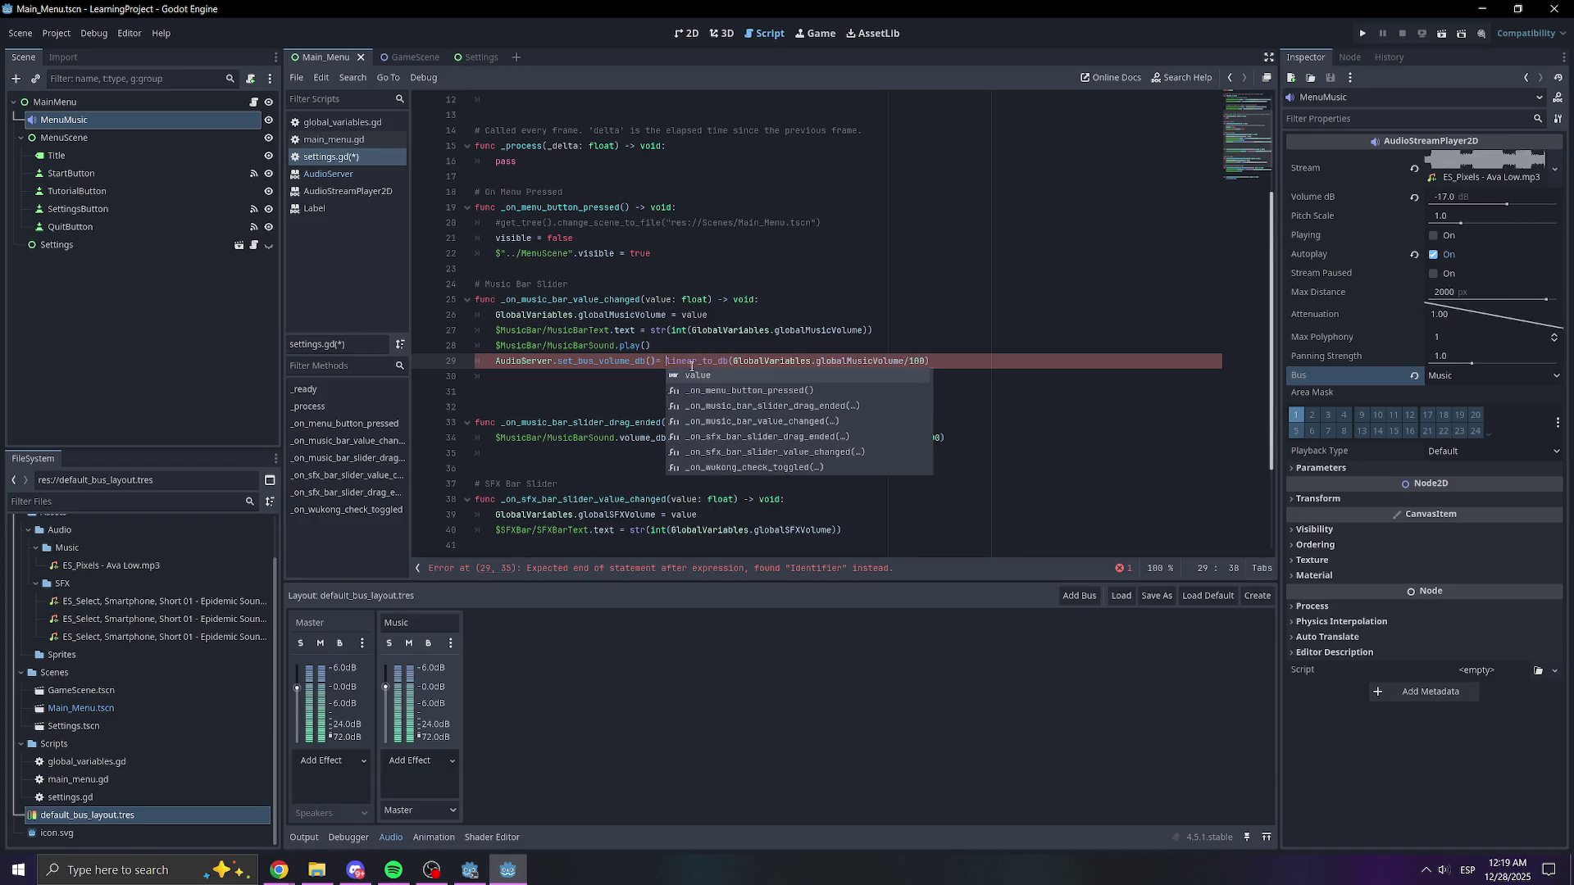
{"action": "left_click", "coordinate": [658, 358]}
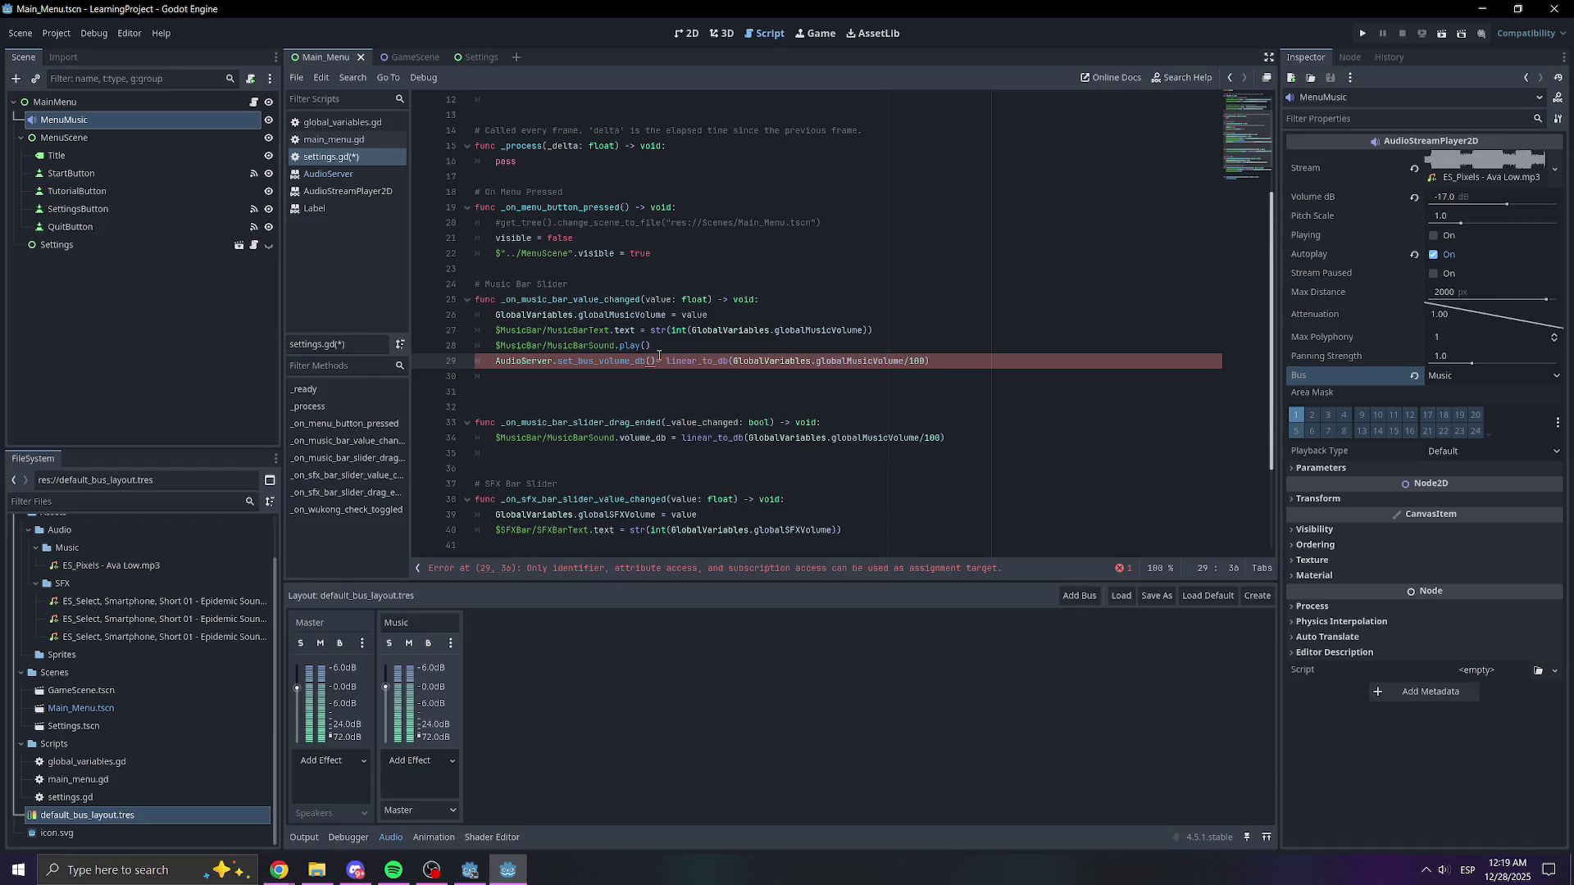
{"action": "type", "text": "="}
{"action": "key", "text": "ctrl+s"}
- Try deleting the empty parentheses after set_bus_volume_db, then undo the deletion
{"action": "left_click", "coordinate": [980, 317]}
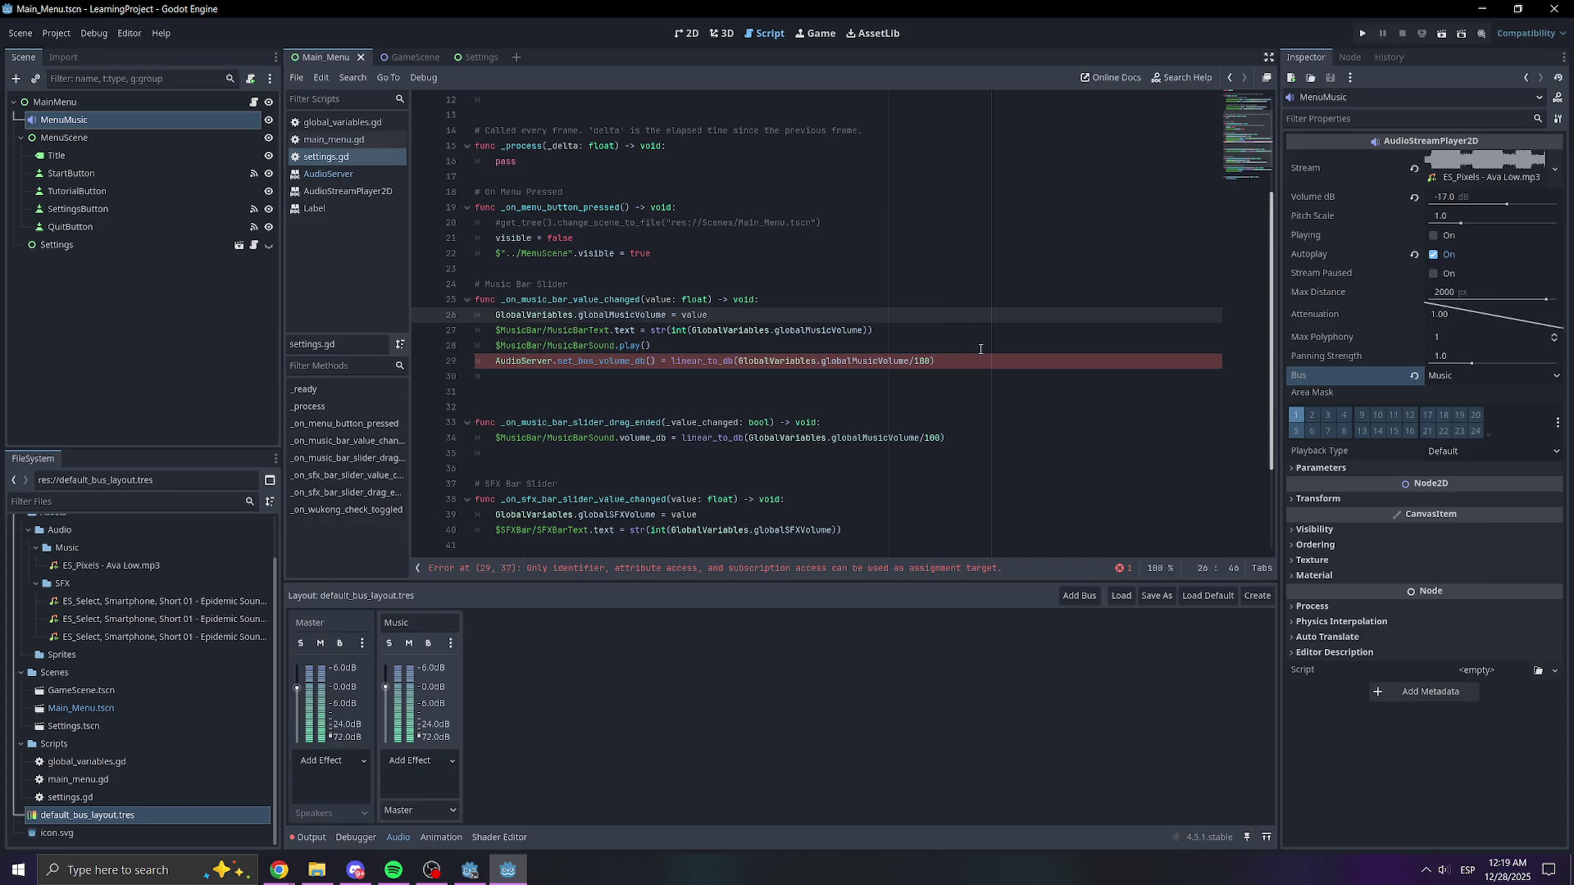
{"action": "left_click", "coordinate": [614, 438]}
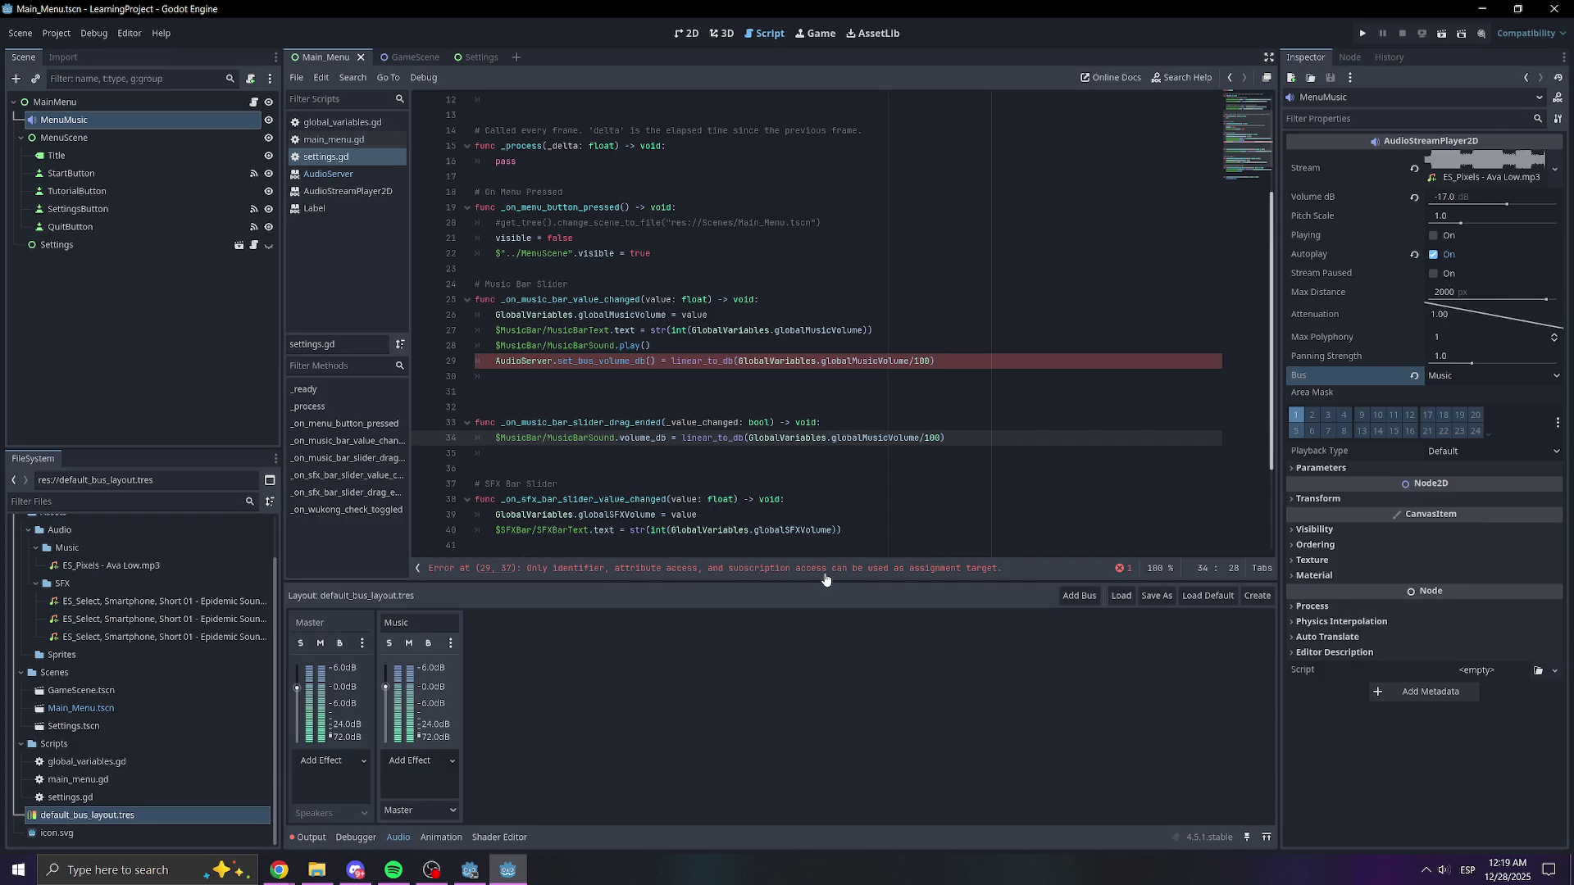
{"action": "left_click", "coordinate": [718, 365]}
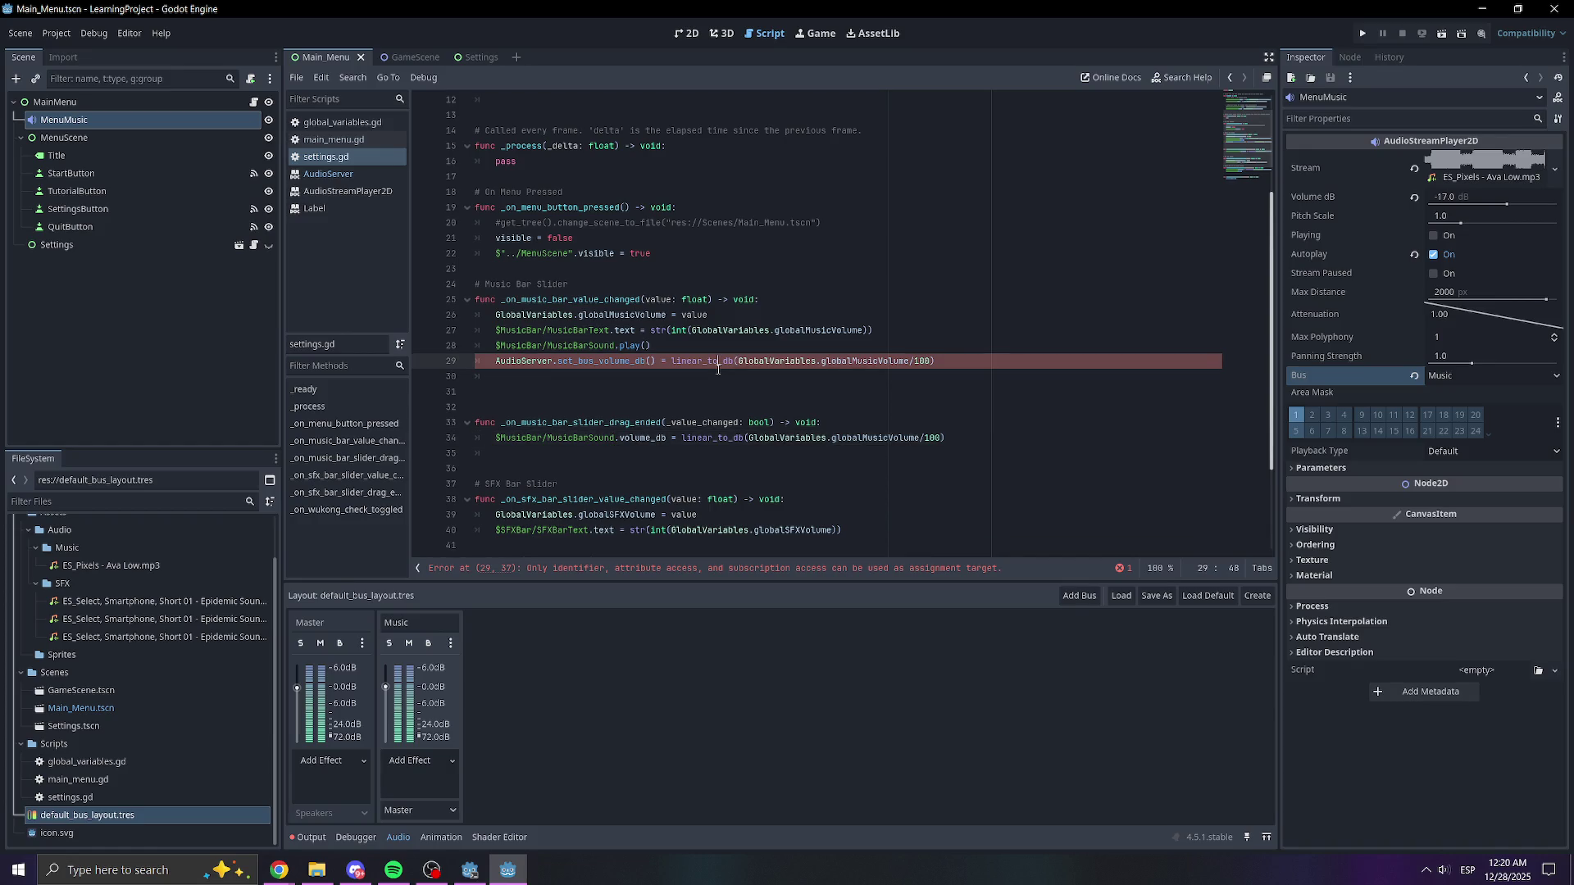
{"action": "left_click", "coordinate": [662, 362]}
{"action": "key", "text": "BackSpace"}
{"action": "key", "text": "BackSpace"}
{"action": "key", "text": "ctrl+z"}
{"action": "key", "text": "Up"}
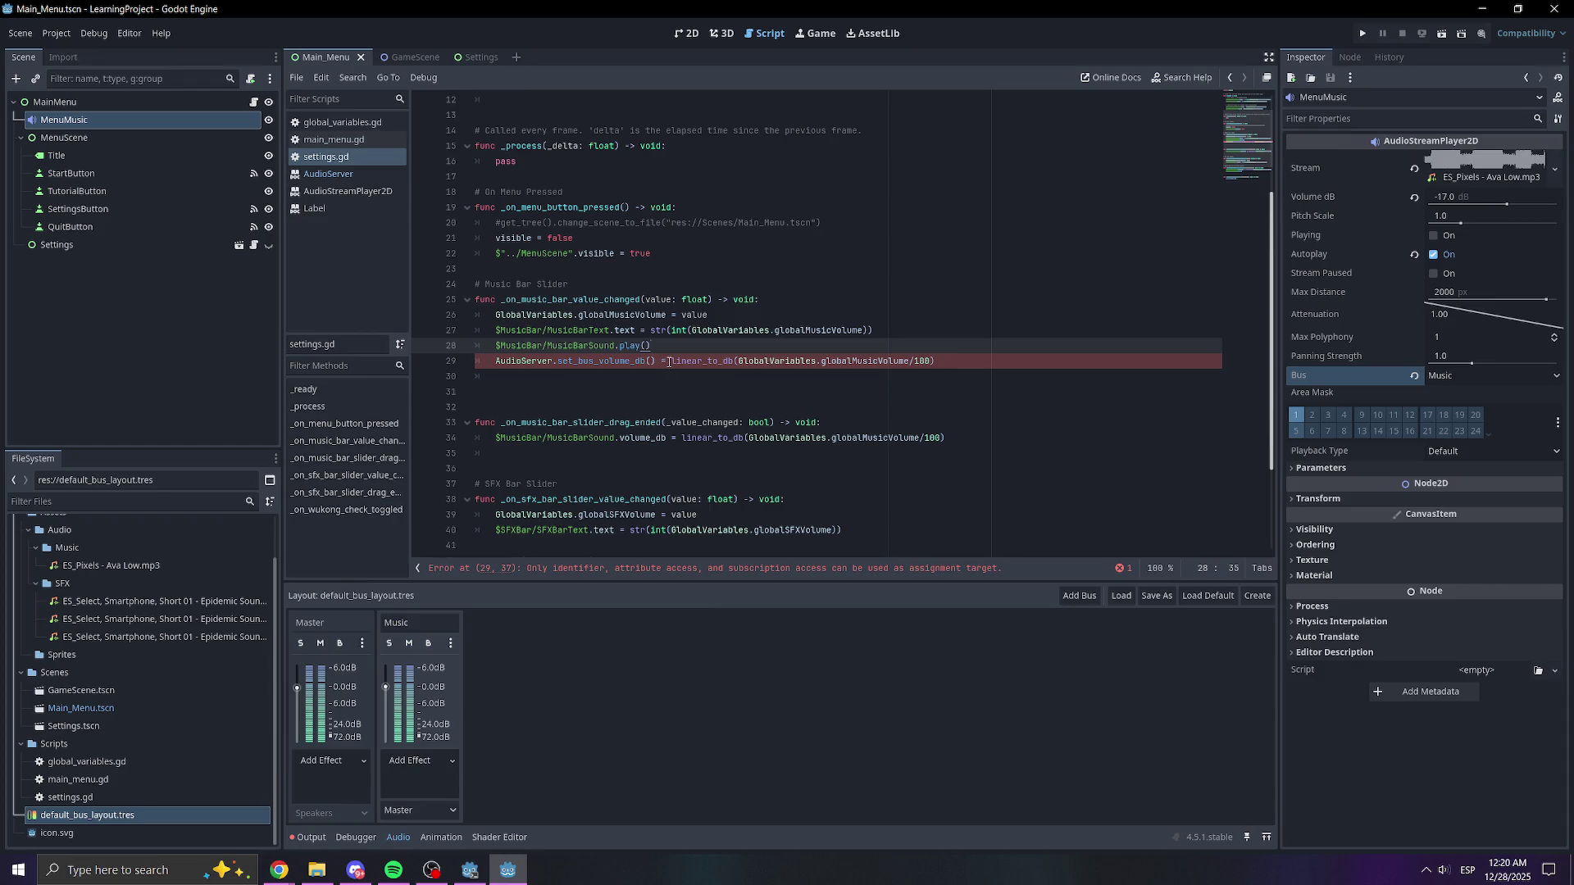
- Try moving the linear_to_db expression inside the parentheses, revert it, and open the AudioServer docs
{"action": "left_click_drag", "start_coordinate": [671, 362], "coordinate": [943, 363]}
{"action": "key", "text": "ctrl+c"}
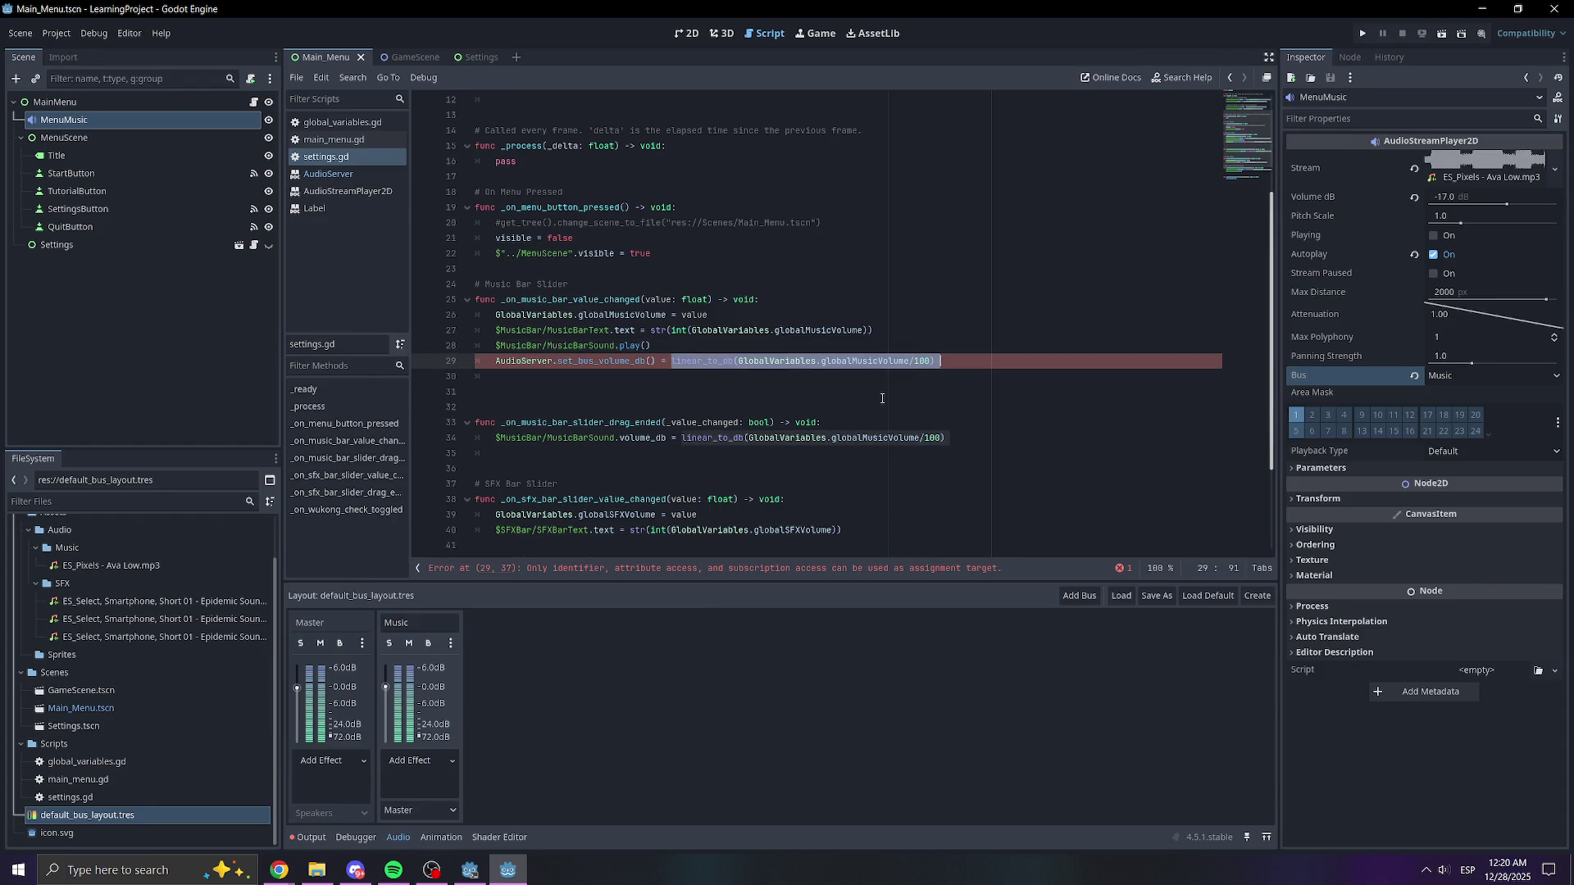
{"action": "key", "text": "BackSpace"}
{"action": "key", "text": "ctrl+v"}
{"action": "left_click", "coordinate": [981, 289]}
{"action": "left_click", "coordinate": [954, 363]}
{"action": "key", "text": "BackSpace"}
{"action": "key", "text": "BackSpace"}
{"action": "key", "text": "Up"}
{"action": "key", "text": "Up"}
{"action": "key", "text": "Up"}
{"action": "key", "text": "ctrl+z"}
{"action": "key", "text": "ctrl+z"}
{"action": "key", "text": "ctrl+z"}
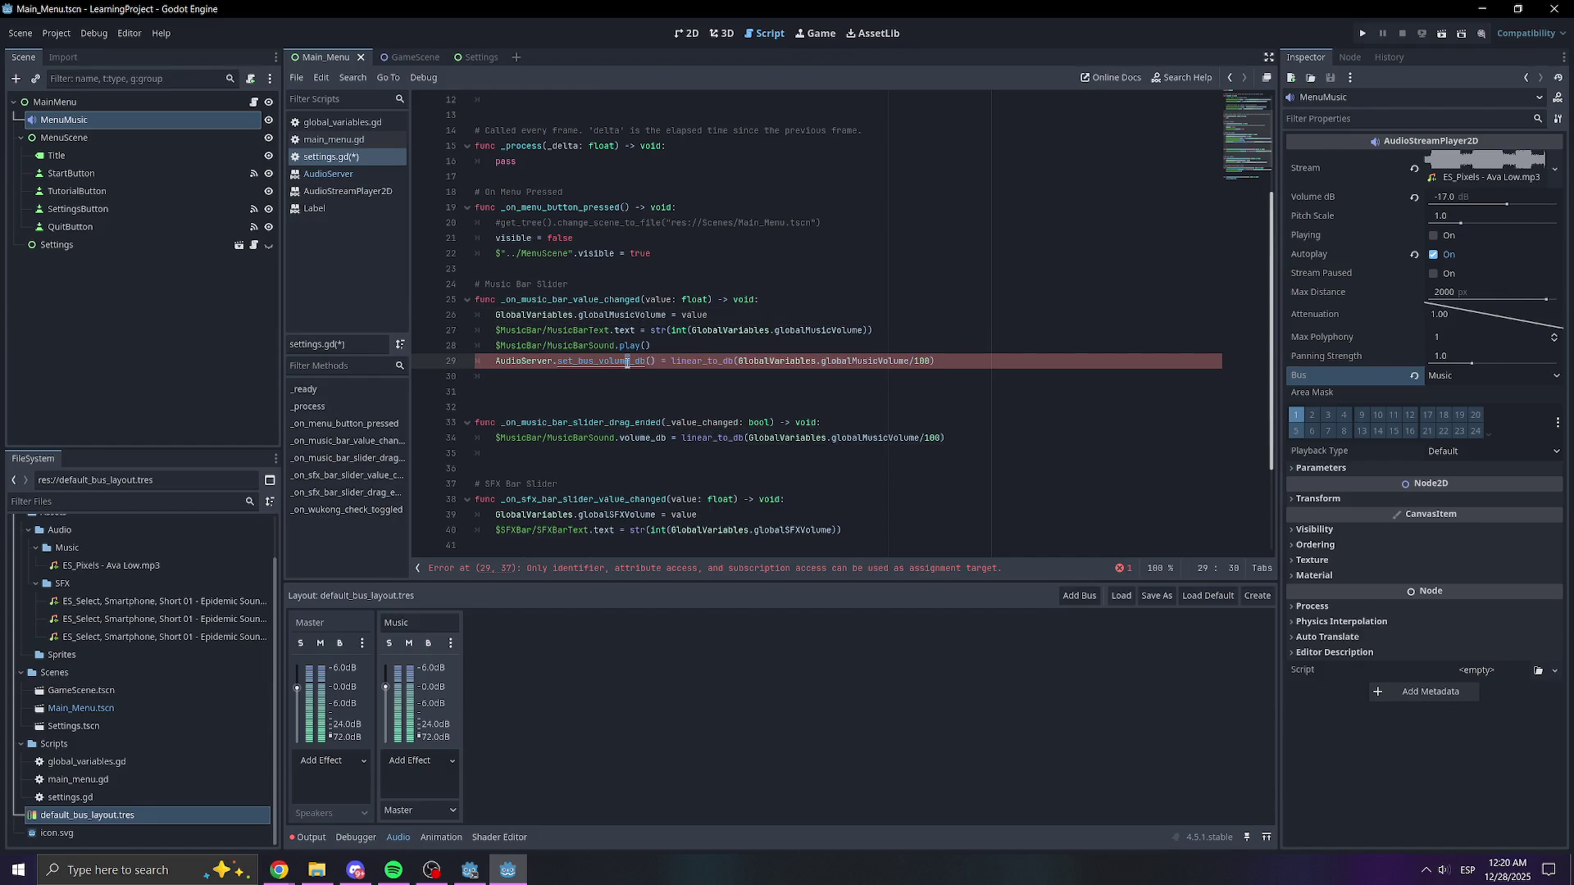
{"action": "left_click", "coordinate": [627, 362], "text": "ctrl"}
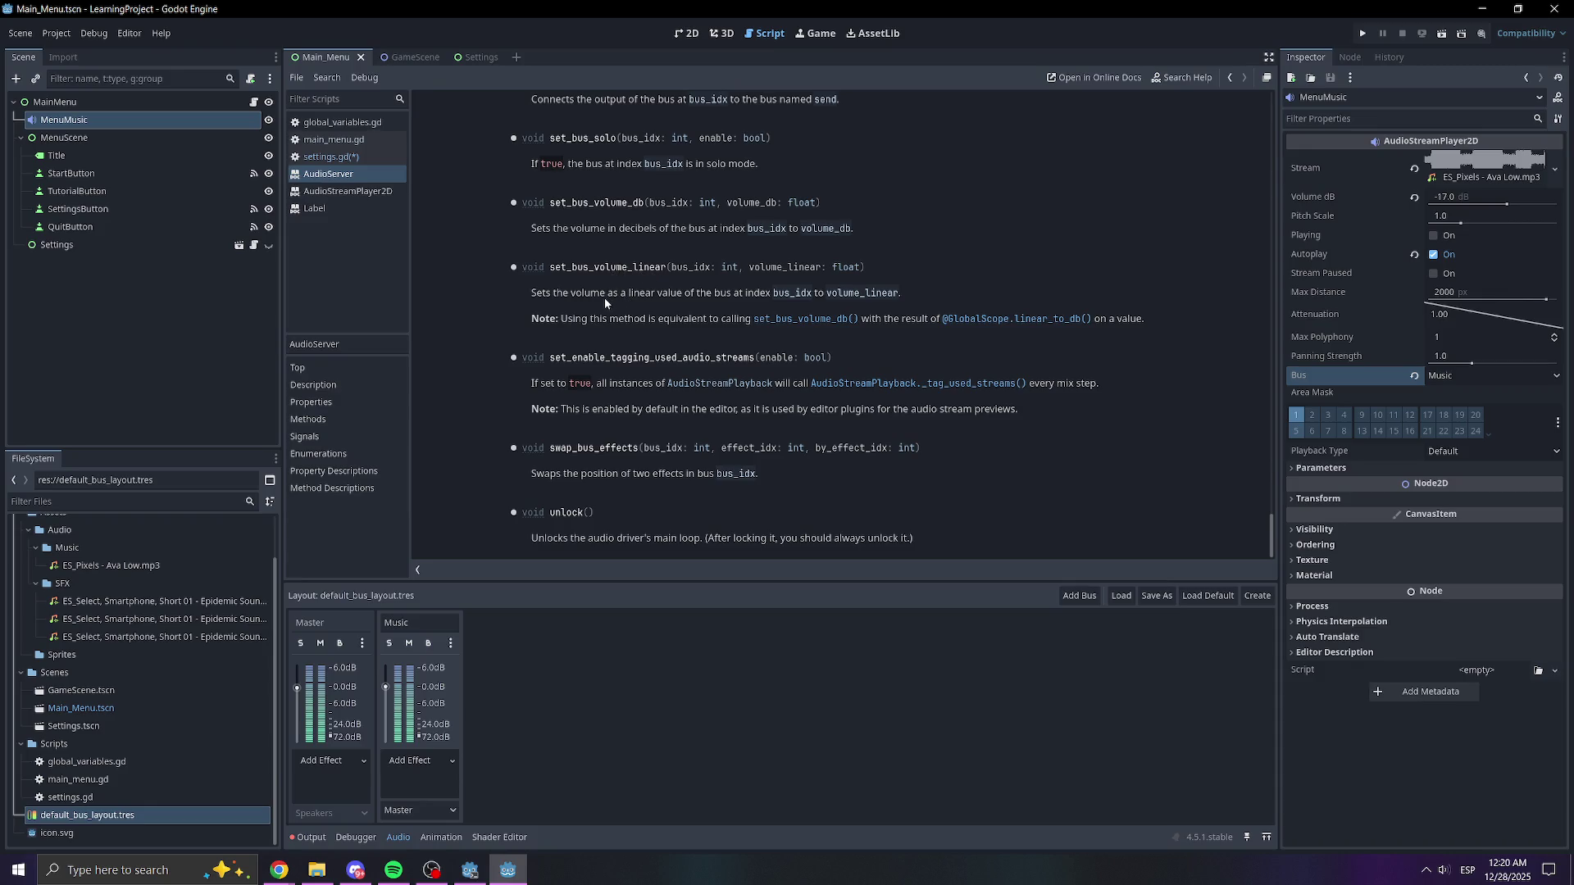
- Read the set_bus_volume_db, set_bus_volume_linear and linear_to_db note entries, then return to settings.gd
{"action": "mouse_move", "coordinate": [573, 229]}
{"action": "left_mouse_down"}
{"action": "mouse_move", "coordinate": [699, 226]}
{"action": "mouse_move", "coordinate": [699, 205]}
{"action": "left_mouse_up"}
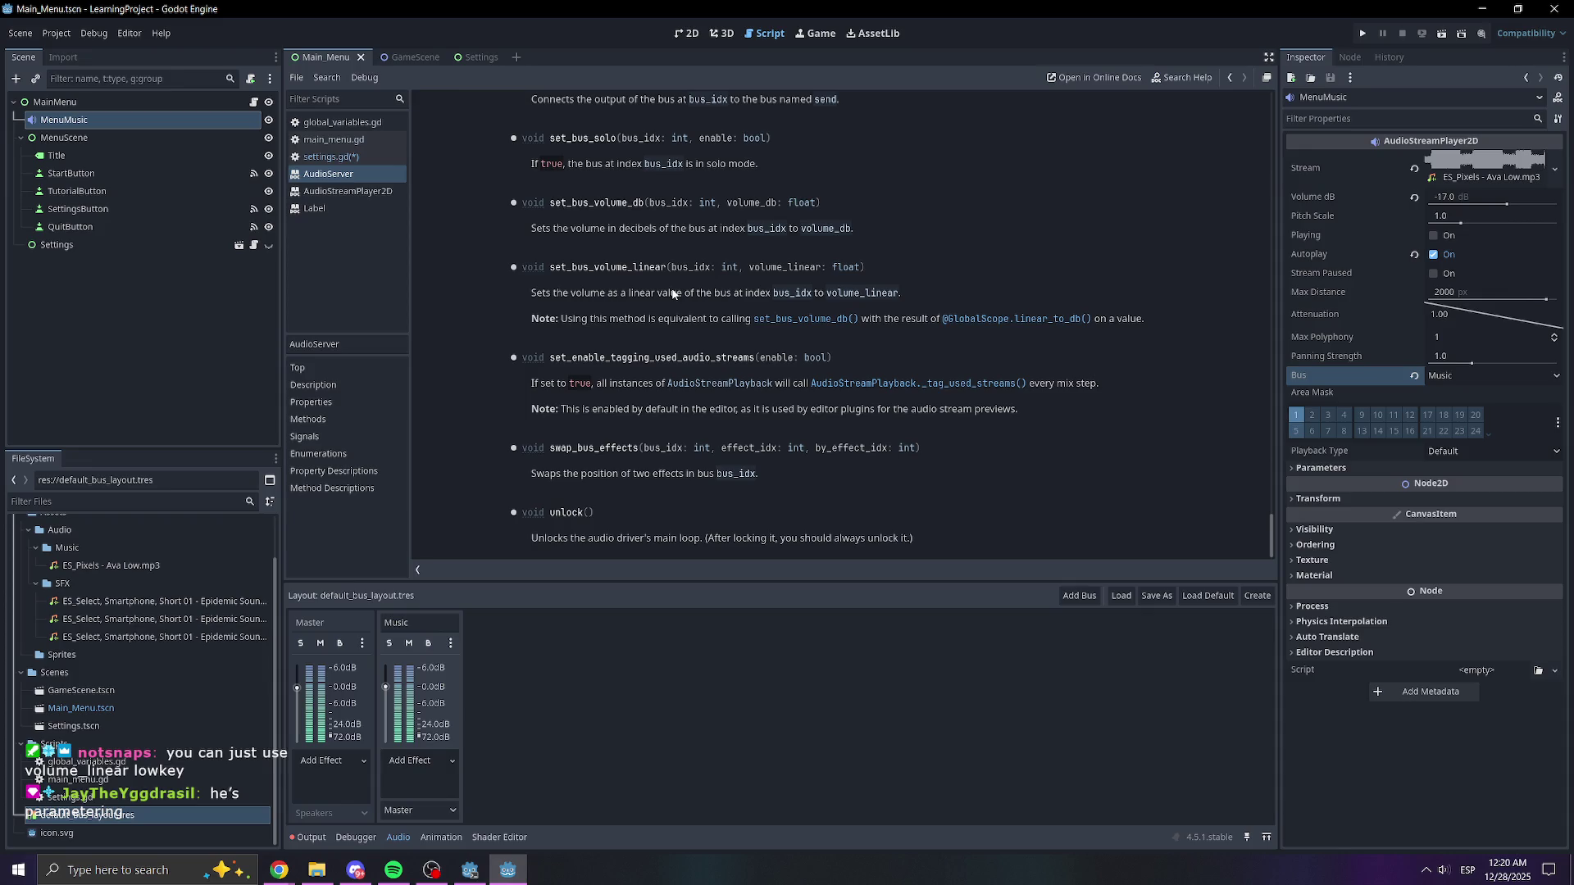
{"action": "left_click_drag", "start_coordinate": [608, 293], "coordinate": [898, 293]}
{"action": "left_click", "coordinate": [921, 295]}
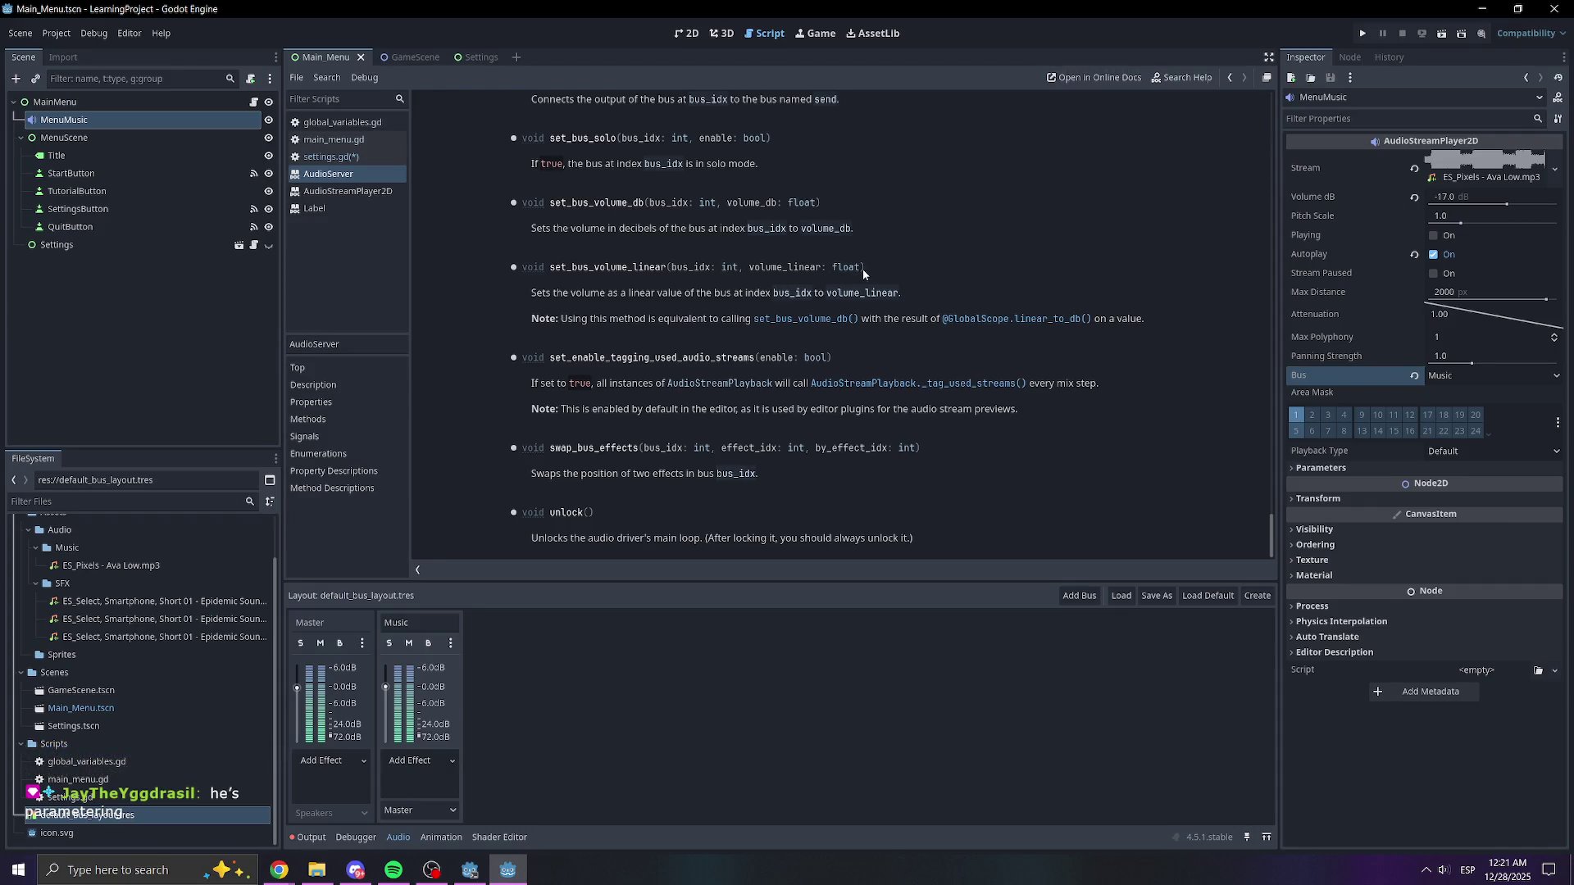
{"action": "left_click_drag", "start_coordinate": [656, 318], "coordinate": [1042, 333]}
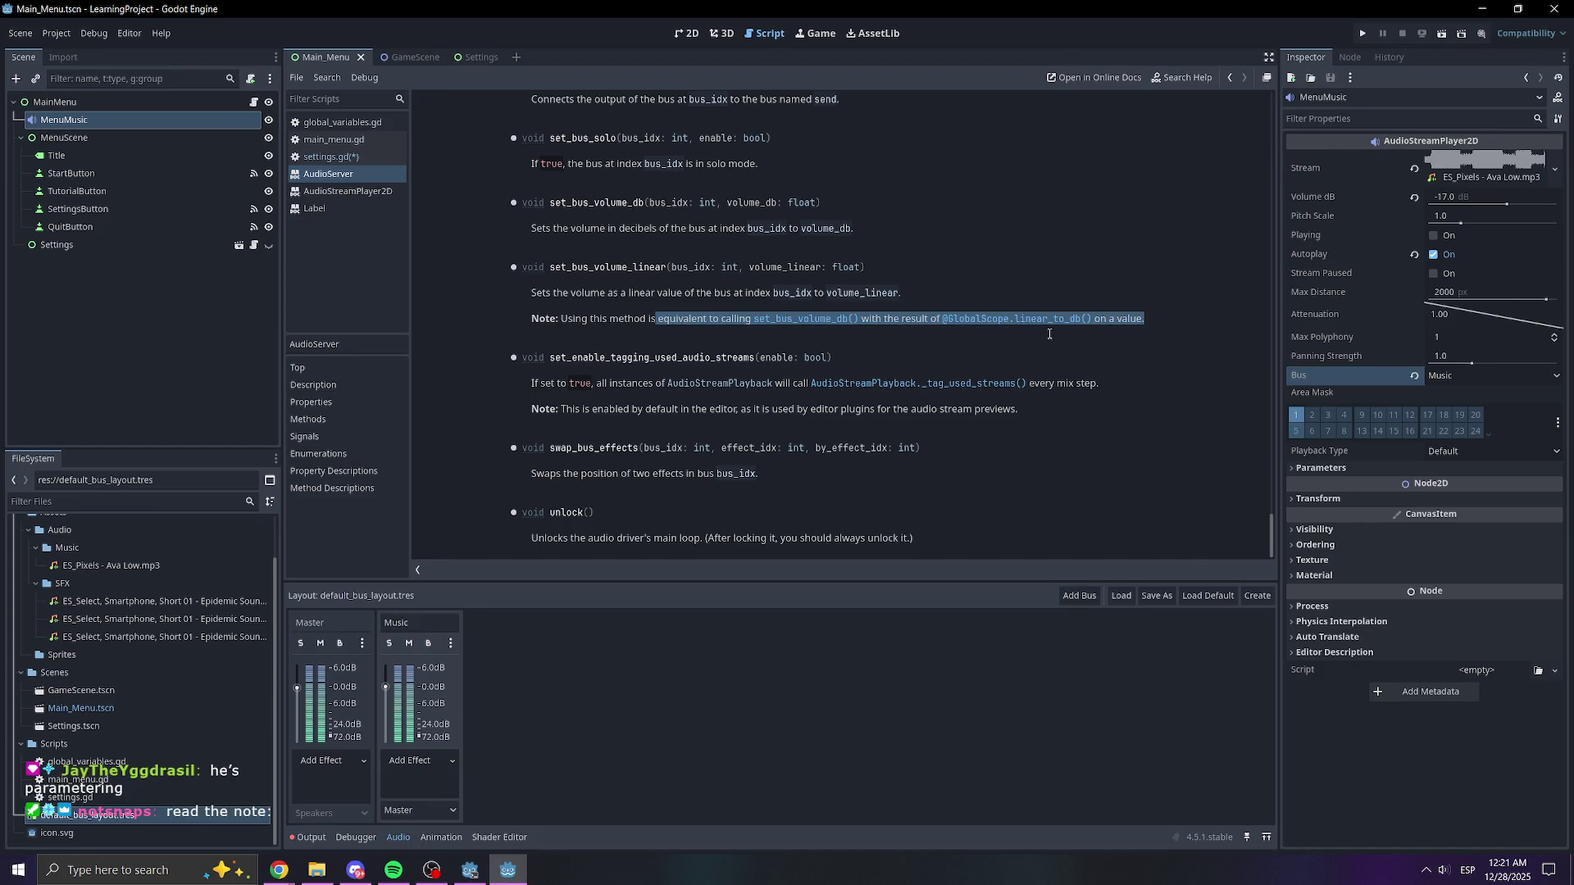
{"action": "left_click", "coordinate": [1150, 319]}
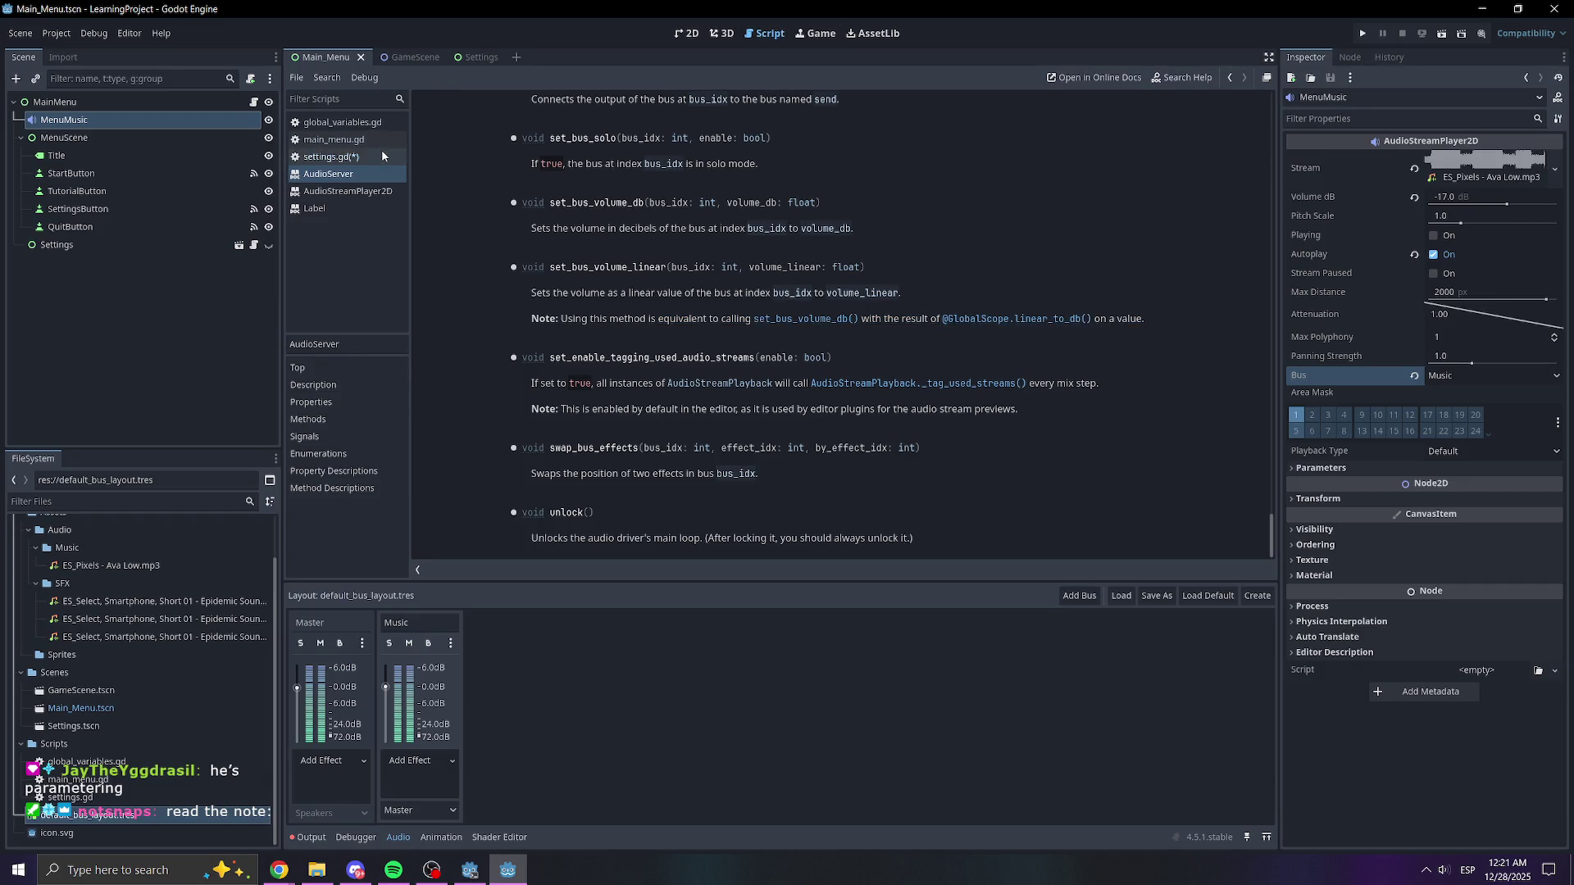
{"action": "left_click", "coordinate": [355, 158]}
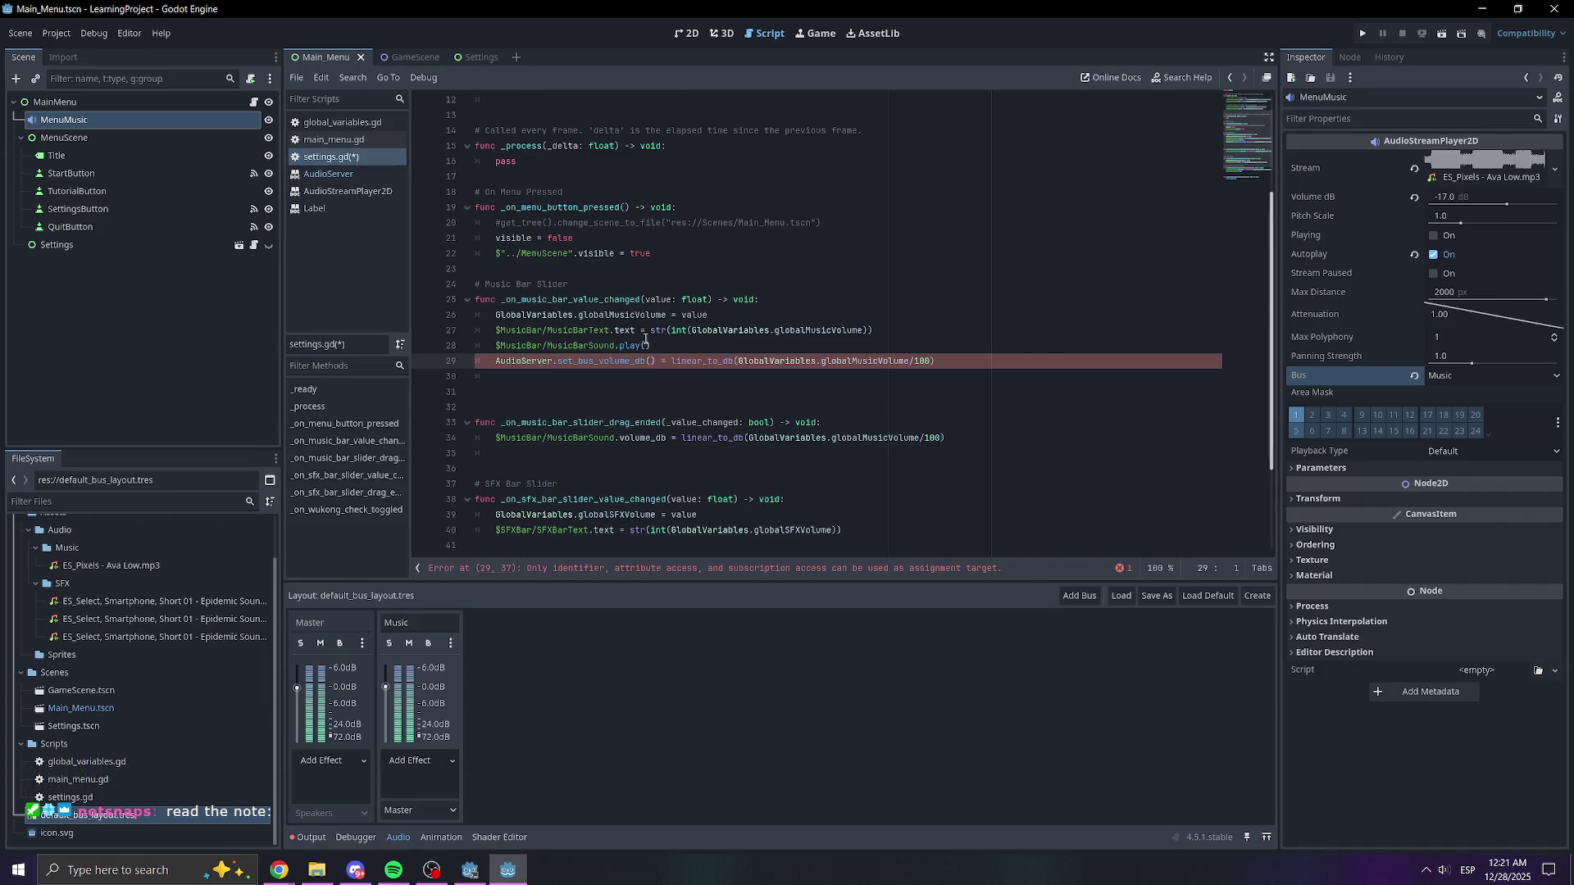
- Rename the line 29 call from set_bus_volume_db to set_bus_volume_linear
{"action": "left_click", "coordinate": [650, 361]}
{"action": "double_click", "coordinate": [649, 362]}
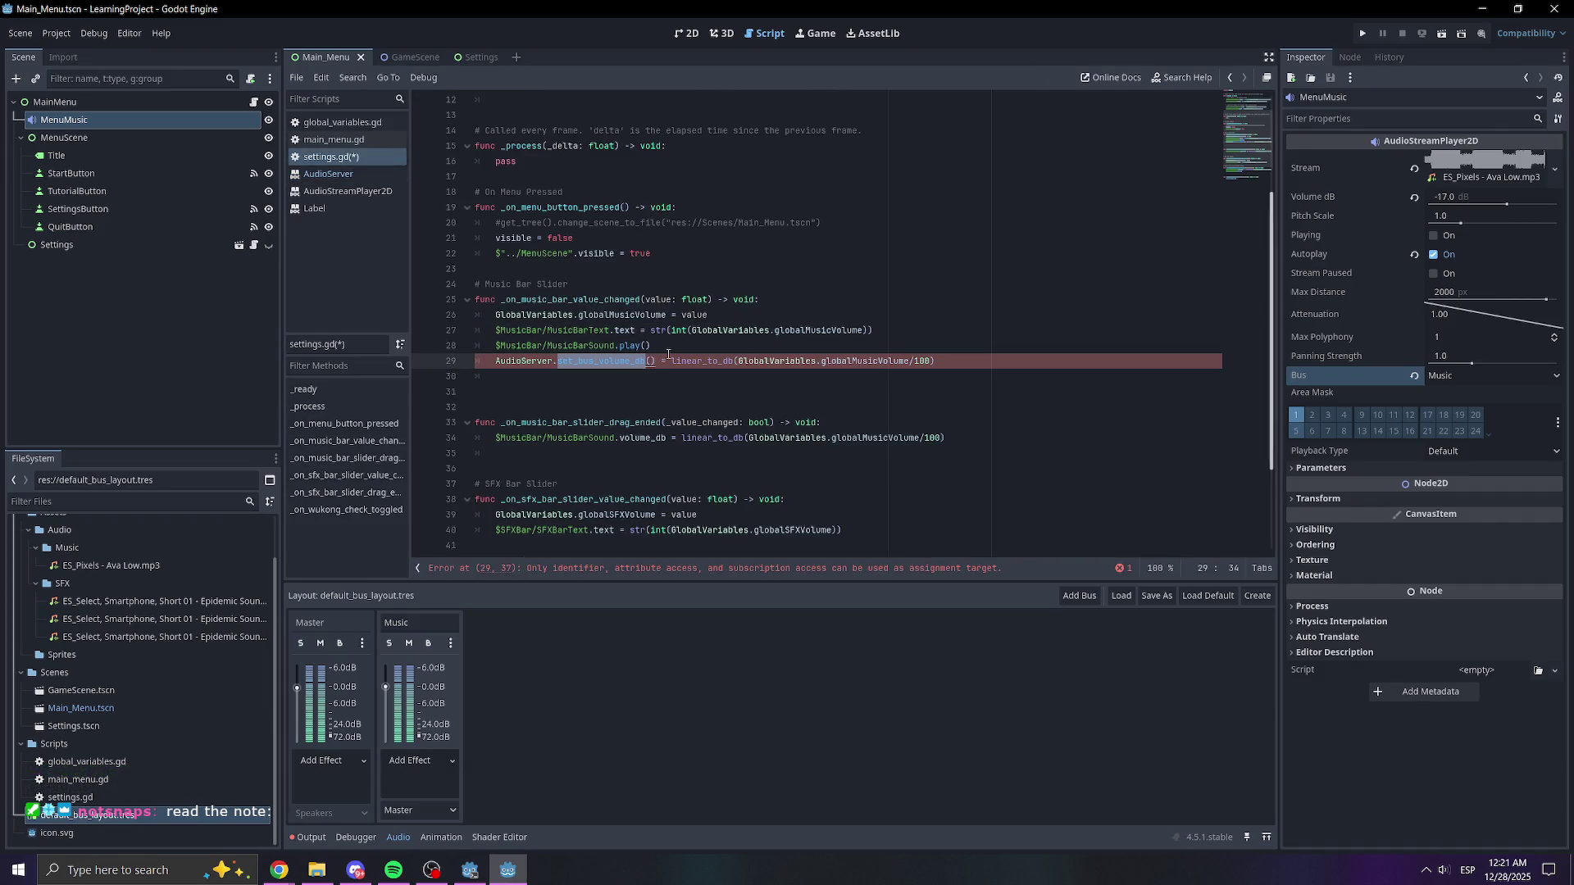
{"action": "key", "text": "Right"}
{"action": "key", "text": "BackSpace"}
{"action": "key", "text": "BackSpace"}
{"action": "type", "text": "linear"}
{"action": "key", "text": "Up"}
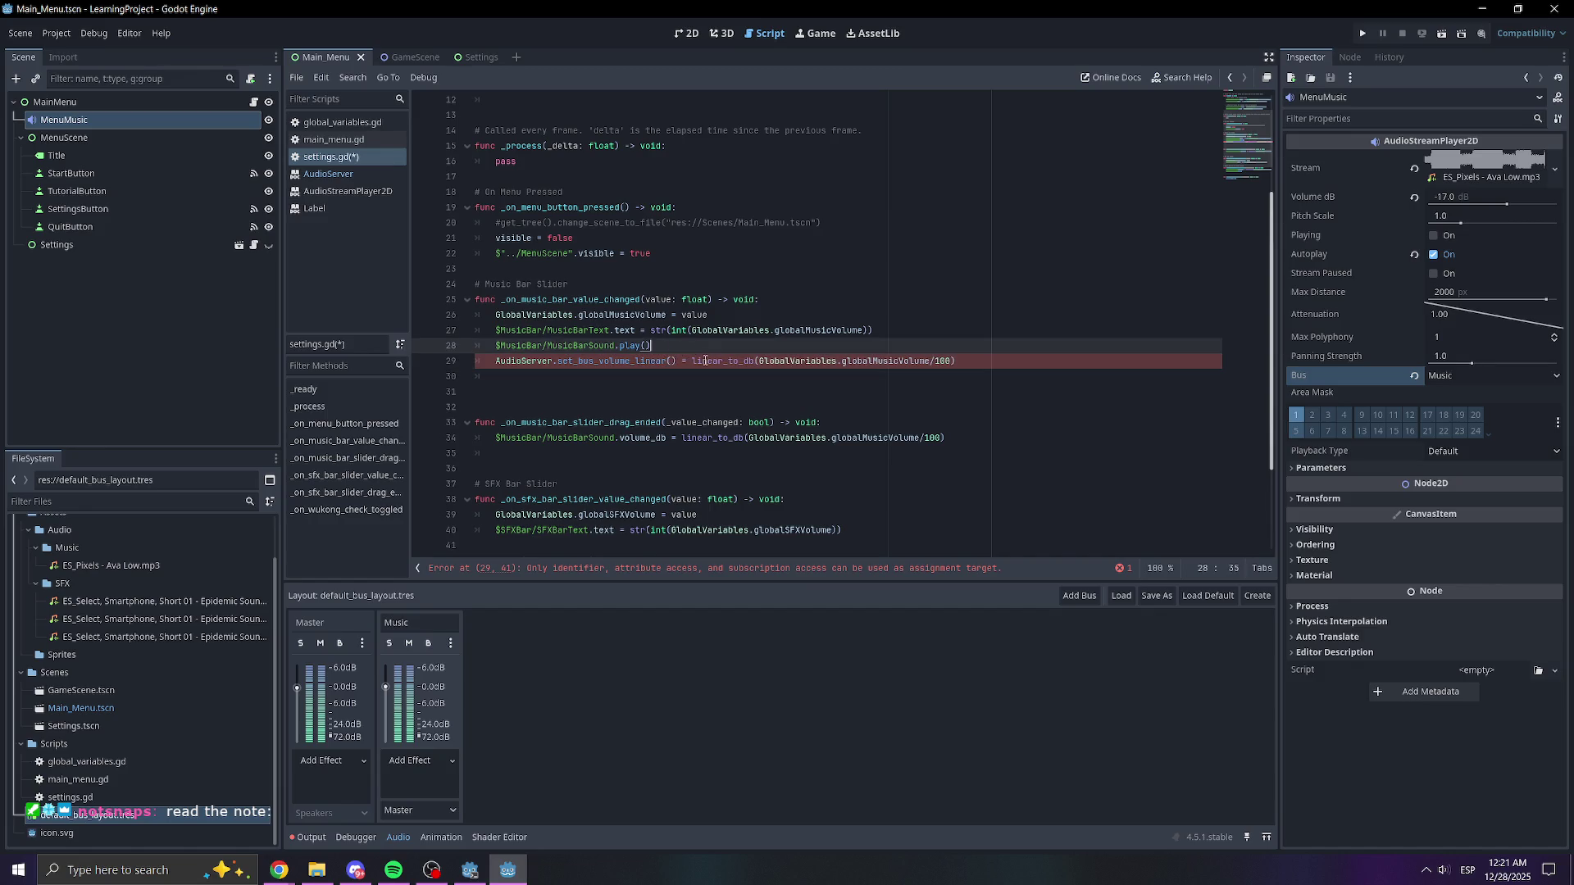
- Rewrite the call's arguments as (1, globalMusicVolume/100) and save the script
{"action": "mouse_move", "coordinate": [693, 361]}
{"action": "left_mouse_down"}
{"action": "mouse_move", "coordinate": [871, 362]}
{"action": "mouse_move", "coordinate": [843, 361]}
{"action": "left_mouse_up"}
{"action": "key", "text": "BackSpace"}
{"action": "key", "text": "BackSpace"}
{"action": "key", "text": "BackSpace"}
{"action": "left_click_drag", "start_coordinate": [687, 362], "coordinate": [798, 360]}
{"action": "key", "text": "ctrl+c"}
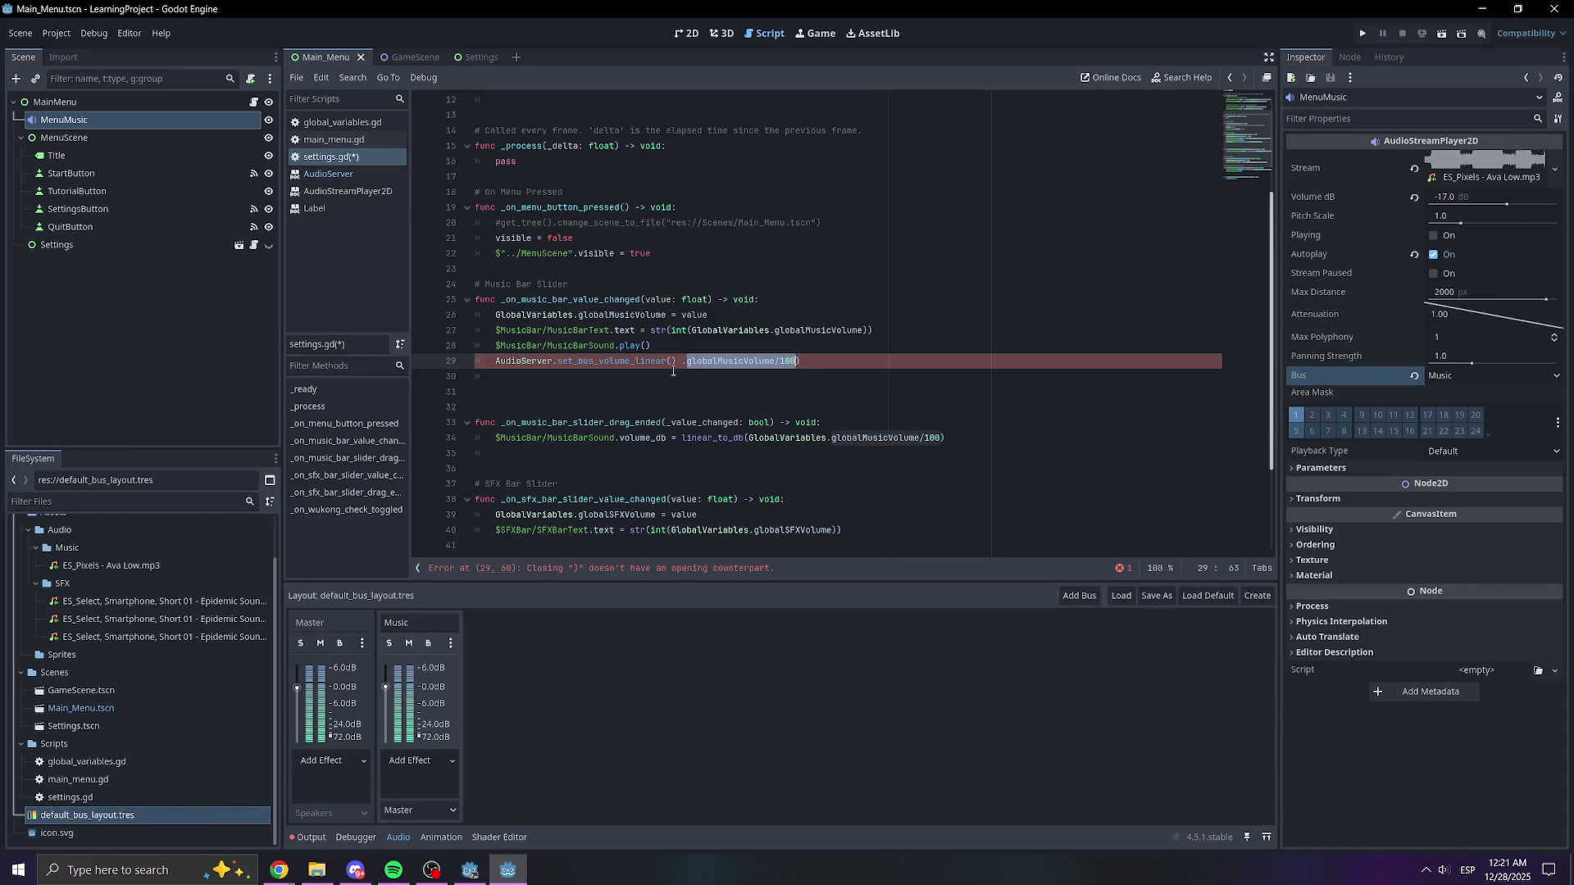
{"action": "key", "text": "BackSpace"}
{"action": "key", "text": "BackSpace"}
{"action": "key", "text": "BackSpace"}
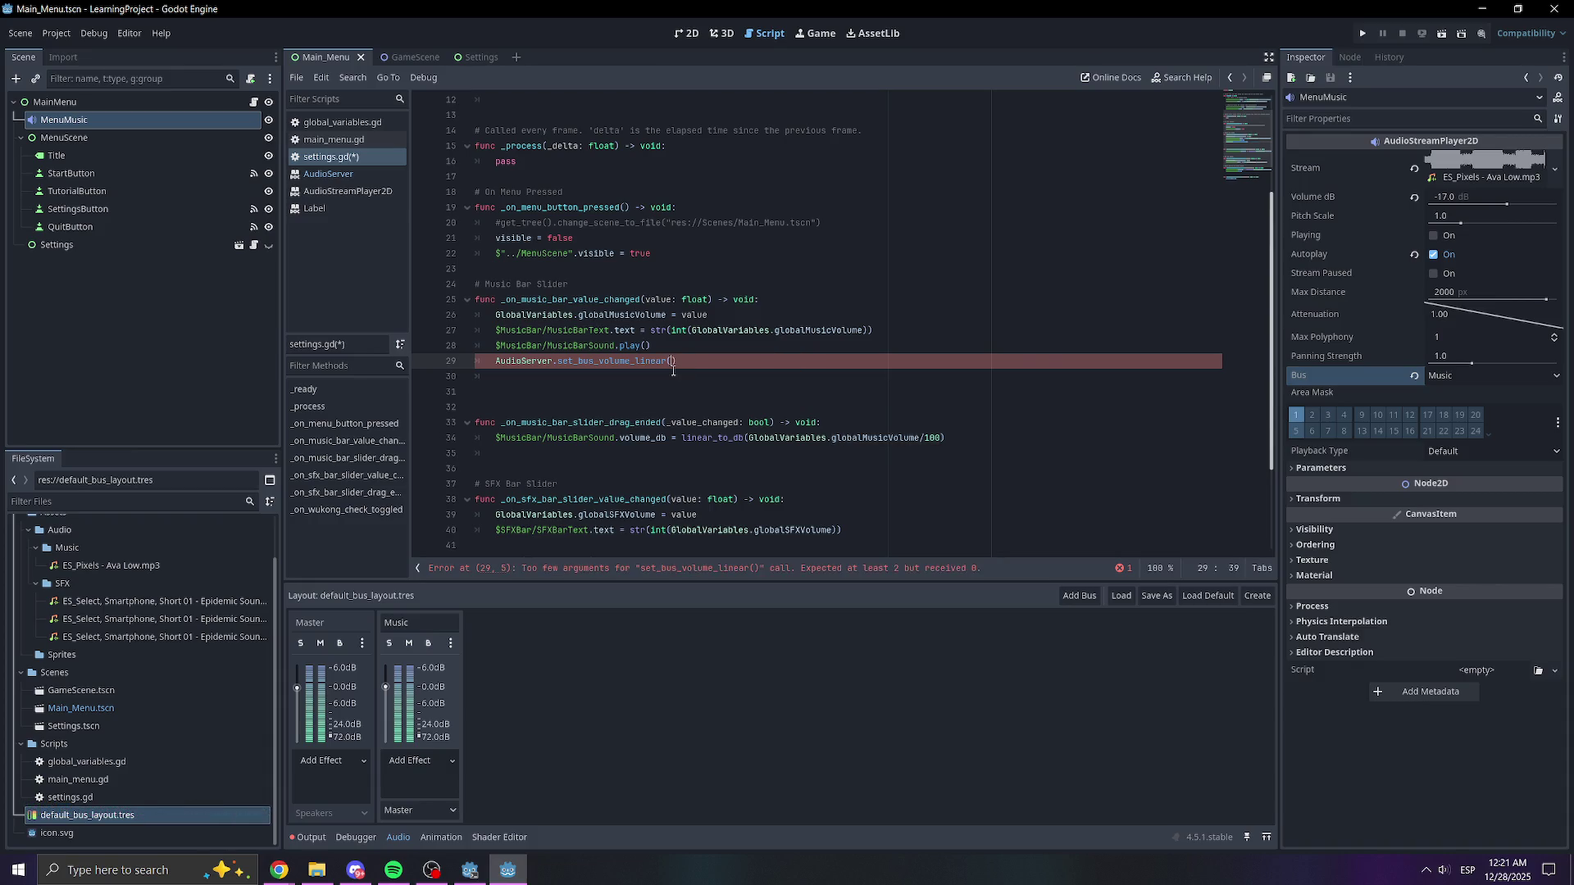
{"action": "type", "text": "1,"}
{"action": "key", "text": "ctrl+v"}
{"action": "left_click", "coordinate": [815, 280]}
{"action": "left_click", "coordinate": [822, 359]}
{"action": "key", "text": "ctrl+s"}
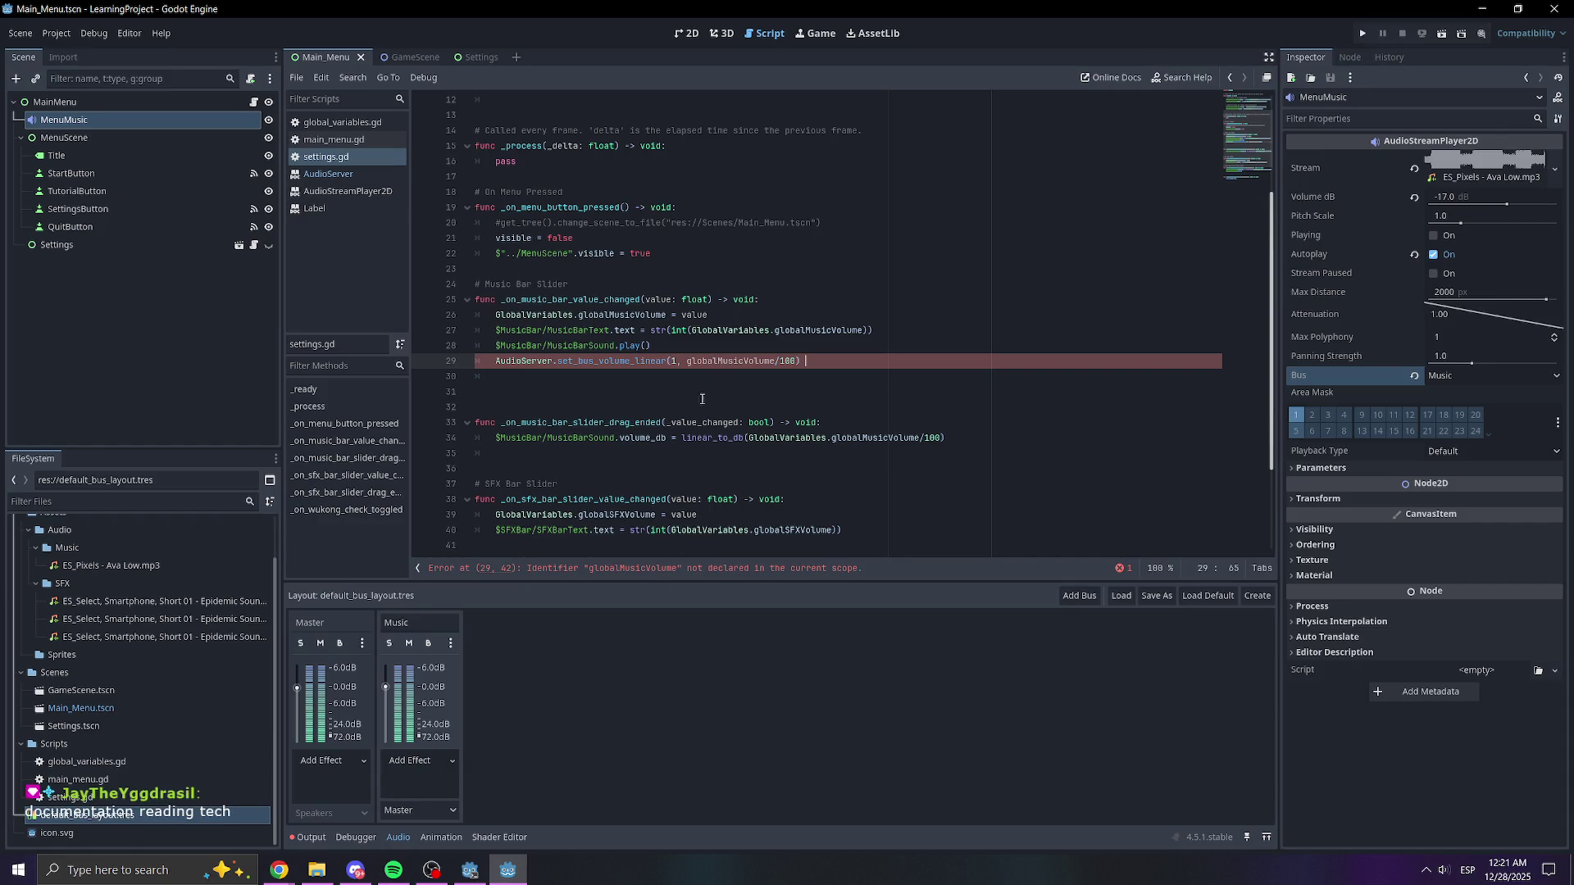
- Prefix the volume with GlobalVariables. copied from line 27, save, and run the project
{"action": "scroll", "coordinate": [708, 363], "scroll_direction": "up", "scroll_amount": 3}
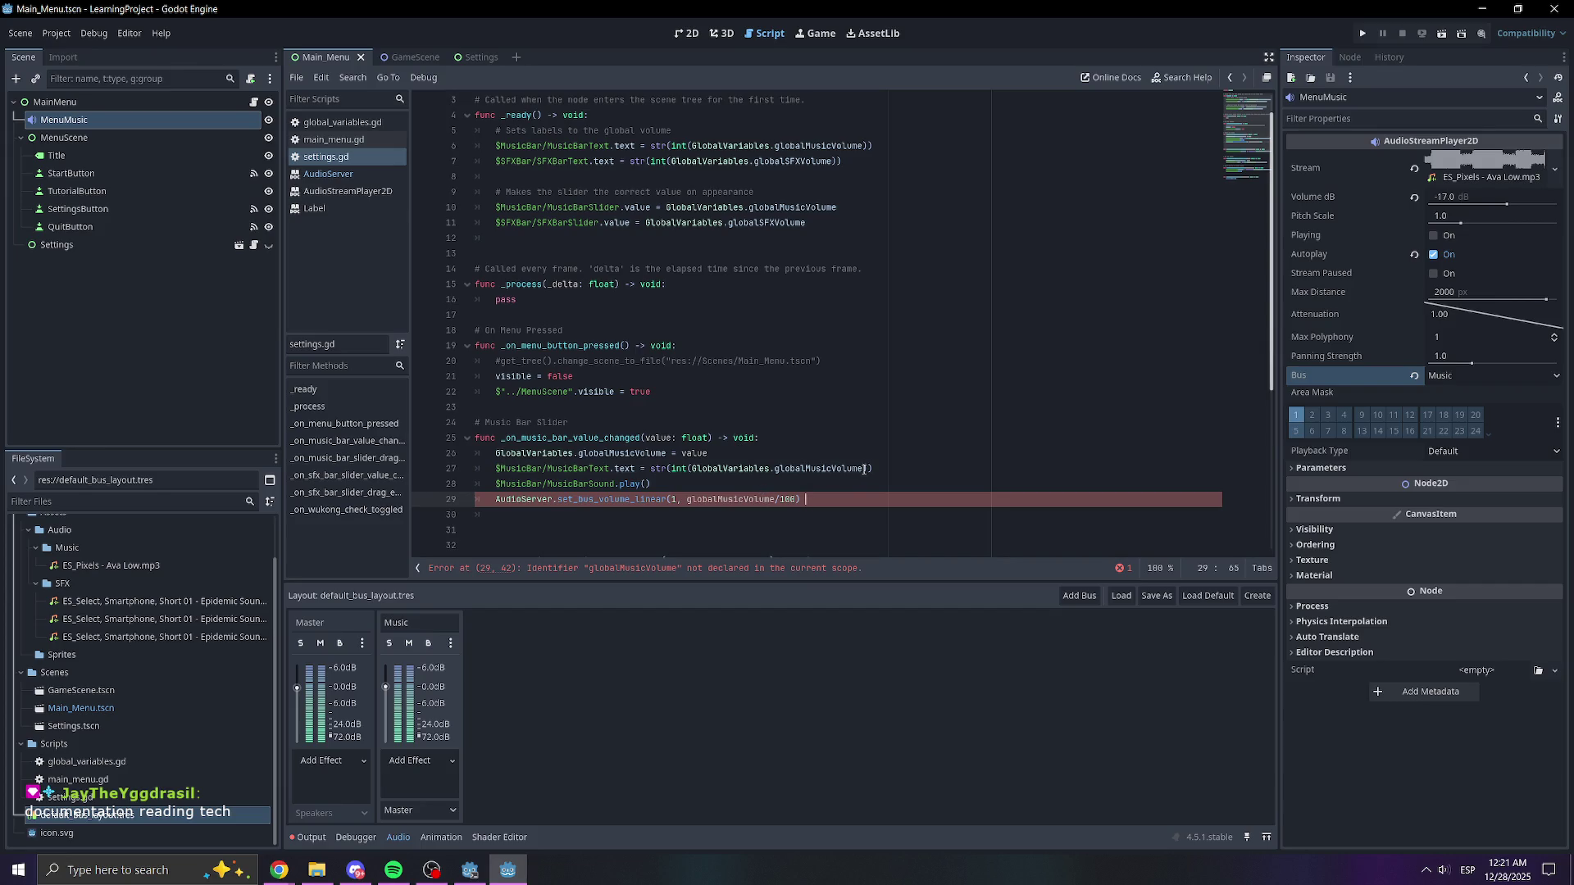
{"action": "left_click_drag", "start_coordinate": [773, 468], "coordinate": [693, 469]}
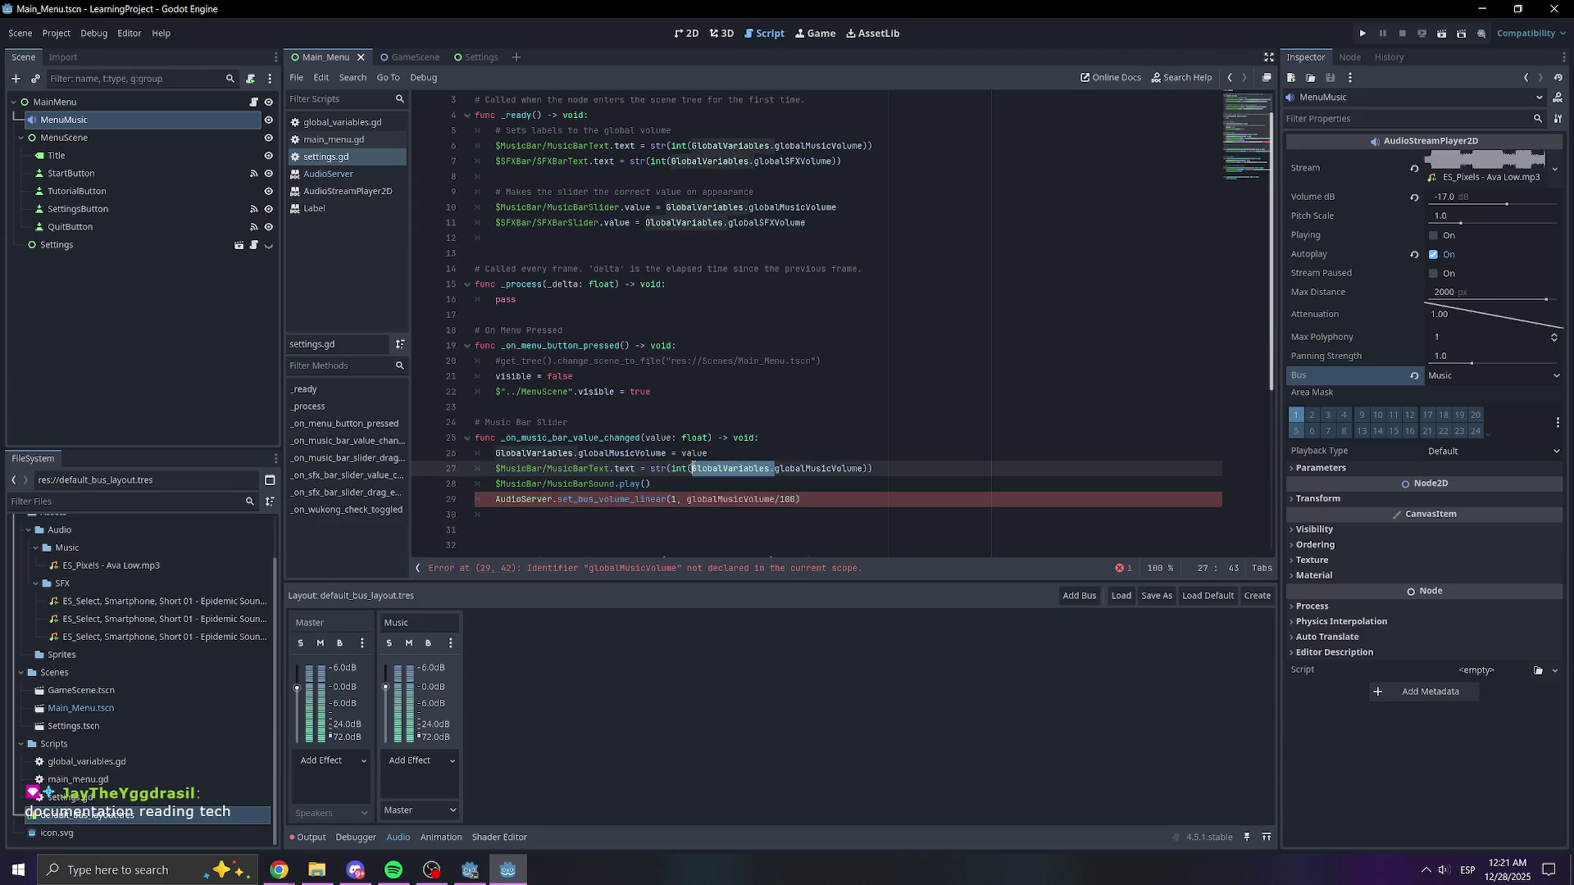
{"action": "key", "text": "ctrl+c"}
{"action": "left_click", "coordinate": [687, 500]}
{"action": "key", "text": "ctrl+v"}
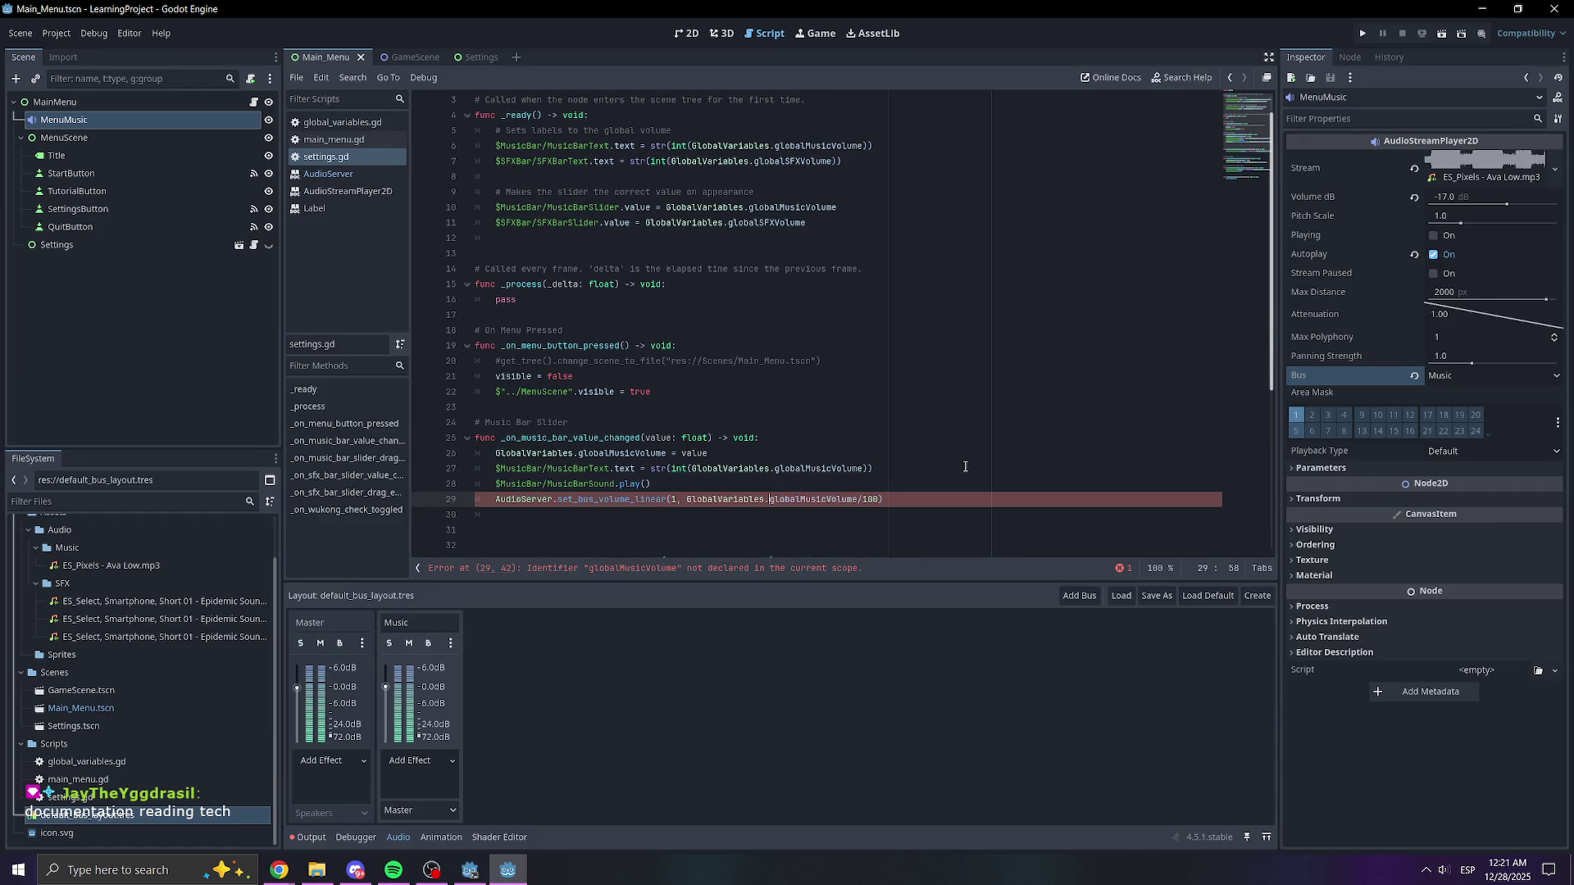
{"action": "left_click", "coordinate": [965, 465]}
{"action": "key", "text": "ctrl+s"}
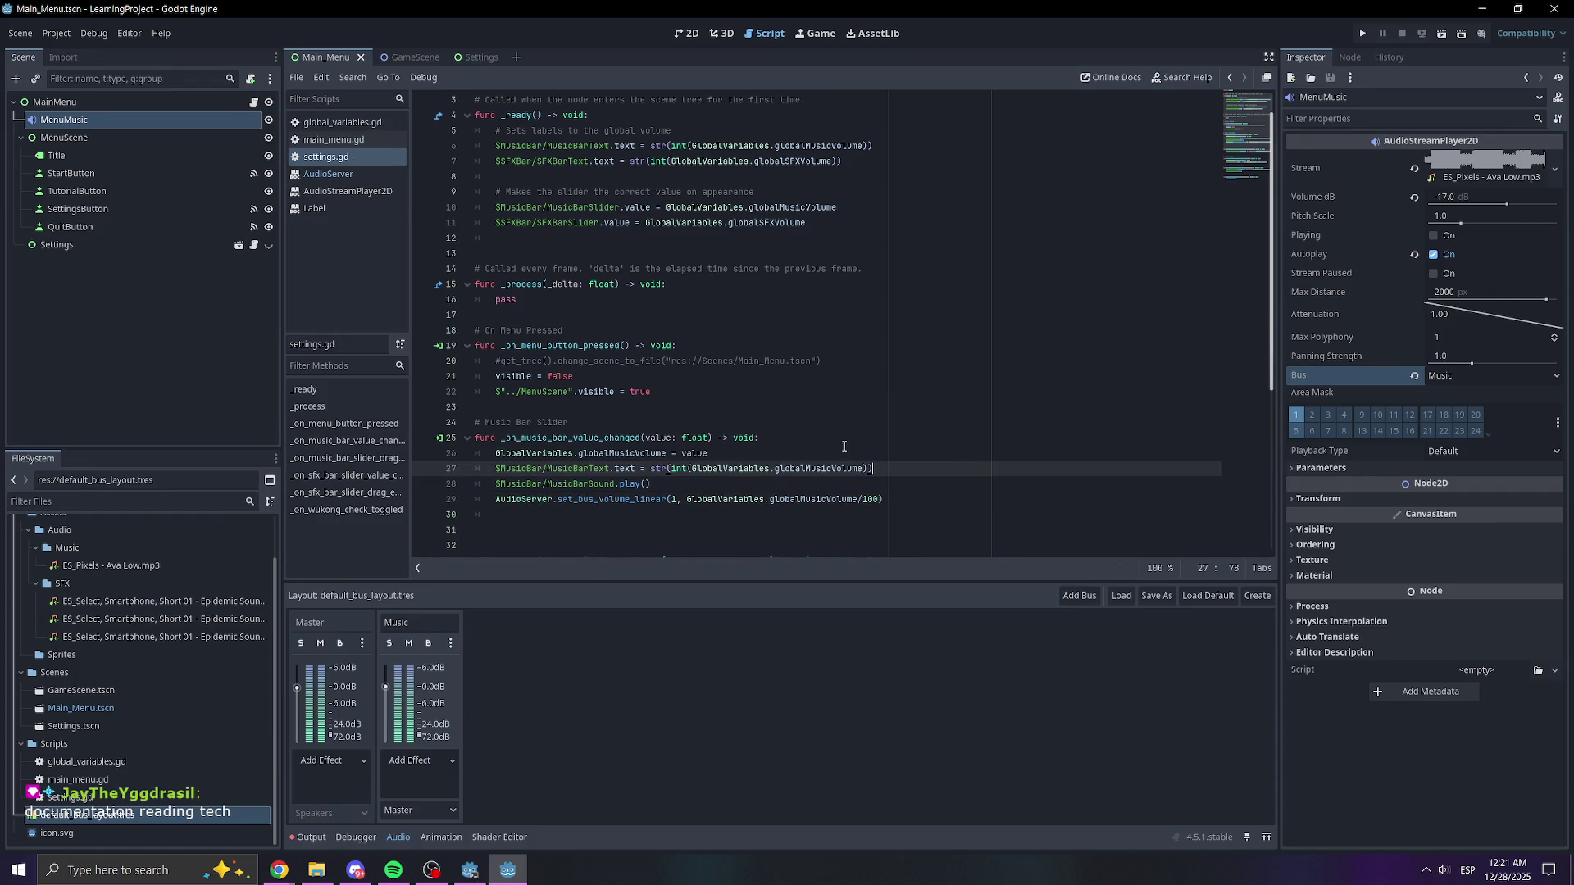
{"action": "left_click", "coordinate": [1364, 34]}
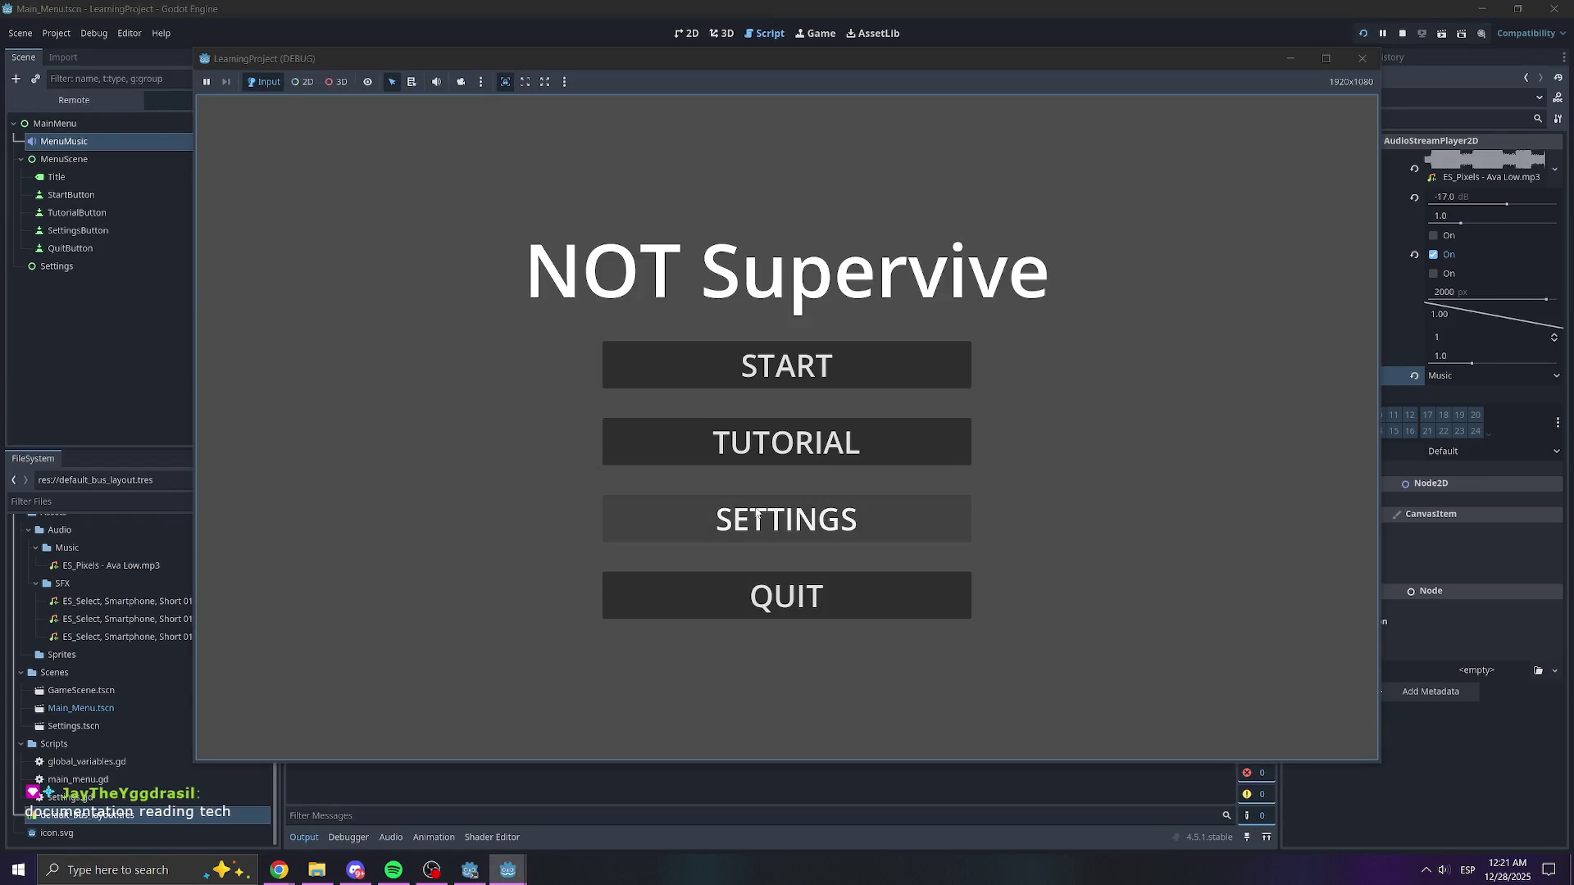
- In the running game's settings, drag Music Volume to 100 and back to 50, then stop the game
{"action": "left_click", "coordinate": [757, 515]}
{"action": "mouse_move", "coordinate": [803, 348]}
{"action": "left_mouse_down"}
{"action": "mouse_move", "coordinate": [1089, 344]}
{"action": "mouse_move", "coordinate": [506, 360]}
{"action": "mouse_move", "coordinate": [1131, 328]}
{"action": "mouse_move", "coordinate": [447, 348]}
{"action": "mouse_move", "coordinate": [821, 330]}
{"action": "mouse_move", "coordinate": [468, 348]}
{"action": "left_mouse_up"}
{"action": "left_click", "coordinate": [727, 592]}
{"action": "left_click", "coordinate": [762, 518]}
{"action": "mouse_move", "coordinate": [793, 346]}
{"action": "left_mouse_down"}
{"action": "mouse_move", "coordinate": [1128, 309]}
{"action": "mouse_move", "coordinate": [874, 271]}
{"action": "mouse_move", "coordinate": [459, 271]}
{"action": "mouse_move", "coordinate": [1137, 230]}
{"action": "mouse_move", "coordinate": [246, 312]}
{"action": "mouse_move", "coordinate": [1297, 284]}
{"action": "left_mouse_up"}
{"action": "left_click_drag", "start_coordinate": [808, 351], "coordinate": [787, 348]}
{"action": "left_click", "coordinate": [830, 596]}
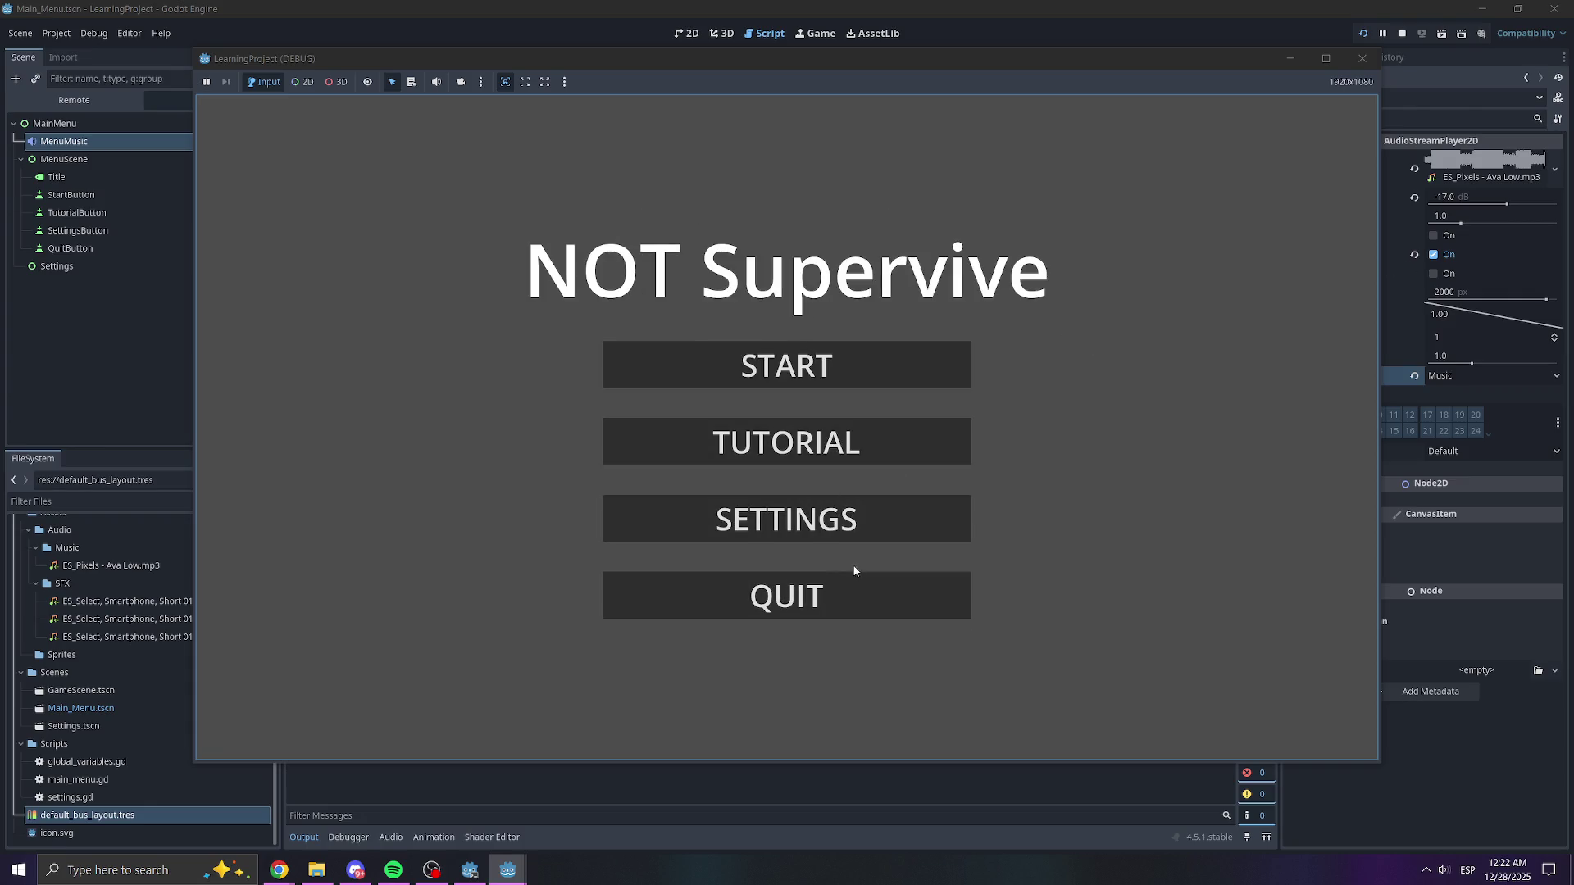
{"action": "left_click", "coordinate": [847, 588]}
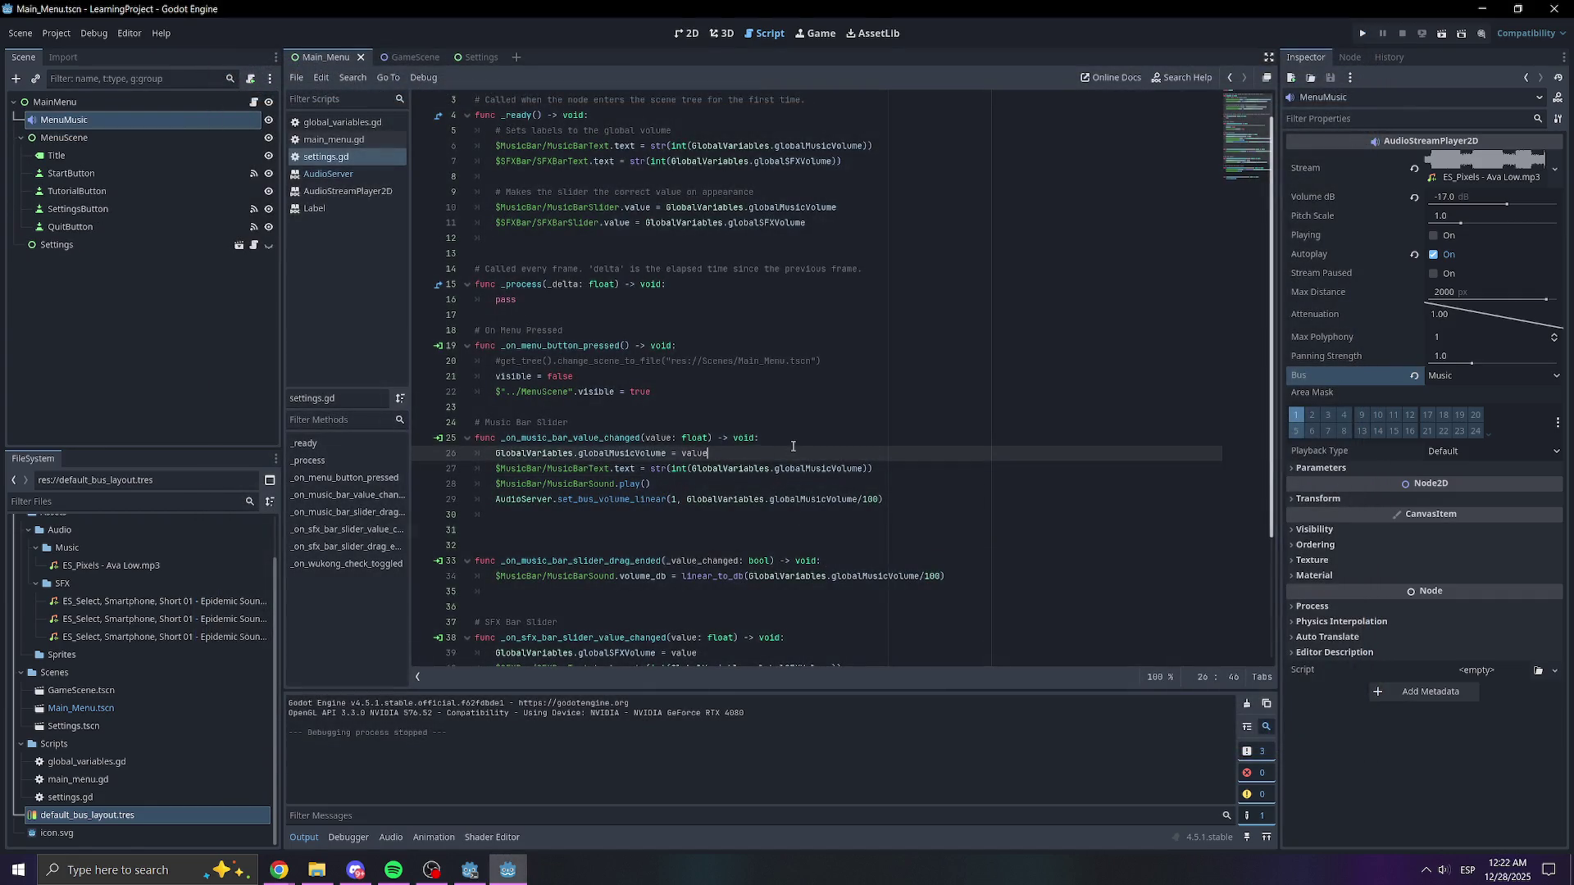
- Change line 29's divisor from /100 to /50, glancing at the bus layout, then run the game
{"action": "left_click", "coordinate": [864, 489]}
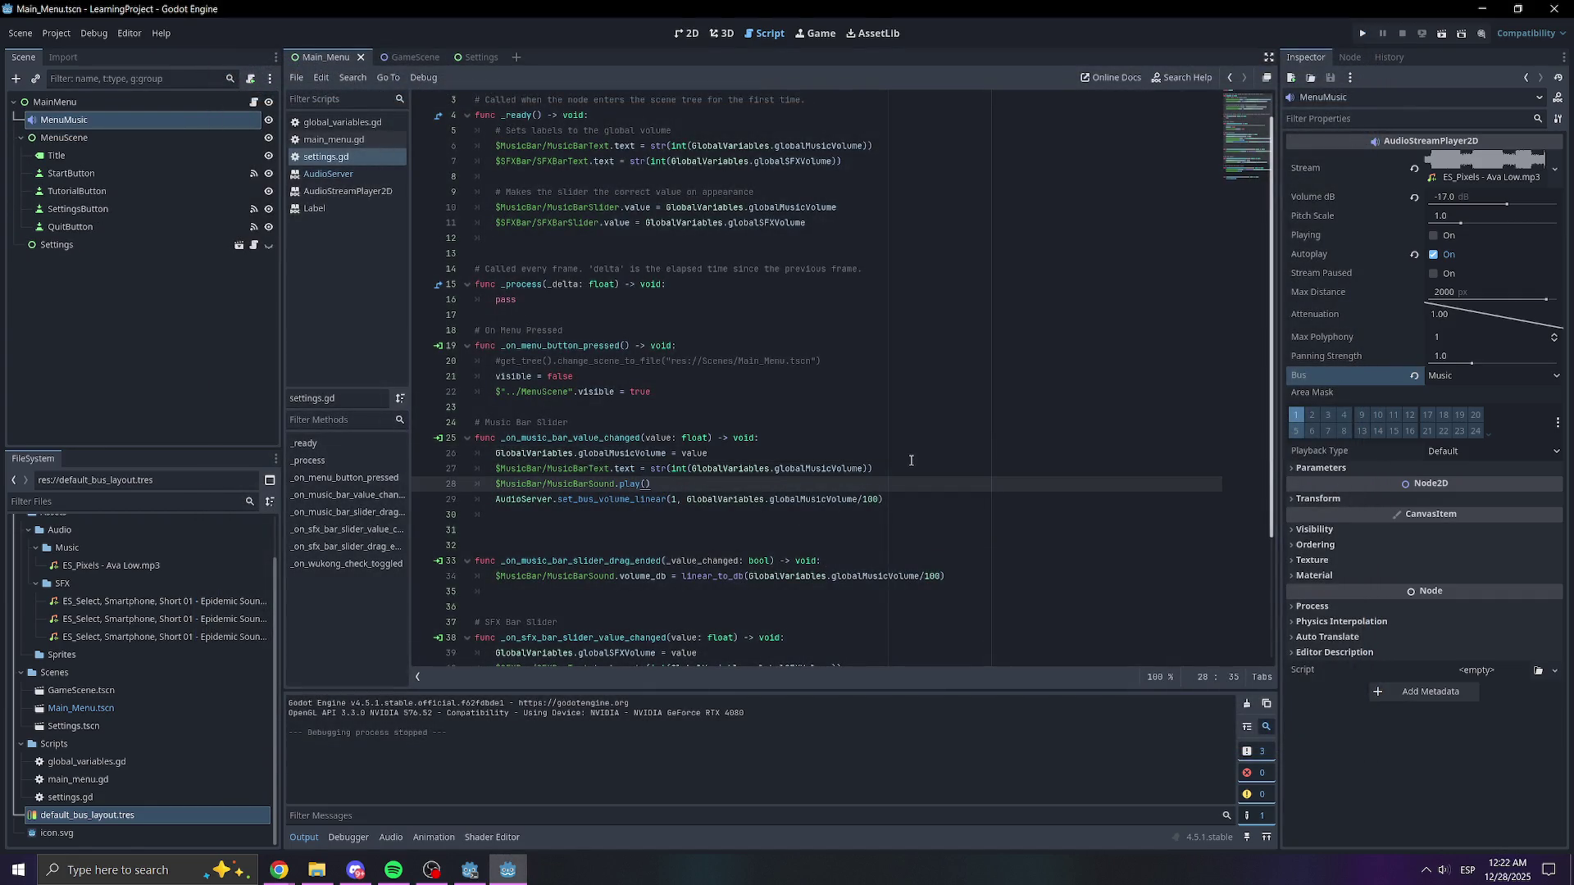
{"action": "left_click", "coordinate": [902, 499]}
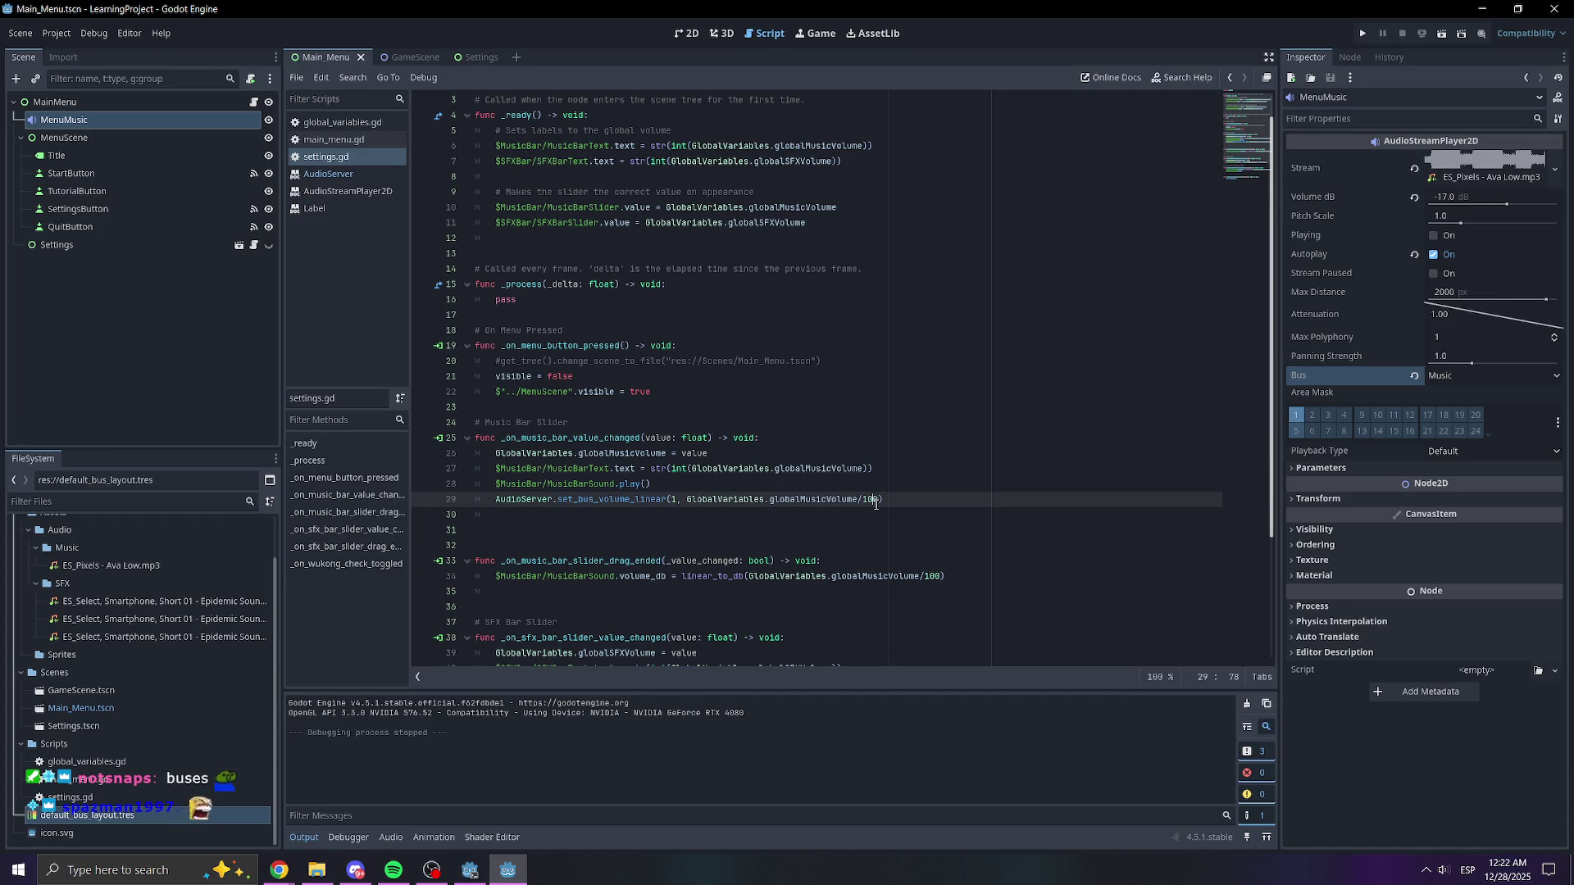
{"action": "left_click", "coordinate": [883, 500]}
{"action": "key", "text": "Left"}
{"action": "key", "text": "Left"}
{"action": "left_click", "coordinate": [681, 34]}
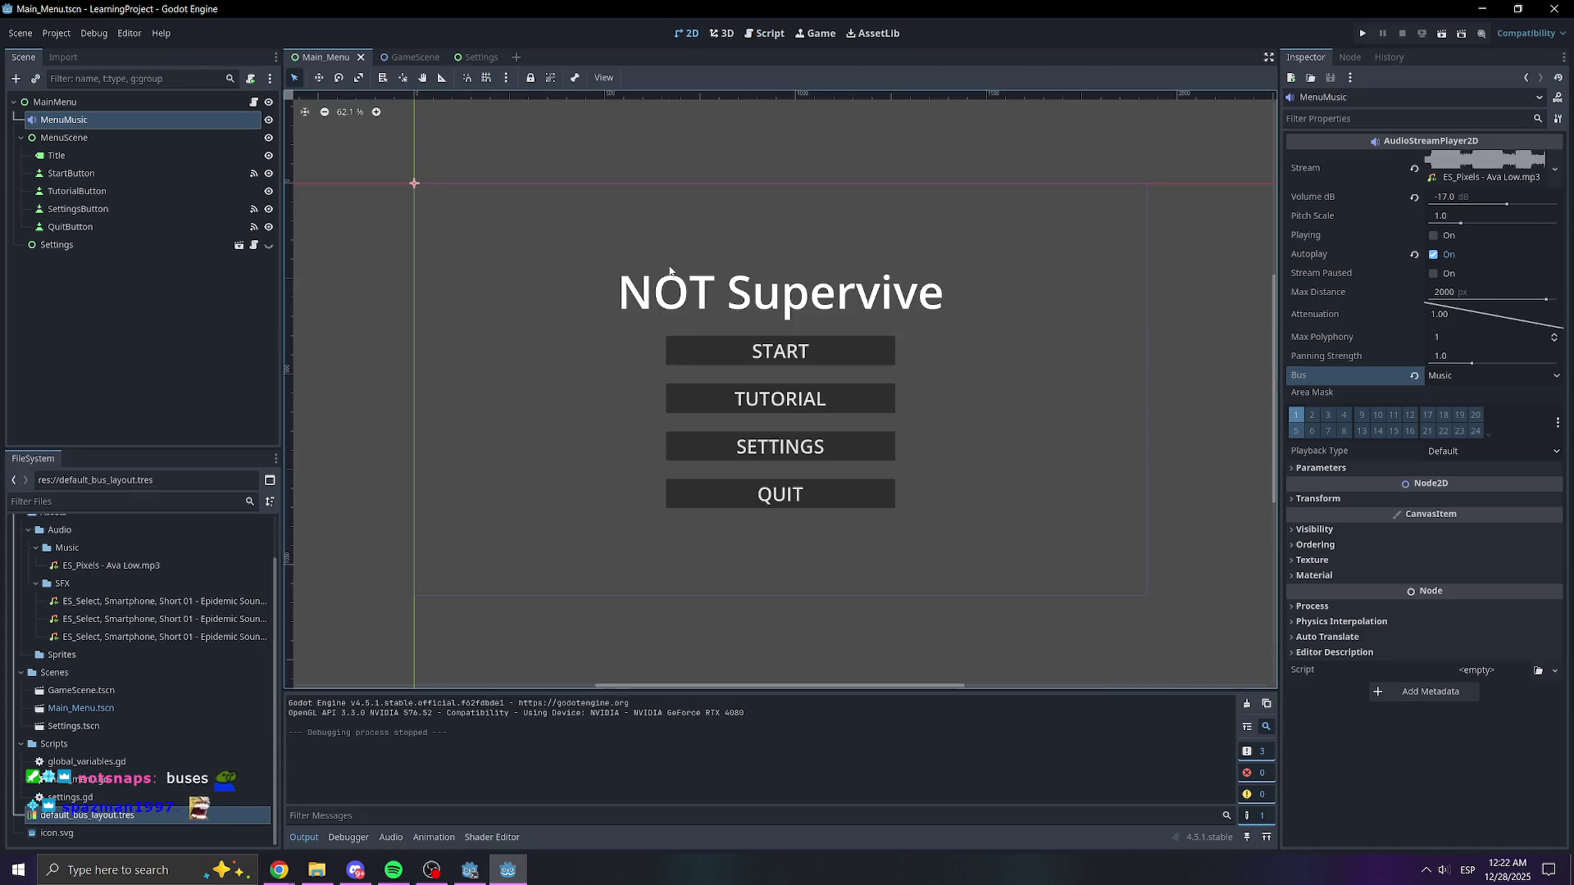
{"action": "left_click", "coordinate": [390, 837]}
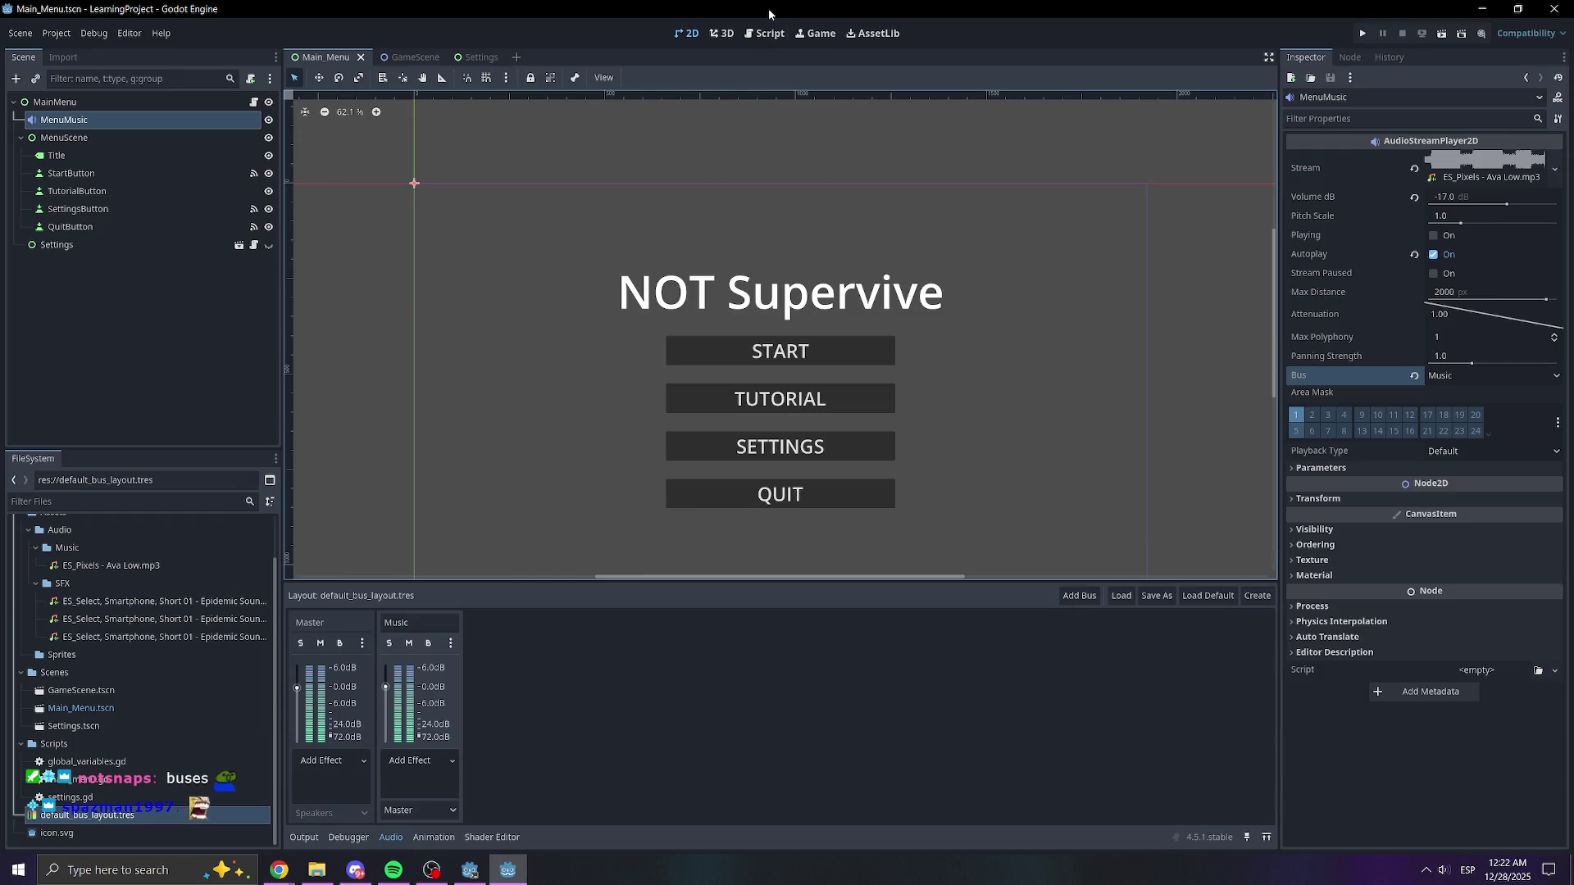
{"action": "left_click", "coordinate": [781, 38]}
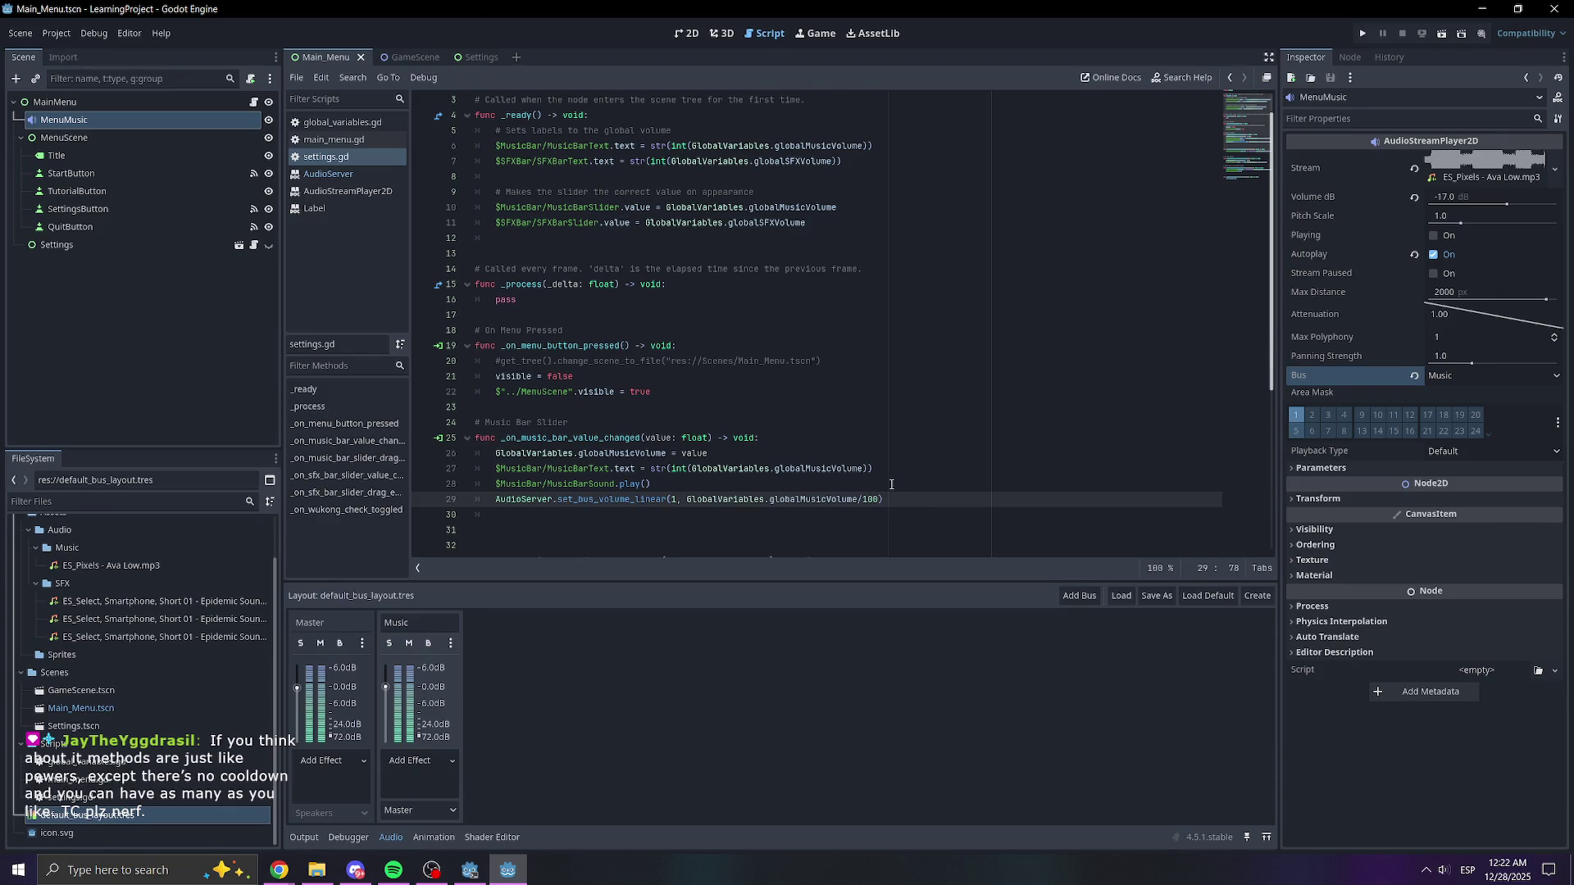
{"action": "key", "text": "Delete"}
{"action": "left_click", "coordinate": [869, 269]}
{"action": "left_click", "coordinate": [1367, 34]}
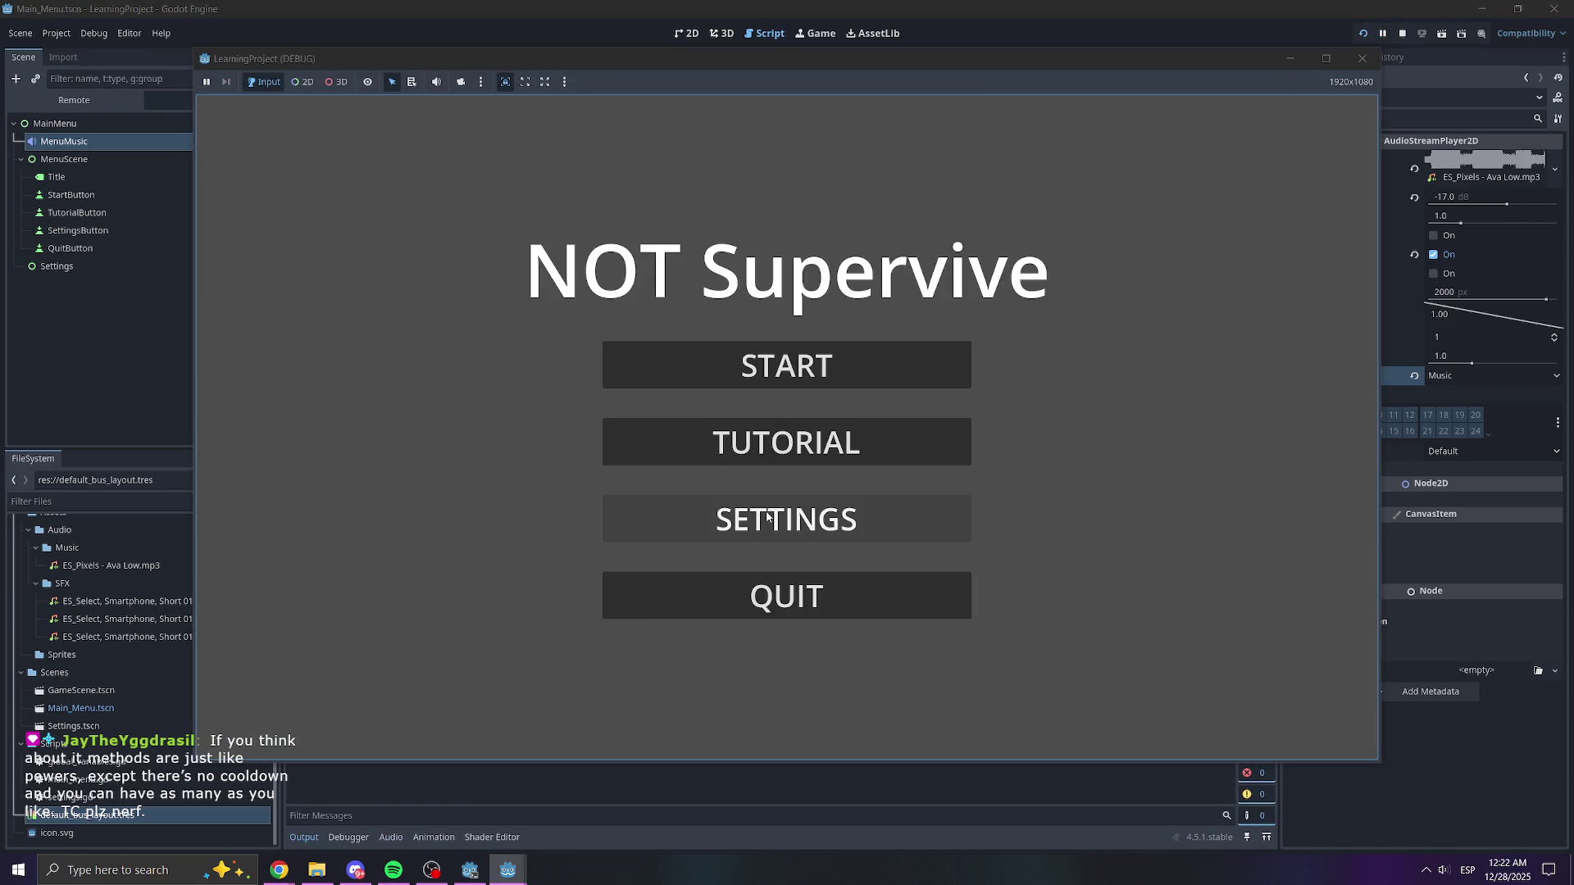
- Open the game's Settings, sweep Music Volume between 0 and 100, and stop with F8
{"action": "left_click", "coordinate": [768, 514]}
{"action": "mouse_move", "coordinate": [808, 347]}
{"action": "left_mouse_down"}
{"action": "mouse_move", "coordinate": [1121, 345]}
{"action": "mouse_move", "coordinate": [203, 358]}
{"action": "mouse_move", "coordinate": [1123, 323]}
{"action": "mouse_move", "coordinate": [568, 331]}
{"action": "mouse_move", "coordinate": [732, 334]}
{"action": "mouse_move", "coordinate": [736, 397]}
{"action": "mouse_move", "coordinate": [689, 365]}
{"action": "mouse_move", "coordinate": [582, 365]}
{"action": "mouse_move", "coordinate": [1147, 325]}
{"action": "mouse_move", "coordinate": [126, 341]}
{"action": "mouse_move", "coordinate": [1470, 284]}
{"action": "mouse_move", "coordinate": [96, 347]}
{"action": "left_mouse_up"}
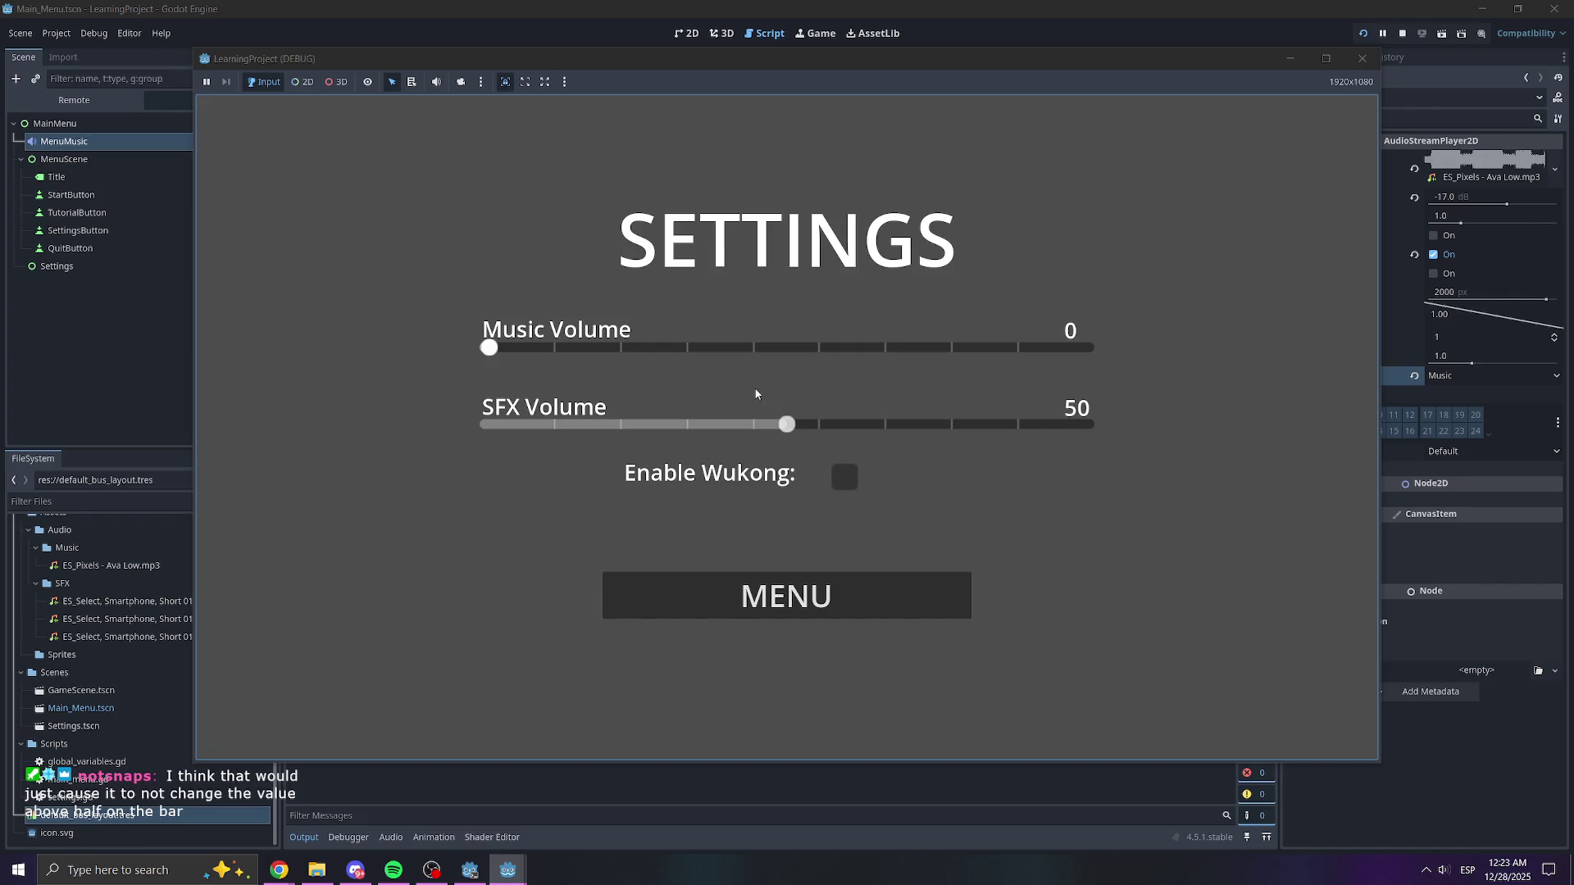
{"action": "mouse_move", "coordinate": [652, 345]}
{"action": "left_mouse_down"}
{"action": "mouse_move", "coordinate": [1120, 341]}
{"action": "mouse_move", "coordinate": [369, 394]}
{"action": "mouse_move", "coordinate": [559, 351]}
{"action": "mouse_move", "coordinate": [951, 355]}
{"action": "left_mouse_up"}
{"action": "key", "text": "F8"}
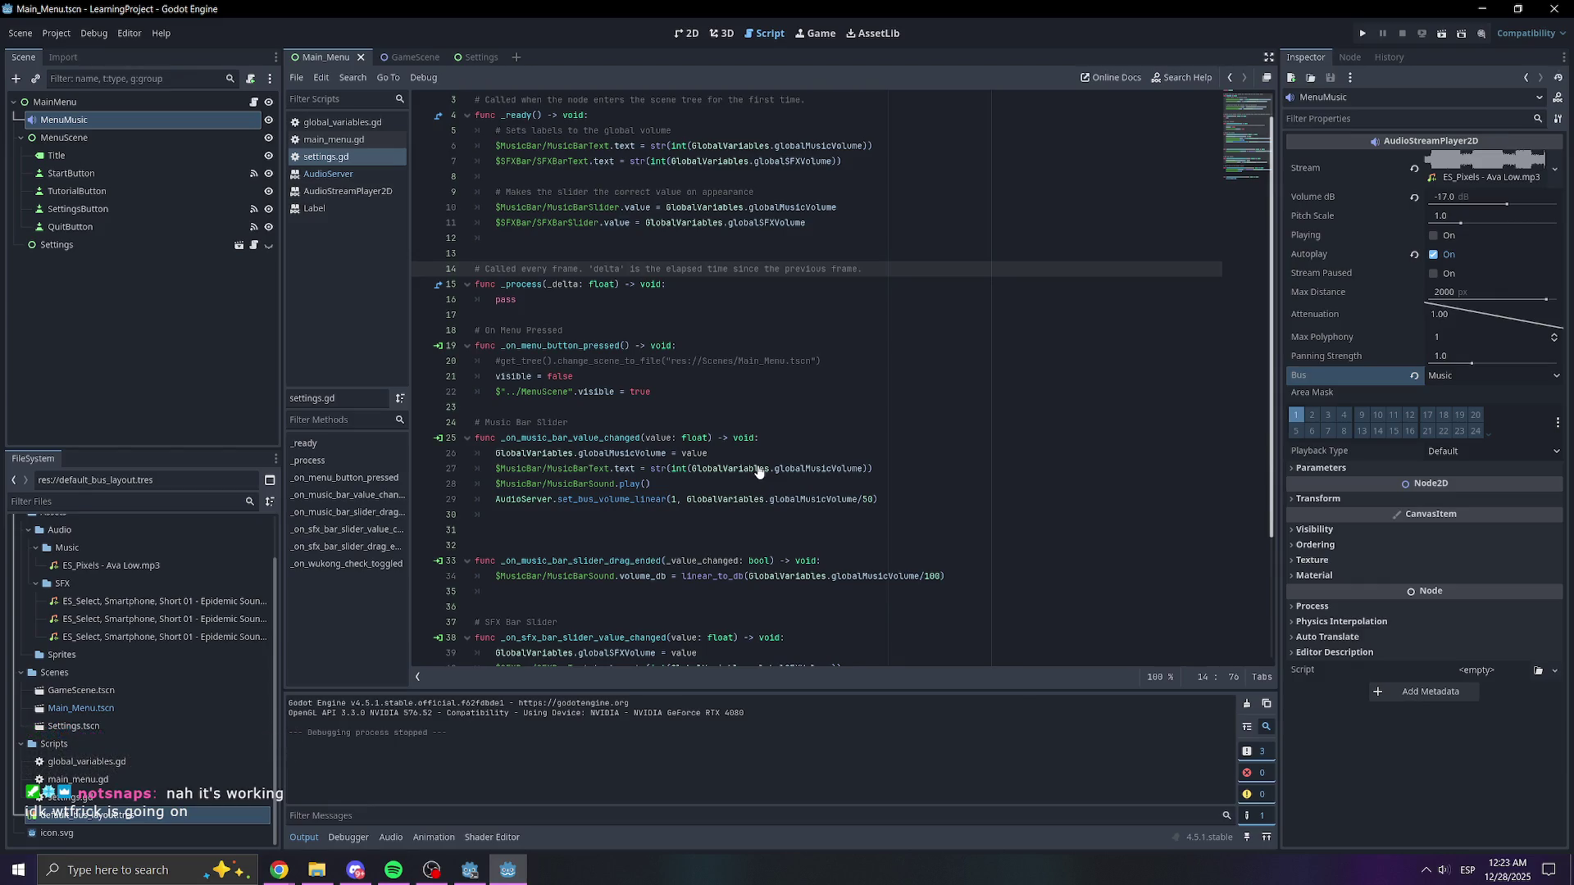
- Open a new line above the music handler's AudioServer.set_bus_volume_linear call
{"action": "scroll", "coordinate": [775, 350], "scroll_direction": "up", "scroll_amount": 1}
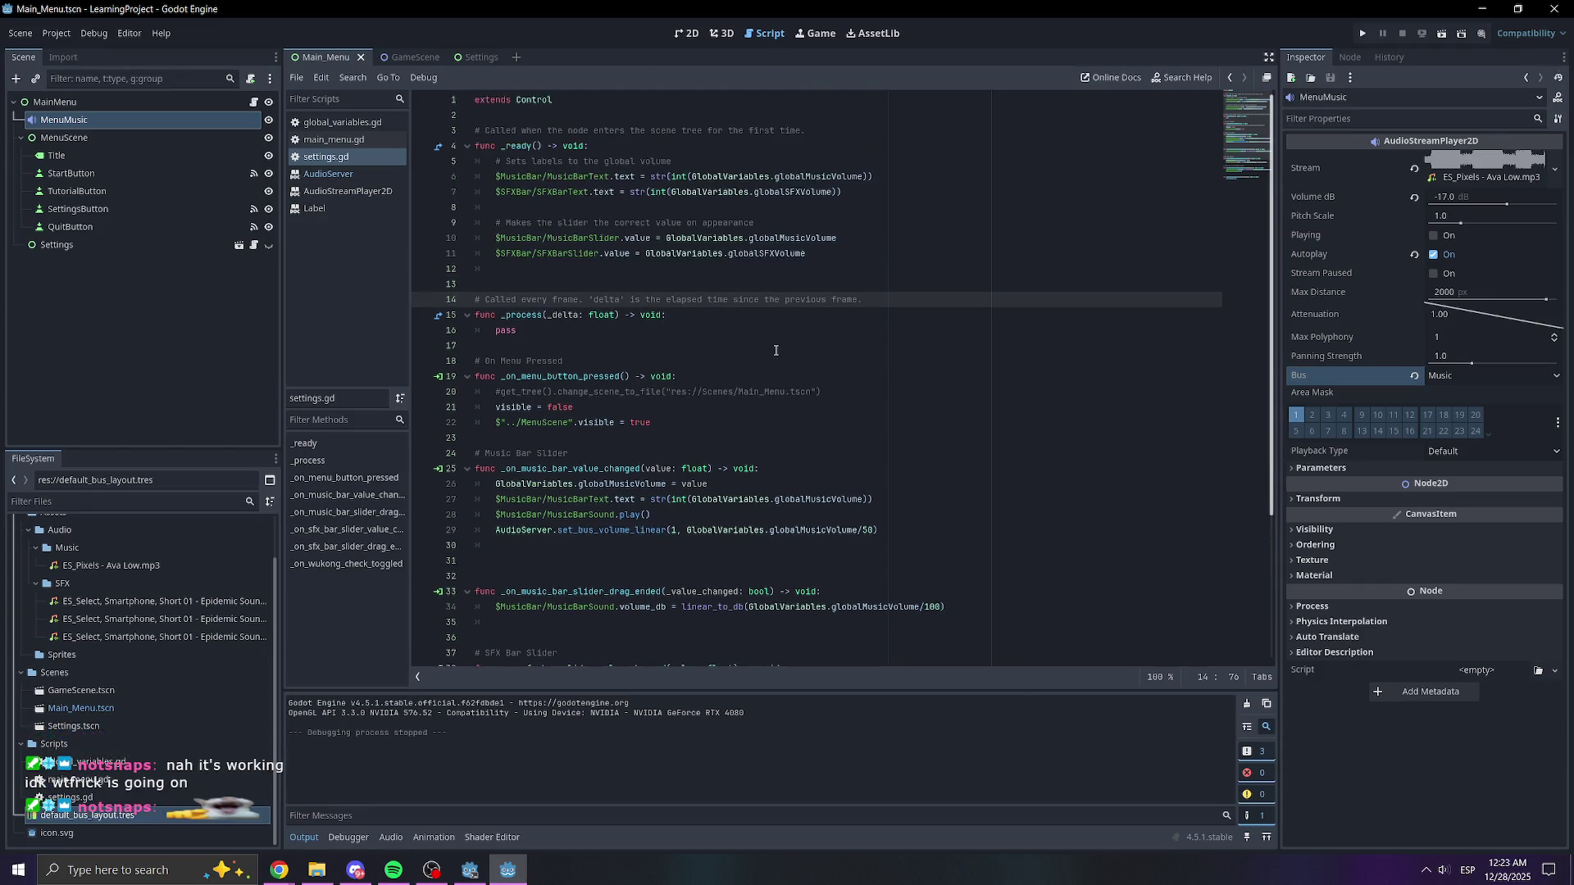
{"action": "left_click", "coordinate": [741, 435]}
{"action": "left_click", "coordinate": [719, 414]}
{"action": "left_click", "coordinate": [717, 393]}
{"action": "double_click", "coordinate": [717, 393]}
{"action": "left_click", "coordinate": [841, 393]}
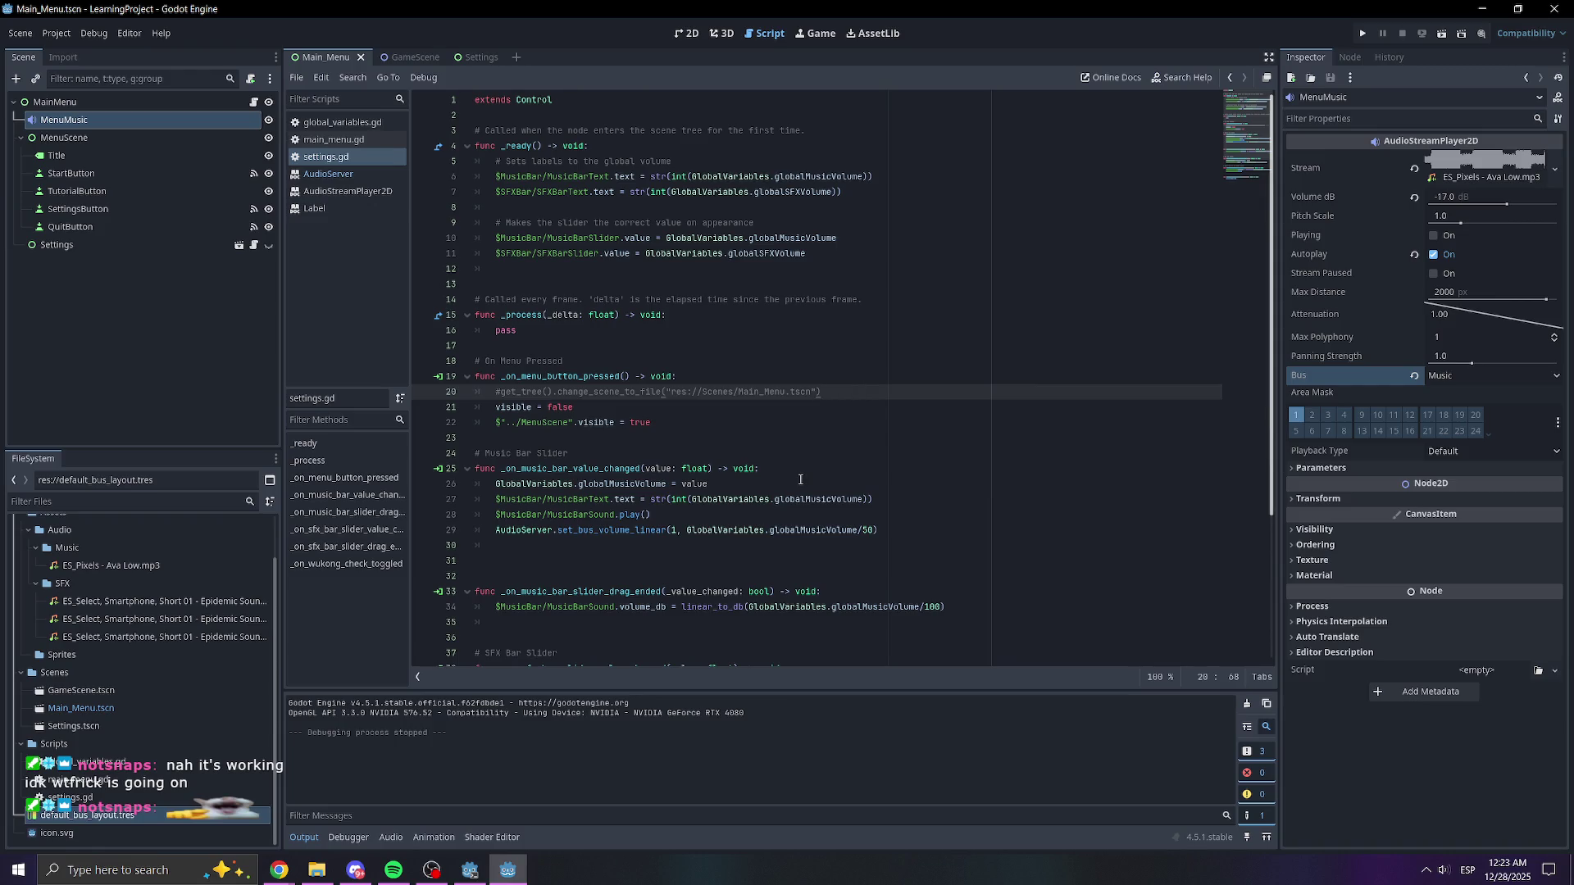
{"action": "left_click", "coordinate": [765, 497]}
{"action": "left_click", "coordinate": [722, 514]}
{"action": "key", "text": "Return"}
{"action": "key", "text": "Return"}
{"action": "type", "text": "#$"}
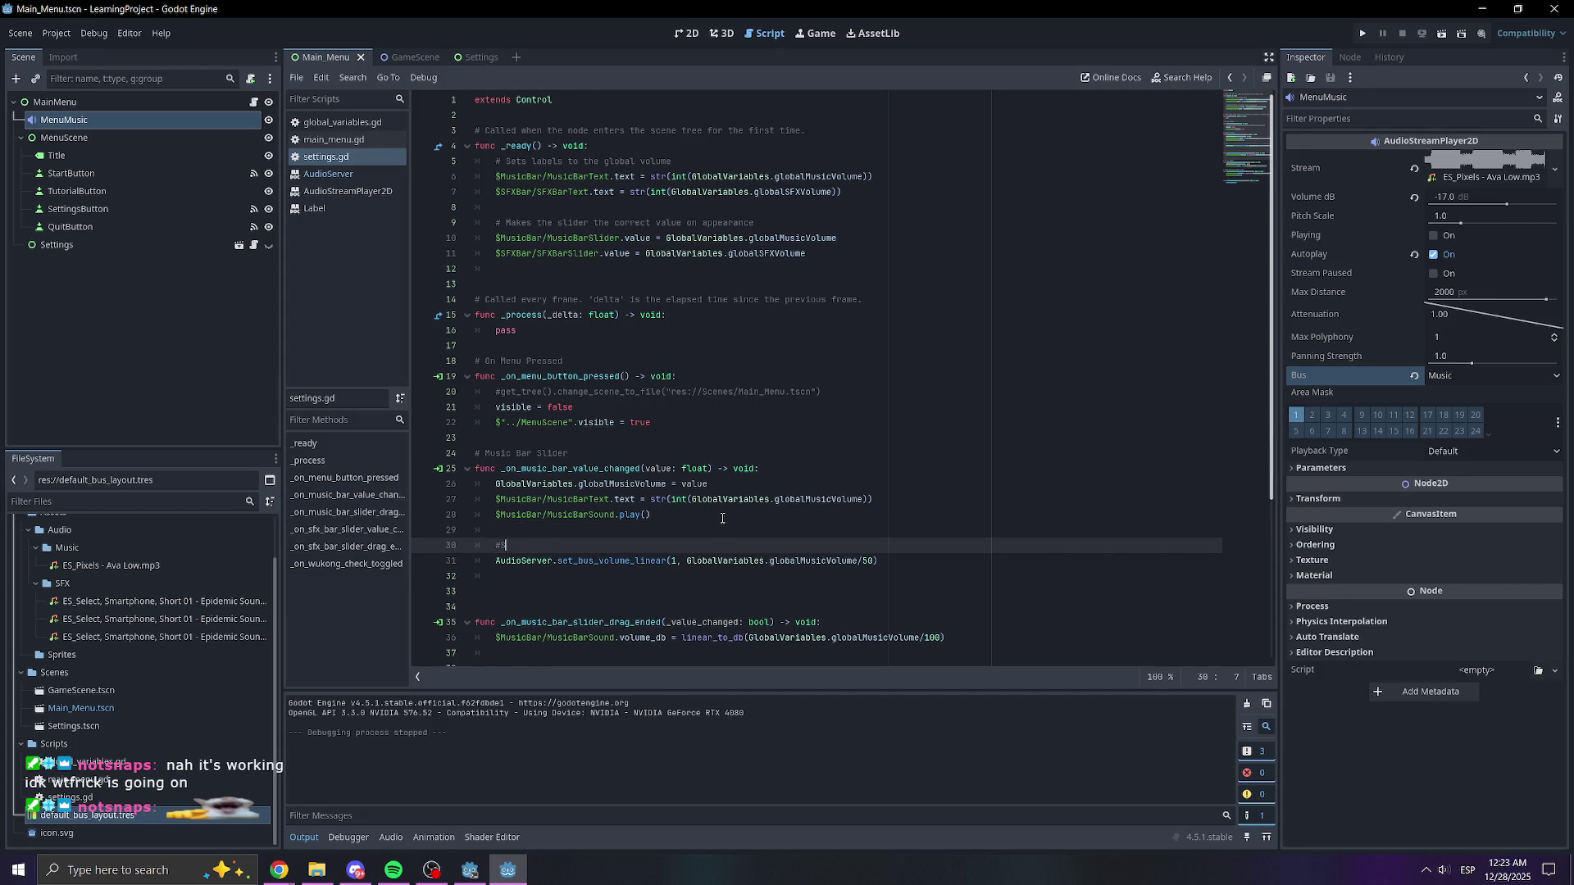
- Write the comment '# Sets AudioBus Music to global variable music value' and save settings.gd
{"action": "key", "text": "BackSpace"}
{"action": "type", "text": "Sets Aud"}
{"action": "type", "text": "ioBus M"}
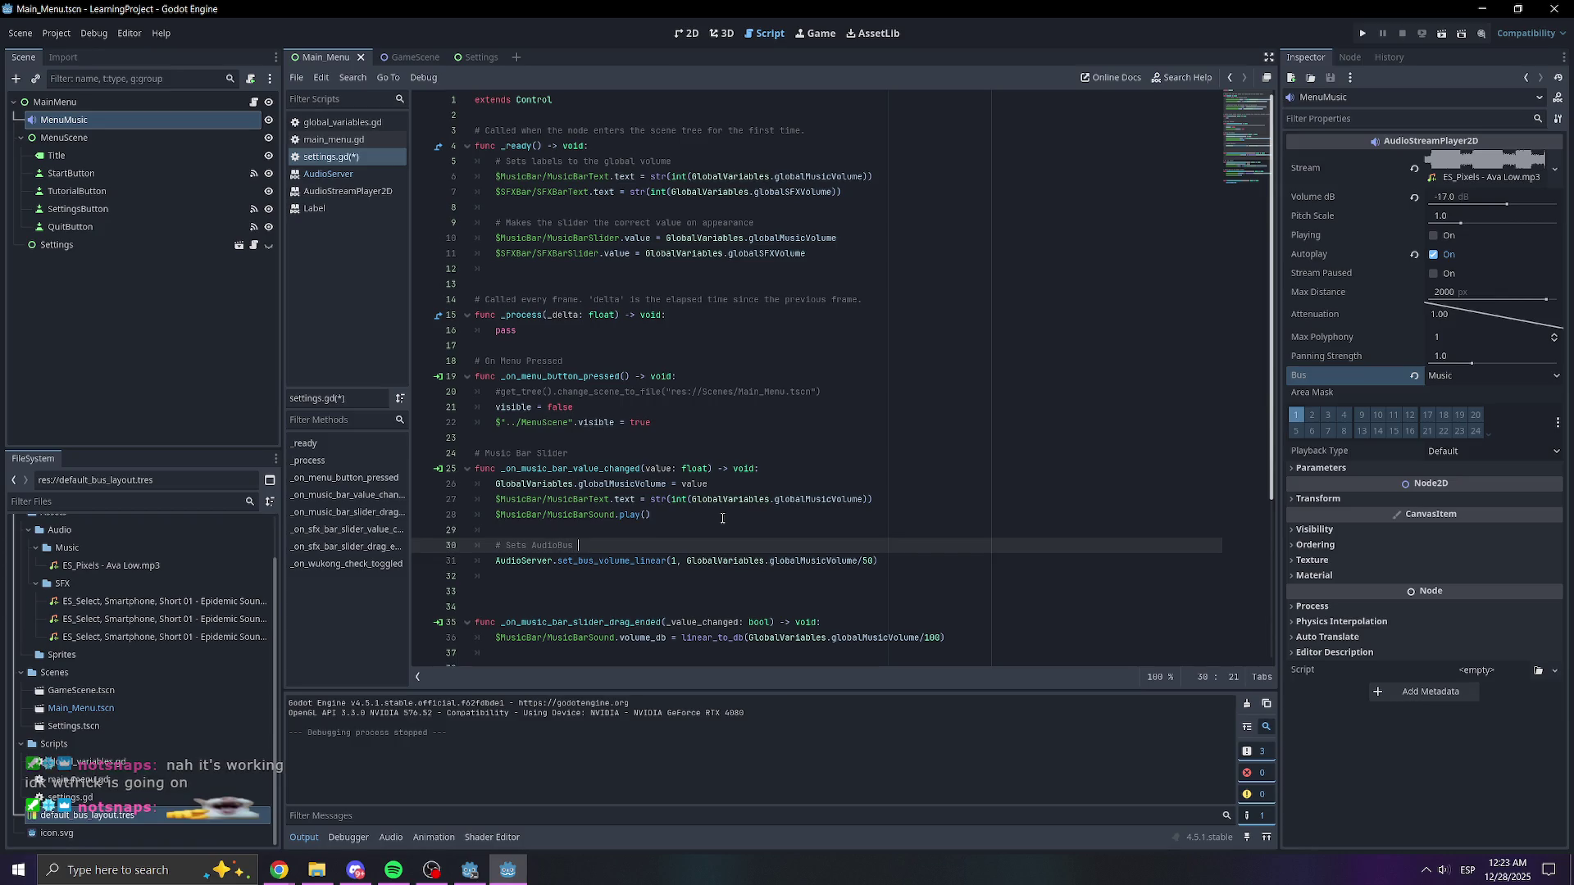
{"action": "type", "text": "usic to"}
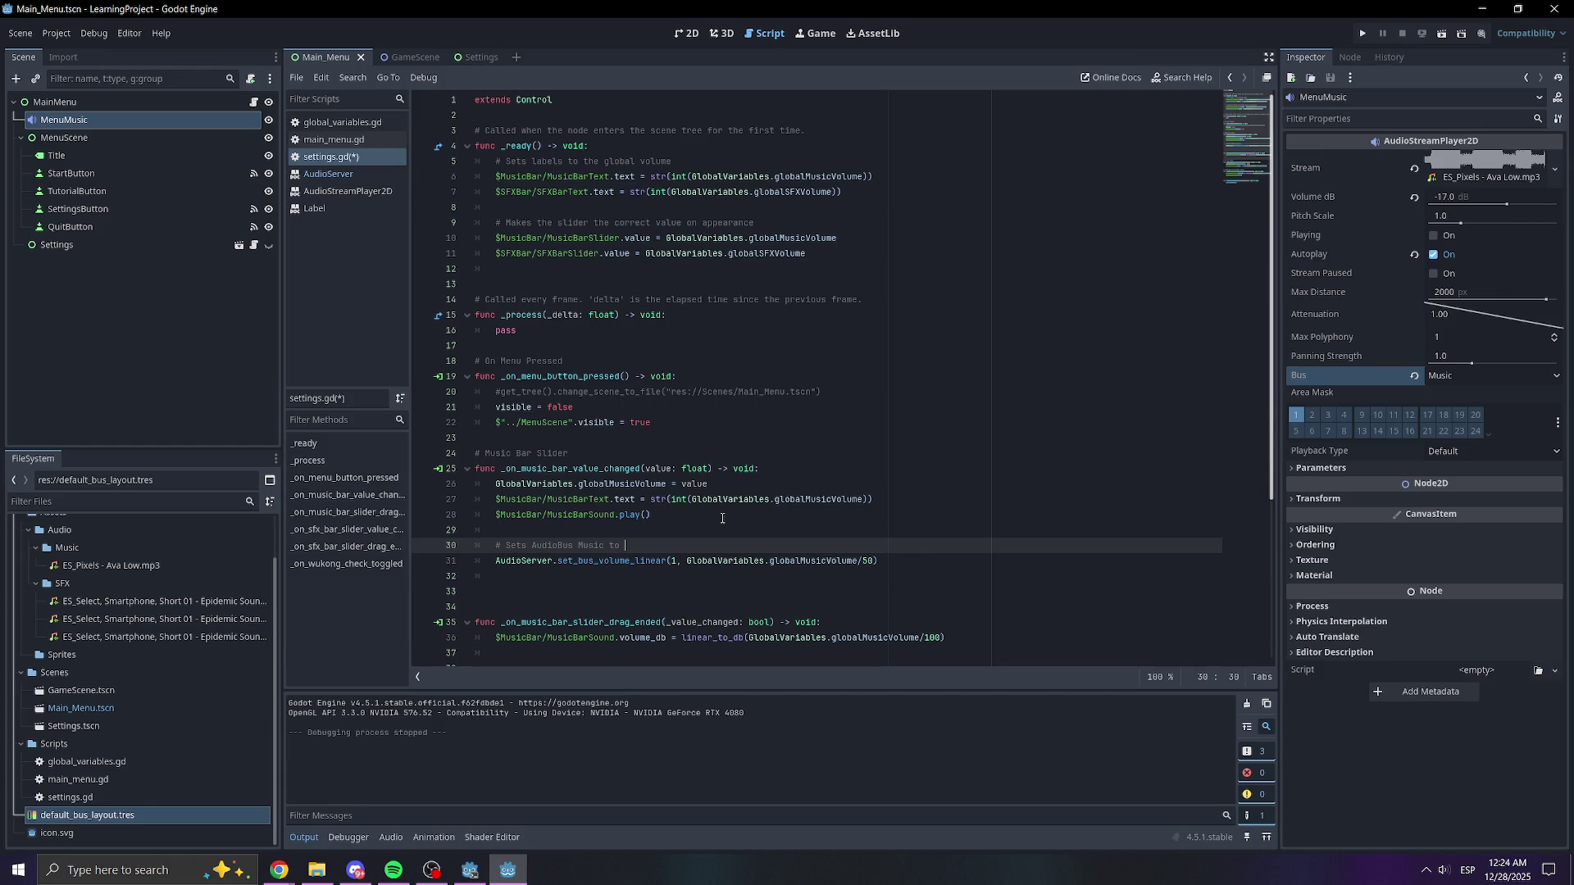
{"action": "type", "text": "slider value"}
{"action": "key", "text": "BackSpace"}
{"action": "key", "text": "BackSpace"}
{"action": "key", "text": "BackSpace"}
{"action": "type", "text": "global vaa"}
{"action": "key", "text": "BackSpace"}
{"action": "type", "text": "riable value"}
{"action": "key", "text": "BackSpace"}
{"action": "key", "text": "BackSpace"}
{"action": "key", "text": "BackSpace"}
{"action": "type", "text": "music value"}
{"action": "key", "text": "ctrl+s"}
{"action": "key", "text": "Up"}
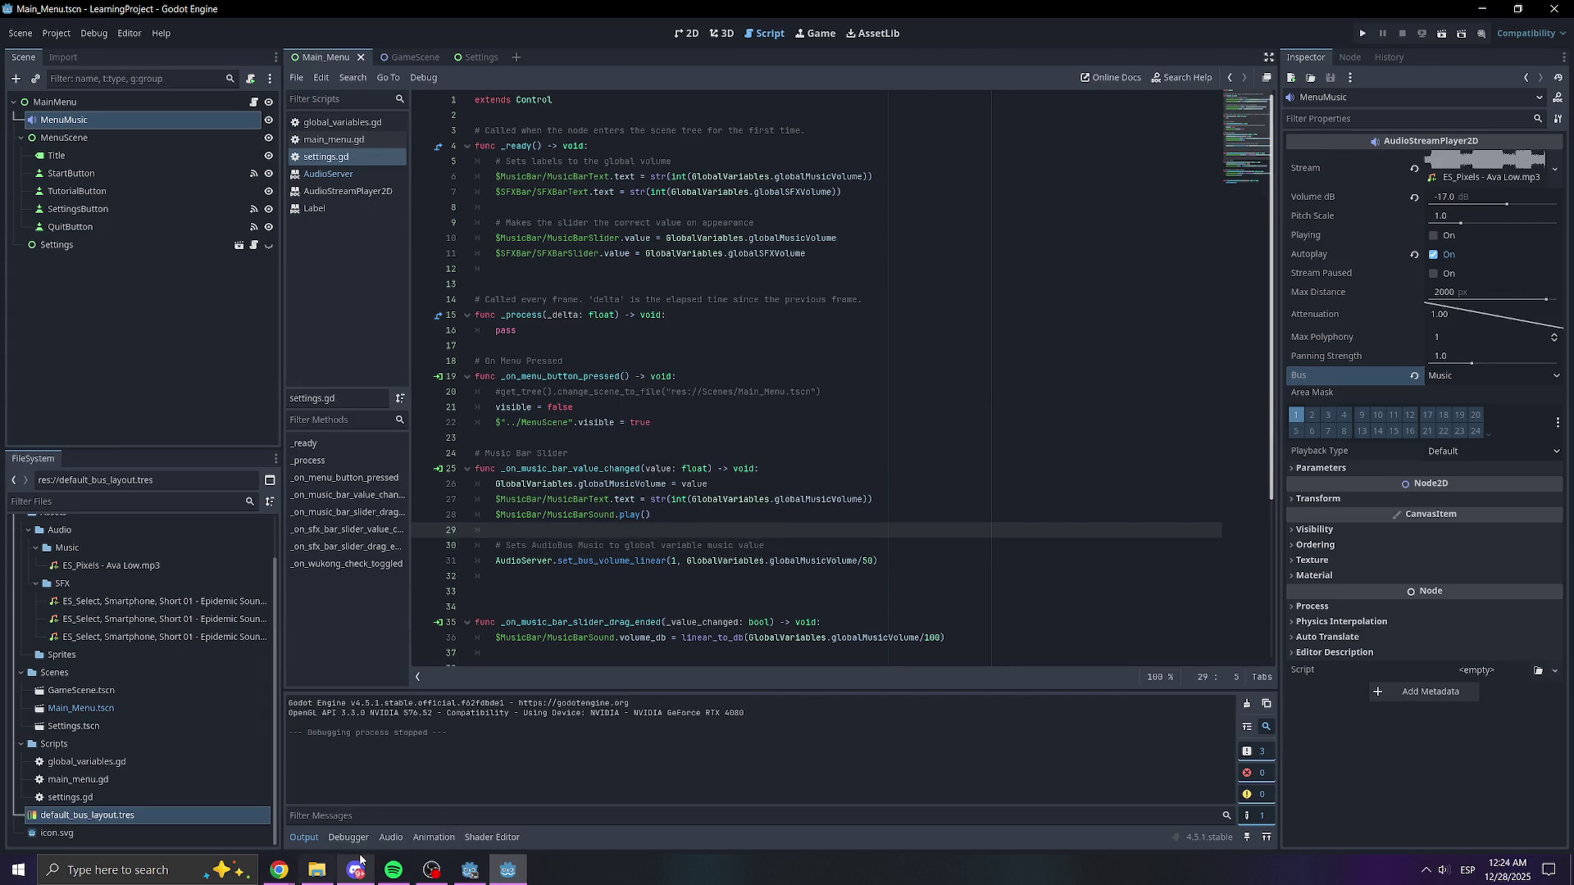
- Open the Audio bus layout, then append '#idk divide 50 makes it good, it was 100' to the AudioServer line
{"action": "left_click", "coordinate": [390, 837]}
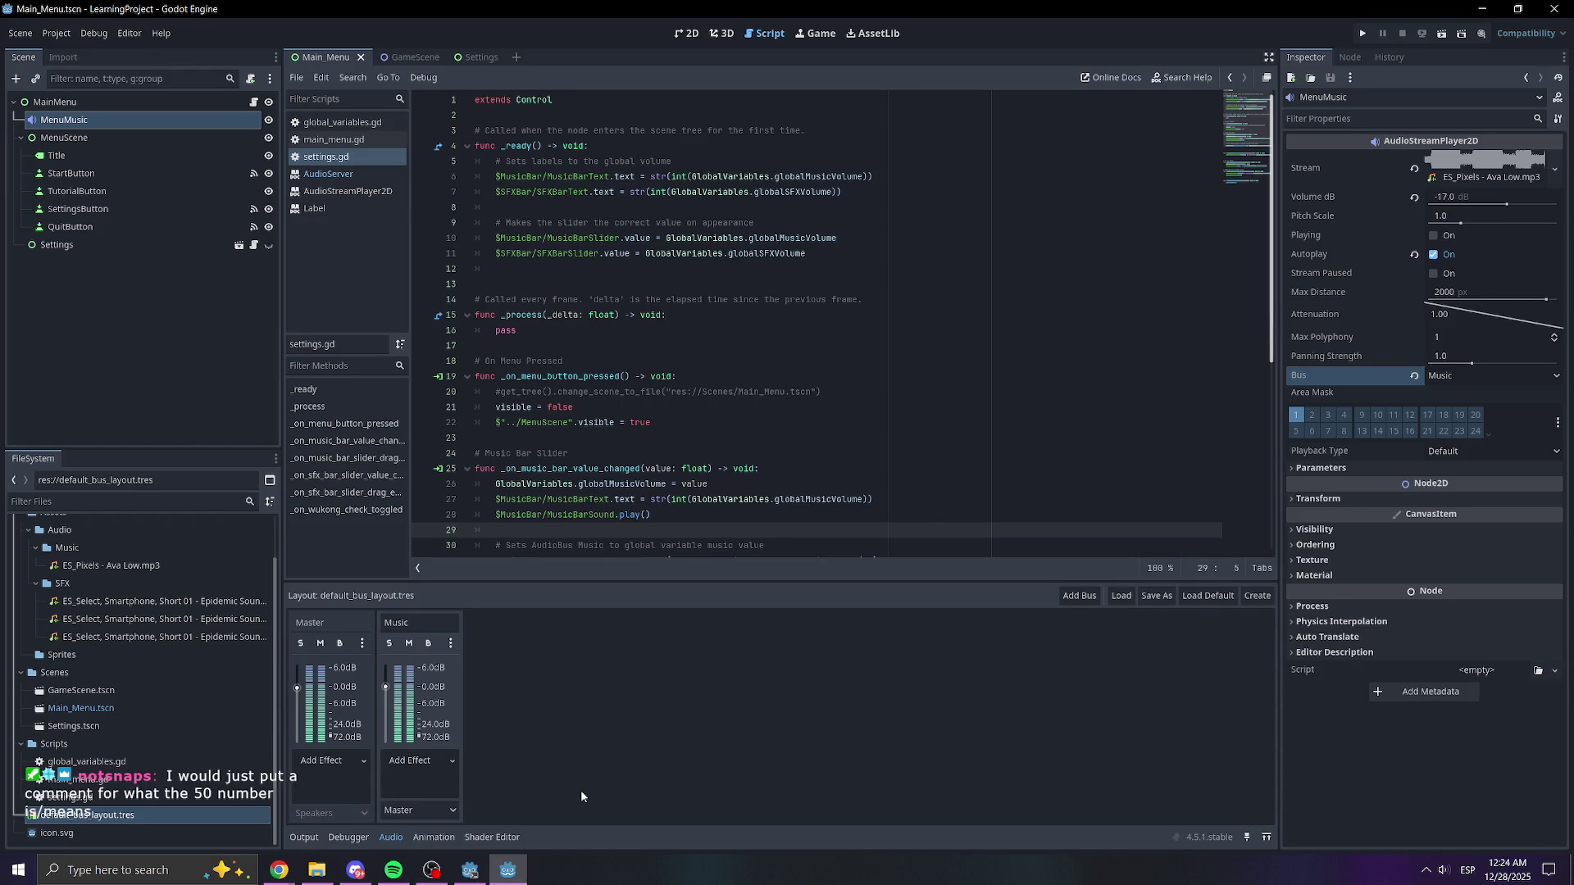
{"action": "left_click", "coordinate": [770, 515]}
{"action": "left_click", "coordinate": [771, 468]}
{"action": "scroll", "coordinate": [820, 475], "scroll_direction": "down", "scroll_amount": 2}
{"action": "left_click", "coordinate": [894, 472]}
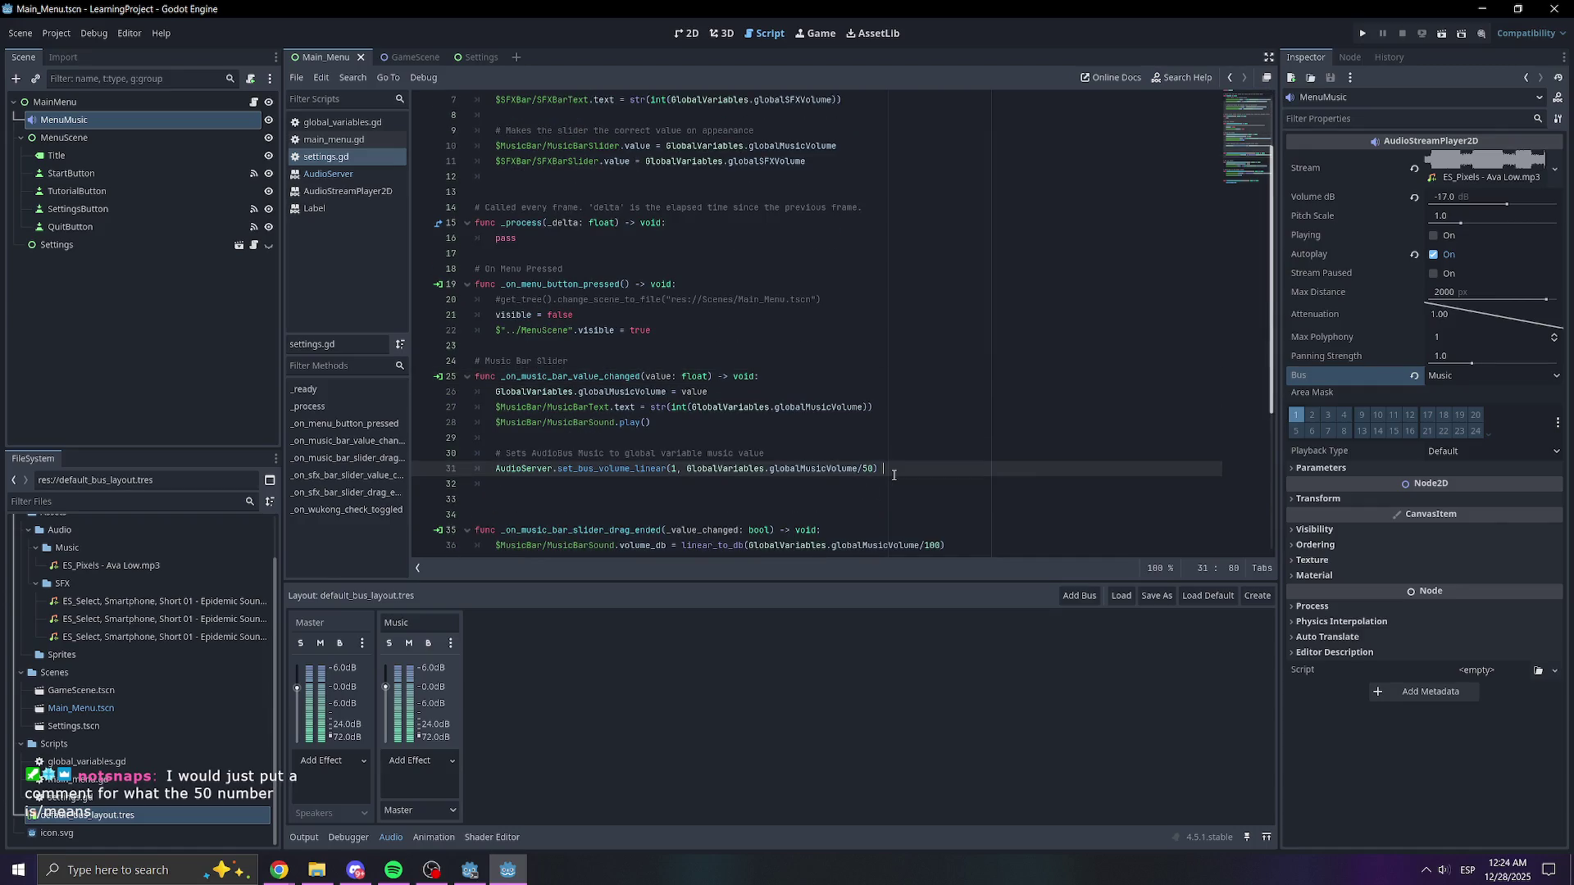
{"action": "type", "text": "#idk divide"}
{"action": "type", "text": " 50 makes it goo"}
{"action": "type", "text": "d, it was 100"}
- Look over the music handler lines that follow the divide-by-50 note
{"action": "left_click", "coordinate": [942, 392]}
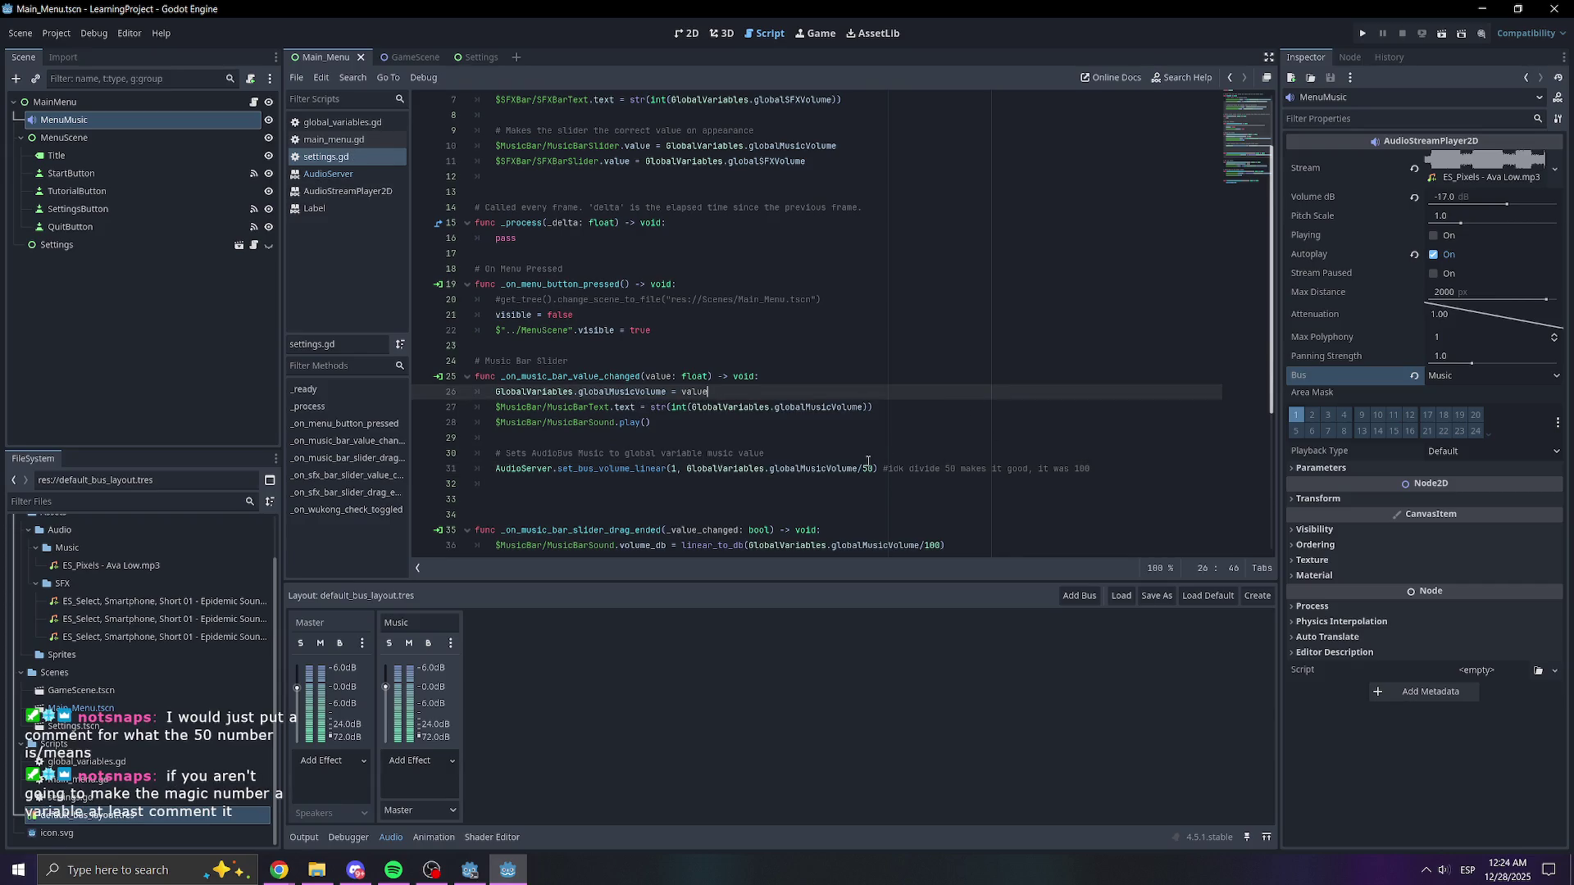
{"action": "scroll", "coordinate": [836, 465], "scroll_direction": "down", "scroll_amount": 2}
{"action": "left_click", "coordinate": [815, 418]}
{"action": "left_click", "coordinate": [651, 348]}
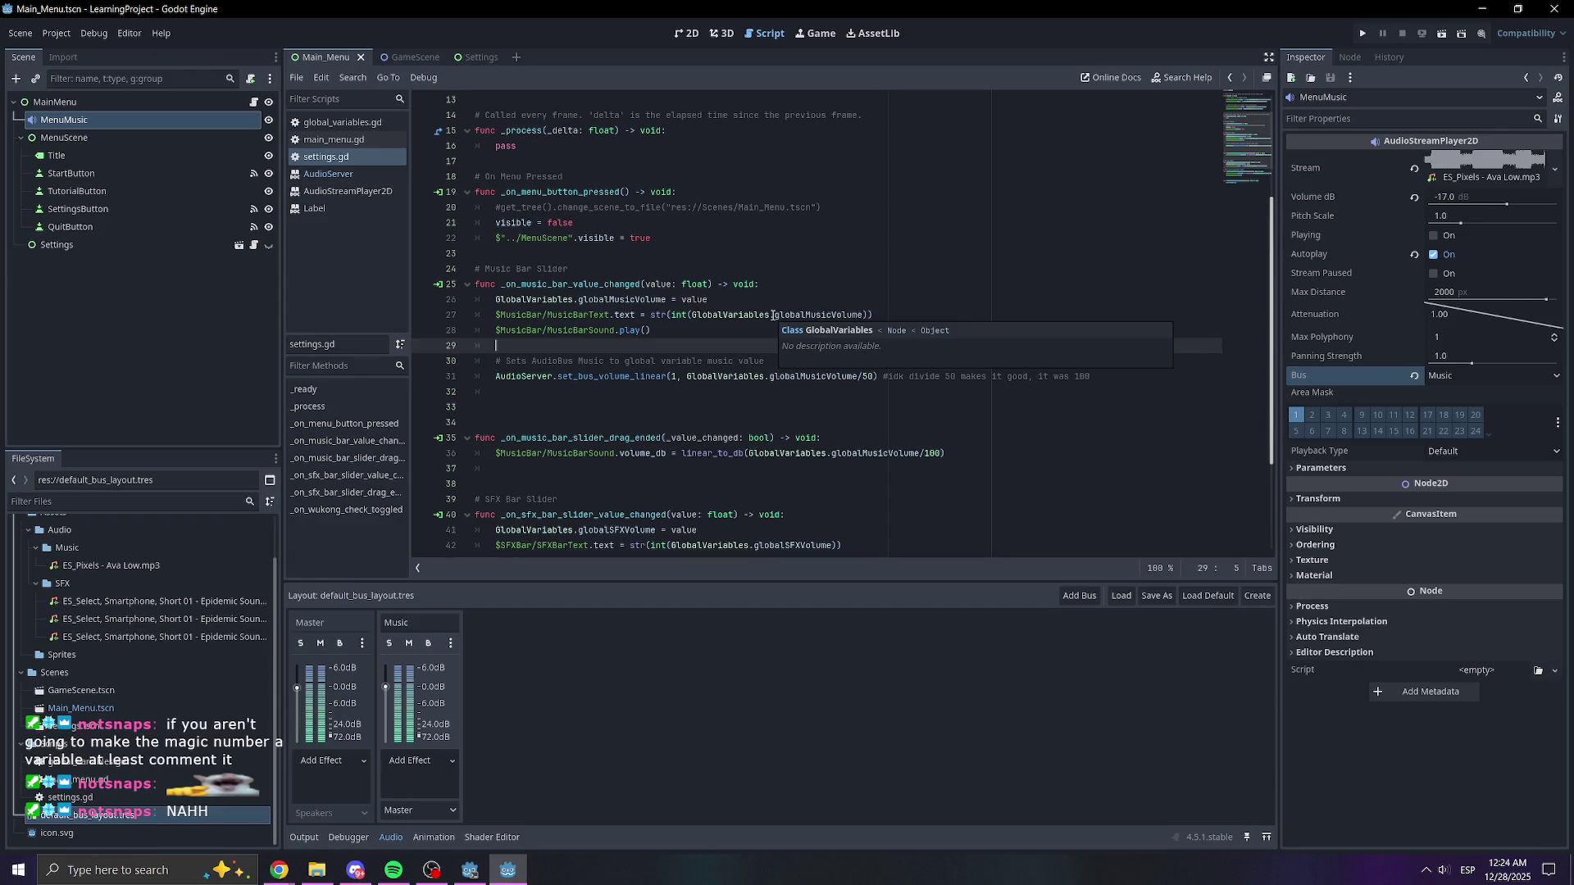
{"action": "scroll", "coordinate": [774, 273], "scroll_direction": "up", "scroll_amount": 4}
{"action": "mouse_move", "coordinate": [668, 238]}
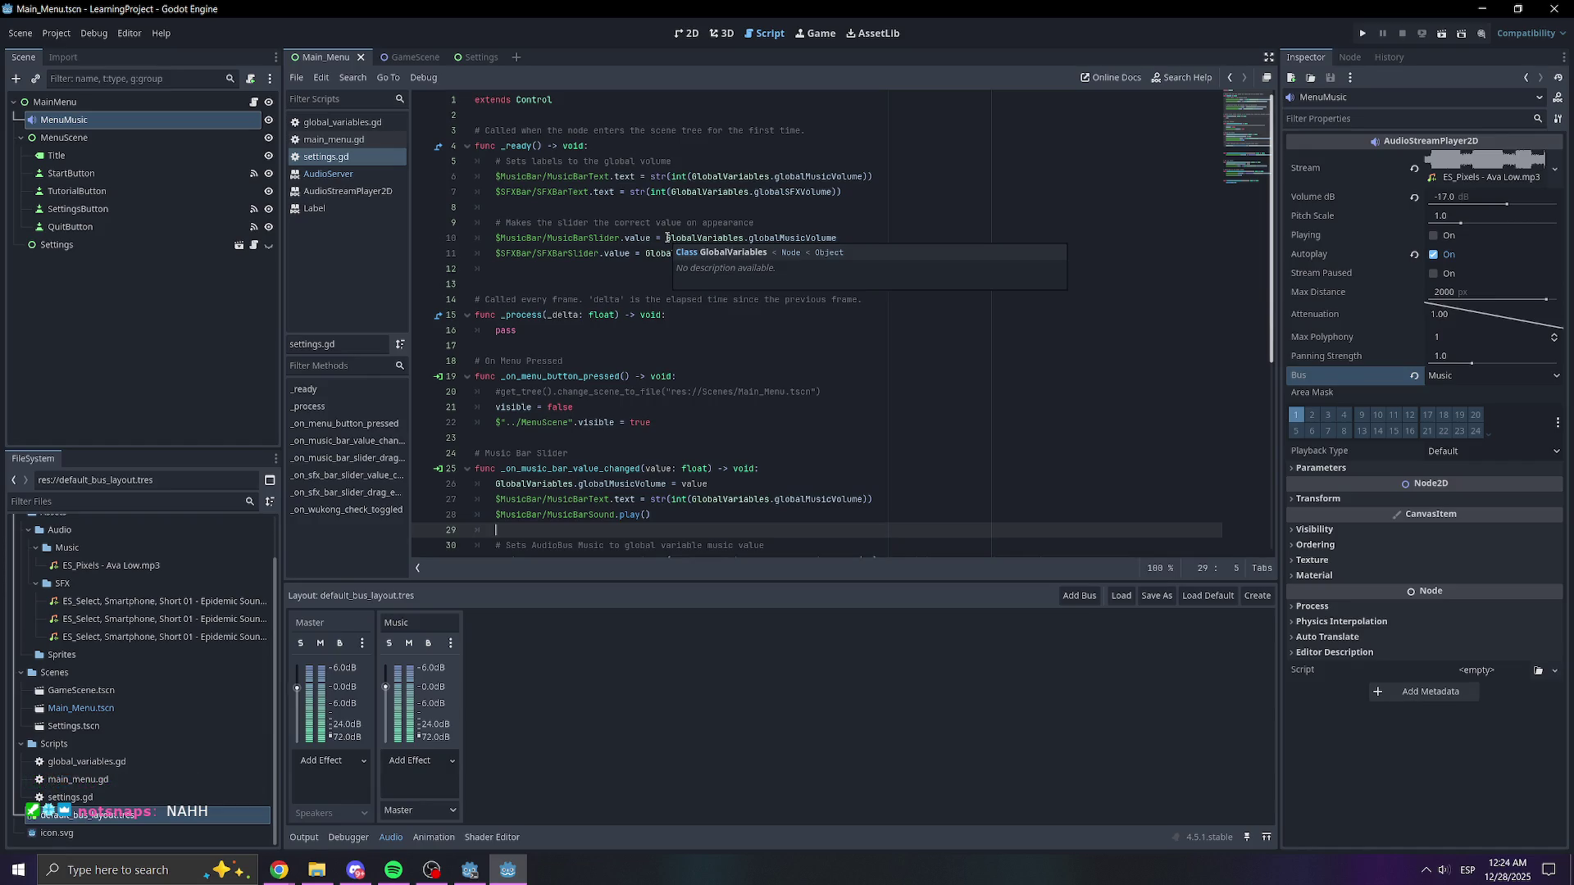
{"action": "scroll", "coordinate": [898, 263], "scroll_direction": "down", "scroll_amount": 3}
{"action": "scroll", "coordinate": [831, 303], "scroll_direction": "up", "scroll_amount": 3}
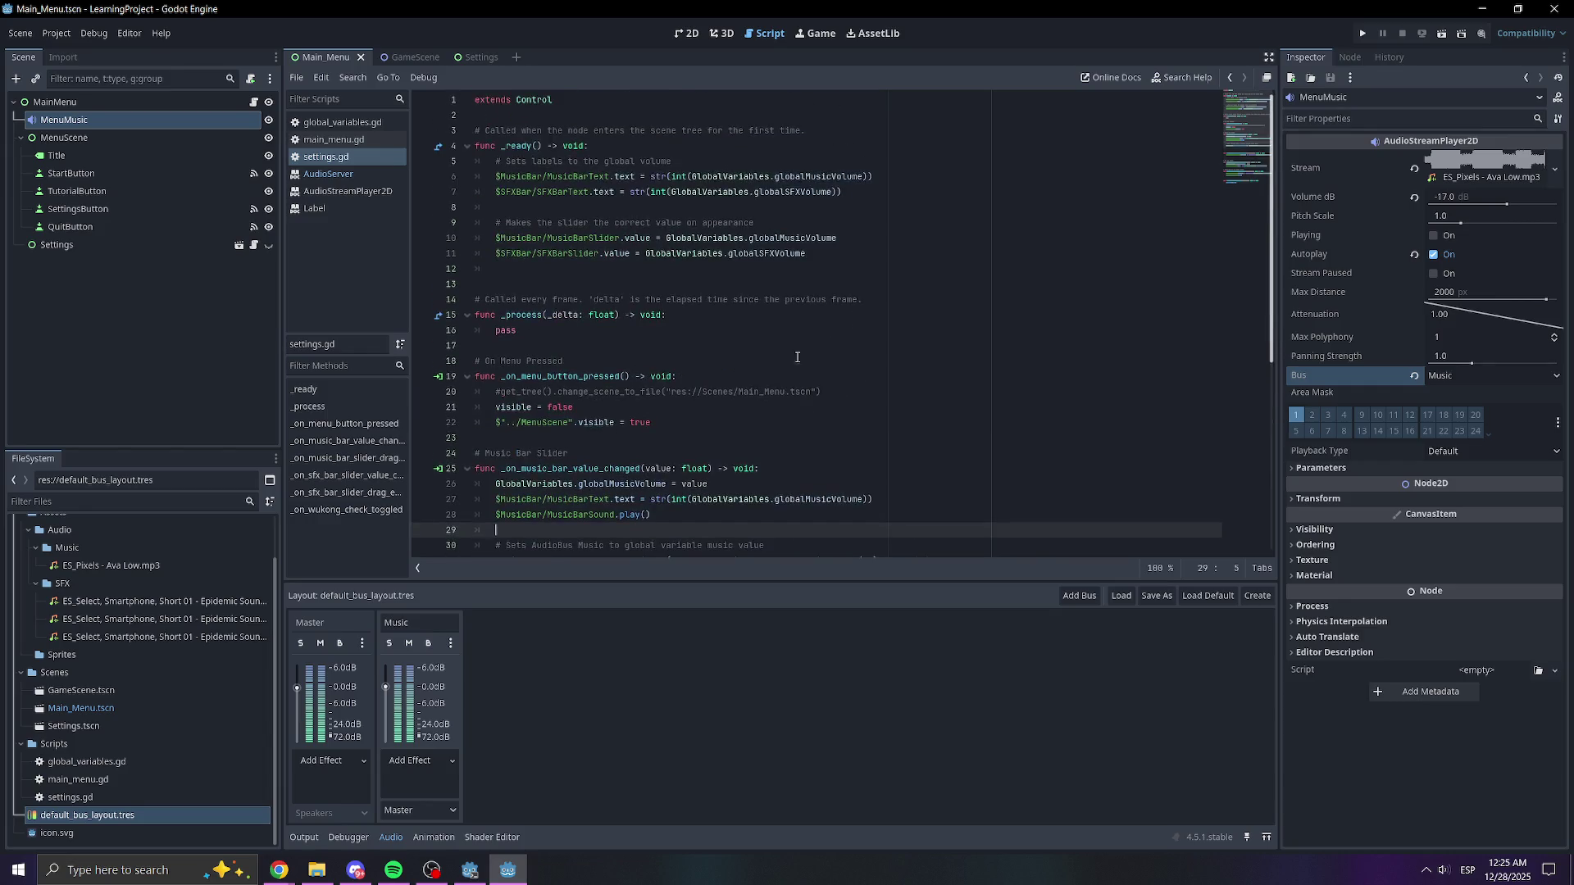
- Start a variable declaration 'var music liderContrast = 5-' on a new line below extends Control
{"action": "left_click", "coordinate": [578, 117]}
{"action": "key", "text": "Return"}
{"action": "key", "text": "Return"}
{"action": "key", "text": "Up"}
{"action": "type", "text": "var "}
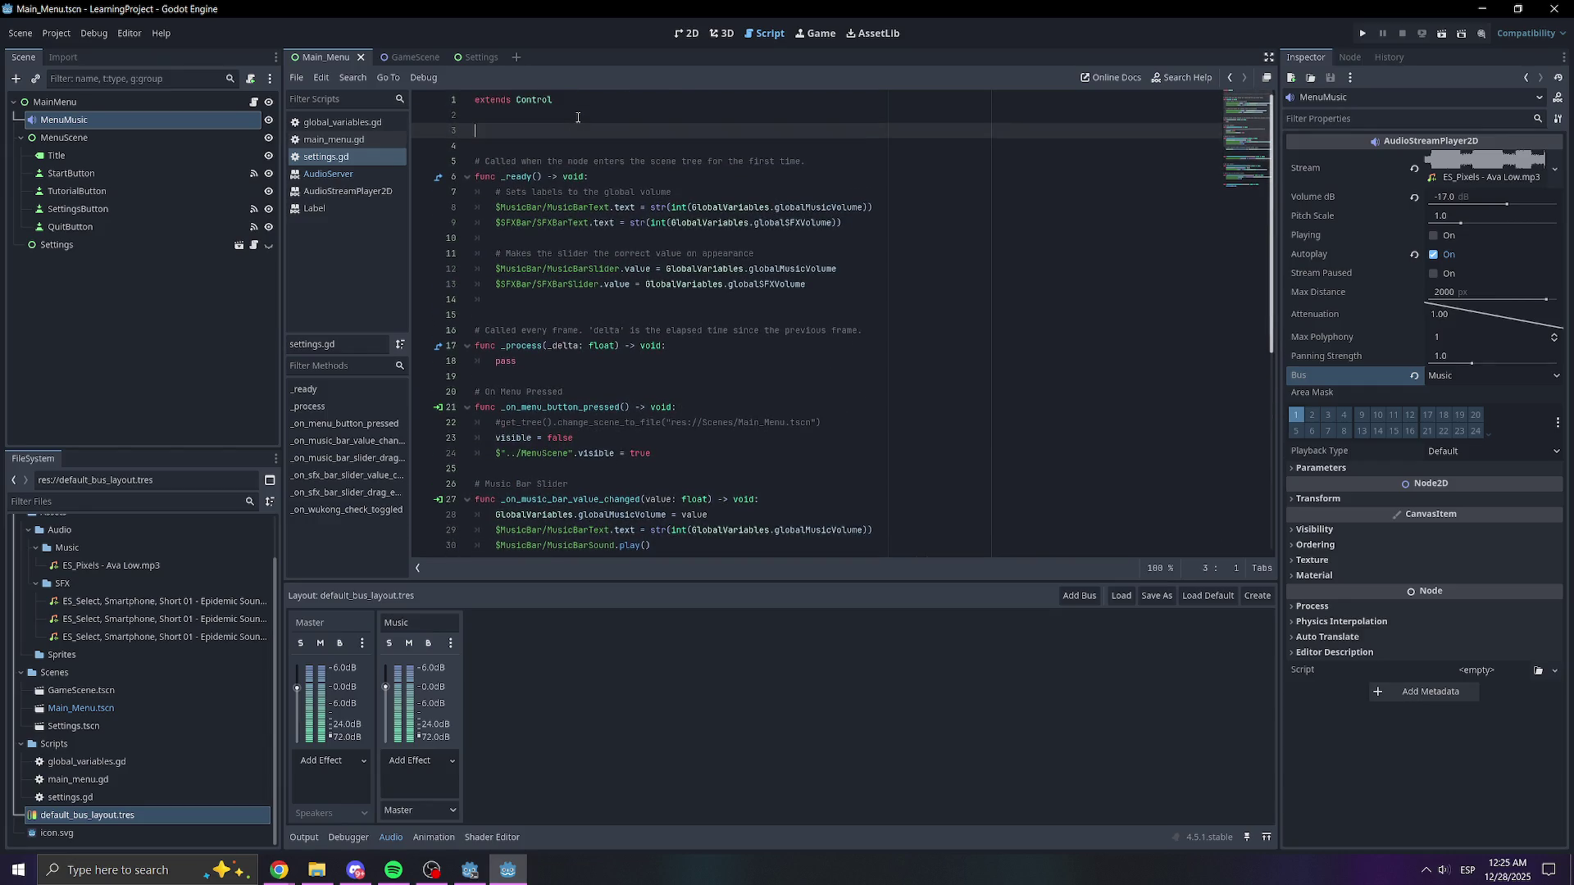
{"action": "type", "text": "music "}
{"action": "type", "text": "liderCo"}
{"action": "type", "text": "ntrast ="}
{"action": "type", "text": " 5-"}
- Correct the musicSliderContrast declaration's initial value to 50
{"action": "key", "text": "BackSpace"}
{"action": "type", "text": "0"}
{"action": "double_click", "coordinate": [567, 131]}
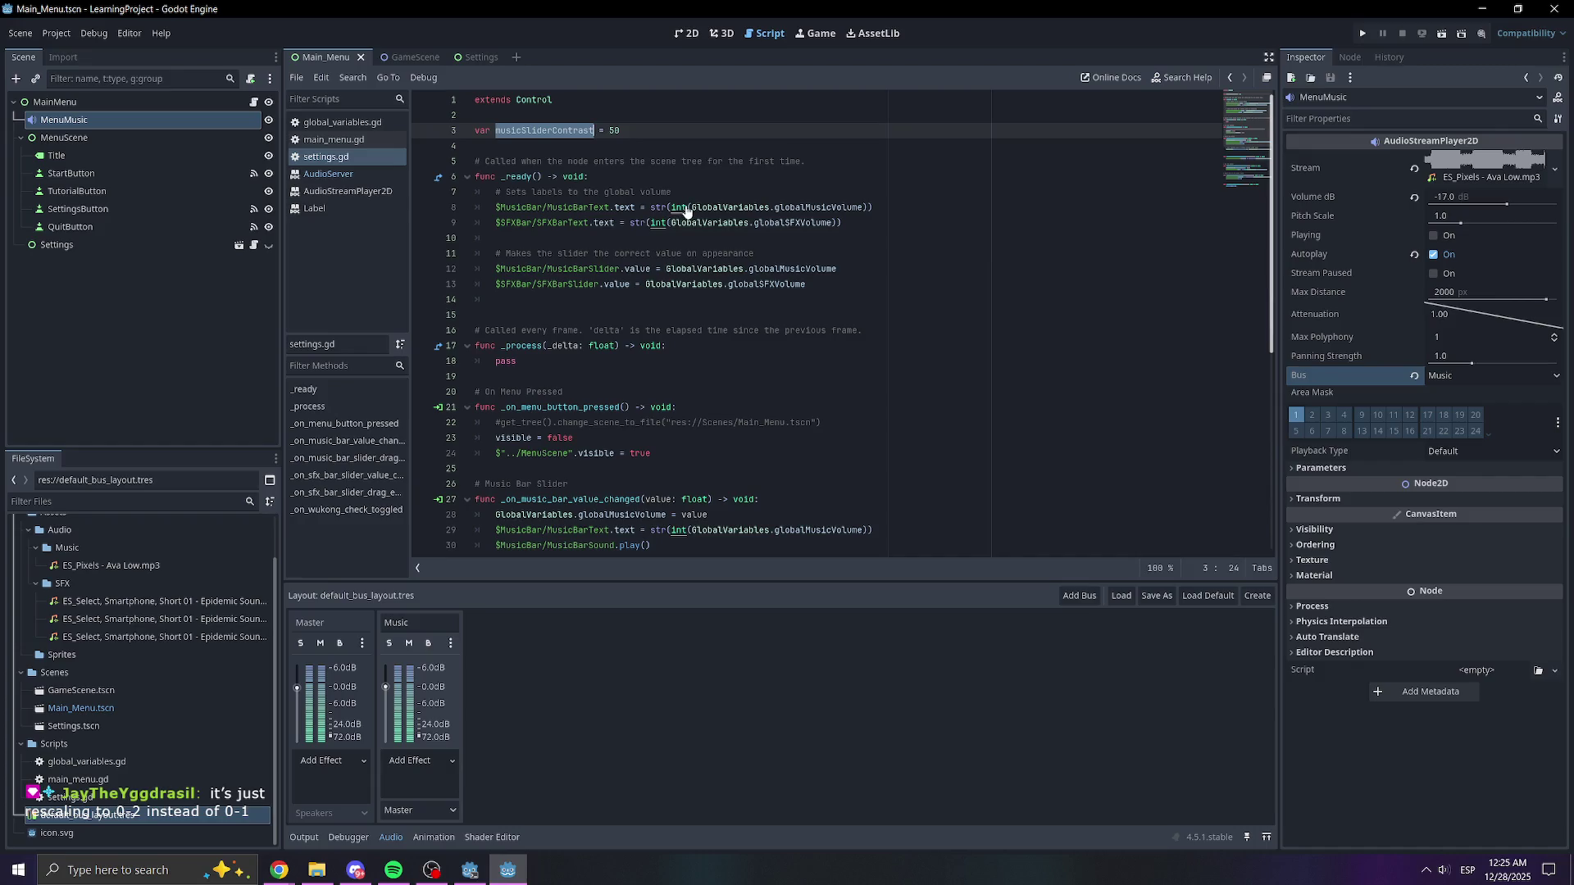
{"action": "scroll", "coordinate": [738, 262], "scroll_direction": "down", "scroll_amount": 5}
{"action": "scroll", "coordinate": [758, 268], "scroll_direction": "down", "scroll_amount": 3}
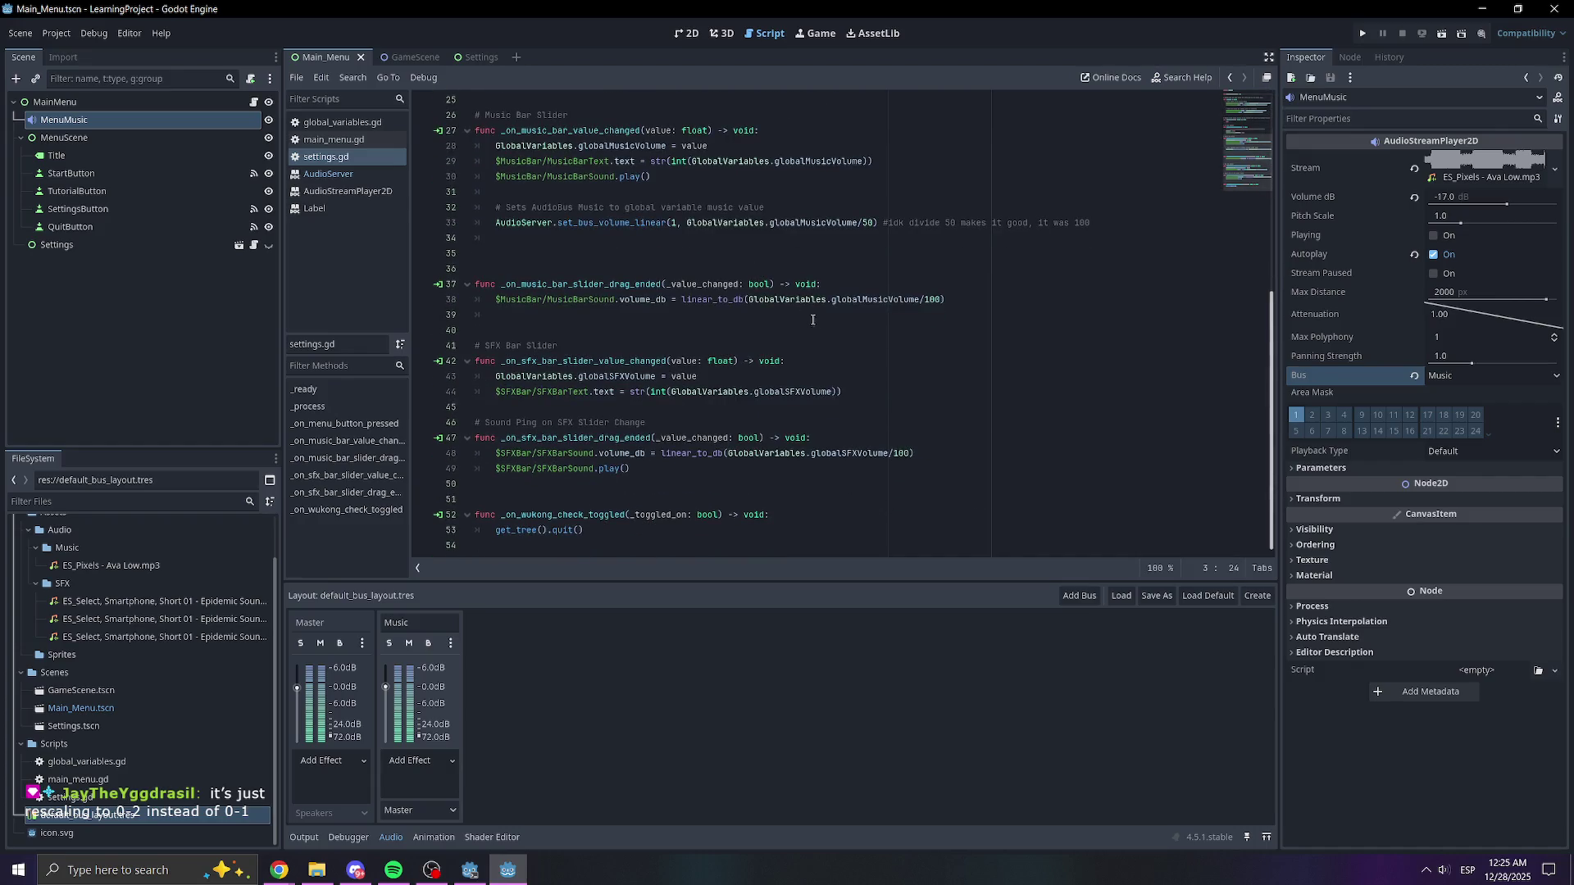
{"action": "left_click", "coordinate": [908, 460]}
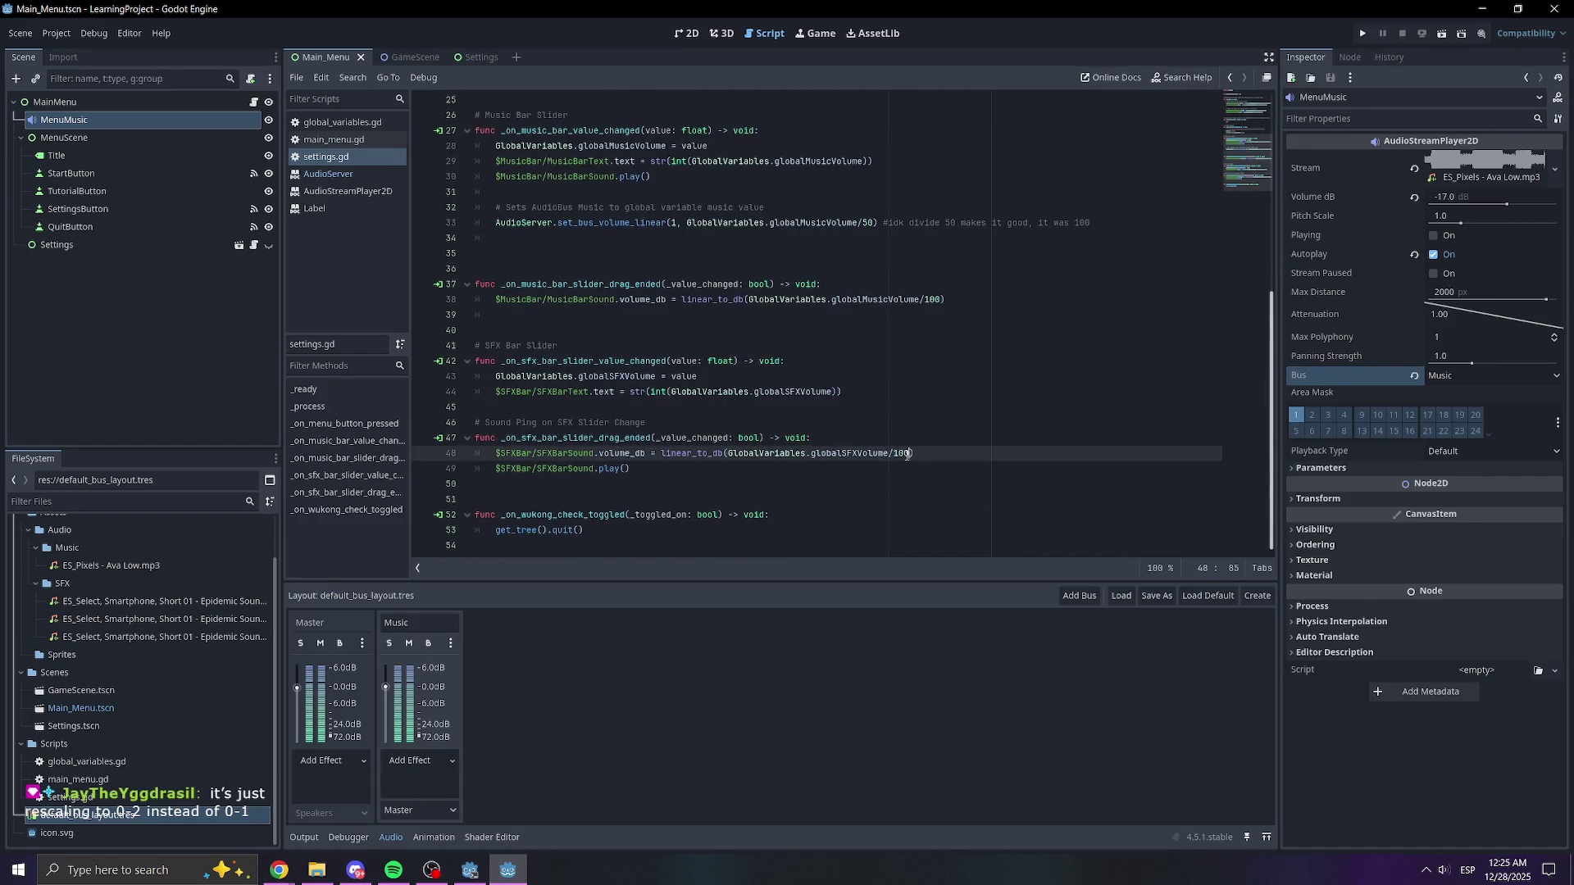
- Try musicSliderContrast as the music bus divisor, revert it to 50, and save
{"action": "double_click", "coordinate": [867, 223]}
{"action": "type", "text": "musicSliderContrast"}
{"action": "left_click", "coordinate": [900, 268]}
{"action": "key", "text": "ctrl+z"}
{"action": "key", "text": "ctrl+z"}
{"action": "scroll", "coordinate": [782, 264], "scroll_direction": "up", "scroll_amount": 5}
{"action": "key", "text": "ctrl+s"}
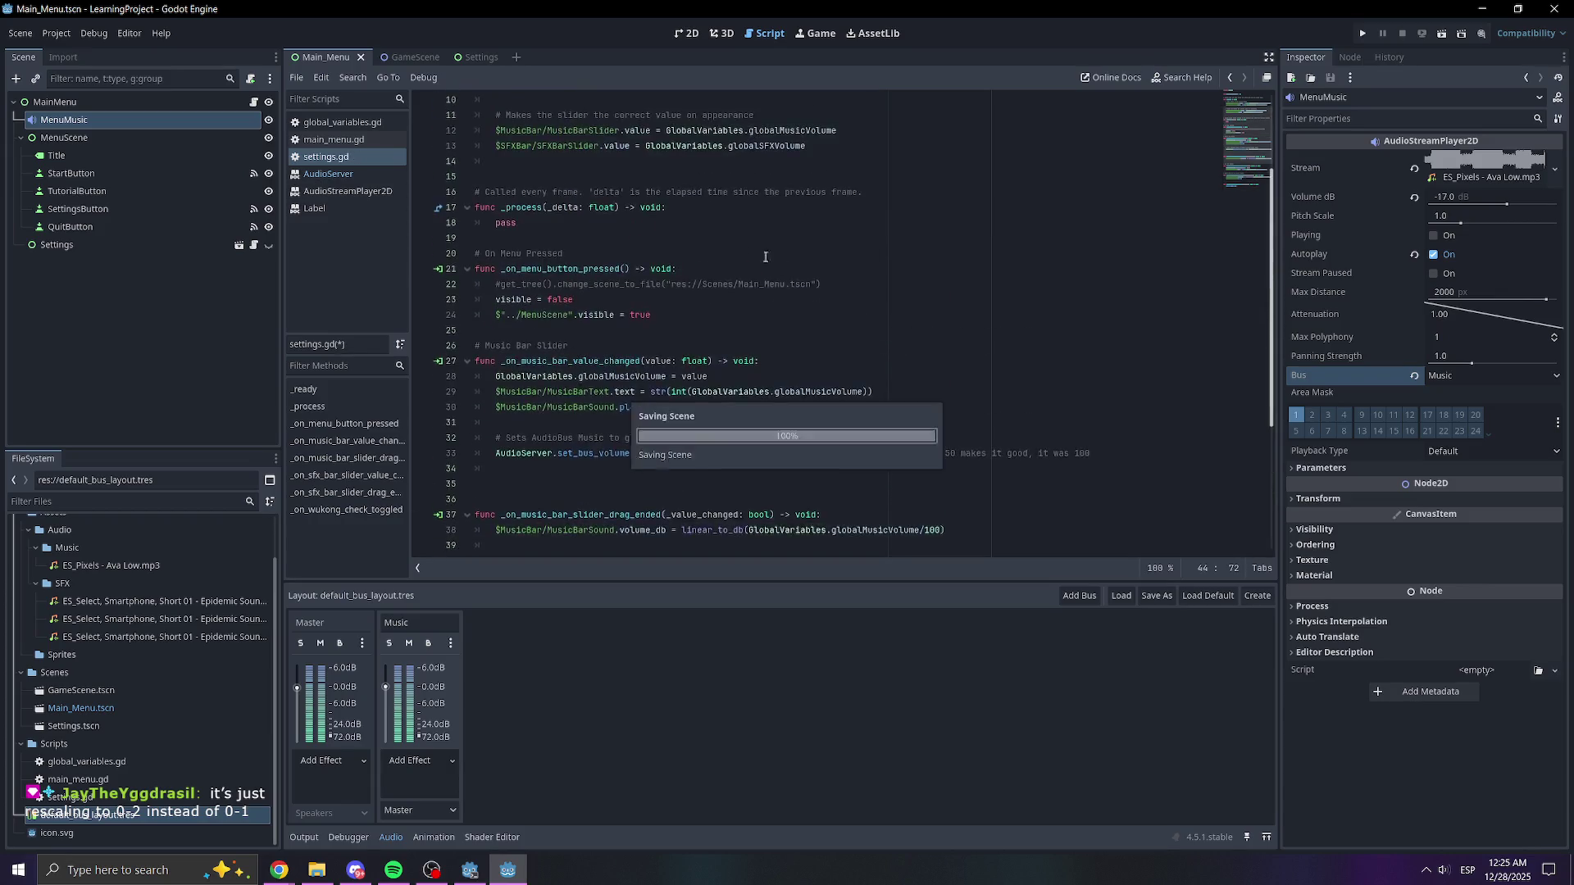
{"action": "key", "text": "ctrl+z"}
{"action": "key", "text": "ctrl+z"}
{"action": "key", "text": "ctrl+z"}
- Move down through settings.gd to the empty line 49
{"action": "left_click", "coordinate": [792, 192]}
{"action": "scroll", "coordinate": [905, 221], "scroll_direction": "down", "scroll_amount": 8}
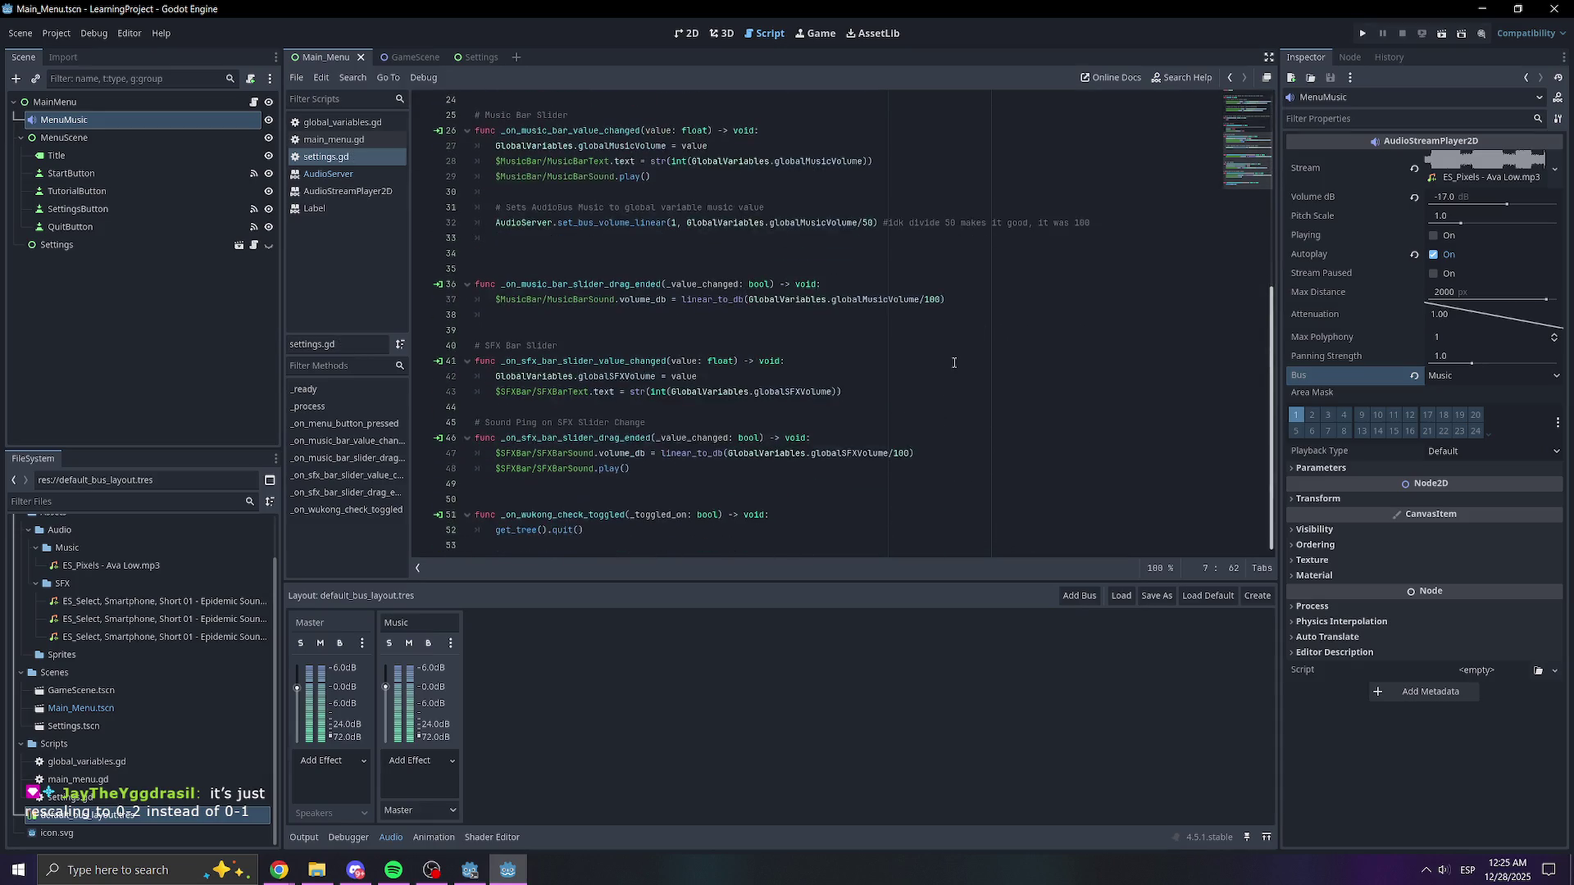
{"action": "left_click", "coordinate": [954, 363]}
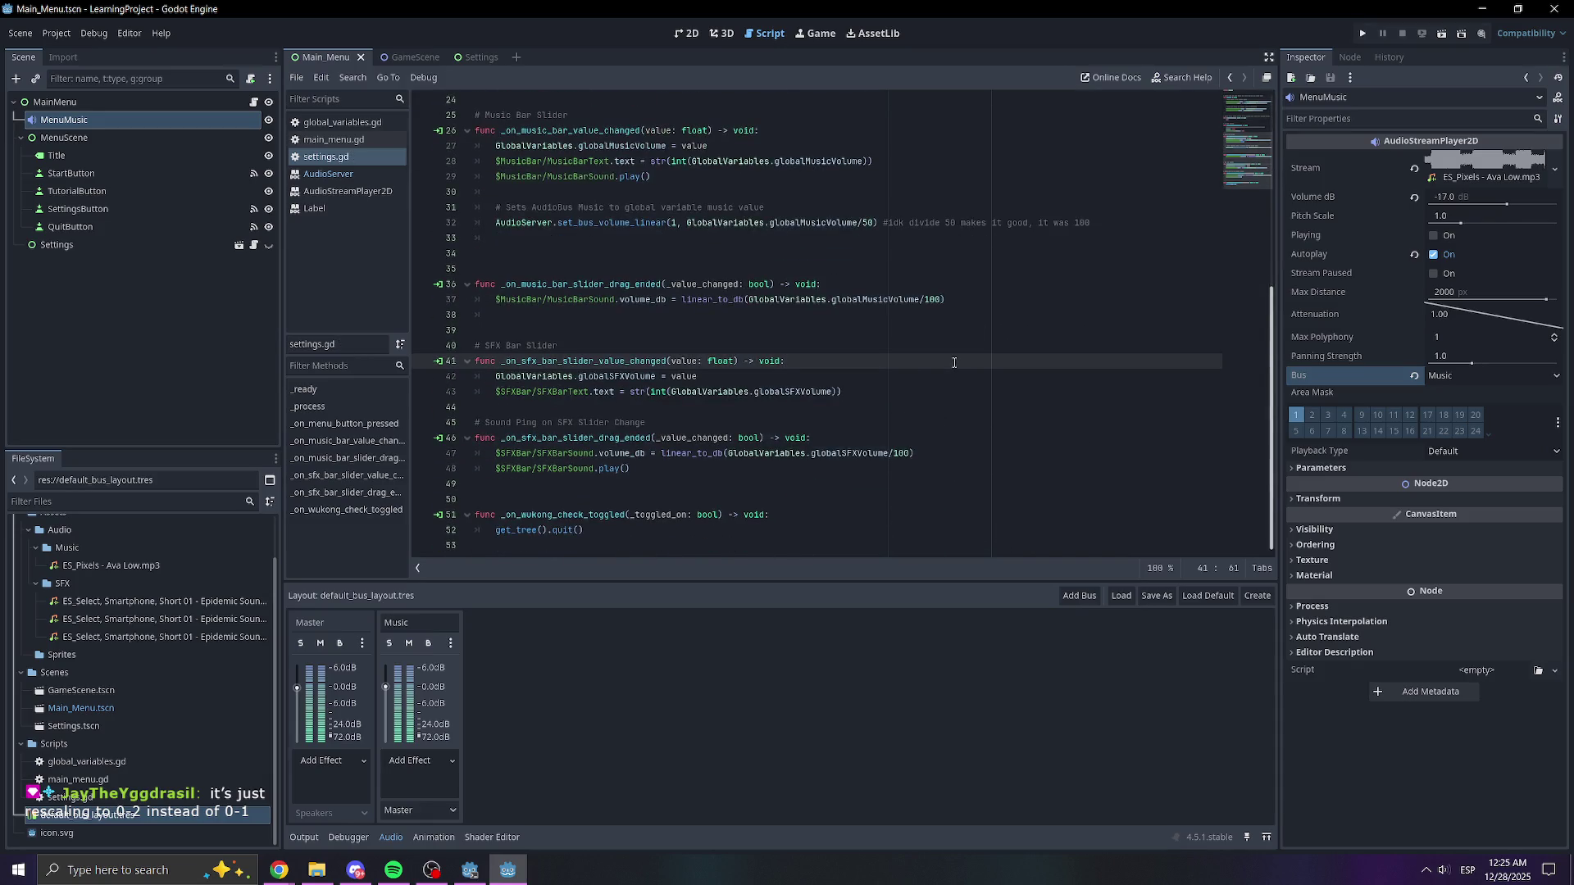
{"action": "left_click", "coordinate": [925, 397]}
{"action": "left_click", "coordinate": [596, 483]}
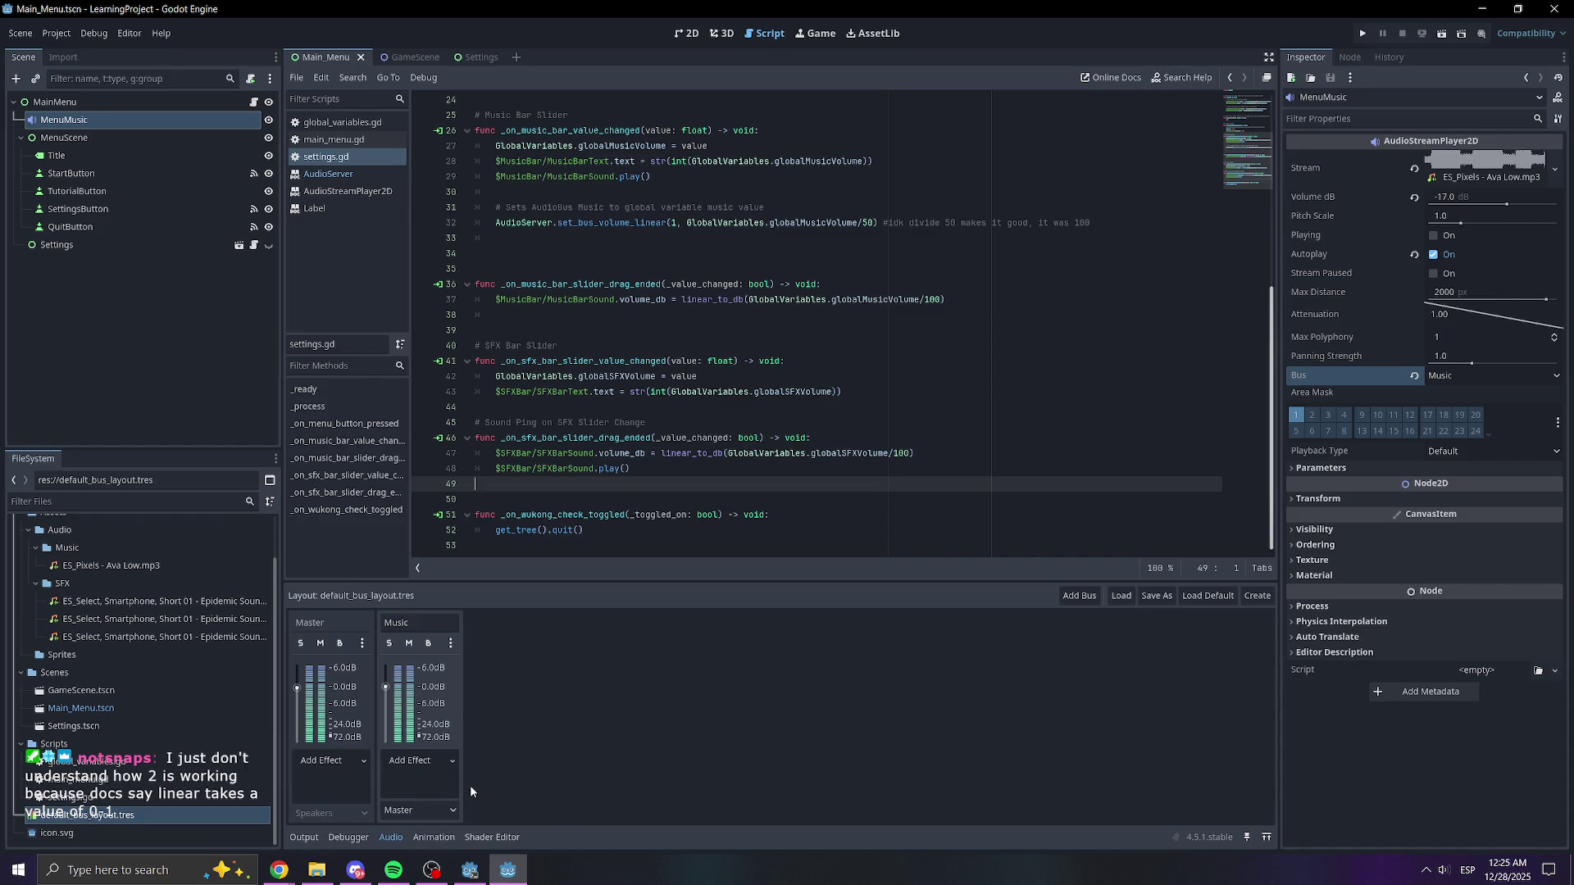
- Add a new audio bus named SFX and save the bus layout
{"action": "left_click", "coordinate": [1078, 597]}
{"action": "double_click", "coordinate": [516, 623]}
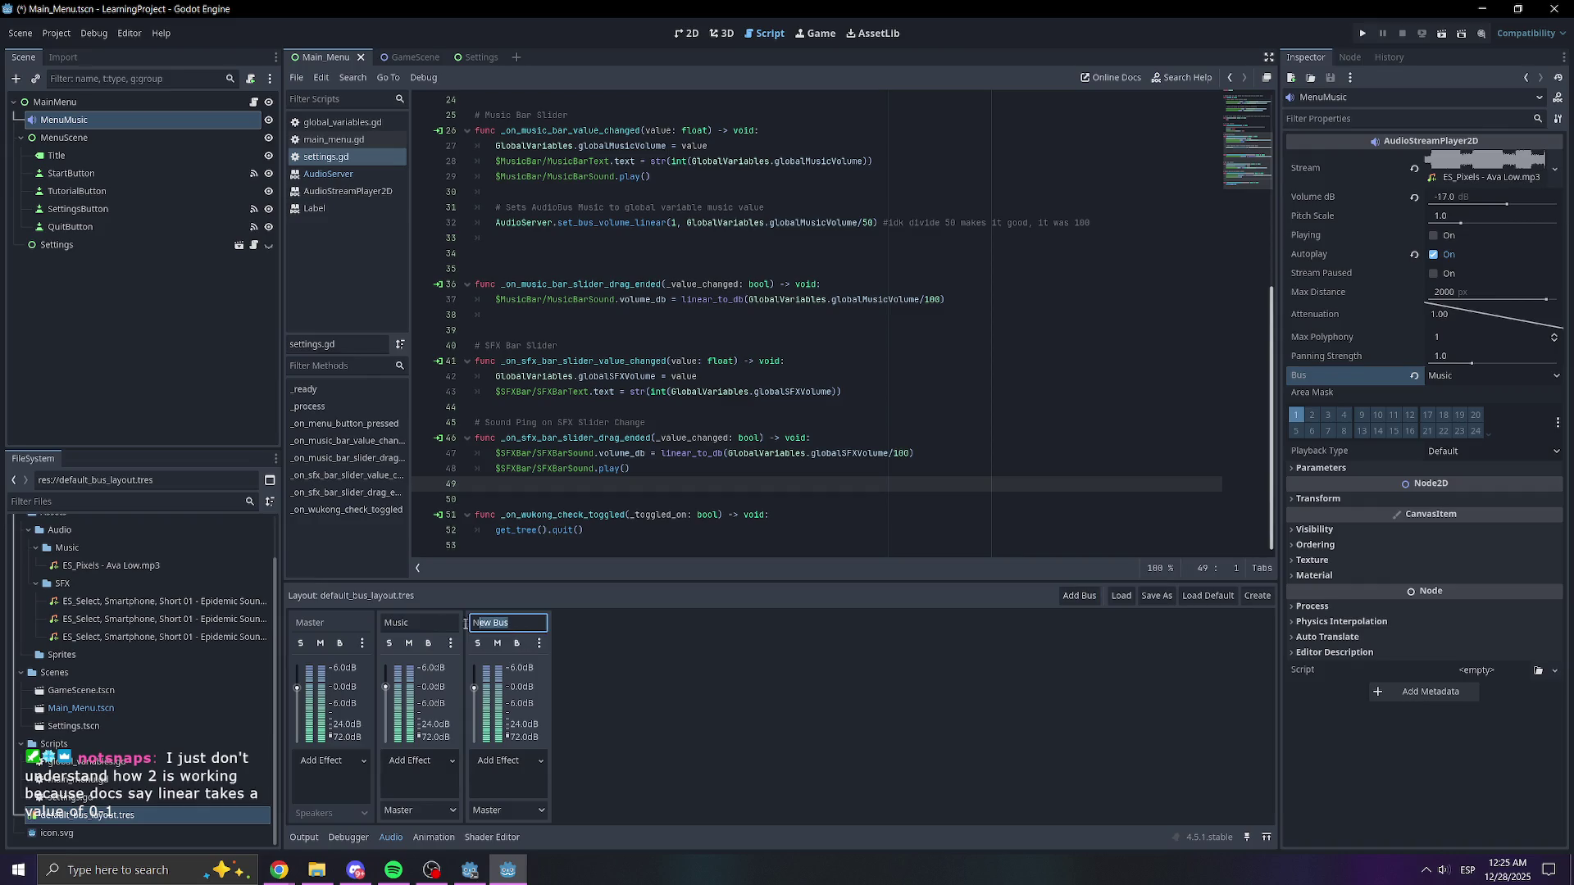
{"action": "type", "text": "SFX"}
{"action": "key", "text": "Return"}
{"action": "key", "text": "ctrl+s"}
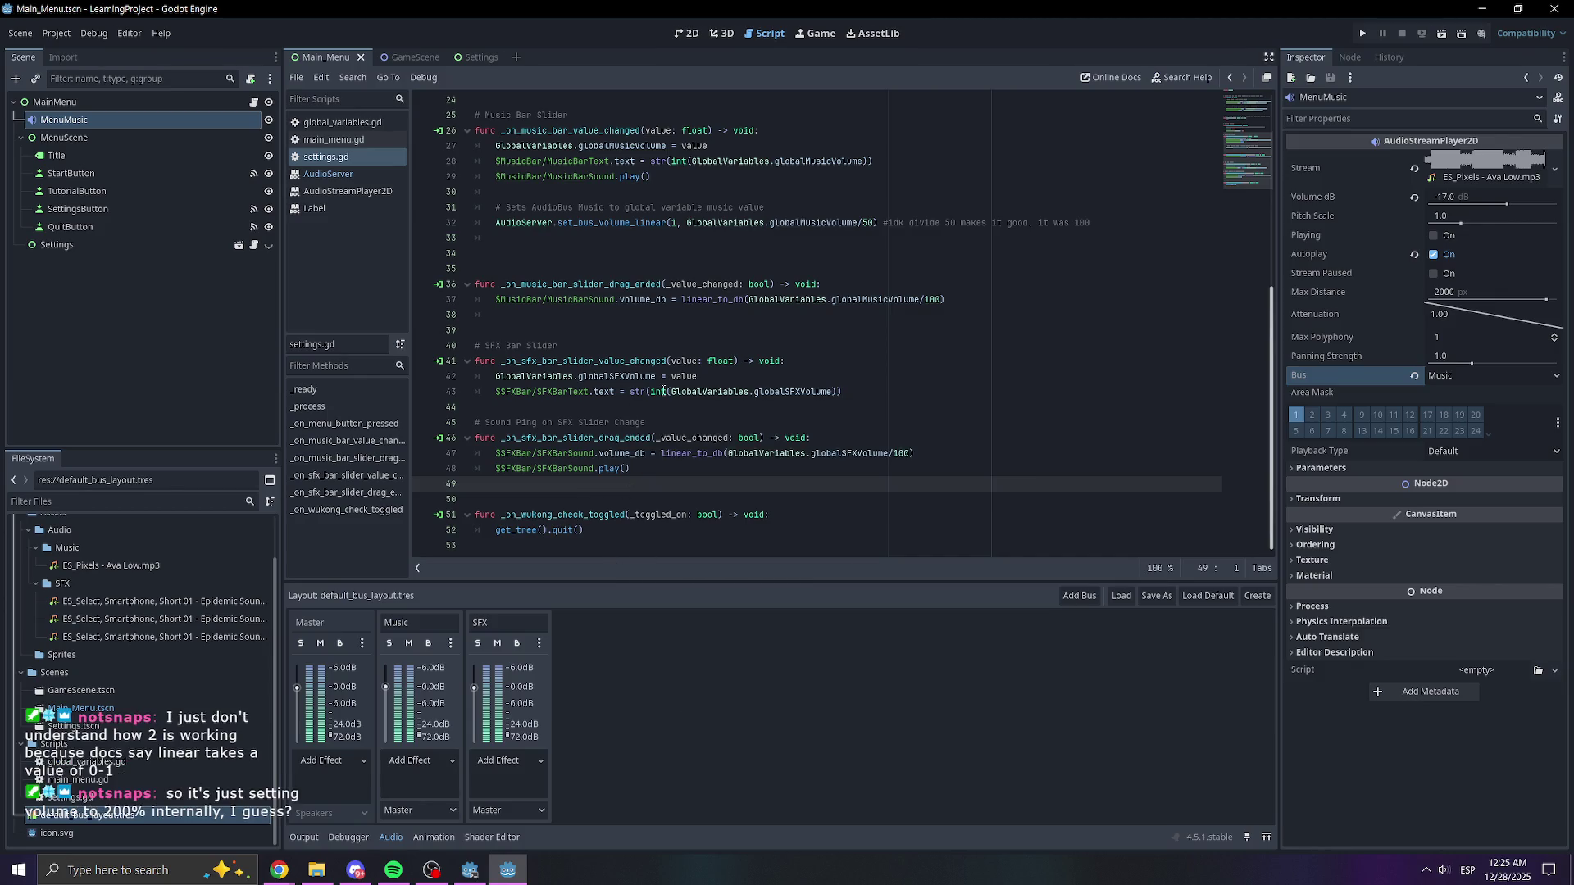
- In the Settings scene, set MusicBarSound's Bus from Master to SFX
{"action": "scroll", "coordinate": [703, 375], "scroll_direction": "up", "scroll_amount": 1}
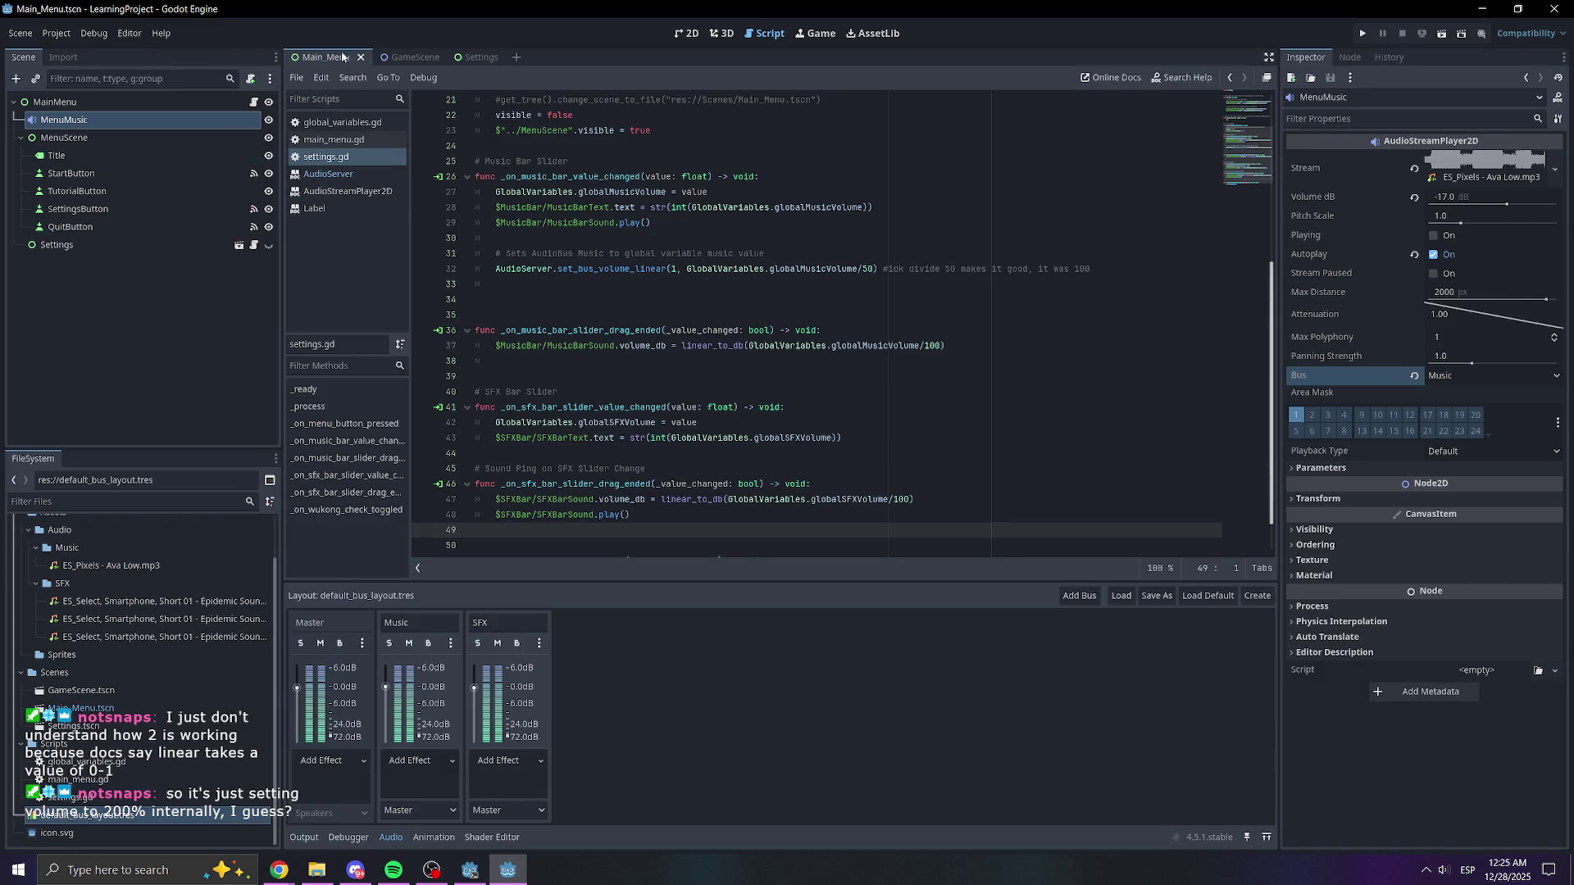
{"action": "left_click", "coordinate": [465, 57]}
{"action": "left_click", "coordinate": [59, 156]}
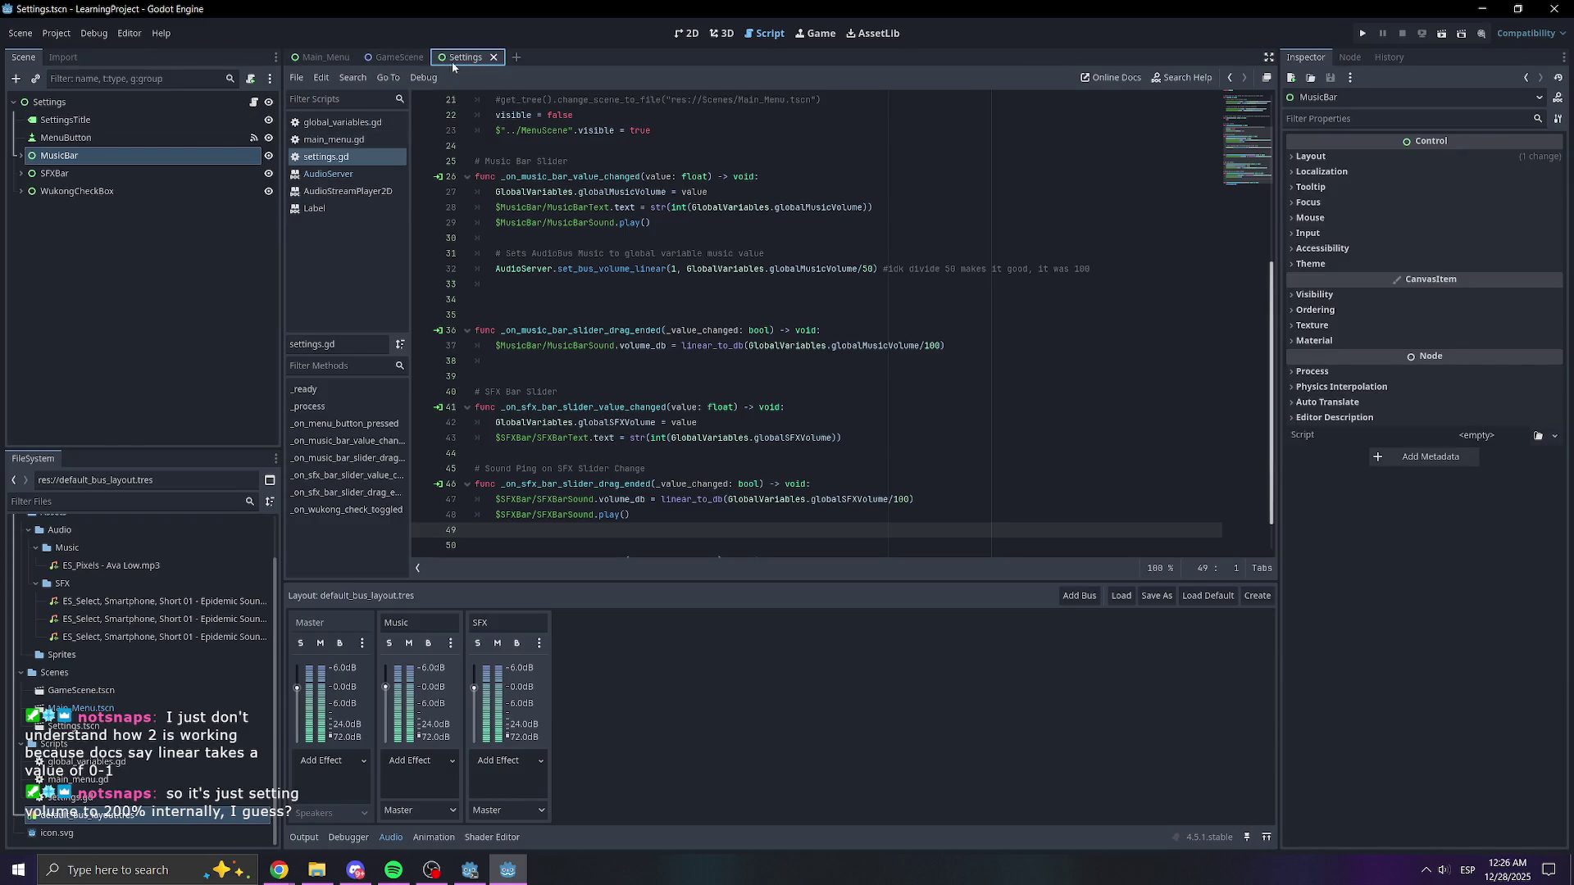
{"action": "left_click", "coordinate": [21, 156]}
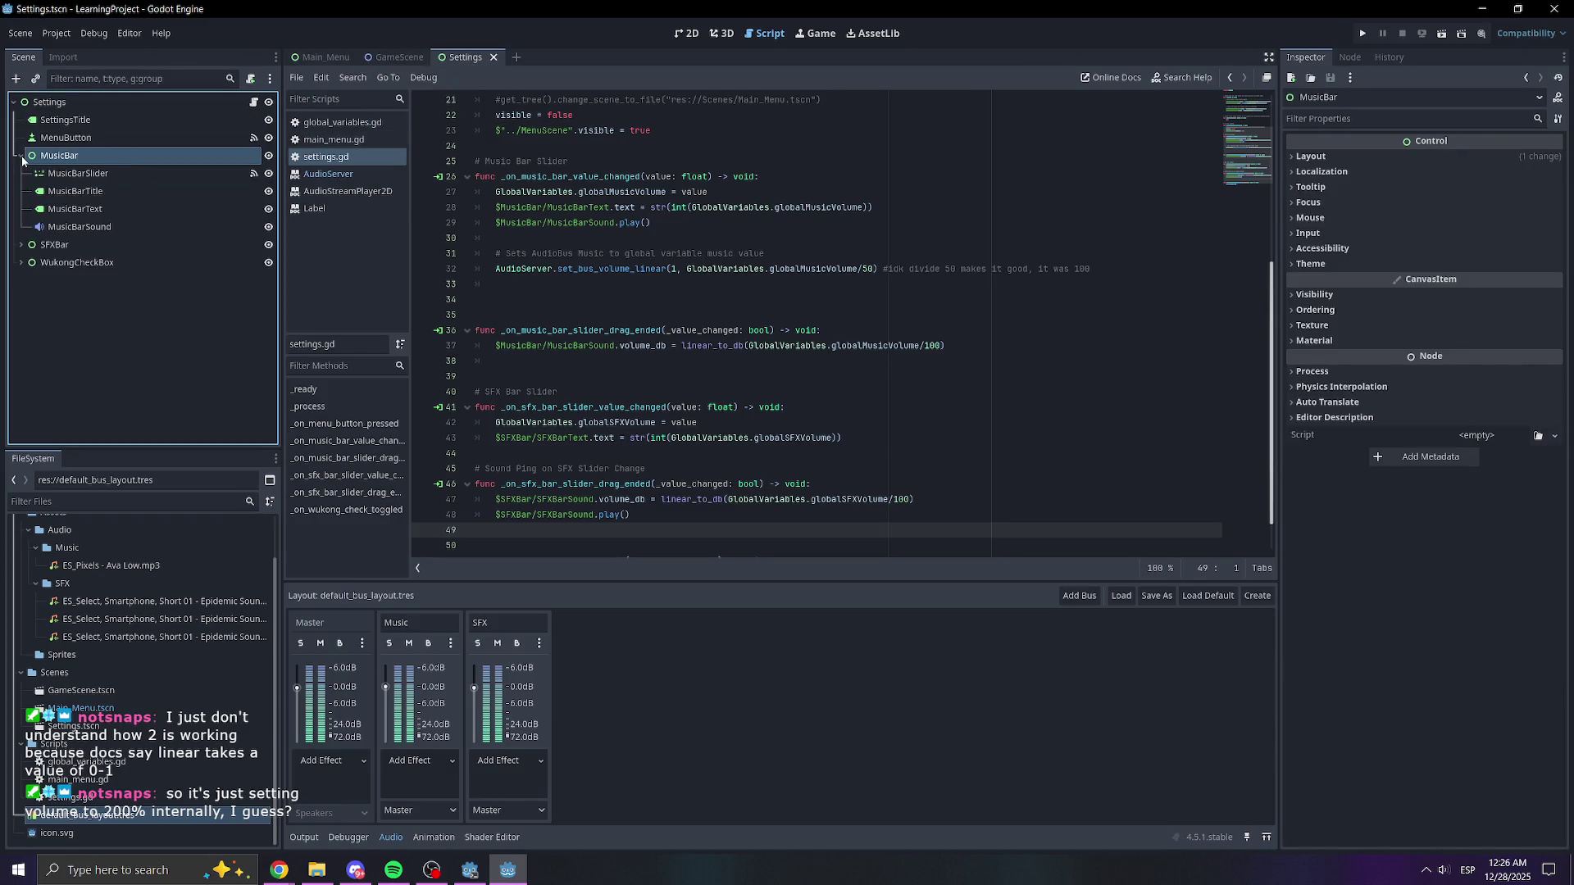
{"action": "left_click", "coordinate": [79, 227]}
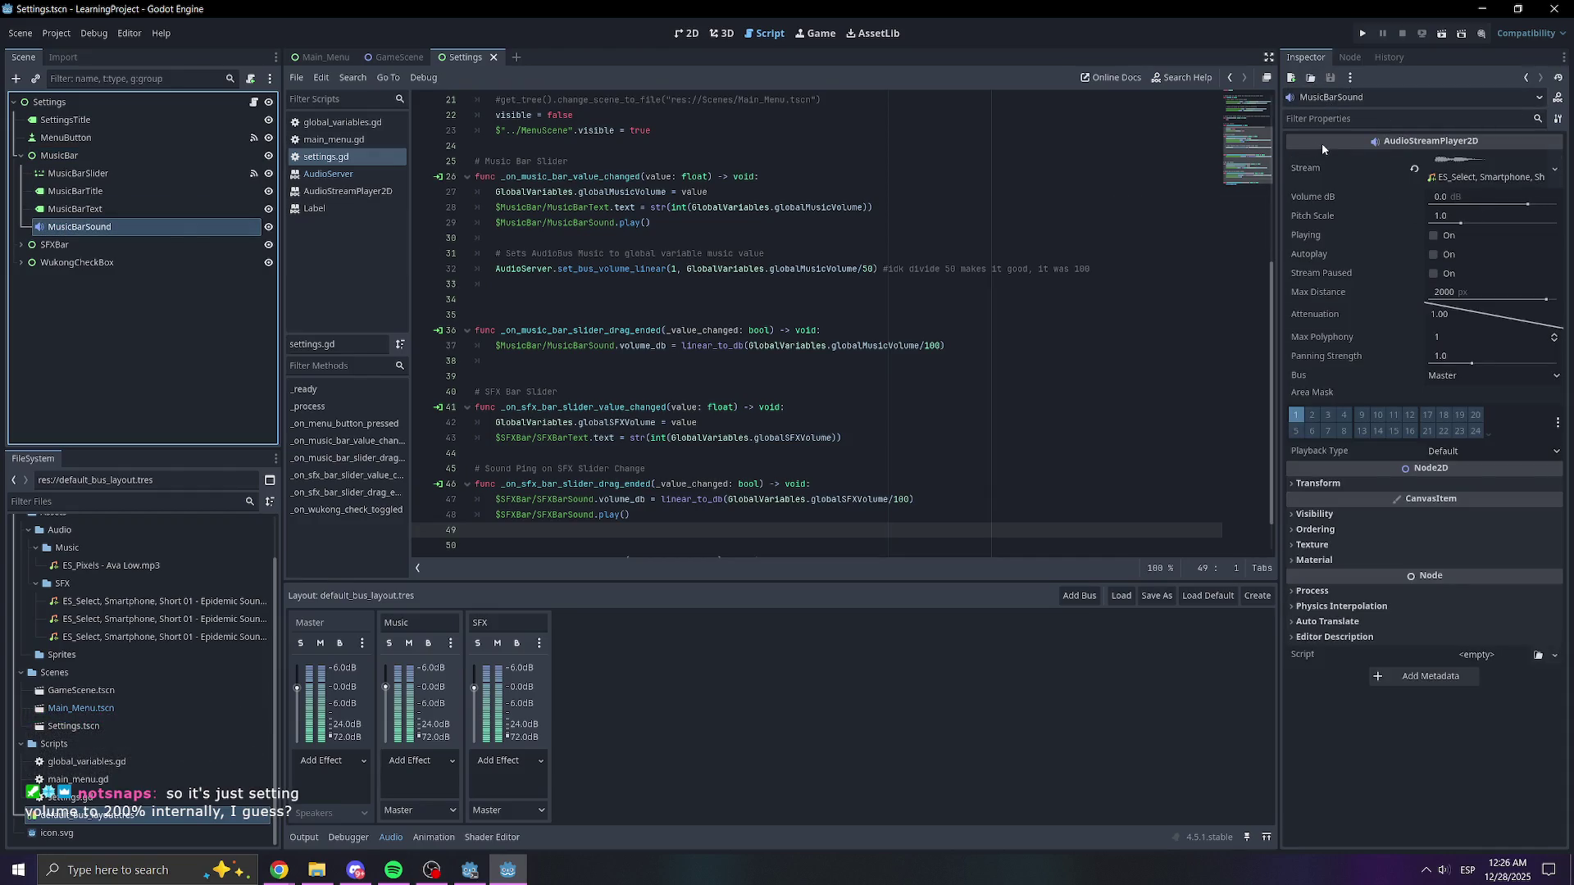
{"action": "left_click", "coordinate": [1482, 380]}
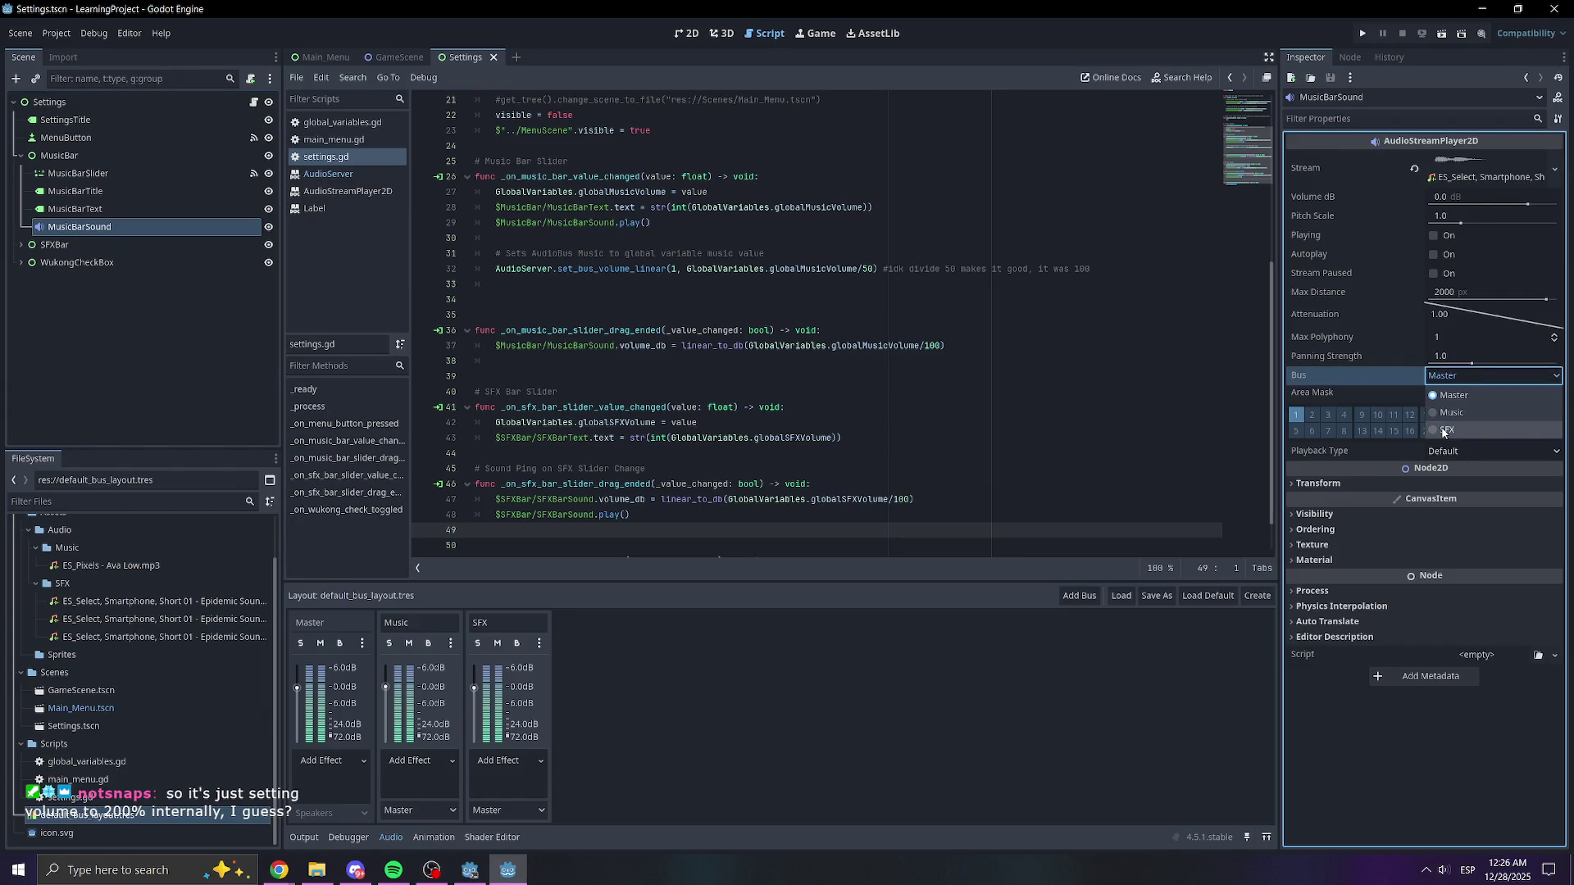
{"action": "left_click", "coordinate": [1445, 432]}
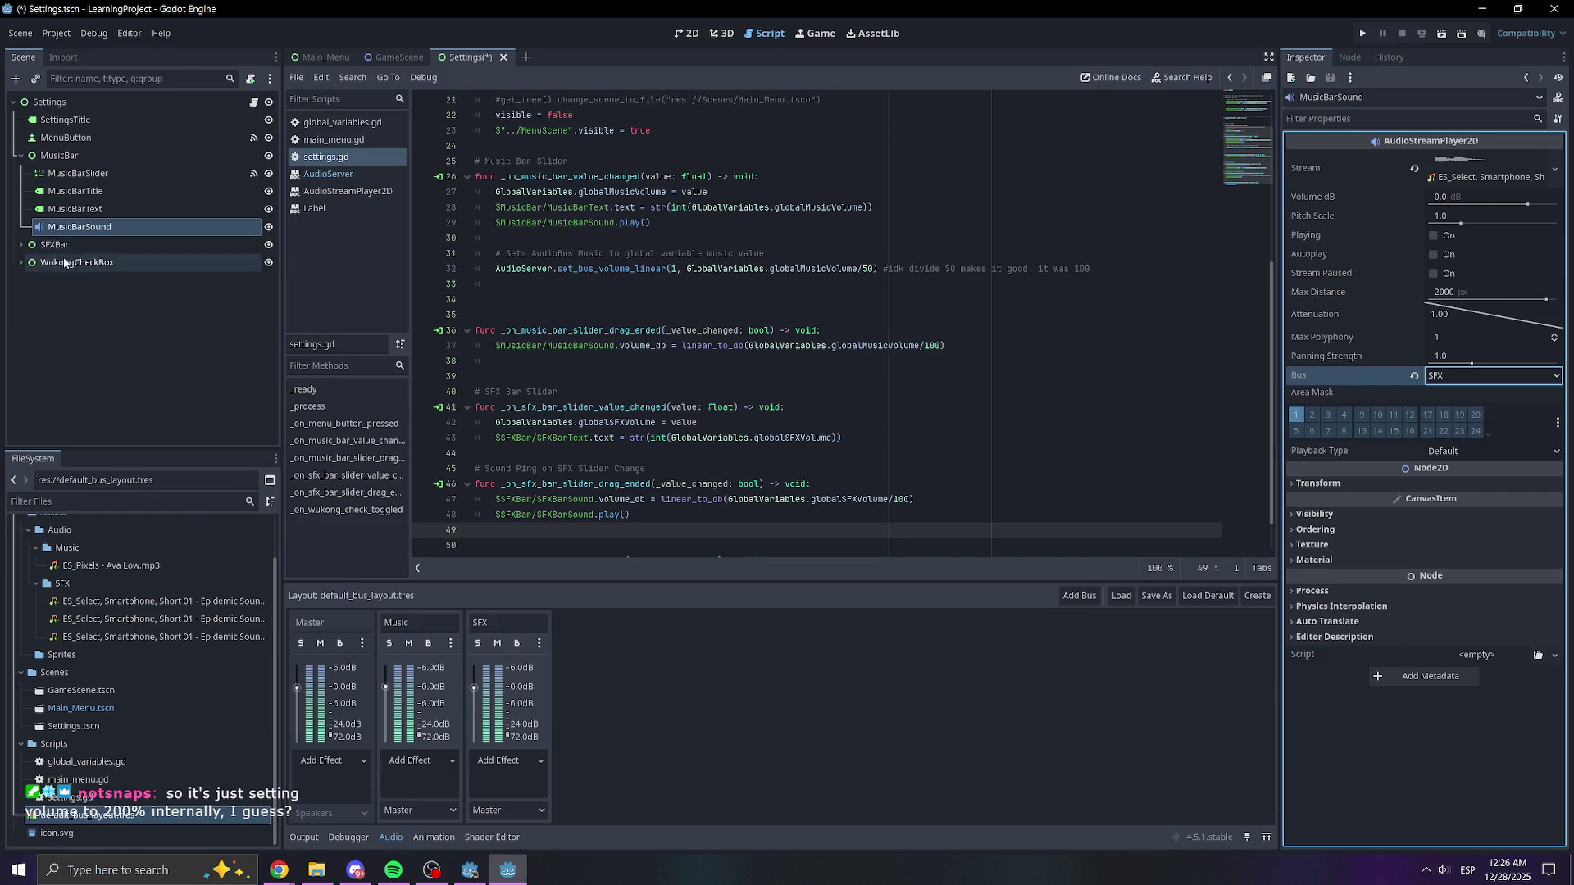
- Set SFXBarSound's Bus to SFX too and save the Settings scene
{"action": "left_click", "coordinate": [31, 245]}
{"action": "left_click", "coordinate": [20, 245]}
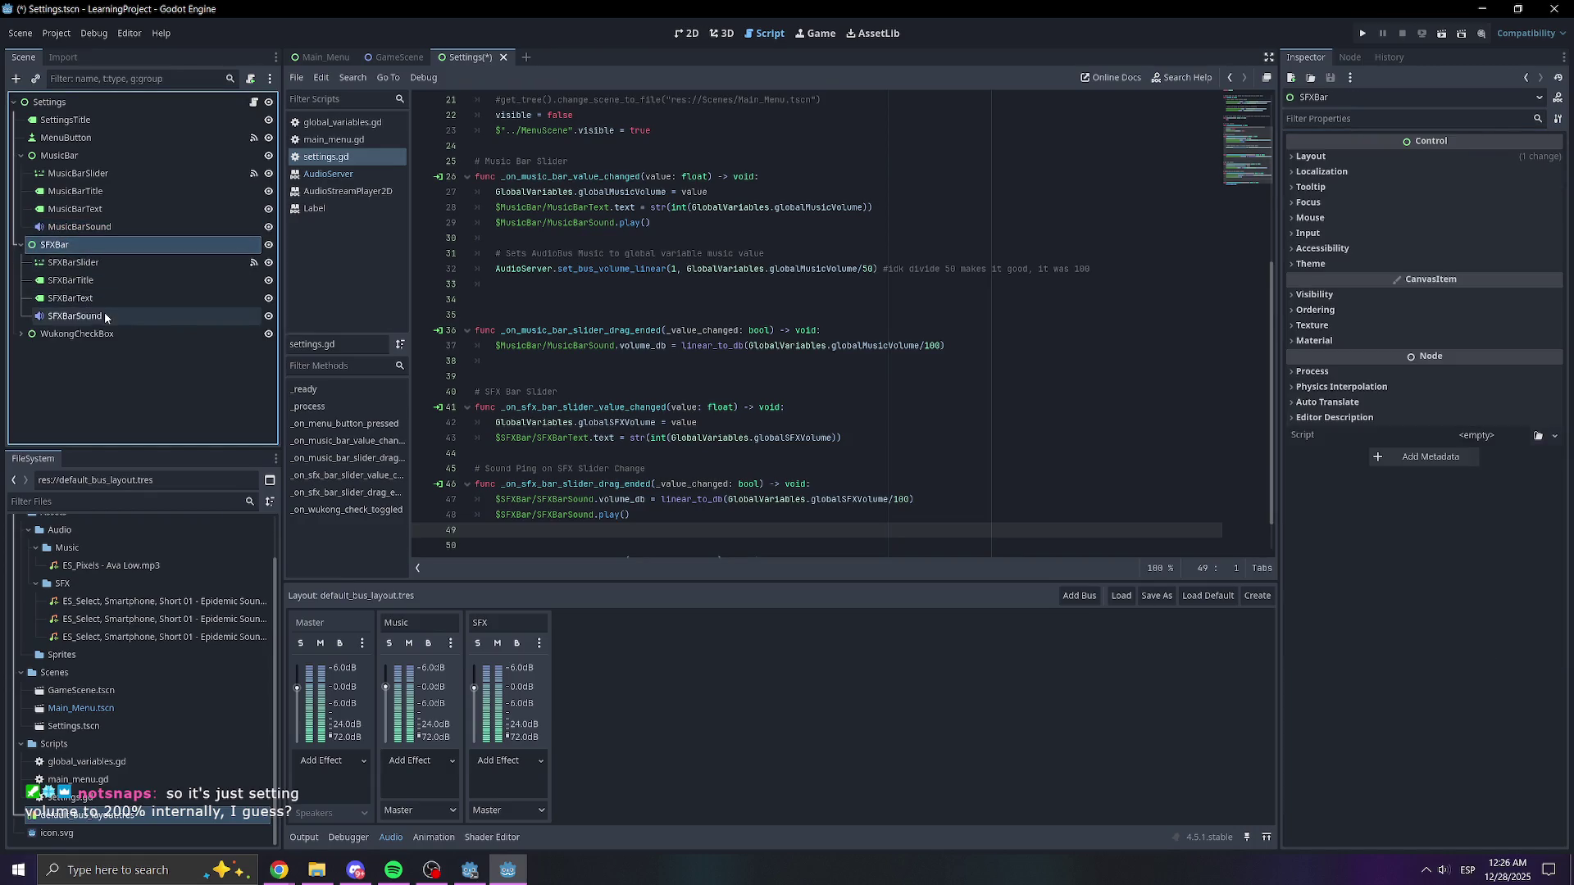
{"action": "left_click", "coordinate": [74, 315]}
{"action": "left_click", "coordinate": [1488, 376]}
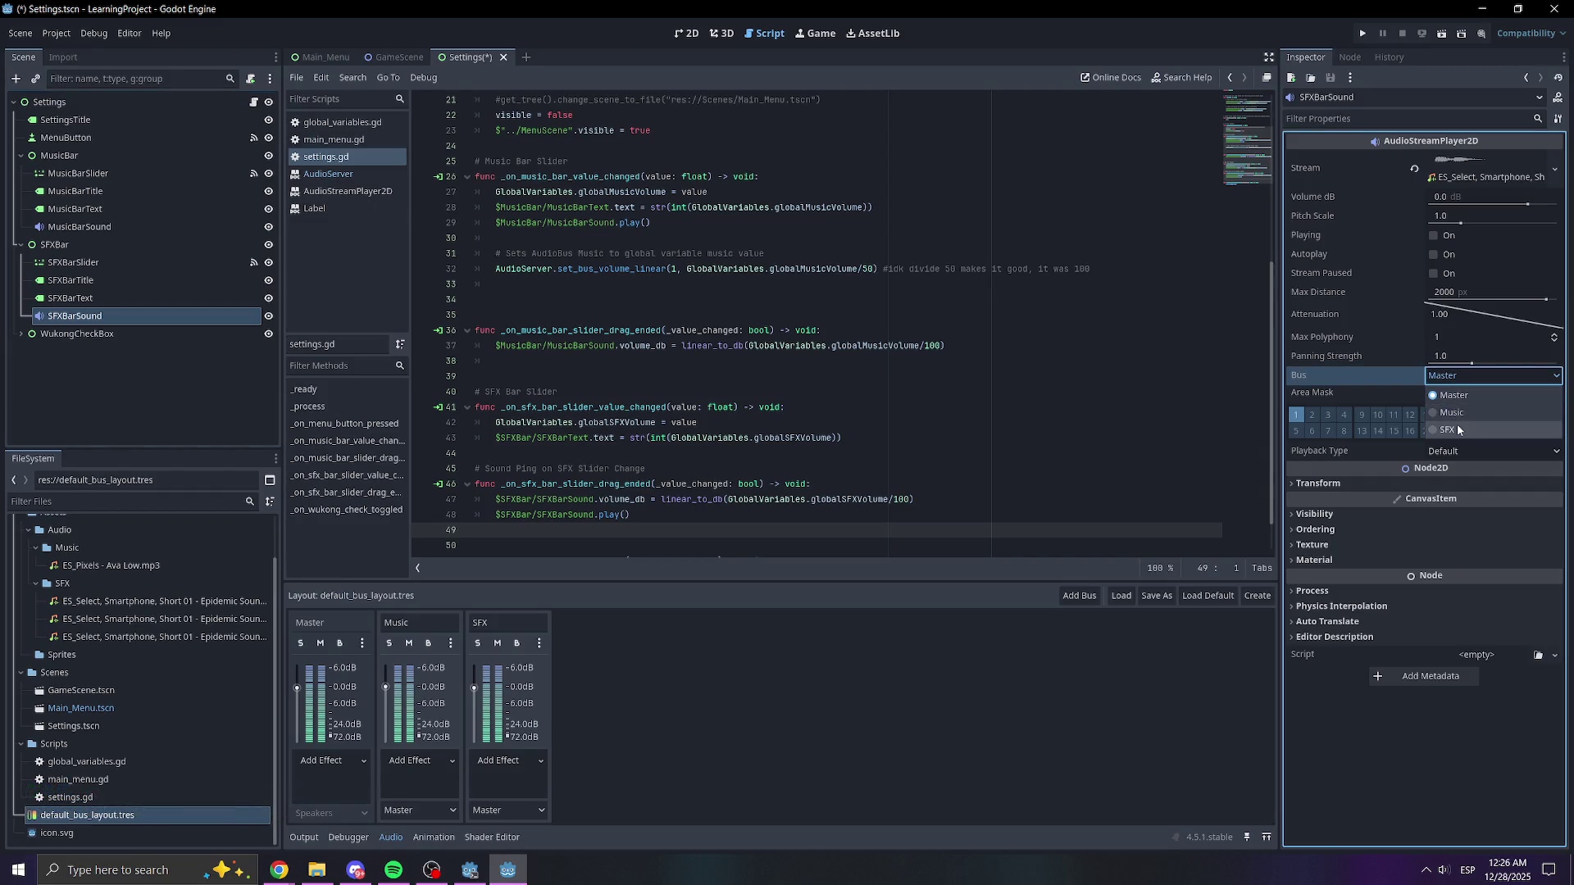
{"action": "left_click", "coordinate": [1508, 432]}
{"action": "key", "text": "ctrl+s"}
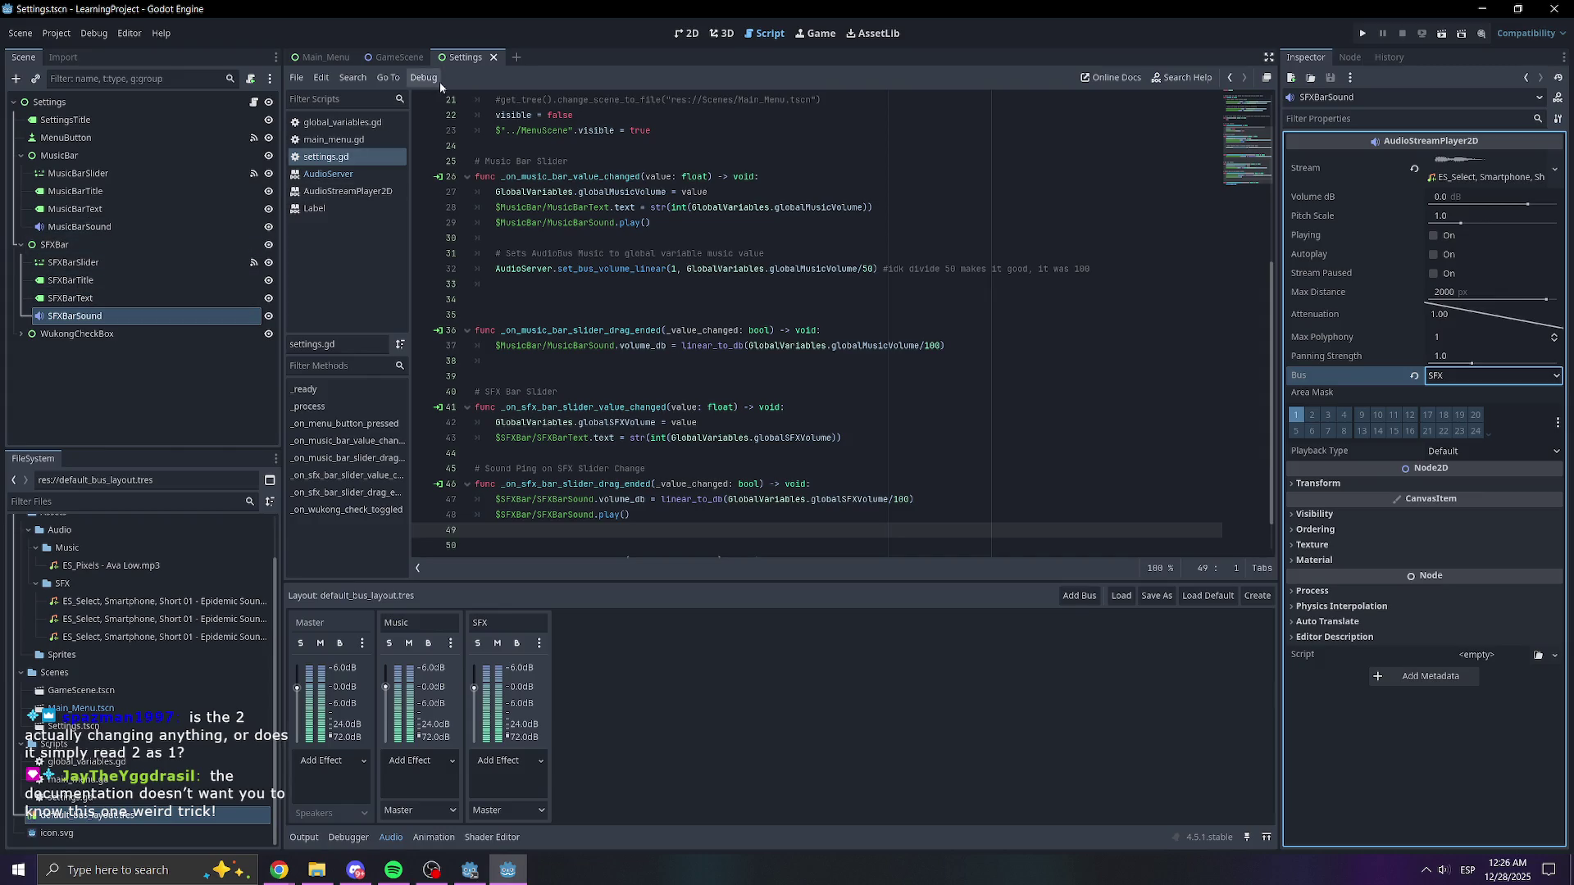
{"action": "left_click", "coordinate": [357, 157]}
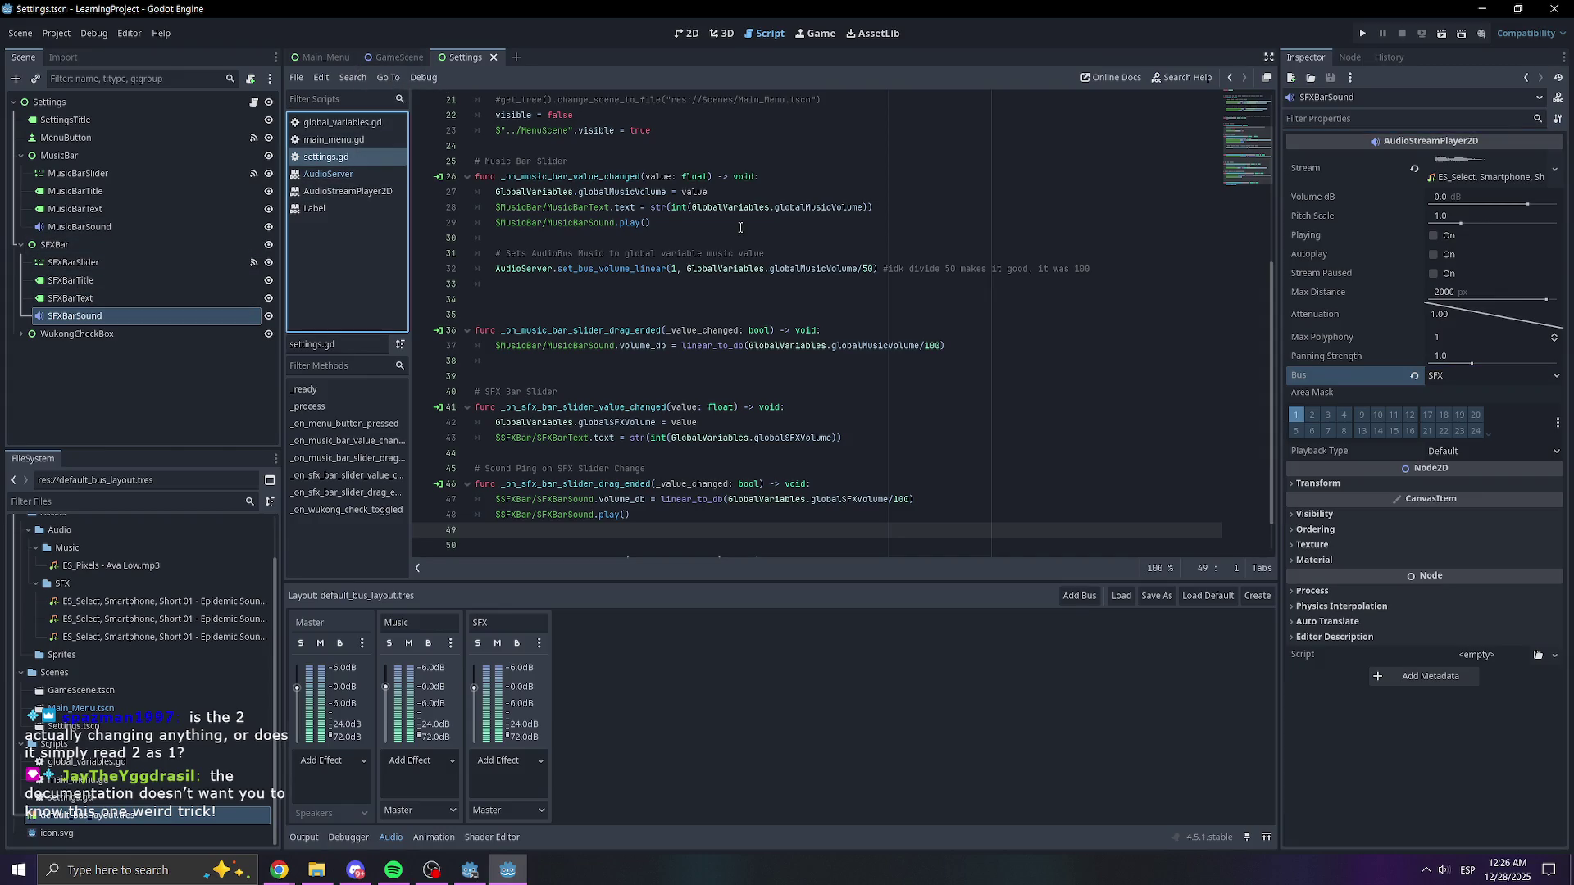
{"action": "scroll", "coordinate": [733, 227], "scroll_direction": "down", "scroll_amount": 1}
{"action": "left_click", "coordinate": [630, 469]}
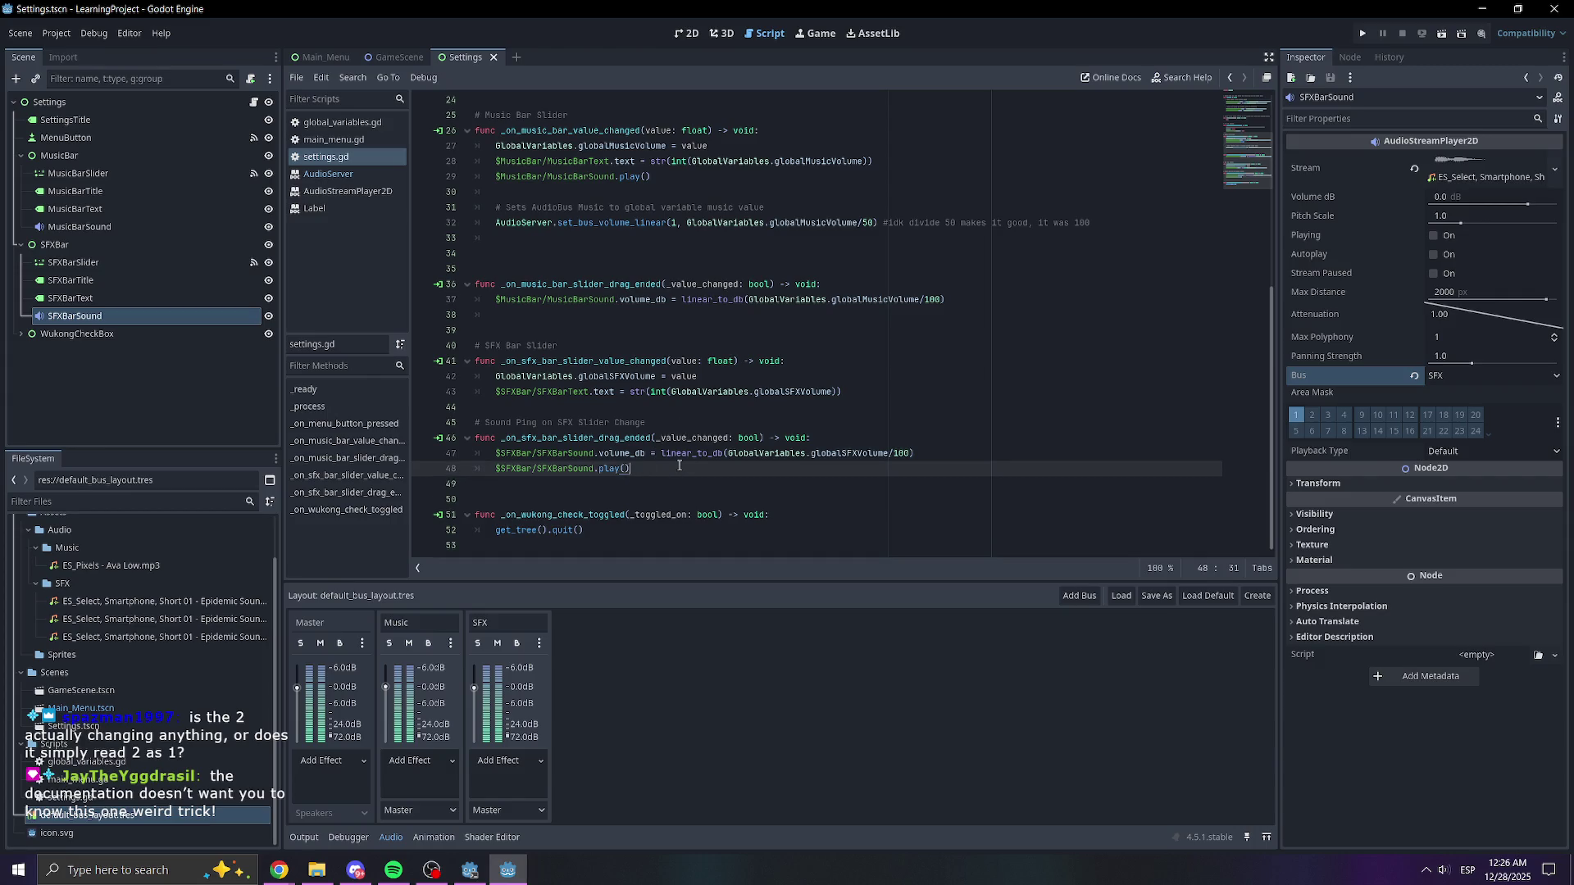
{"action": "scroll", "coordinate": [686, 317], "scroll_direction": "up", "scroll_amount": 2}
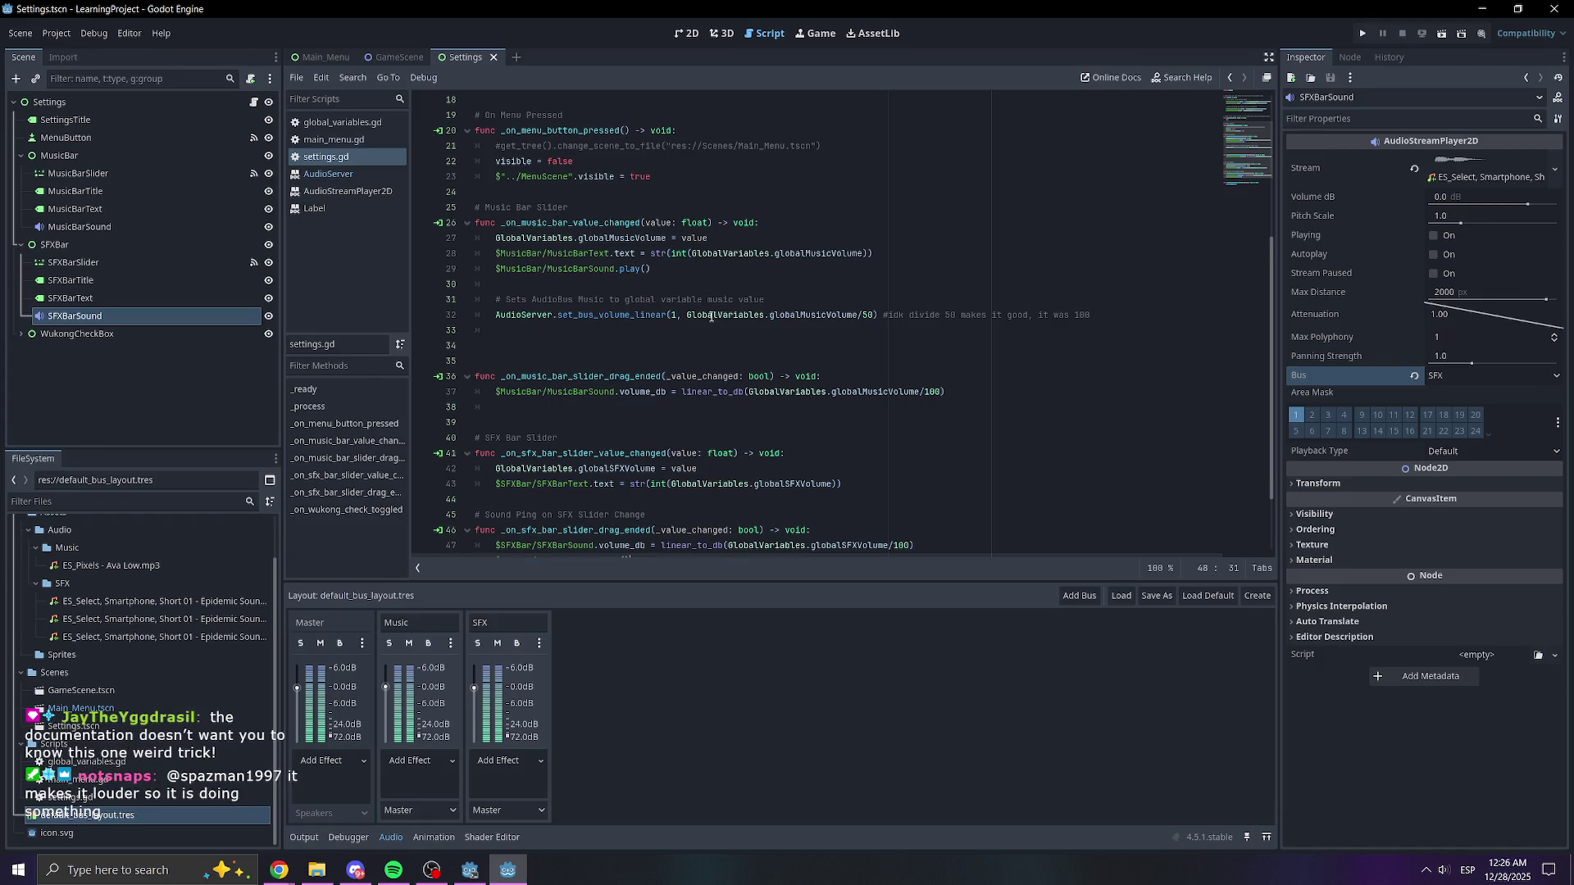
{"action": "left_click", "coordinate": [877, 316]}
{"action": "left_click_drag", "start_coordinate": [877, 316], "coordinate": [492, 316]}
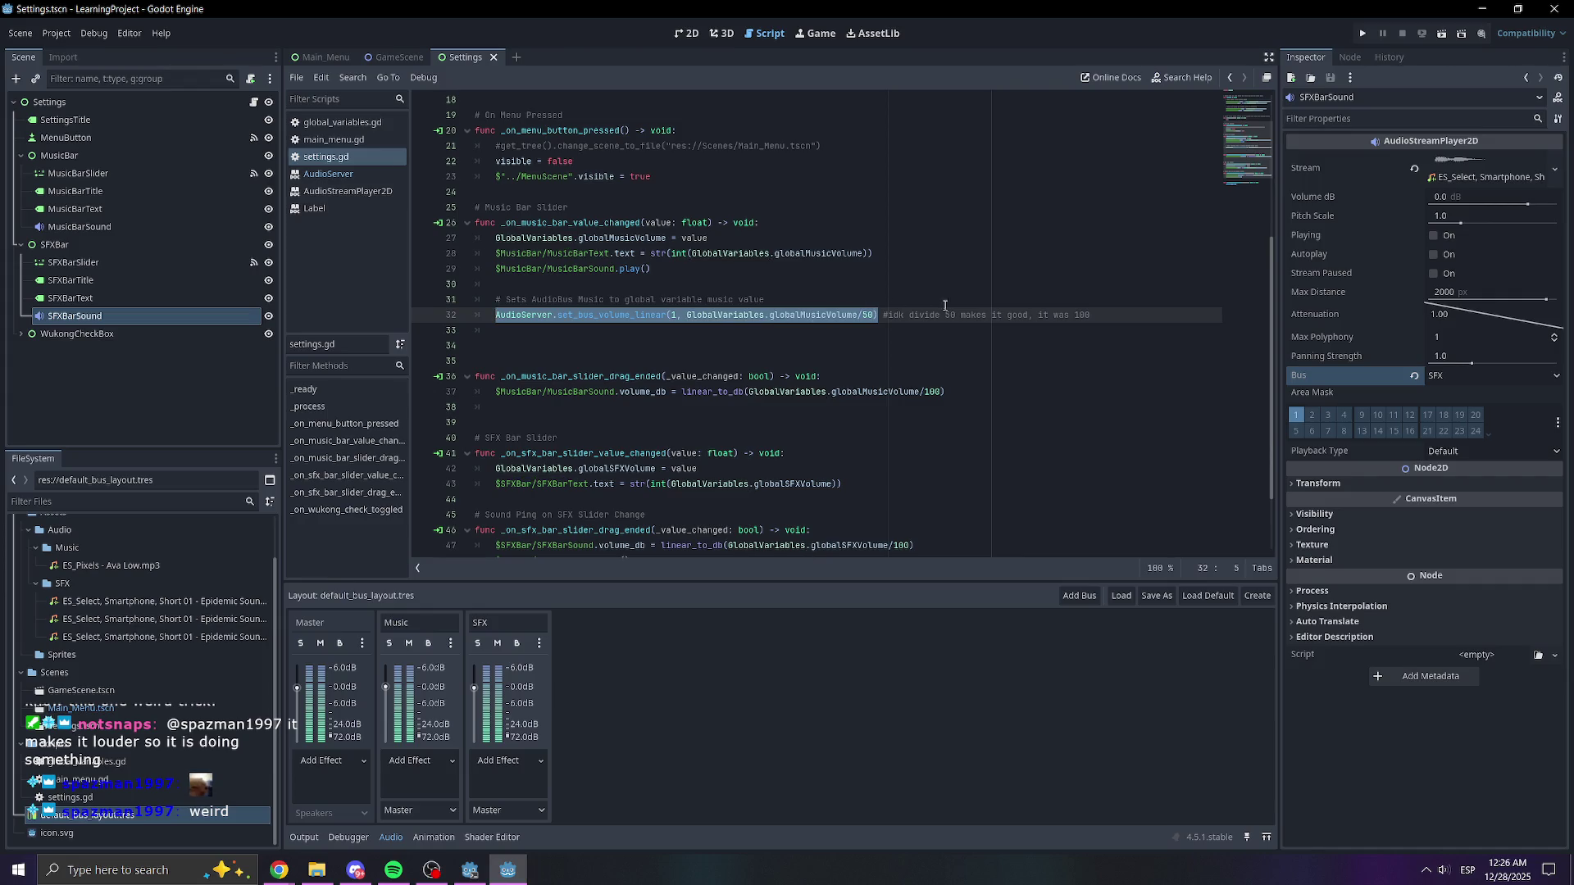
{"action": "scroll", "coordinate": [832, 423], "scroll_direction": "down", "scroll_amount": 2}
{"action": "left_click", "coordinate": [747, 472]}
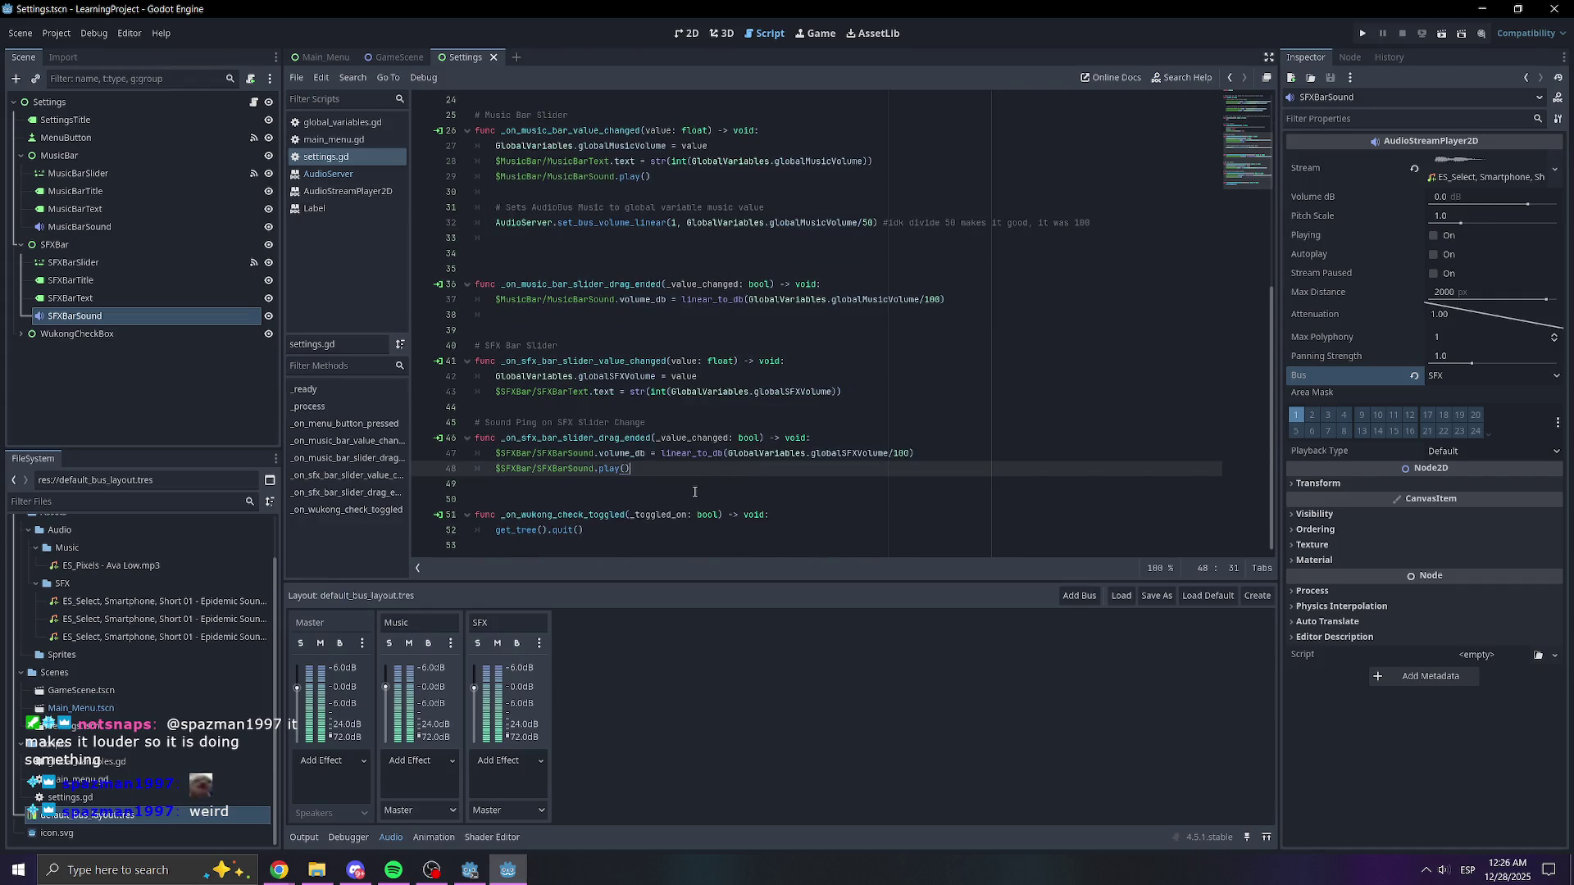
- Paste the set_bus_volume_linear call under the SFX play() line with bus index 2
{"action": "key", "text": "Return"}
{"action": "key", "text": "Return"}
{"action": "type", "text": "AudioServer.set_bus_volume_linear(1, GlobalVariables.globalMusicVolume/50)"}
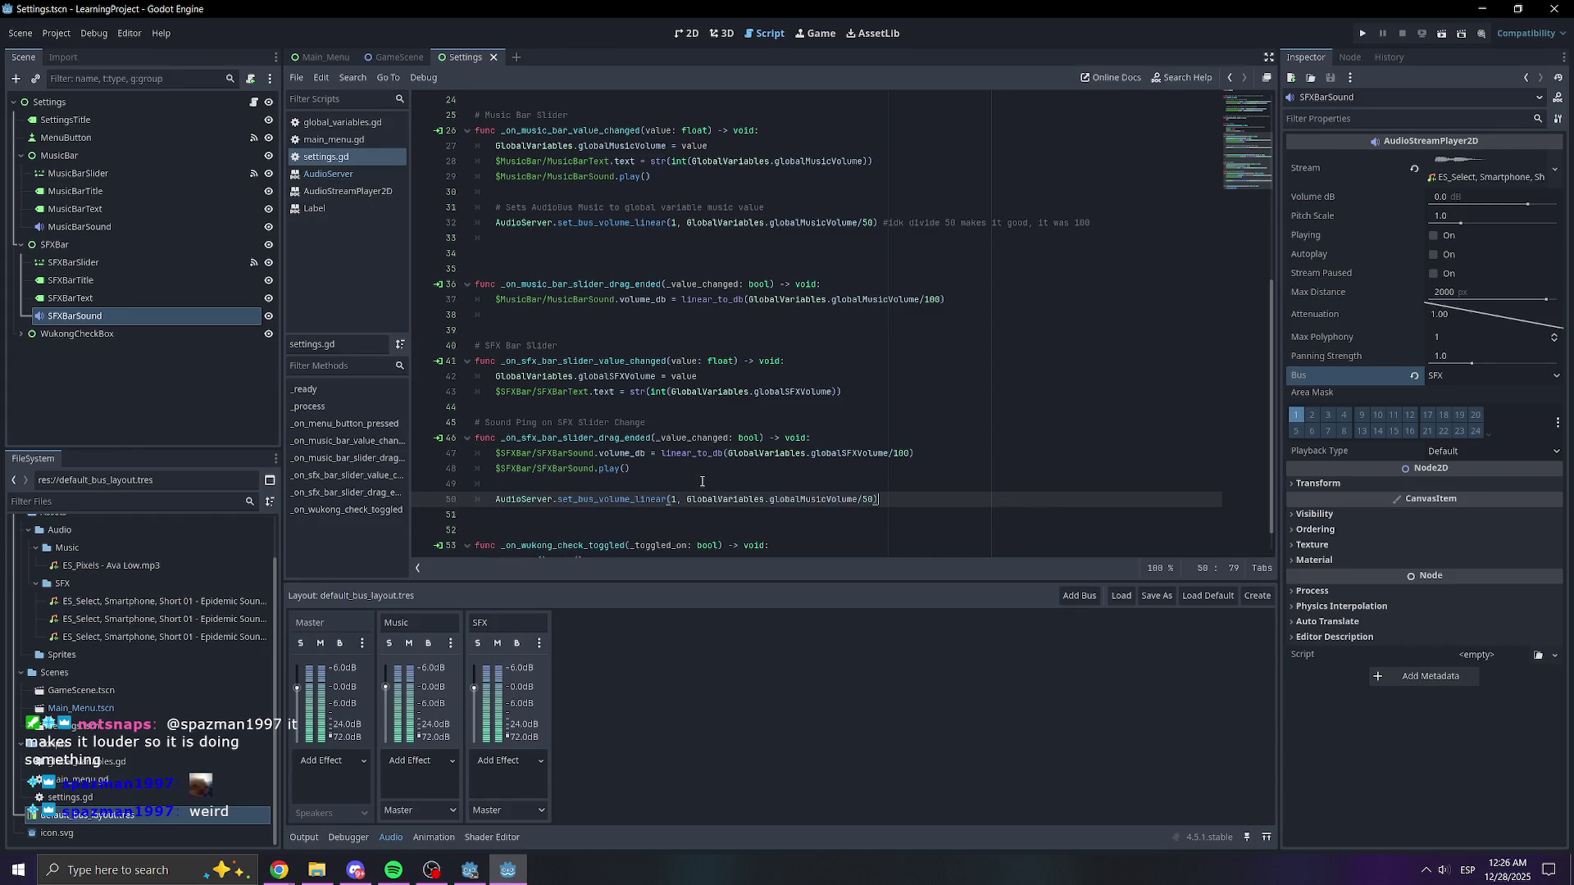
{"action": "double_click", "coordinate": [672, 499]}
{"action": "type", "text": "2"}
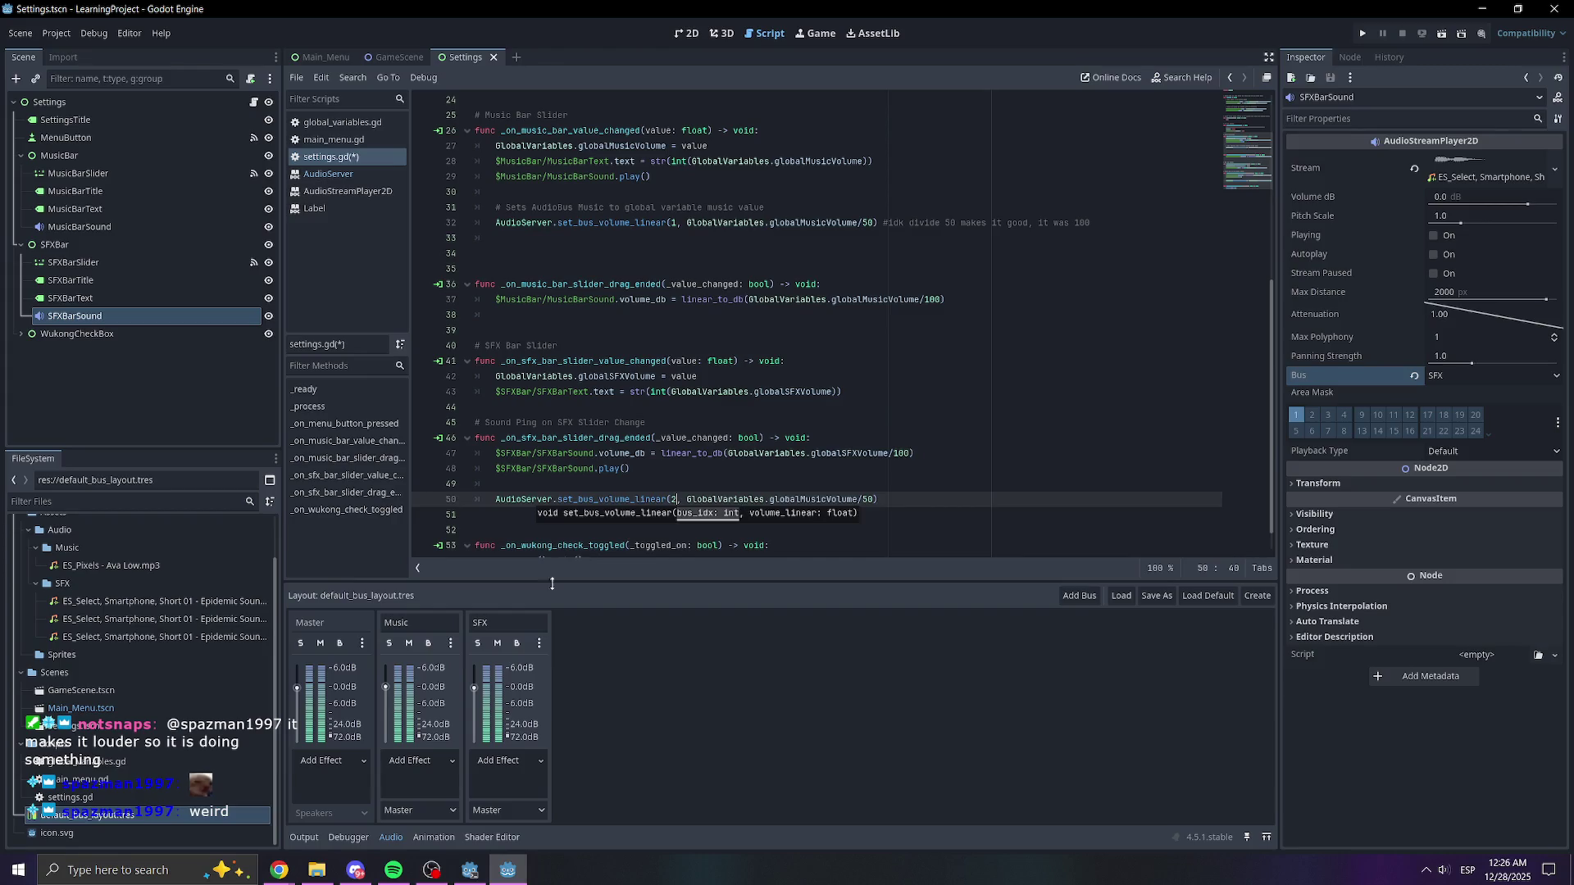
{"action": "left_click", "coordinate": [914, 453]}
- Change globalMusicVolume to globalSFXVolume, save, and select line 47's volume_db statement
{"action": "left_click", "coordinate": [821, 503]}
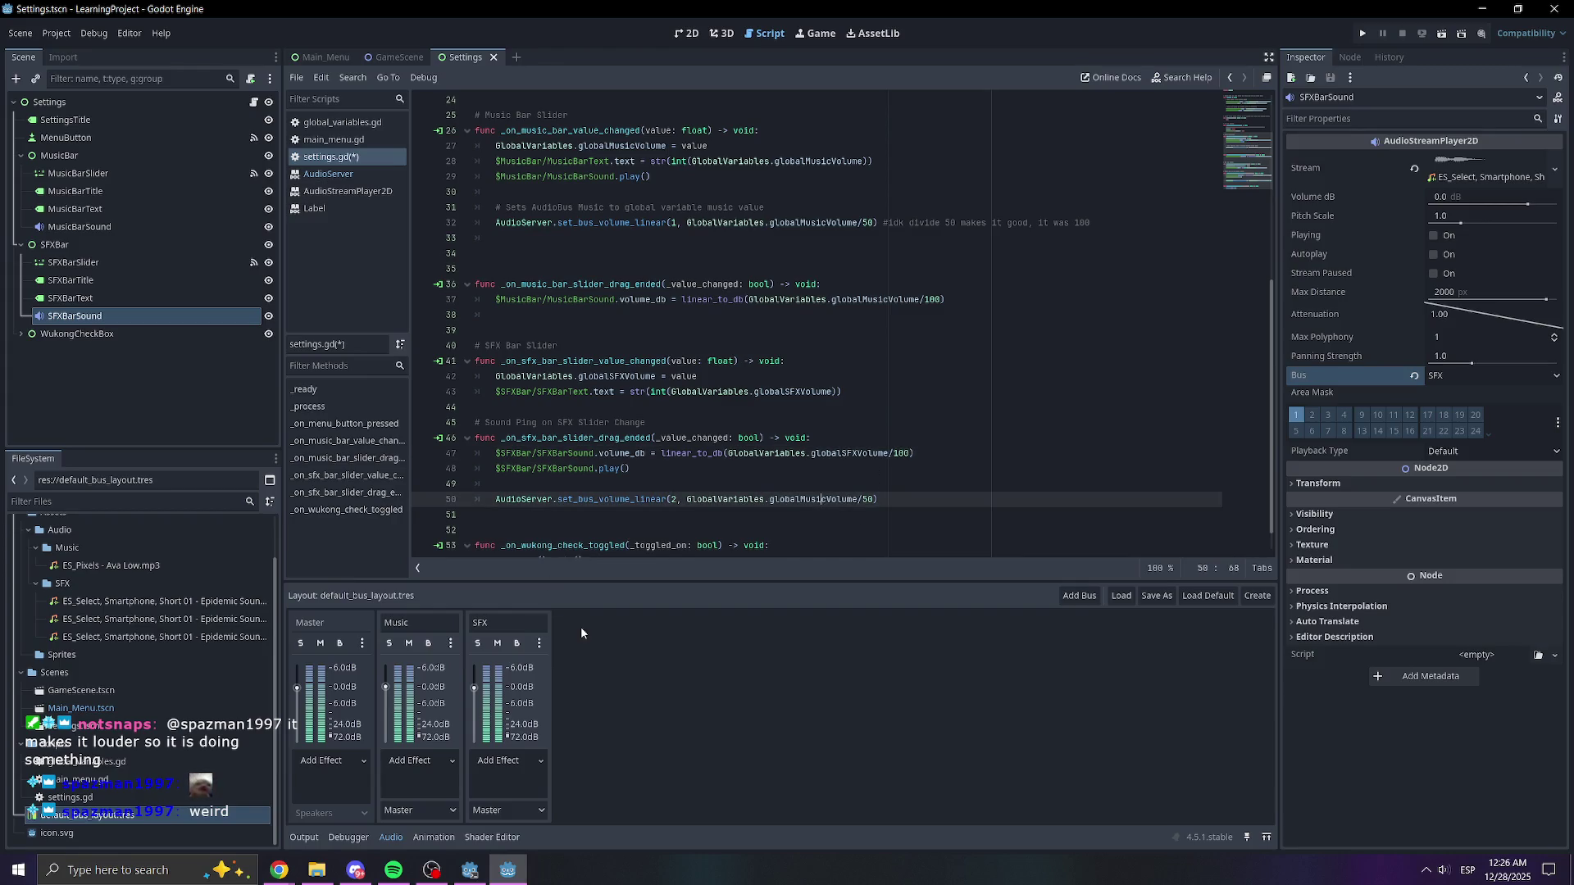
{"action": "key", "text": "BackSpace"}
{"action": "key", "text": "BackSpace"}
{"action": "key", "text": "BackSpace"}
{"action": "type", "text": "SFX"}
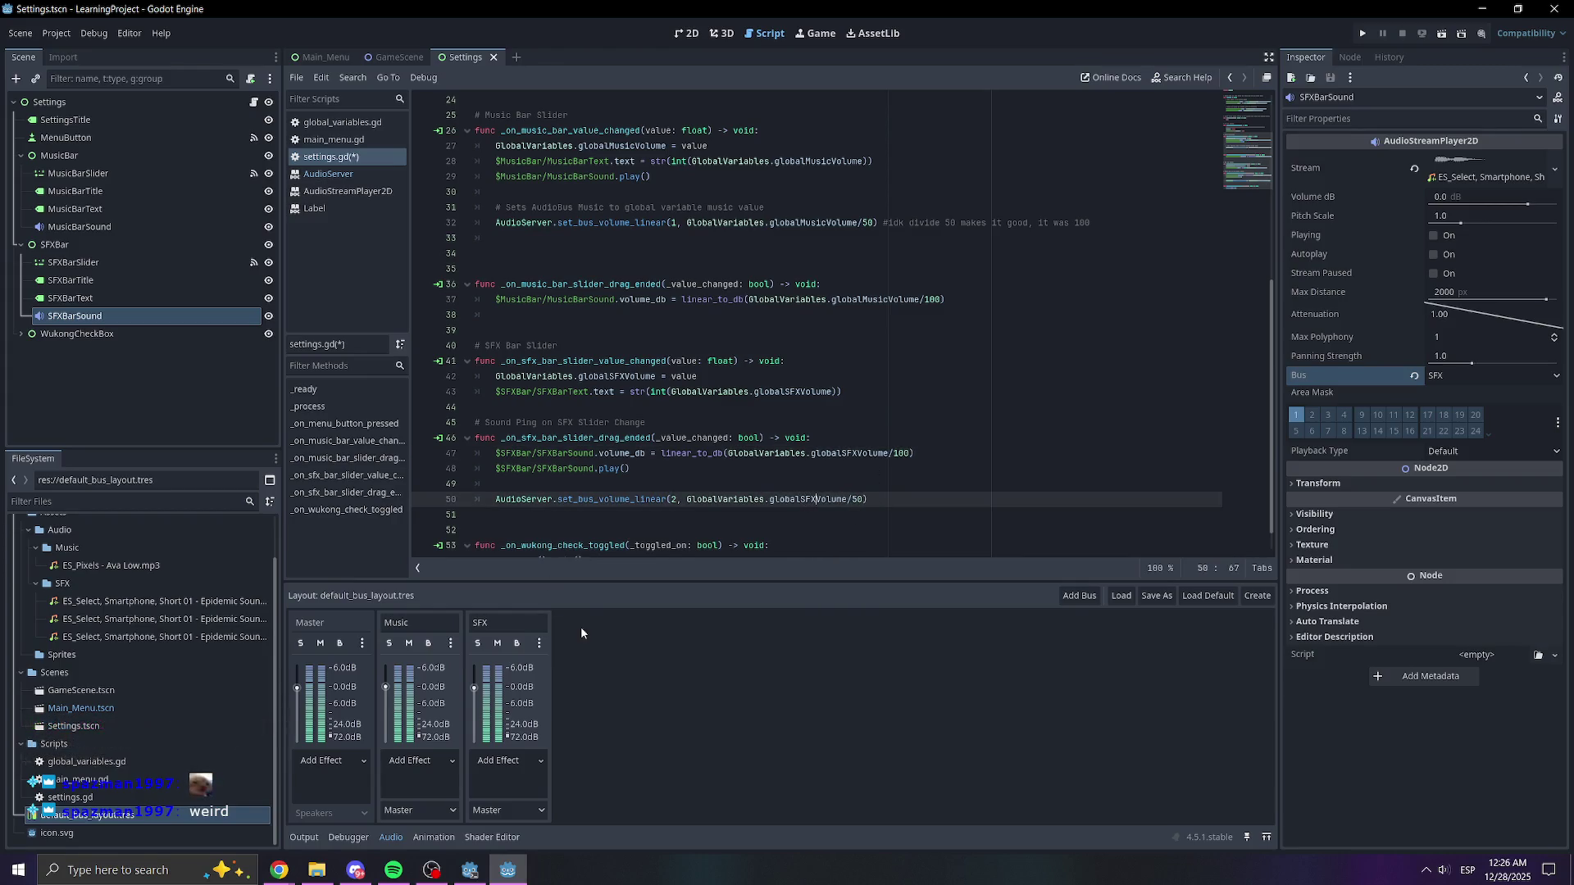
{"action": "left_click", "coordinate": [865, 439]}
{"action": "key", "text": "ctrl+s"}
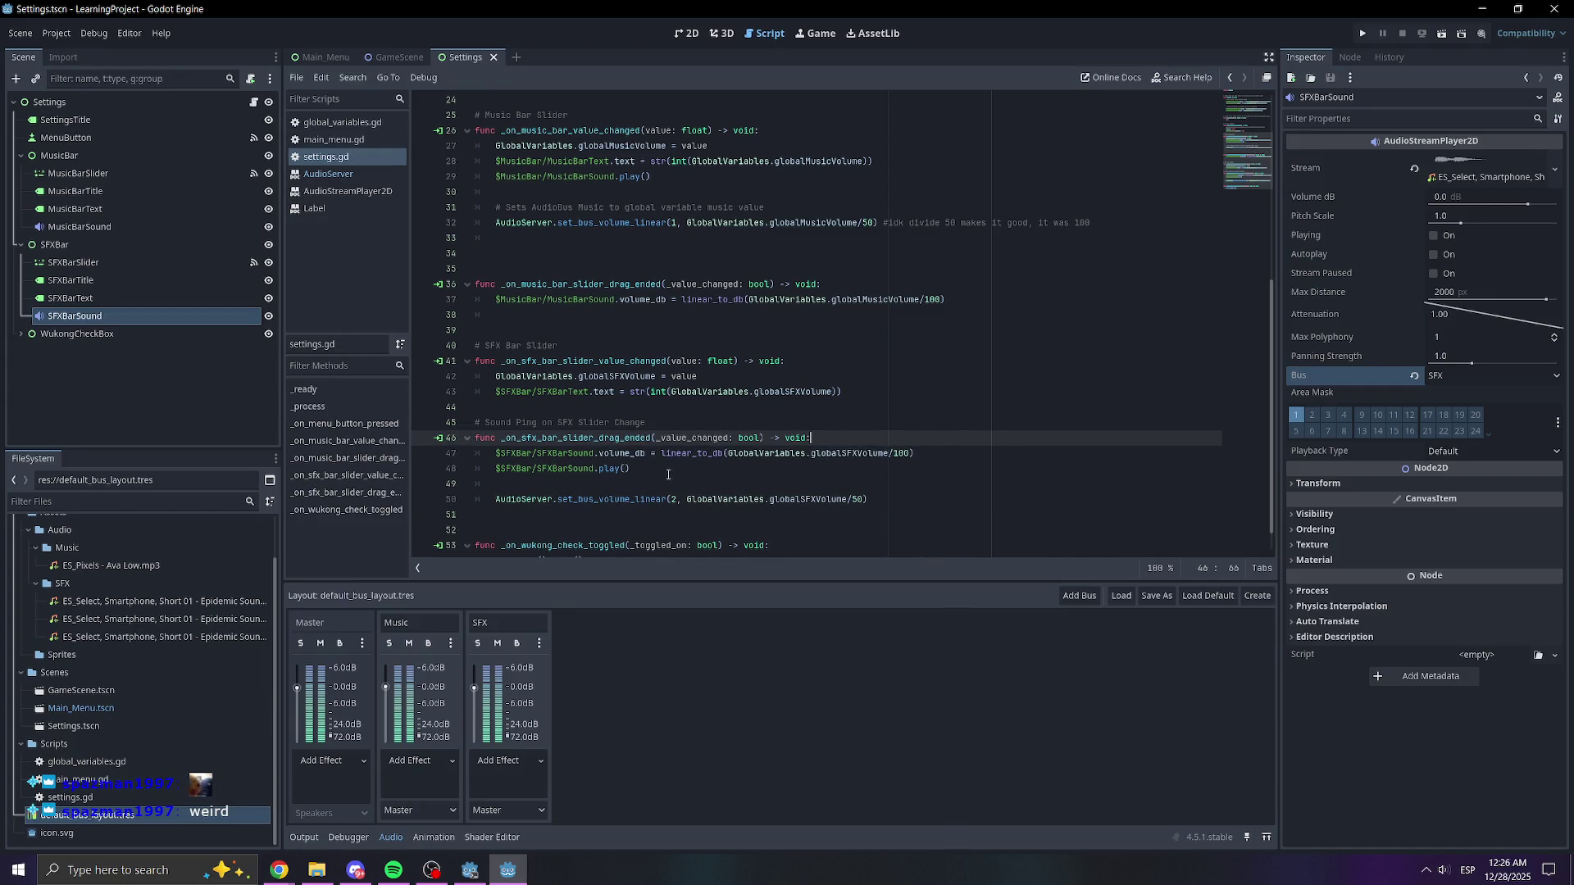
{"action": "triple_click", "coordinate": [598, 458]}
{"action": "left_click_drag", "start_coordinate": [918, 454], "coordinate": [496, 461]}
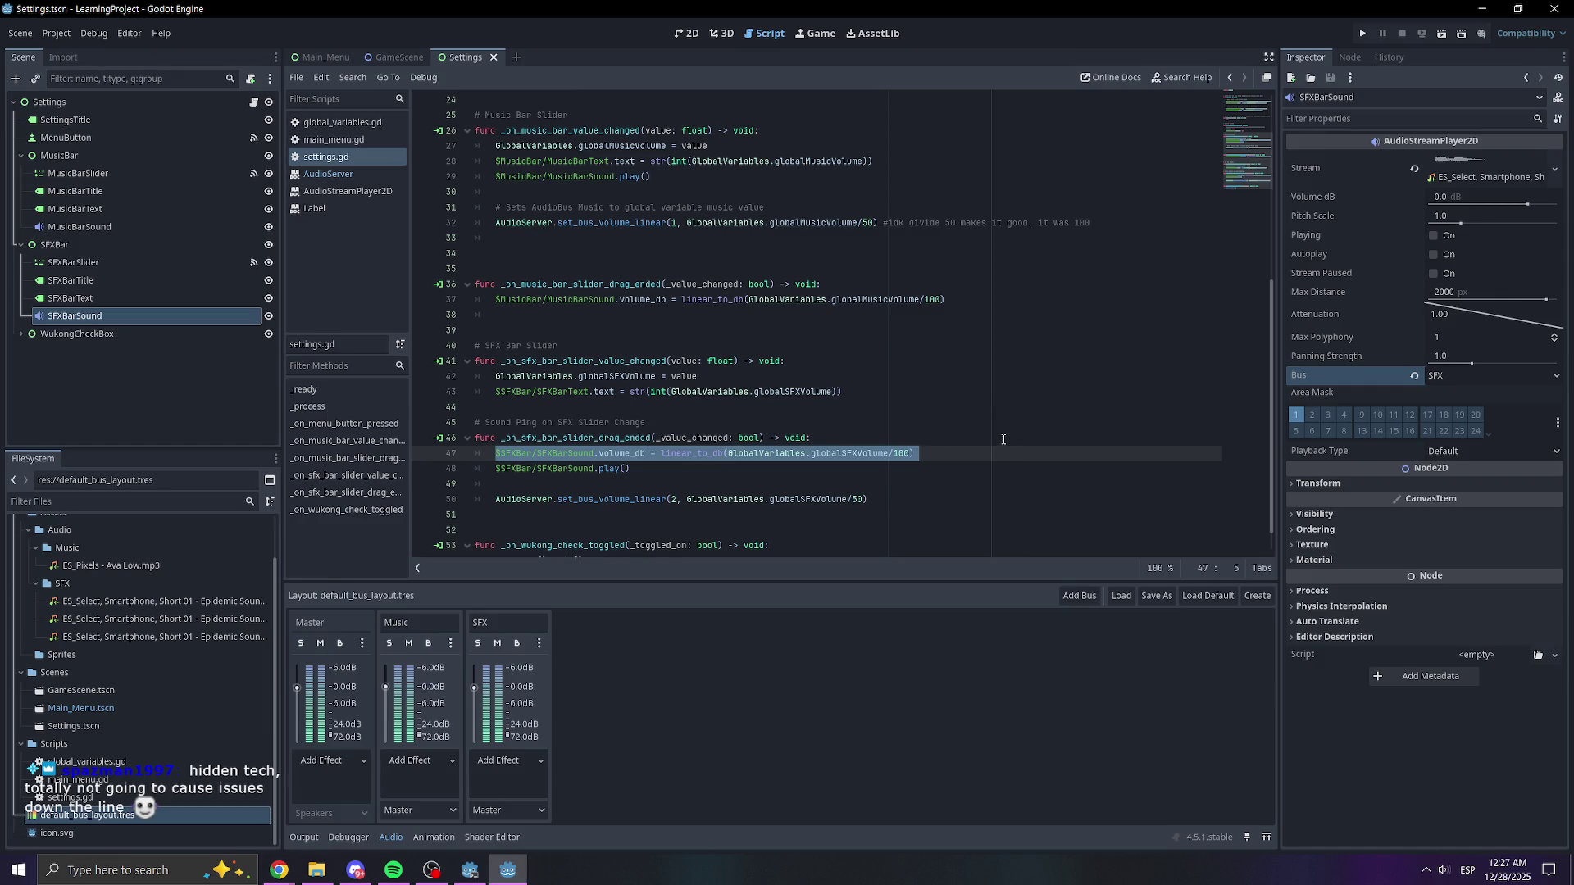
- Delete the volume_db line from the SFX drag-ended handler
{"action": "key", "text": "BackSpace"}
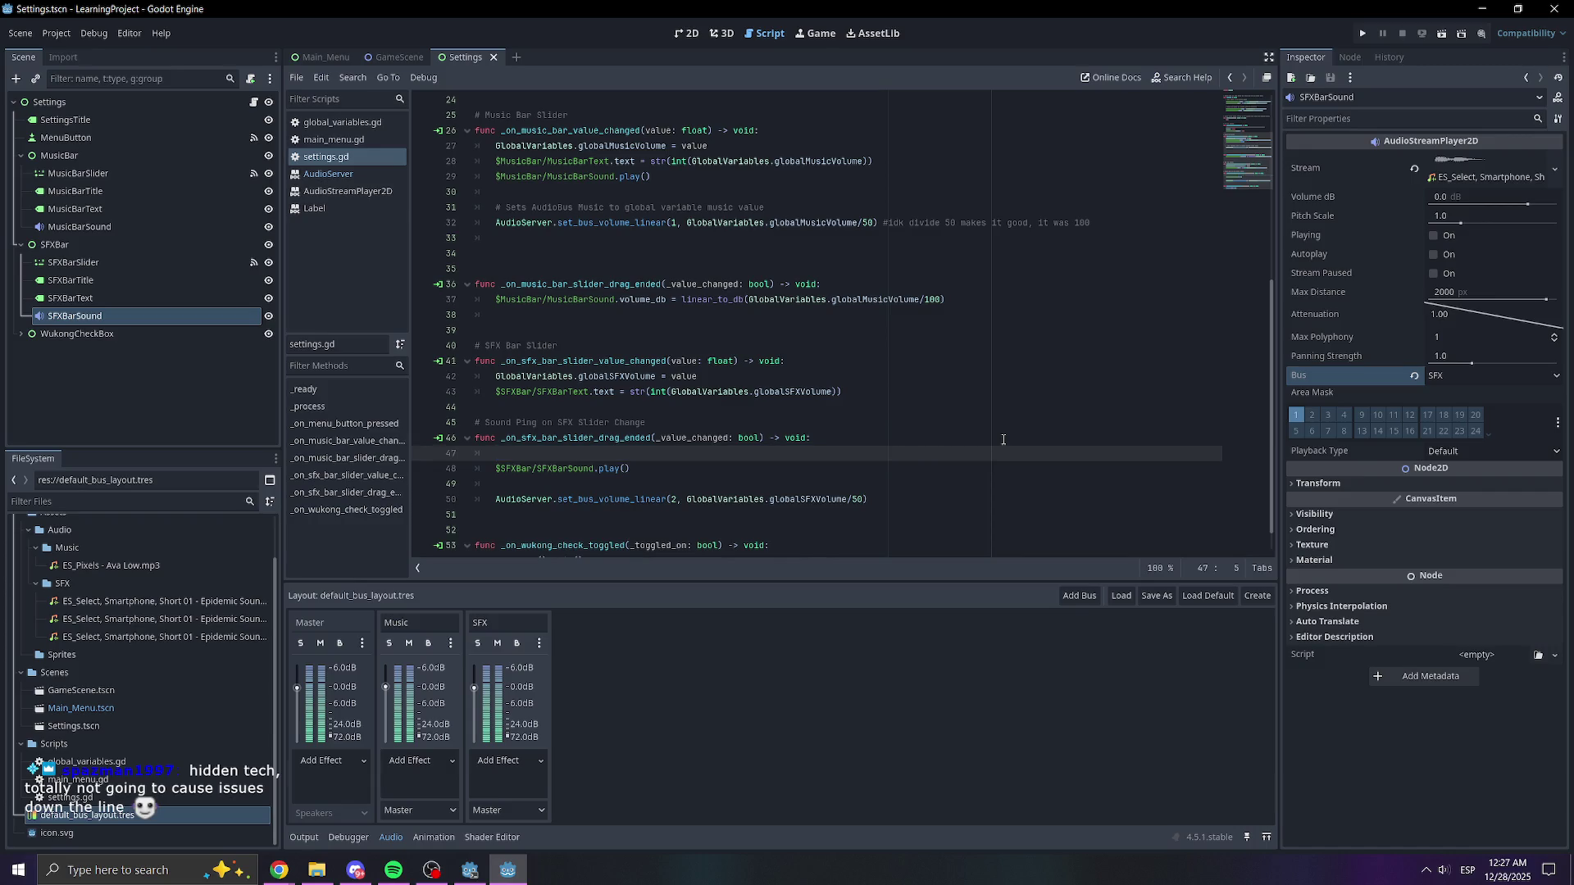
{"action": "key", "text": "ctrl+z"}
{"action": "left_click", "coordinate": [925, 444]}
{"action": "triple_click", "coordinate": [919, 454]}
{"action": "key", "text": "BackSpace"}
{"action": "left_click_drag", "start_coordinate": [915, 483], "coordinate": [482, 492]}
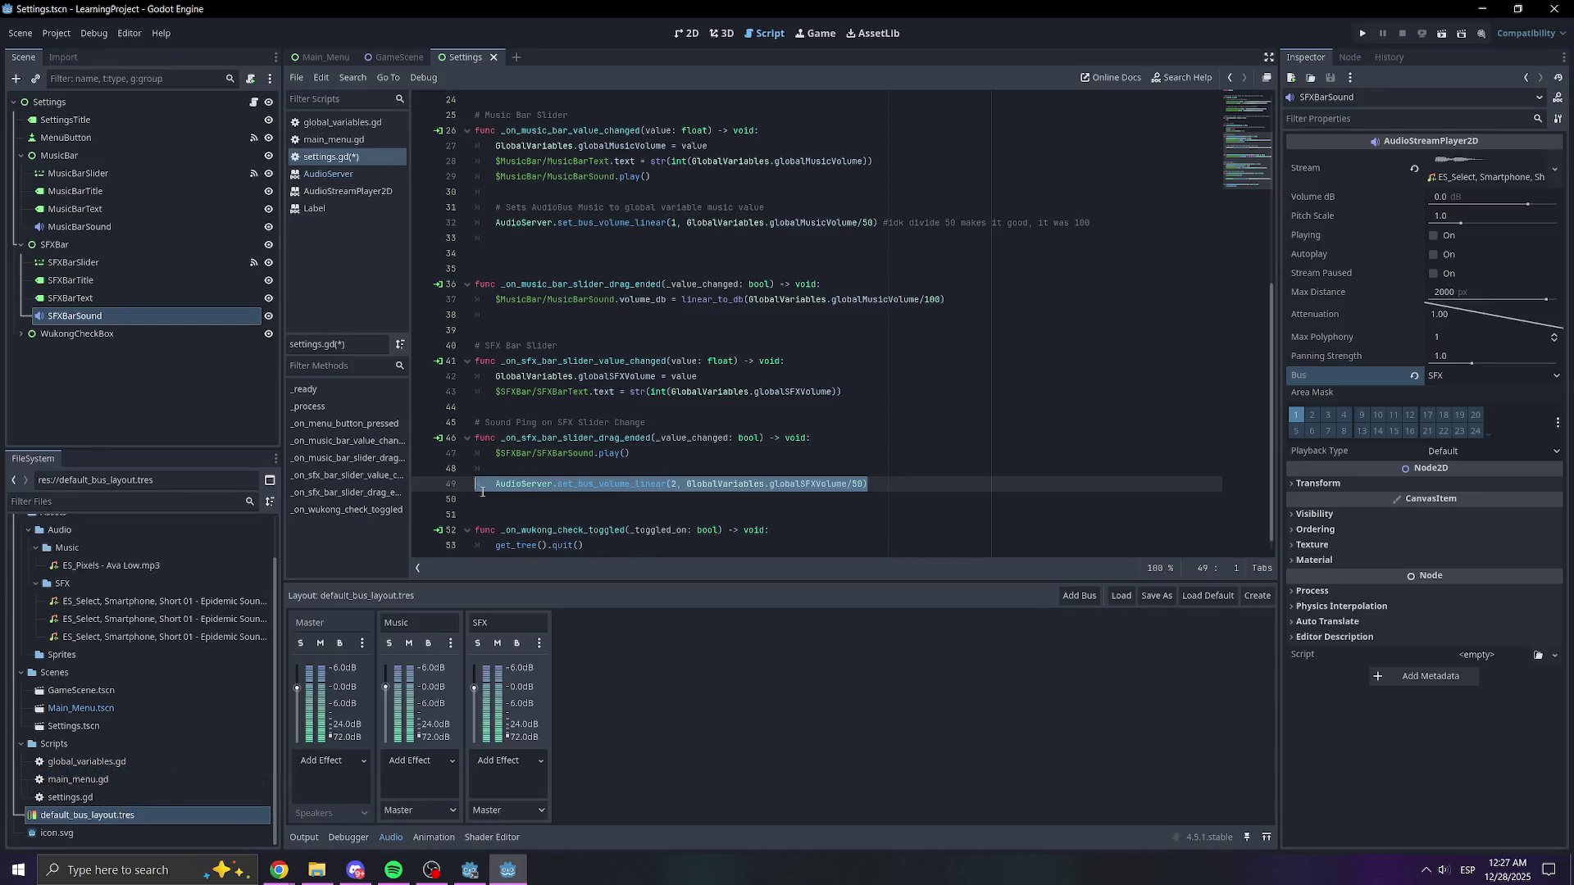
{"action": "left_click", "coordinate": [557, 470]}
{"action": "key", "text": "ctrl+z"}
{"action": "scroll", "coordinate": [851, 466], "scroll_direction": "down", "scroll_amount": 1}
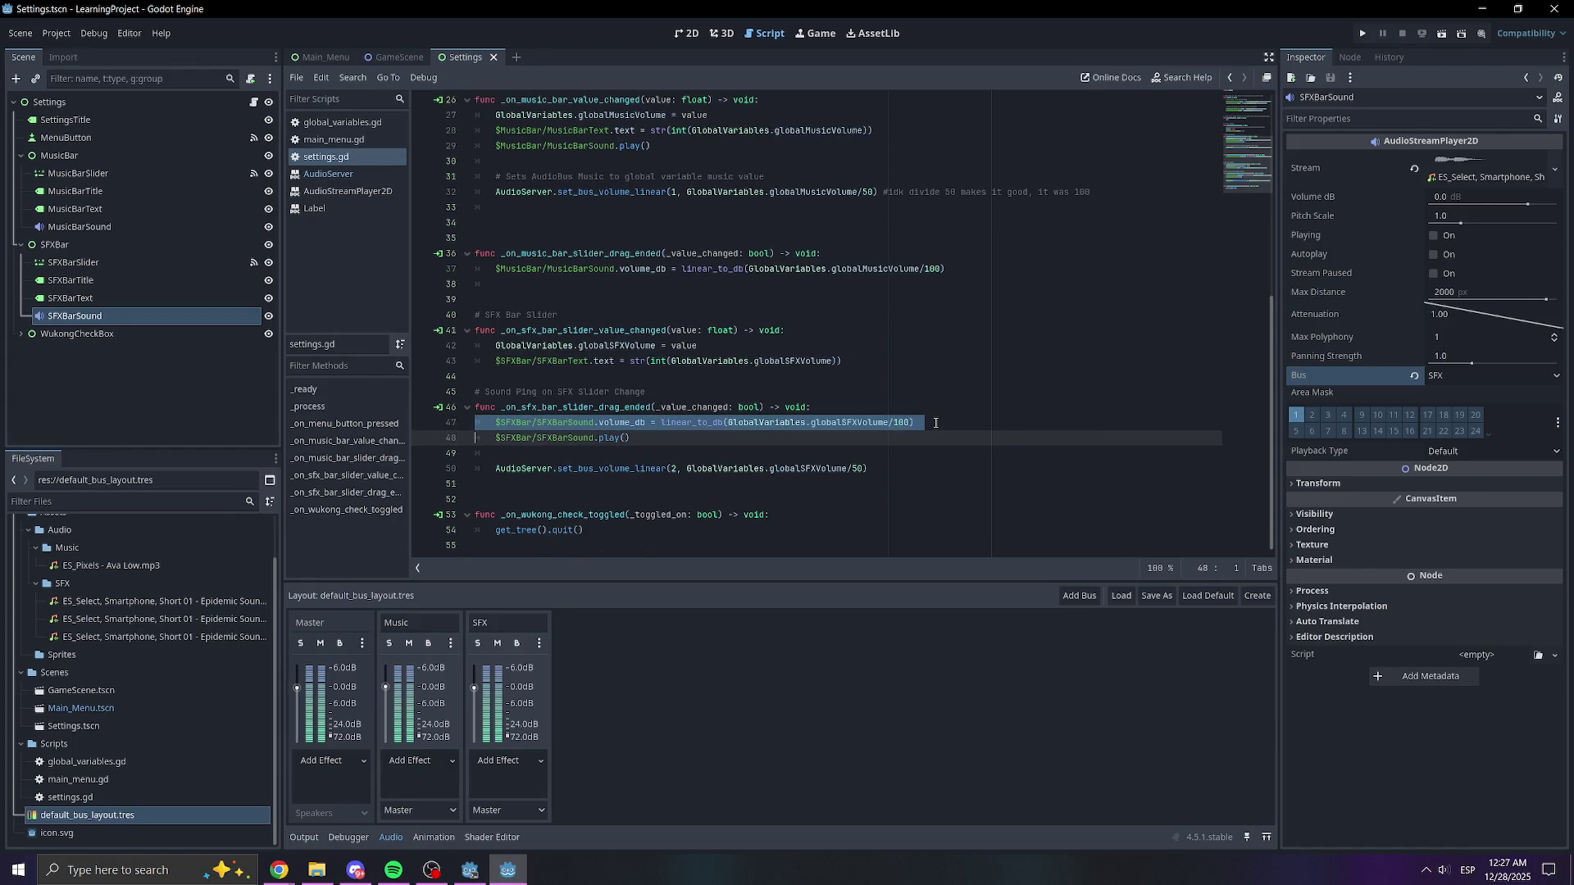
{"action": "triple_click", "coordinate": [729, 422]}
{"action": "key", "text": "BackSpace"}
- Move the set_bus_volume_linear call above play(), fix its indentation, and save
{"action": "left_click", "coordinate": [884, 442]}
{"action": "left_click_drag", "start_coordinate": [873, 453], "coordinate": [466, 454]}
{"action": "key", "text": "ctrl+c"}
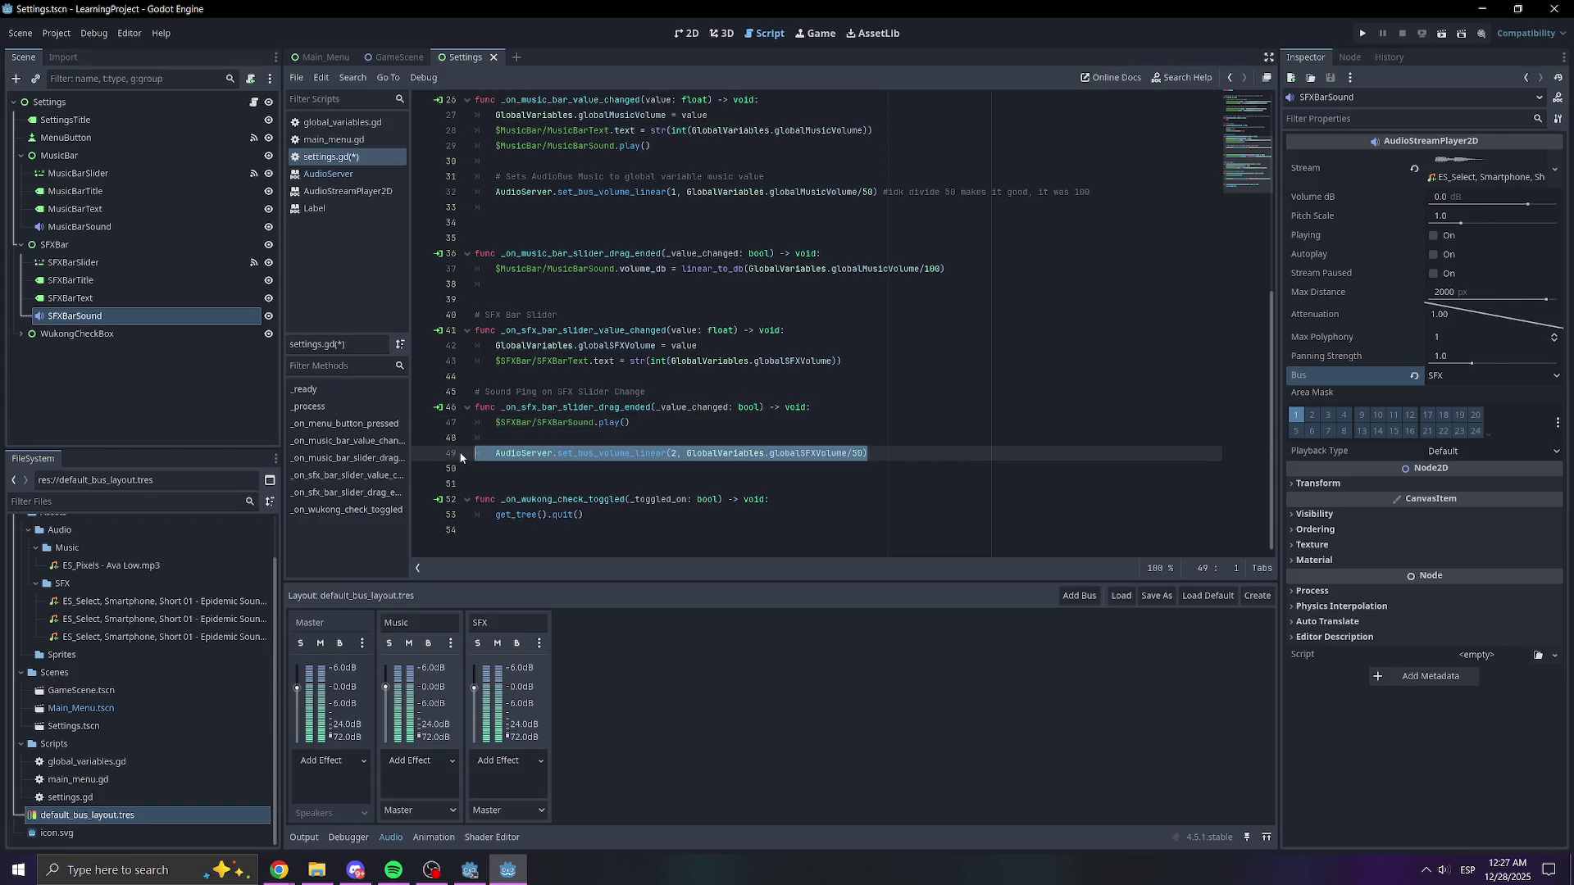
{"action": "key", "text": "BackSpace"}
{"action": "left_click", "coordinate": [849, 407]}
{"action": "key", "text": "Return"}
{"action": "key", "text": "ctrl+v"}
{"action": "left_click", "coordinate": [513, 422]}
{"action": "key", "text": "BackSpace"}
{"action": "left_click", "coordinate": [863, 435]}
{"action": "key", "text": "ctrl+s"}
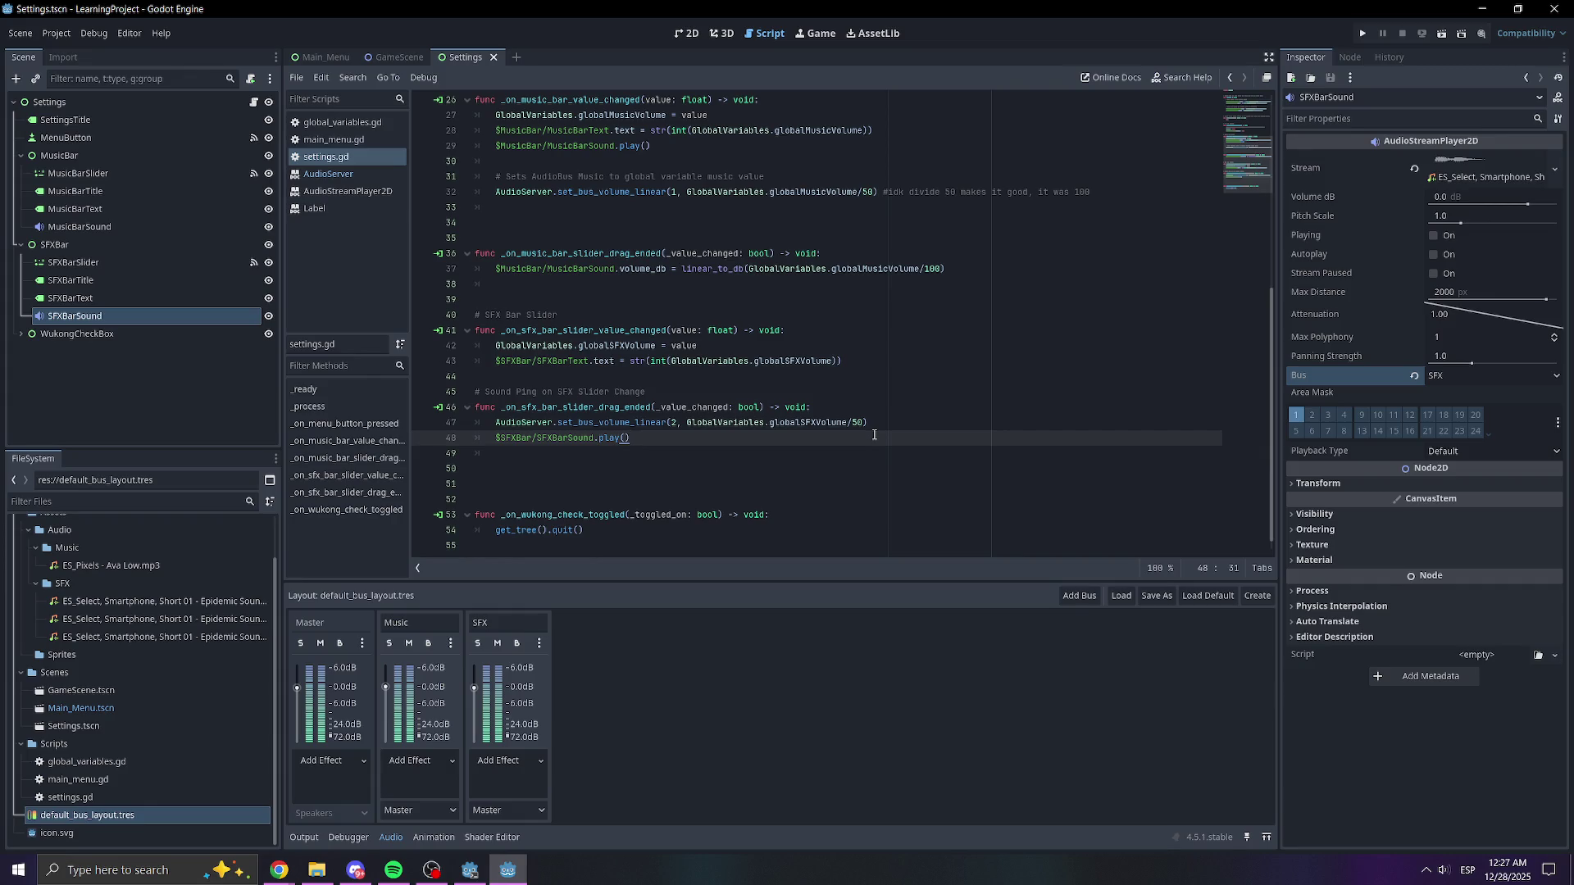
- Remove the stray blank lines before the wukong function and run the project
{"action": "left_click", "coordinate": [629, 500]}
{"action": "key", "text": "BackSpace"}
{"action": "key", "text": "BackSpace"}
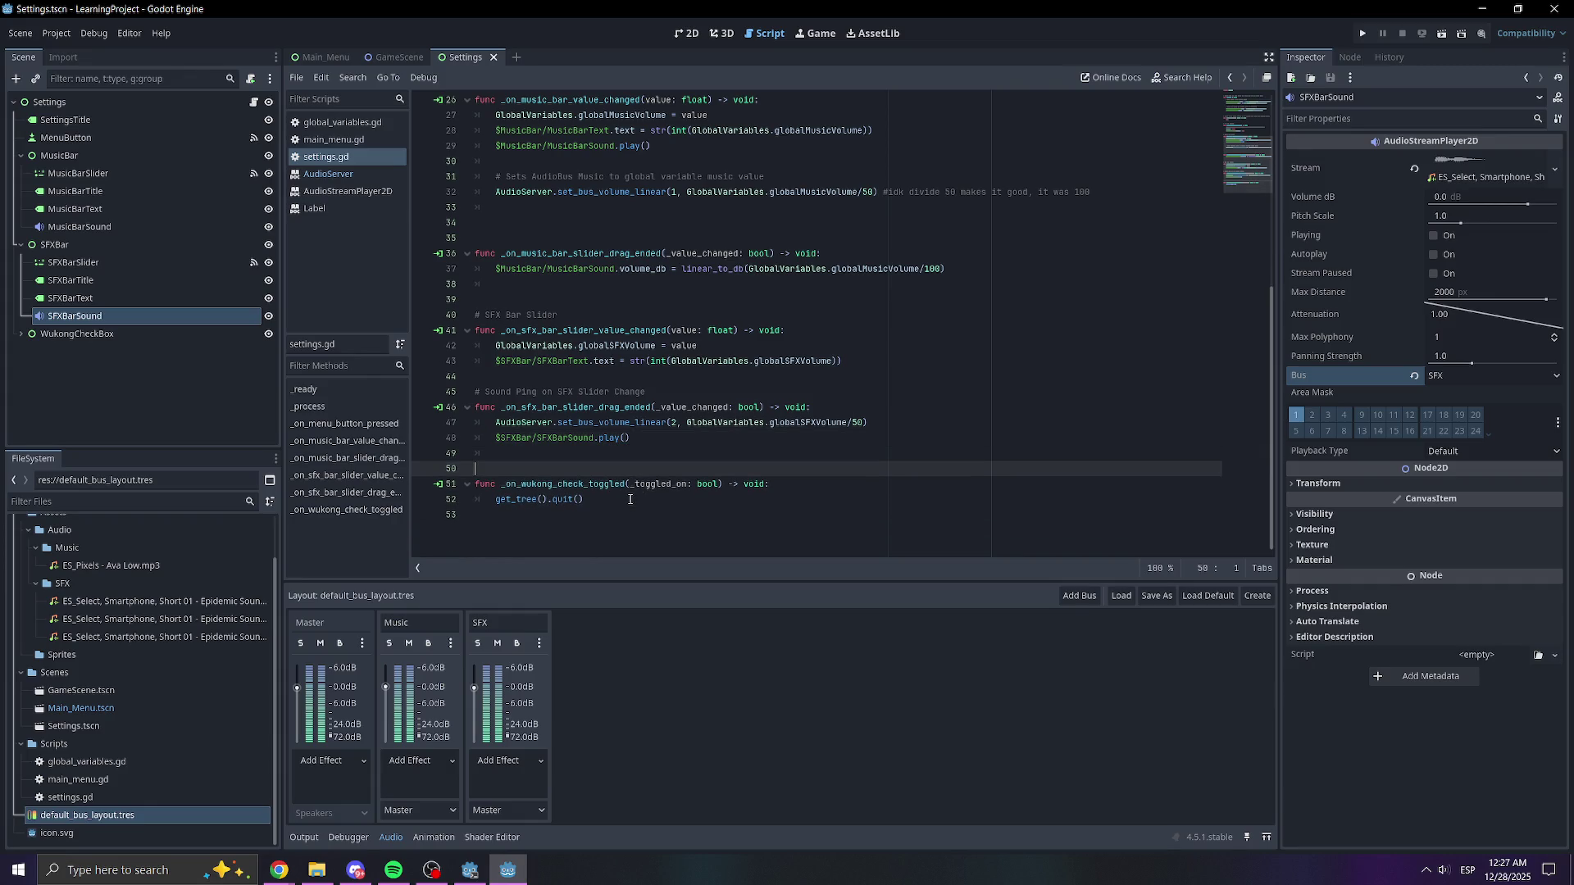
{"action": "scroll", "coordinate": [745, 445], "scroll_direction": "up", "scroll_amount": 2}
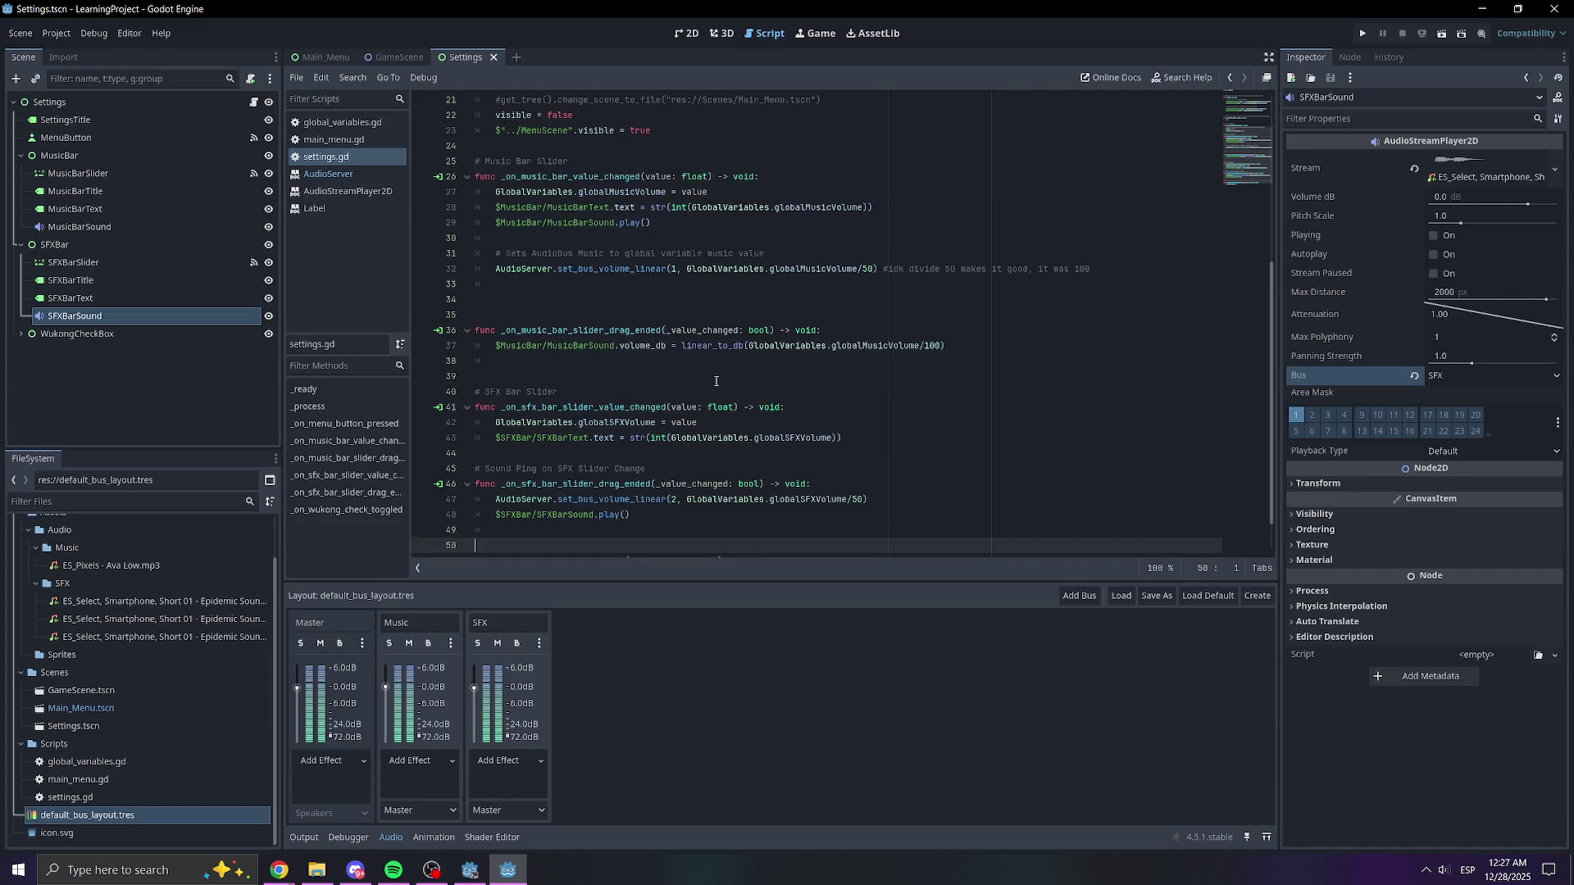
{"action": "left_click", "coordinate": [714, 380]}
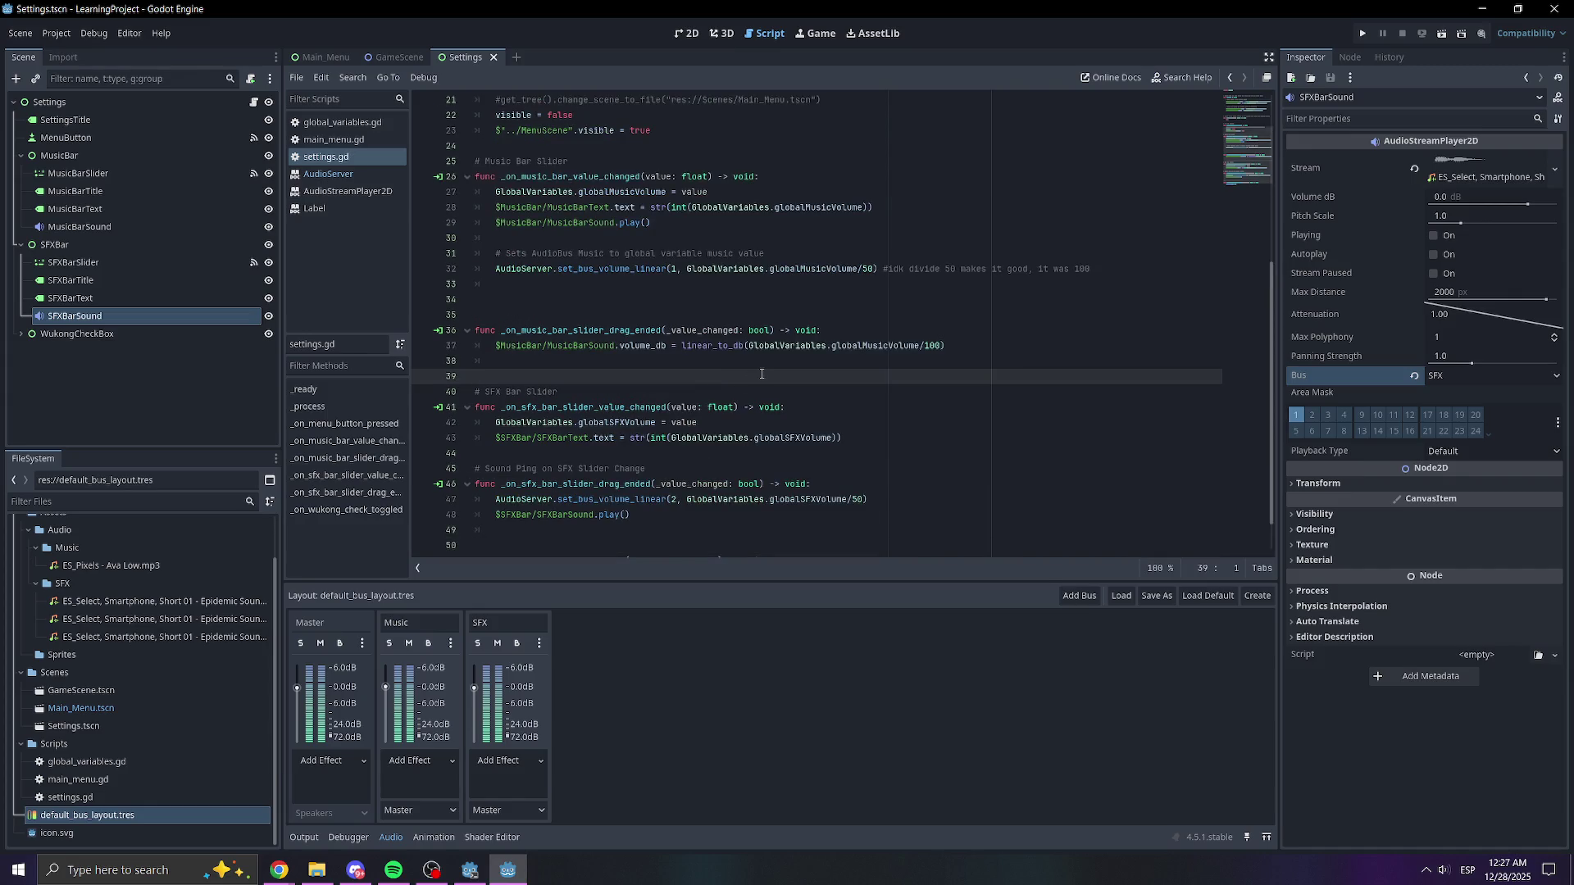
{"action": "scroll", "coordinate": [814, 391], "scroll_direction": "up", "scroll_amount": 3}
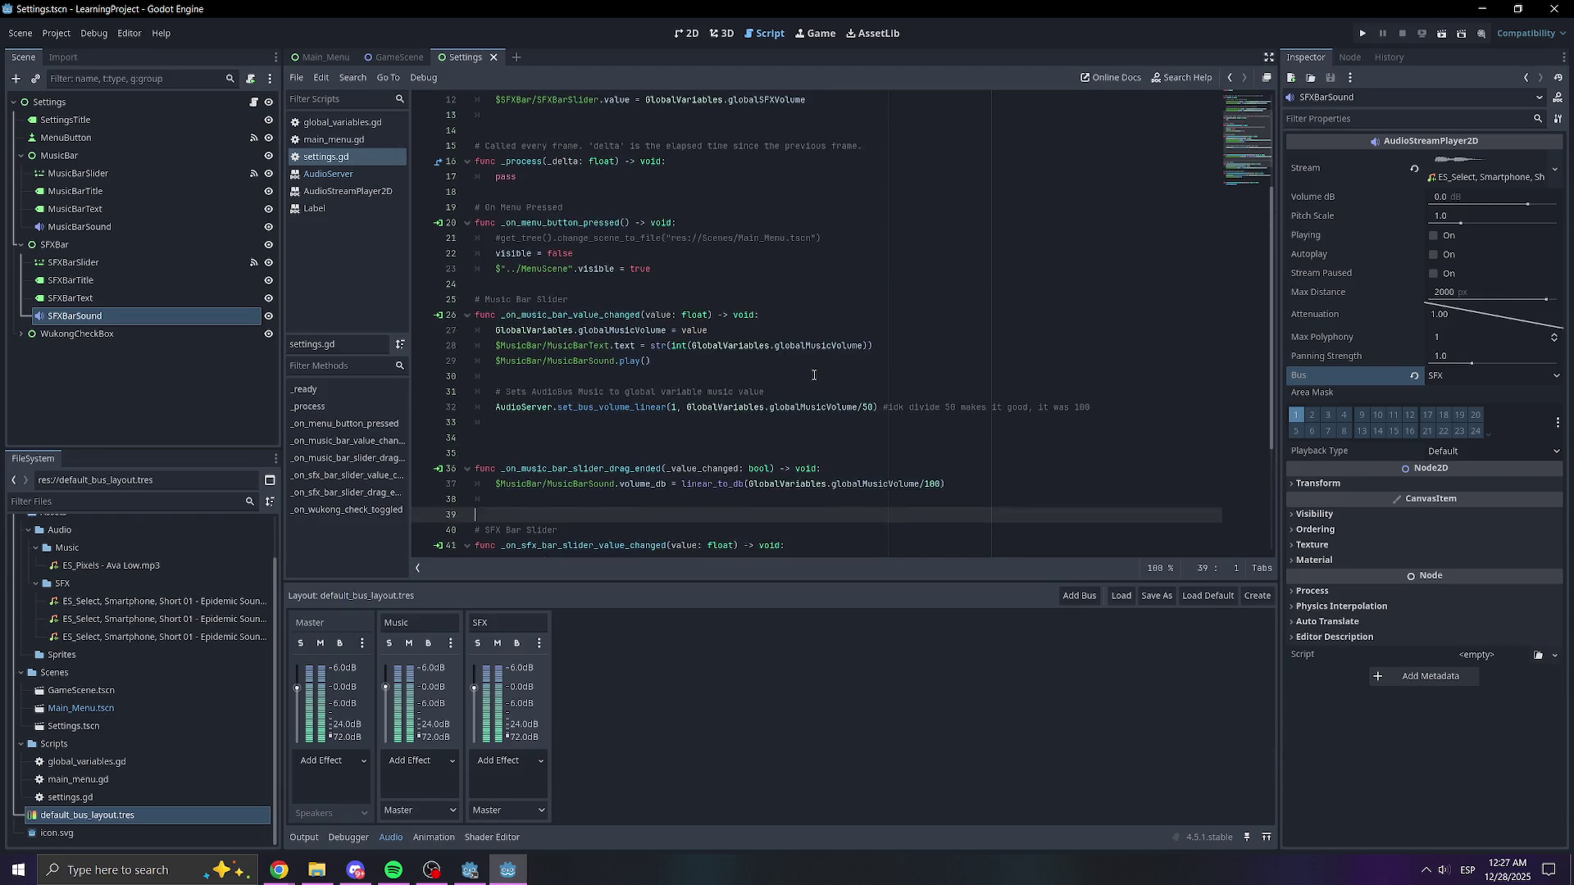
{"action": "left_click", "coordinate": [573, 452]}
{"action": "left_click", "coordinate": [1351, 41]}
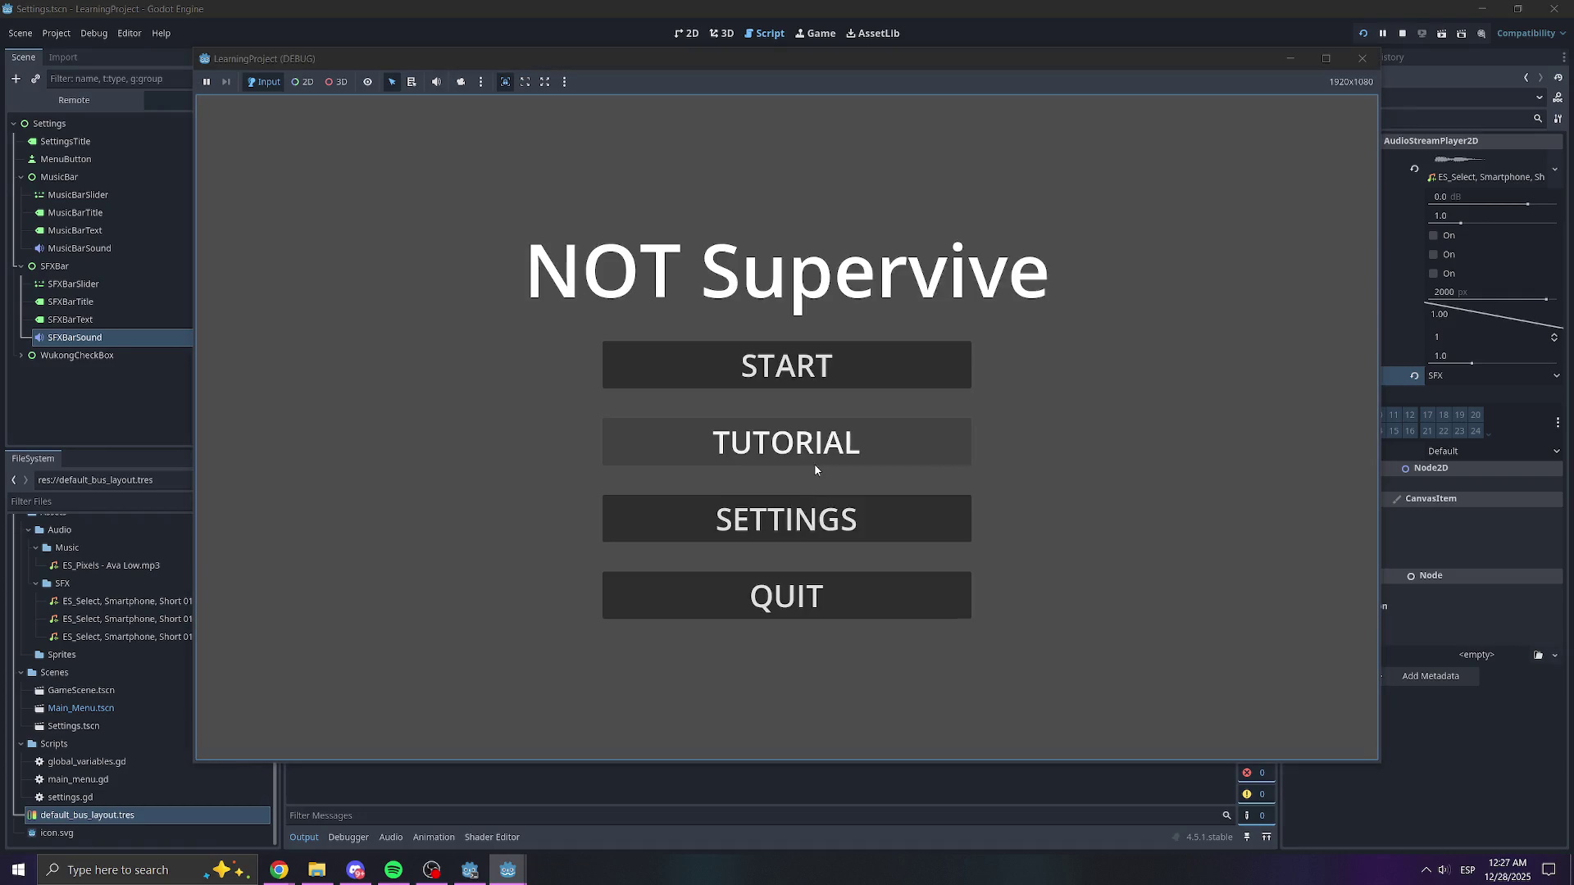
- On the game's SETTINGS screen, sweep the sliders, ending at Music Volume 38 and SFX Volume 20
{"action": "left_click", "coordinate": [819, 516]}
{"action": "mouse_move", "coordinate": [785, 424]}
{"action": "left_mouse_down"}
{"action": "mouse_move", "coordinate": [904, 428]}
{"action": "mouse_move", "coordinate": [537, 428]}
{"action": "mouse_move", "coordinate": [978, 441]}
{"action": "mouse_move", "coordinate": [1028, 428]}
{"action": "left_mouse_up"}
{"action": "mouse_move", "coordinate": [766, 350]}
{"action": "left_mouse_down"}
{"action": "mouse_move", "coordinate": [727, 346]}
{"action": "mouse_move", "coordinate": [1031, 354]}
{"action": "mouse_move", "coordinate": [528, 359]}
{"action": "mouse_move", "coordinate": [994, 352]}
{"action": "mouse_move", "coordinate": [578, 350]}
{"action": "left_mouse_up"}
{"action": "mouse_move", "coordinate": [865, 417]}
{"action": "left_mouse_down"}
{"action": "mouse_move", "coordinate": [646, 424]}
{"action": "mouse_move", "coordinate": [1047, 423]}
{"action": "left_mouse_up"}
{"action": "mouse_move", "coordinate": [578, 350]}
{"action": "left_mouse_down"}
{"action": "mouse_move", "coordinate": [1044, 350]}
{"action": "mouse_move", "coordinate": [714, 349]}
{"action": "left_mouse_up"}
{"action": "left_click_drag", "start_coordinate": [1042, 424], "coordinate": [604, 424]}
{"action": "mouse_move", "coordinate": [714, 349]}
{"action": "left_mouse_down"}
{"action": "mouse_move", "coordinate": [1055, 349]}
{"action": "mouse_move", "coordinate": [915, 349]}
{"action": "left_mouse_up"}
- Go back to the game's MENU, quit the game, and return to settings.gd
{"action": "left_click", "coordinate": [837, 585]}
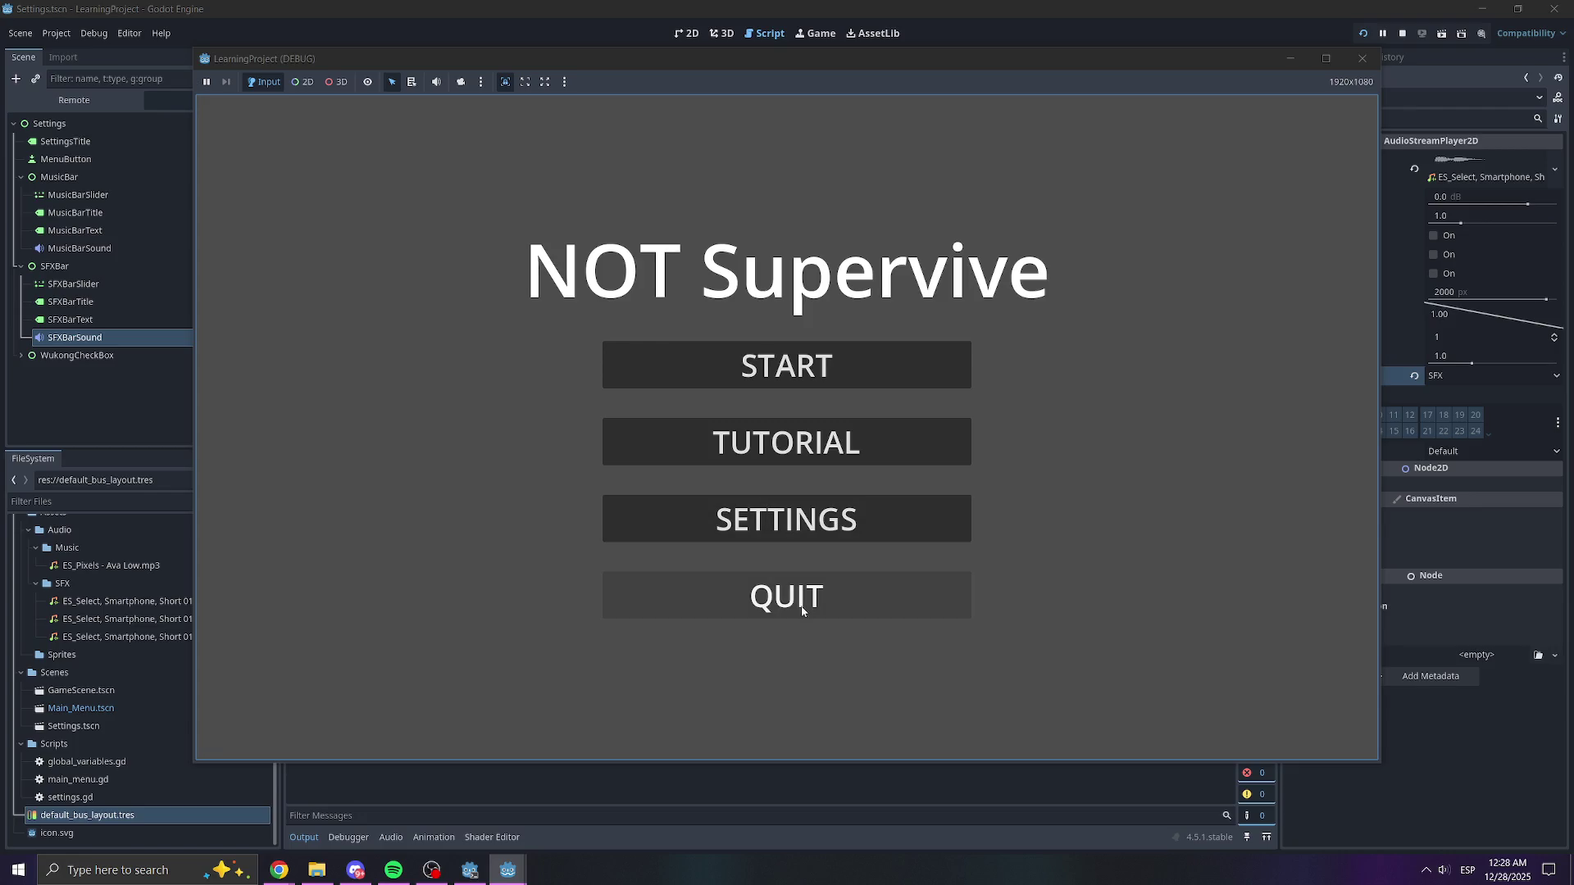
{"action": "left_click", "coordinate": [801, 594]}
{"action": "left_click", "coordinate": [740, 499]}
{"action": "scroll", "coordinate": [741, 499], "scroll_direction": "down", "scroll_amount": 2}
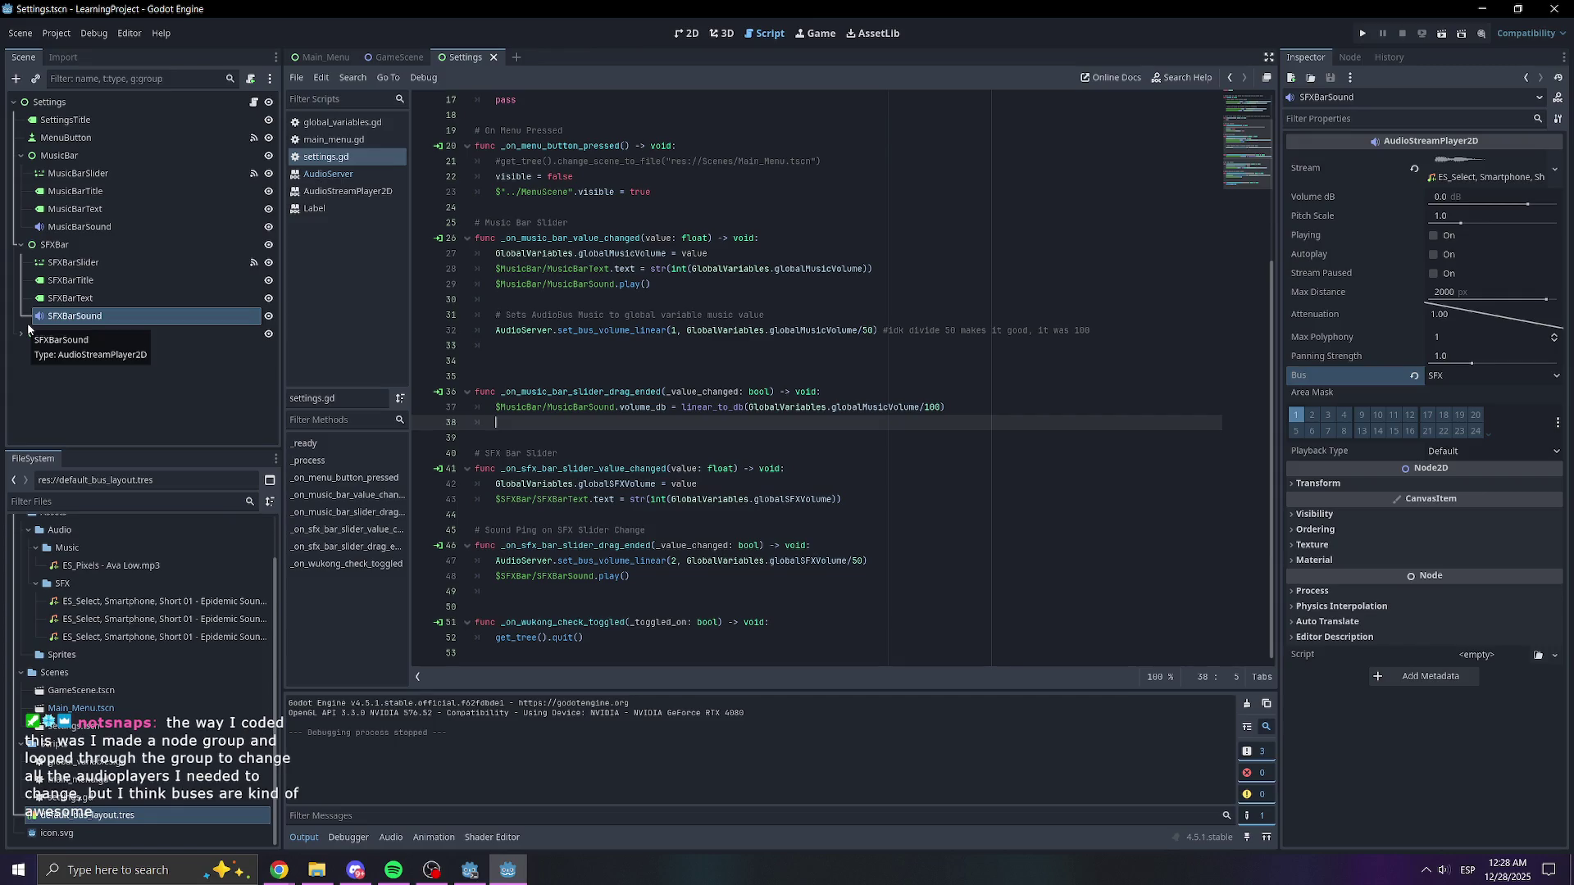
- With the Audio bus layout shown, delete the extra blank line in settings.gd
{"action": "left_click", "coordinate": [391, 837]}
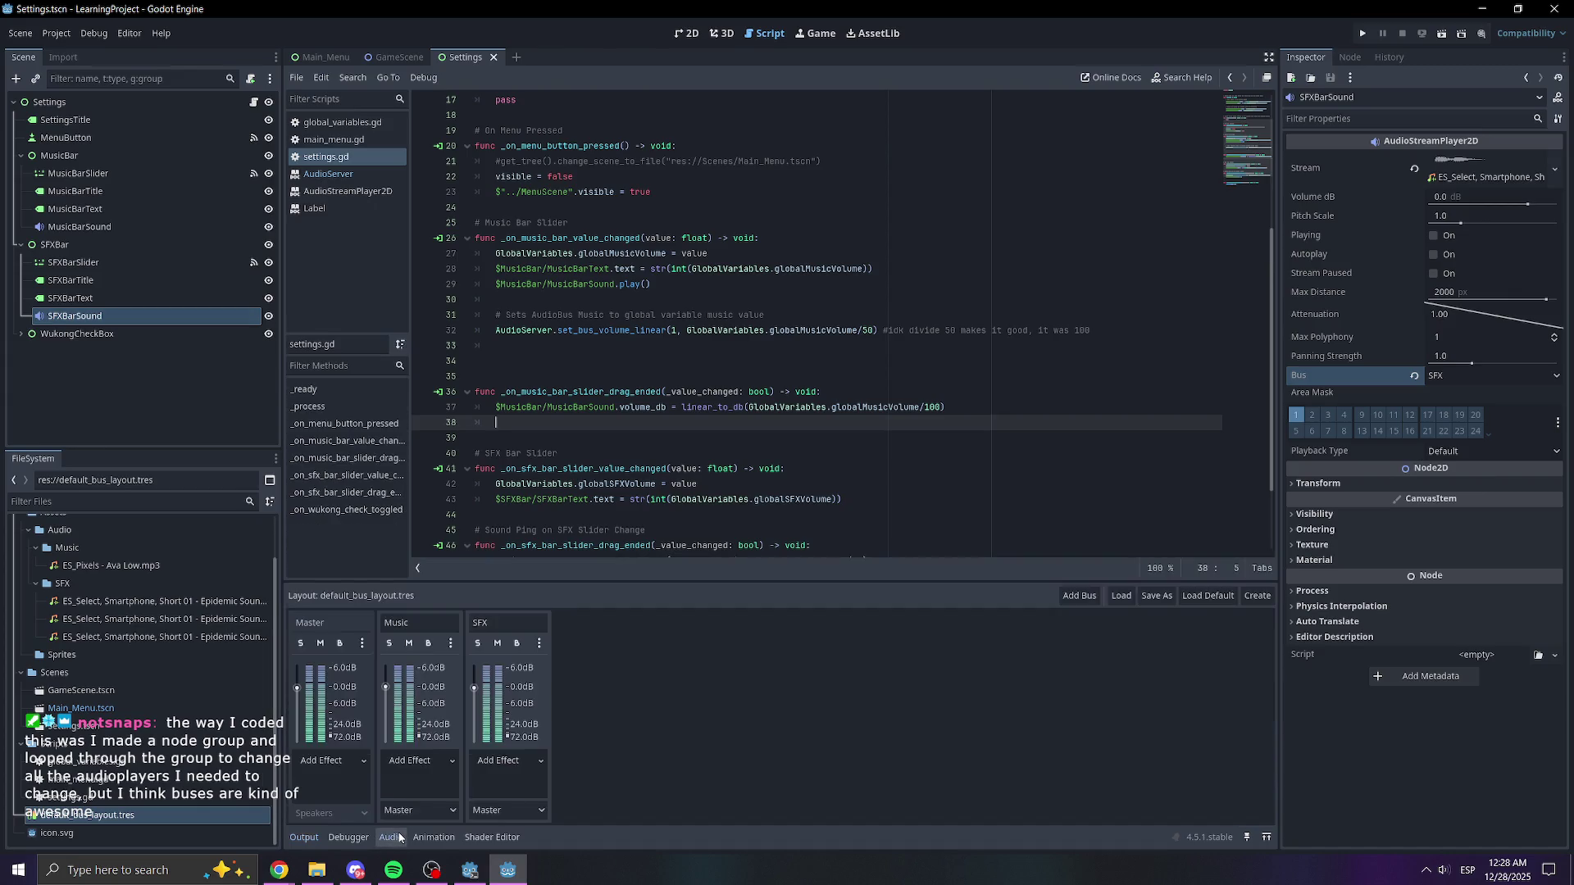
{"action": "left_click", "coordinate": [760, 444]}
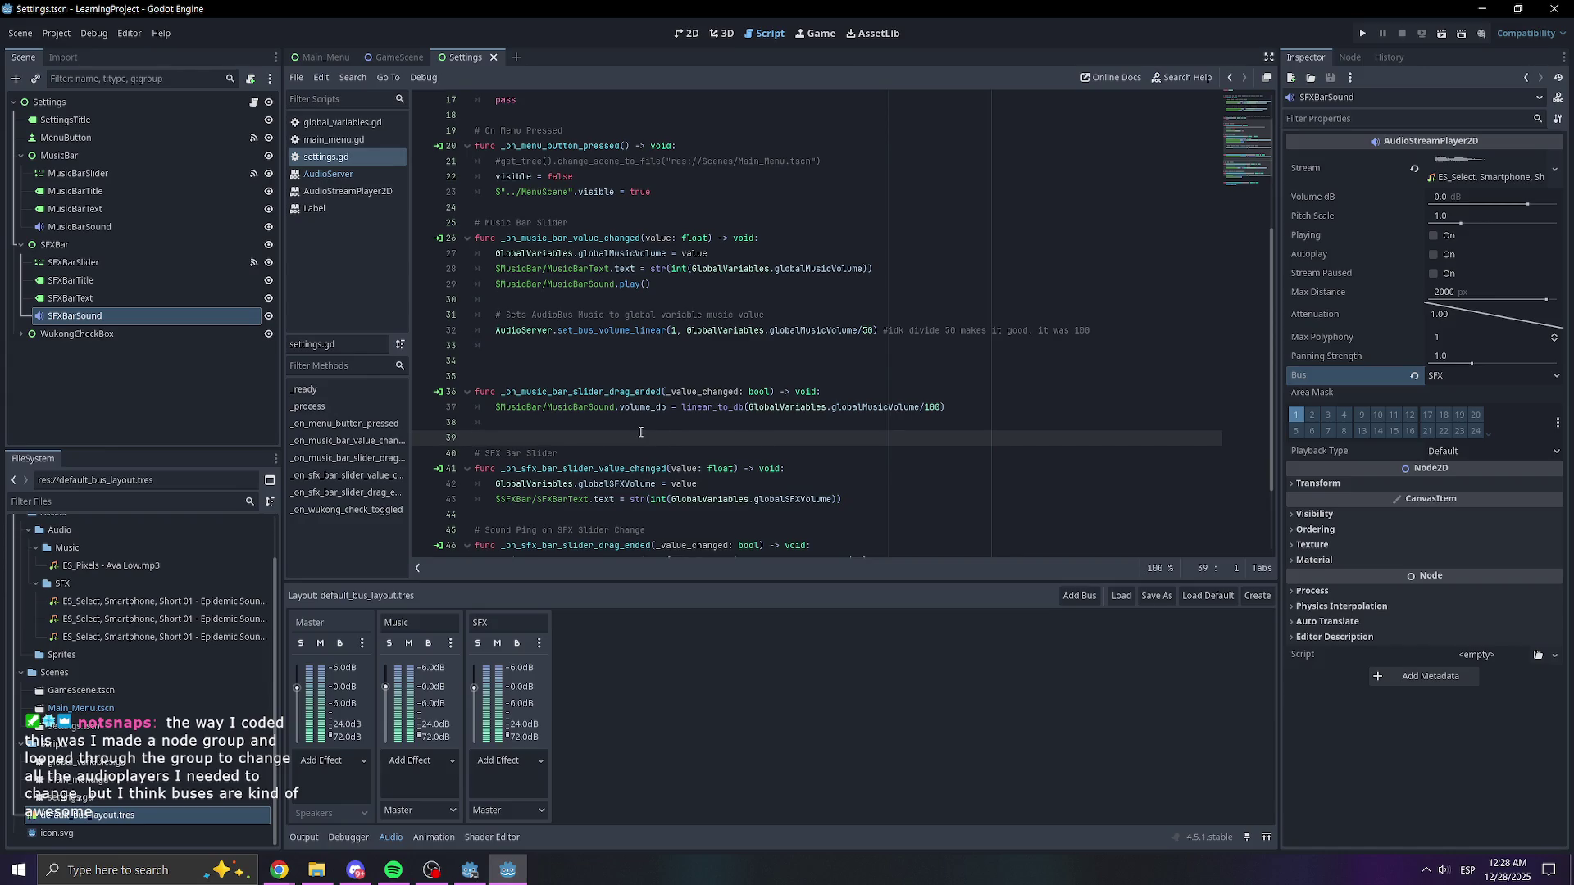
{"action": "scroll", "coordinate": [820, 295], "scroll_direction": "down", "scroll_amount": 2}
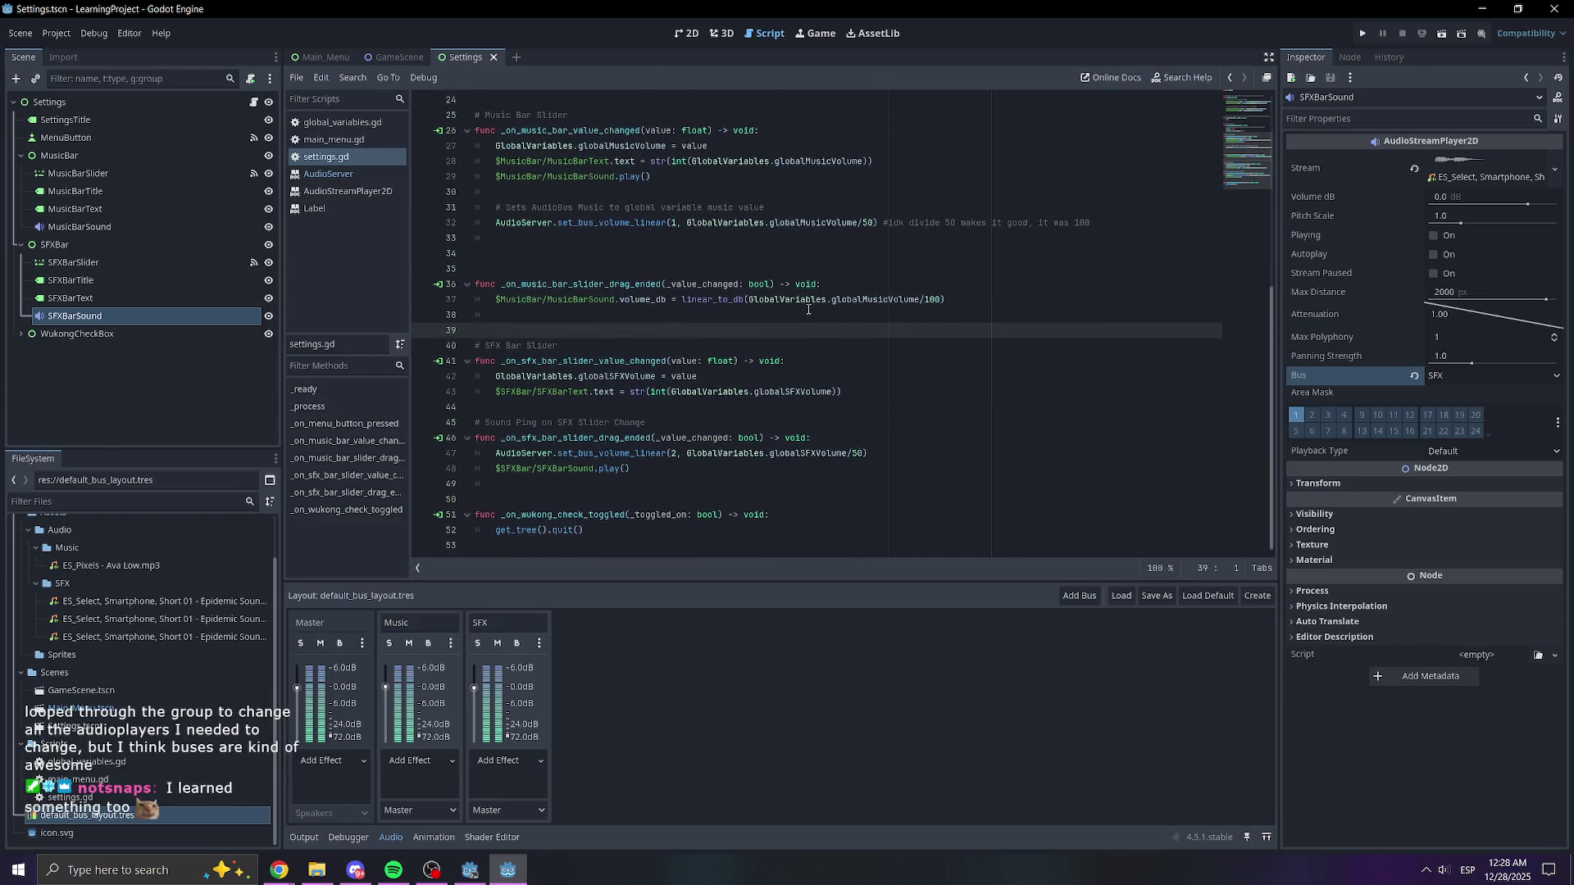
{"action": "left_click", "coordinate": [578, 499]}
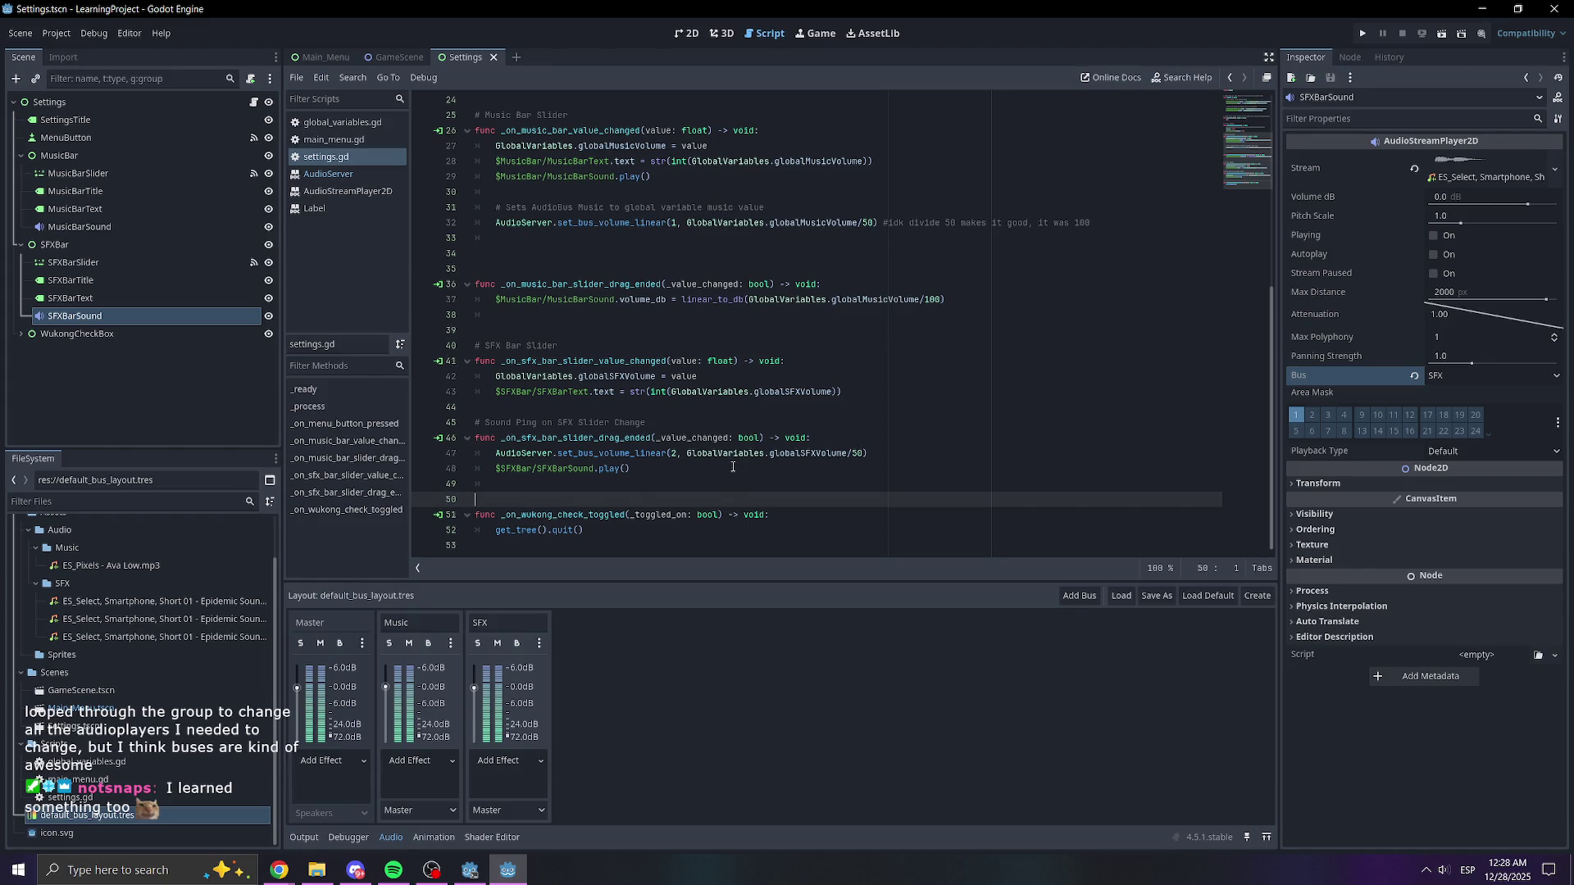
{"action": "scroll", "coordinate": [838, 414], "scroll_direction": "up", "scroll_amount": 2}
{"action": "scroll", "coordinate": [779, 369], "scroll_direction": "down", "scroll_amount": 2}
{"action": "left_click", "coordinate": [668, 330]}
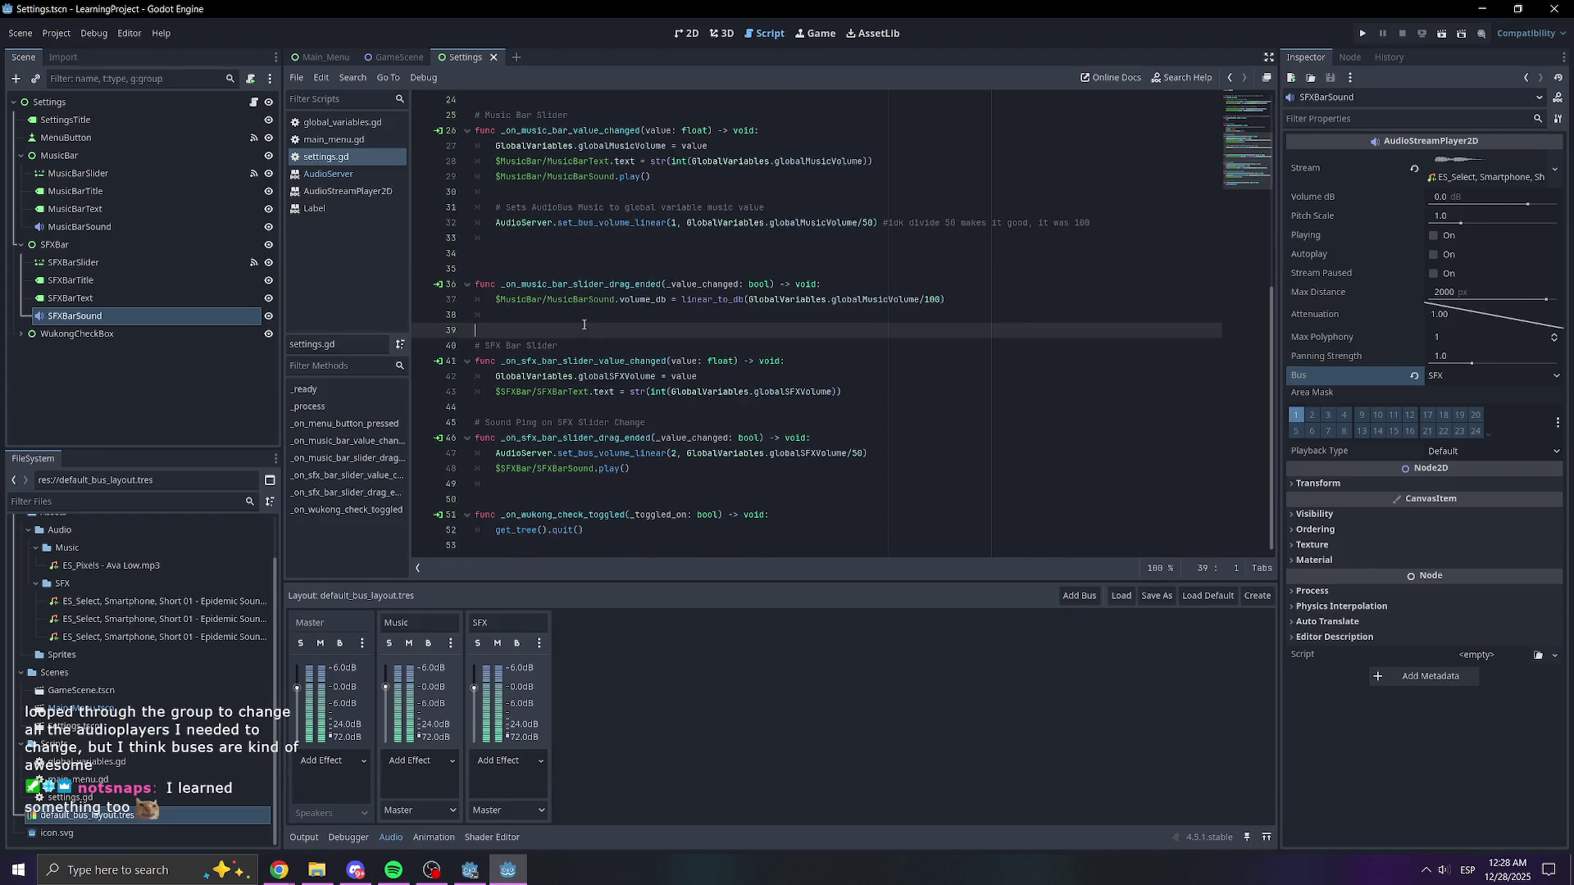
{"action": "scroll", "coordinate": [665, 311], "scroll_direction": "up", "scroll_amount": 1}
{"action": "left_click", "coordinate": [665, 311]}
{"action": "key", "text": "BackSpace"}
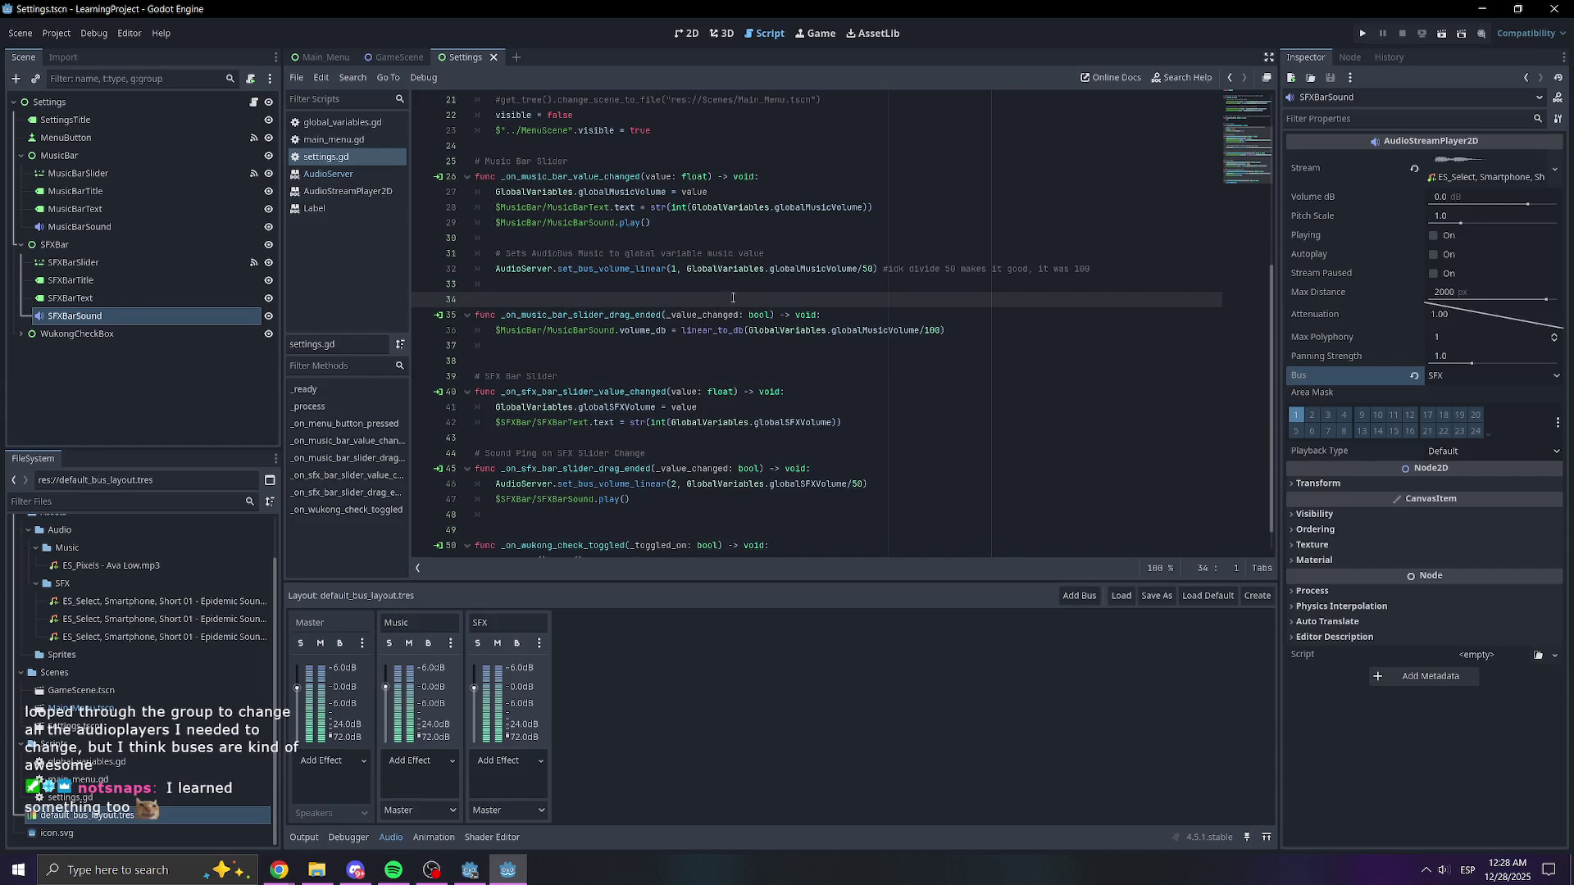
{"action": "scroll", "coordinate": [1130, 306], "scroll_direction": "up", "scroll_amount": 1}
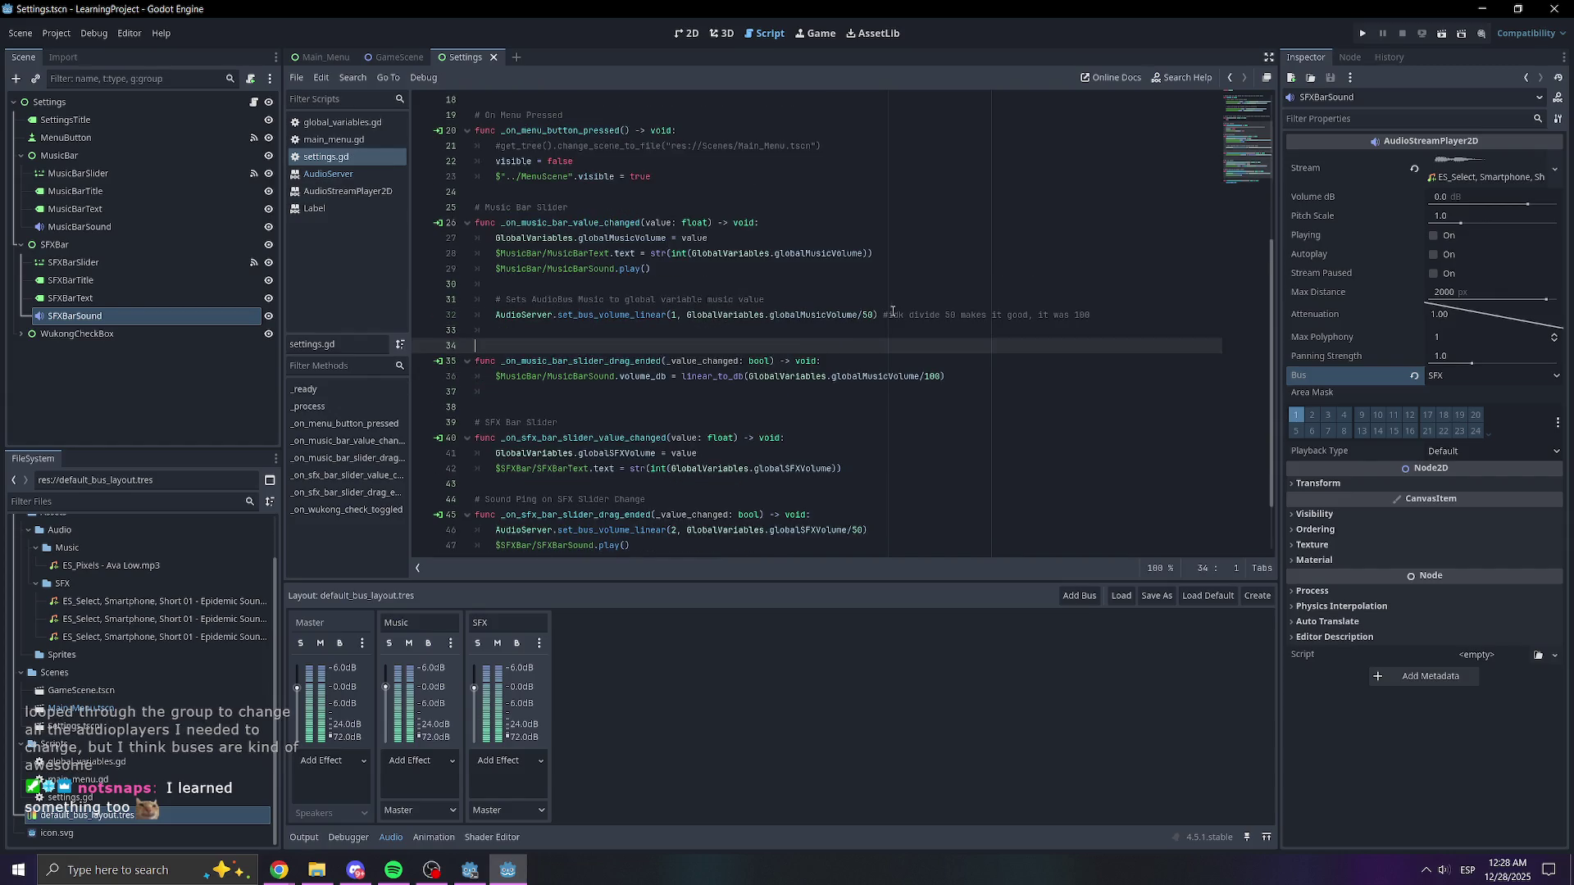
{"action": "scroll", "coordinate": [1131, 307], "scroll_direction": "down", "scroll_amount": 1}
- Copy the divide-by-50 comment from the music bus line to the end of the SFX set_bus_volume_linear line
{"action": "mouse_move", "coordinate": [1107, 253]}
{"action": "left_mouse_down"}
{"action": "mouse_move", "coordinate": [1124, 265]}
{"action": "mouse_move", "coordinate": [886, 264]}
{"action": "left_mouse_up"}
{"action": "key", "text": "ctrl+c"}
{"action": "left_click", "coordinate": [892, 484]}
{"action": "key", "text": "ctrl+v"}
{"action": "left_click", "coordinate": [768, 360]}
- Delete the old commented #get_tree() scene-change line
{"action": "scroll", "coordinate": [768, 253], "scroll_direction": "up", "scroll_amount": 4}
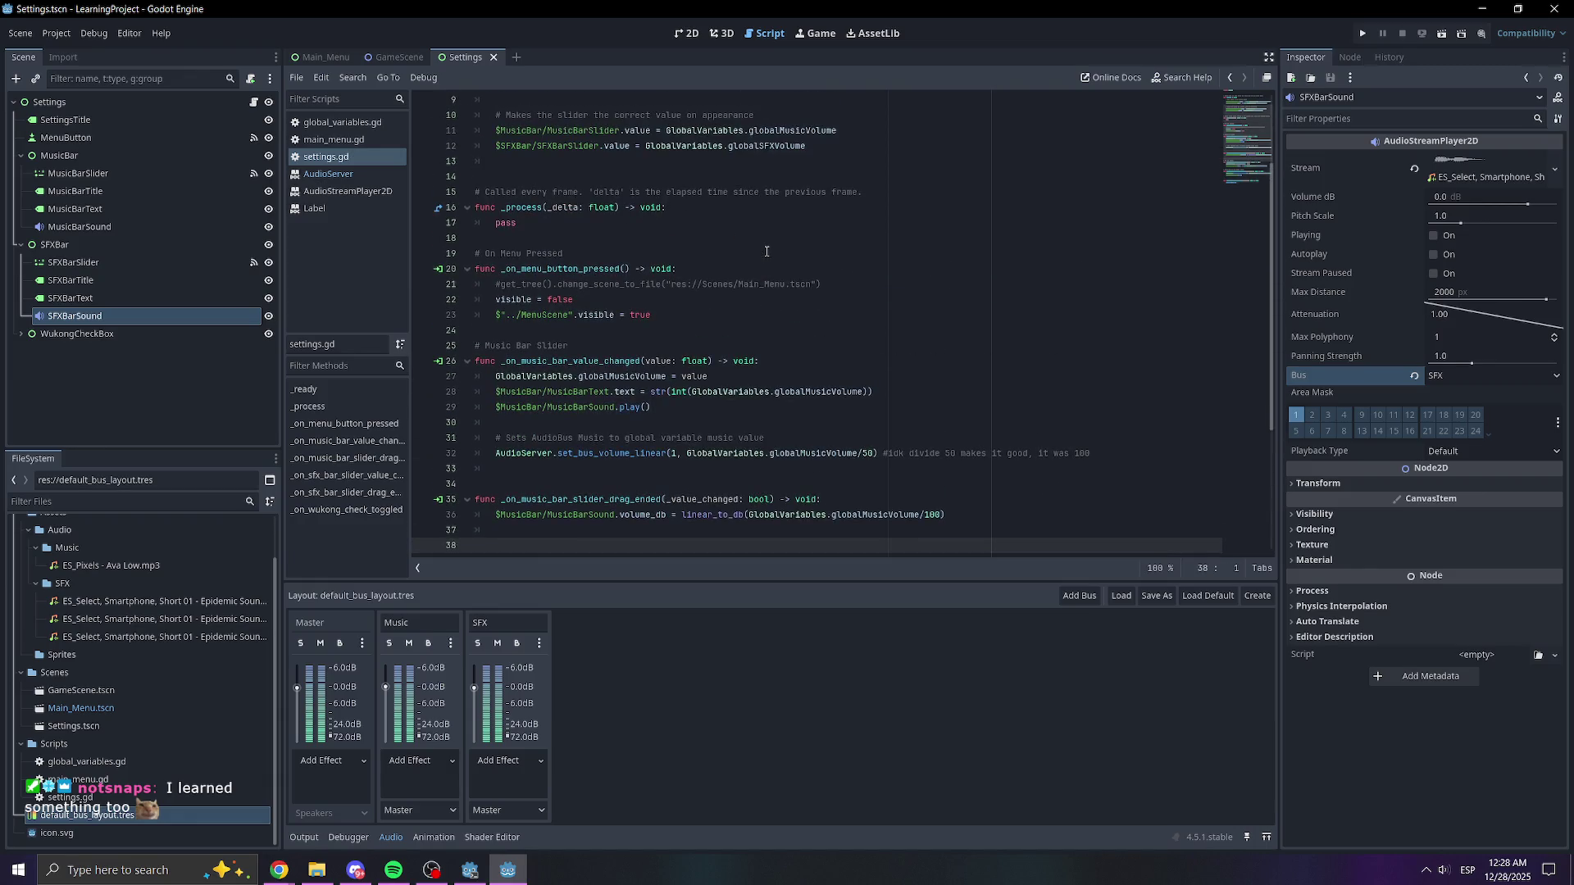
{"action": "triple_click", "coordinate": [719, 284]}
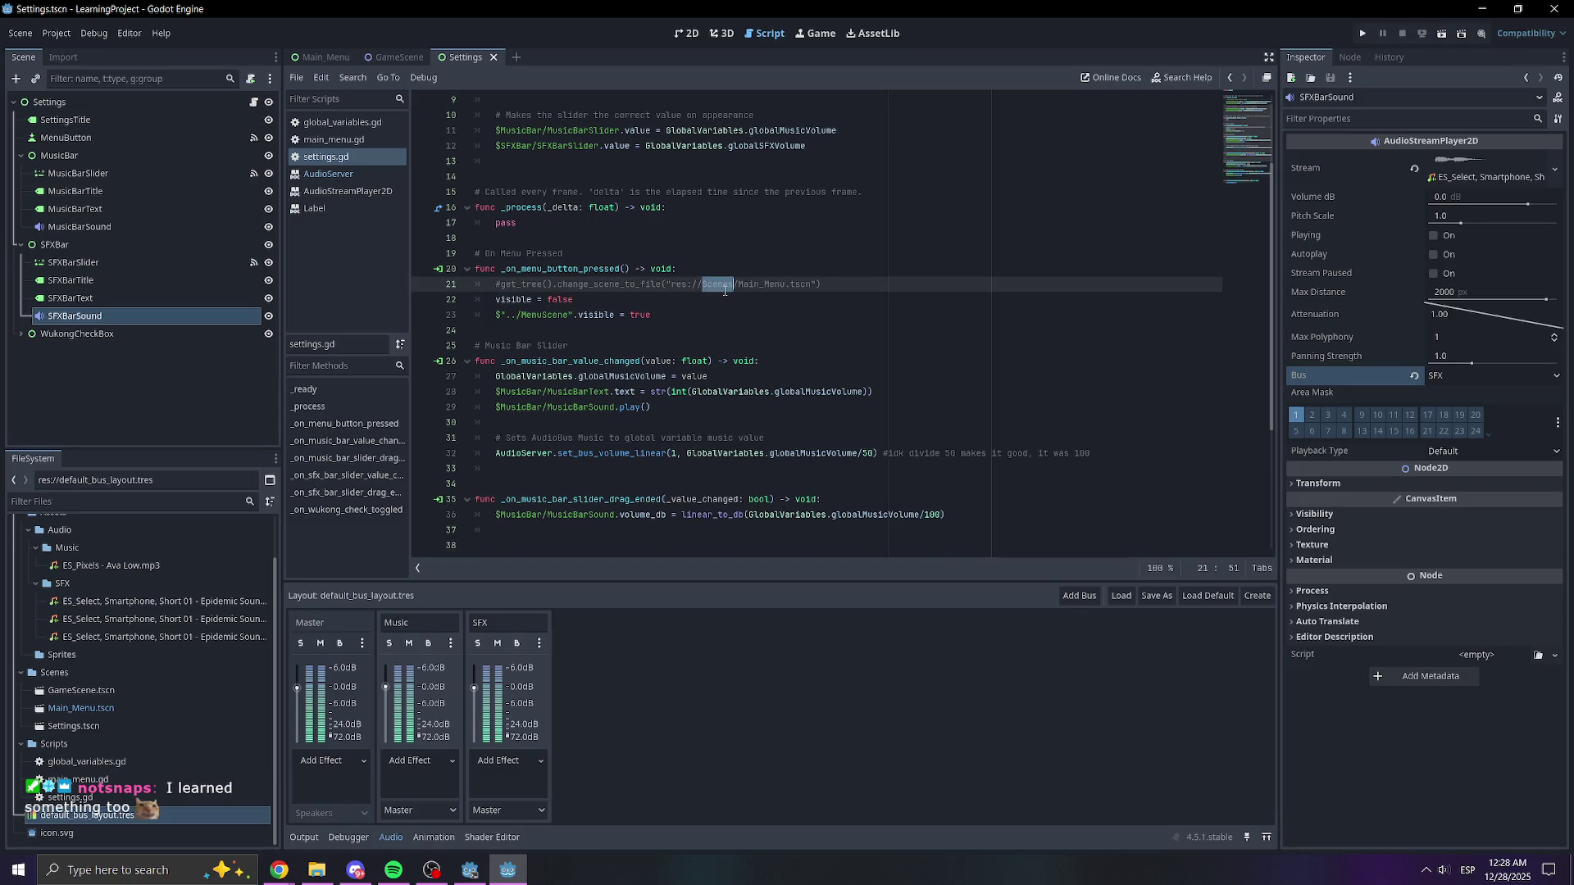
{"action": "key", "text": "BackSpace"}
{"action": "scroll", "coordinate": [804, 279], "scroll_direction": "down", "scroll_amount": 4}
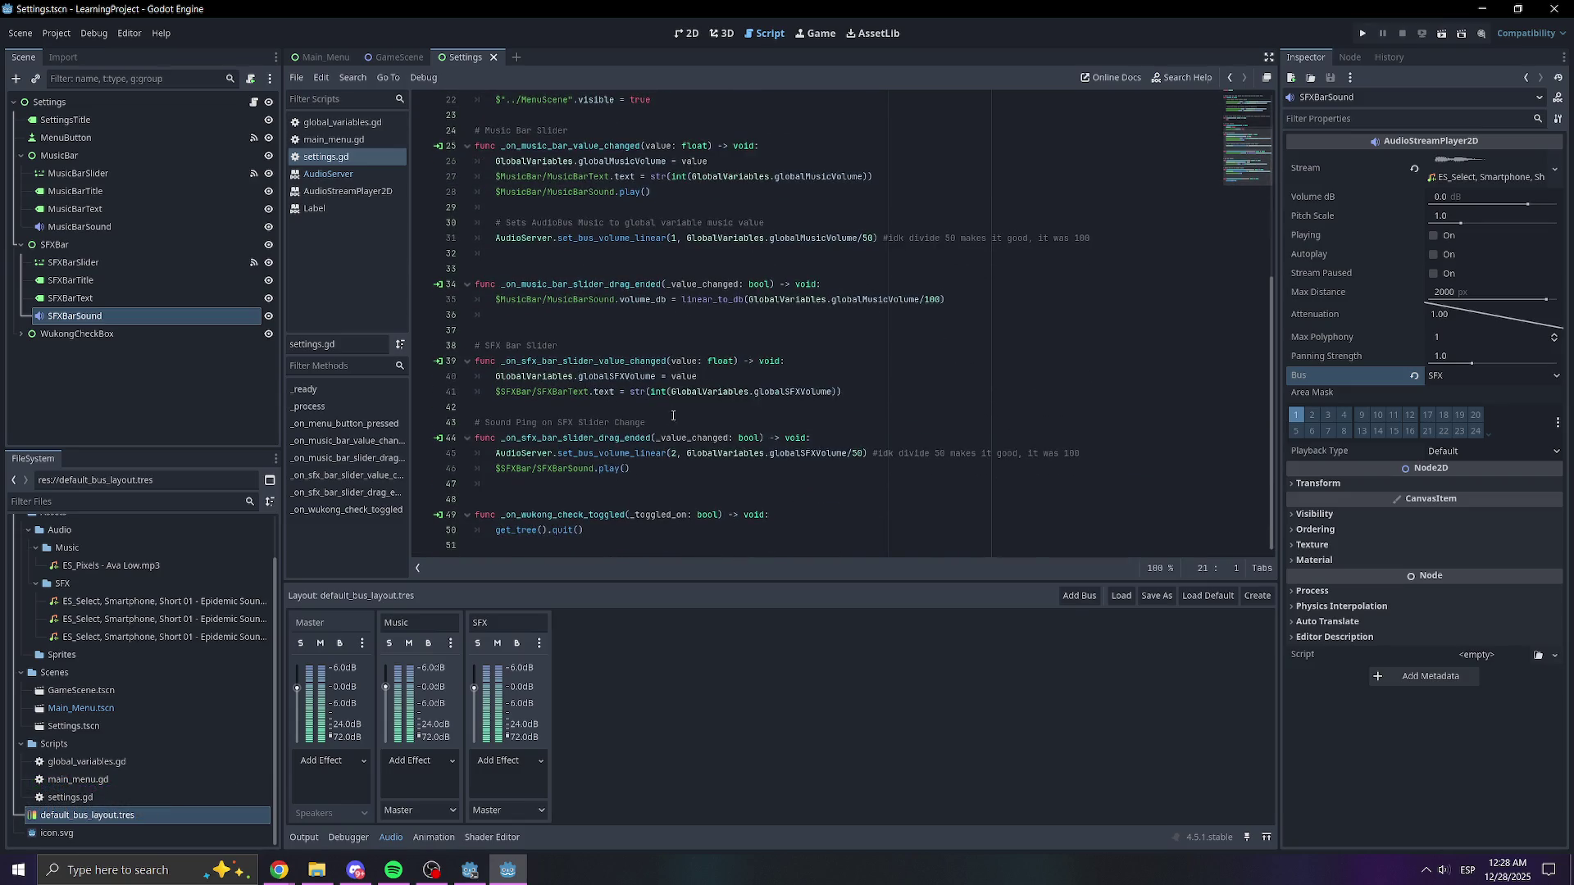
{"action": "scroll", "coordinate": [740, 277], "scroll_direction": "up", "scroll_amount": 7}
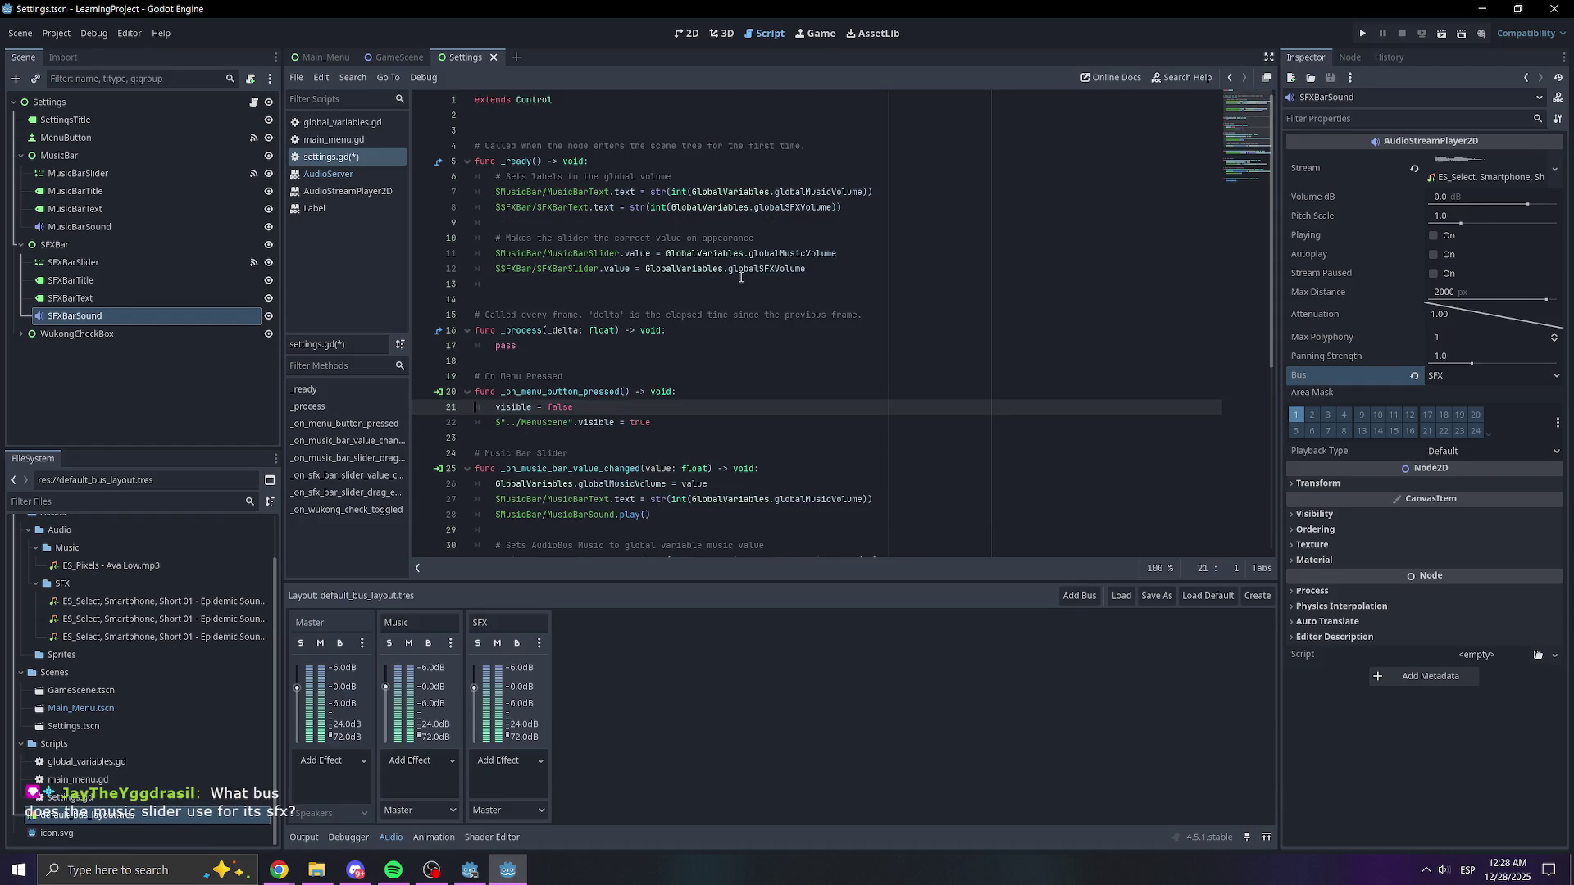
- Save settings.gd, then delete the commented get_tree line in main_menu.gd
{"action": "key", "text": "ctrl+s"}
{"action": "left_click", "coordinate": [345, 141]}
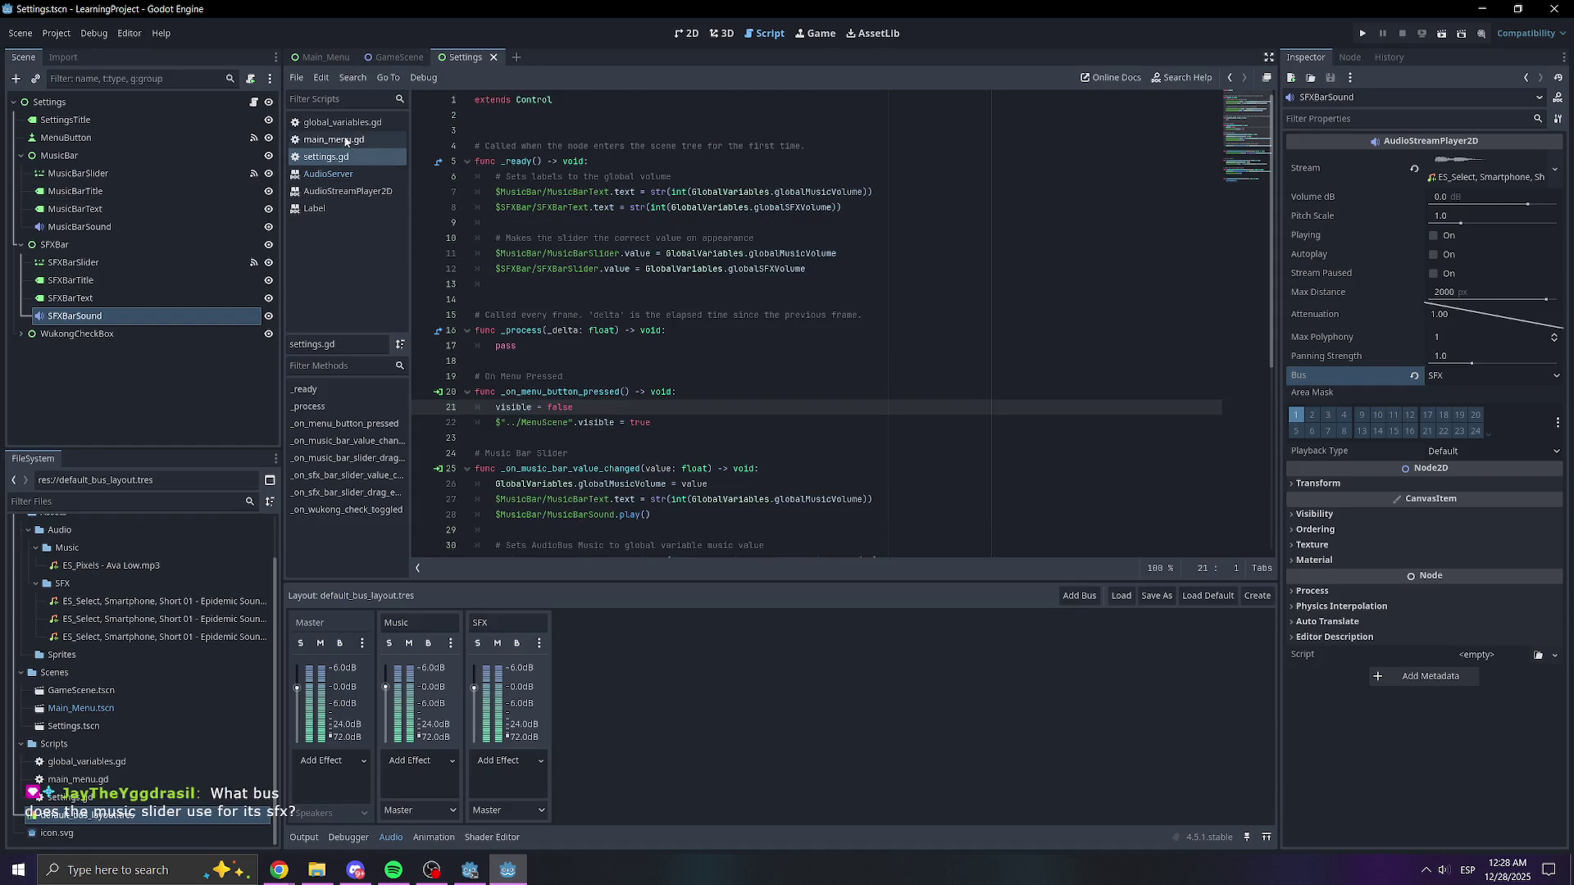
{"action": "left_click", "coordinate": [592, 453]}
{"action": "double_click", "coordinate": [599, 453]}
{"action": "key", "text": "ctrl+shift+k"}
{"action": "left_click", "coordinate": [824, 431]}
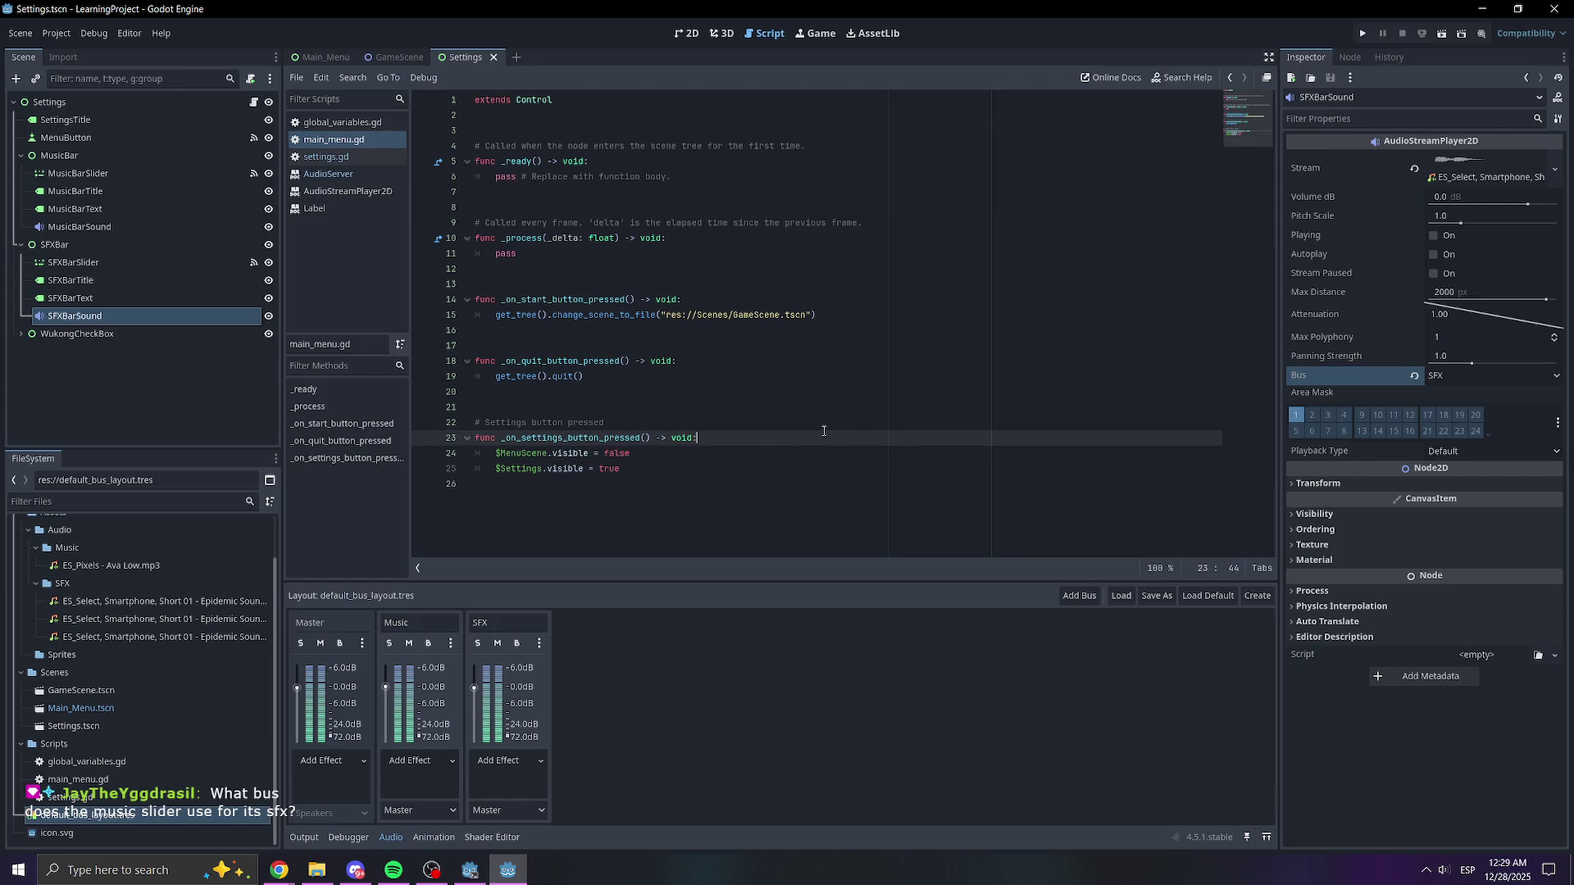
- Show the Main_Menu scene in the 2D view with its Settings node selected
{"action": "left_click", "coordinate": [71, 361]}
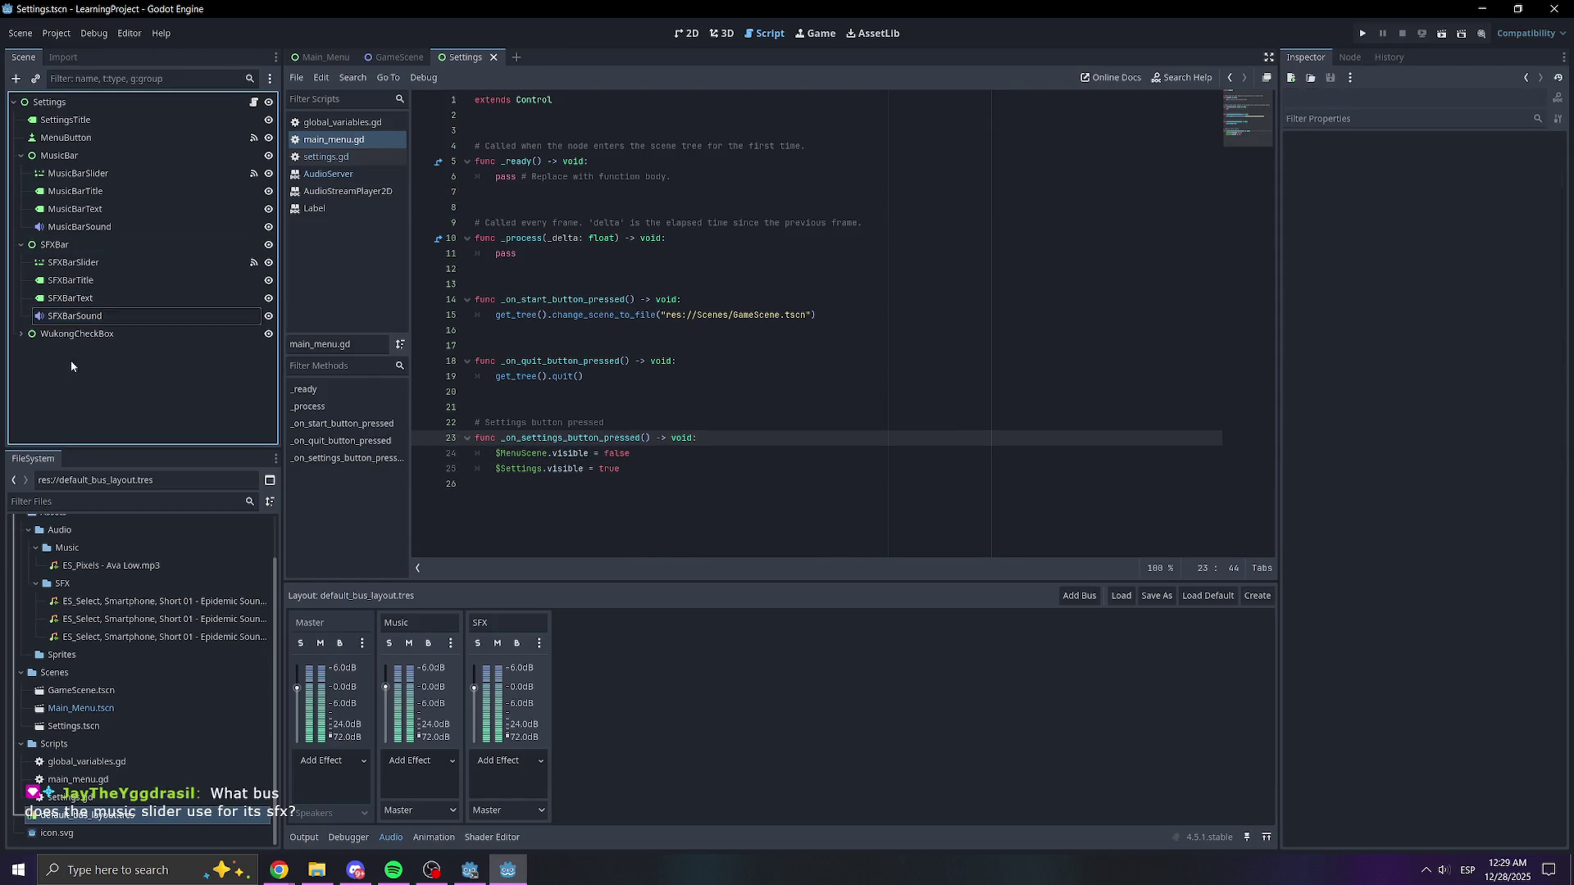
{"action": "key", "text": "ctrl+Tab"}
{"action": "left_click", "coordinate": [35, 247]}
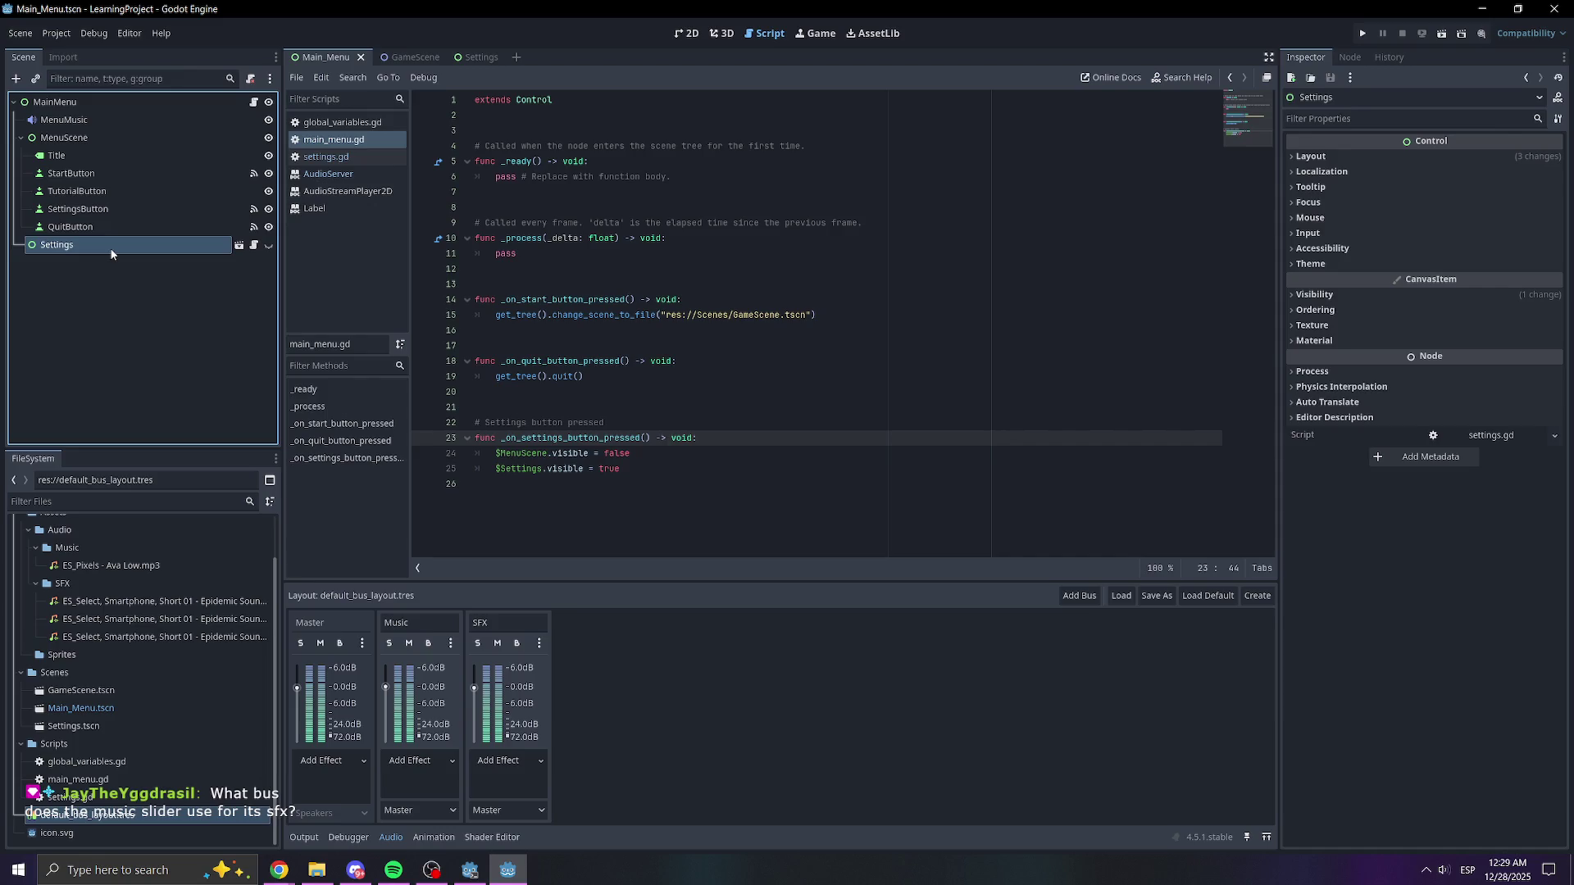
{"action": "left_click", "coordinate": [687, 33]}
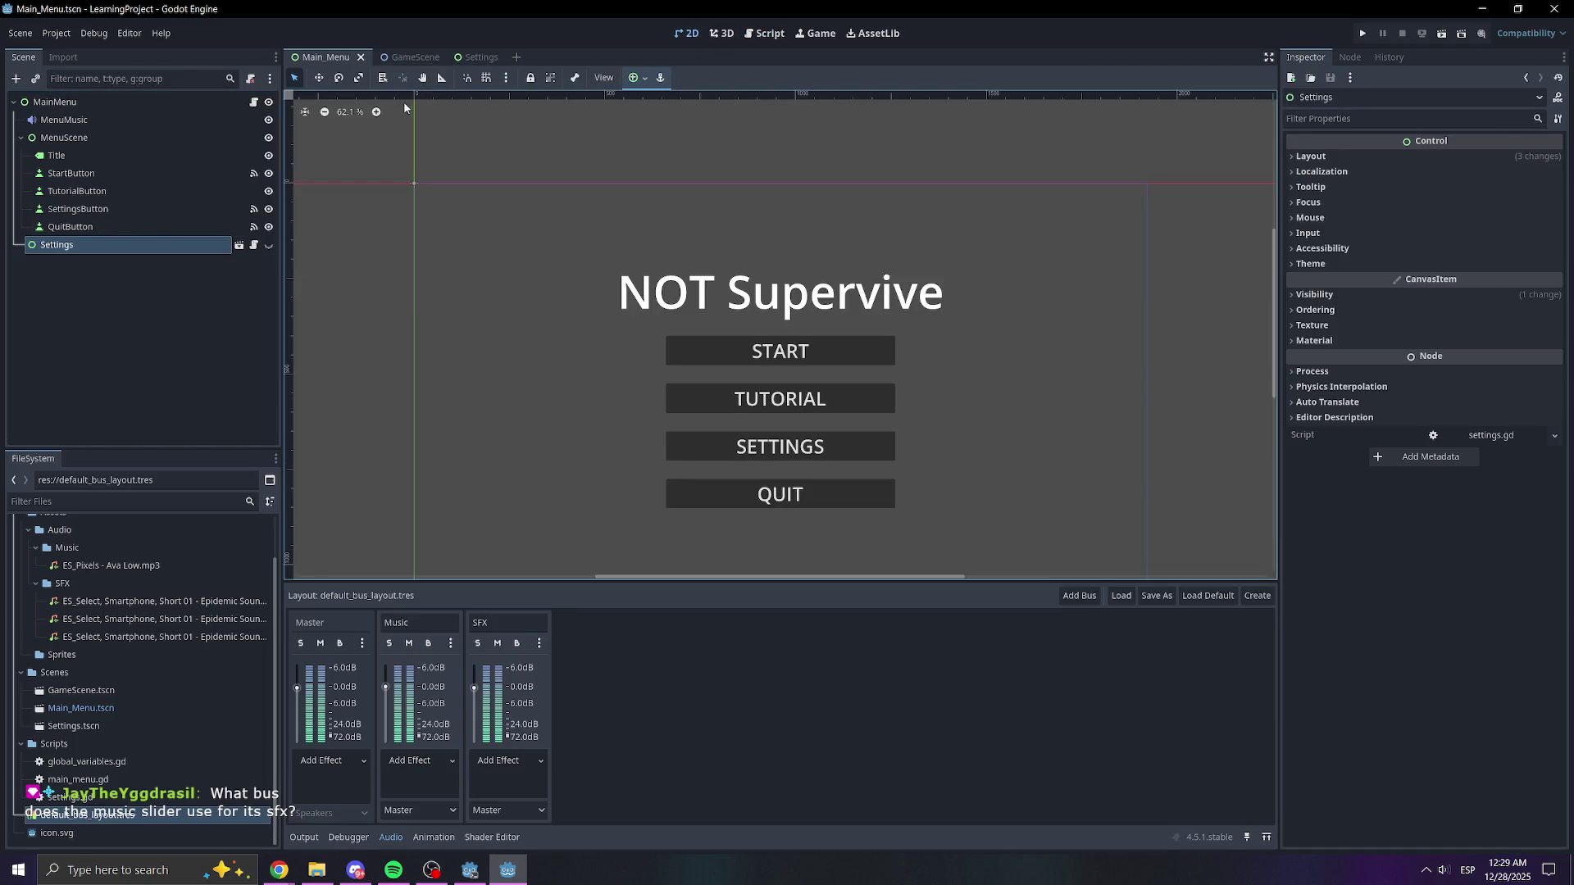
- Add icon.svg as a sprite on the Settings canvas, then run the game from Main_Menu
{"action": "left_click", "coordinate": [479, 57]}
{"action": "right_click", "coordinate": [87, 365]}
{"action": "right_click", "coordinate": [82, 361]}
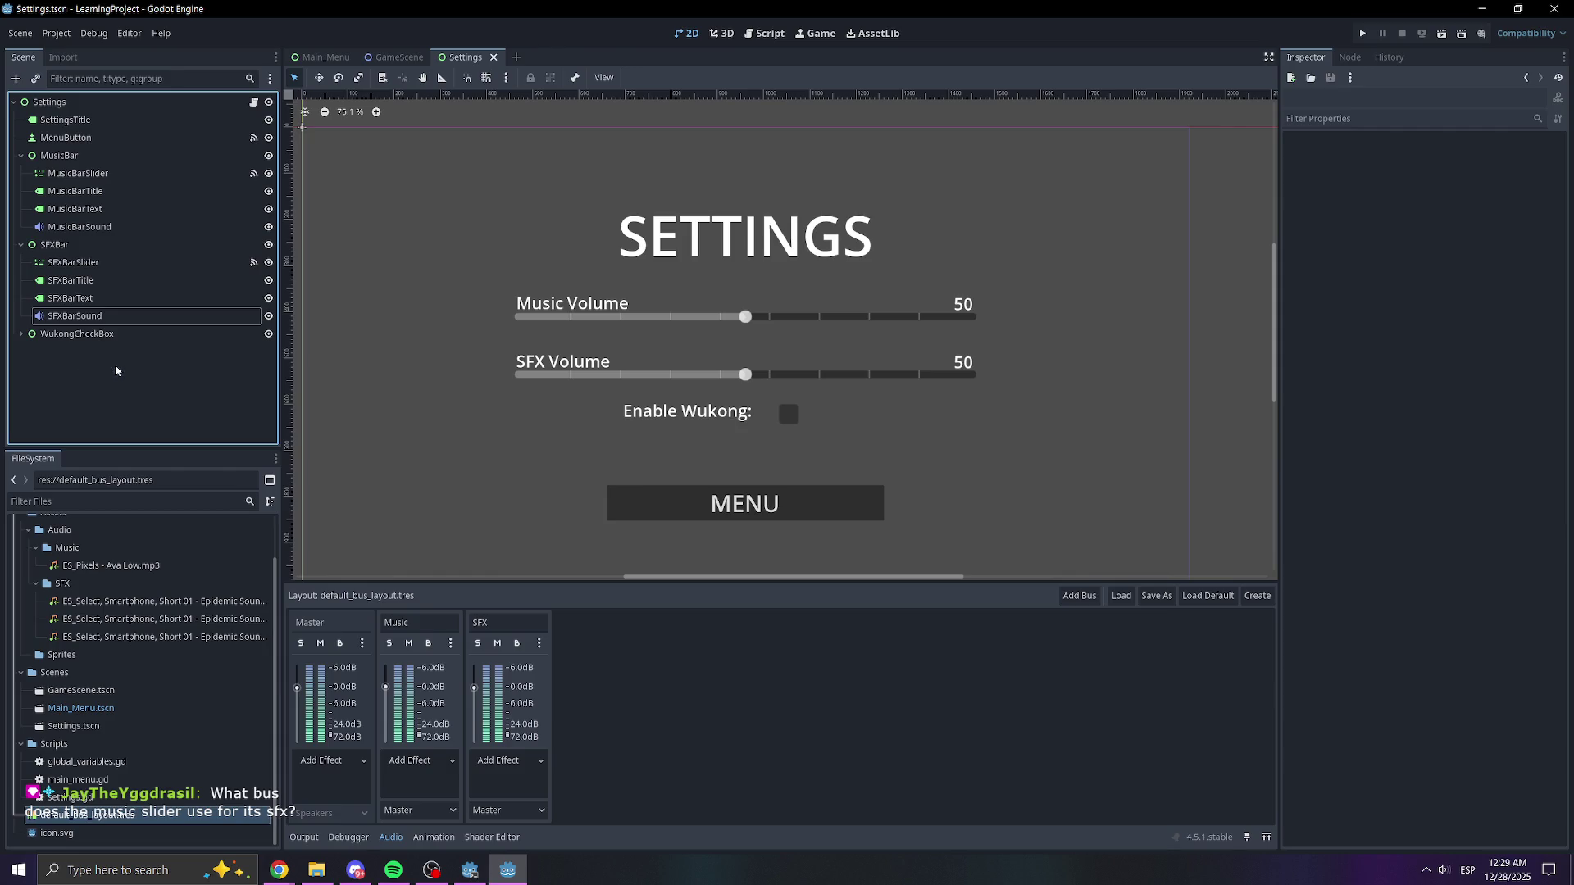
{"action": "left_click", "coordinate": [117, 368]}
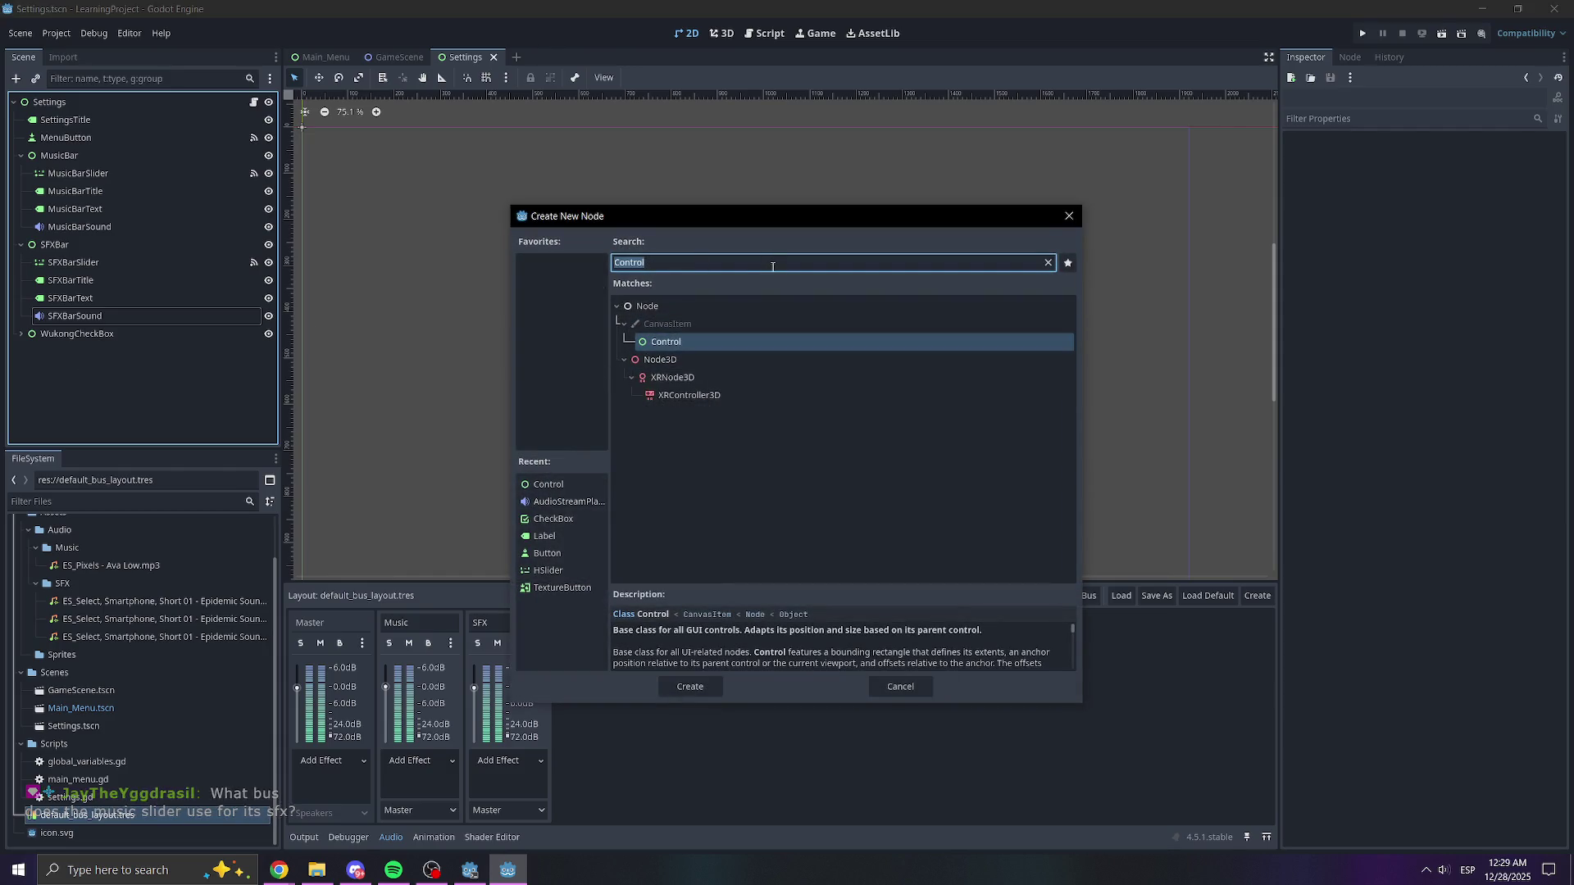
{"action": "key", "text": "BackSpace"}
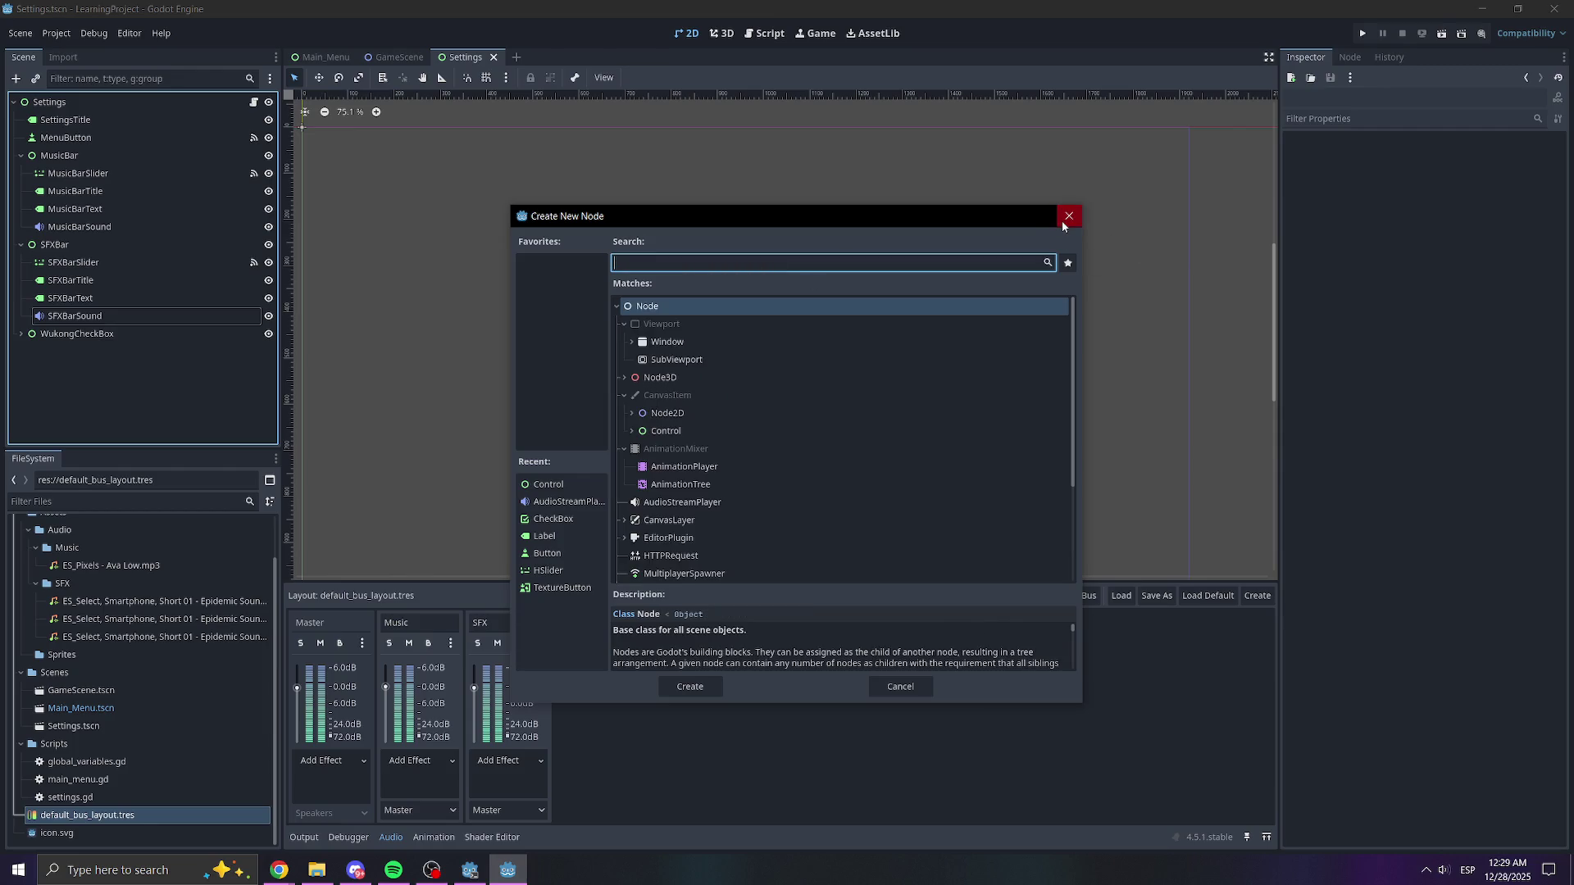
{"action": "left_click", "coordinate": [1066, 221]}
{"action": "left_click_drag", "start_coordinate": [82, 833], "coordinate": [405, 394]}
{"action": "left_click", "coordinate": [369, 204]}
{"action": "left_click", "coordinate": [320, 56]}
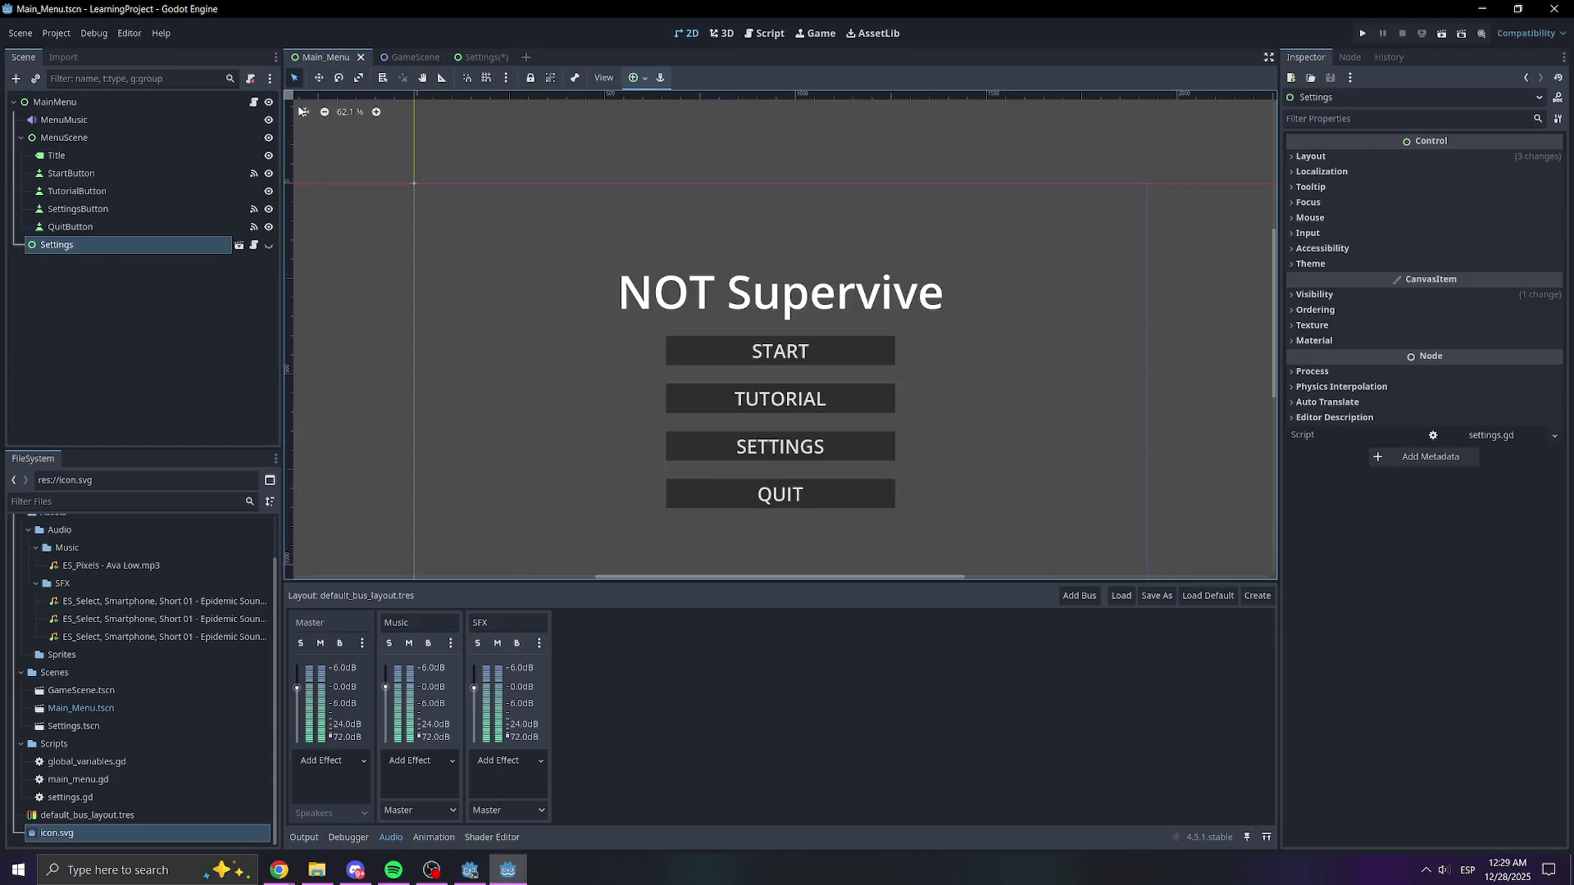
{"action": "left_click", "coordinate": [1362, 33]}
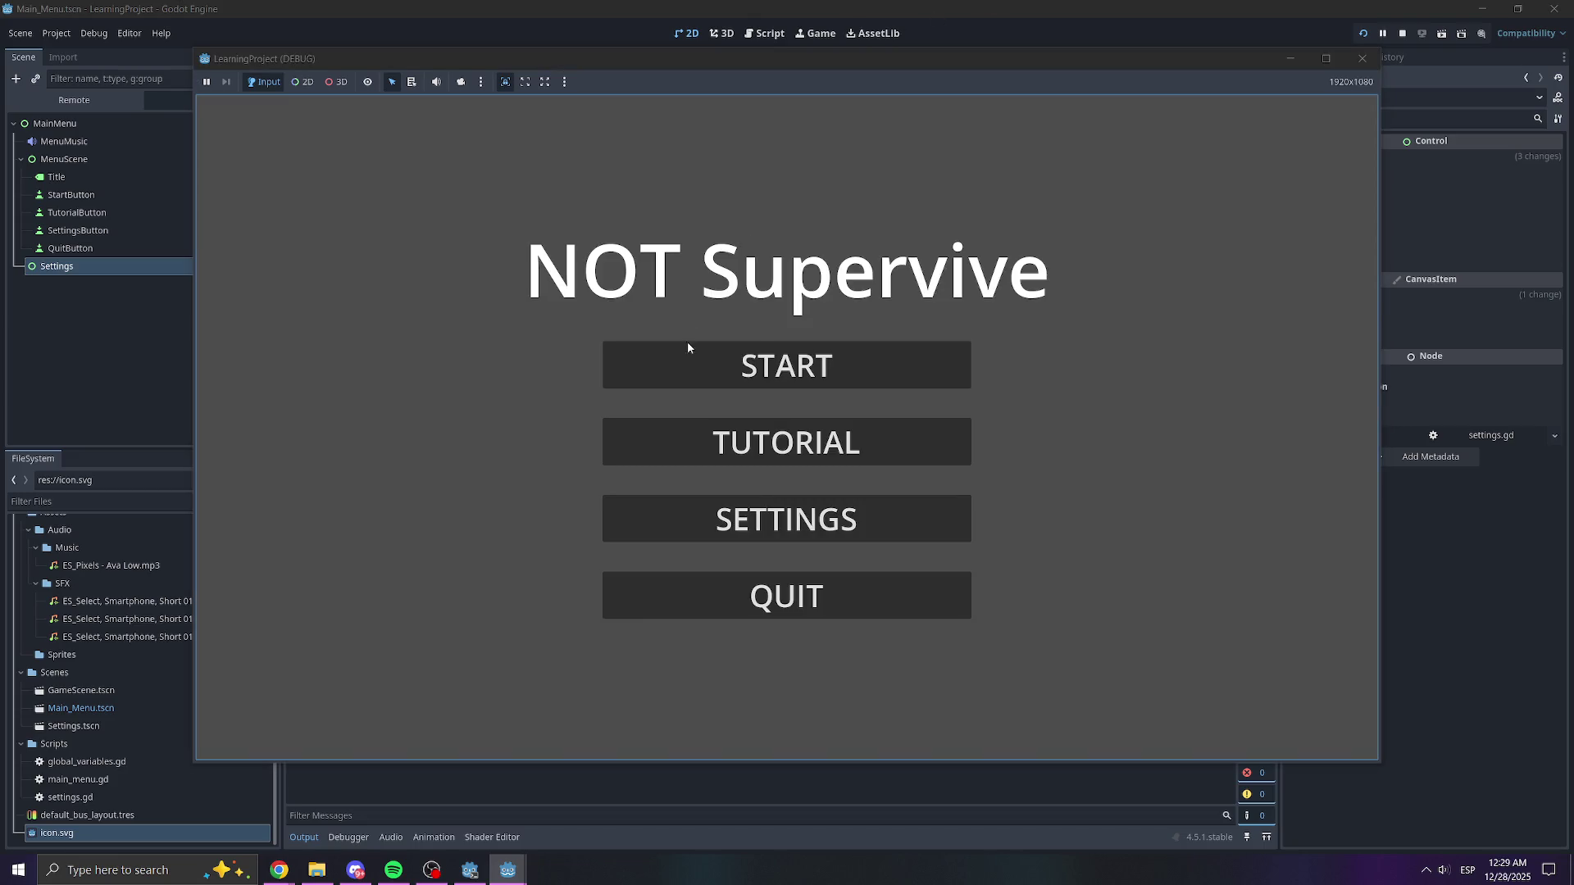
{"action": "left_click", "coordinate": [772, 536]}
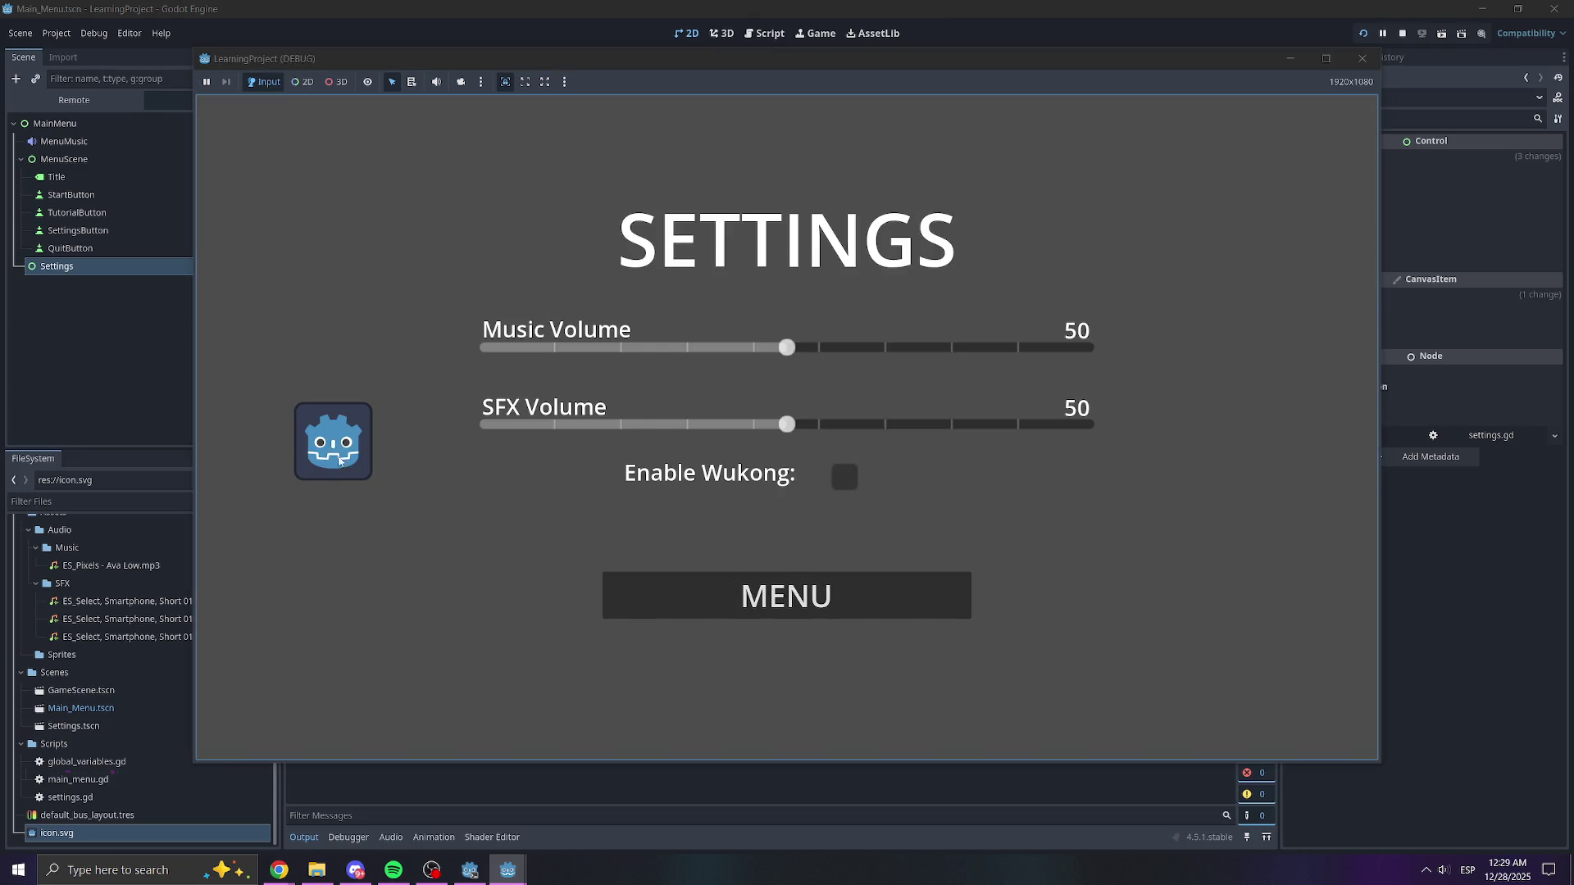
{"action": "left_click", "coordinate": [708, 612]}
{"action": "left_click", "coordinate": [706, 581]}
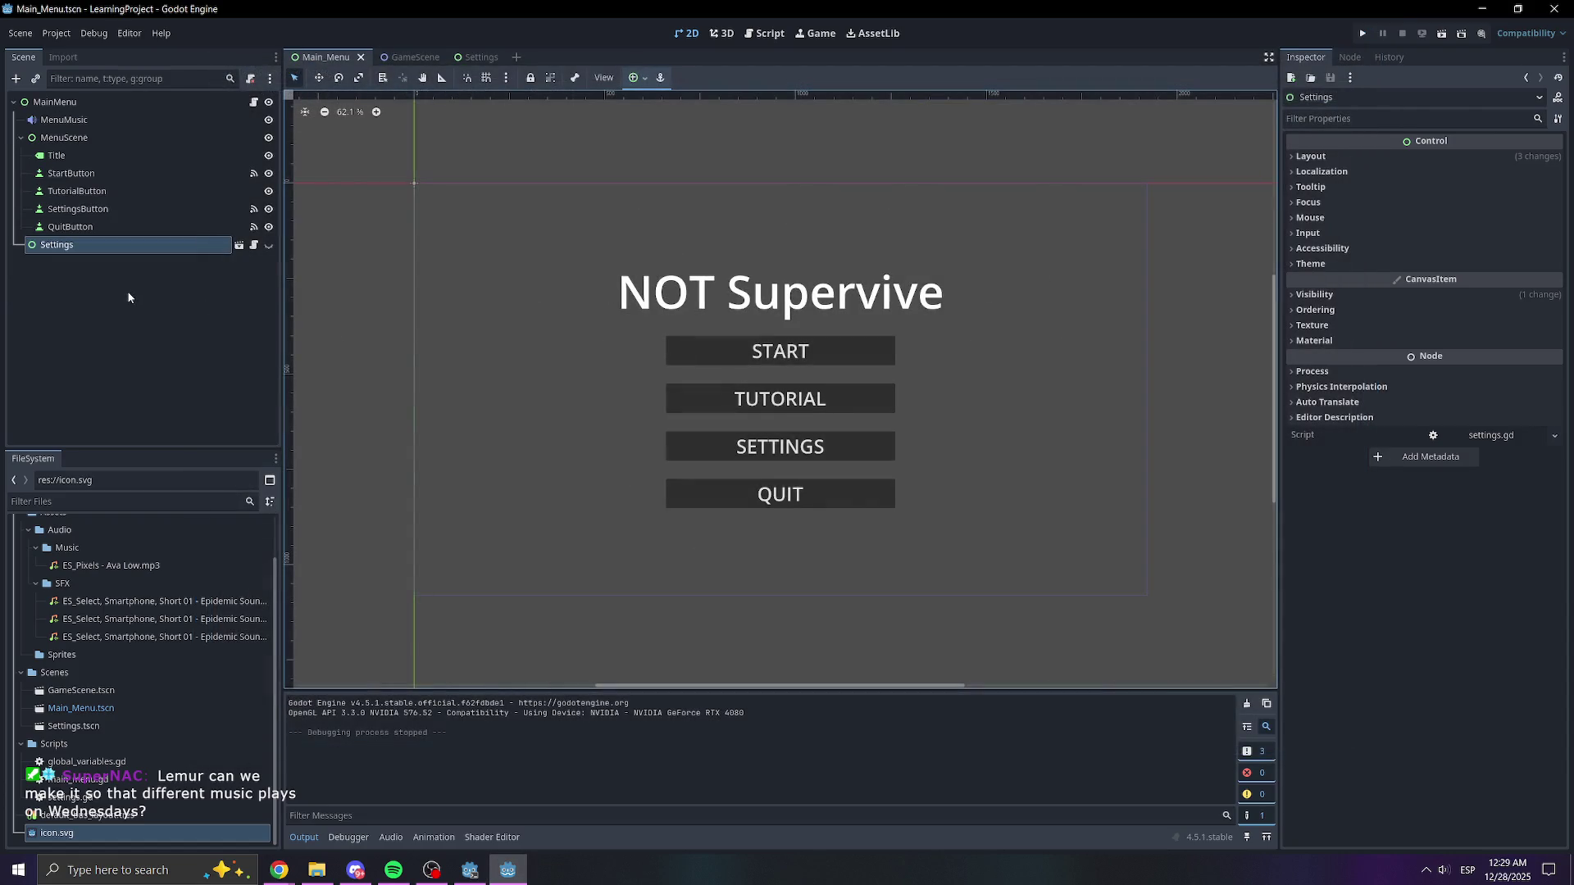
- Delete the Icon node from the Settings scene and confirm the deletion
{"action": "left_click", "coordinate": [482, 57]}
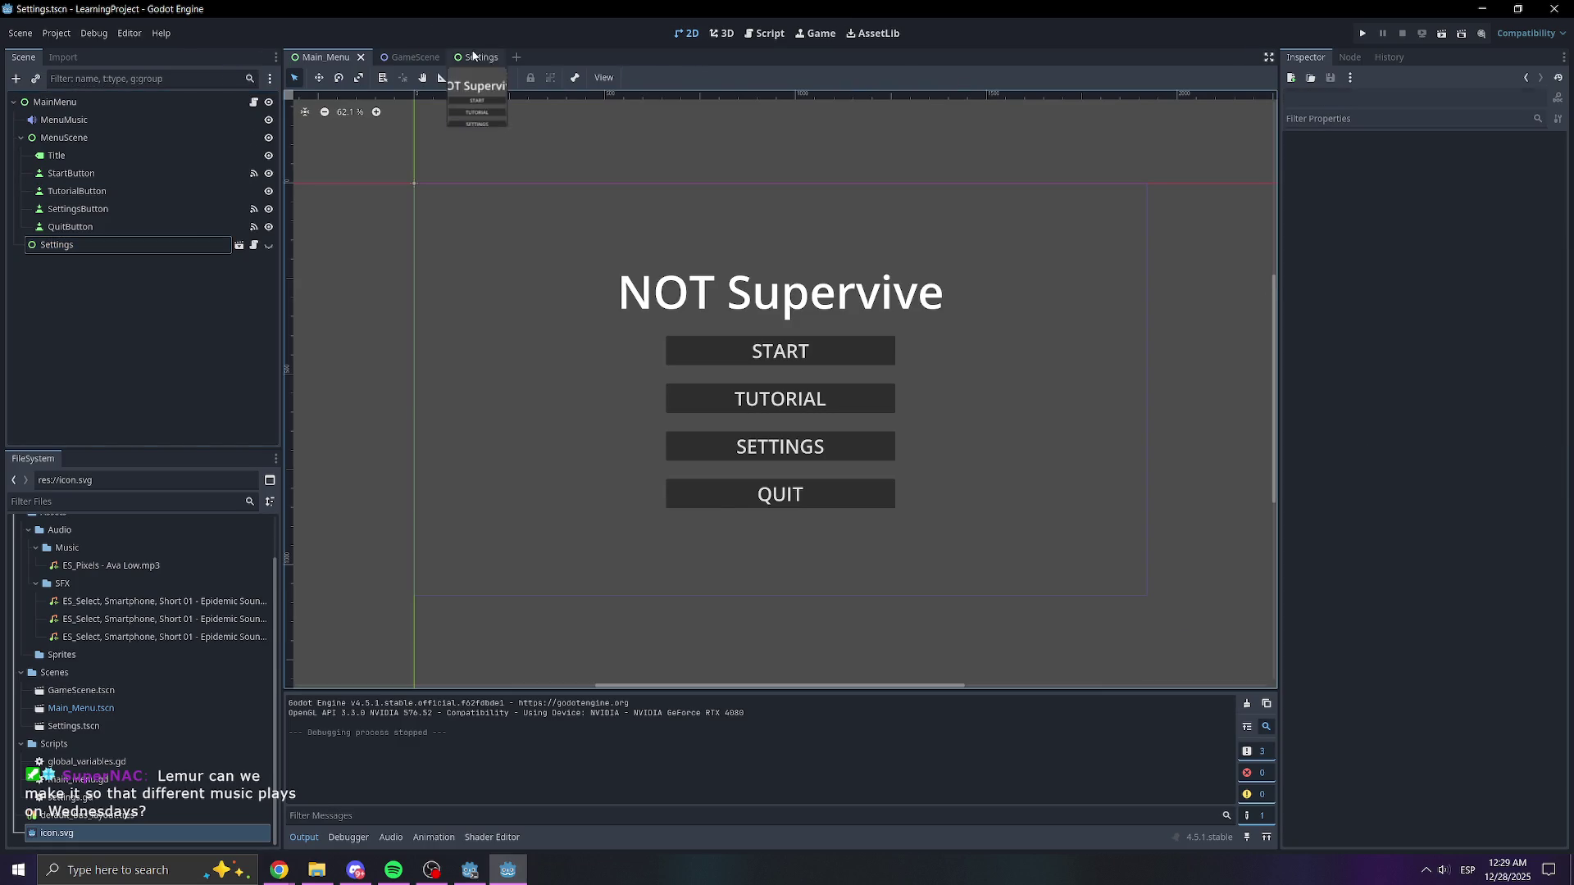
{"action": "left_click", "coordinate": [35, 353]}
{"action": "key", "text": "Delete"}
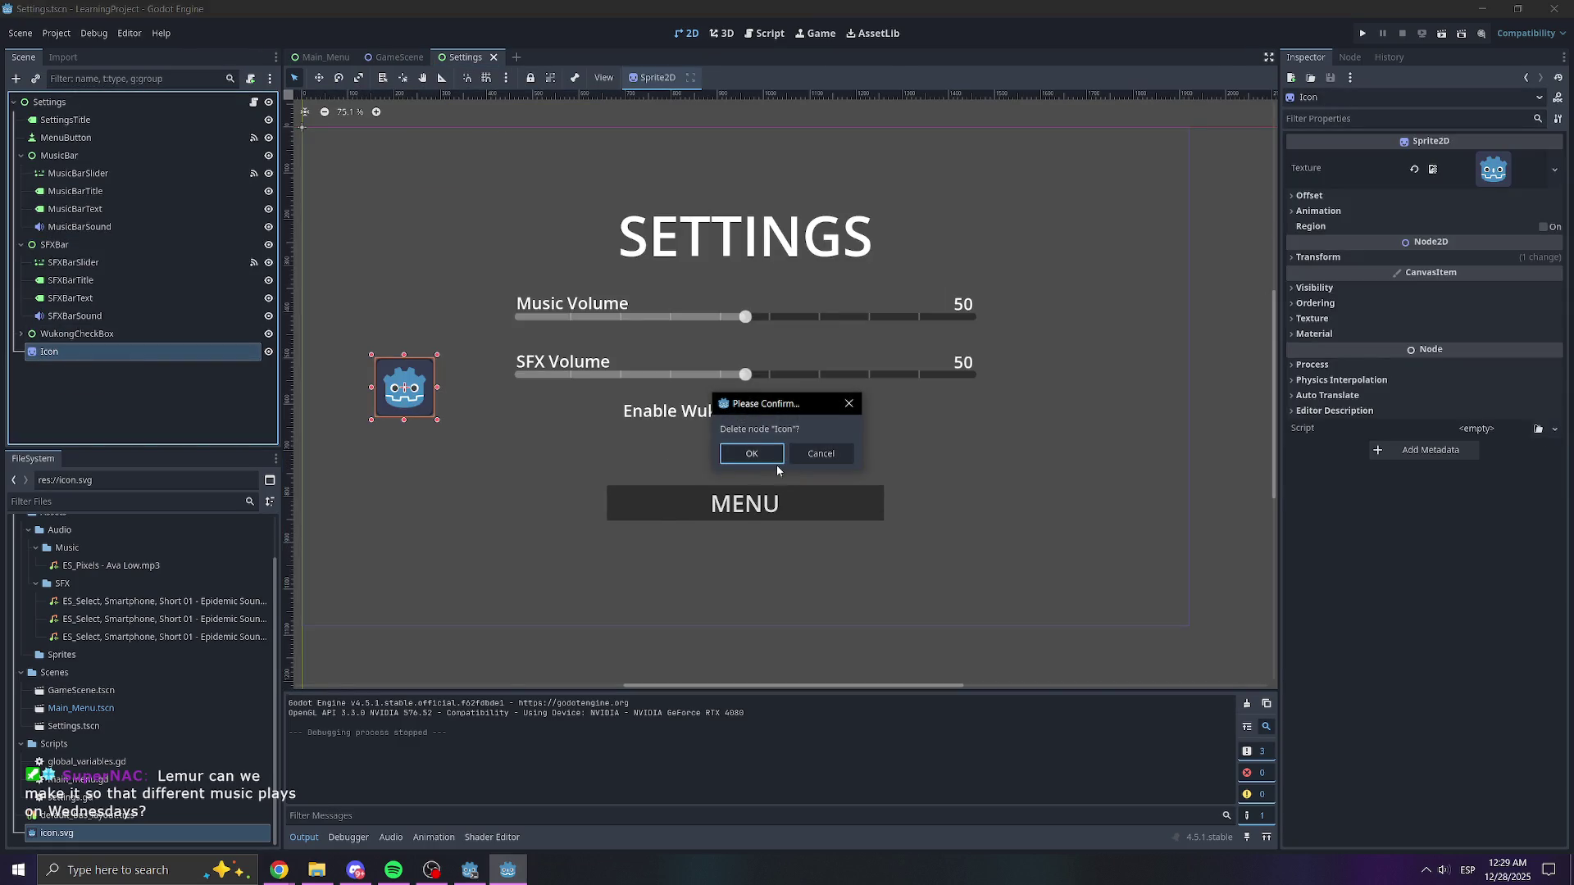
{"action": "left_click", "coordinate": [763, 458]}
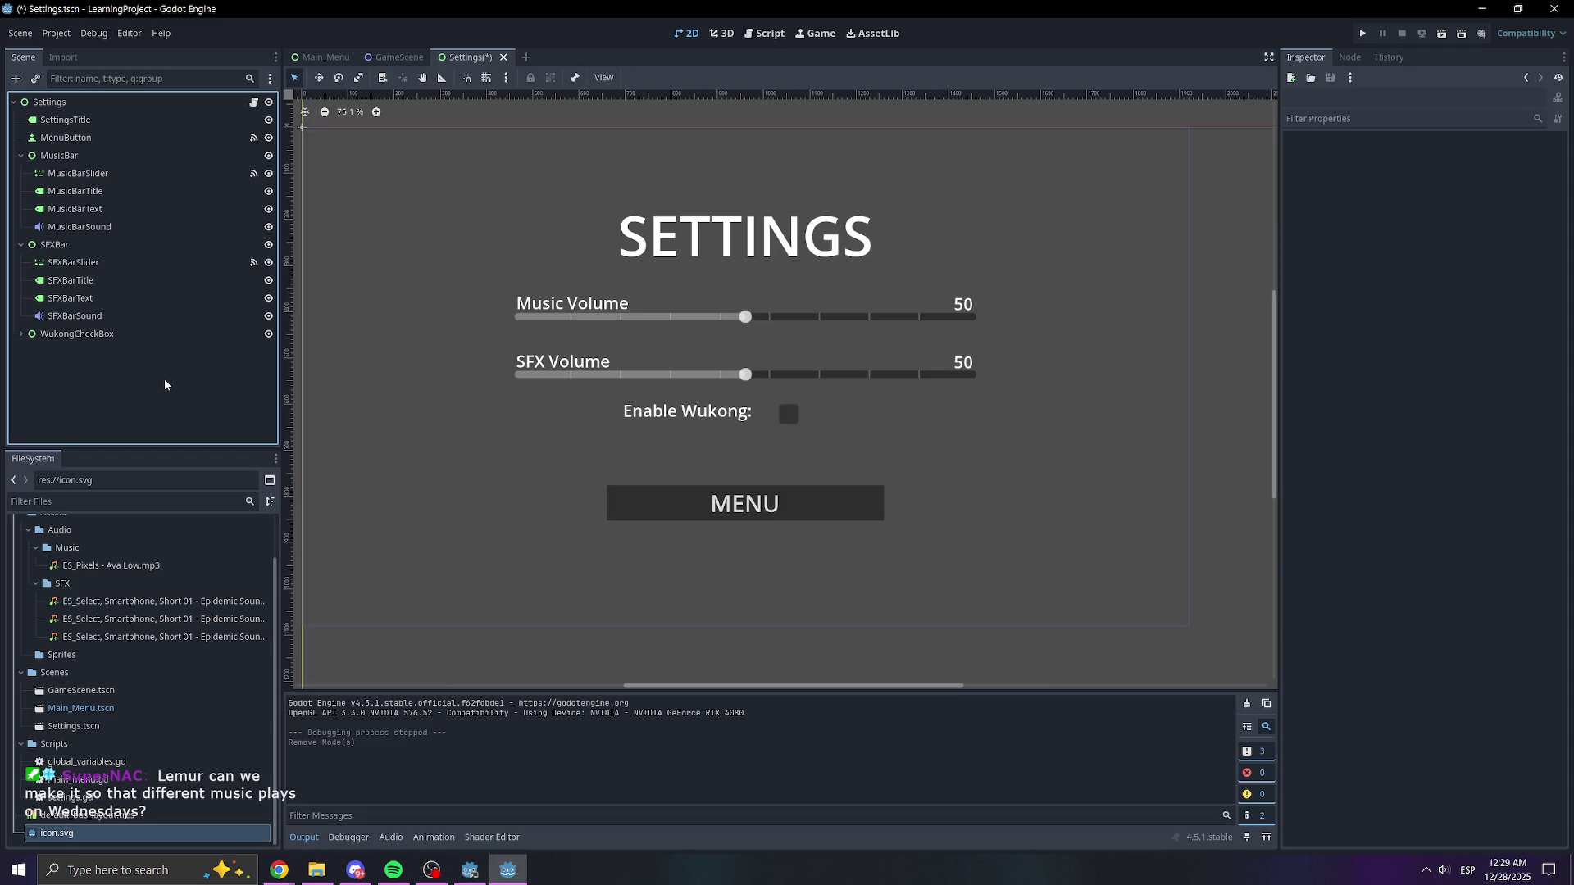
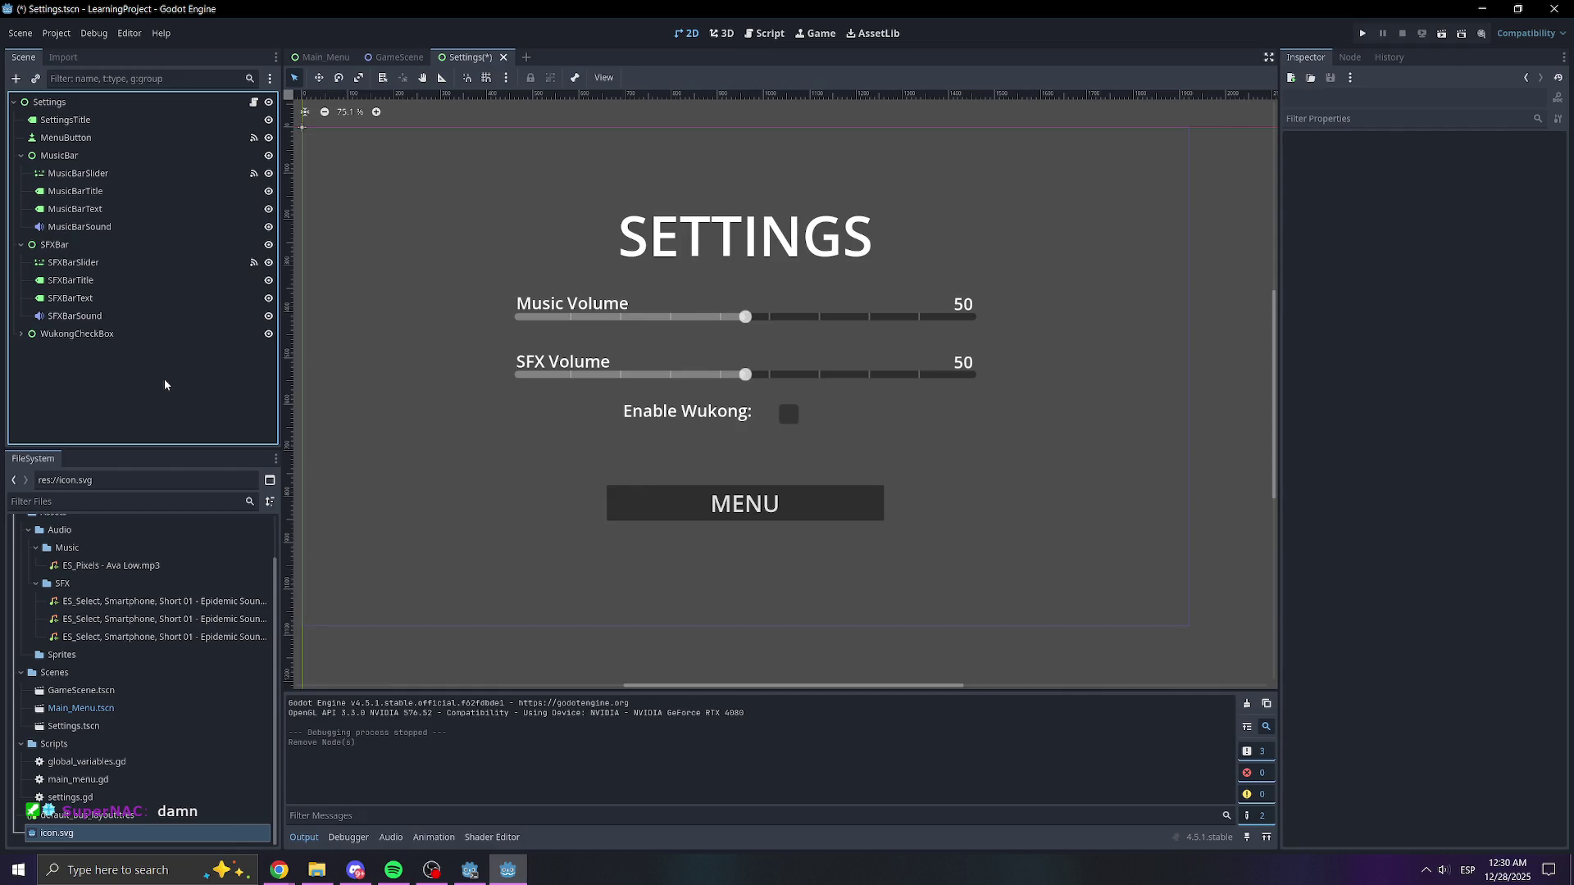
- Save the Settings scene, collapse SFXBar and MusicBar, and launch the project
{"action": "key", "text": "ctrl+s"}
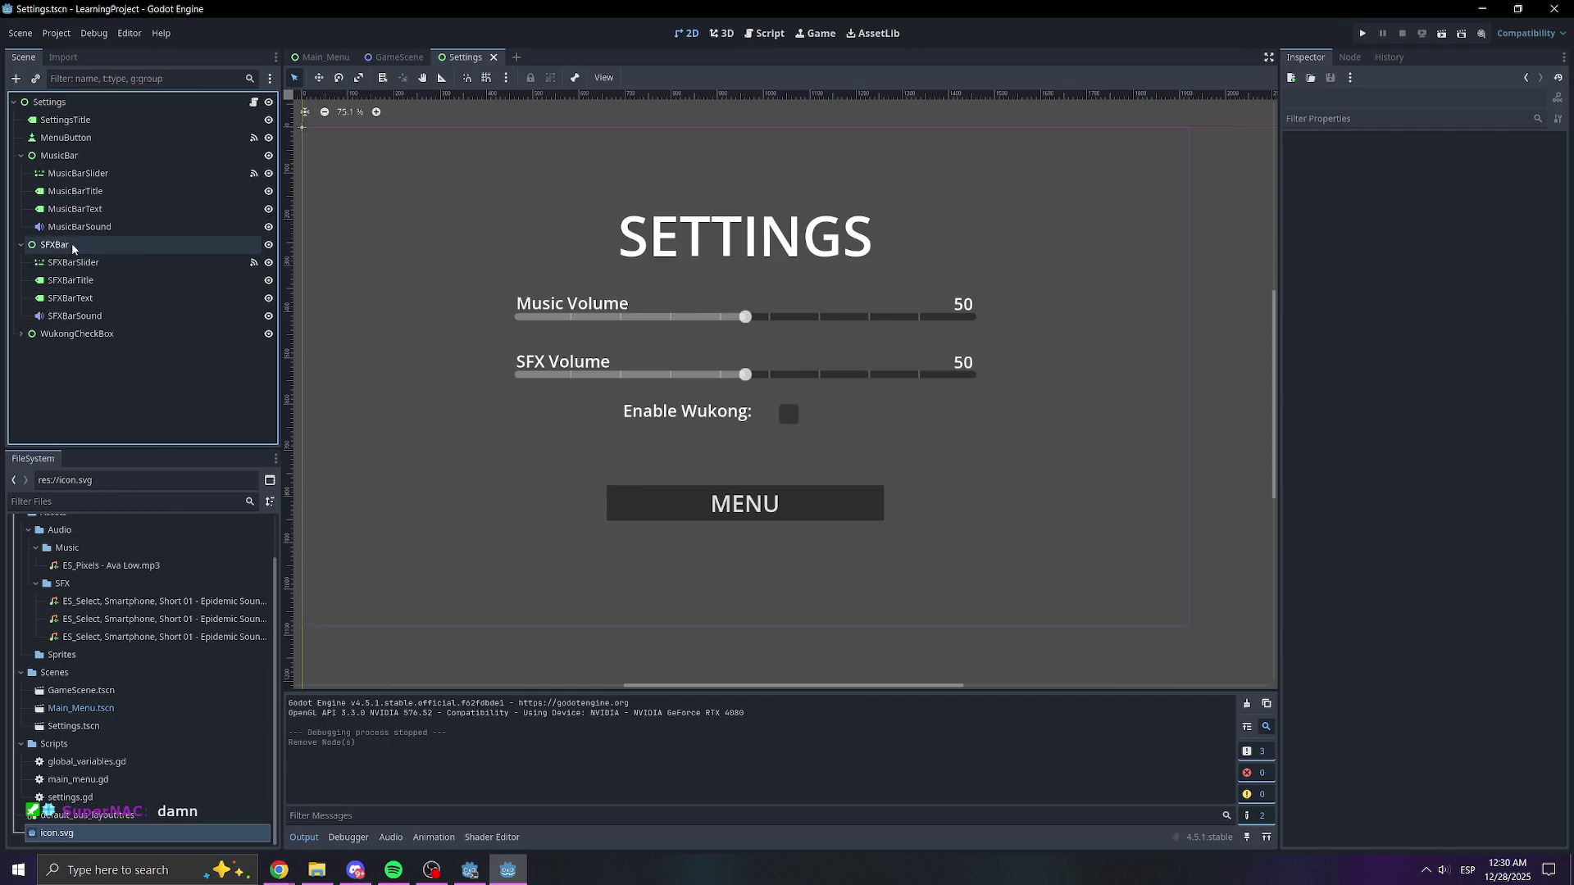
{"action": "left_click", "coordinate": [21, 244]}
{"action": "left_click", "coordinate": [20, 155]}
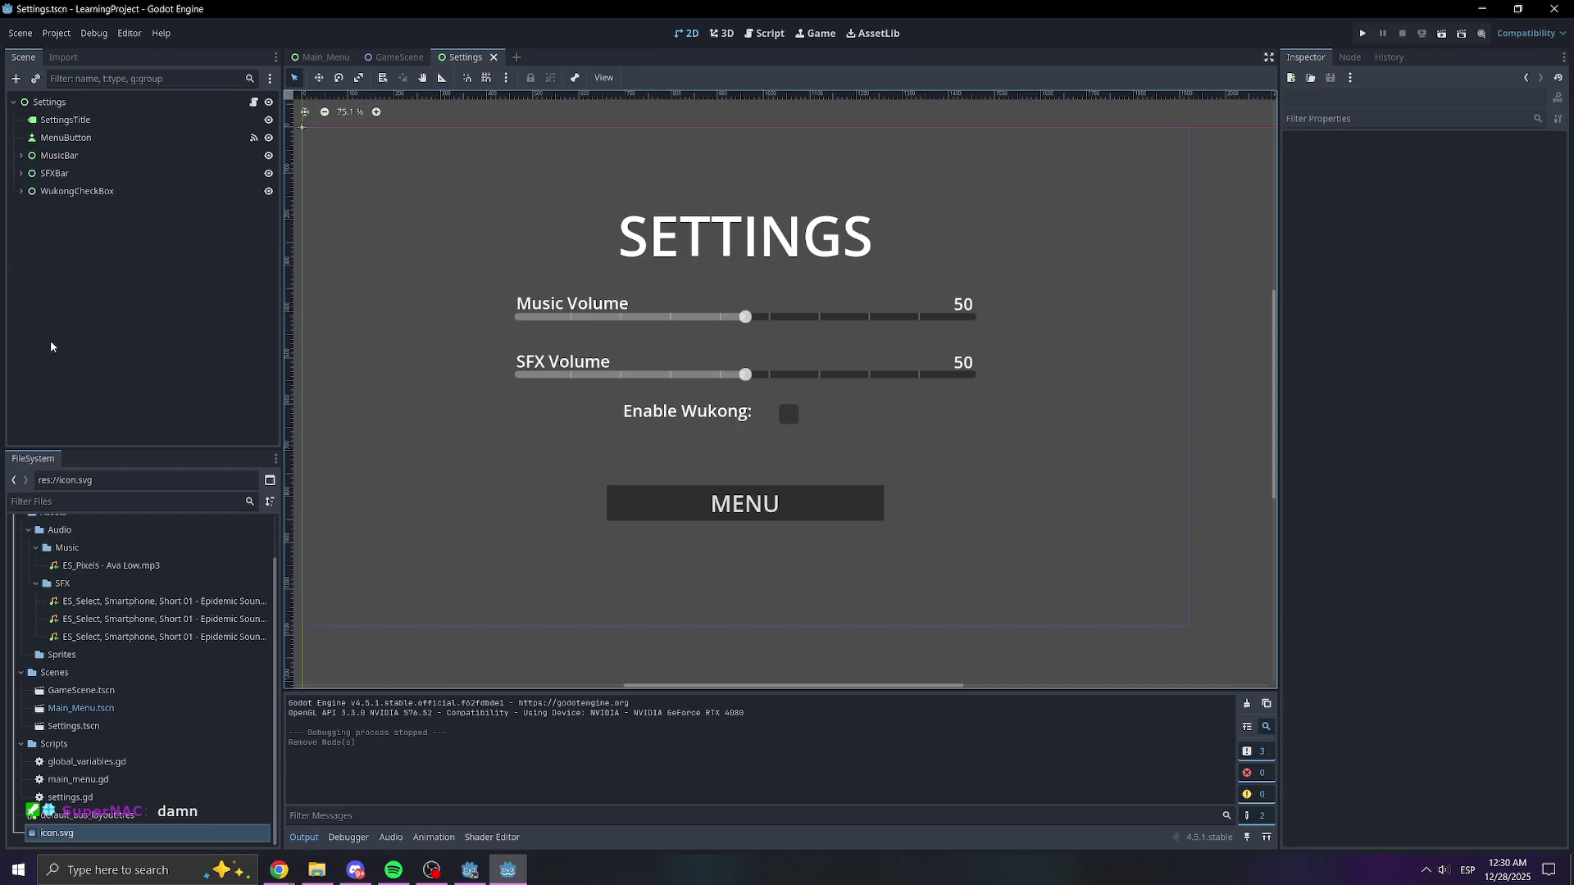
{"action": "left_click", "coordinate": [1363, 32]}
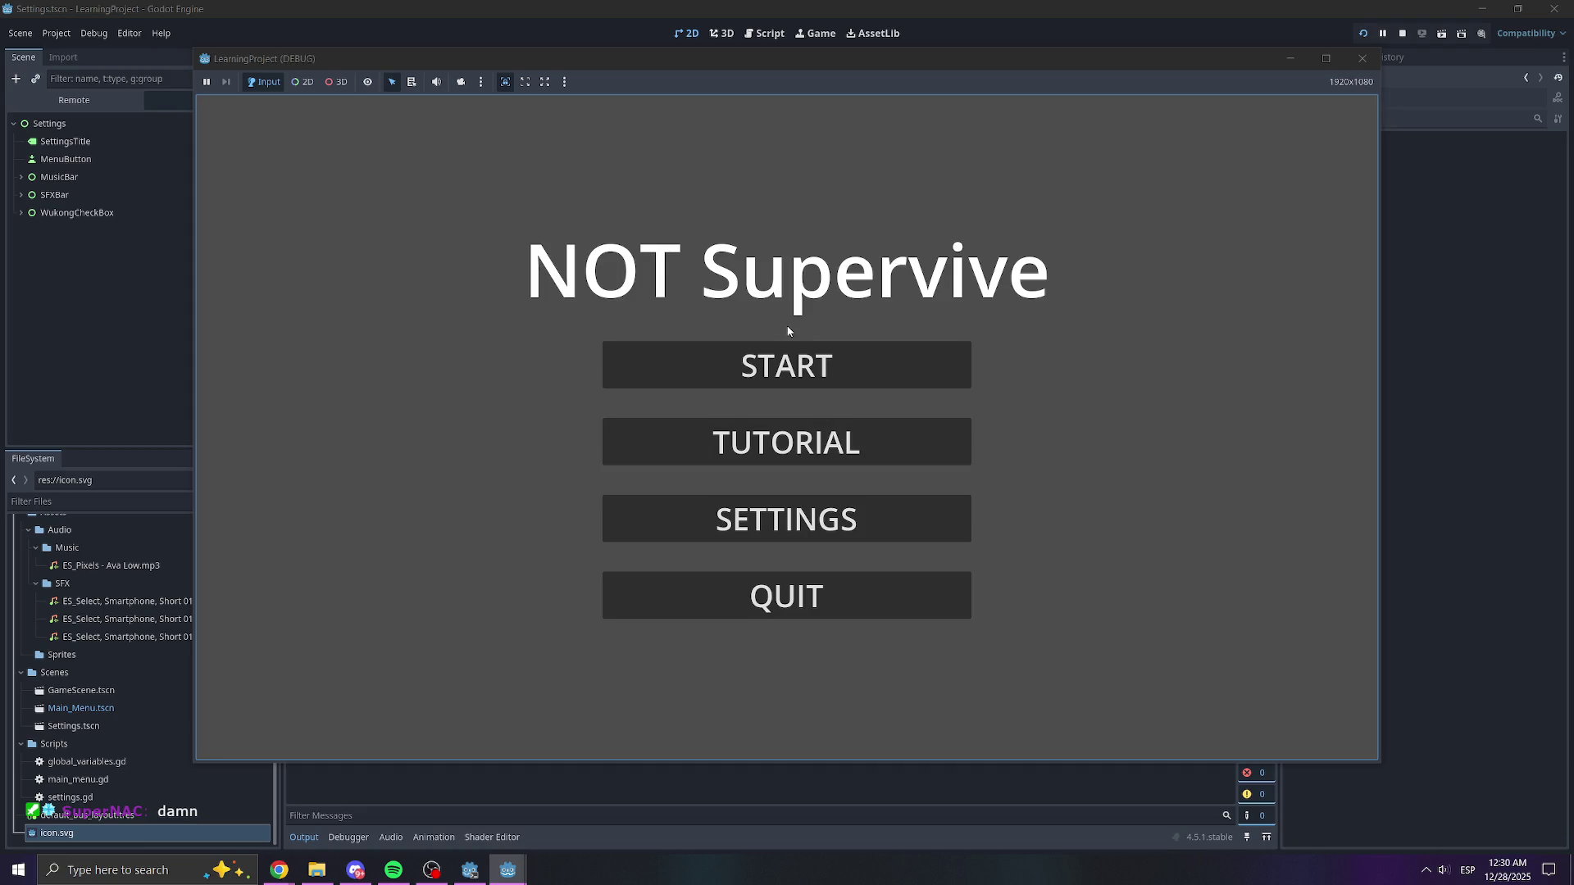
- In the game's Settings screen set SFX to 75 and music to about 22, then close the game
{"action": "left_click", "coordinate": [816, 526]}
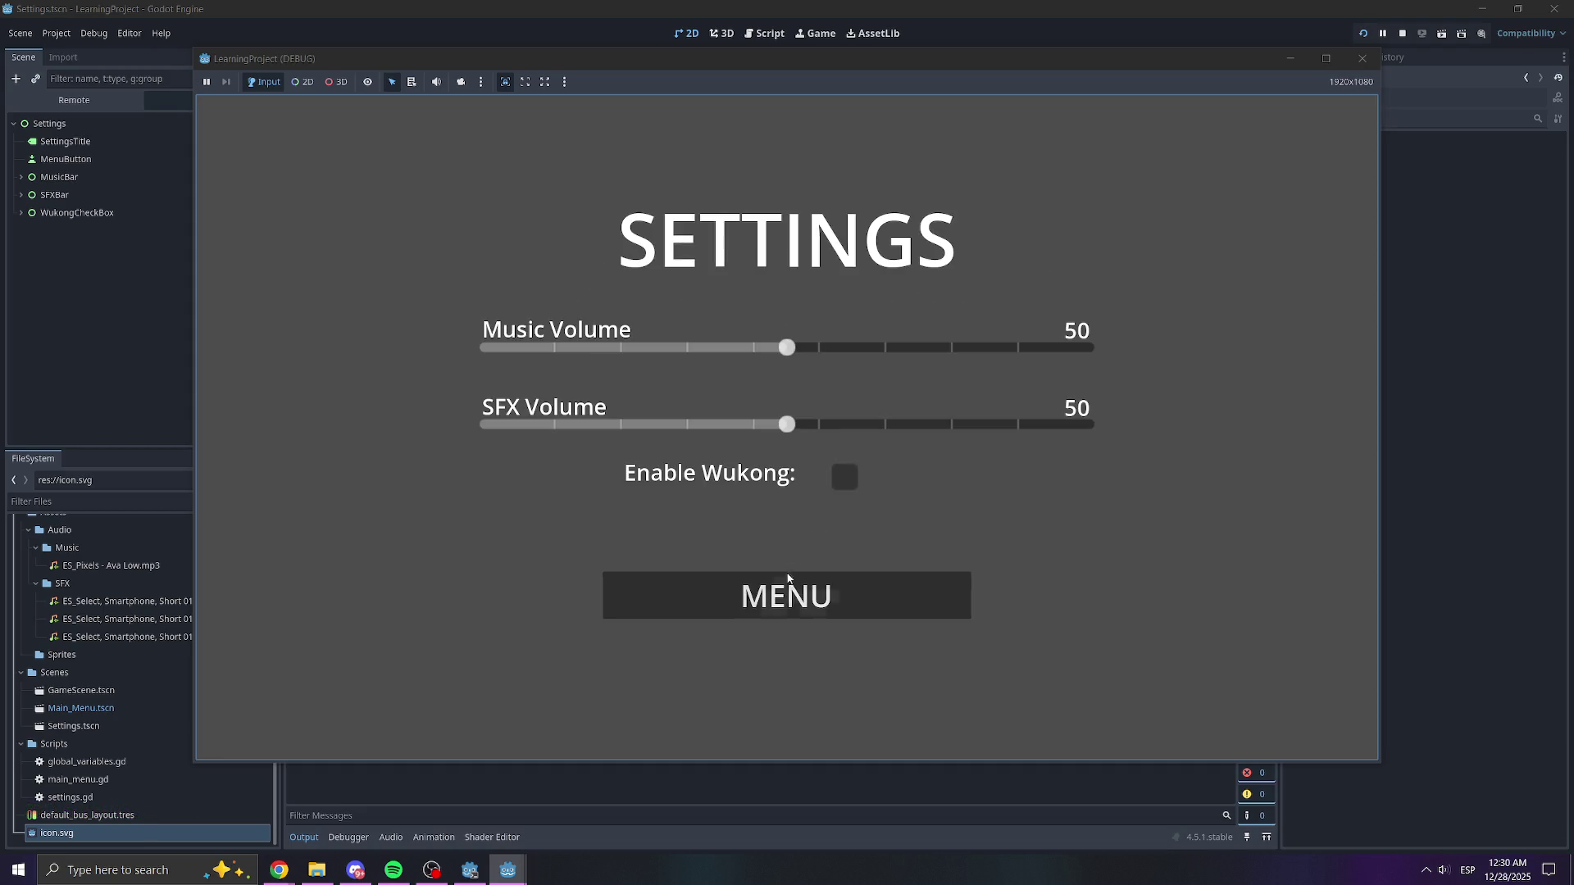
{"action": "left_click", "coordinate": [603, 359]}
{"action": "key", "text": "Down"}
{"action": "key", "text": "Left"}
{"action": "key", "text": "Left"}
{"action": "key", "text": "Left"}
{"action": "key", "text": "Right"}
{"action": "key", "text": "Right"}
{"action": "key", "text": "Right"}
{"action": "mouse_move", "coordinate": [664, 363]}
{"action": "left_mouse_down"}
{"action": "mouse_move", "coordinate": [824, 354]}
{"action": "mouse_move", "coordinate": [608, 354]}
{"action": "mouse_move", "coordinate": [1070, 354]}
{"action": "mouse_move", "coordinate": [621, 356]}
{"action": "left_mouse_up"}
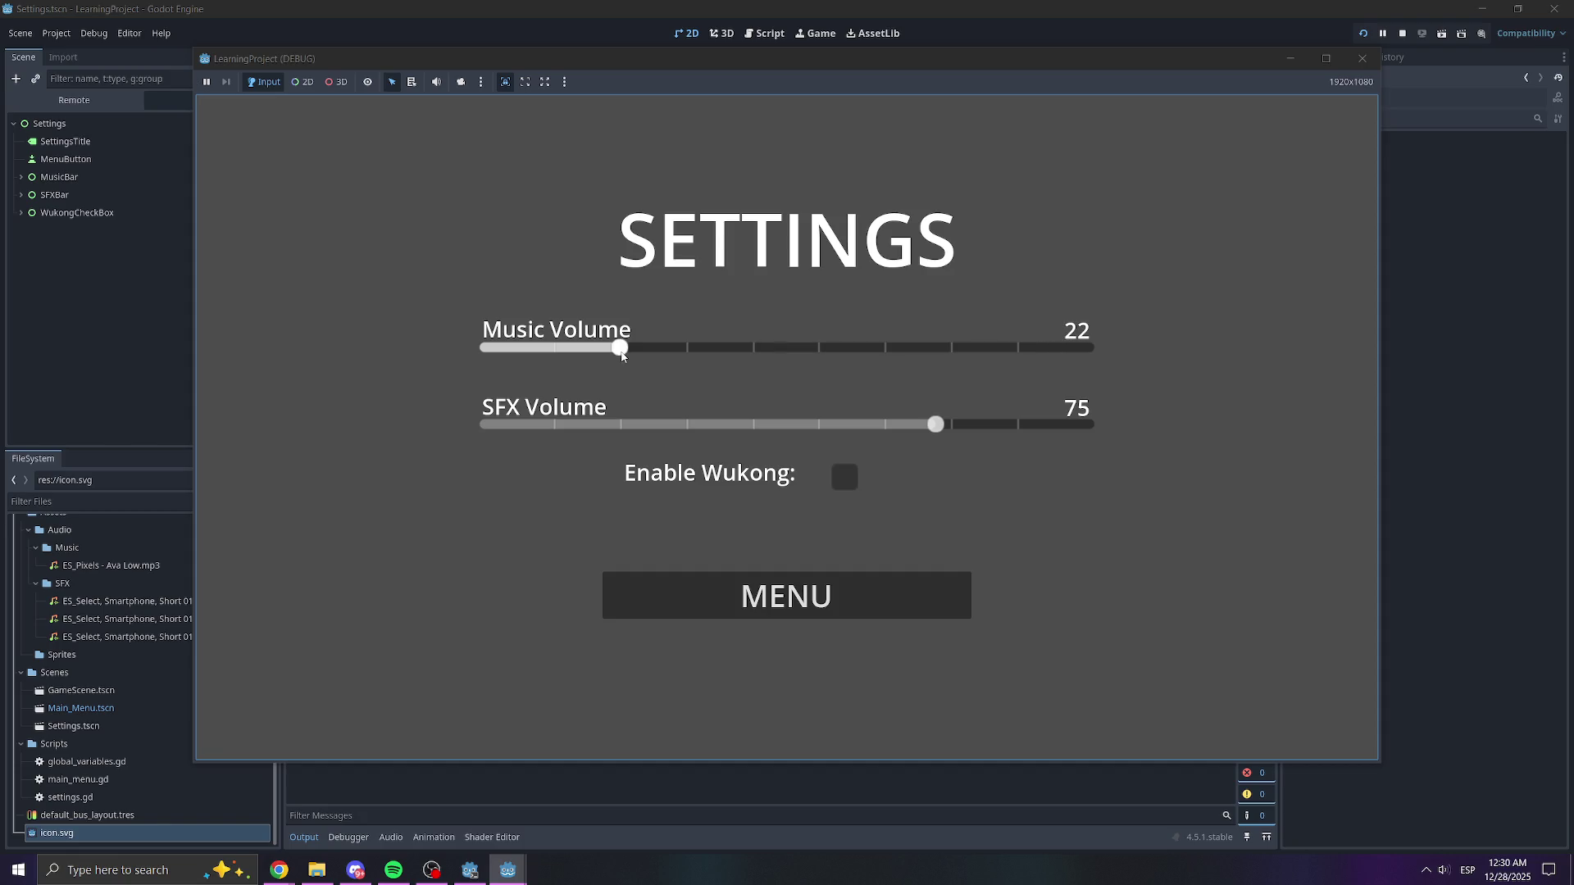
{"action": "left_click", "coordinate": [807, 584]}
{"action": "left_click", "coordinate": [783, 596]}
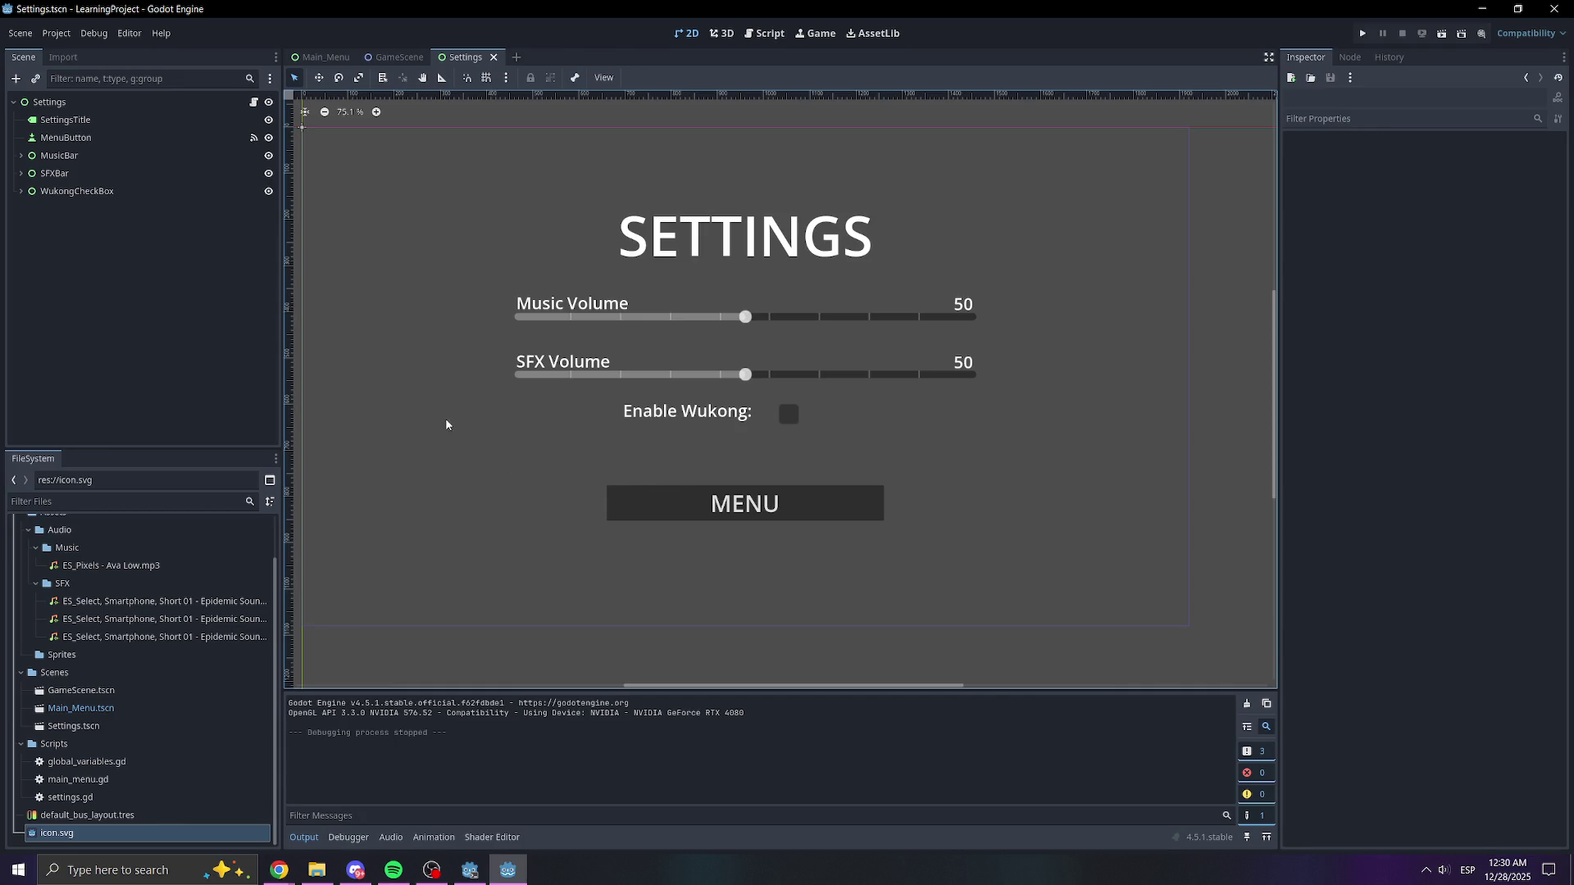
- Look through the Main_Menu, GameScene and Settings scenes, clearing the node selection
{"action": "left_click", "coordinate": [307, 58]}
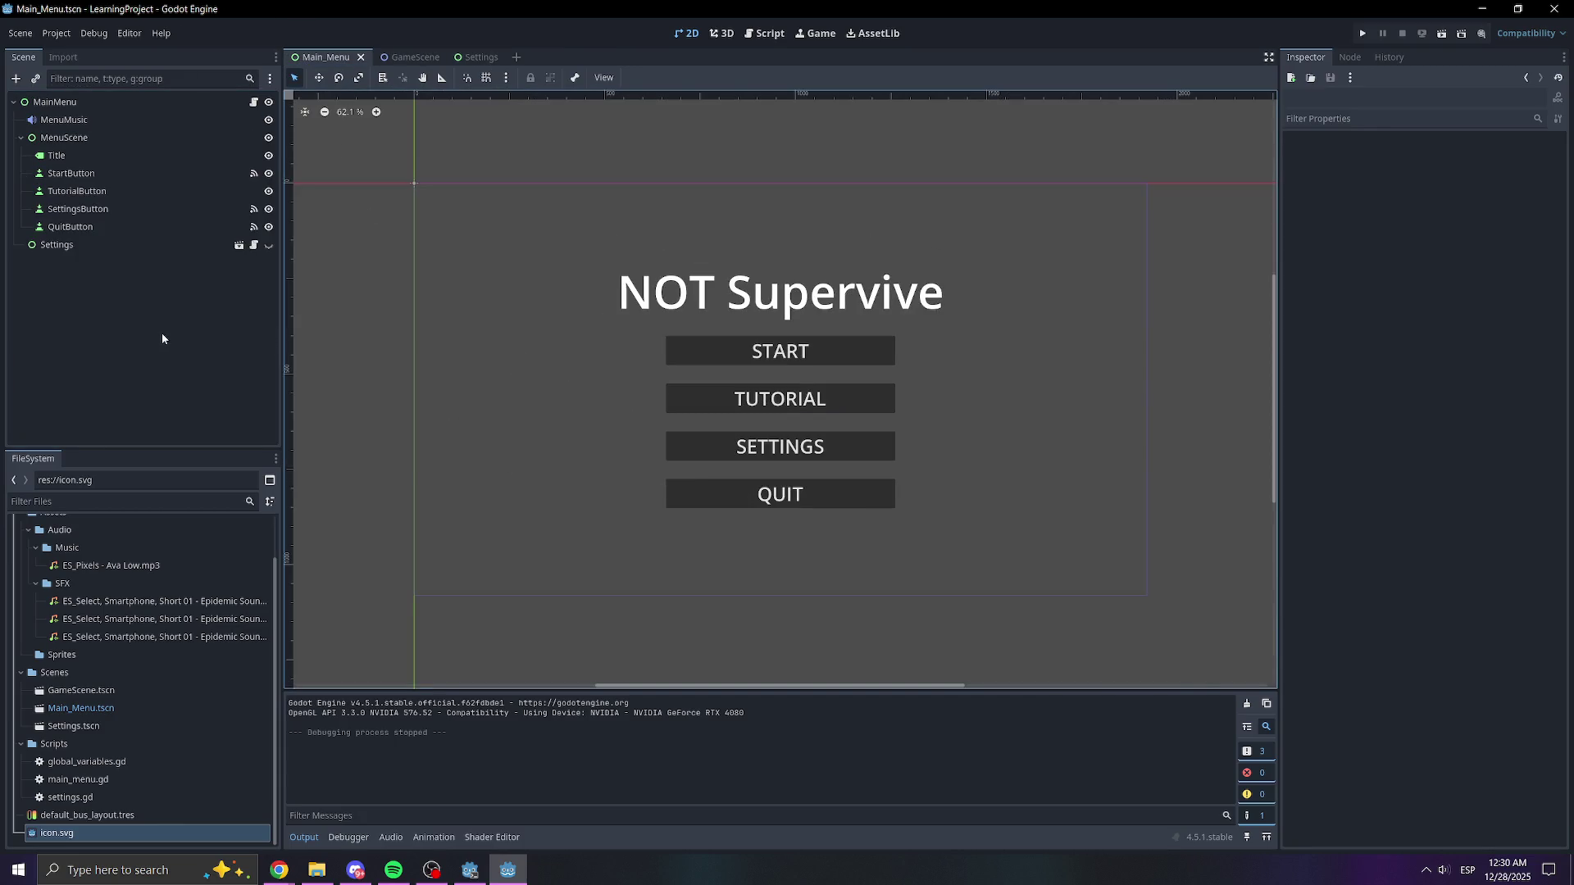
{"action": "left_click", "coordinate": [402, 57]}
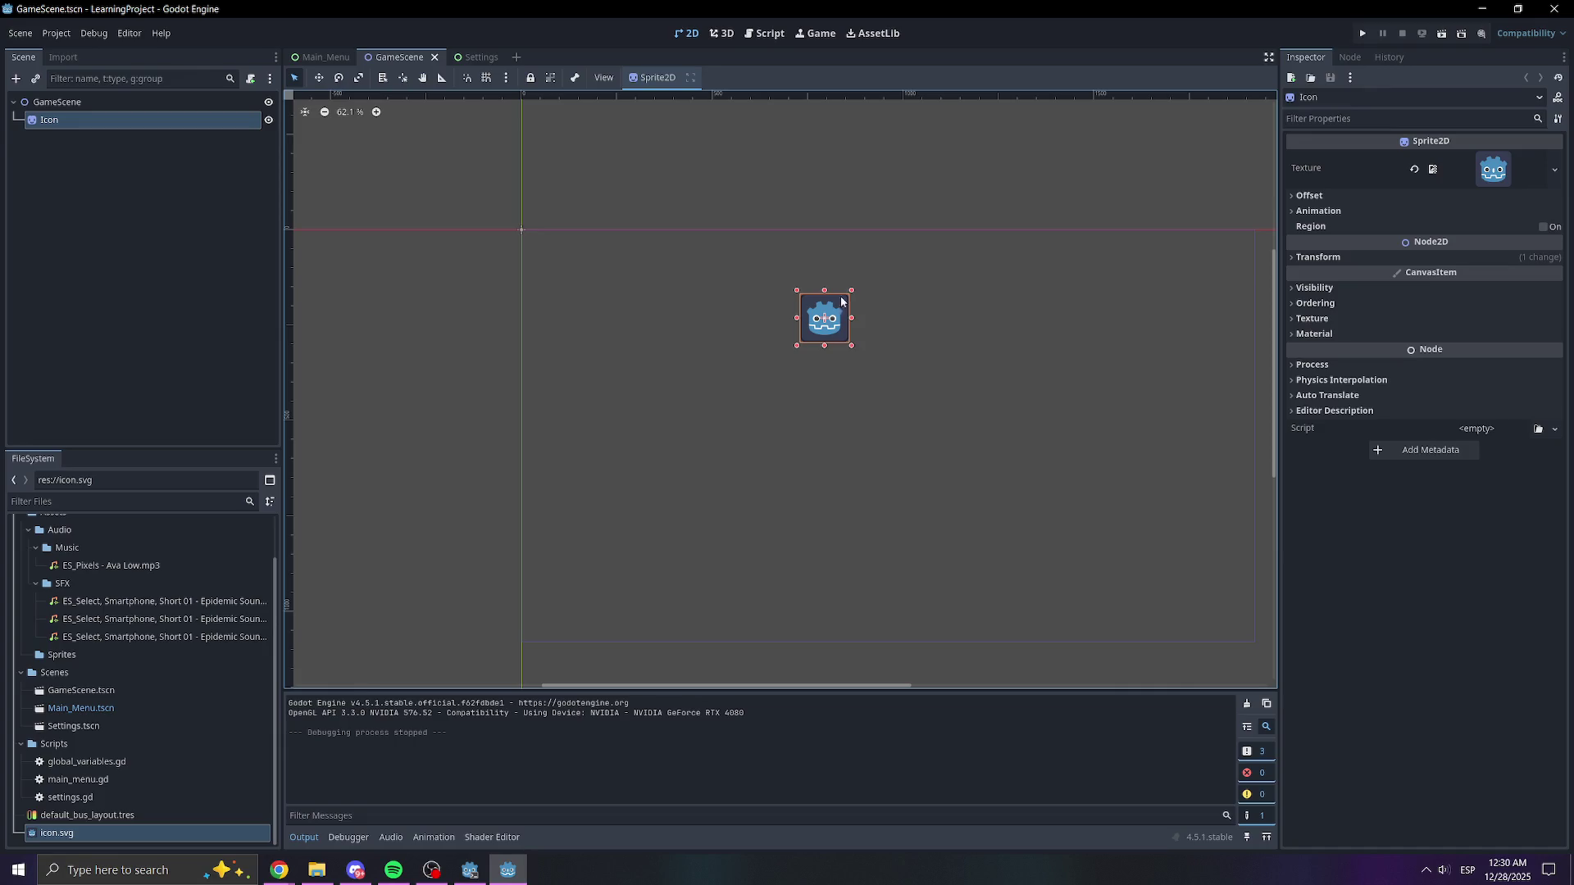
{"action": "scroll", "coordinate": [920, 381], "scroll_direction": "down", "scroll_amount": 5}
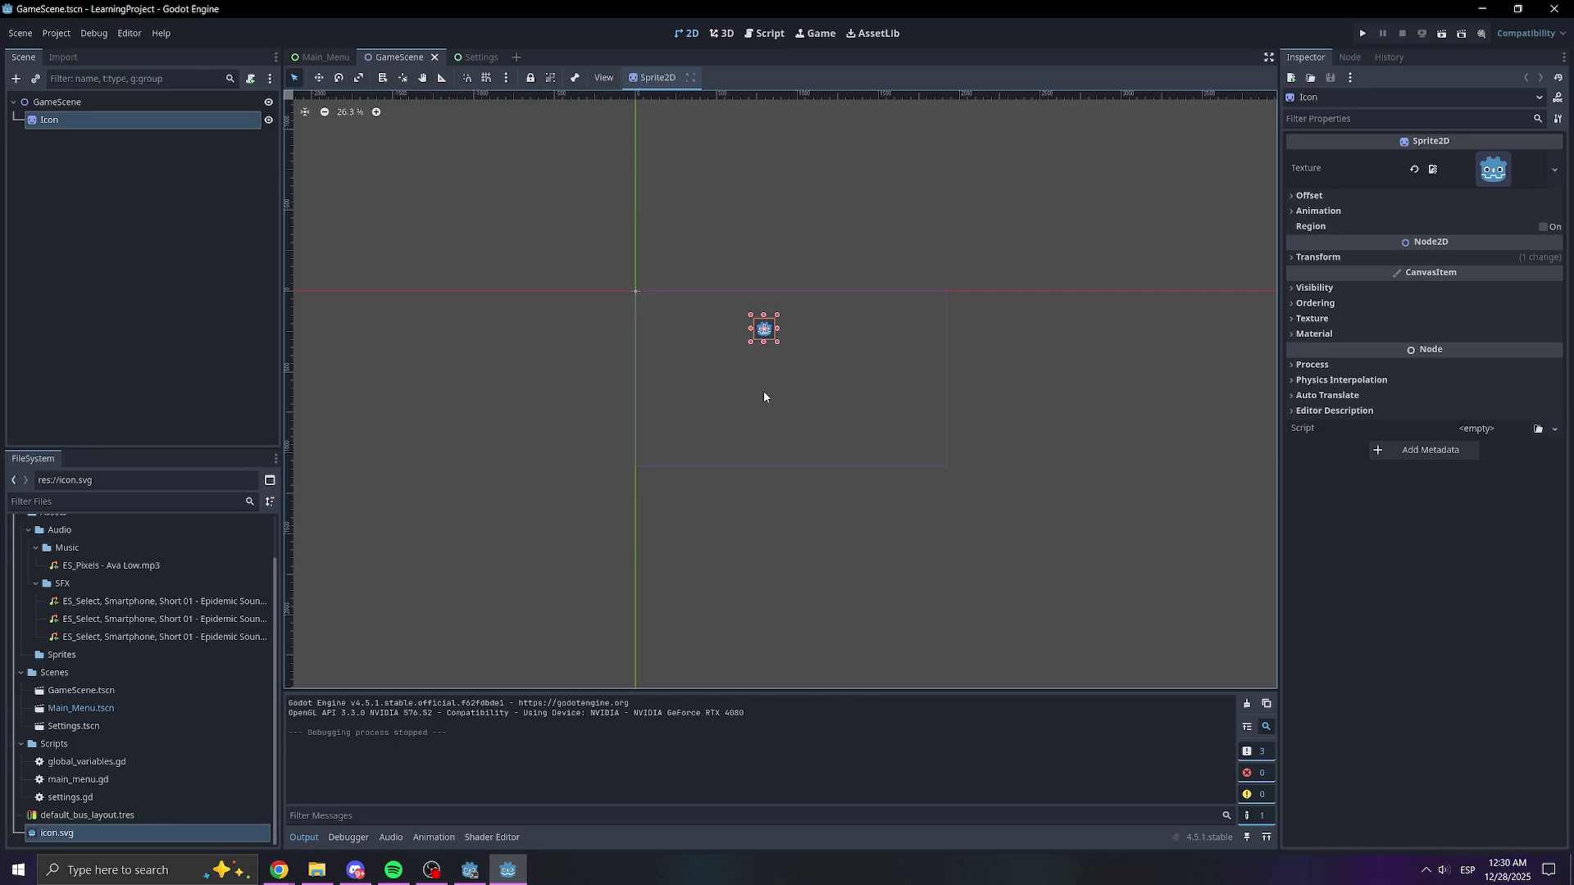
{"action": "left_click", "coordinate": [248, 385]}
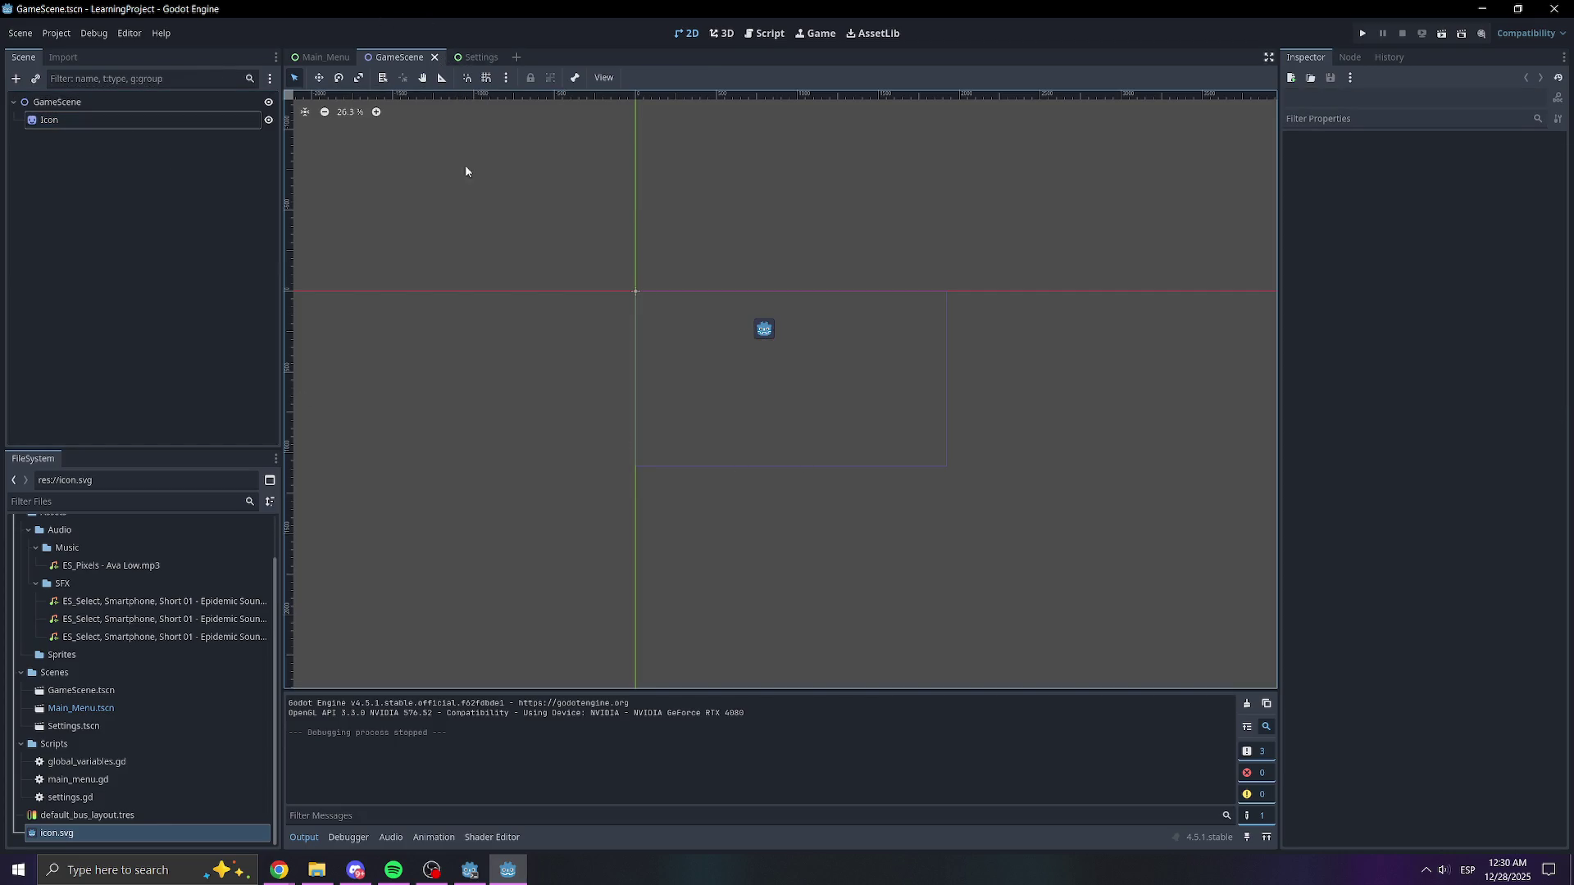
{"action": "left_click", "coordinate": [478, 56]}
{"action": "left_click", "coordinate": [68, 351]}
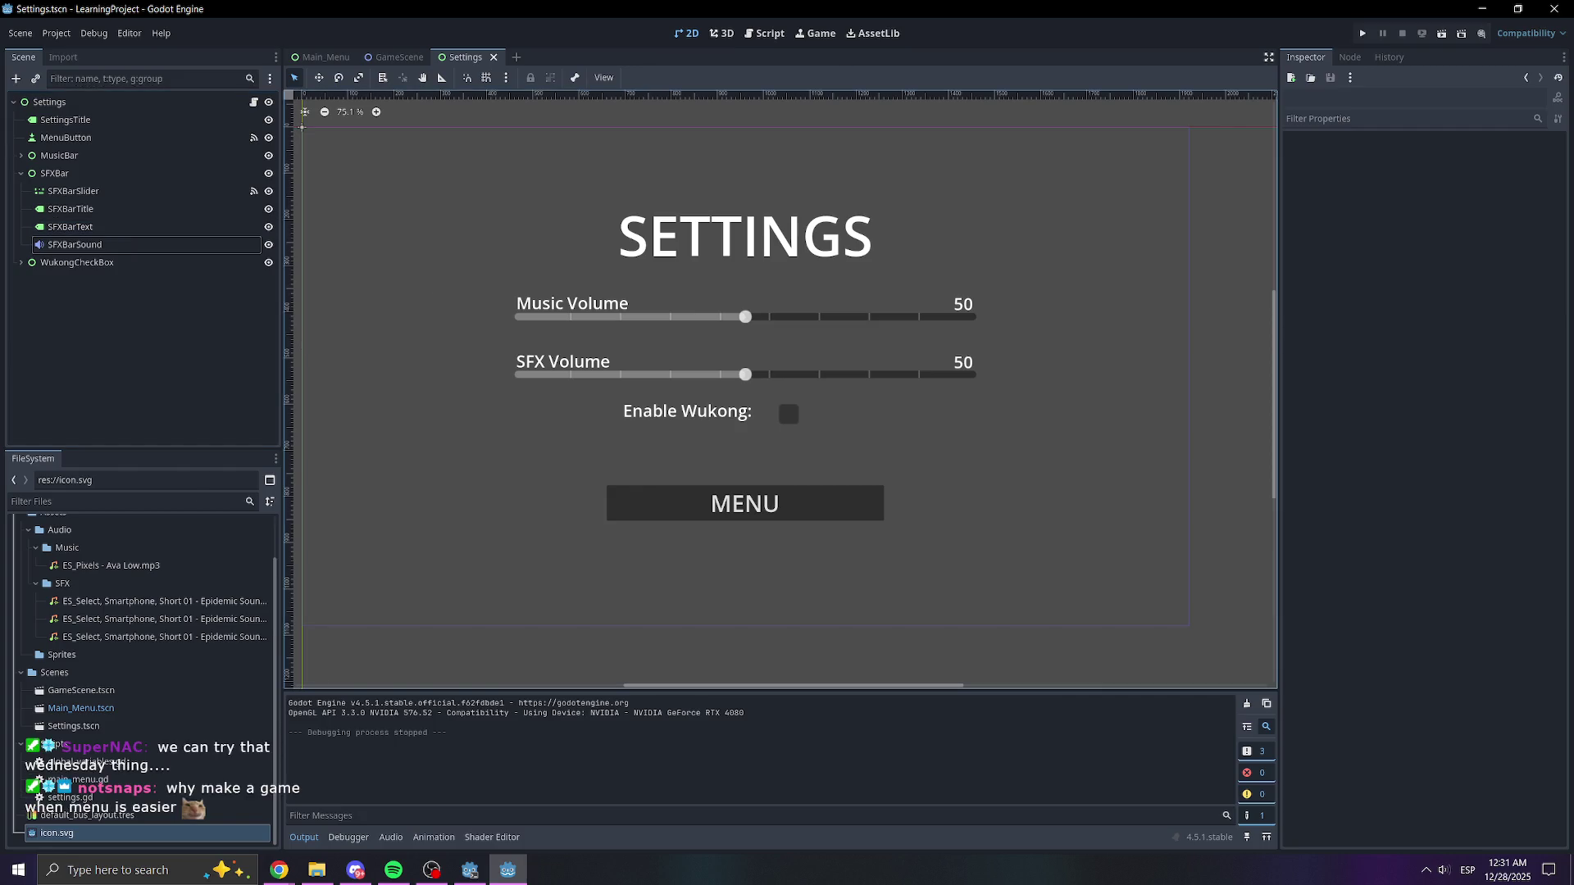
{"action": "key", "text": "alt+Tab"}
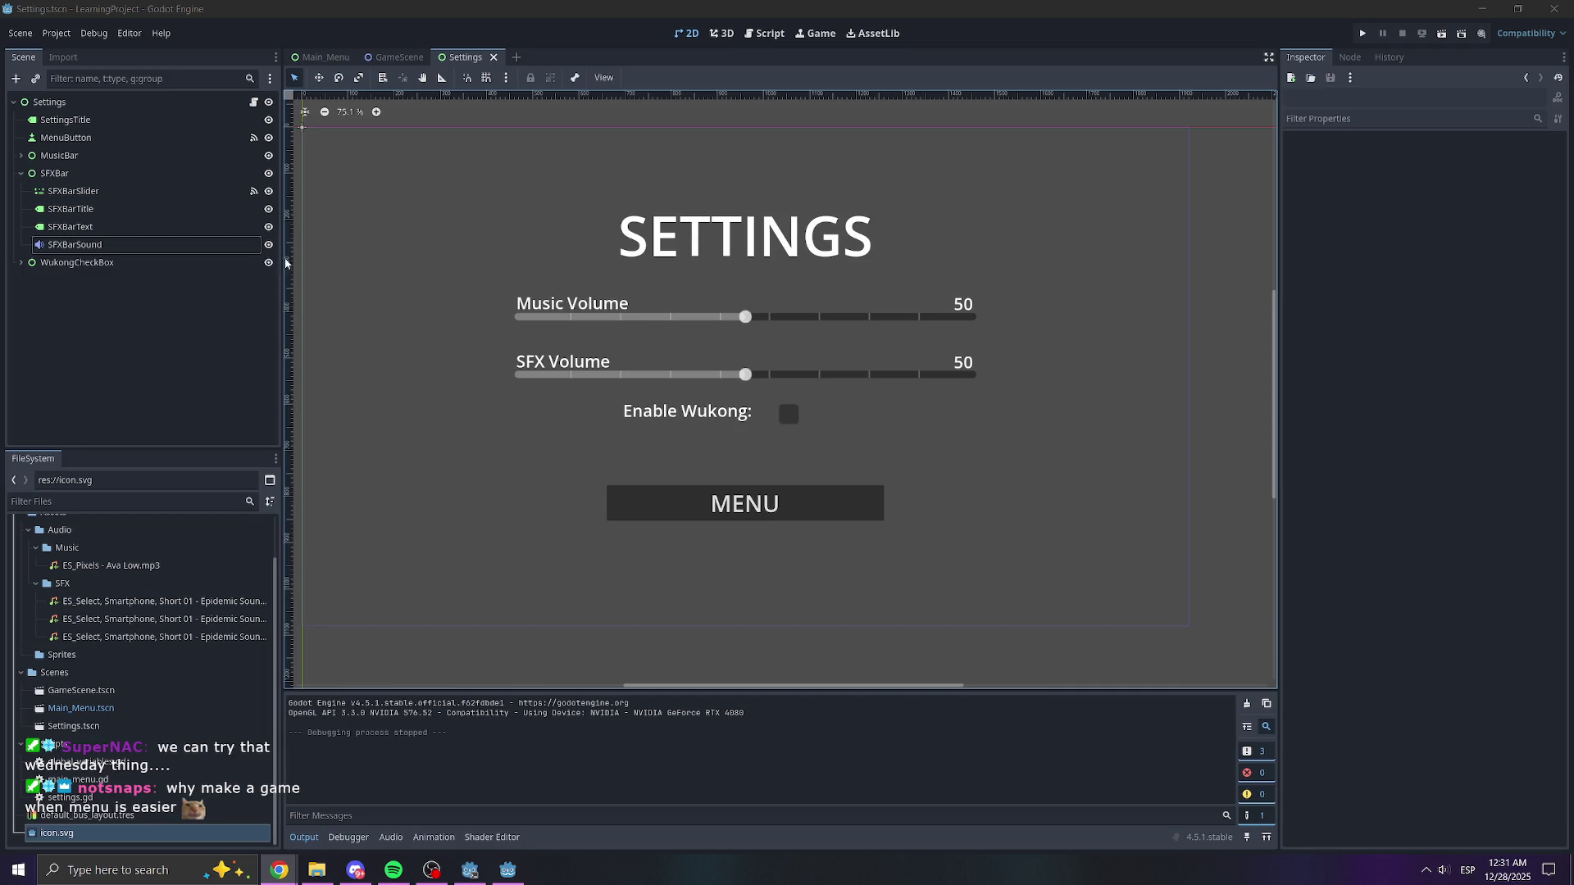
{"action": "left_click", "coordinate": [67, 137]}
{"action": "left_click", "coordinate": [73, 122]}
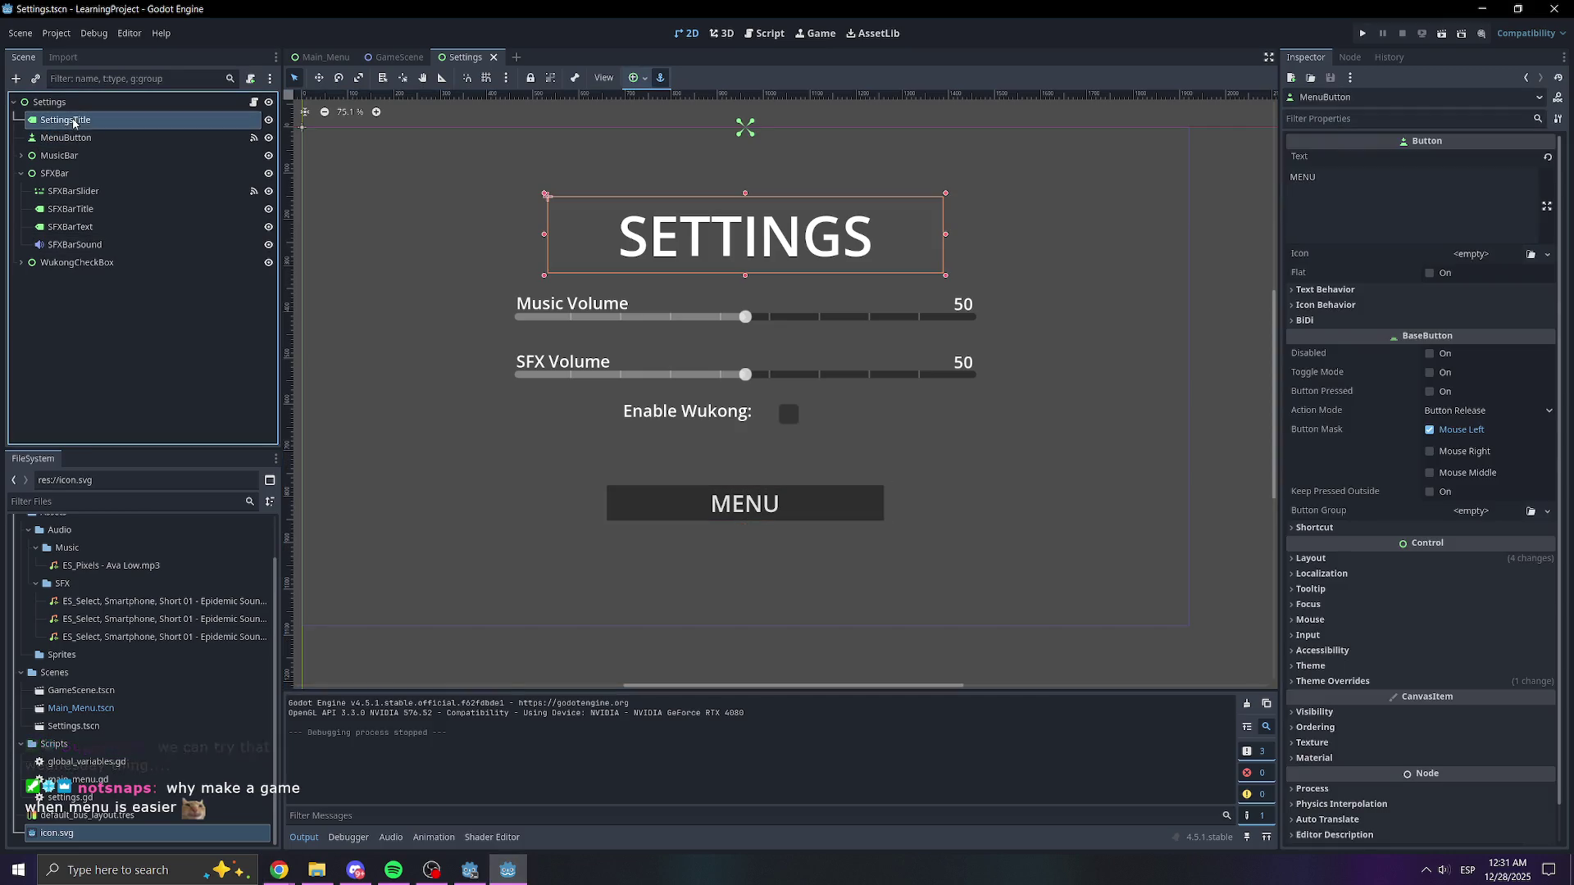
{"action": "left_click", "coordinate": [70, 316]}
- Return to the Main_Menu scene and collapse the MenuScene node tree
{"action": "left_click", "coordinate": [325, 57]}
{"action": "left_click", "coordinate": [139, 244]}
{"action": "left_click", "coordinate": [72, 226]}
{"action": "left_click", "coordinate": [72, 173]}
{"action": "left_click", "coordinate": [60, 140]}
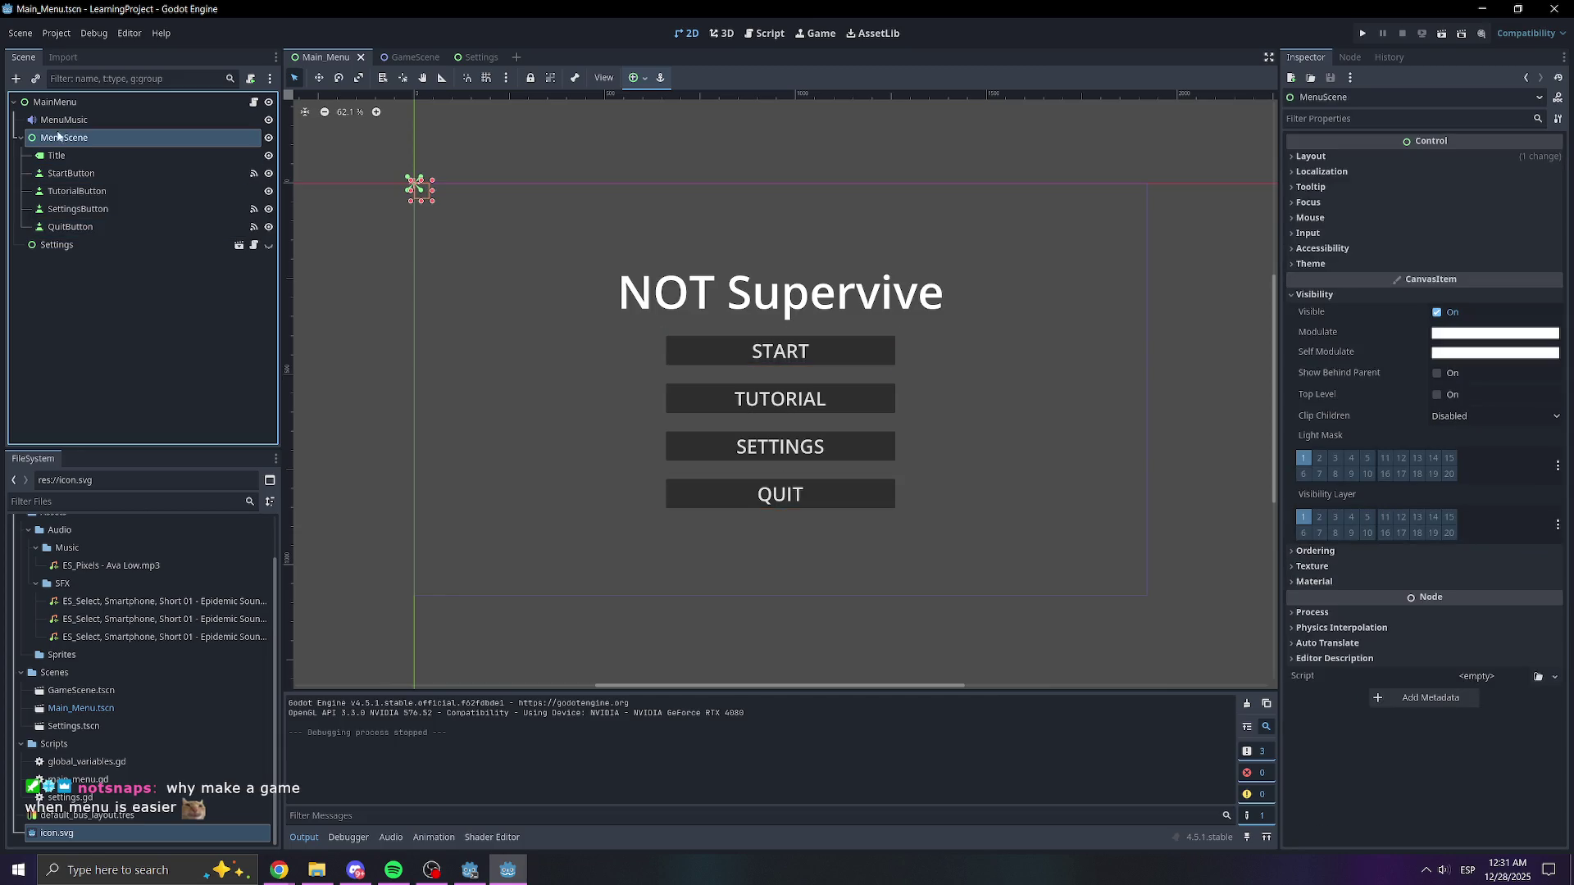
{"action": "left_click", "coordinate": [19, 139]}
{"action": "left_click", "coordinate": [57, 272]}
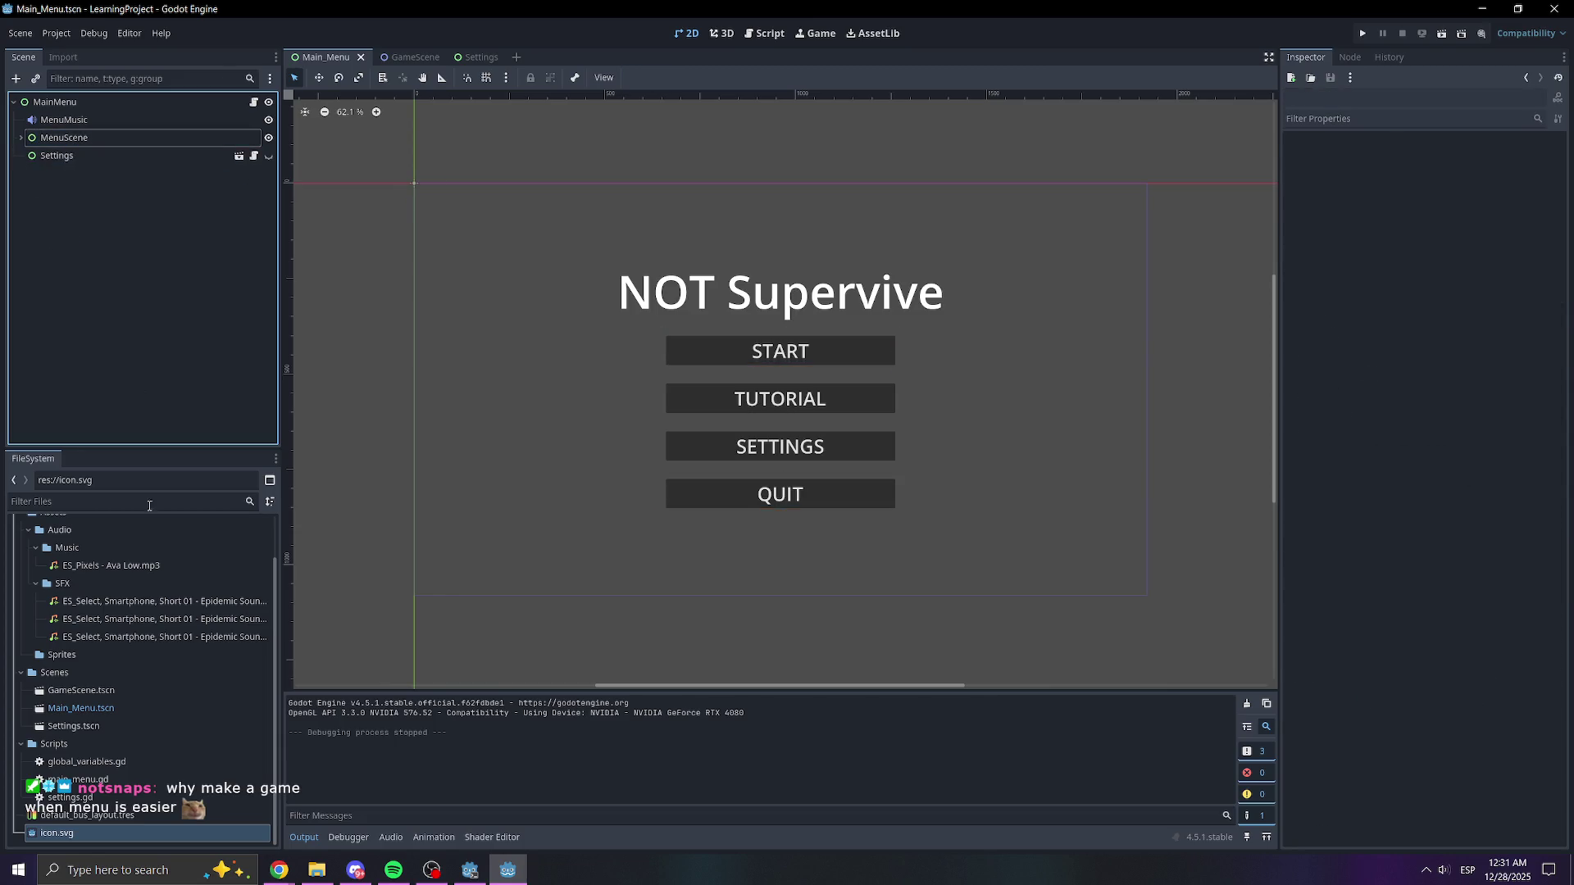
- Collapse the Scripts, Scenes, Music, SFX and Audio folders in FileSystem
{"action": "left_click", "coordinate": [21, 743]}
{"action": "left_click", "coordinate": [20, 720]}
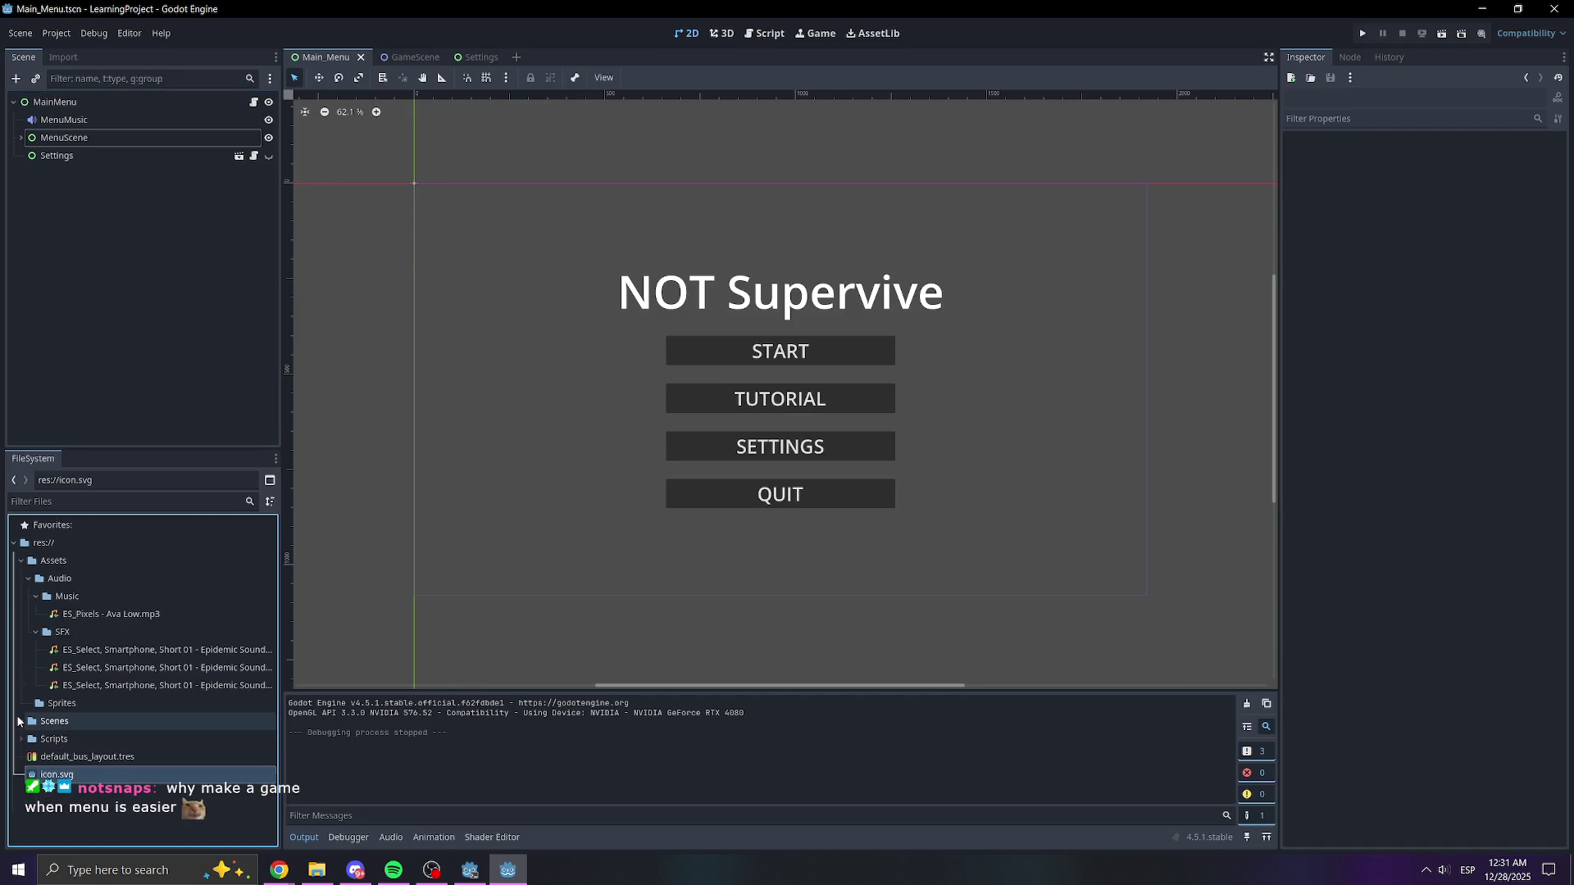
{"action": "left_click", "coordinate": [35, 596]}
{"action": "left_click", "coordinate": [35, 614]}
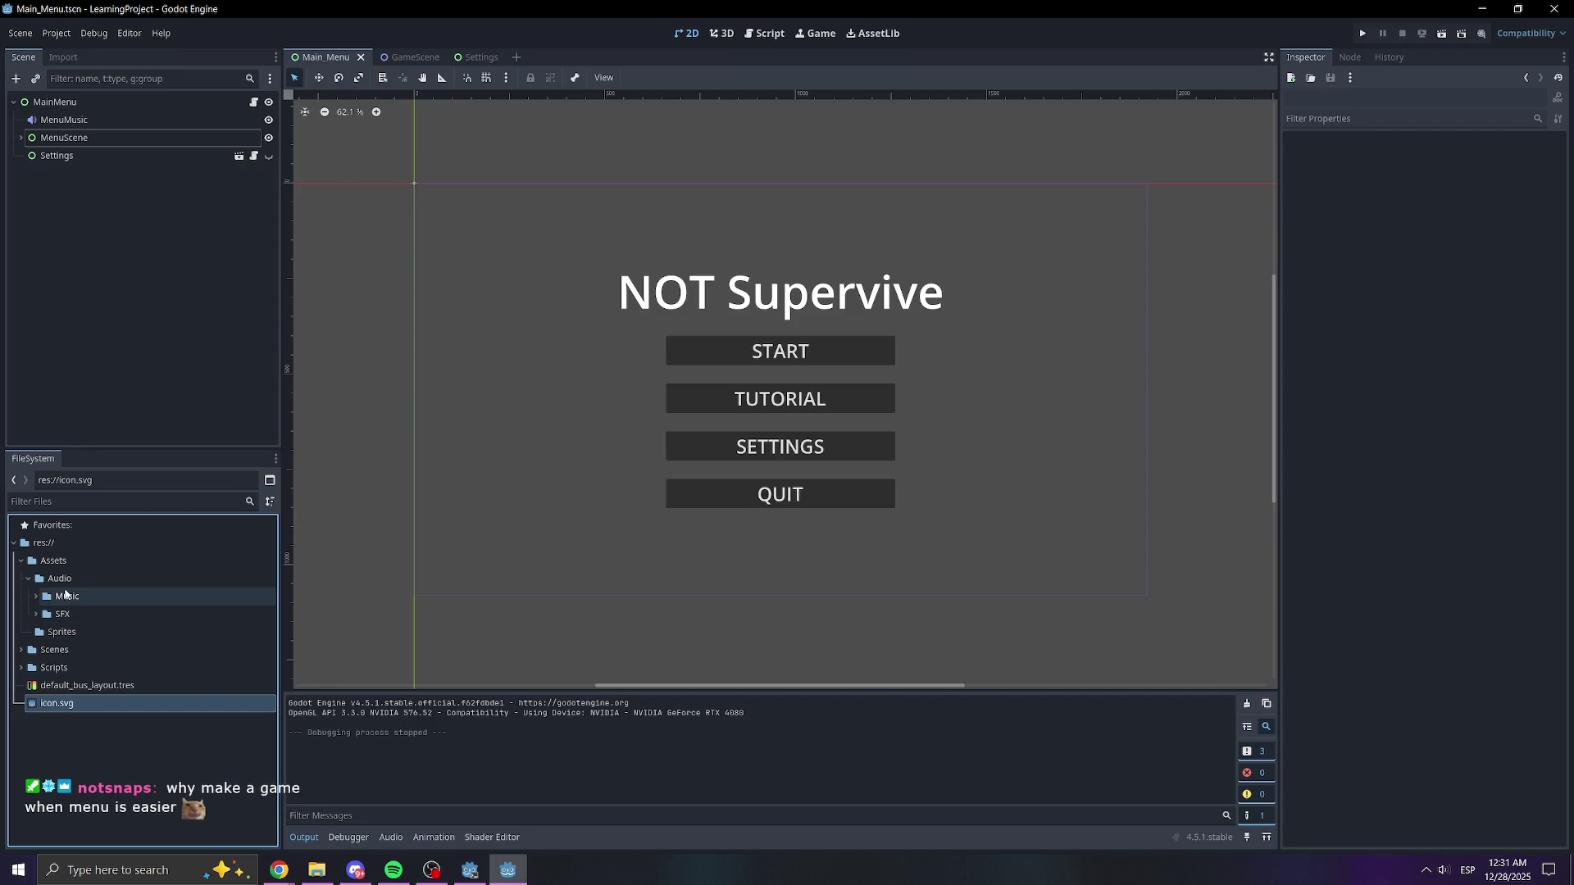
{"action": "left_click", "coordinate": [28, 579]}
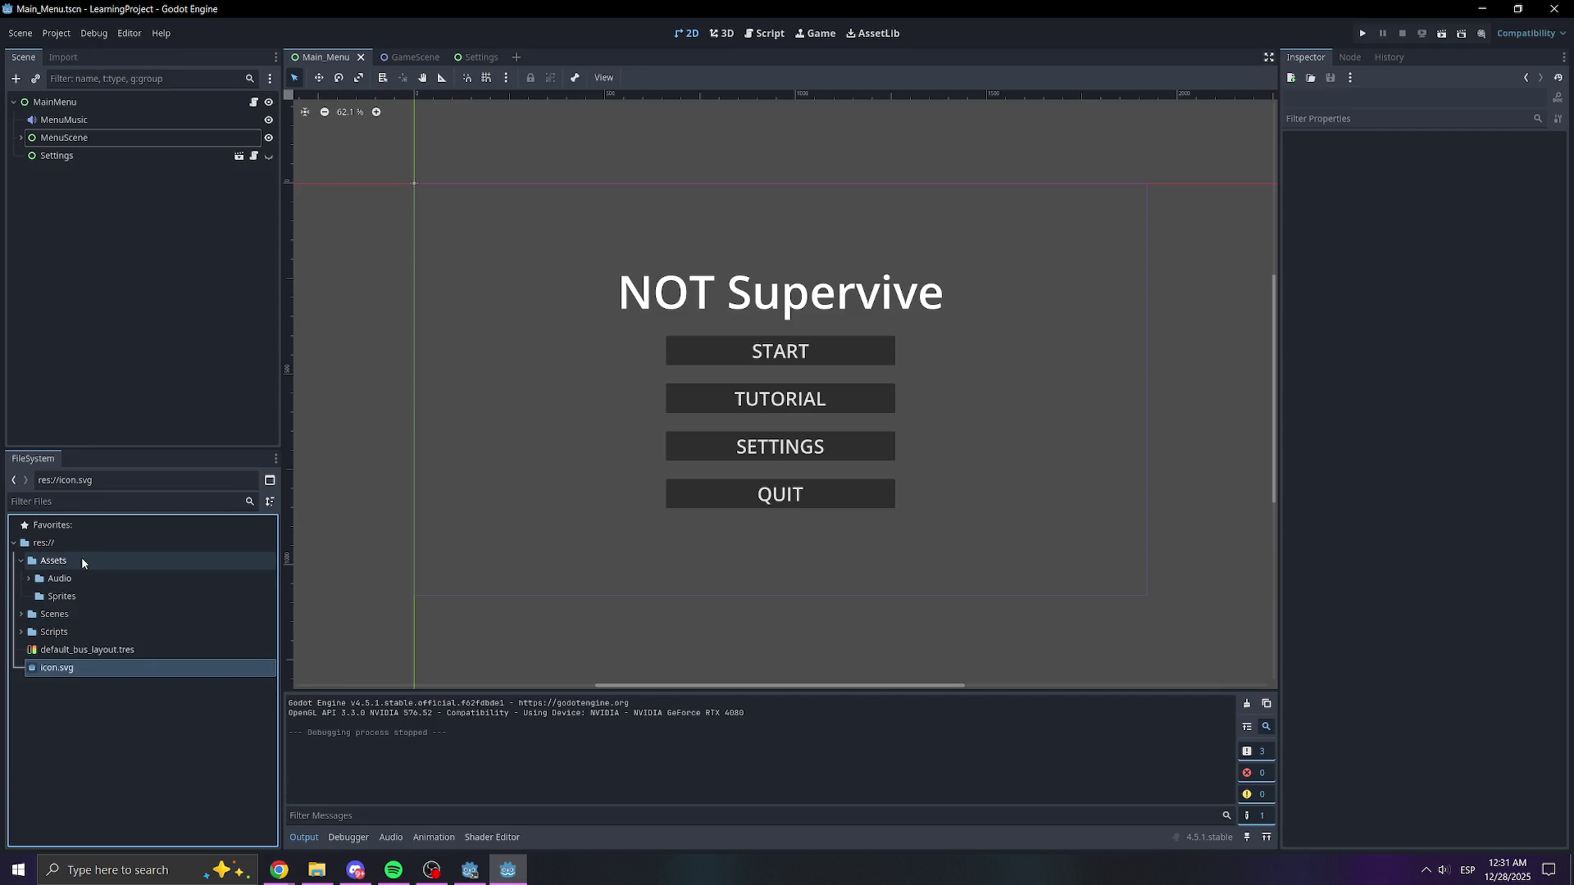
{"action": "right_click", "coordinate": [82, 558]}
- Create a Fonts folder inside Assets, then bring up Google Fonts in the browser
{"action": "mouse_move", "coordinate": [102, 574]}
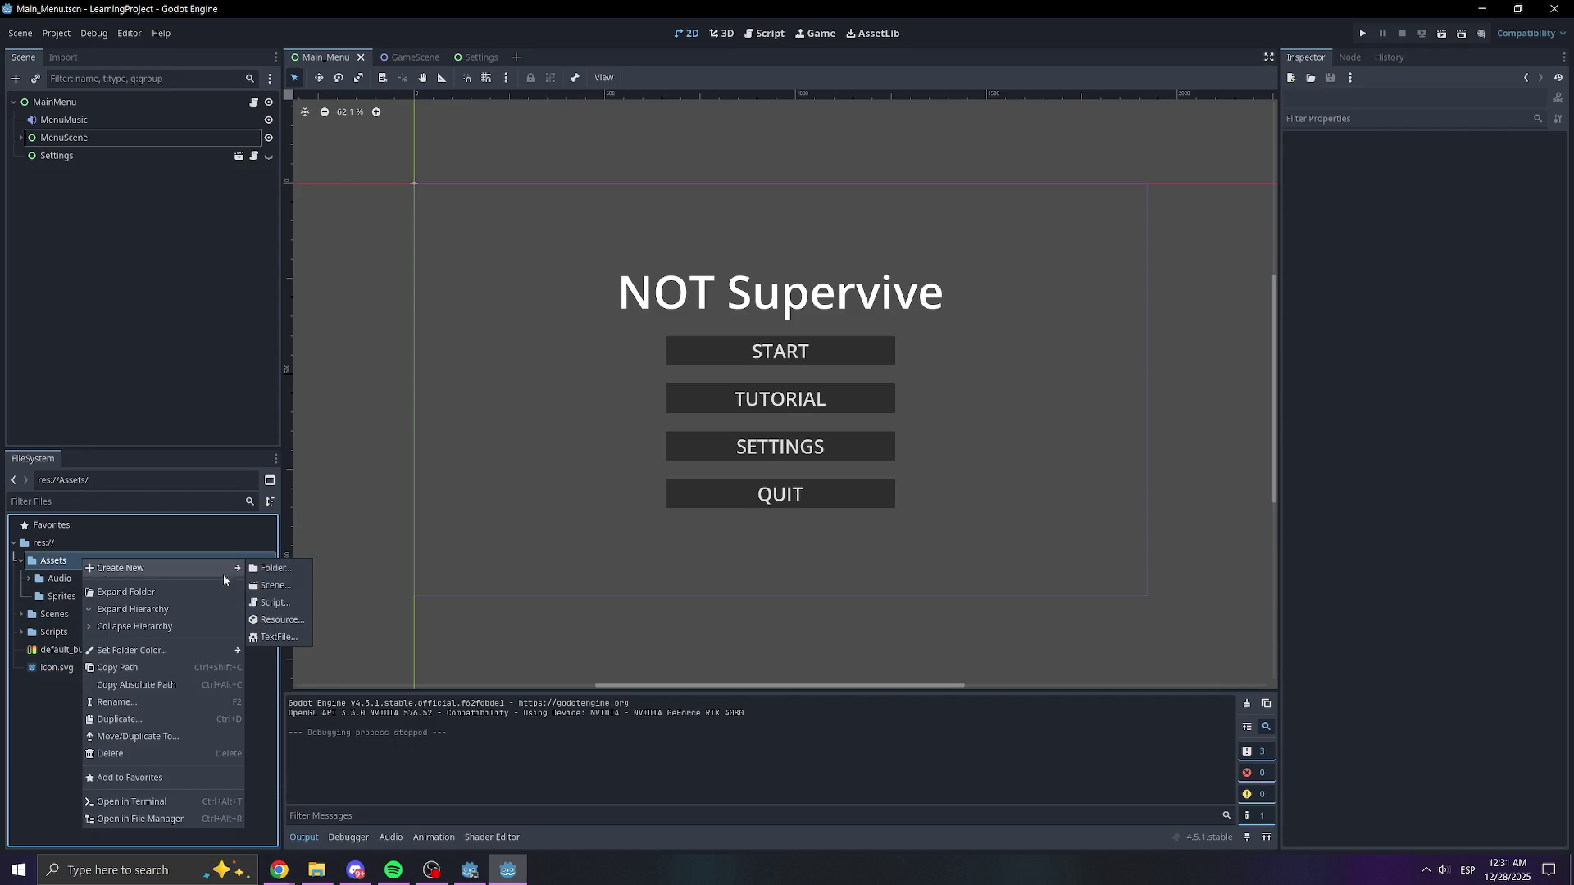
{"action": "left_click", "coordinate": [277, 568]}
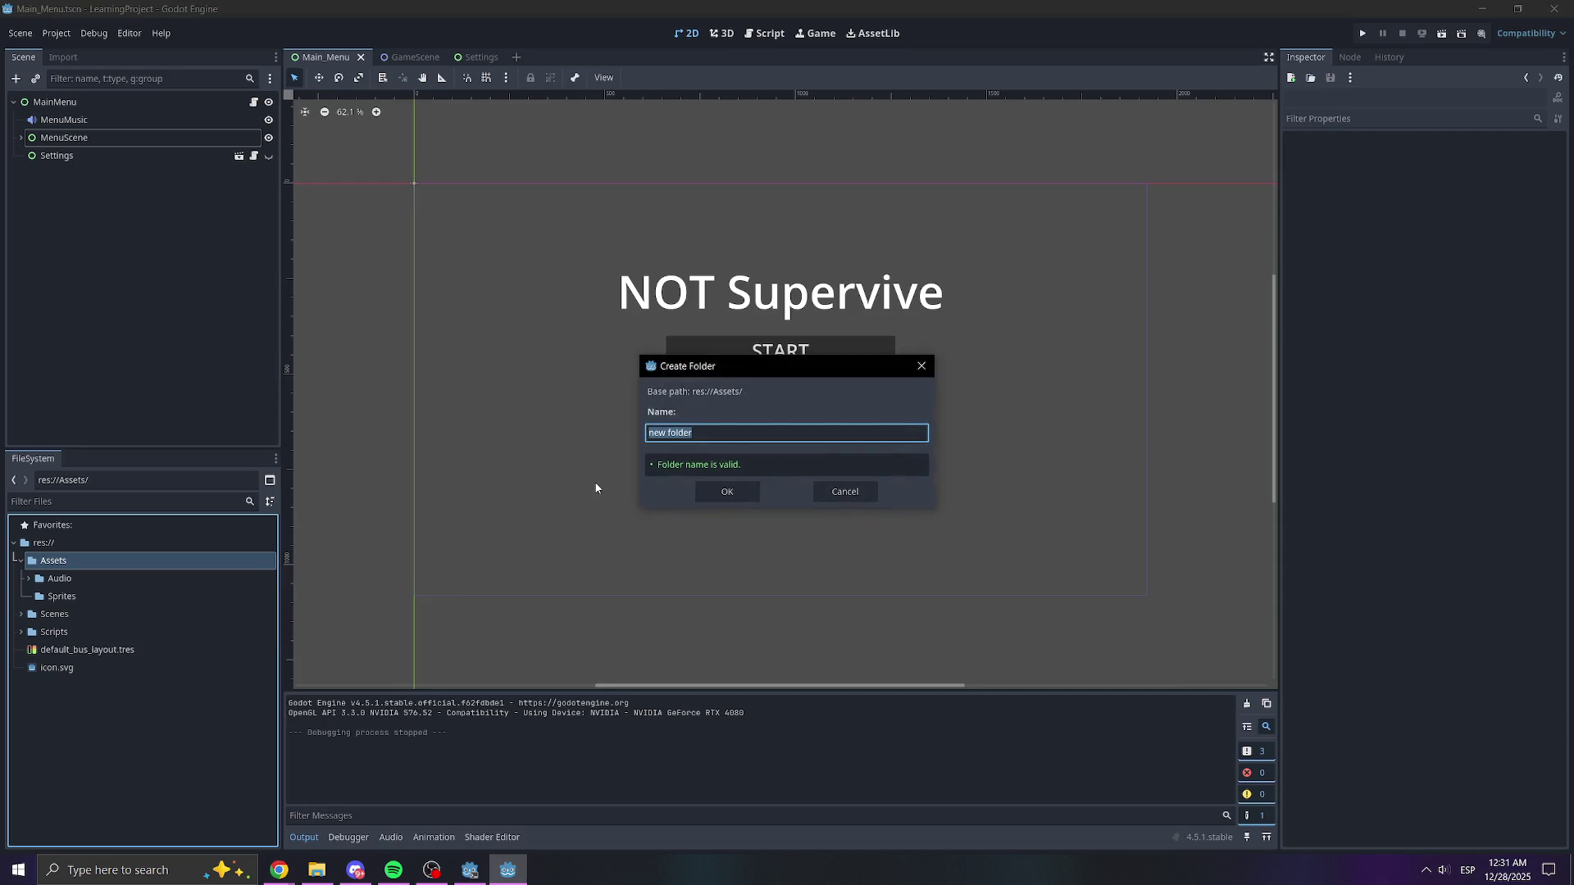
{"action": "type", "text": "Fonts"}
{"action": "left_click", "coordinate": [745, 489]}
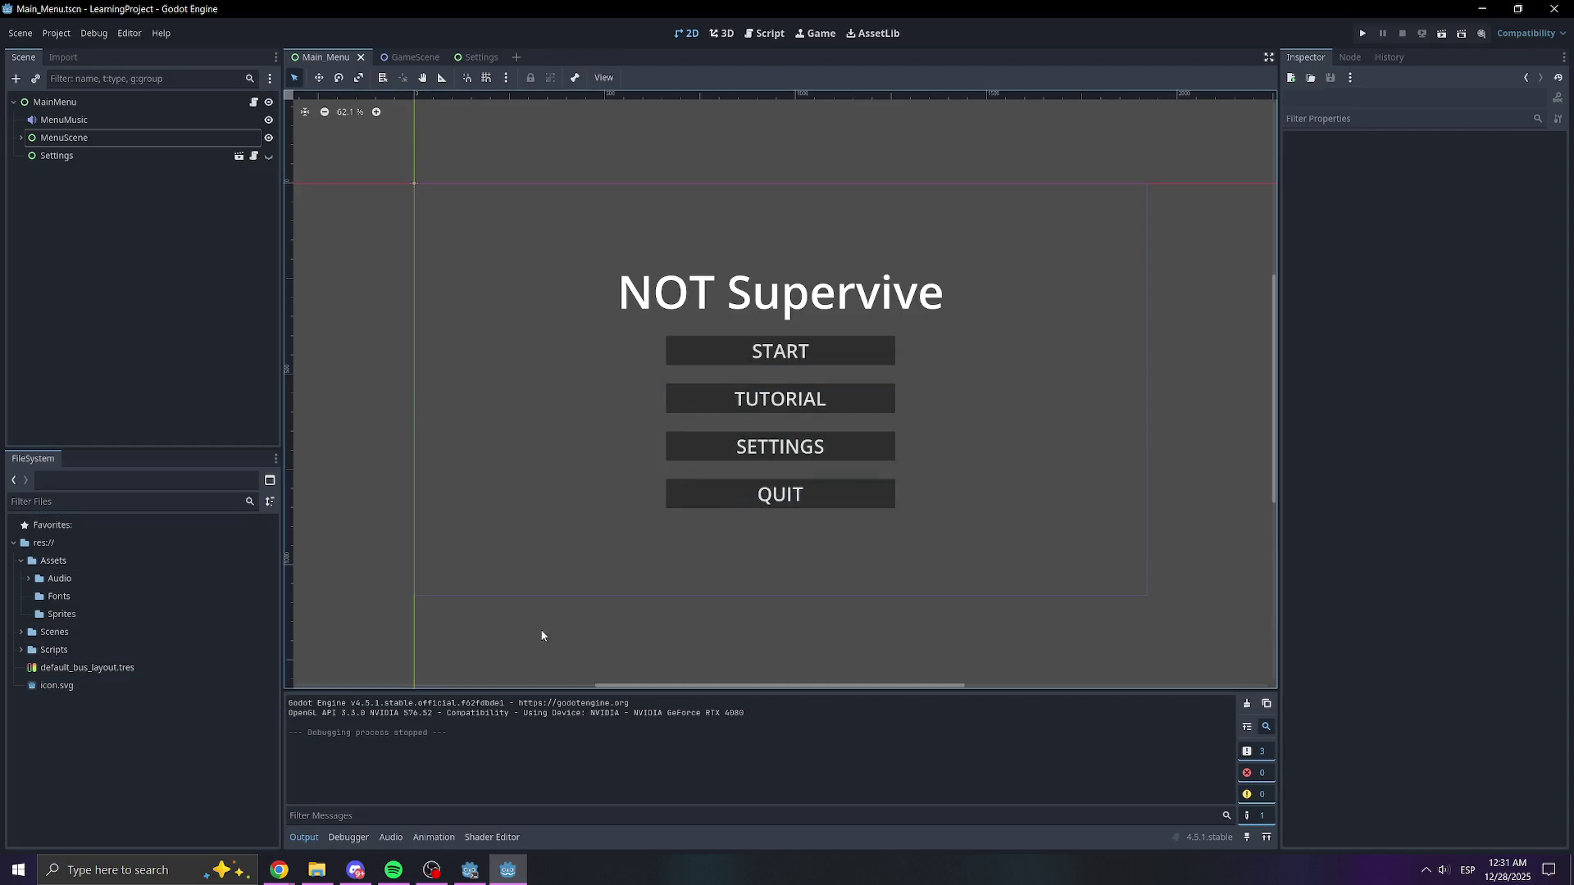
{"action": "key", "text": "alt+Tab"}
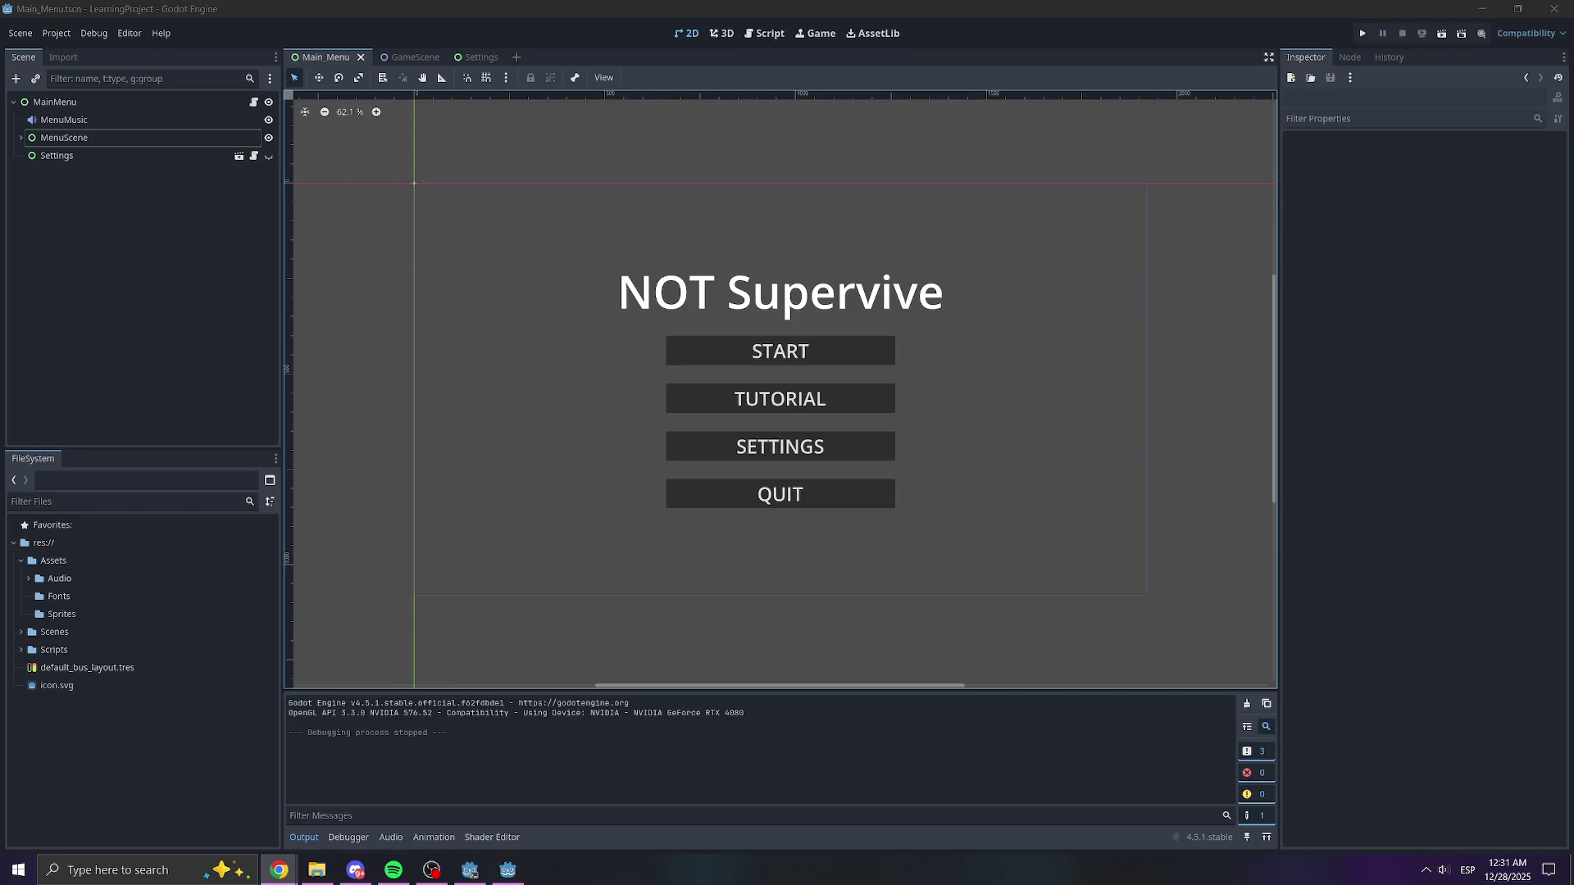
{"action": "key", "text": "alt+Tab"}
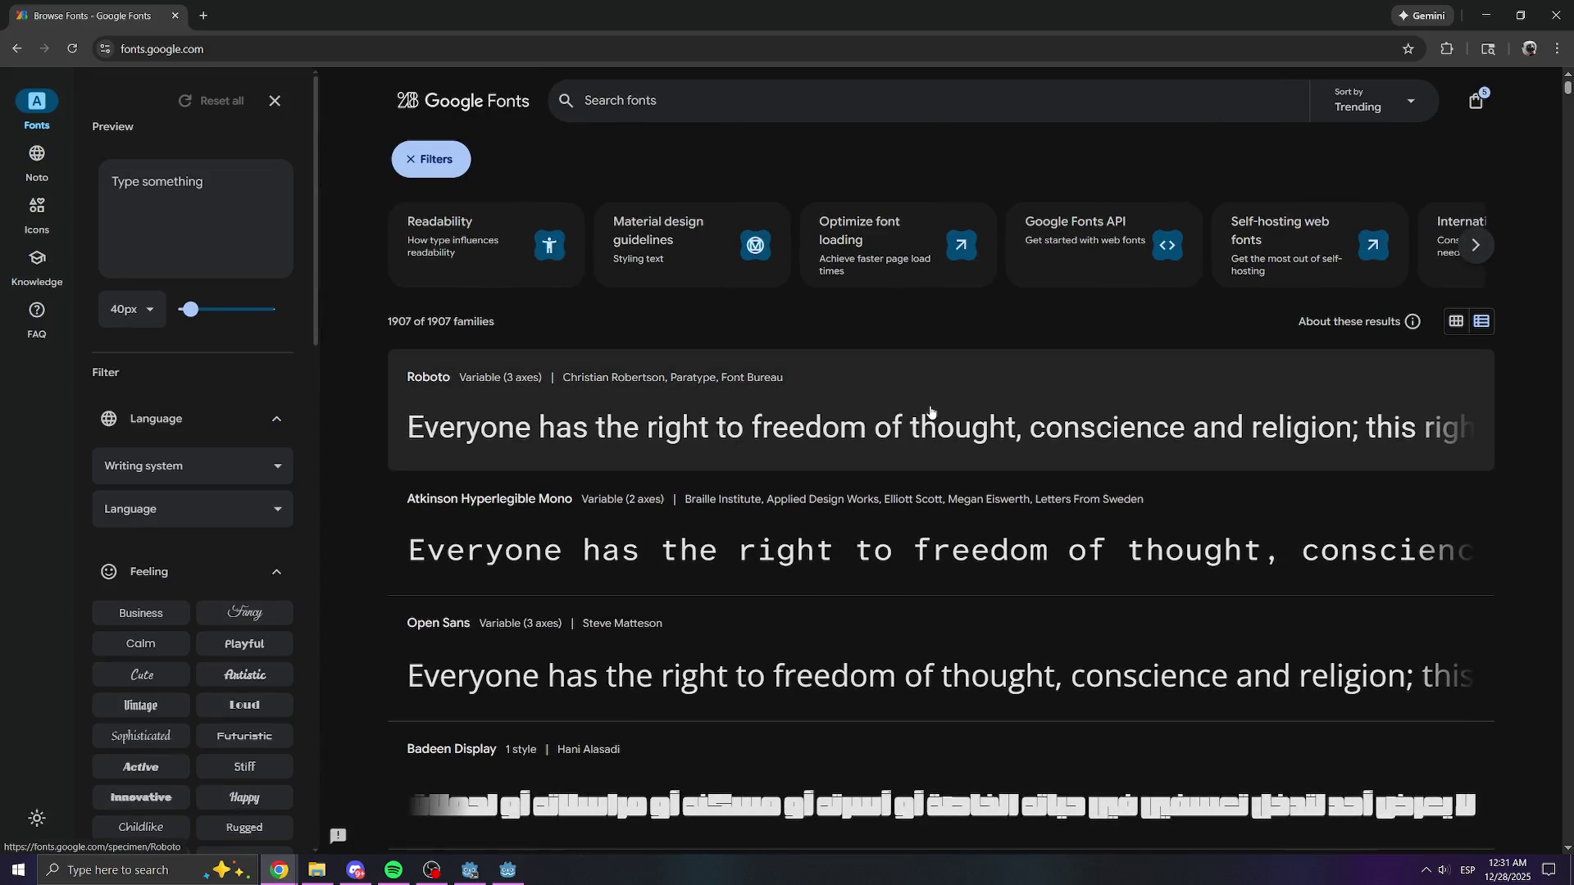
- Try the Artistic, Playful, Cute, Vintage, Excited, Rugged and Awkward feelings, settling on Childlike
{"action": "scroll", "coordinate": [240, 644], "scroll_direction": "down", "scroll_amount": 1}
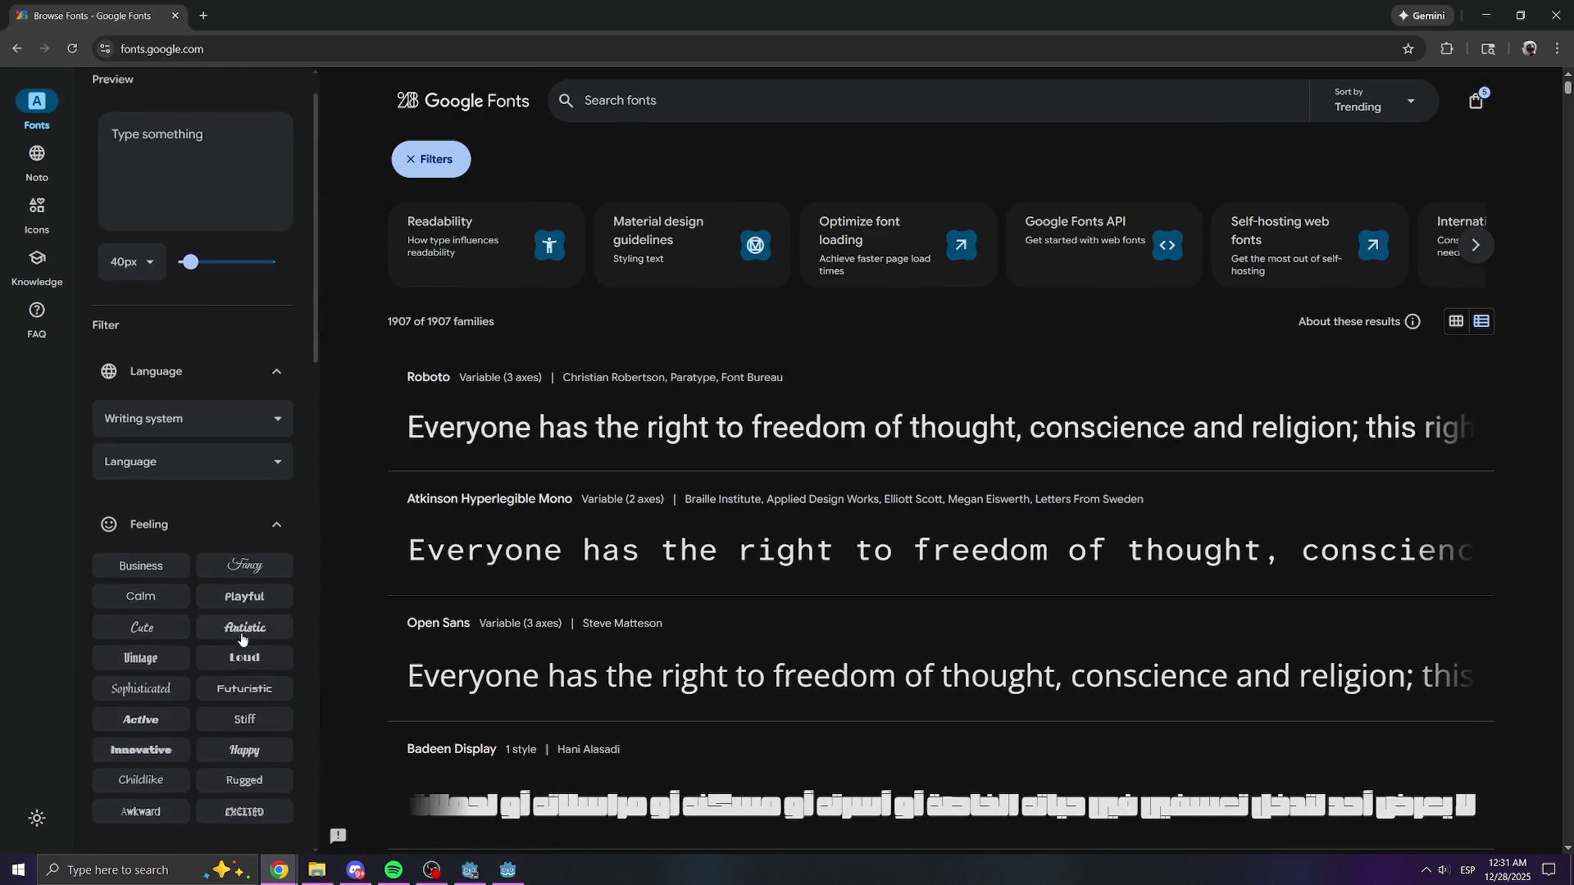
{"action": "scroll", "coordinate": [240, 643], "scroll_direction": "down", "scroll_amount": 1}
{"action": "left_click", "coordinate": [262, 601]}
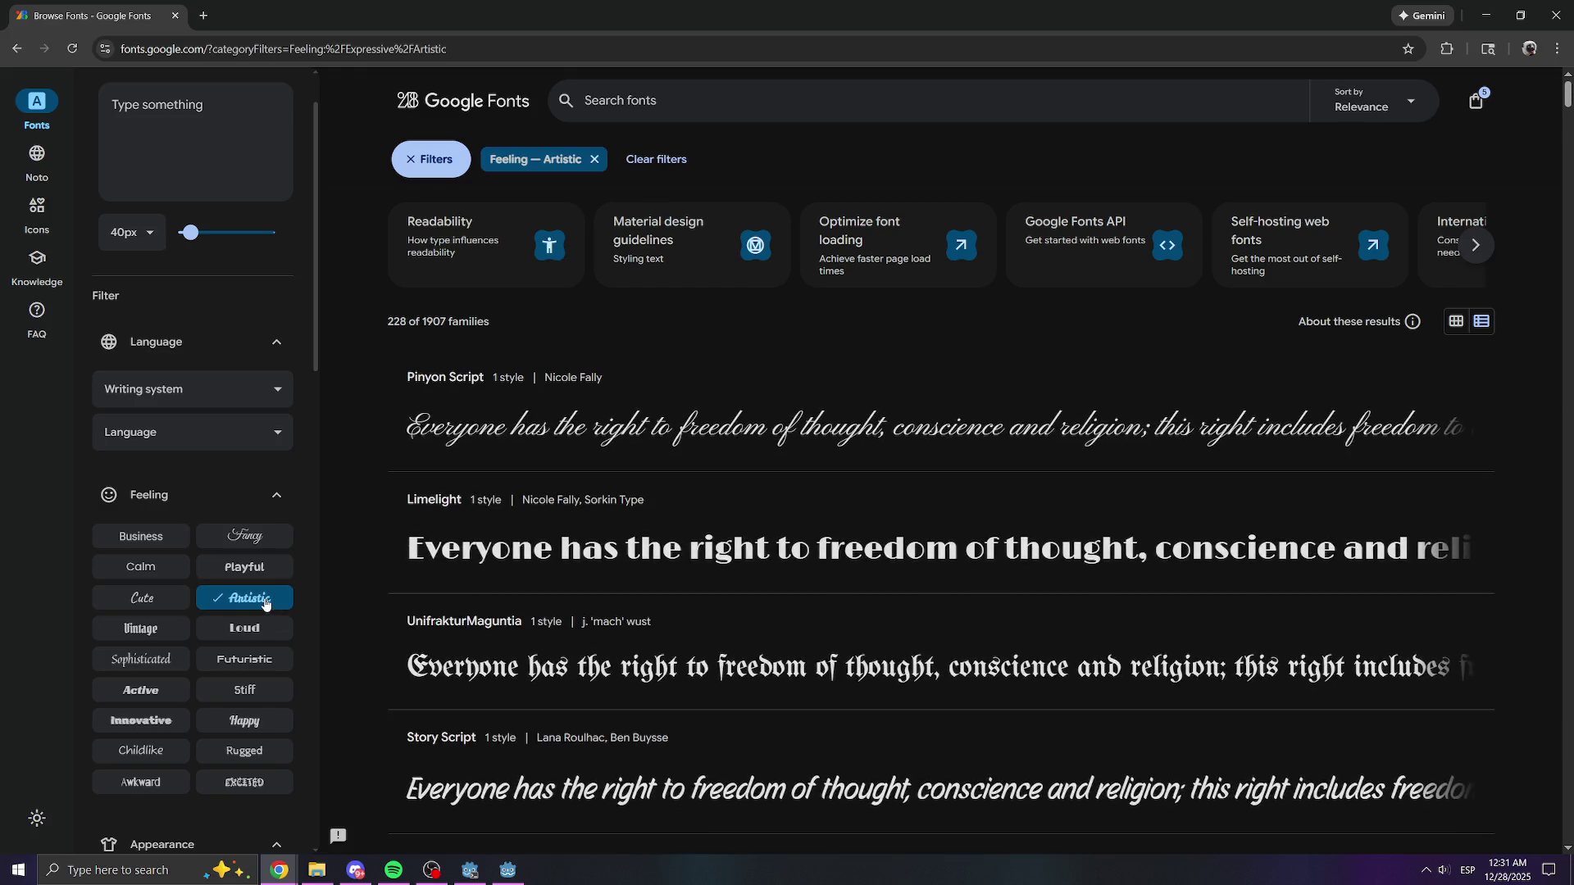
{"action": "left_click", "coordinate": [234, 570]}
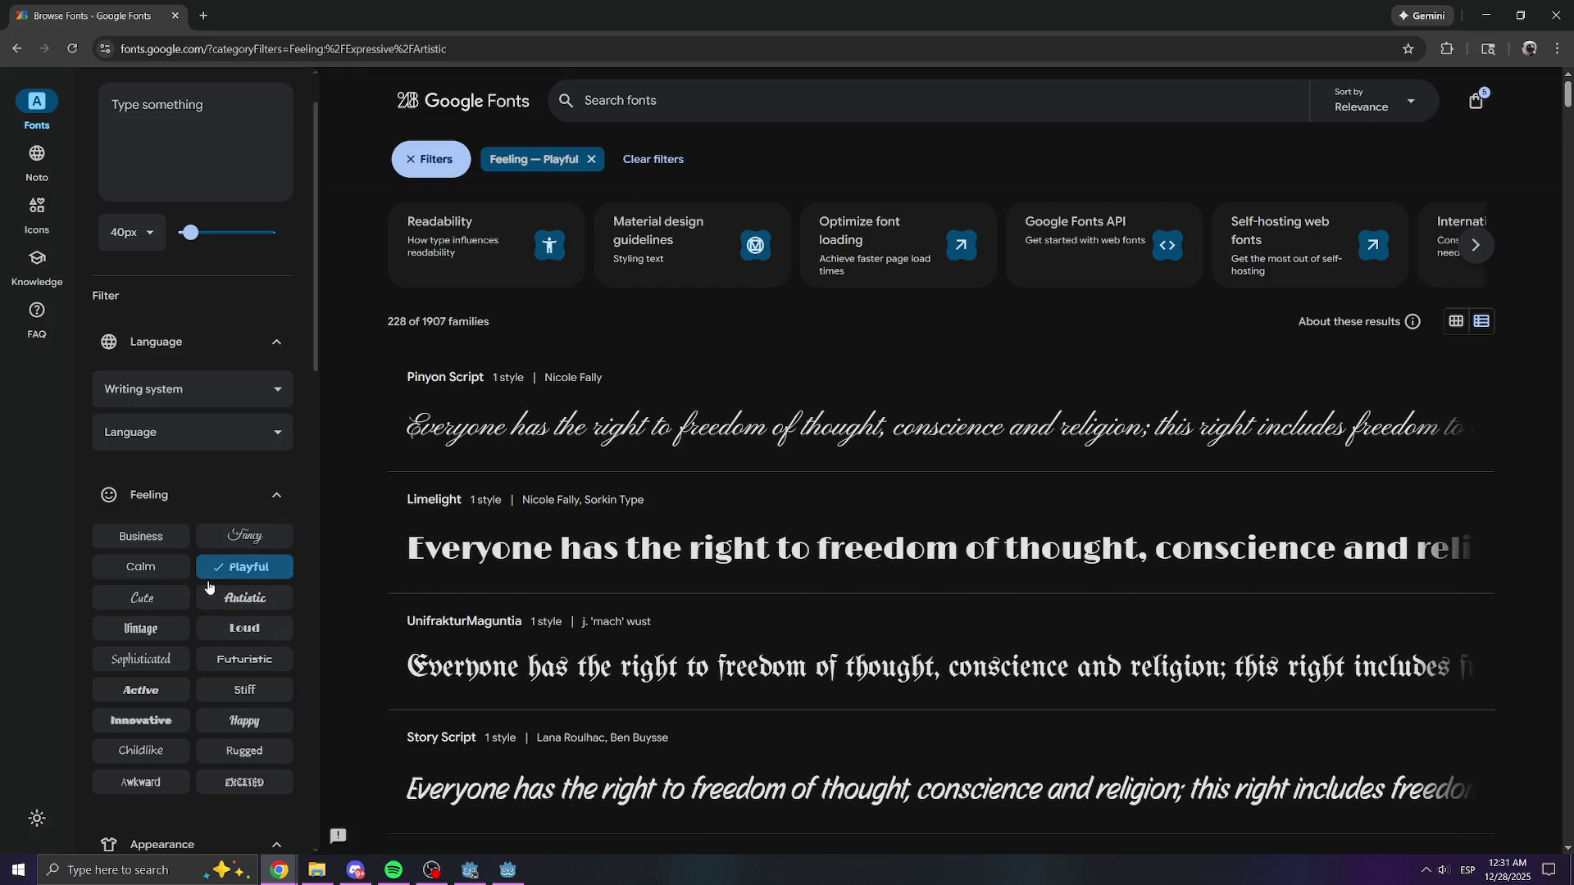
{"action": "left_click", "coordinate": [164, 604]}
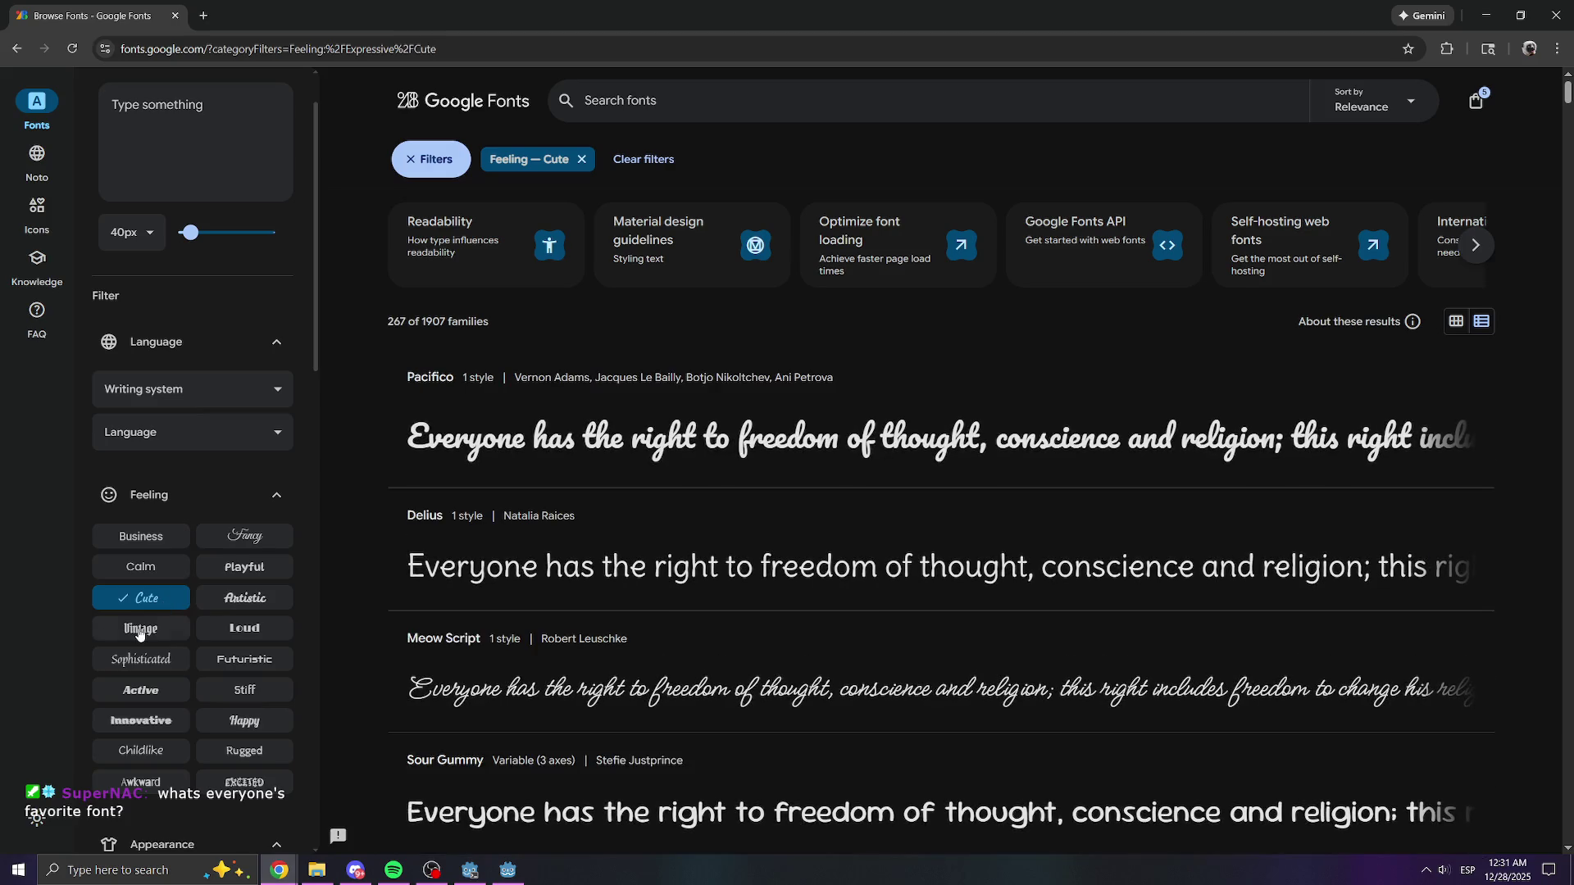
{"action": "left_click", "coordinate": [140, 631]}
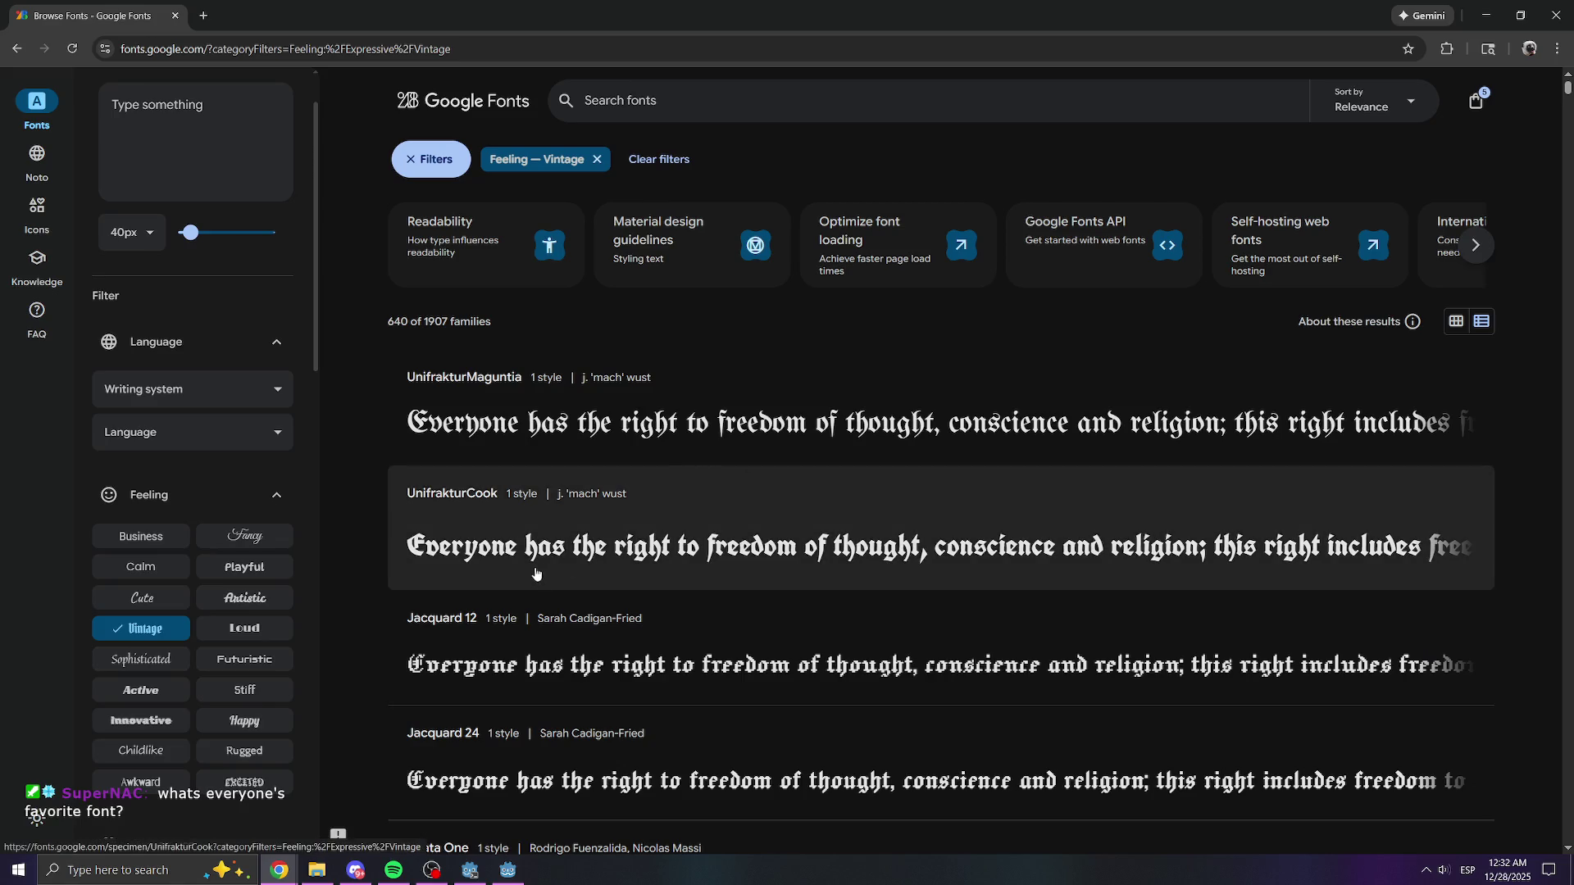
{"action": "scroll", "coordinate": [162, 613], "scroll_direction": "down", "scroll_amount": 2}
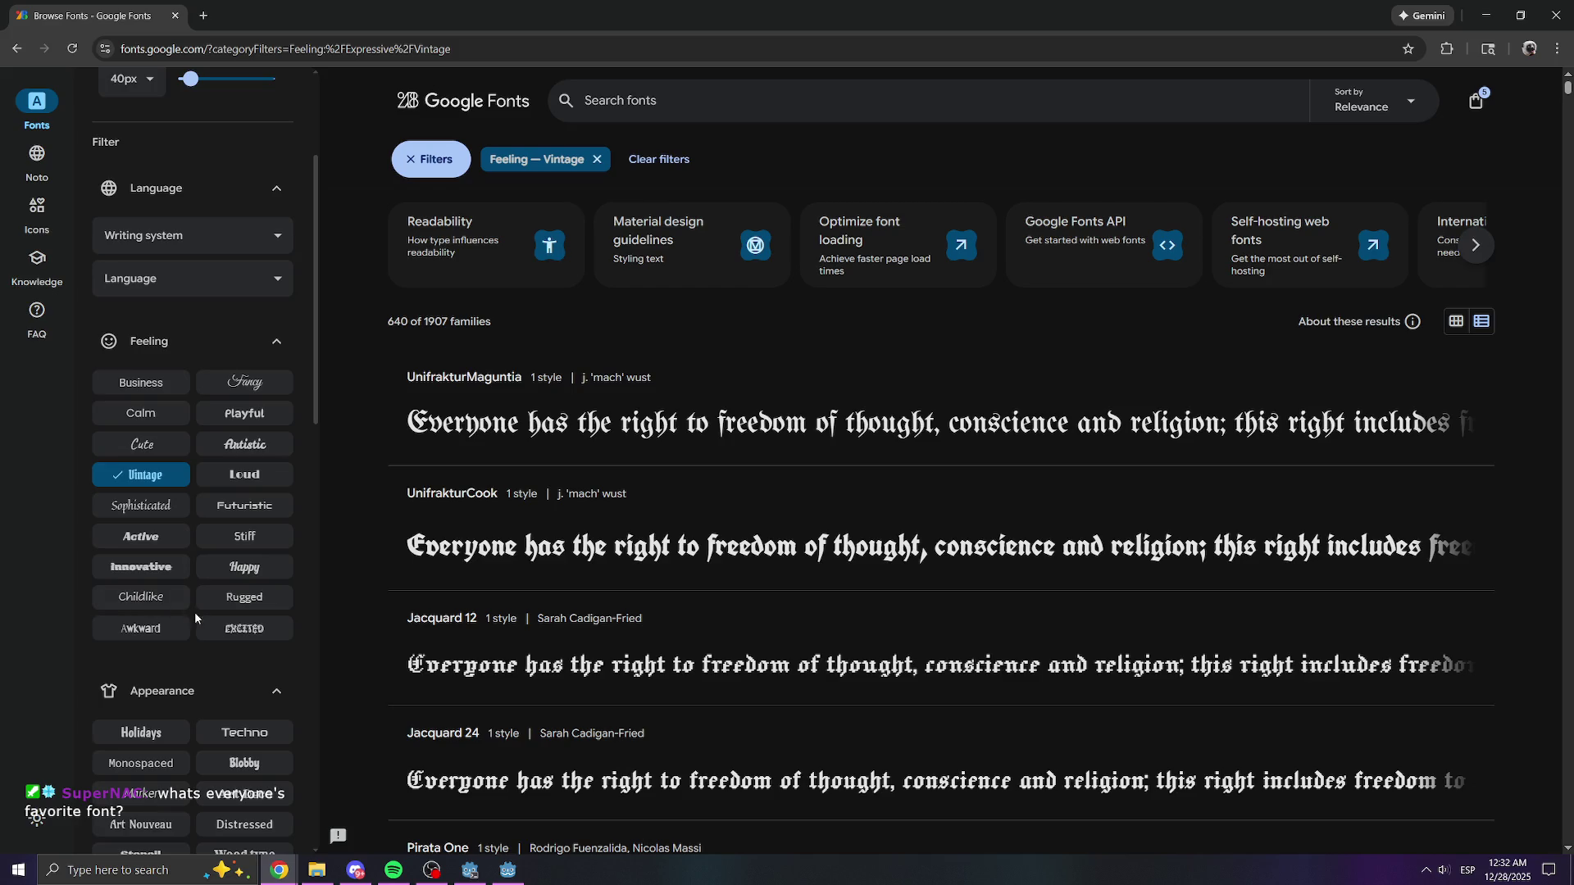
{"action": "left_click", "coordinate": [218, 633]}
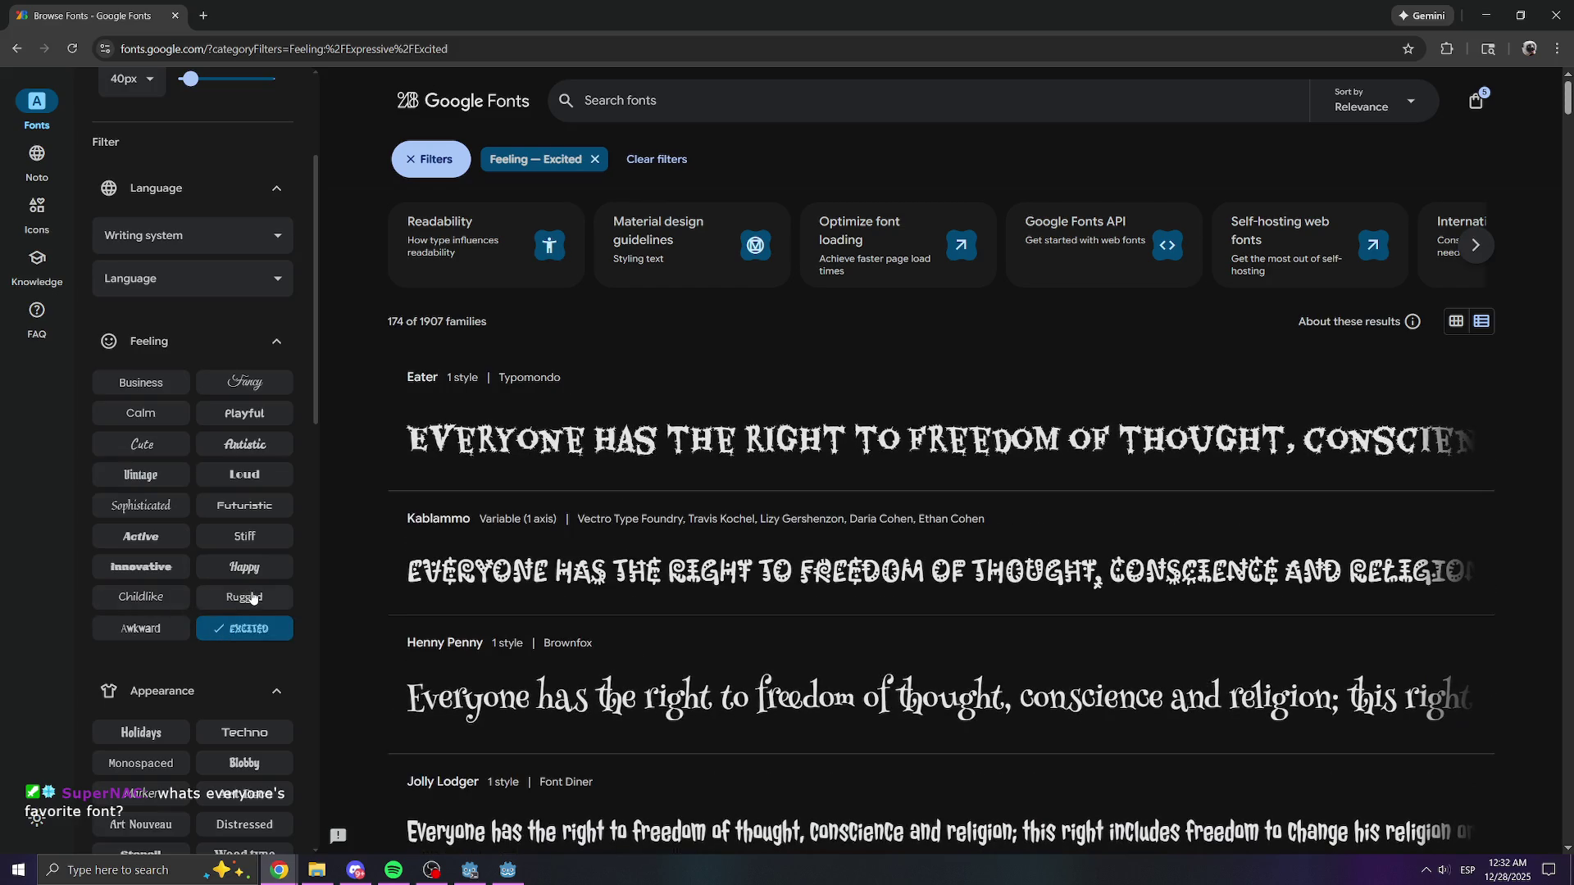
{"action": "left_click", "coordinate": [252, 599]}
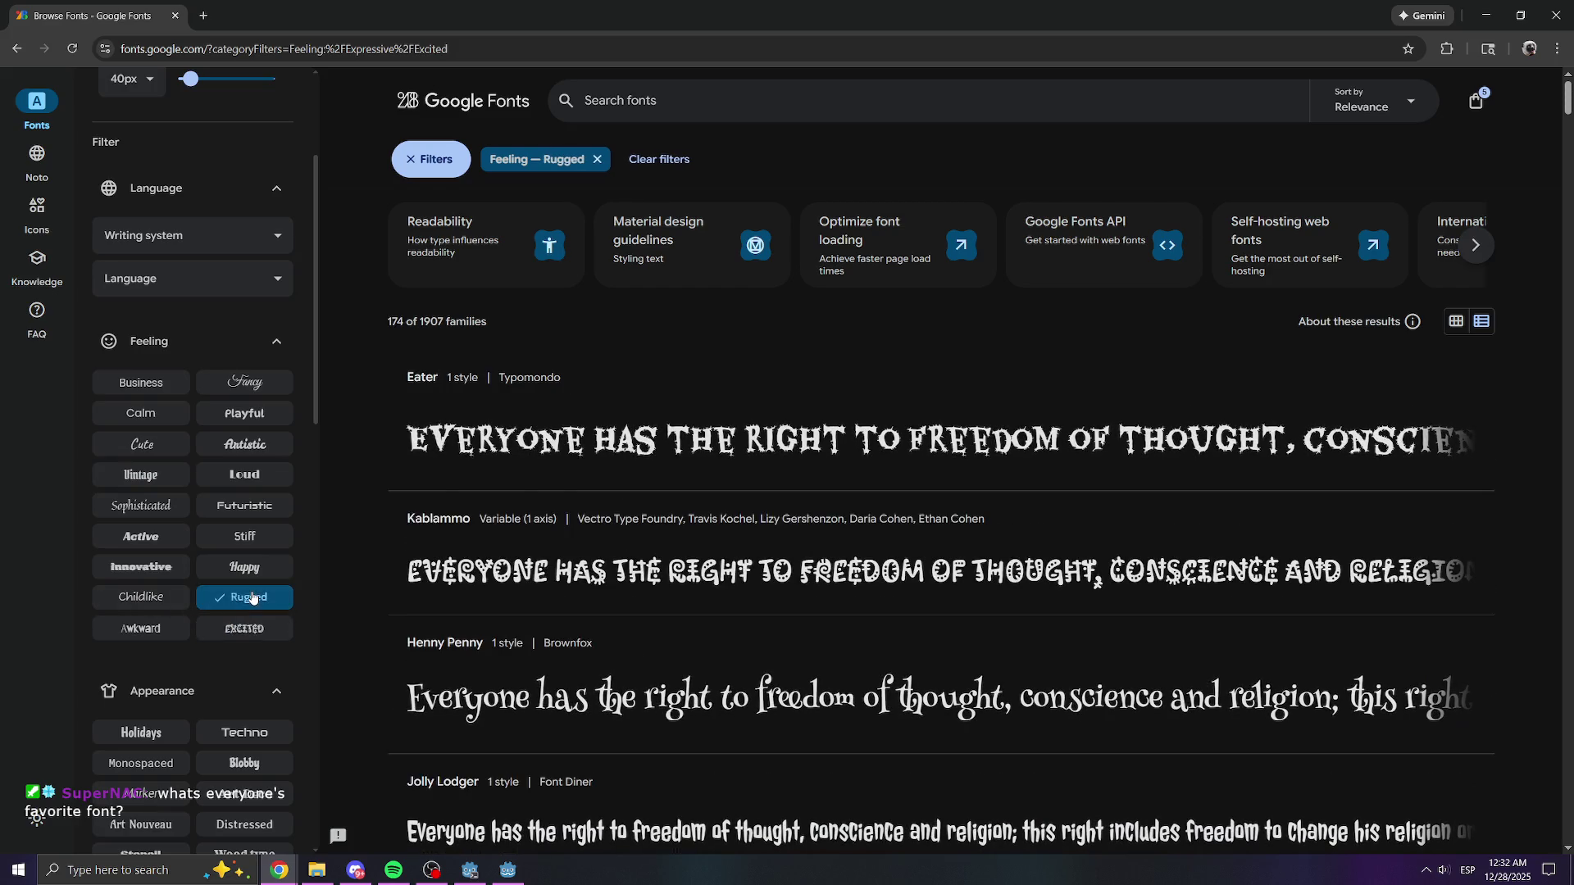
{"action": "left_click", "coordinate": [131, 633]}
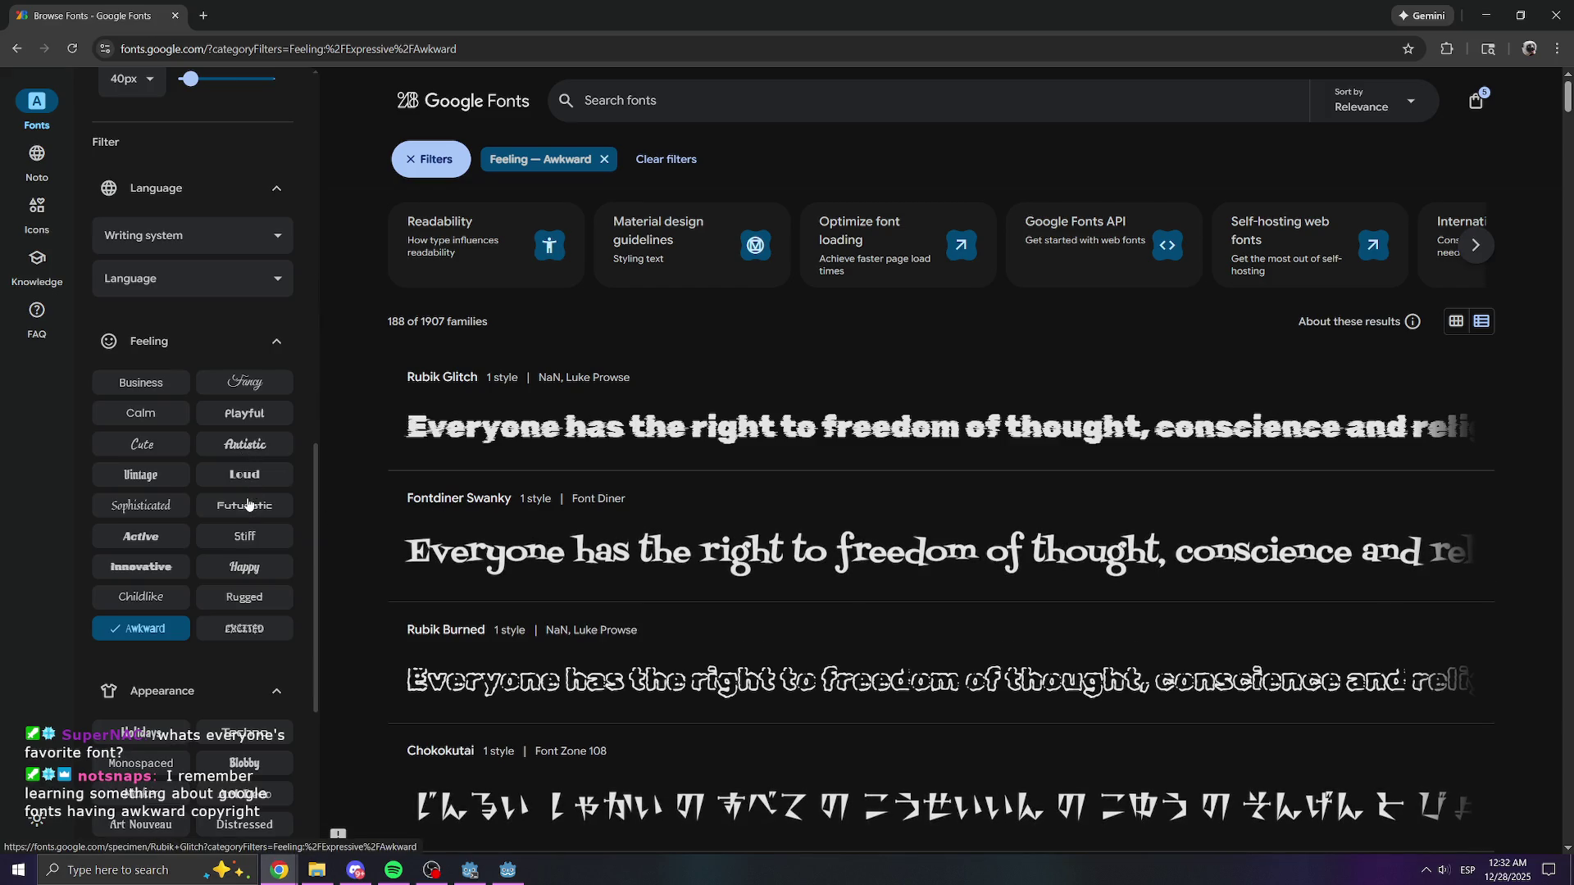
{"action": "left_click", "coordinate": [140, 597]}
- Browse the Childlike results and add Caveat Brush to the font selection
{"action": "scroll", "coordinate": [456, 431], "scroll_direction": "down", "scroll_amount": 3}
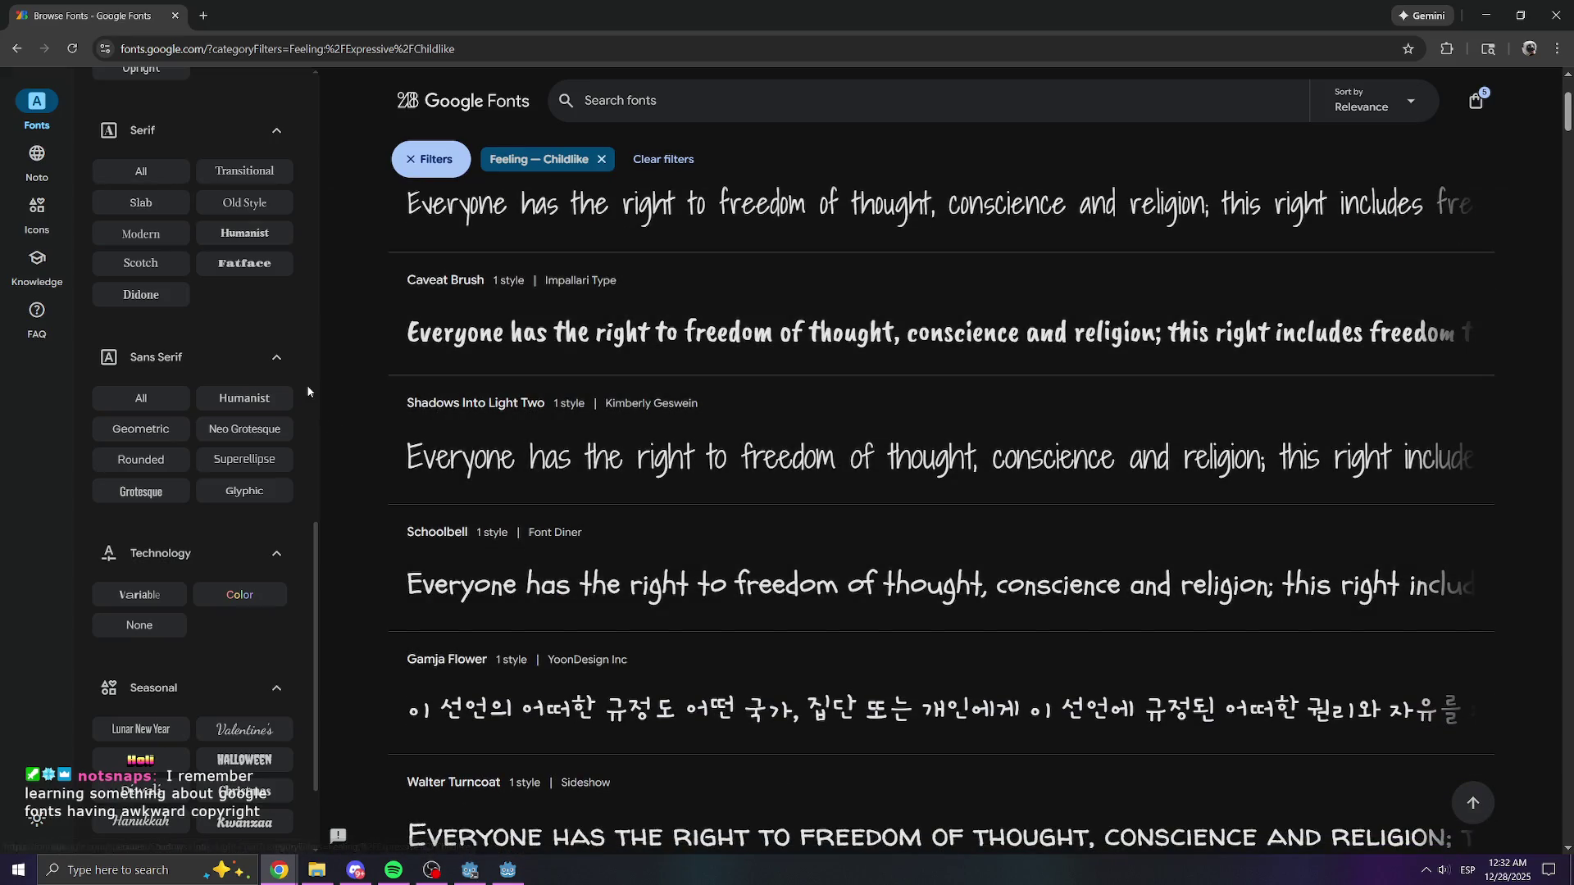
{"action": "scroll", "coordinate": [262, 414], "scroll_direction": "up", "scroll_amount": 2}
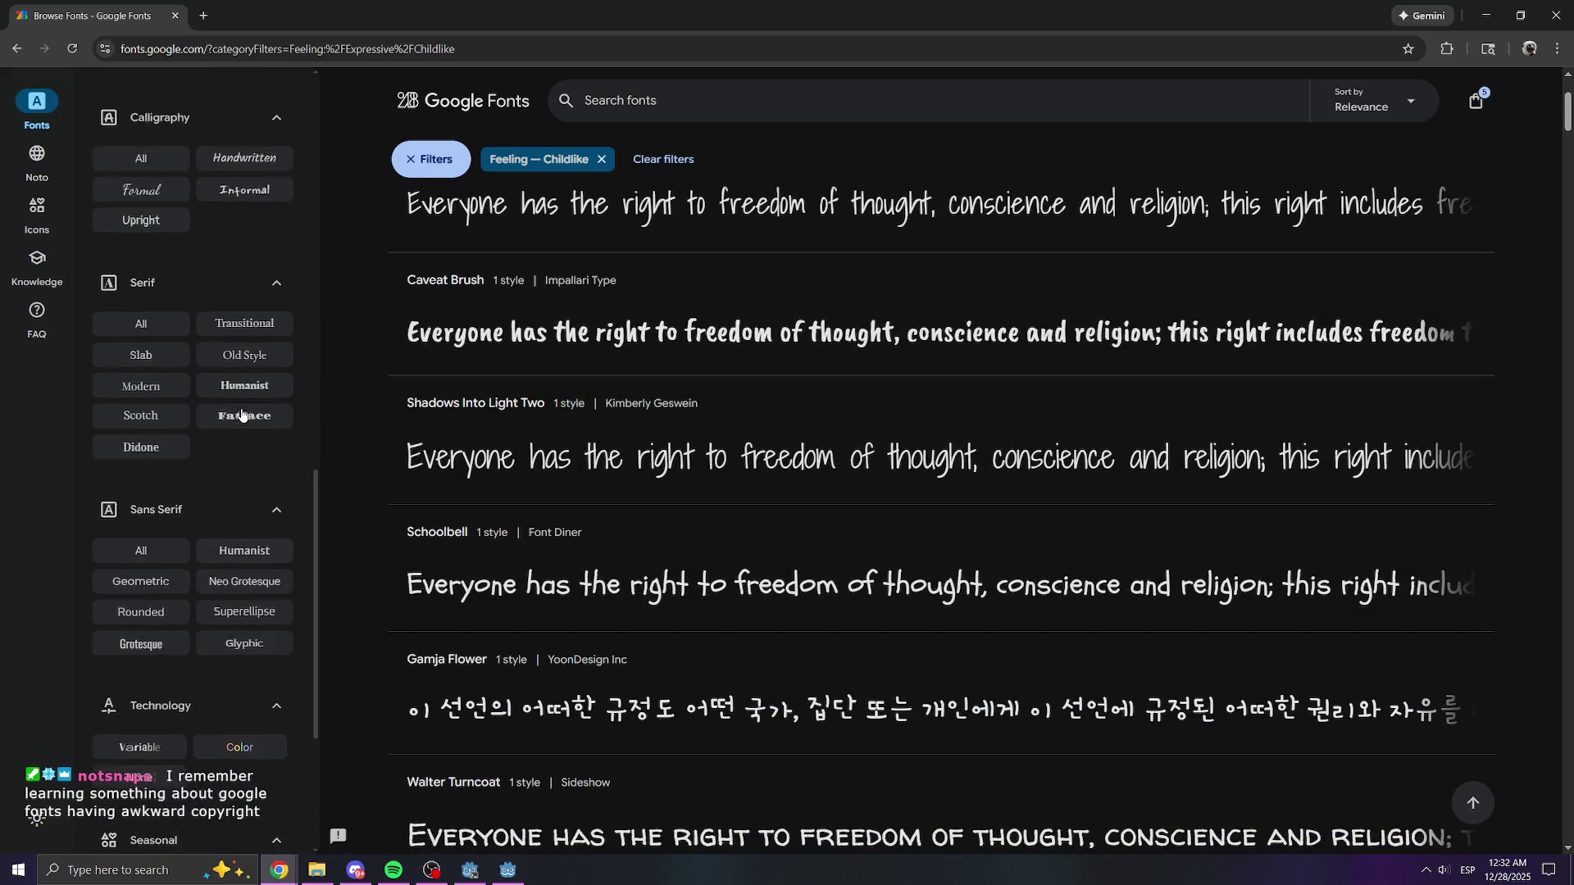
{"action": "scroll", "coordinate": [270, 414], "scroll_direction": "up", "scroll_amount": 4}
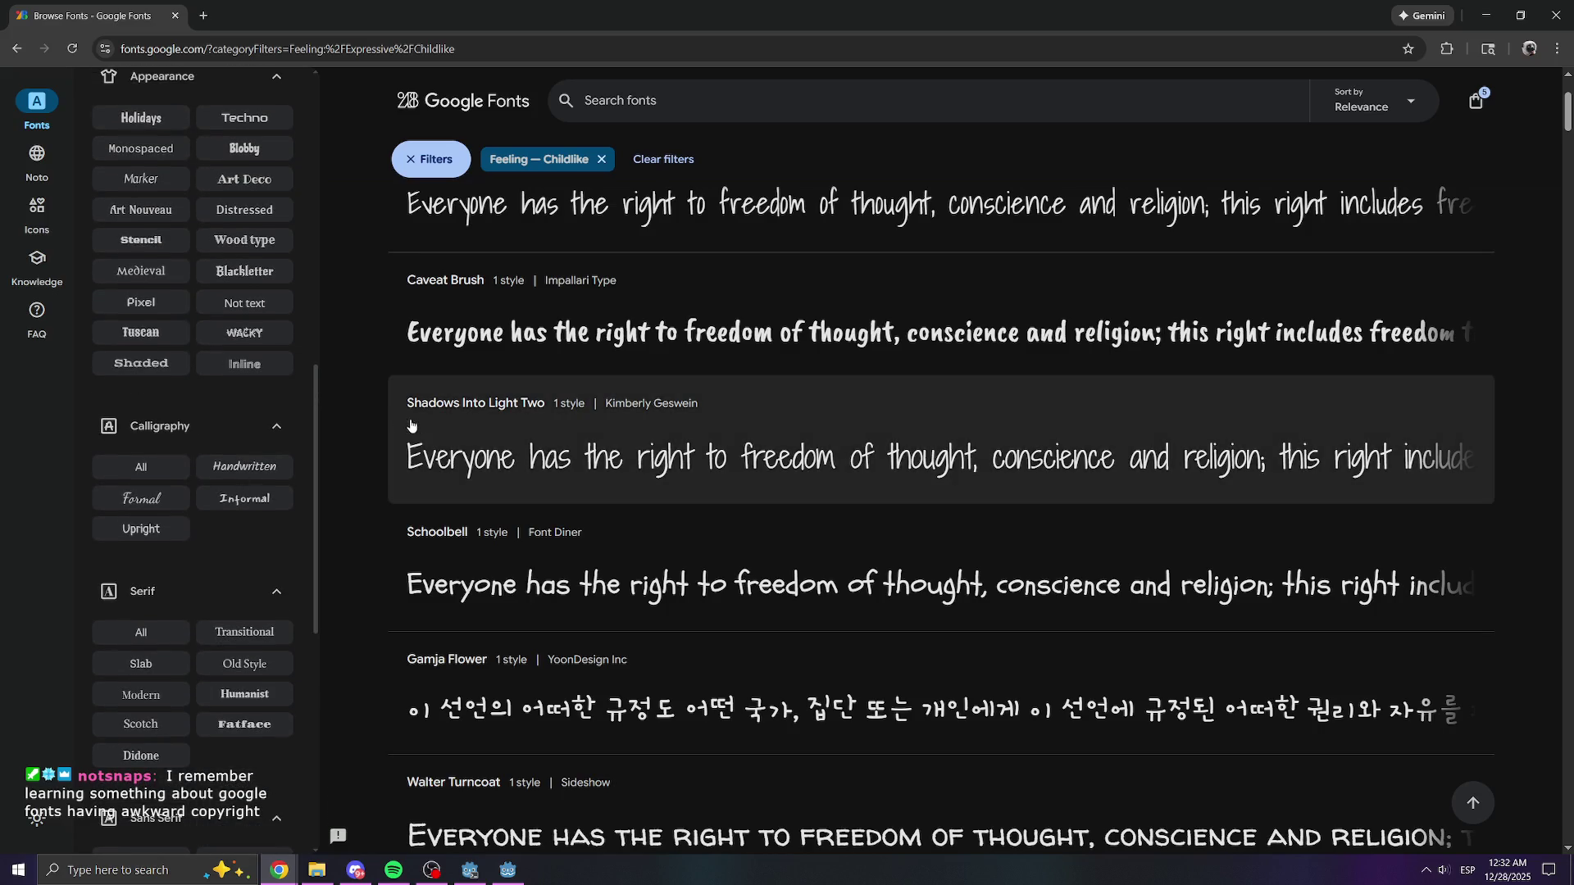
{"action": "scroll", "coordinate": [484, 490], "scroll_direction": "up", "scroll_amount": 3}
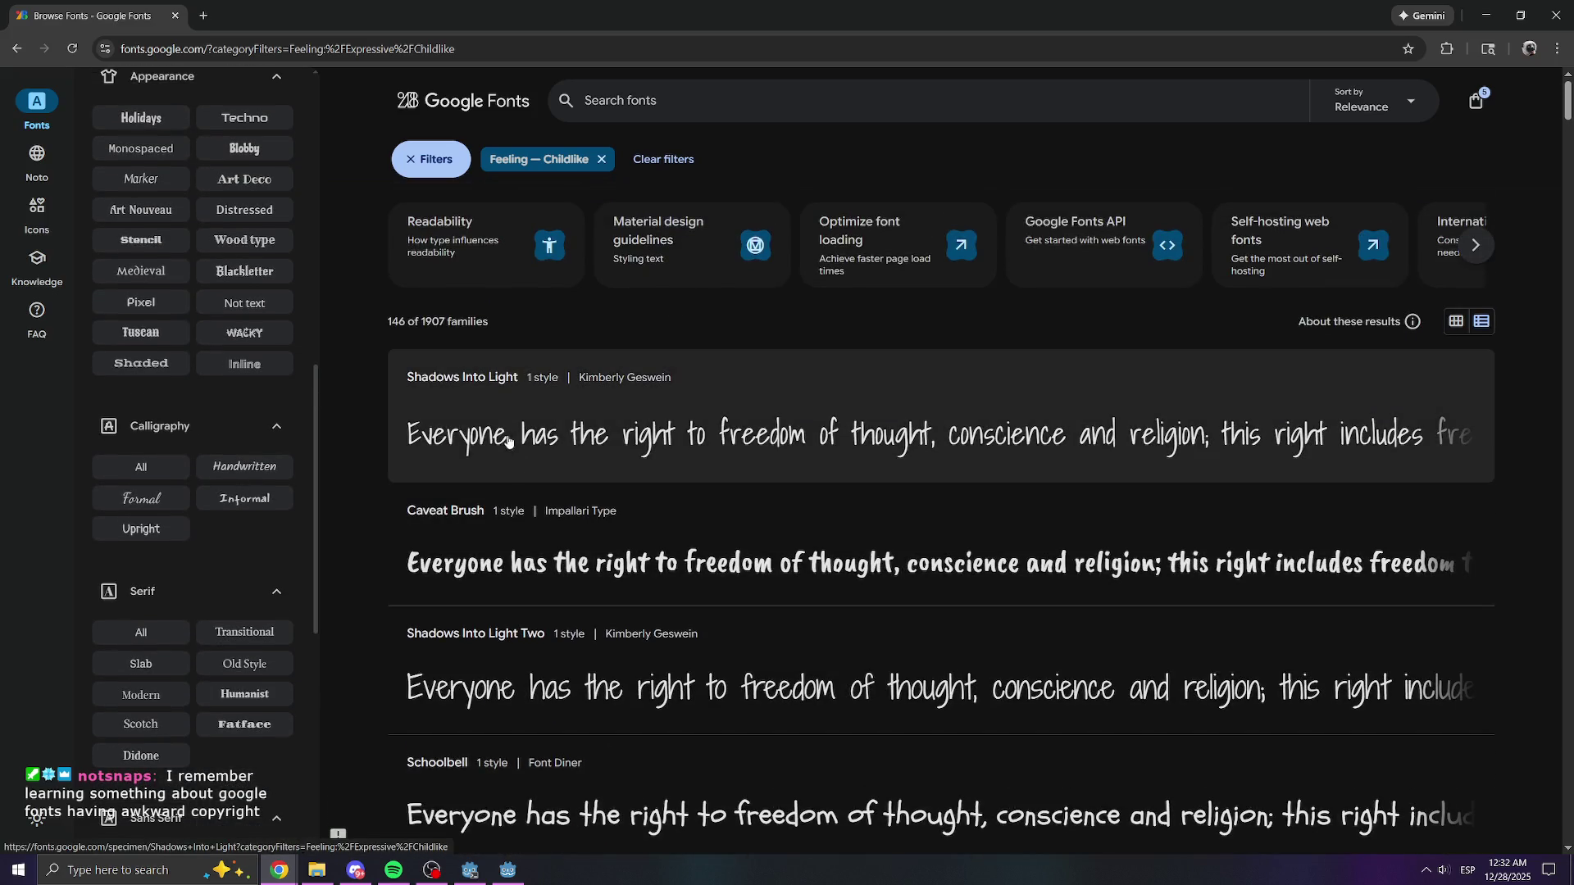
{"action": "left_click", "coordinate": [437, 168]}
{"action": "left_click", "coordinate": [309, 159]}
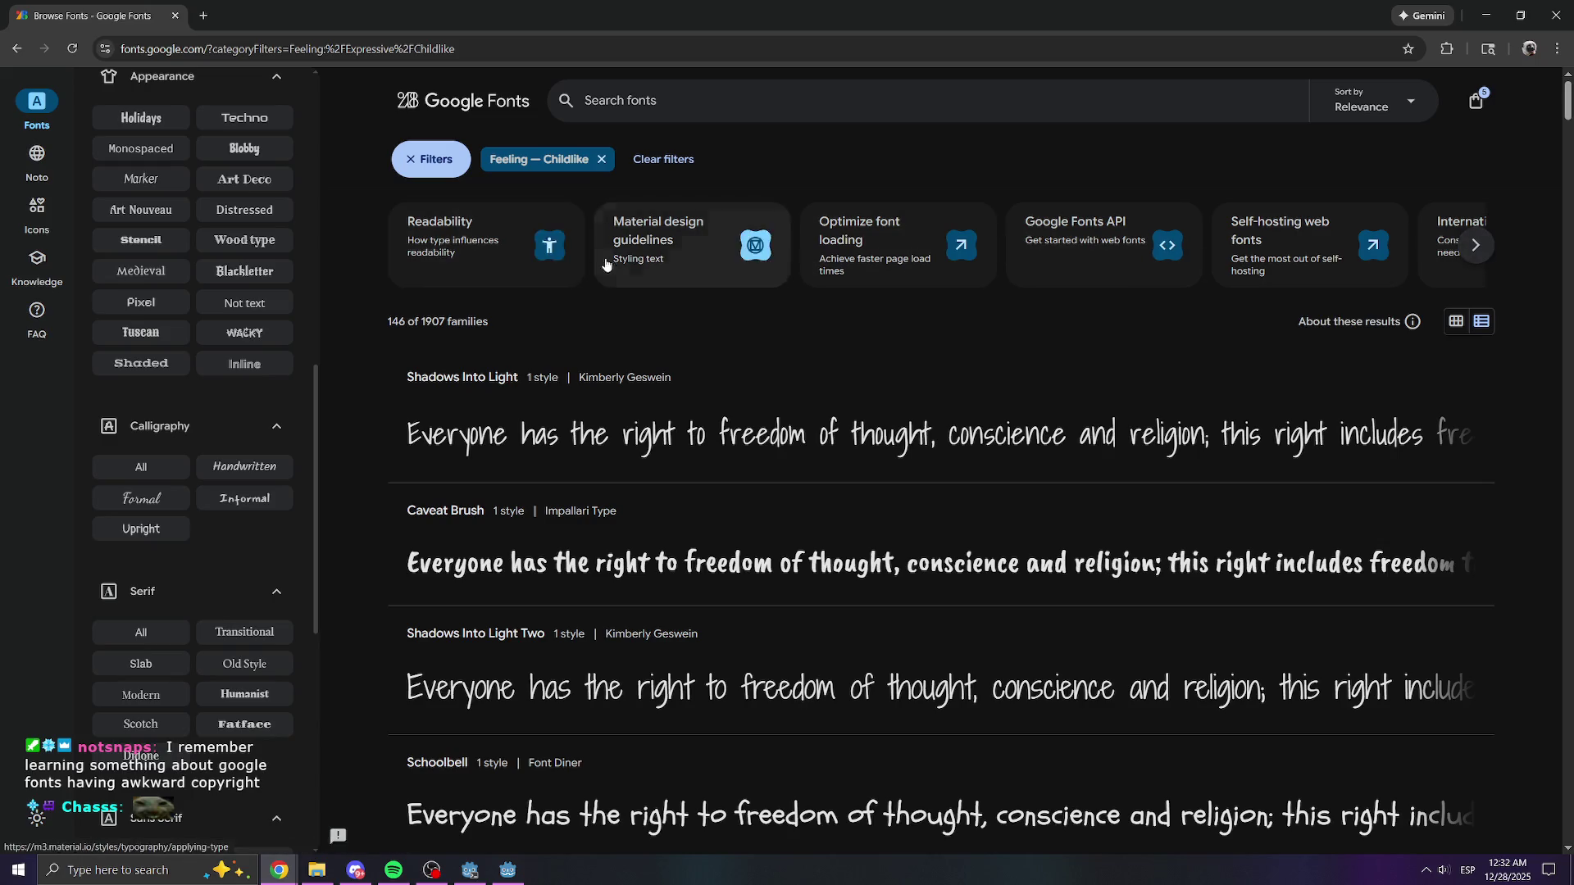
{"action": "scroll", "coordinate": [197, 410], "scroll_direction": "up", "scroll_amount": 8}
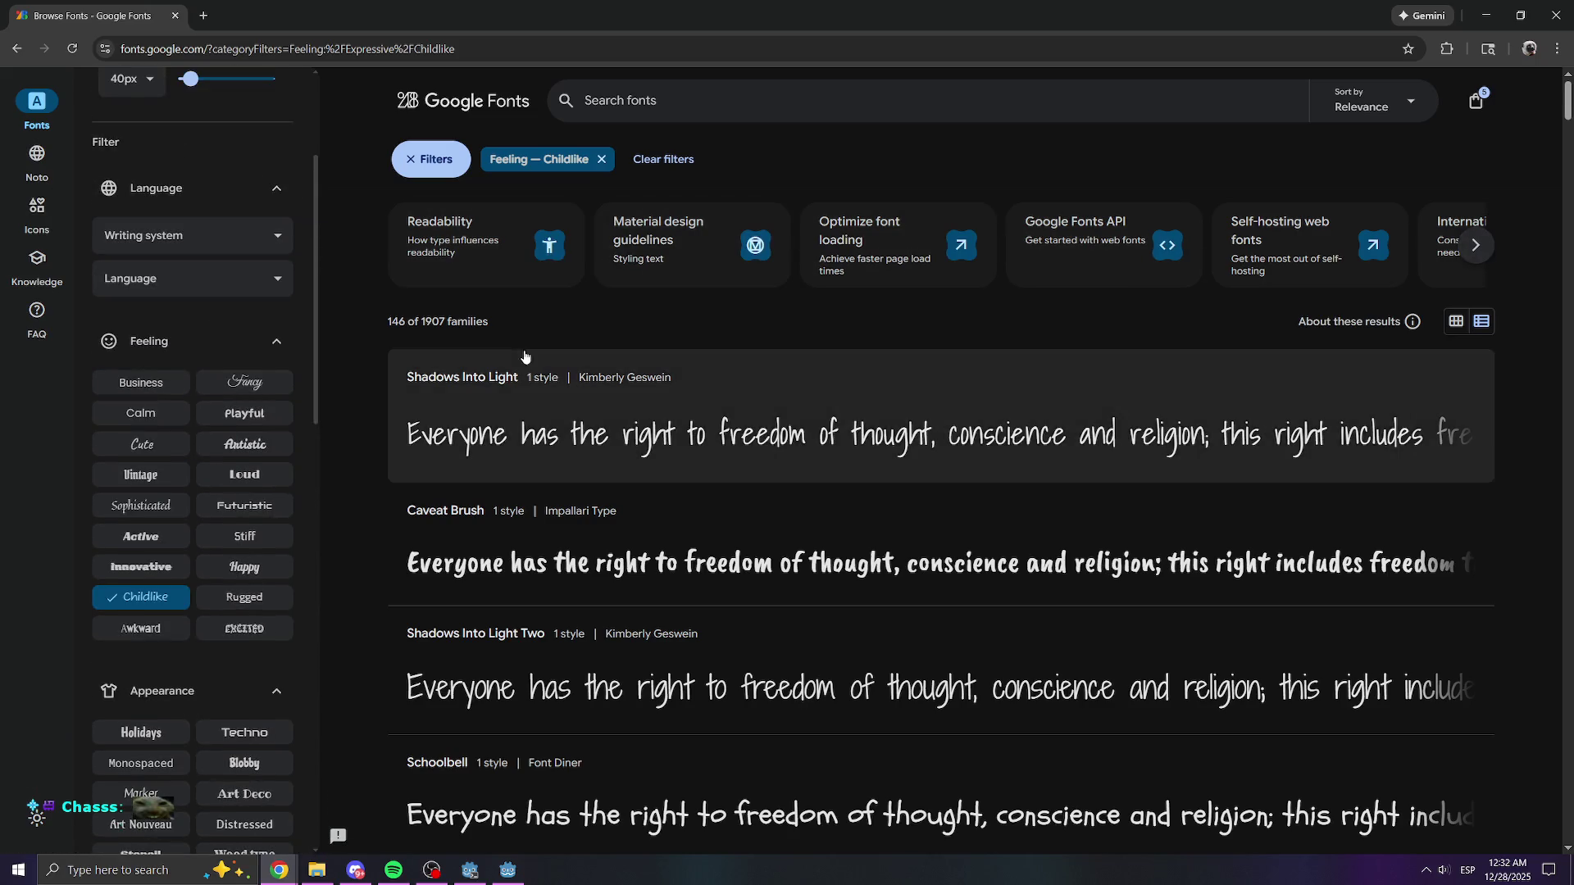
{"action": "scroll", "coordinate": [566, 484], "scroll_direction": "down", "scroll_amount": 4}
{"action": "scroll", "coordinate": [565, 483], "scroll_direction": "up", "scroll_amount": 2}
{"action": "left_click", "coordinate": [998, 410]}
{"action": "scroll", "coordinate": [1171, 371], "scroll_direction": "down", "scroll_amount": 1}
{"action": "scroll", "coordinate": [1301, 318], "scroll_direction": "up", "scroll_amount": 2}
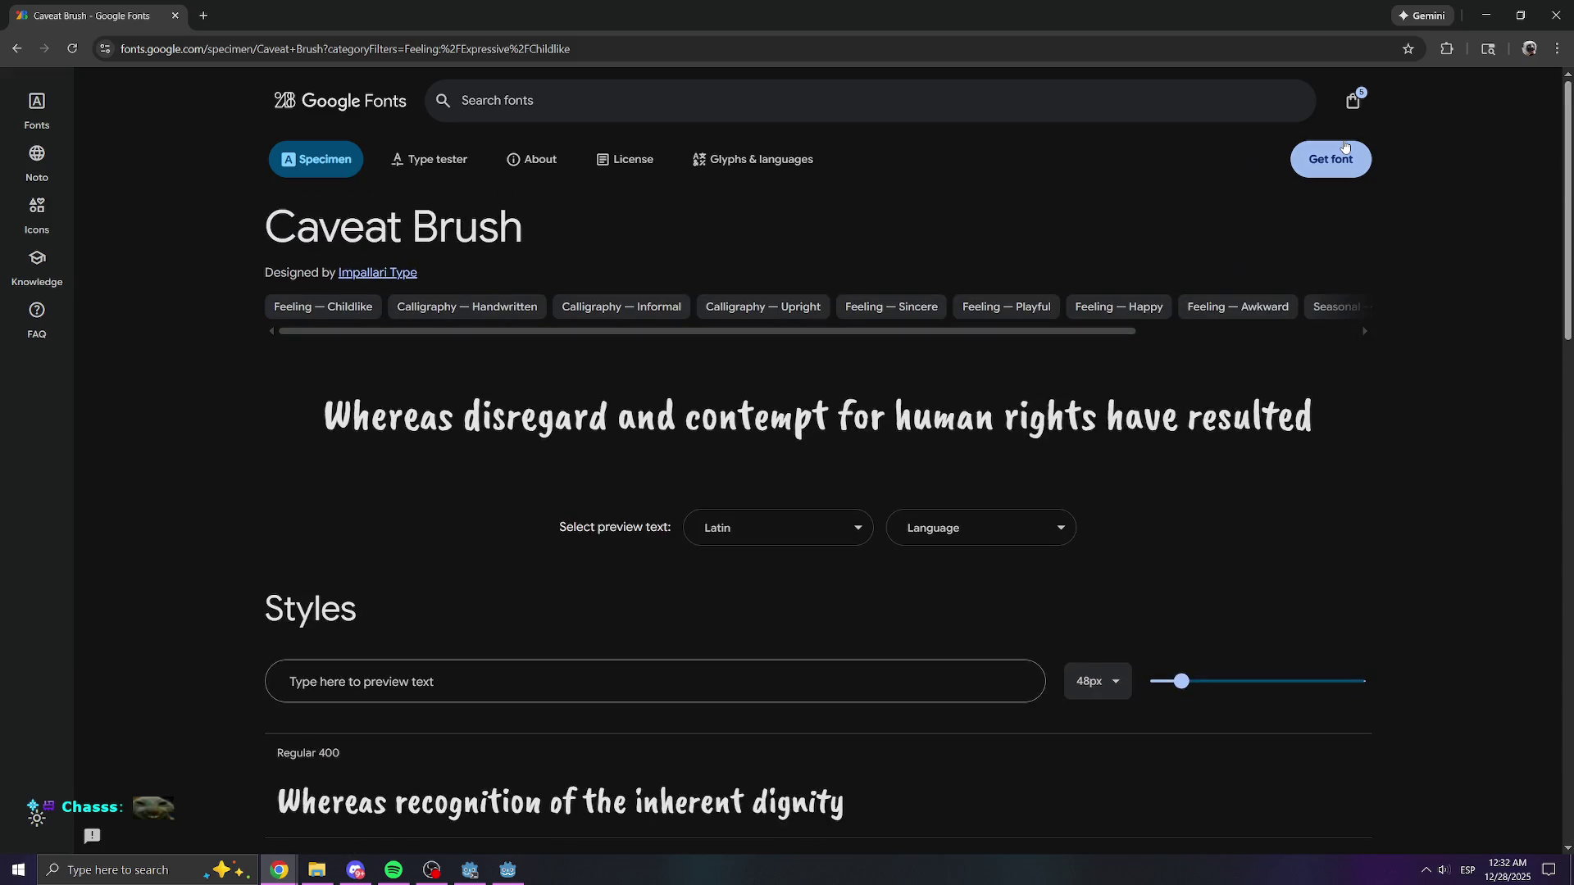
{"action": "left_click", "coordinate": [1343, 160]}
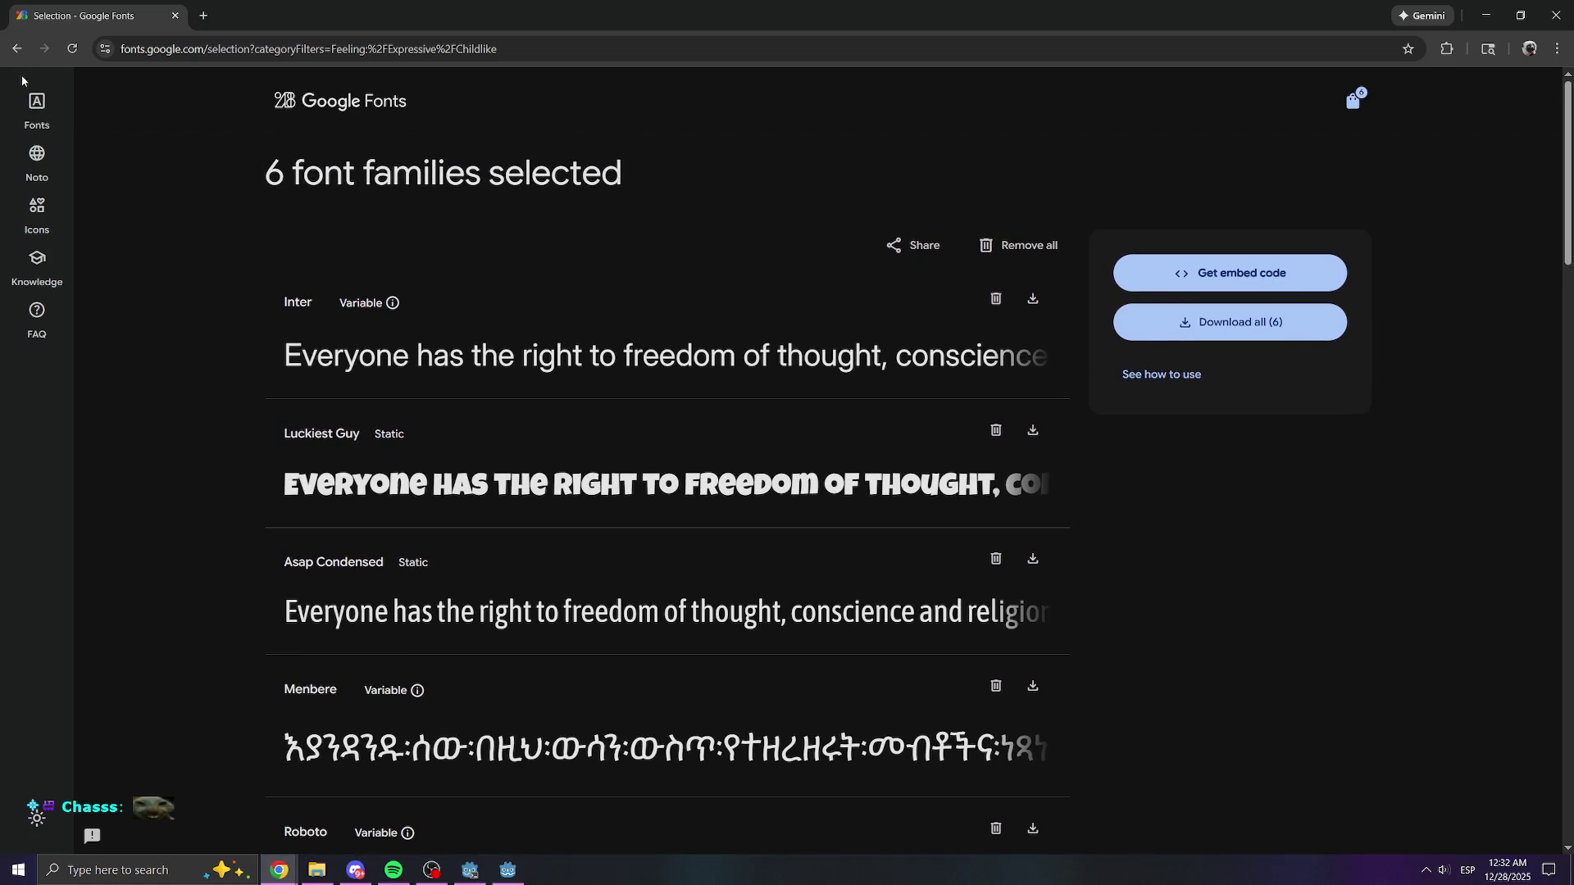
- Look over the Caveat Brush page, then go back to the Childlike-filtered list
{"action": "left_click", "coordinate": [16, 49]}
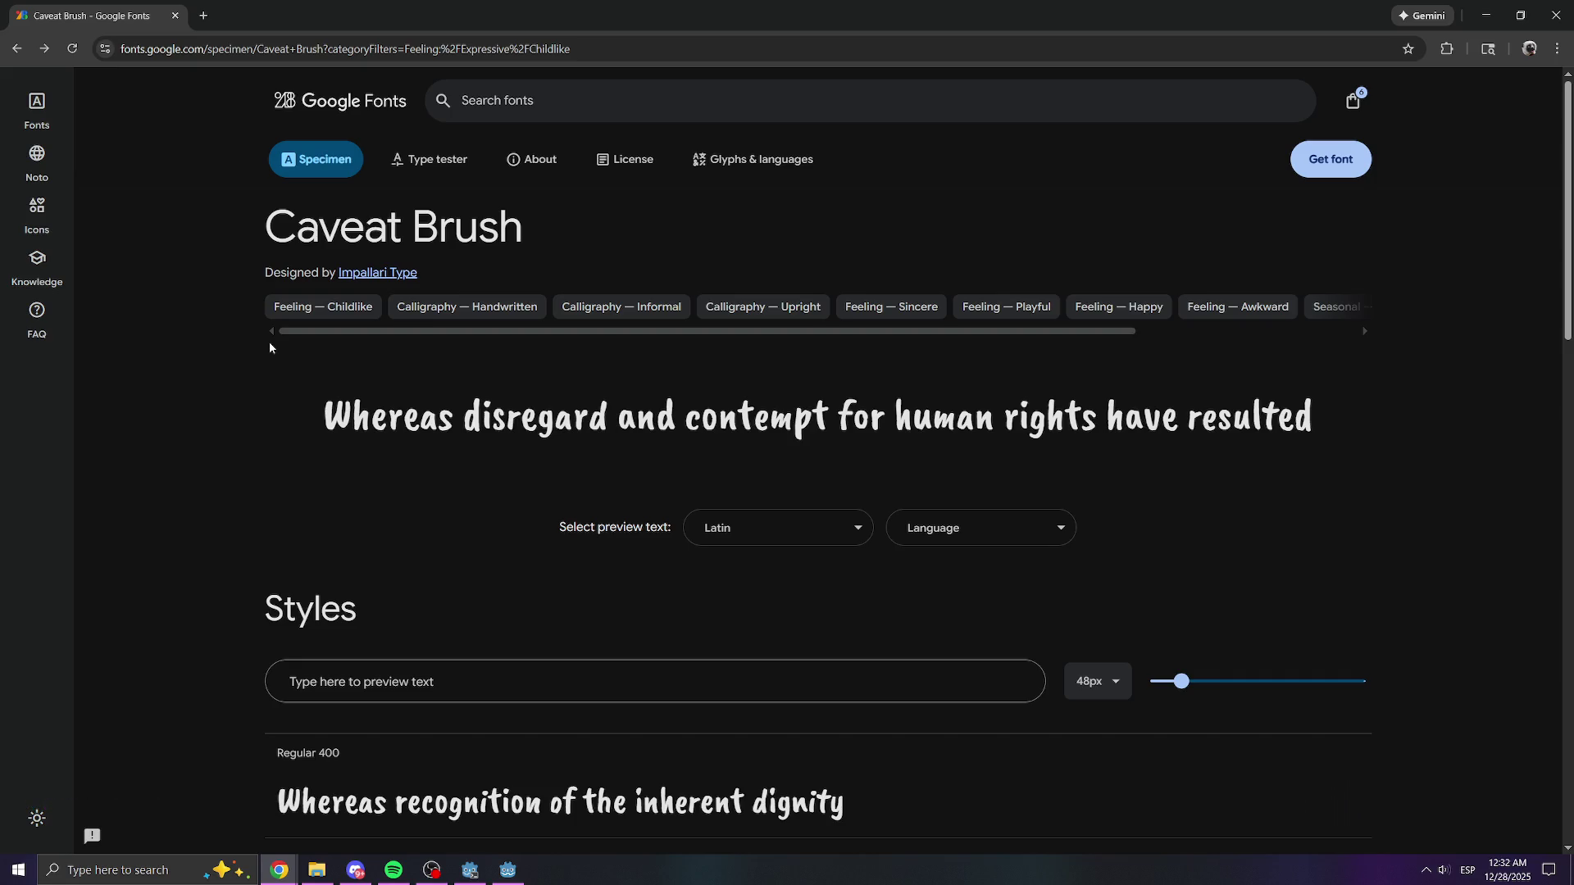
{"action": "scroll", "coordinate": [295, 368], "scroll_direction": "down", "scroll_amount": 4}
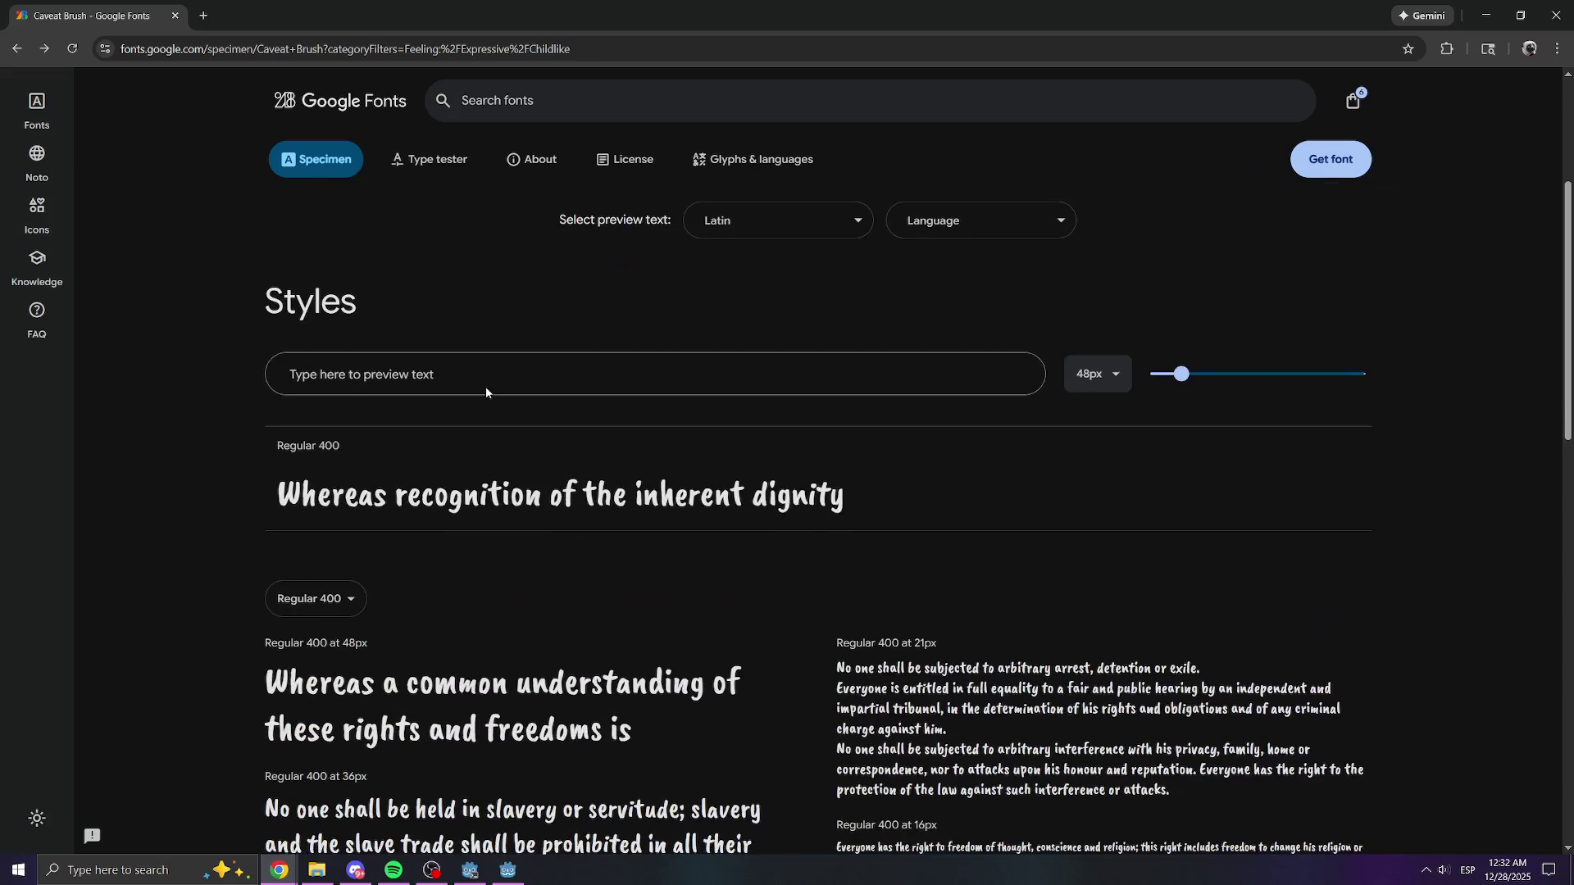
{"action": "scroll", "coordinate": [474, 464], "scroll_direction": "down", "scroll_amount": 15}
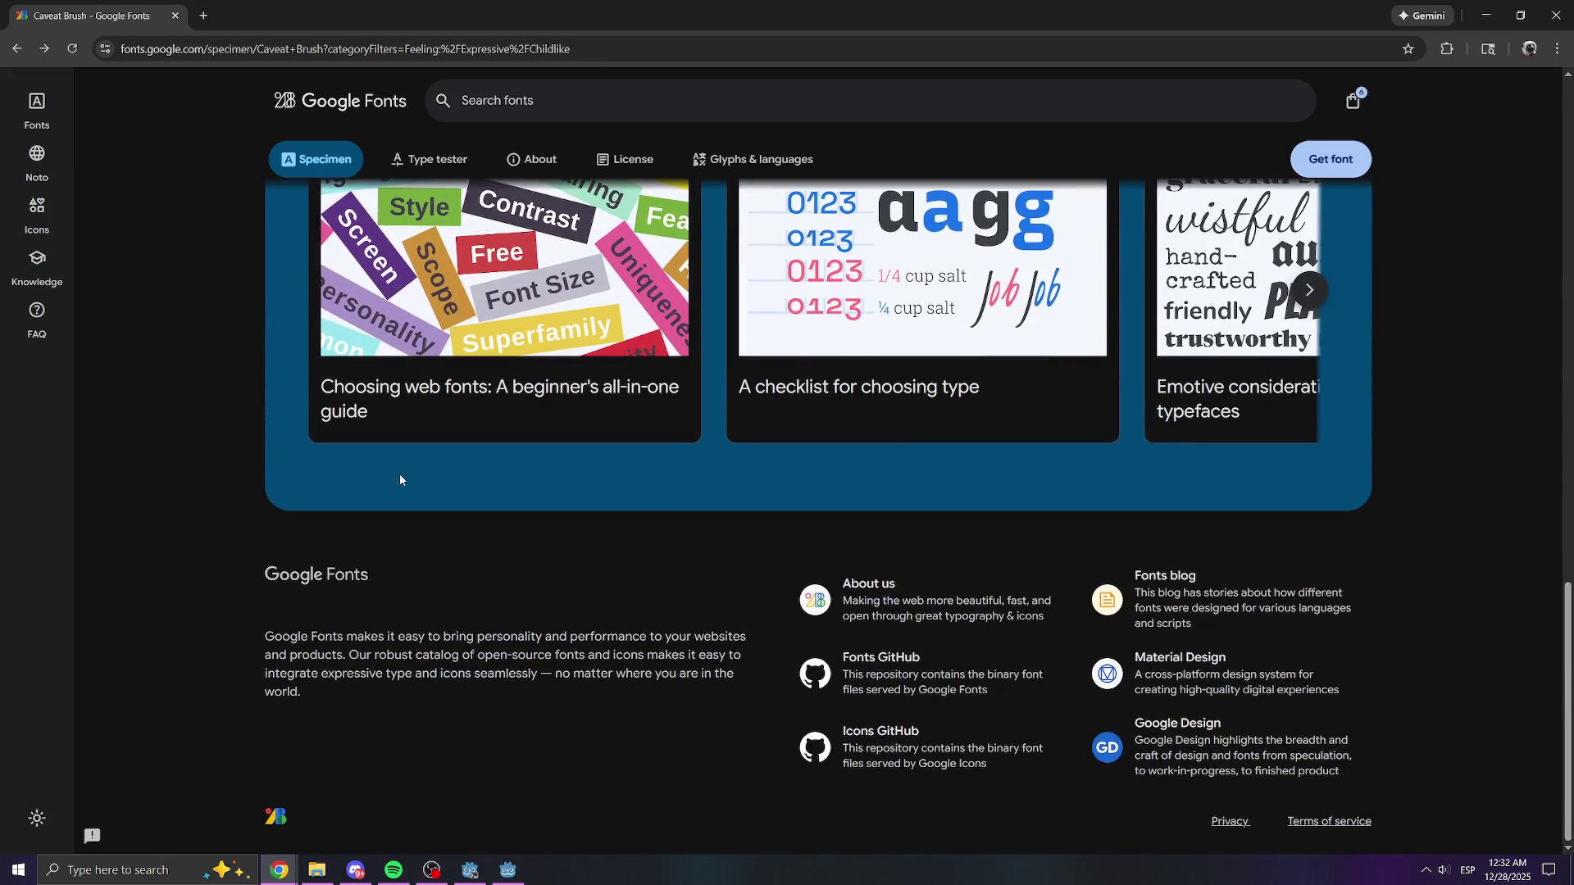
{"action": "mouse_move", "coordinate": [458, 638]}
{"action": "left_mouse_down"}
{"action": "mouse_move", "coordinate": [550, 654]}
{"action": "mouse_move", "coordinate": [494, 674]}
{"action": "mouse_move", "coordinate": [524, 653]}
{"action": "mouse_move", "coordinate": [521, 675]}
{"action": "mouse_move", "coordinate": [639, 675]}
{"action": "mouse_move", "coordinate": [533, 687]}
{"action": "mouse_move", "coordinate": [546, 655]}
{"action": "mouse_move", "coordinate": [645, 657]}
{"action": "left_mouse_up"}
{"action": "left_click", "coordinate": [646, 658]}
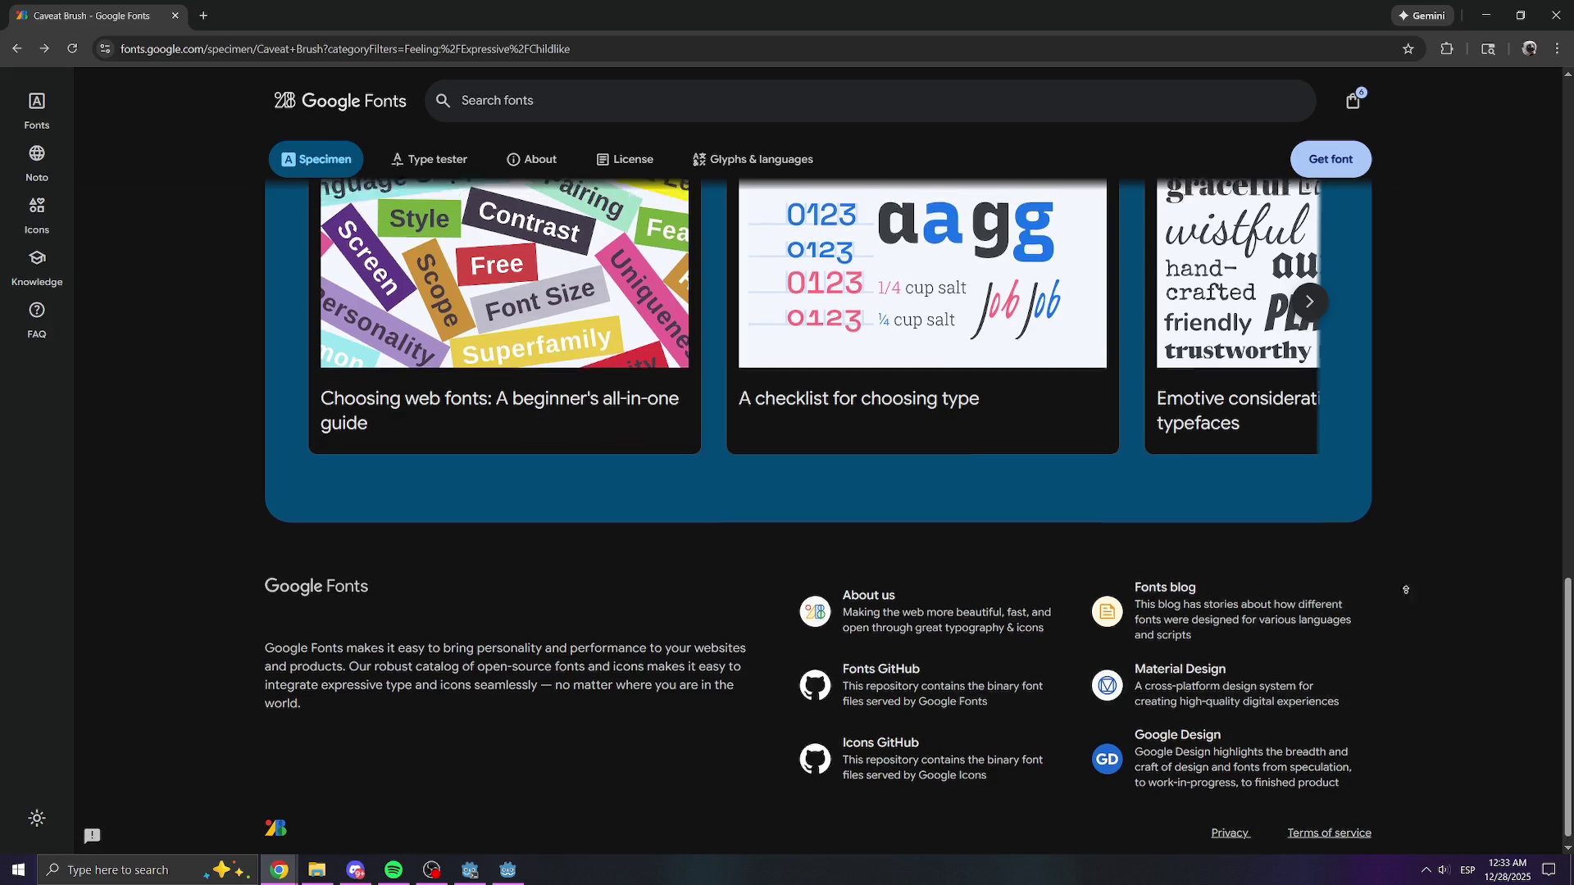
{"action": "key", "text": "Home"}
{"action": "scroll", "coordinate": [919, 492], "scroll_direction": "down", "scroll_amount": 4}
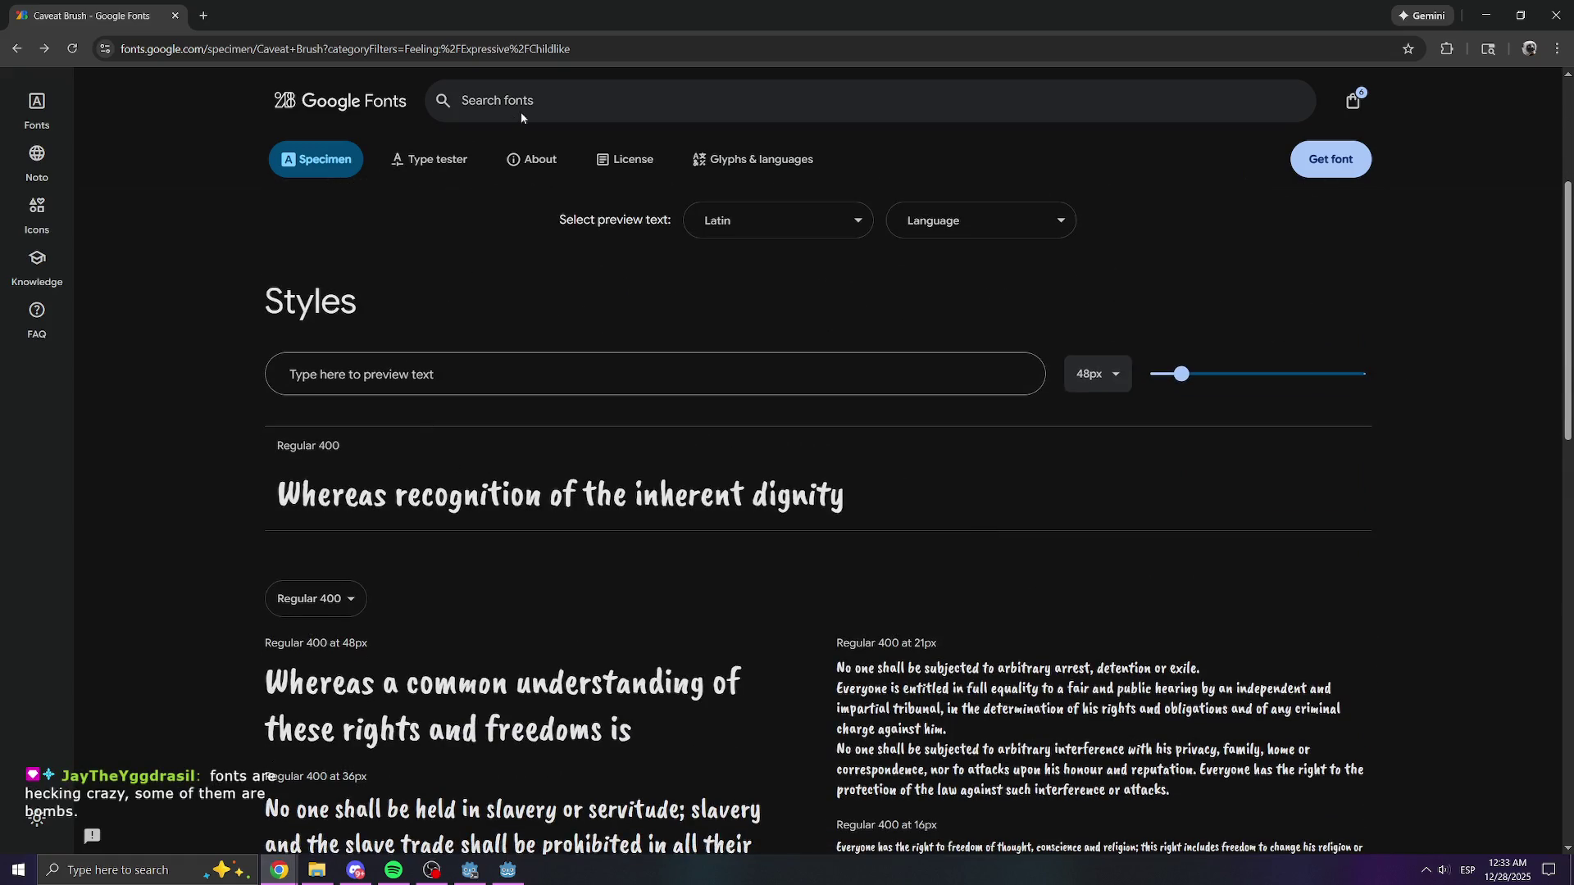
{"action": "left_click", "coordinate": [17, 49]}
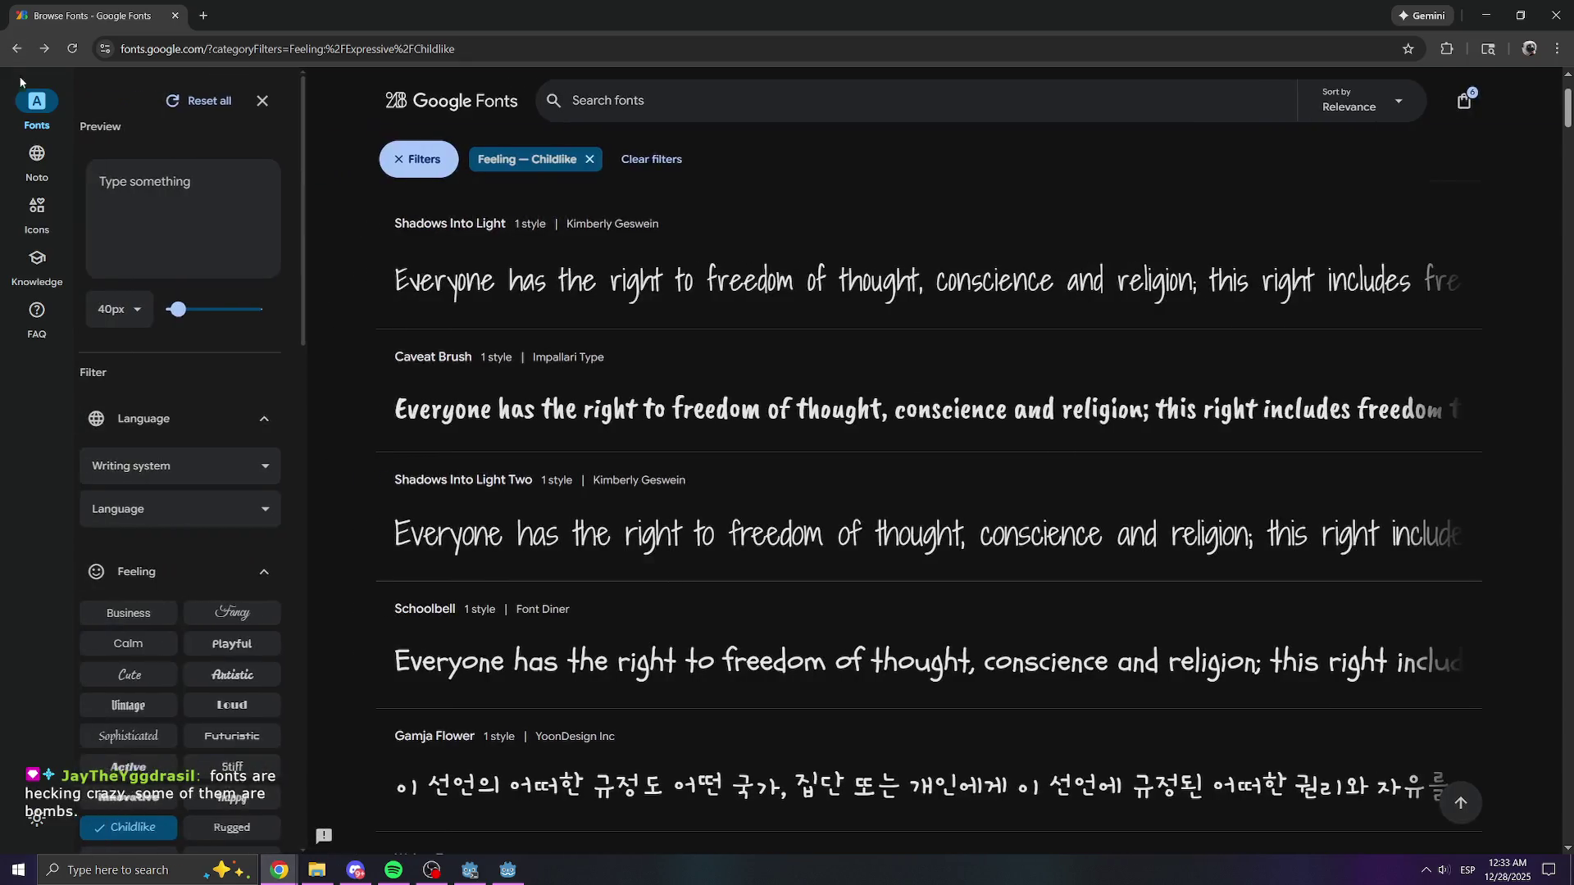
- Try the Blobby, Techno, Stencil and Blackletter appearance filters and the serif styles
{"action": "scroll", "coordinate": [277, 567], "scroll_direction": "down", "scroll_amount": 4}
{"action": "left_click", "coordinate": [253, 689]}
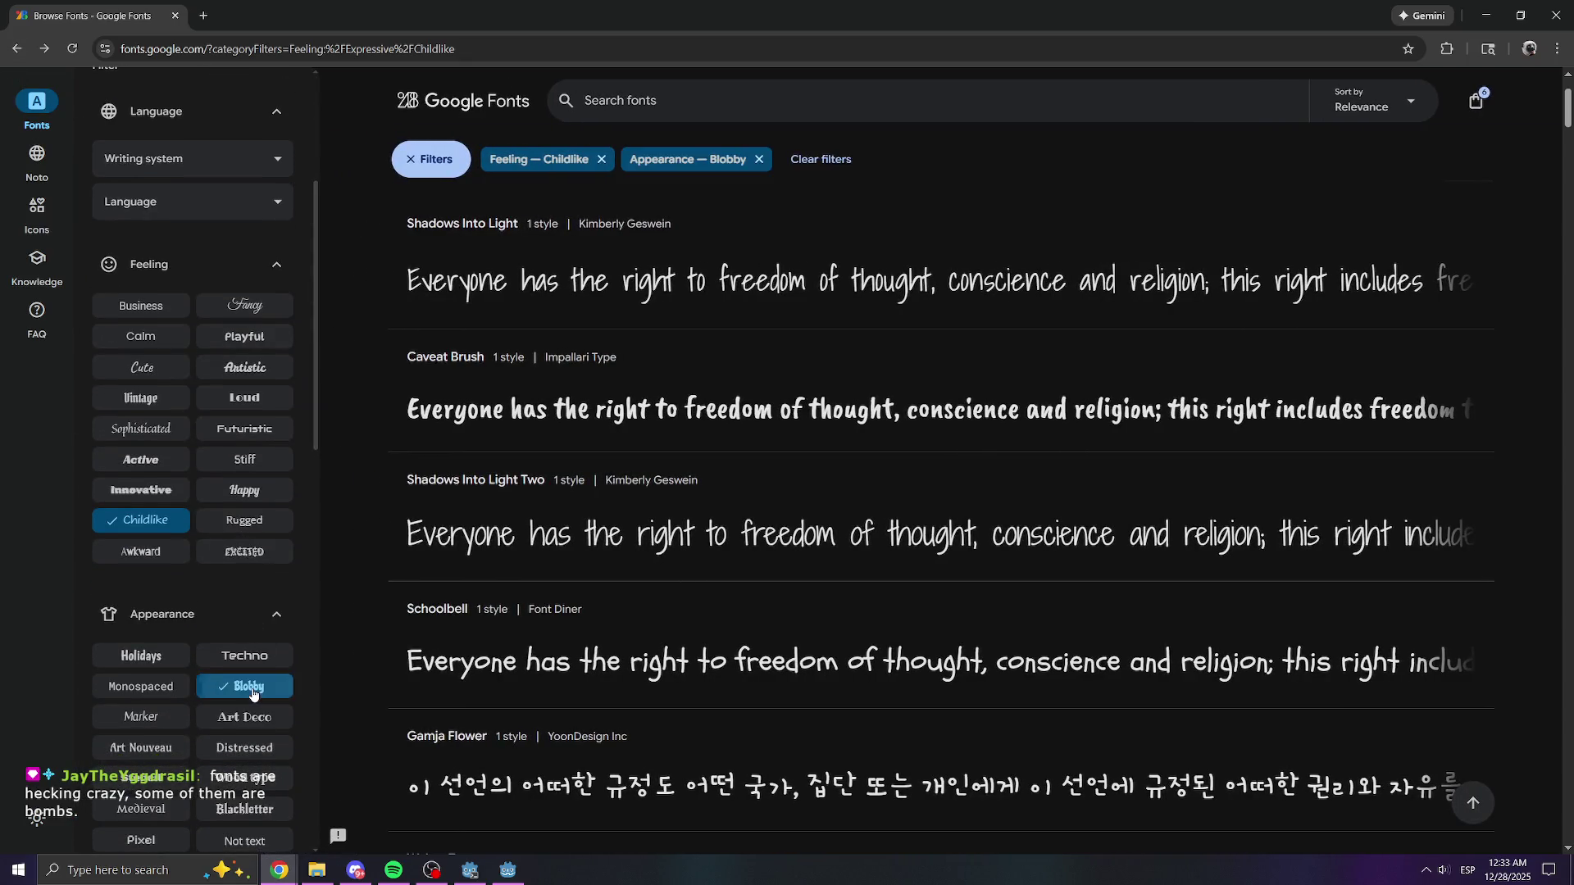
{"action": "left_click", "coordinate": [221, 656]}
{"action": "scroll", "coordinate": [200, 654], "scroll_direction": "down", "scroll_amount": 2}
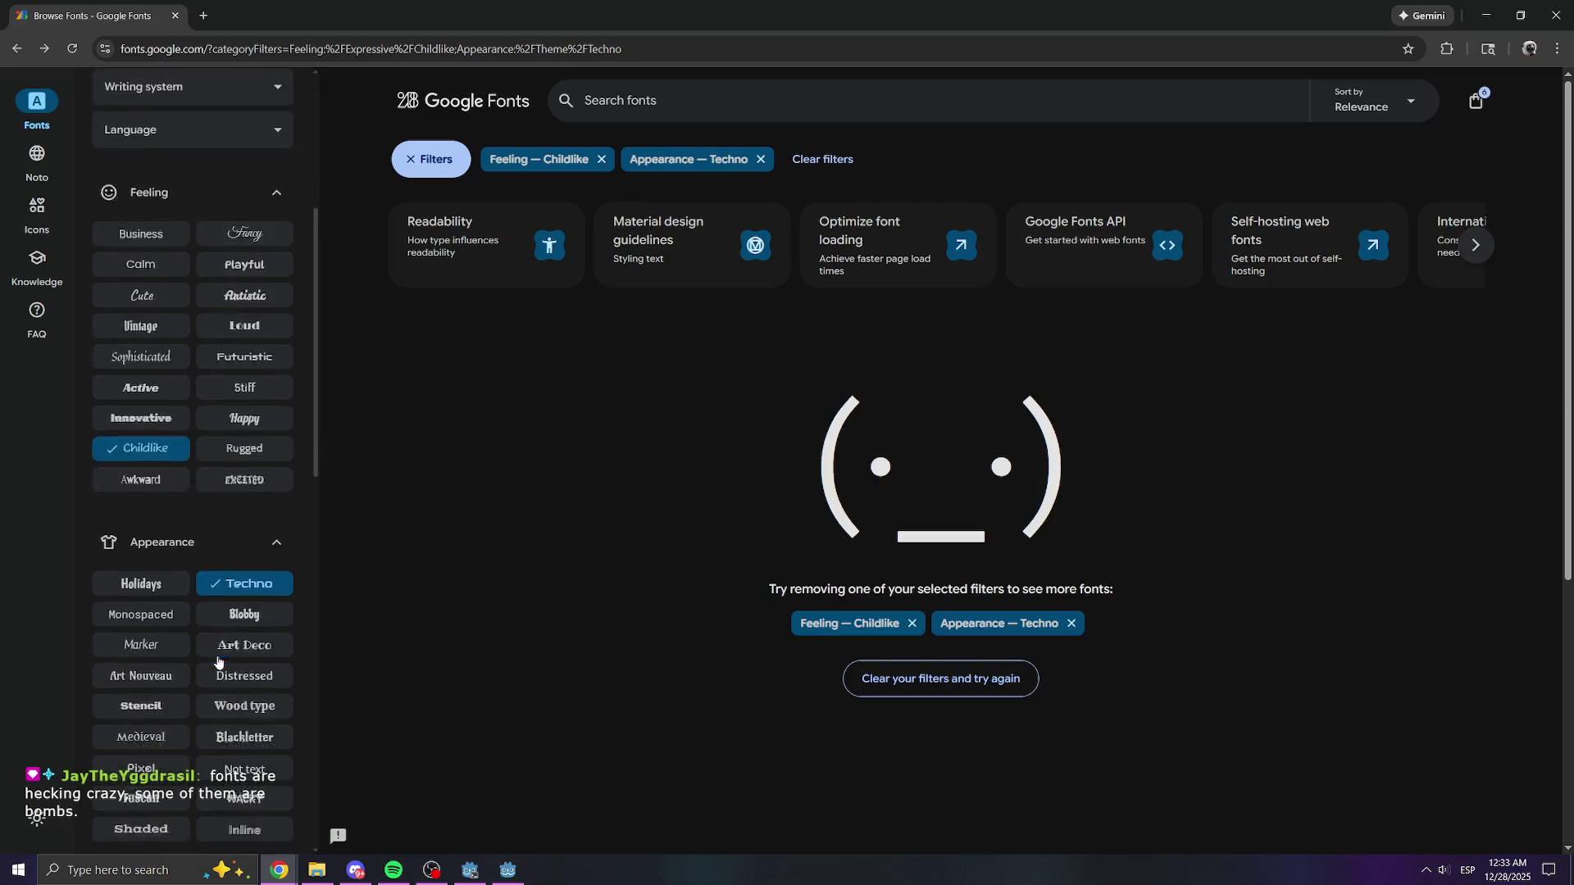
{"action": "left_click", "coordinate": [153, 631]}
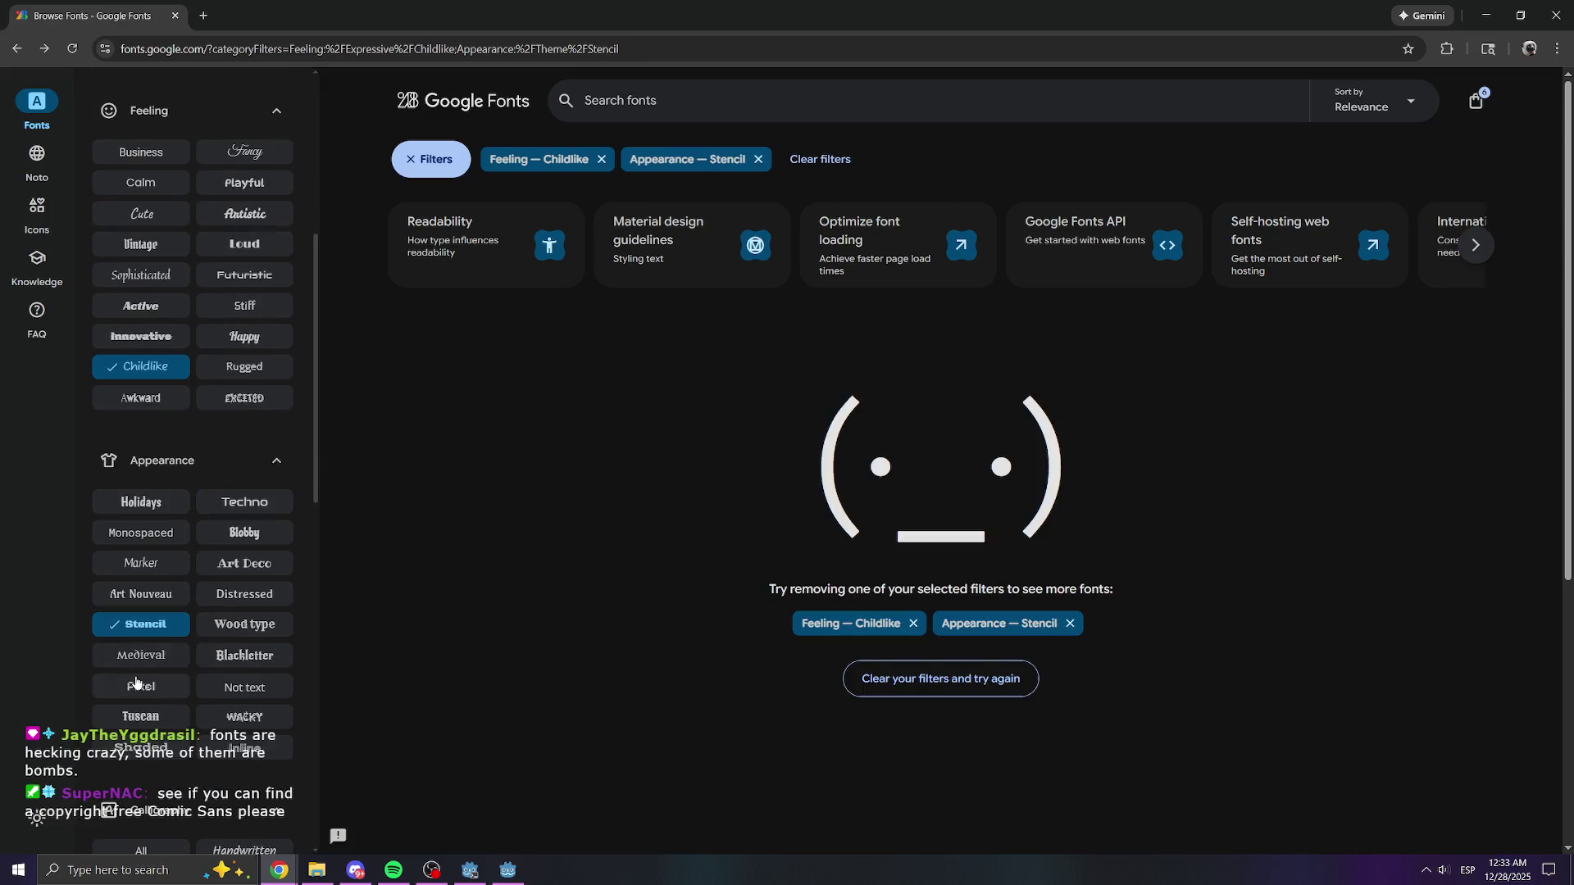
{"action": "left_click", "coordinate": [220, 658]}
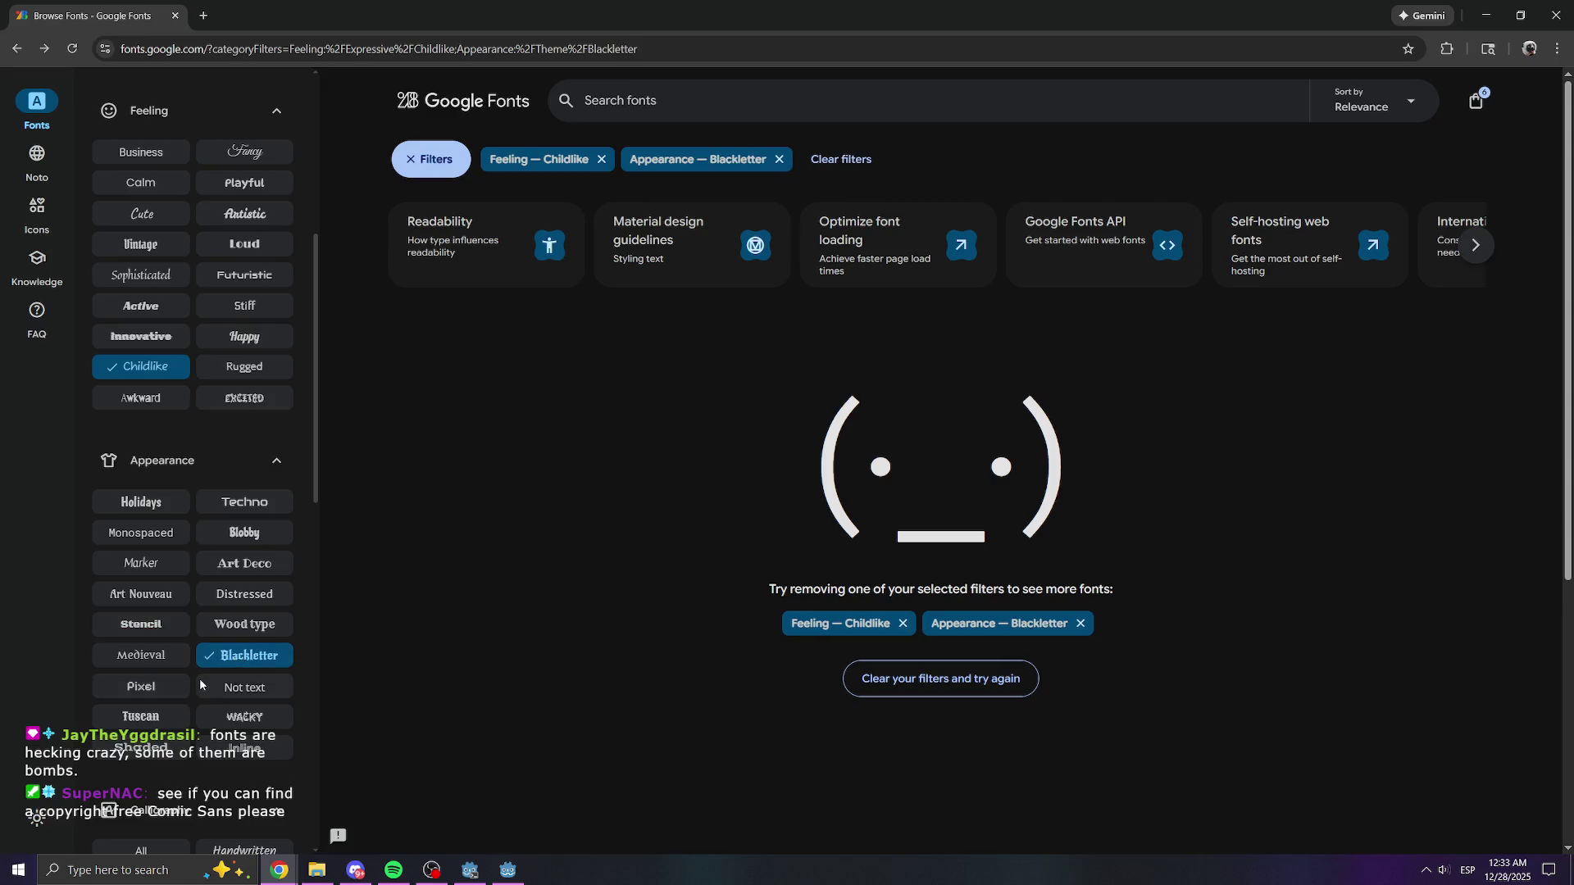
{"action": "scroll", "coordinate": [210, 727], "scroll_direction": "down", "scroll_amount": 5}
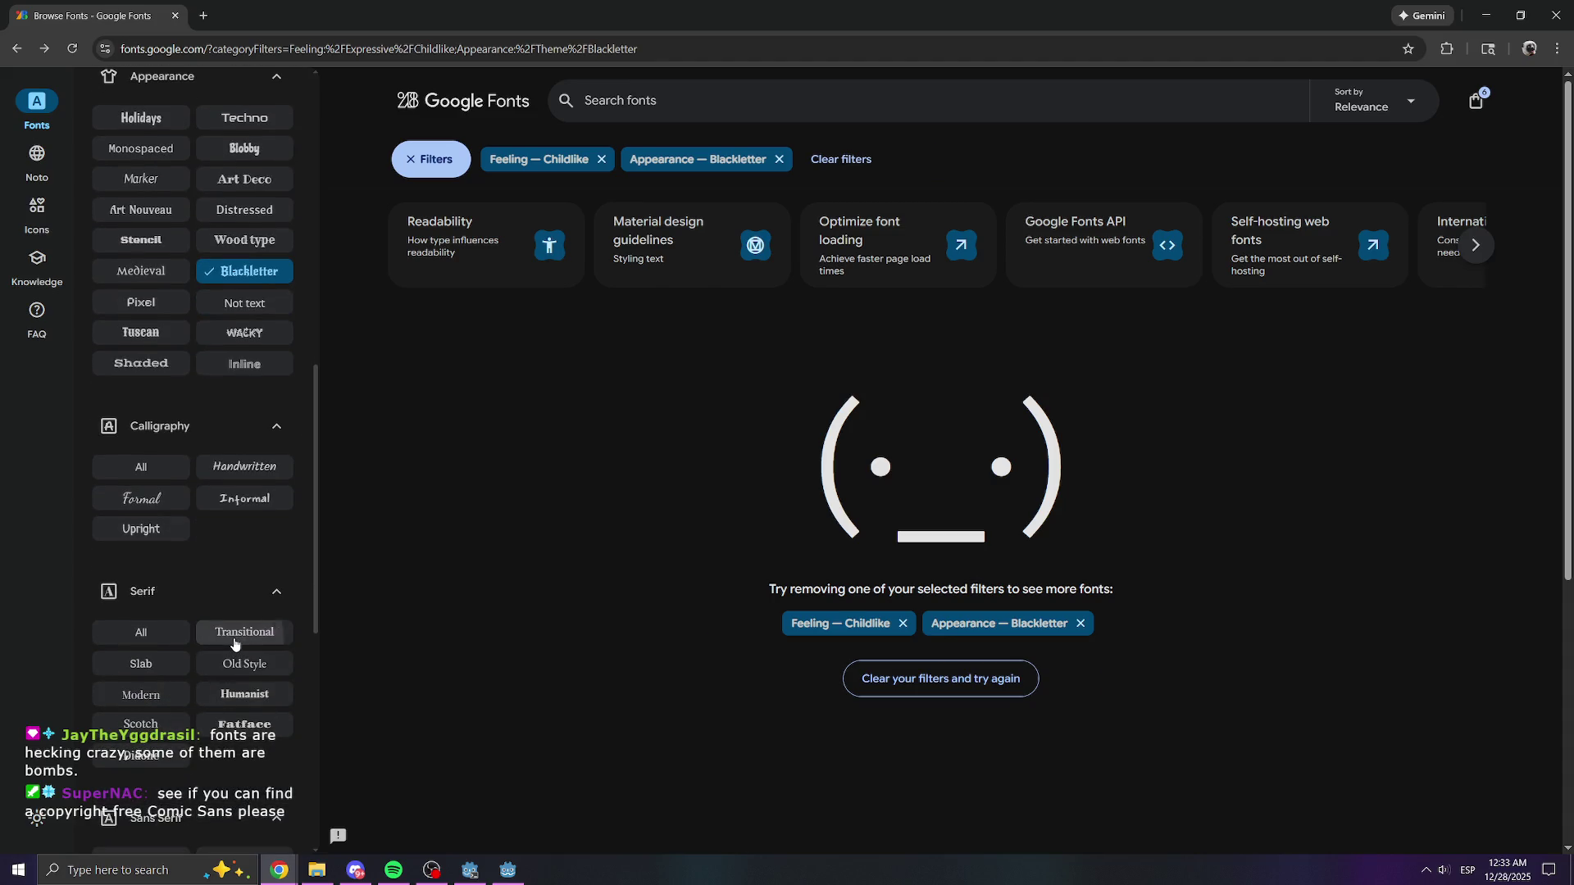
{"action": "left_click", "coordinate": [239, 635]}
{"action": "left_click", "coordinate": [149, 634]}
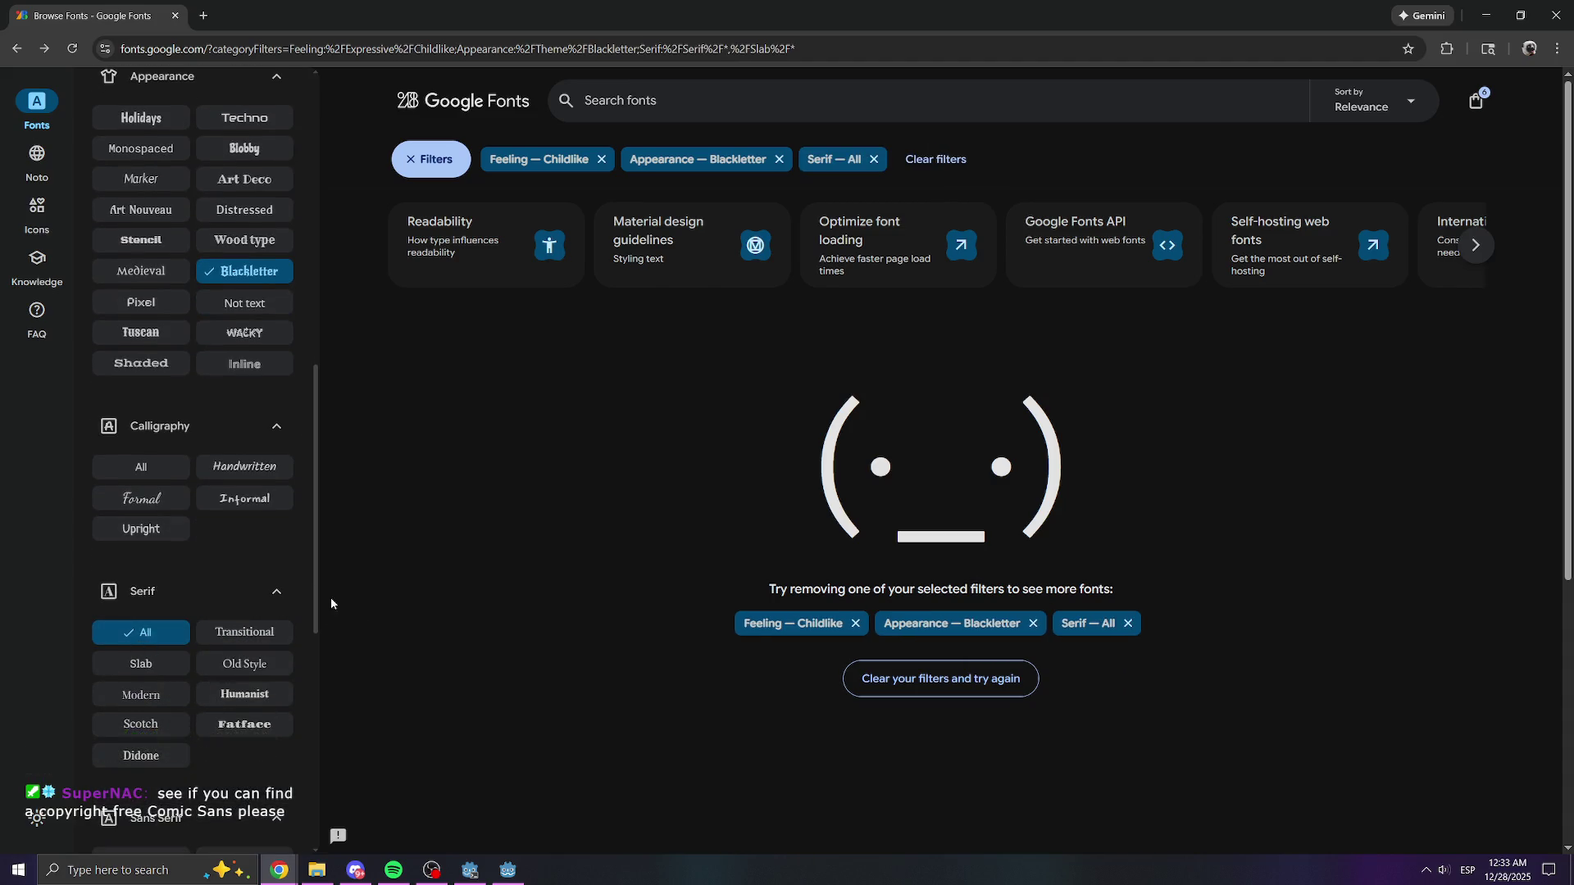
- Remove the Childlike, Blackletter and serif filters to show all fonts
{"action": "left_click", "coordinate": [855, 625]}
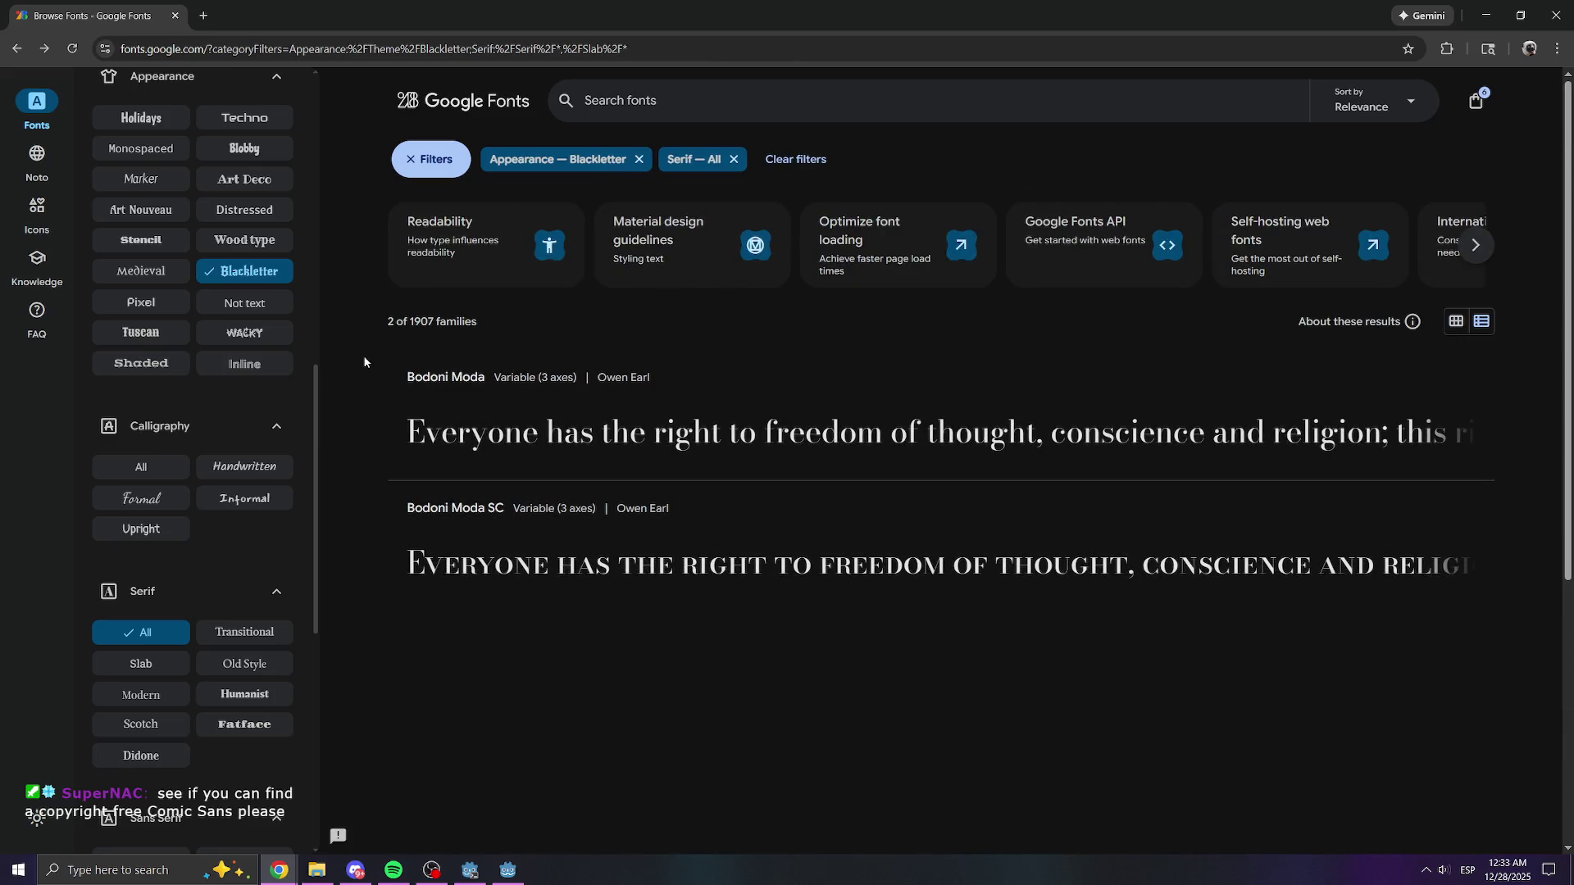
{"action": "left_click", "coordinate": [639, 159]}
{"action": "left_click", "coordinate": [565, 159]}
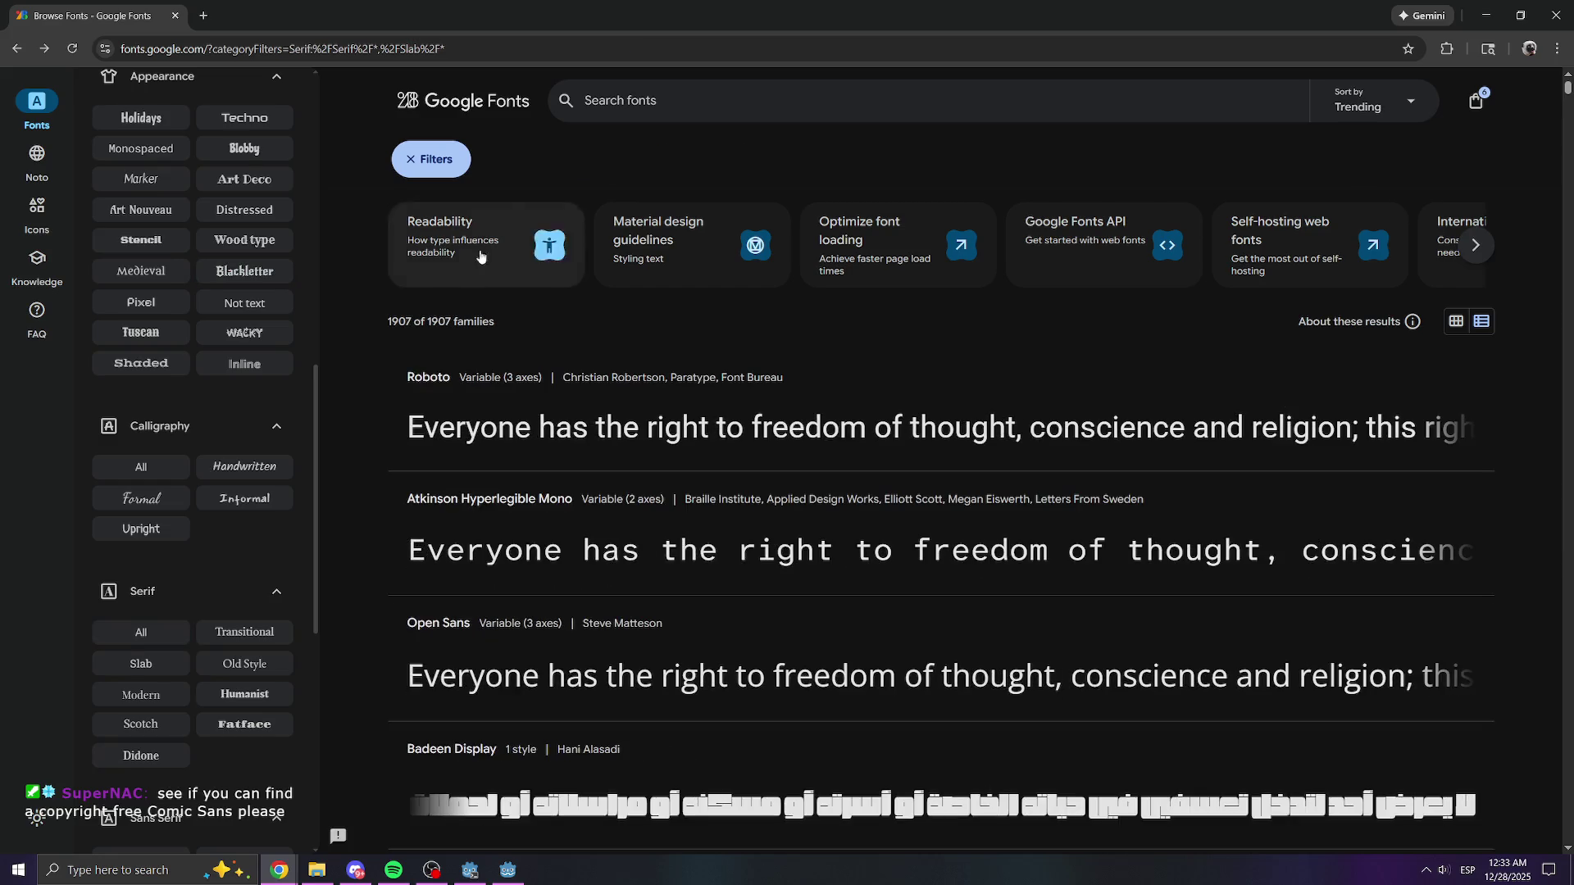
{"action": "scroll", "coordinate": [718, 535], "scroll_direction": "down", "scroll_amount": 5}
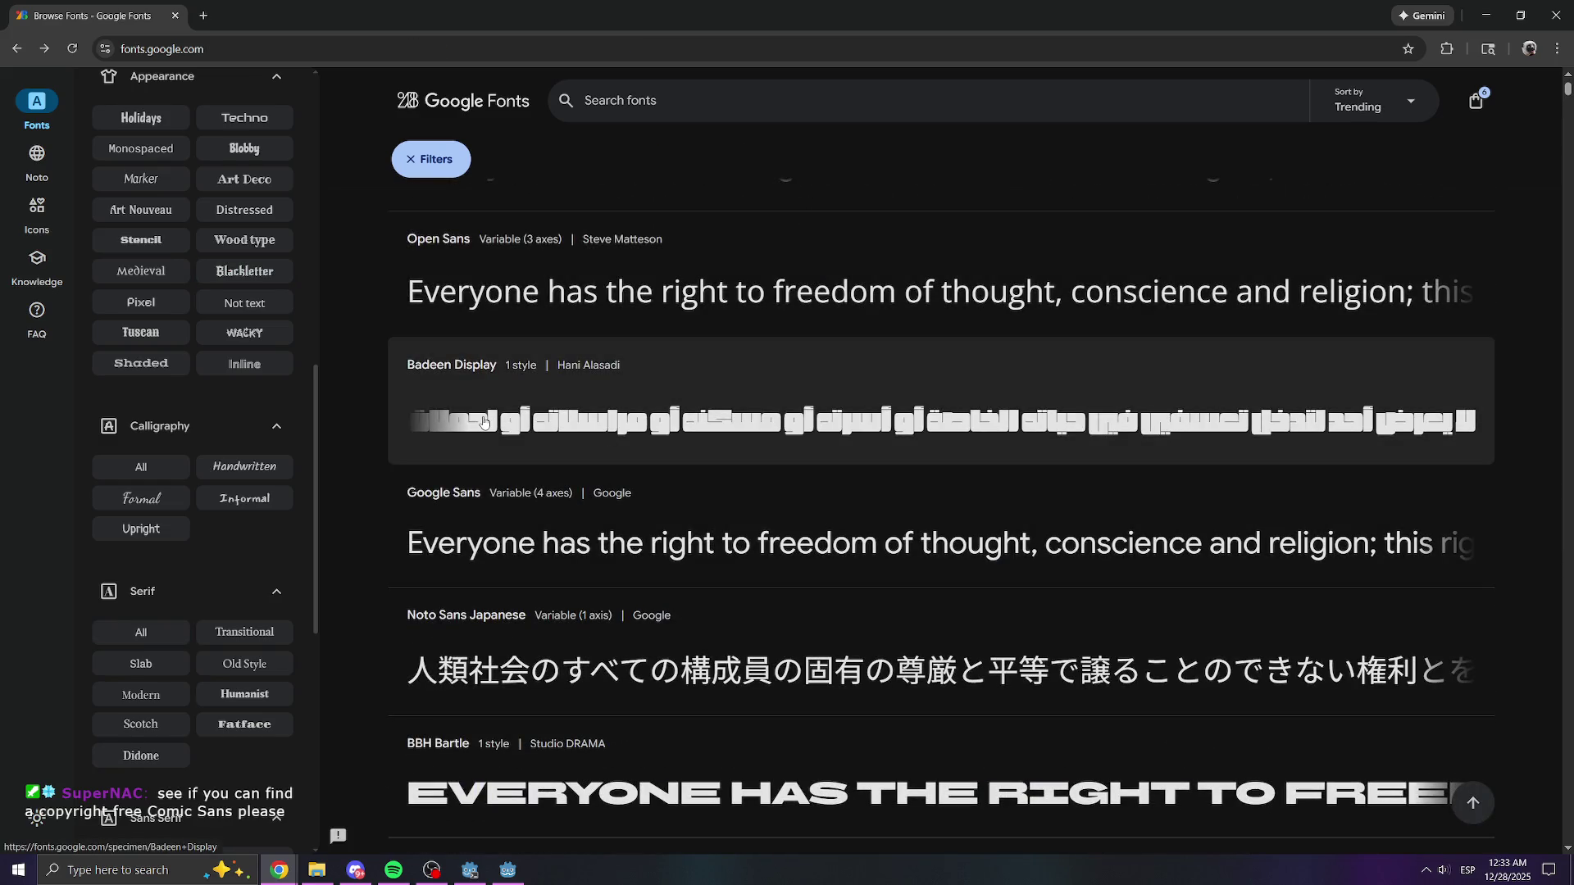
{"action": "scroll", "coordinate": [505, 435], "scroll_direction": "down", "scroll_amount": 3}
{"action": "scroll", "coordinate": [610, 384], "scroll_direction": "down", "scroll_amount": 3}
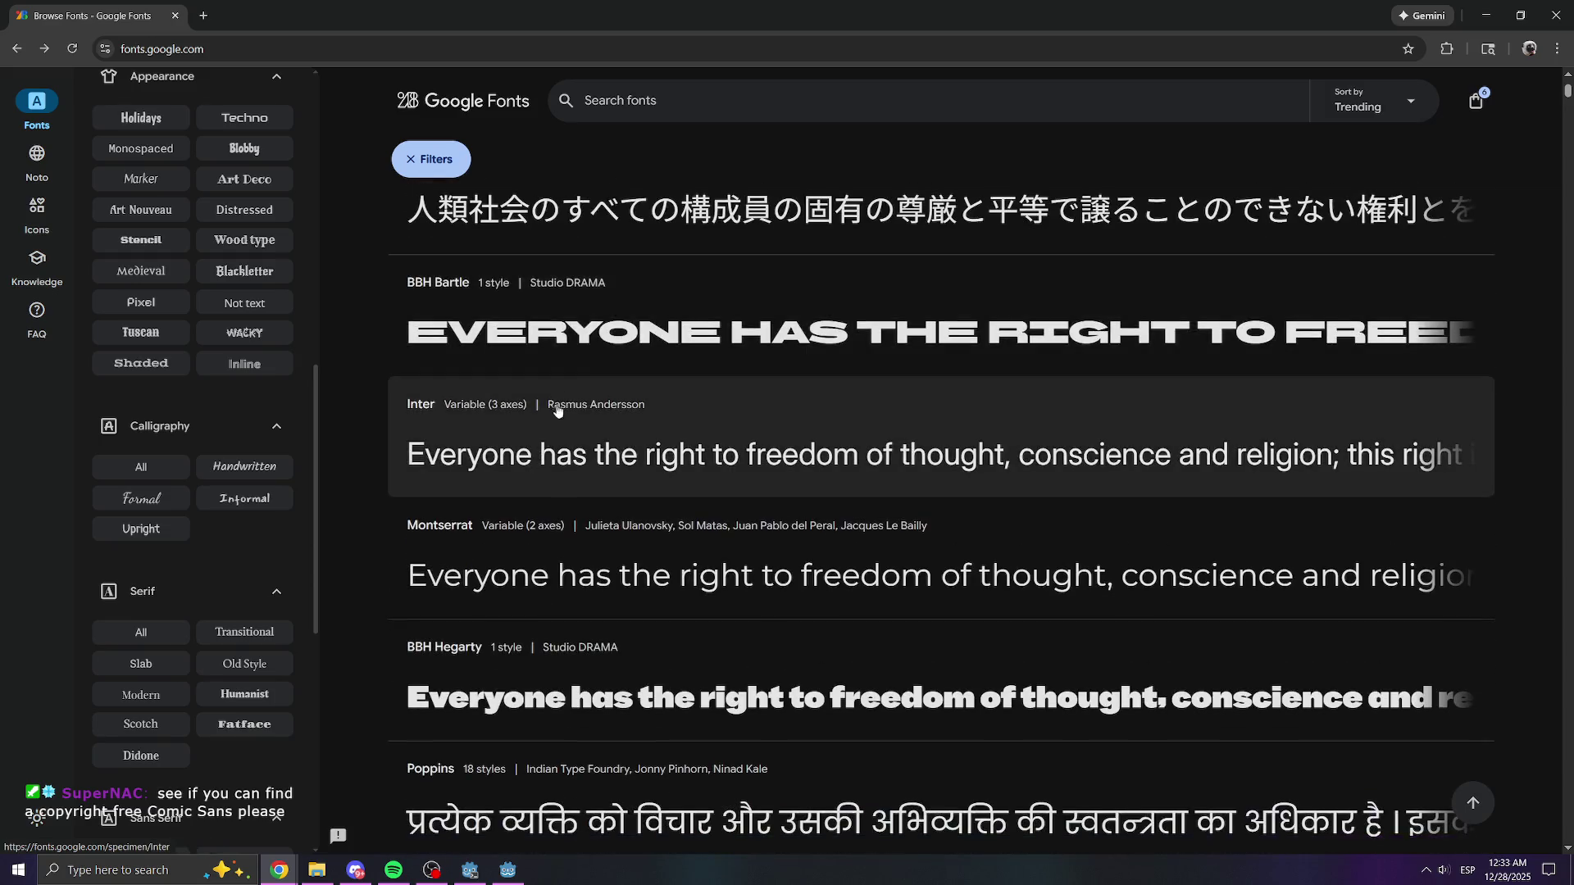
{"action": "scroll", "coordinate": [610, 384], "scroll_direction": "down", "scroll_amount": 3}
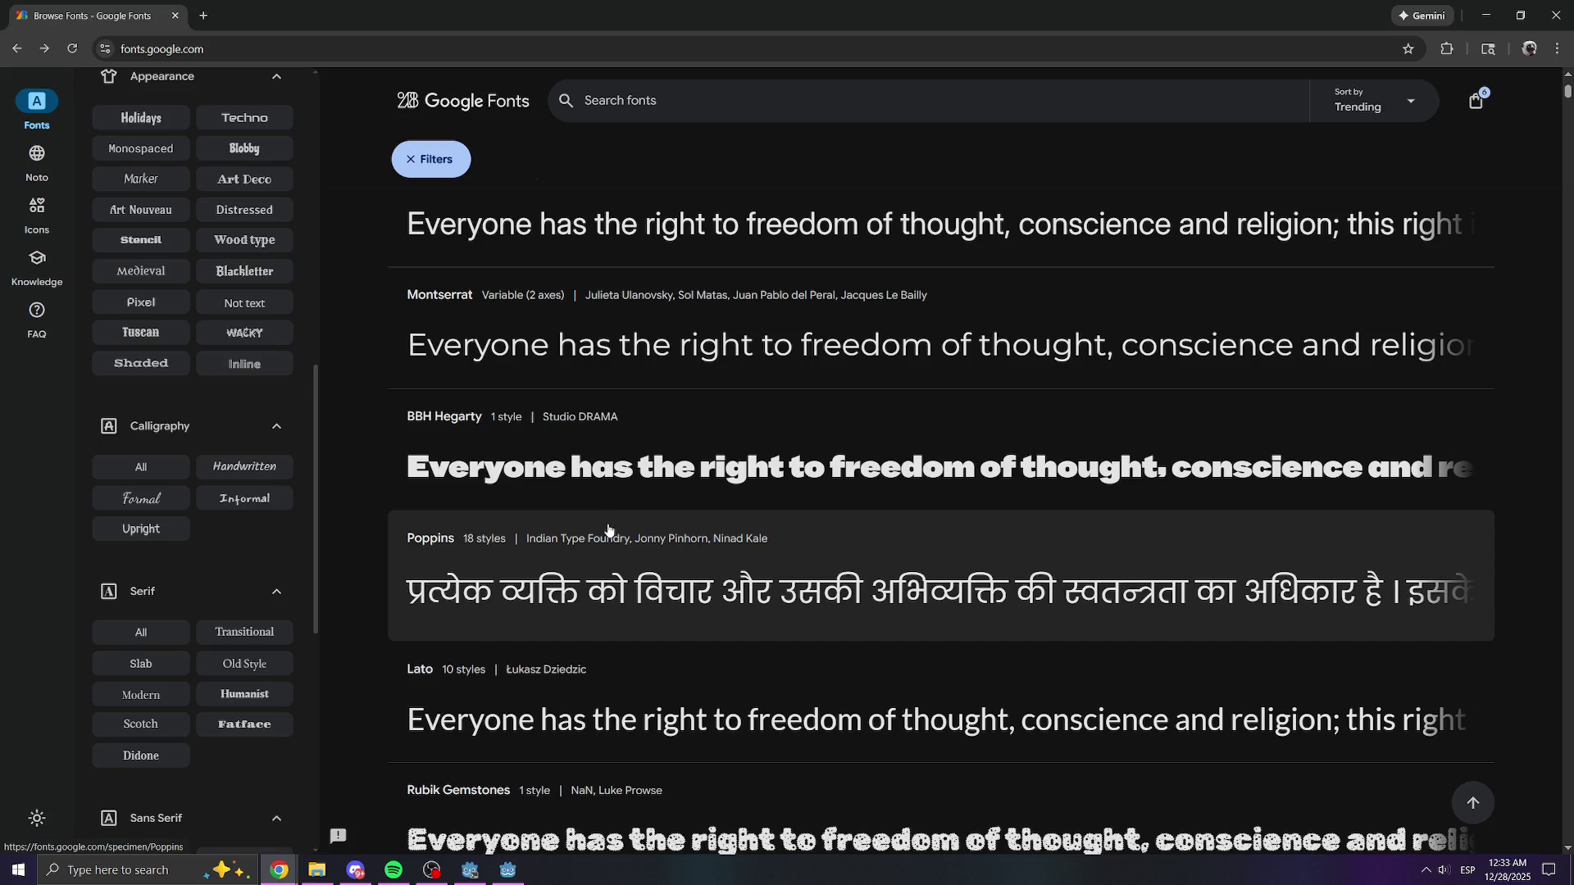
{"action": "scroll", "coordinate": [609, 530], "scroll_direction": "up", "scroll_amount": 15}
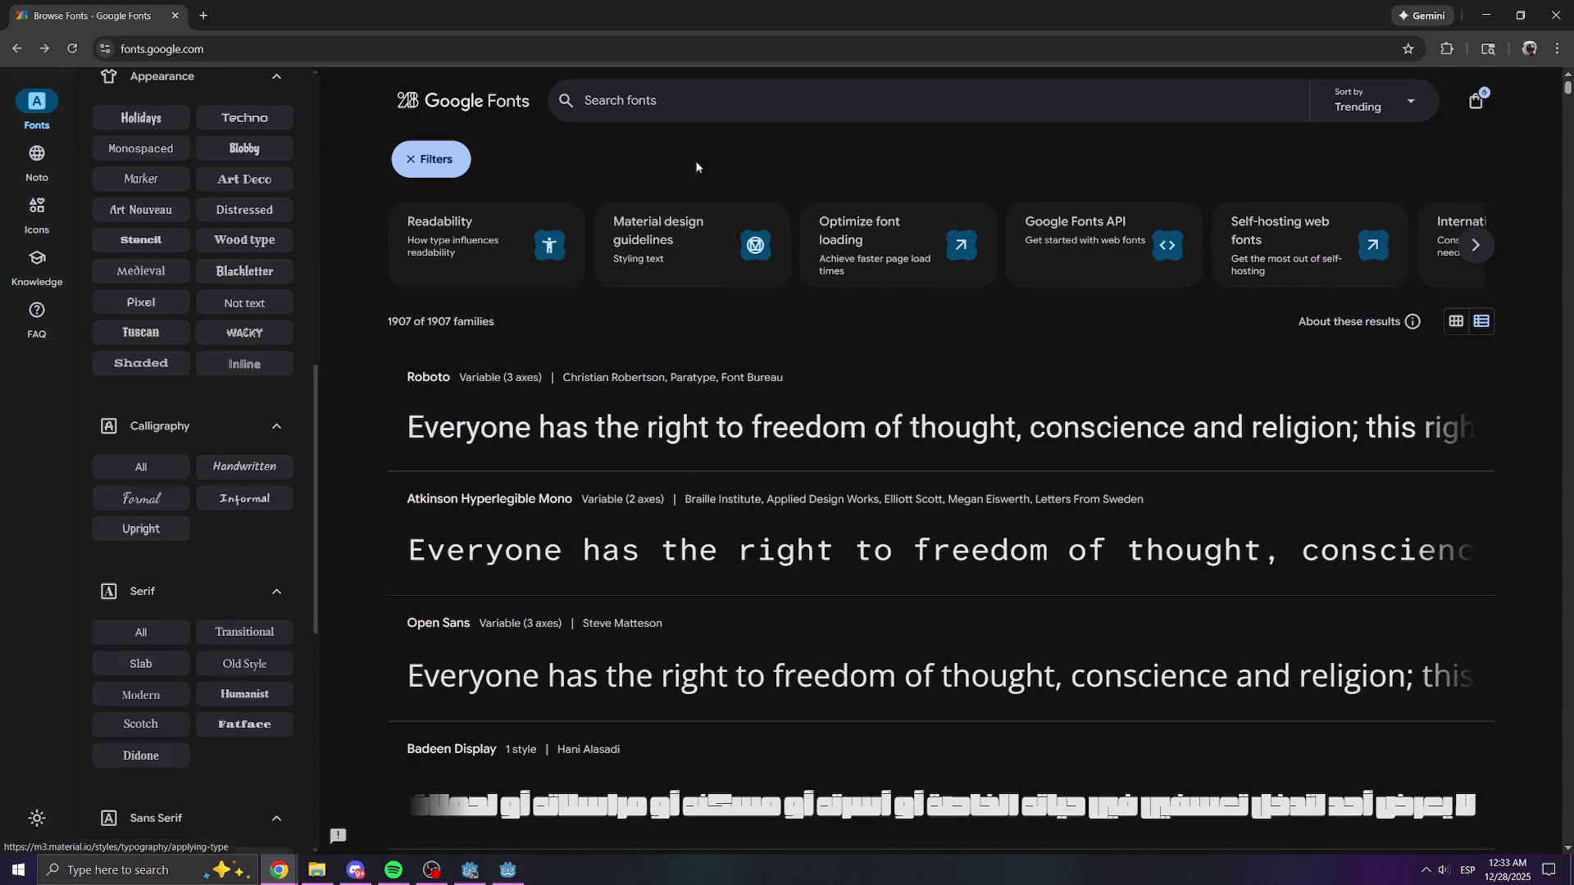
{"action": "scroll", "coordinate": [210, 293], "scroll_direction": "up", "scroll_amount": 5}
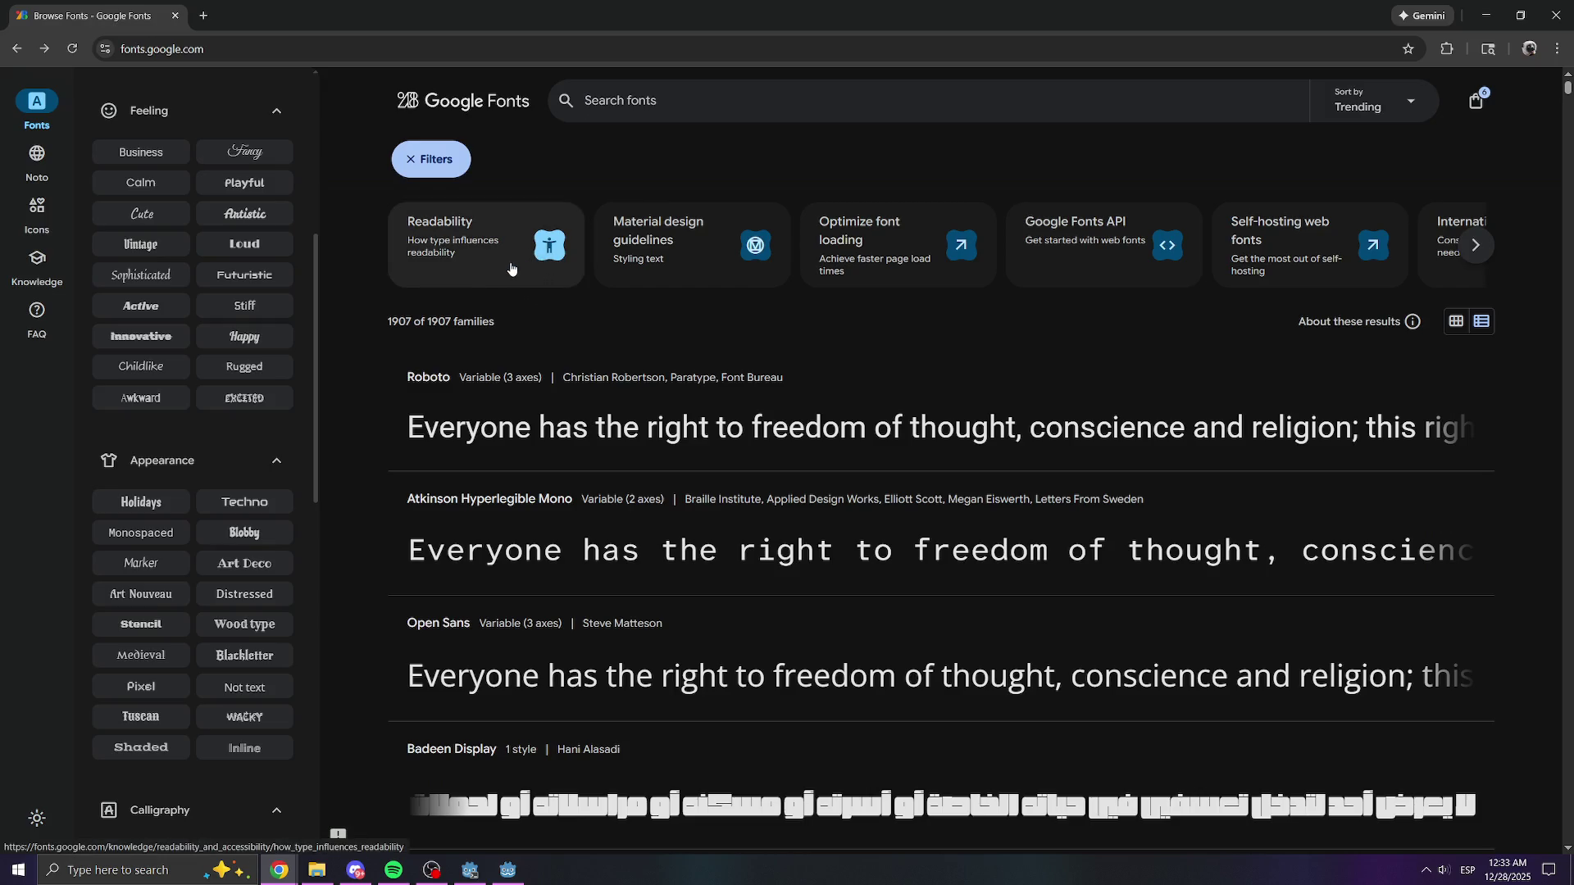
- Filter fonts by the Happy feeling, then return to the Godot editor
{"action": "left_click", "coordinate": [237, 341]}
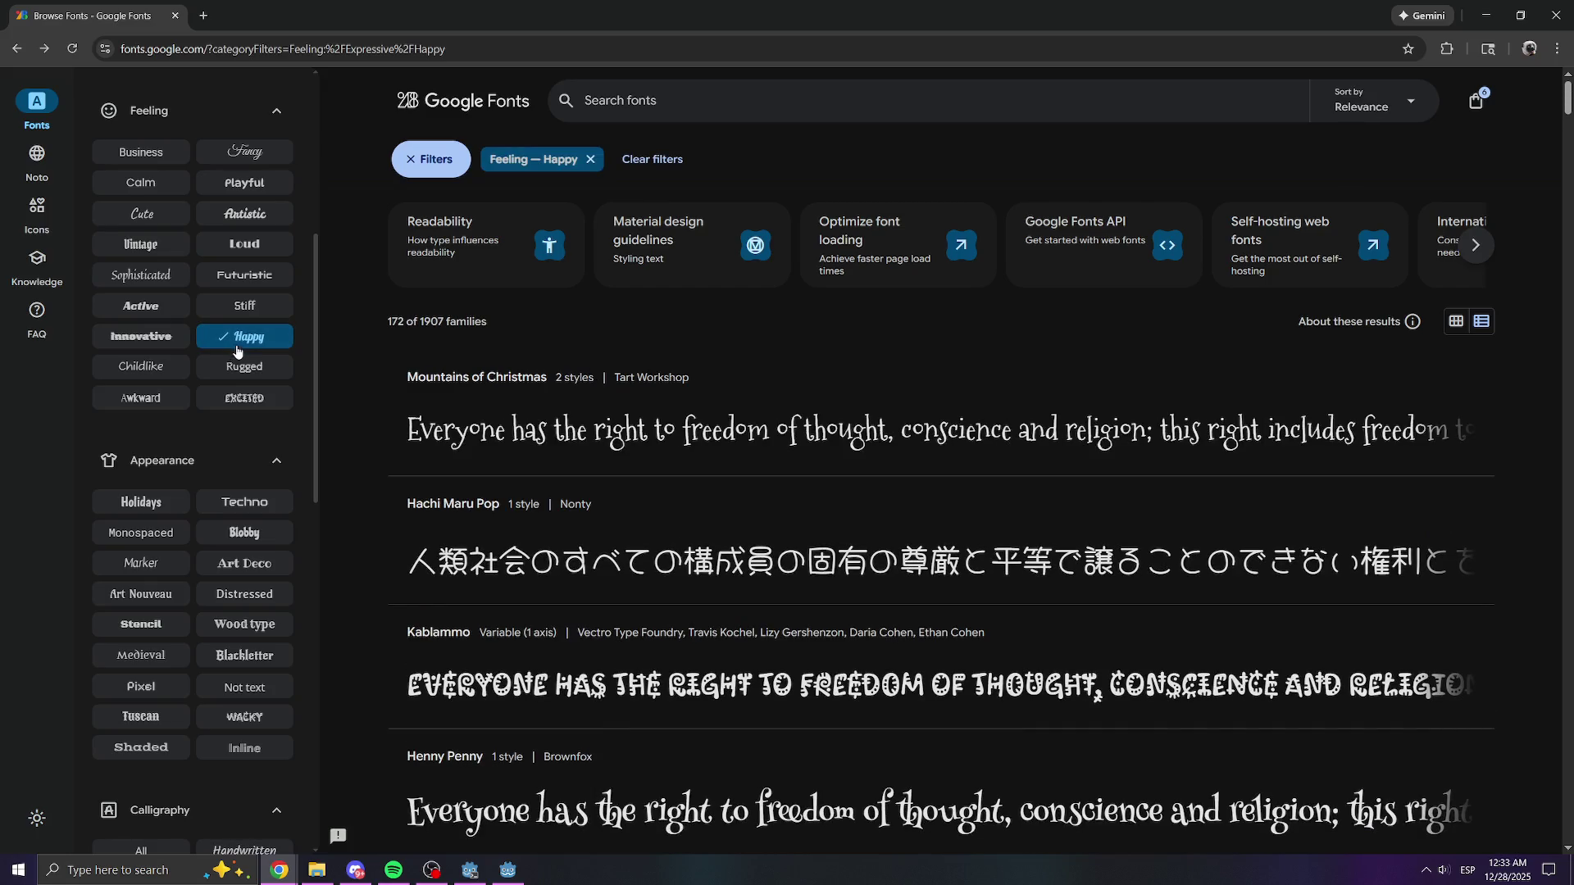
{"action": "scroll", "coordinate": [475, 533], "scroll_direction": "down", "scroll_amount": 4}
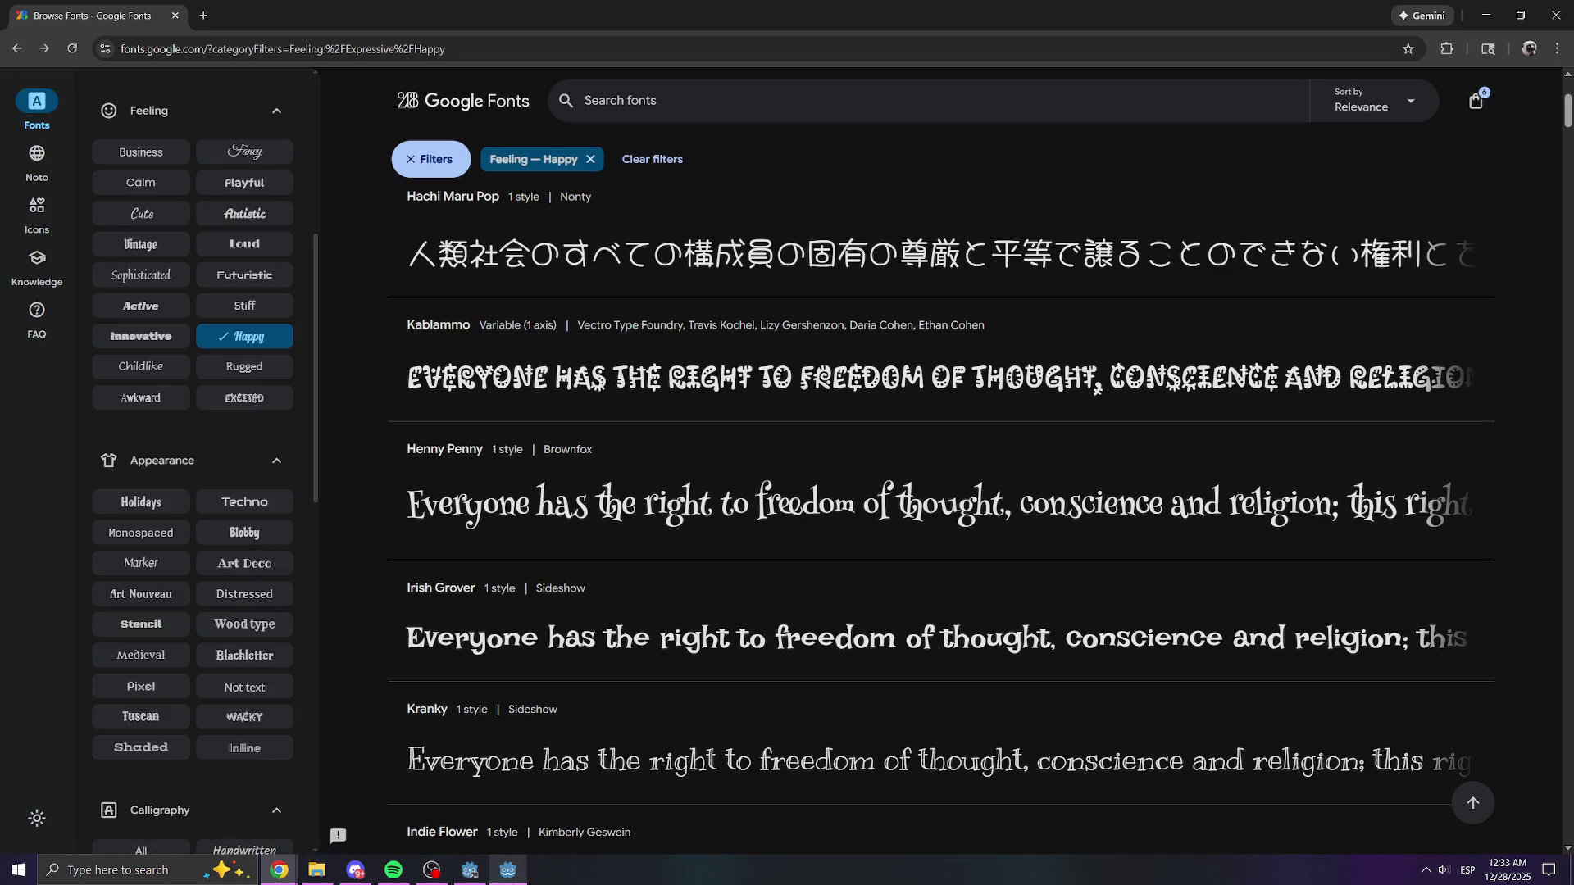
{"action": "left_click", "coordinate": [508, 870]}
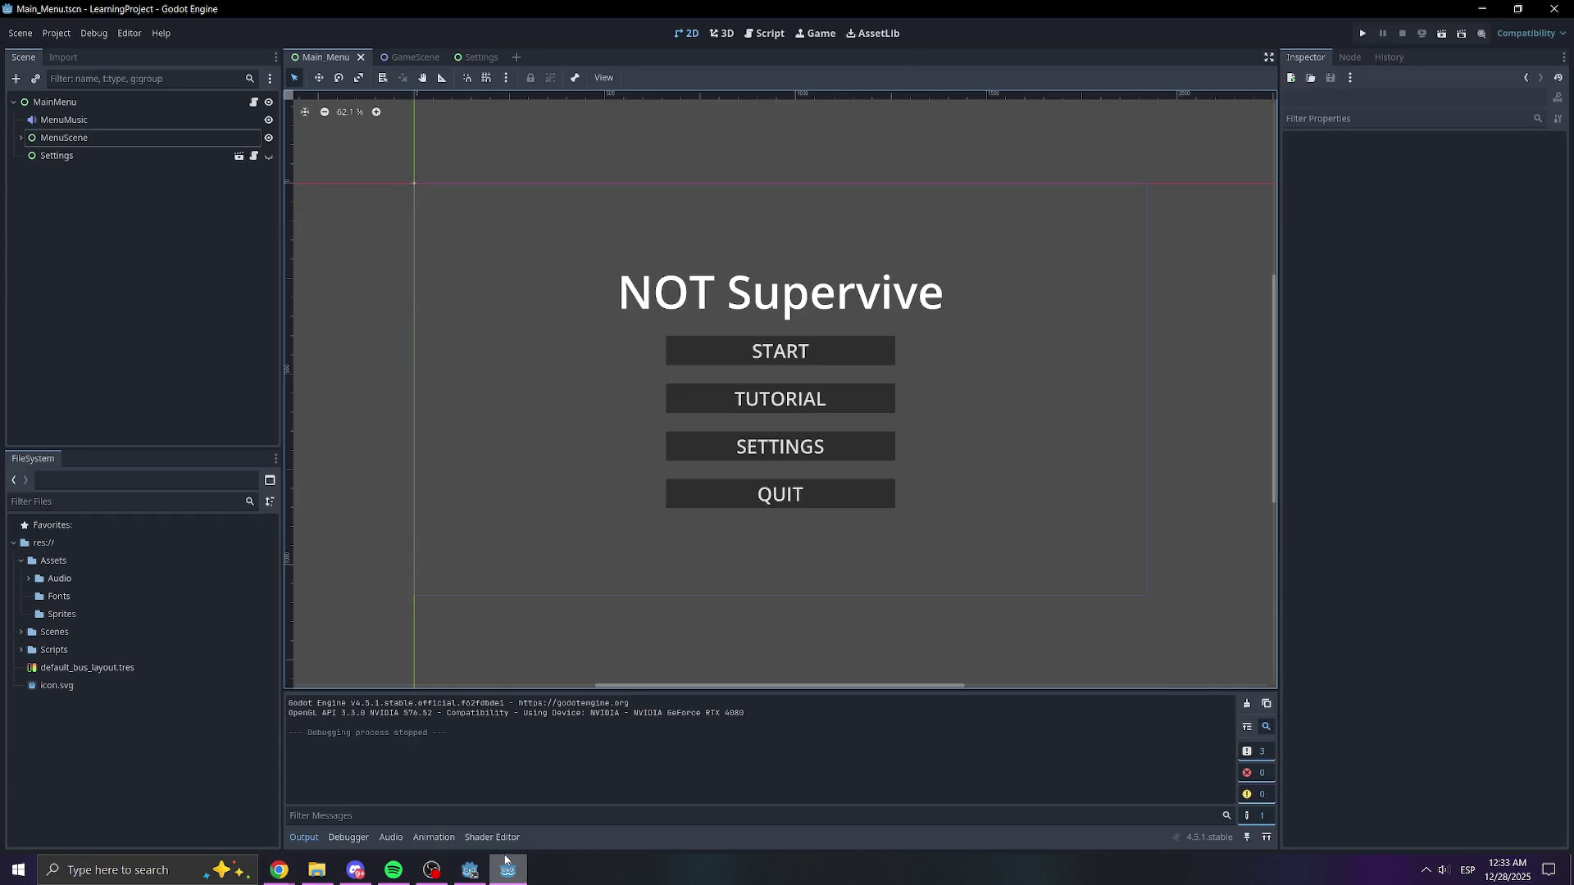
- Back in Google Fonts, swap the Happy feeling filter for the Holidays appearance
{"action": "left_click", "coordinate": [109, 769]}
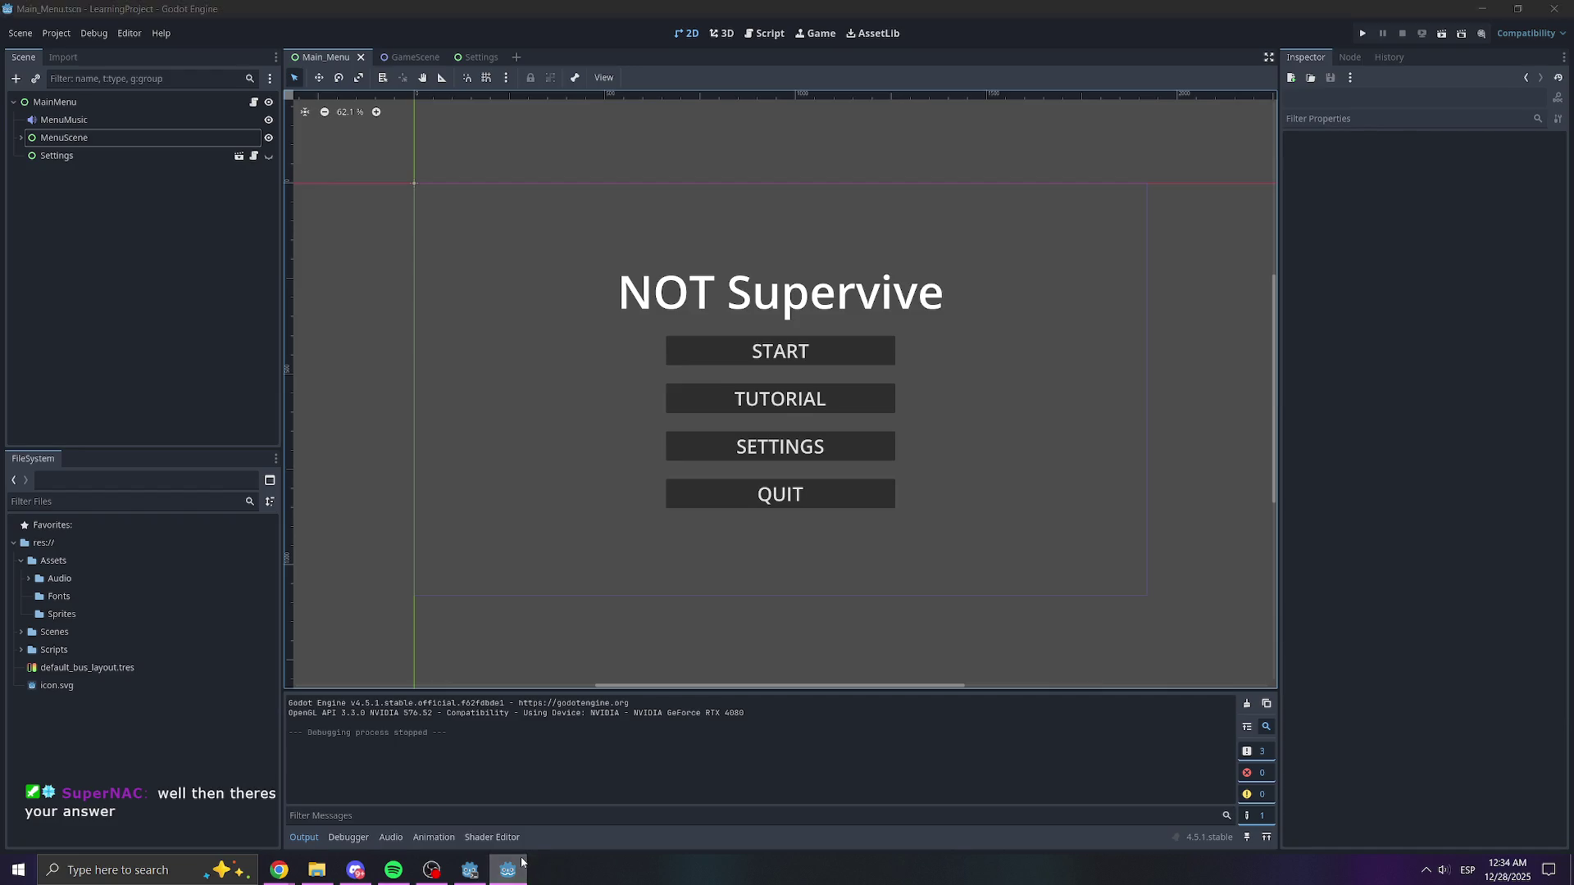
{"action": "left_click", "coordinate": [279, 870]}
{"action": "left_click", "coordinate": [162, 506]}
{"action": "left_click", "coordinate": [245, 346]}
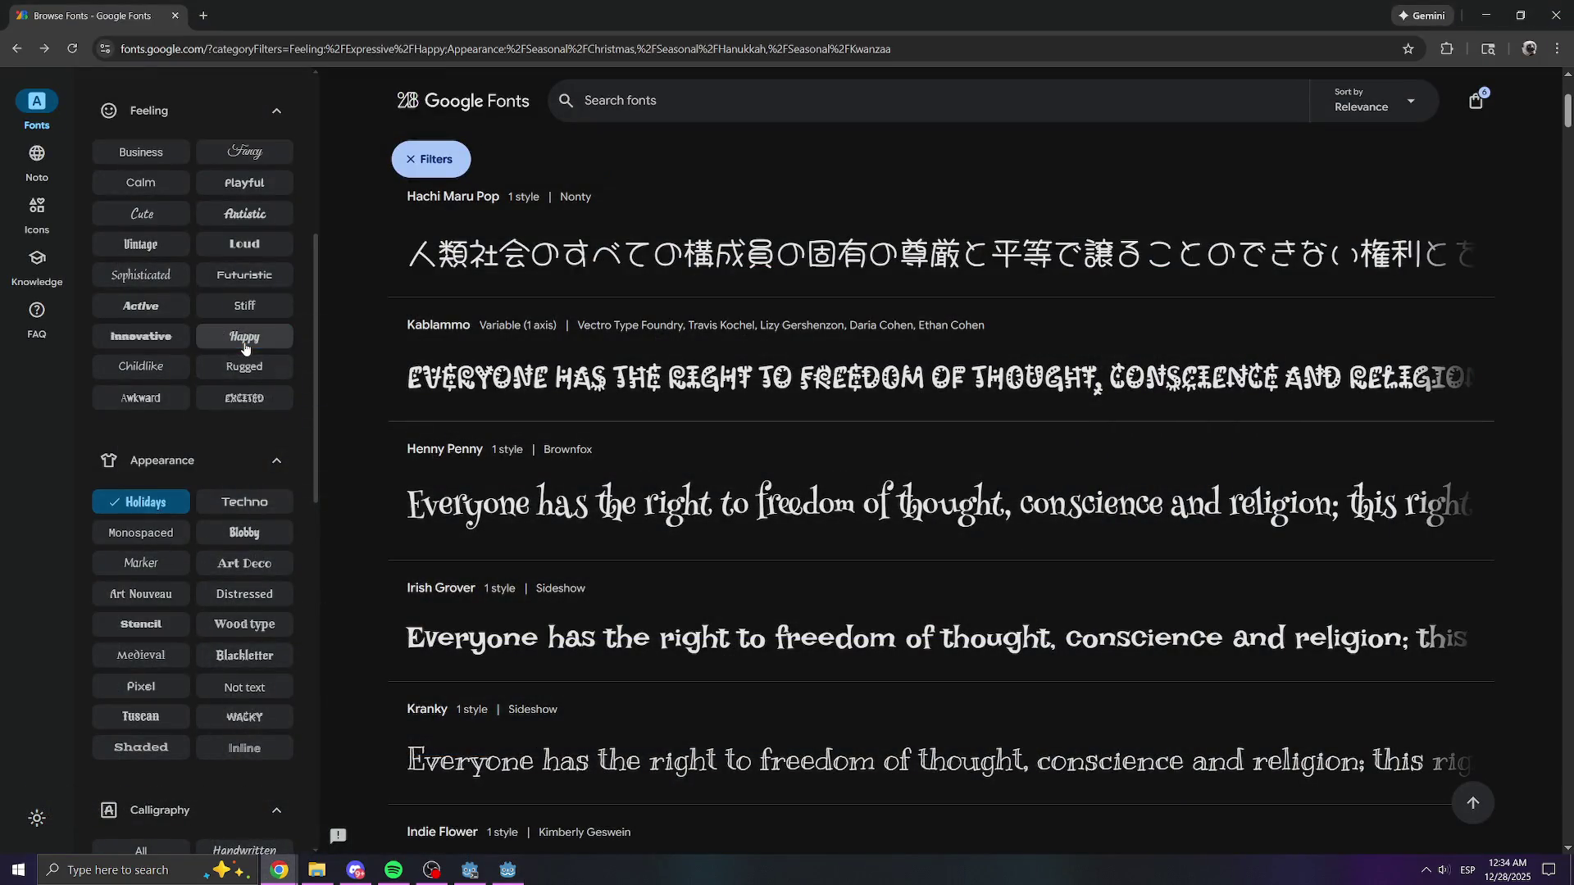
- Filter by Wood type, then Stencil, and scroll through the 17 results
{"action": "left_click", "coordinate": [238, 629]}
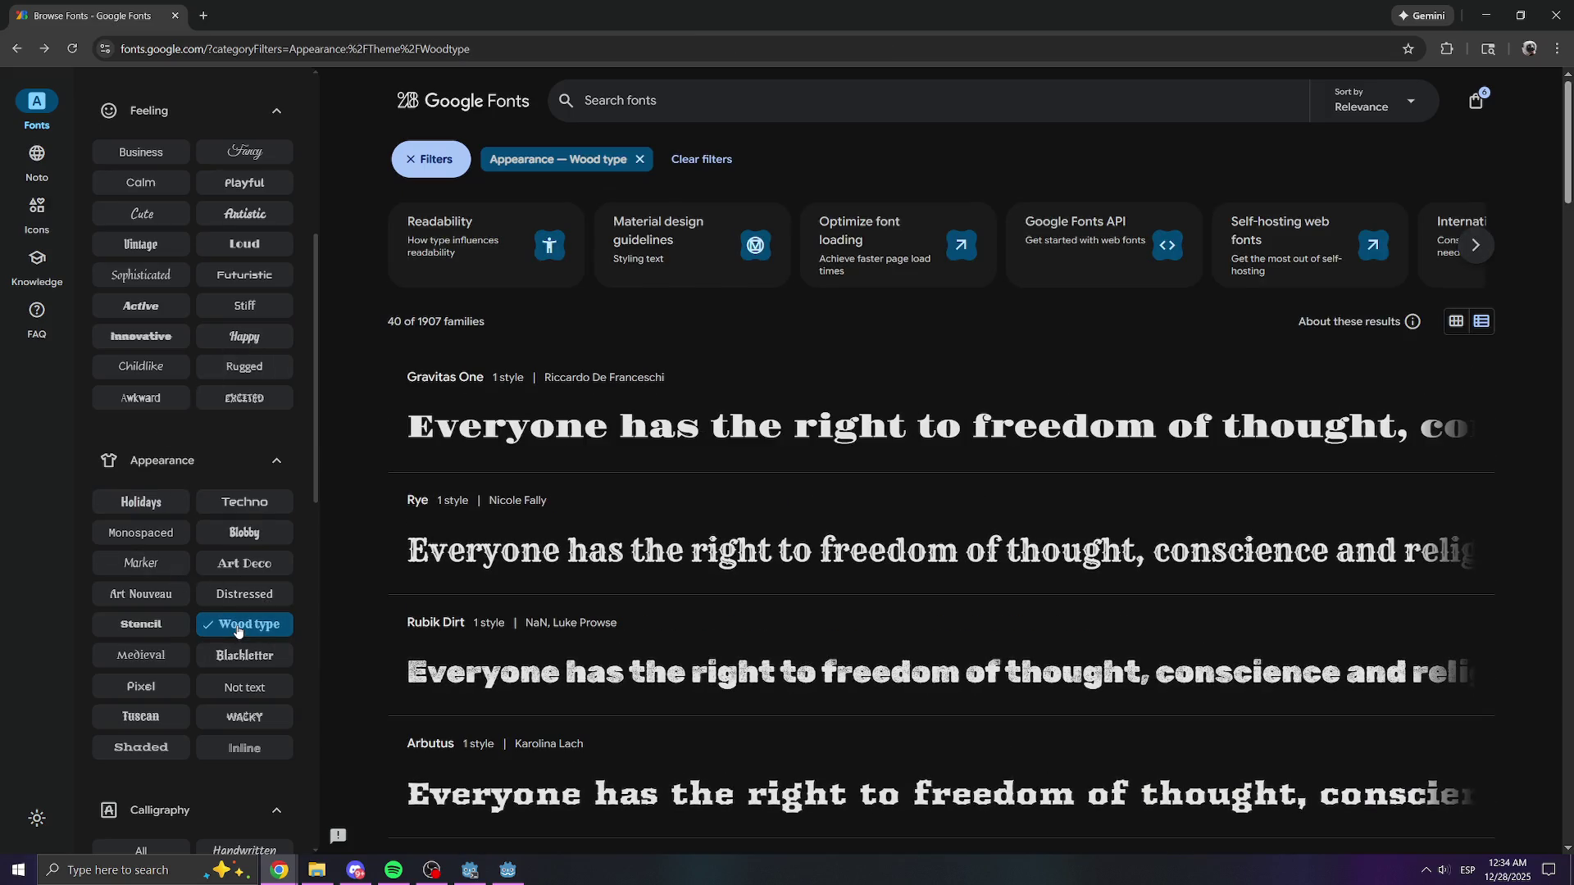
{"action": "left_click", "coordinate": [166, 626]}
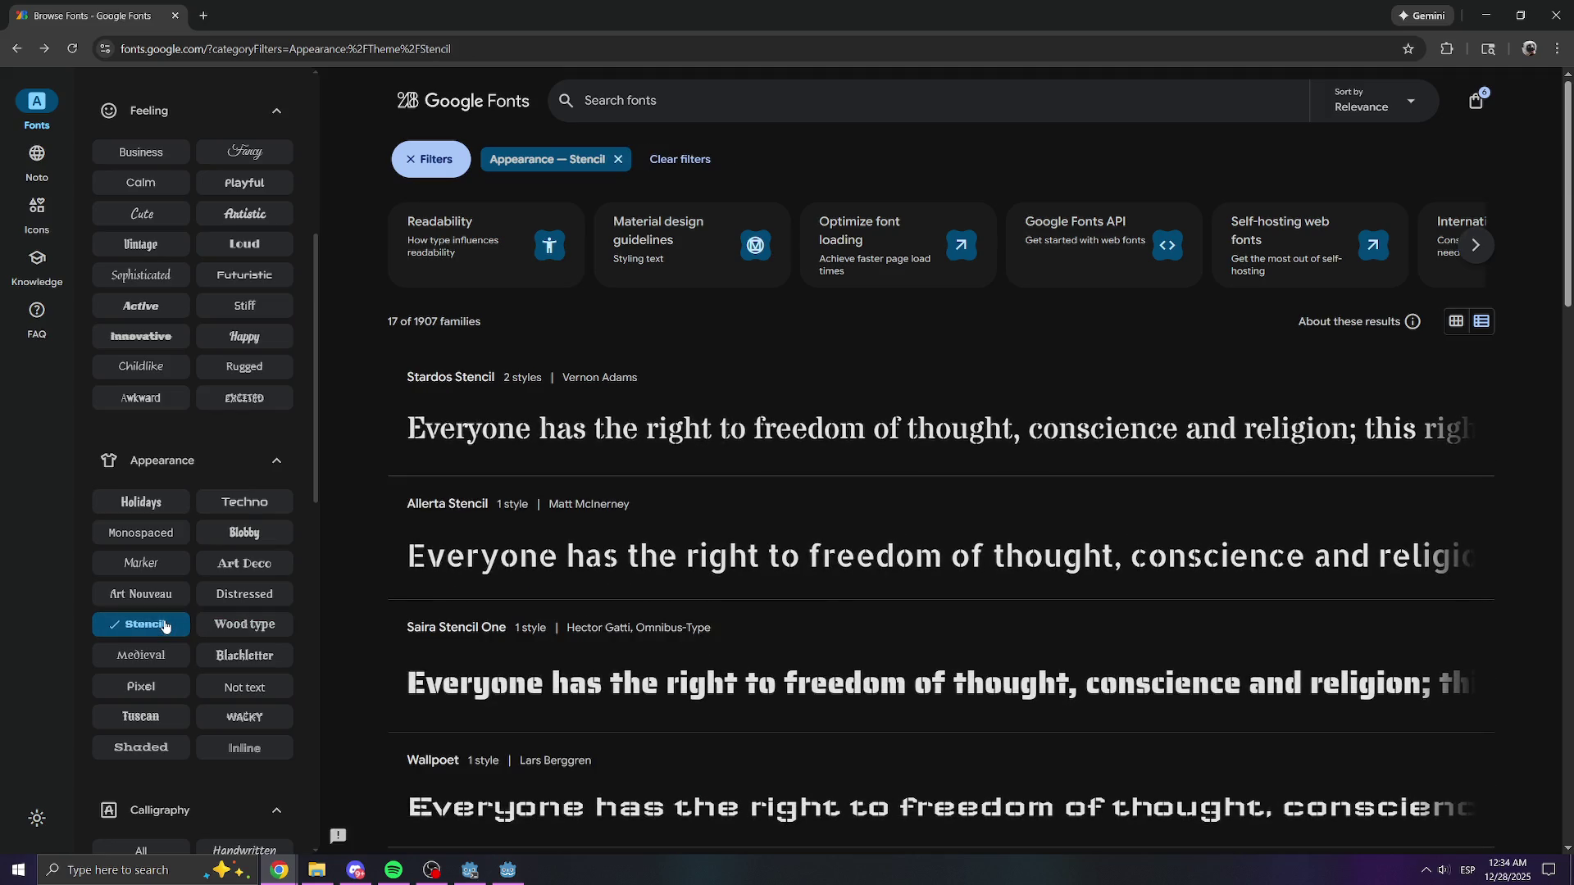
{"action": "scroll", "coordinate": [176, 625], "scroll_direction": "down", "scroll_amount": 3}
{"action": "scroll", "coordinate": [551, 622], "scroll_direction": "down", "scroll_amount": 3}
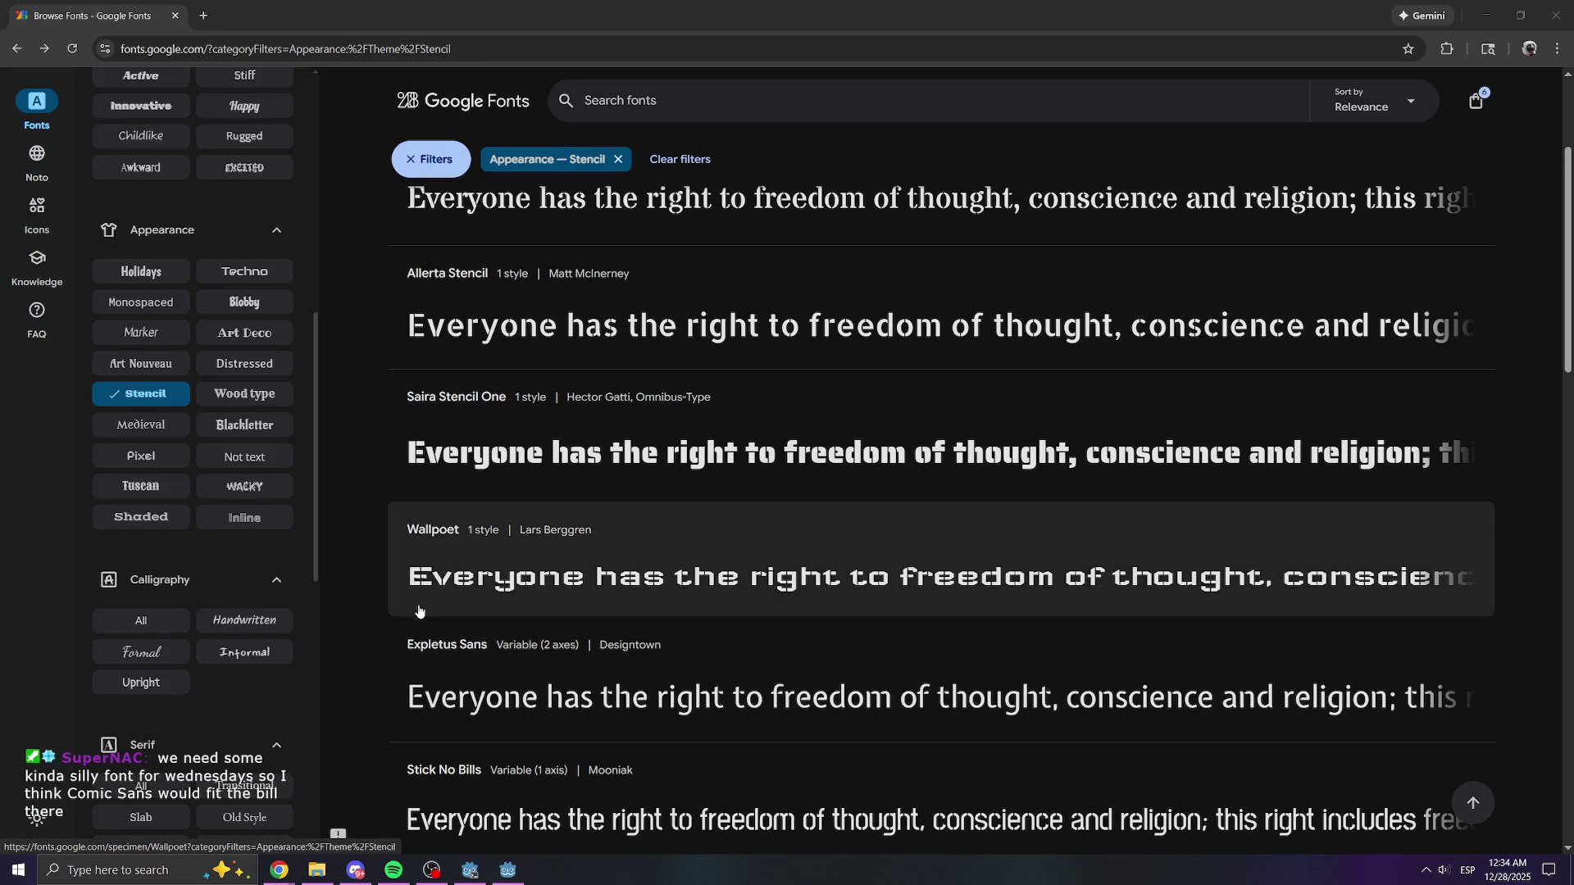
{"action": "scroll", "coordinate": [634, 707], "scroll_direction": "down", "scroll_amount": 3}
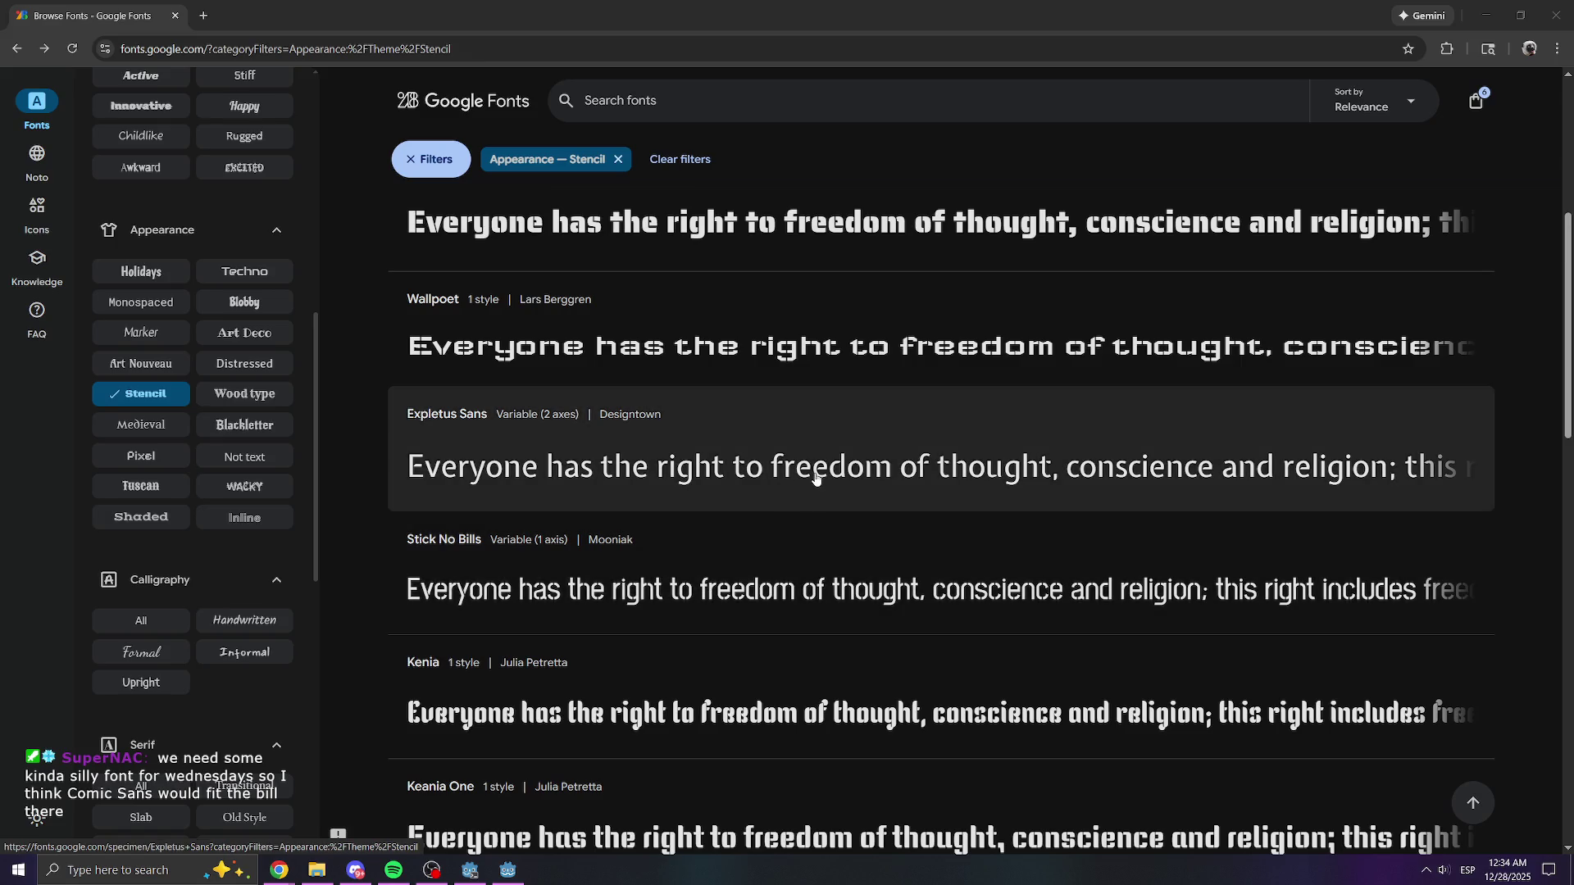
{"action": "scroll", "coordinate": [668, 131], "scroll_direction": "up", "scroll_amount": 7}
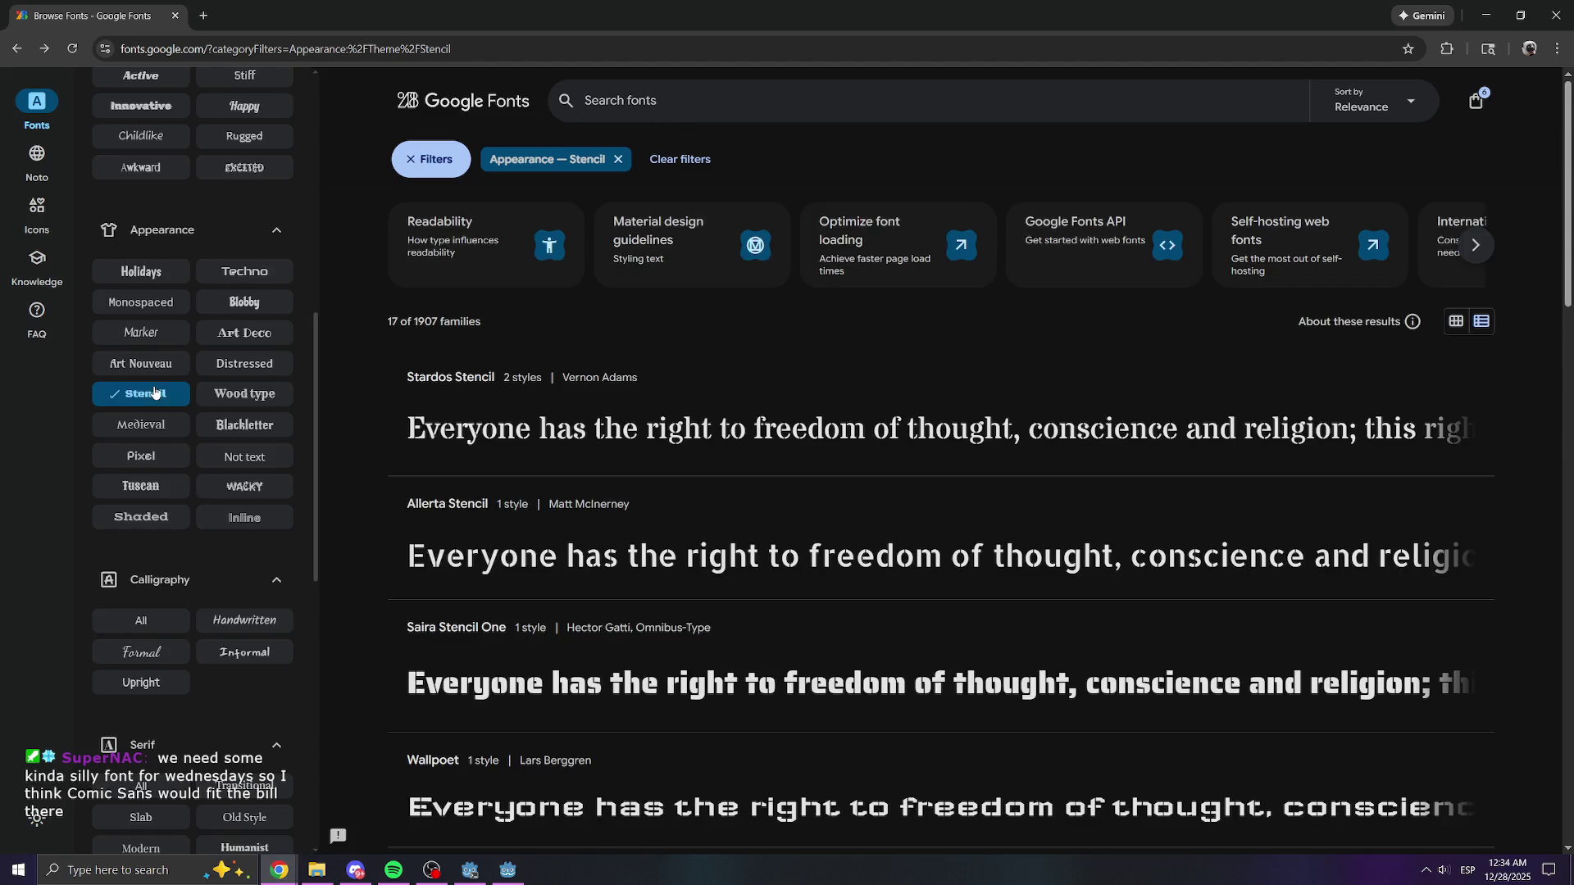
- Clear the Stencil filter and search the catalogue for 'pixel'
{"action": "left_click", "coordinate": [162, 382]}
{"action": "left_click", "coordinate": [598, 105]}
{"action": "type", "text": "pixel"}
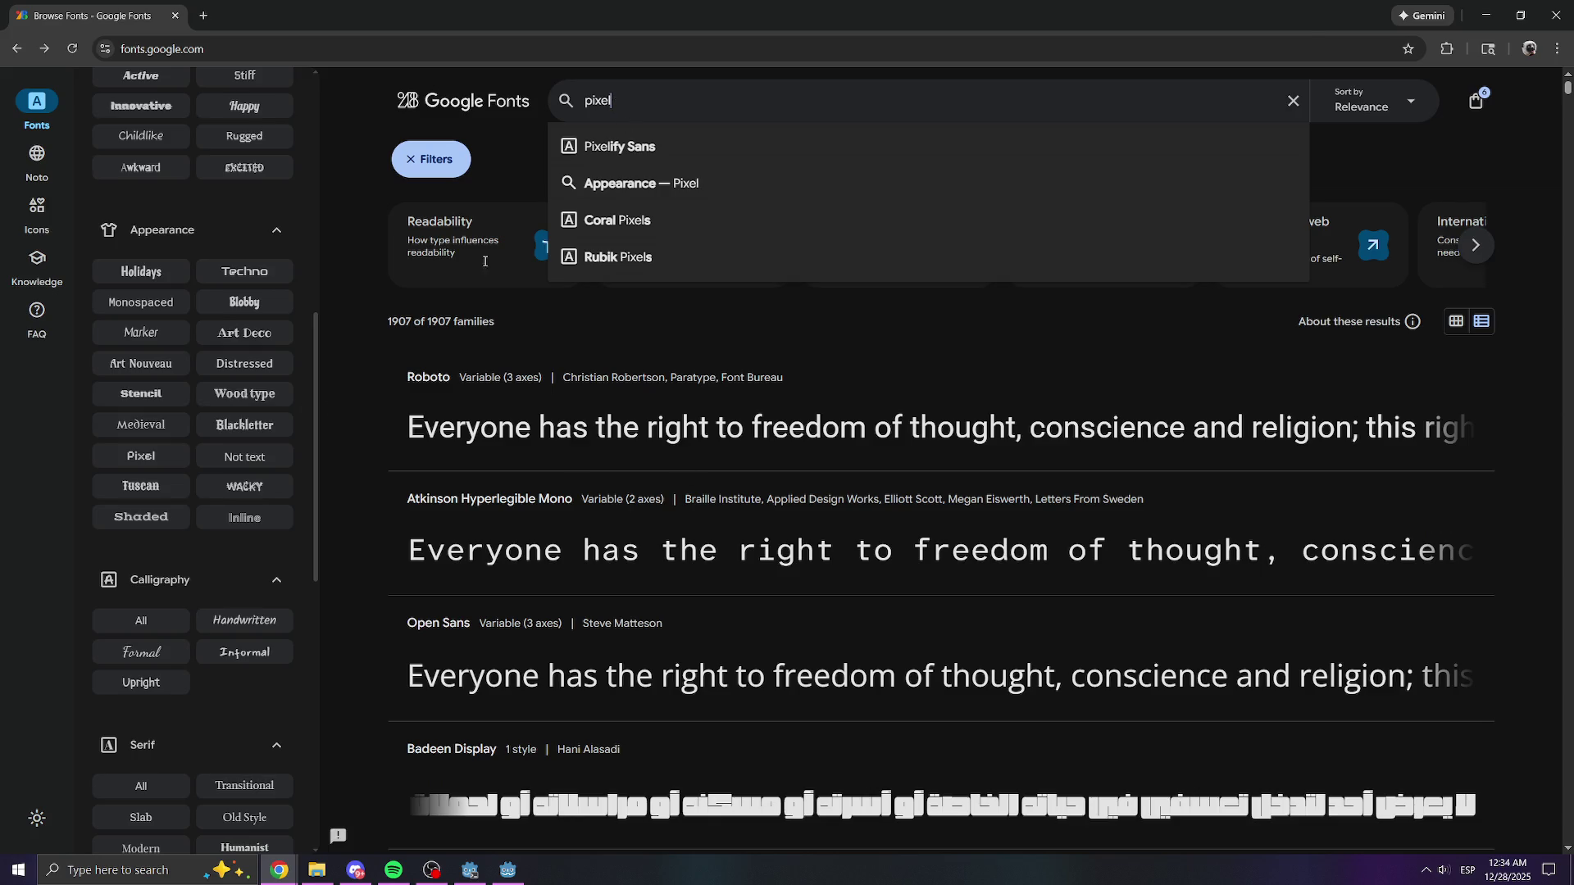
- Search Google Fonts for 'pixel' fonts and preview them with the text 'NOT SUPERVIVE'
{"action": "key", "text": "Return"}
{"action": "scroll", "coordinate": [369, 573], "scroll_direction": "down", "scroll_amount": 4}
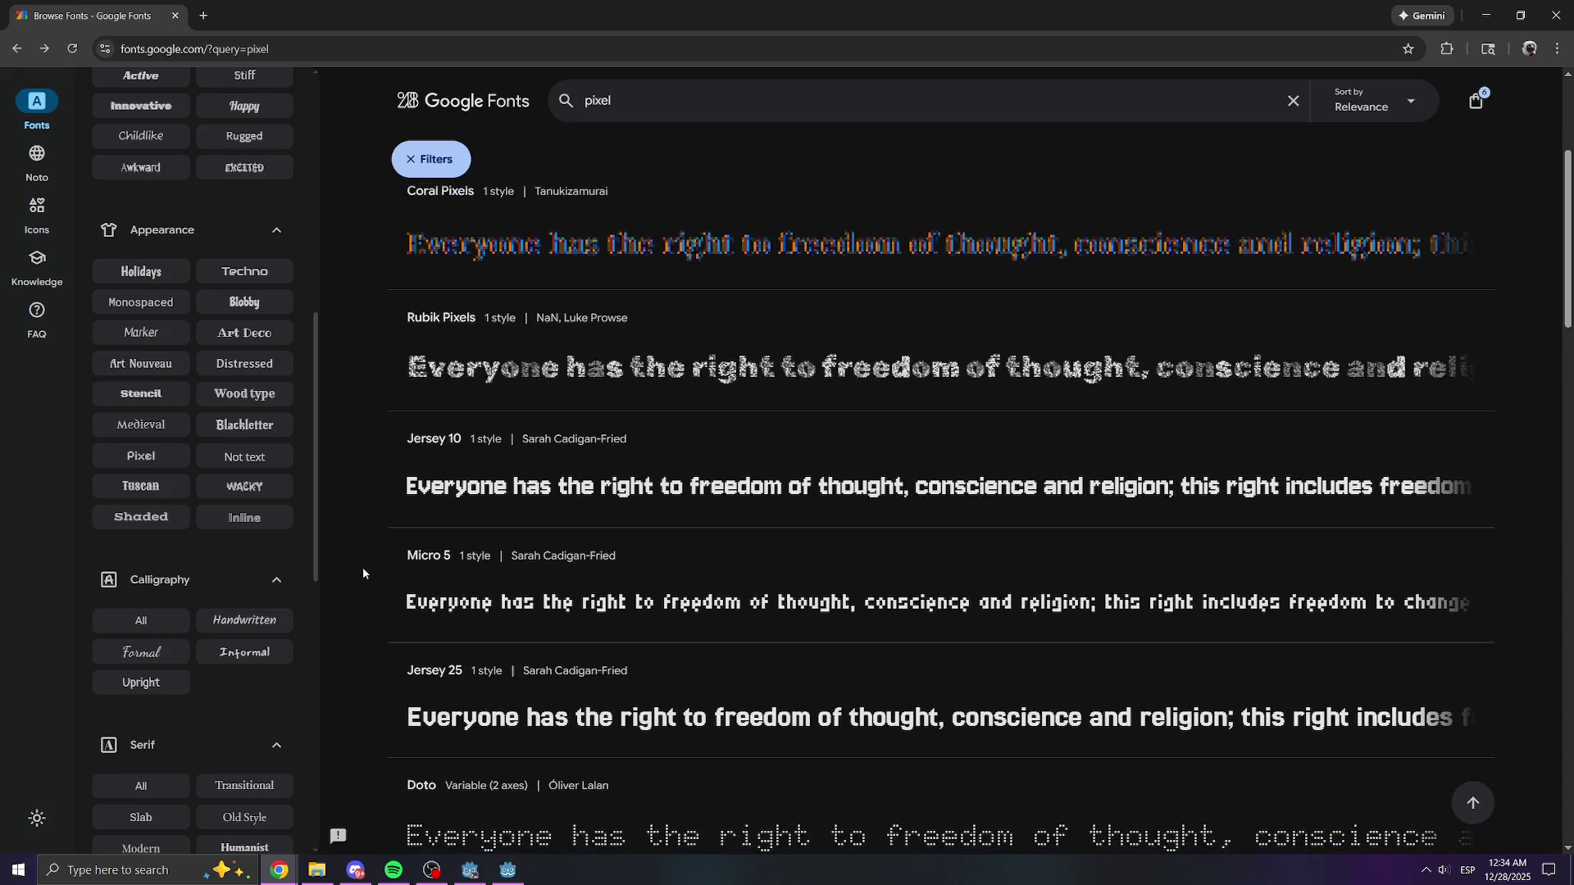
{"action": "scroll", "coordinate": [359, 573], "scroll_direction": "down", "scroll_amount": 4}
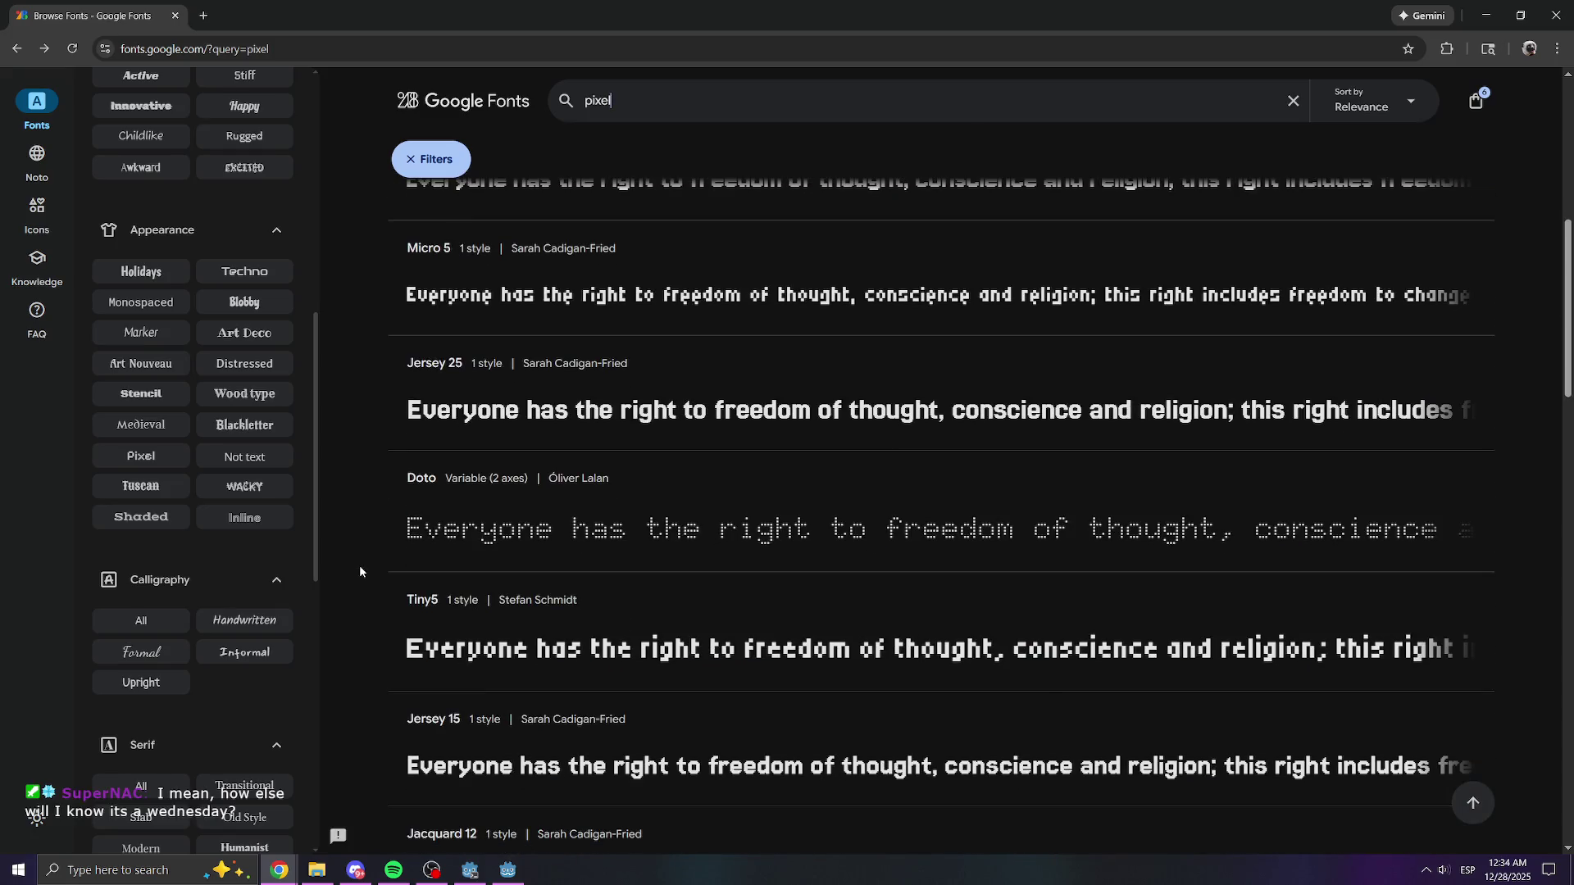
{"action": "scroll", "coordinate": [359, 565], "scroll_direction": "down", "scroll_amount": 3}
{"action": "scroll", "coordinate": [505, 558], "scroll_direction": "up", "scroll_amount": 10}
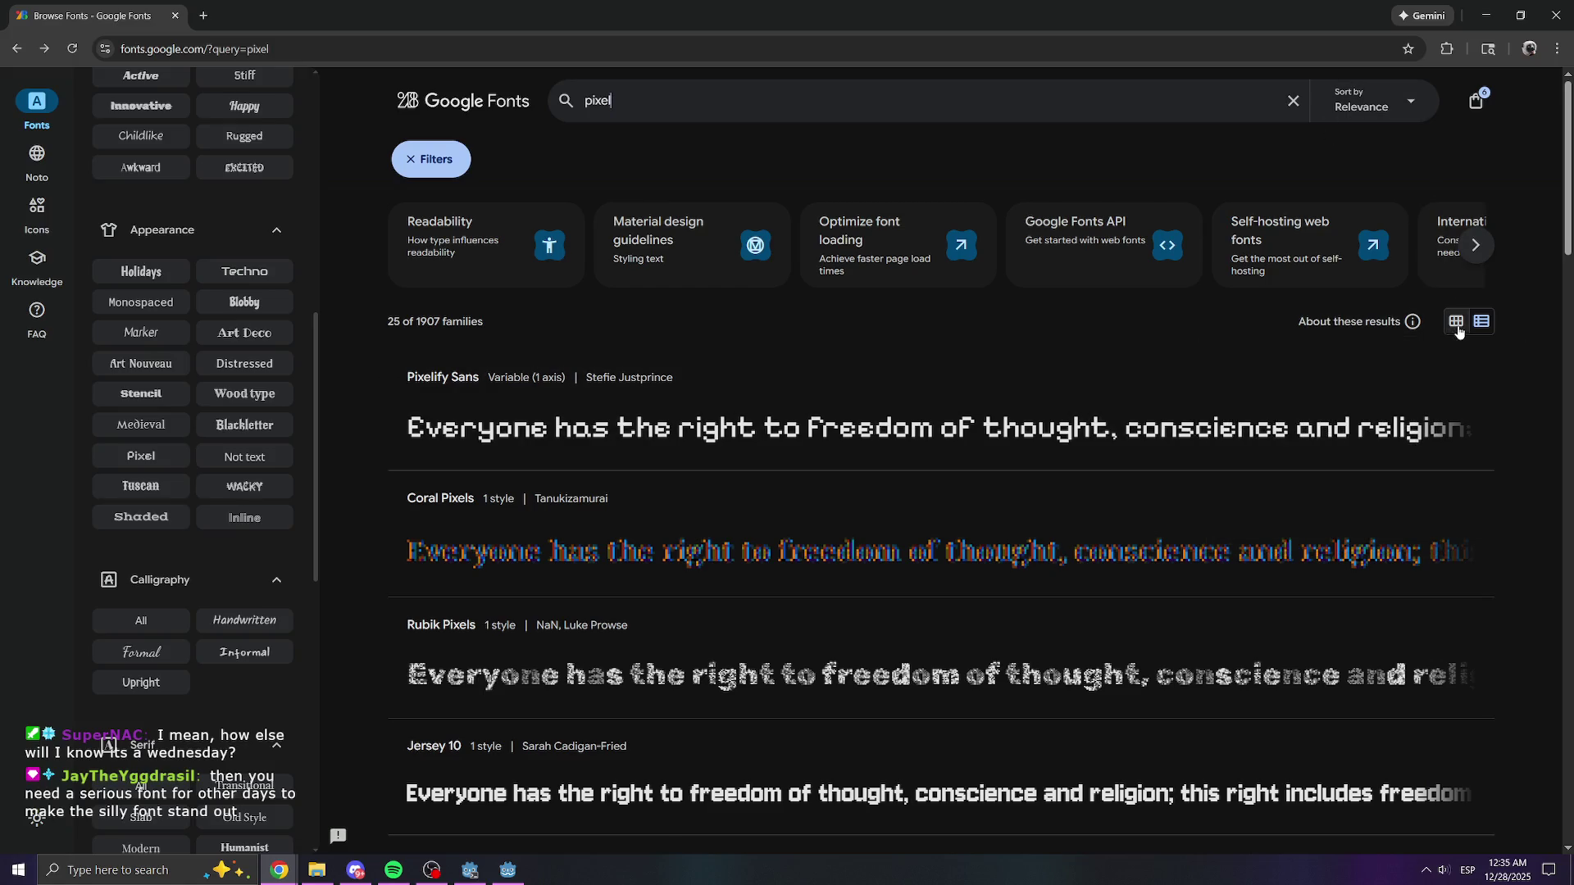
{"action": "scroll", "coordinate": [303, 265], "scroll_direction": "up", "scroll_amount": 8}
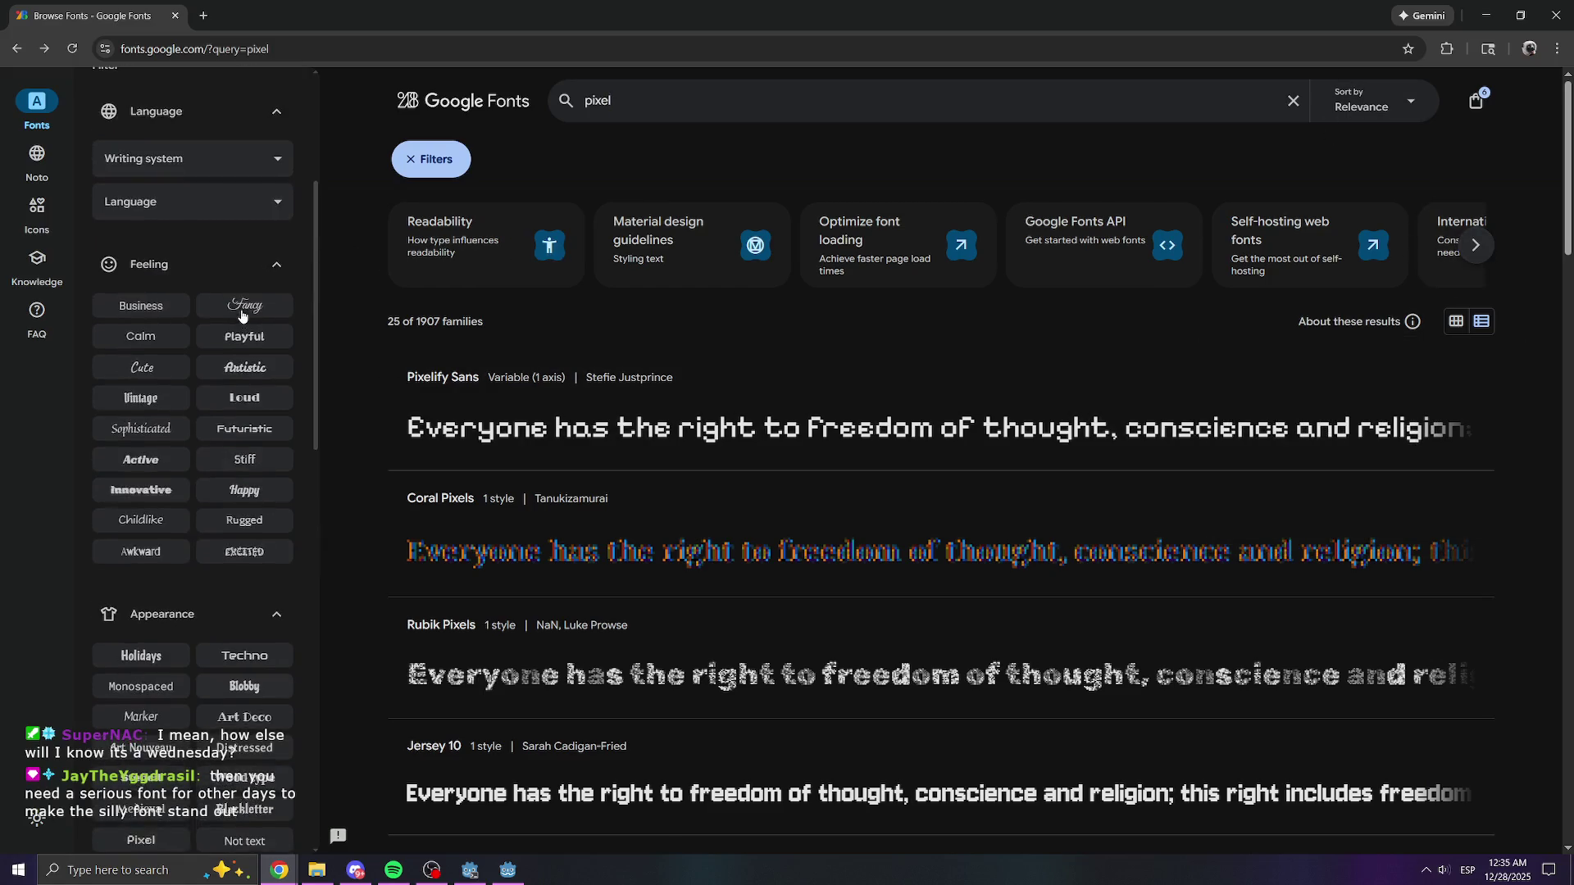
{"action": "left_click", "coordinate": [197, 215]}
{"action": "type", "text": "NO"}
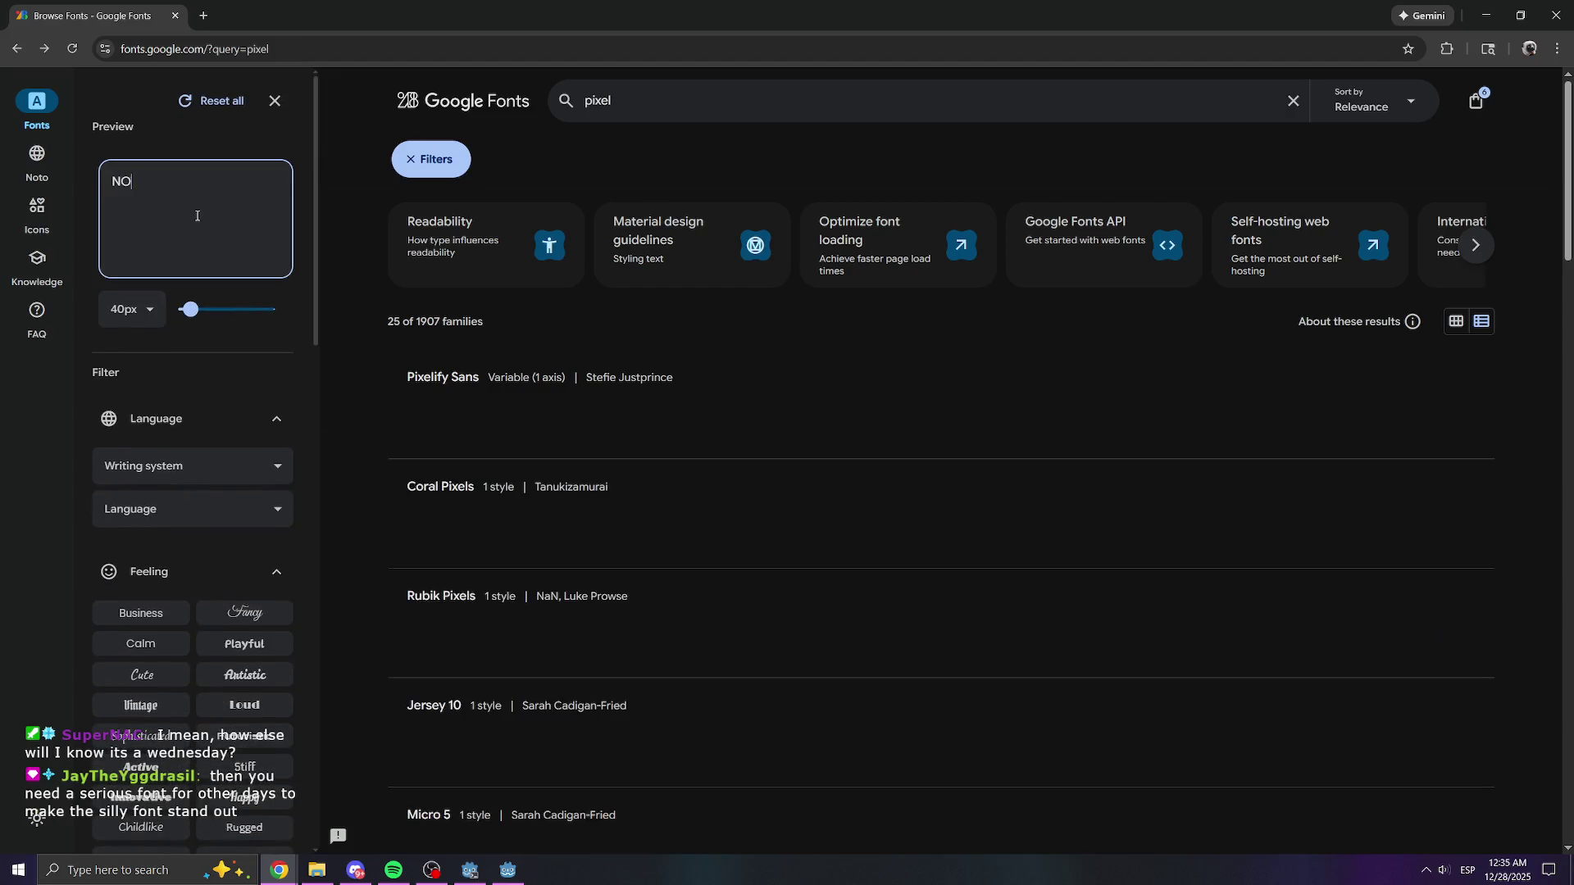
{"action": "type", "text": "T SUPERVIVE"}
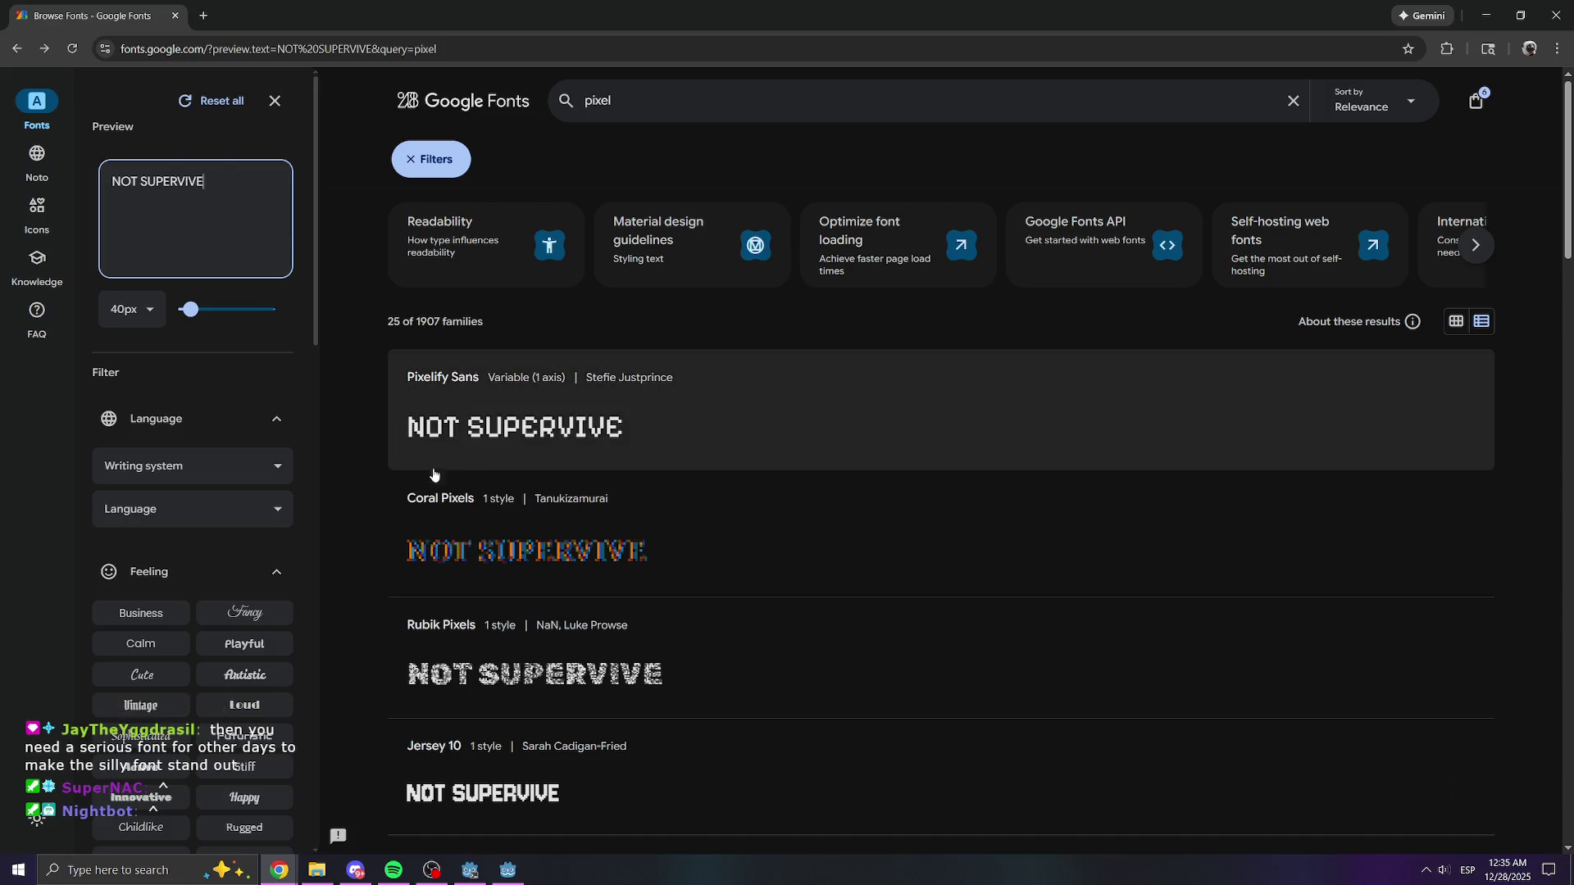
{"action": "scroll", "coordinate": [910, 557], "scroll_direction": "down", "scroll_amount": 3}
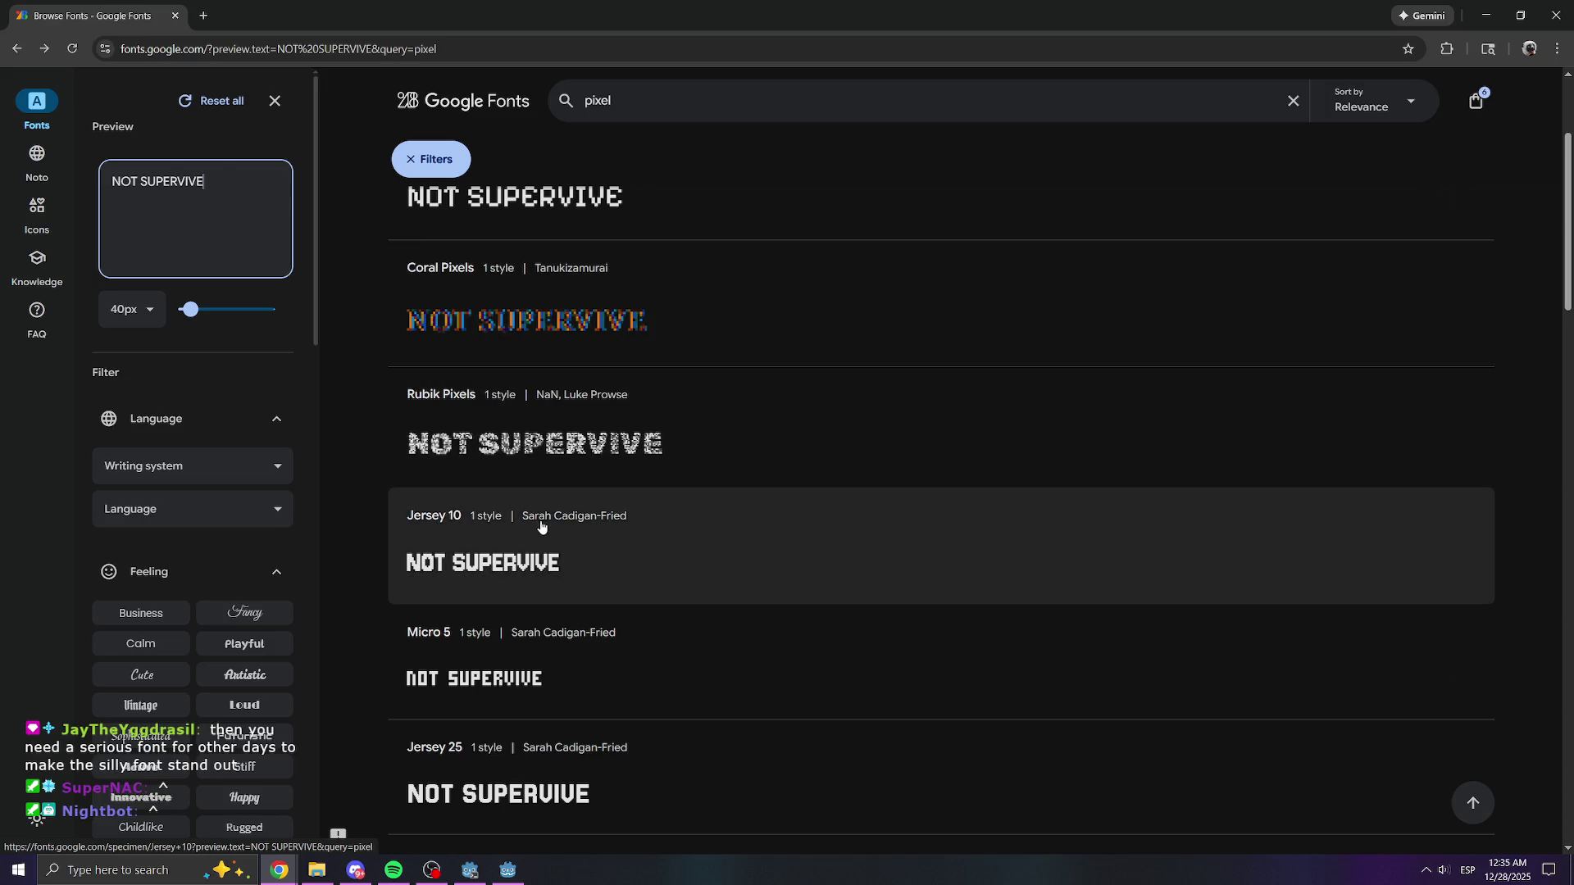
{"action": "scroll", "coordinate": [545, 512], "scroll_direction": "down", "scroll_amount": 3}
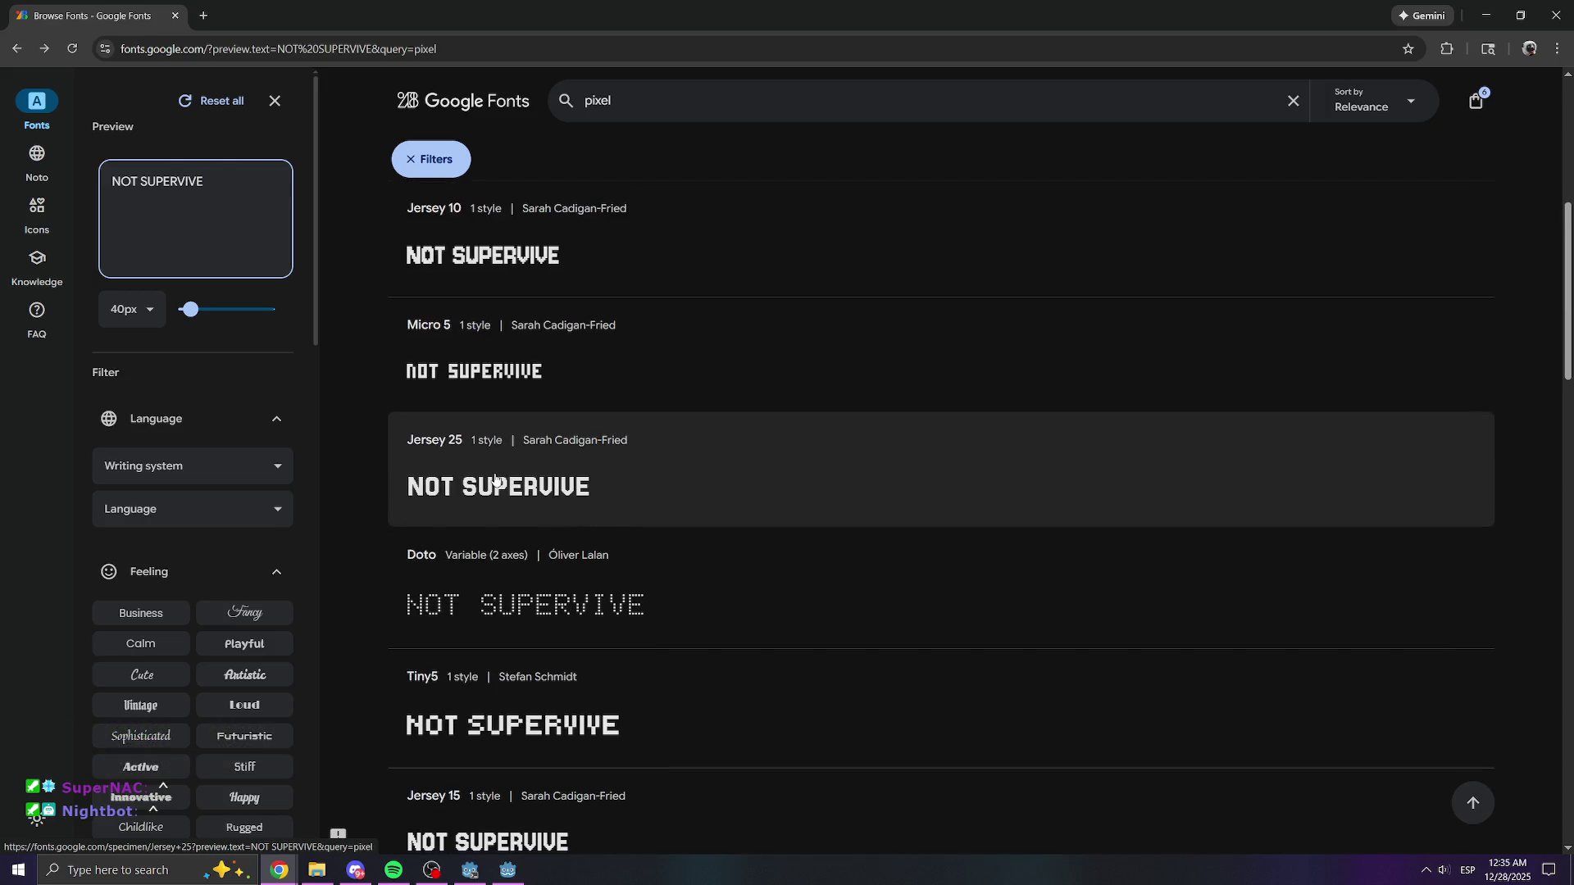
- Open the Jersey 25 specimen in a new tab, look at it, and return to the results
{"action": "right_click", "coordinate": [587, 457]}
{"action": "left_click", "coordinate": [635, 467]}
{"action": "scroll", "coordinate": [640, 516], "scroll_direction": "down", "scroll_amount": 3}
{"action": "scroll", "coordinate": [607, 390], "scroll_direction": "down", "scroll_amount": 1}
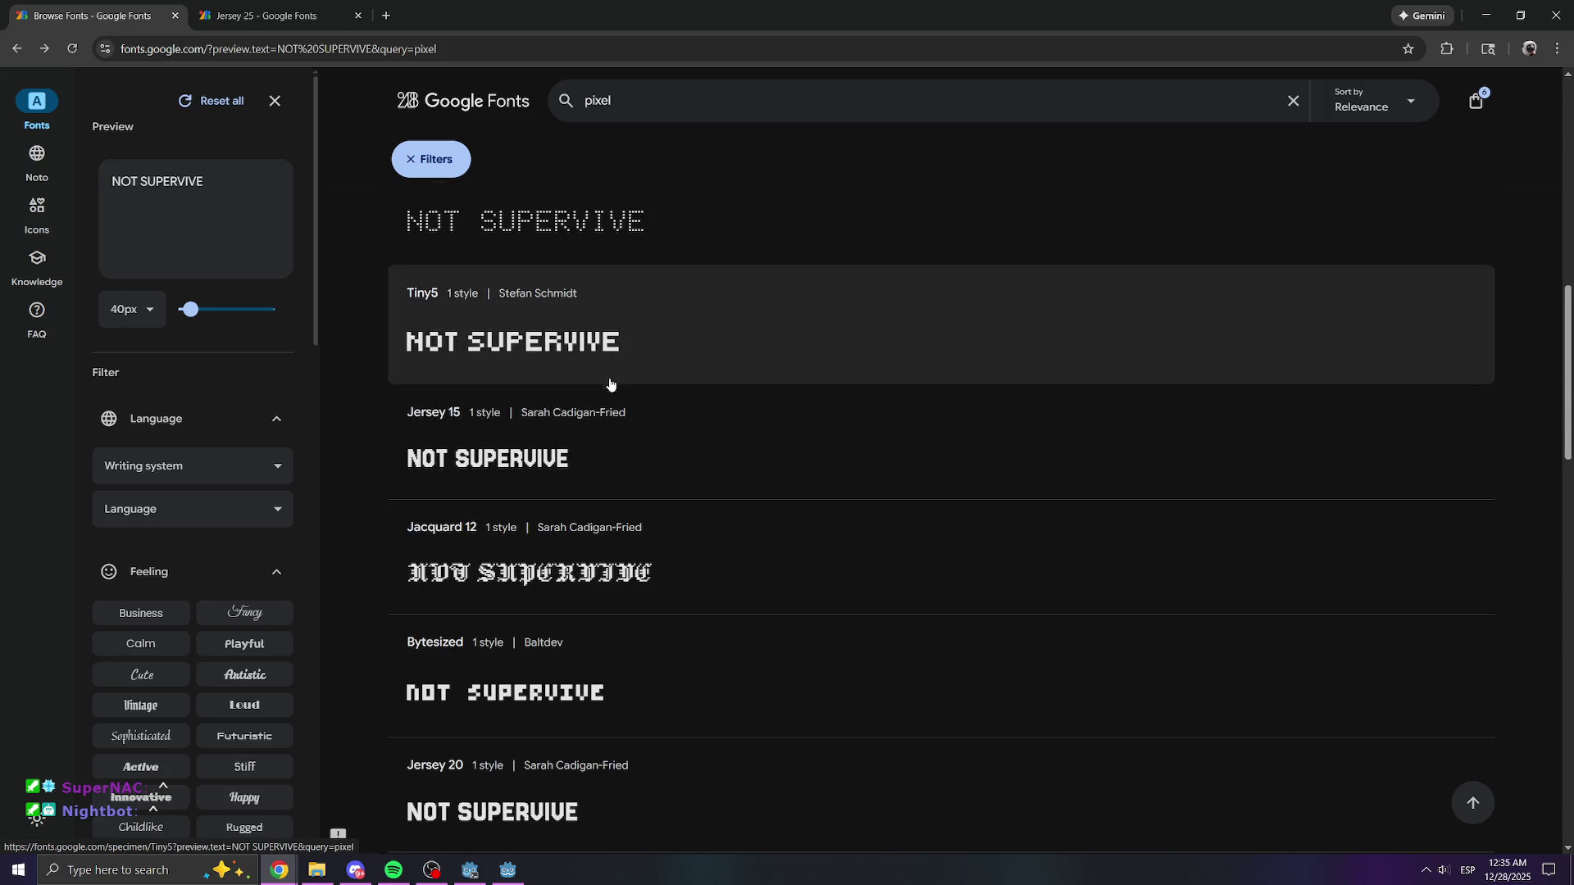
{"action": "scroll", "coordinate": [585, 576], "scroll_direction": "down", "scroll_amount": 2}
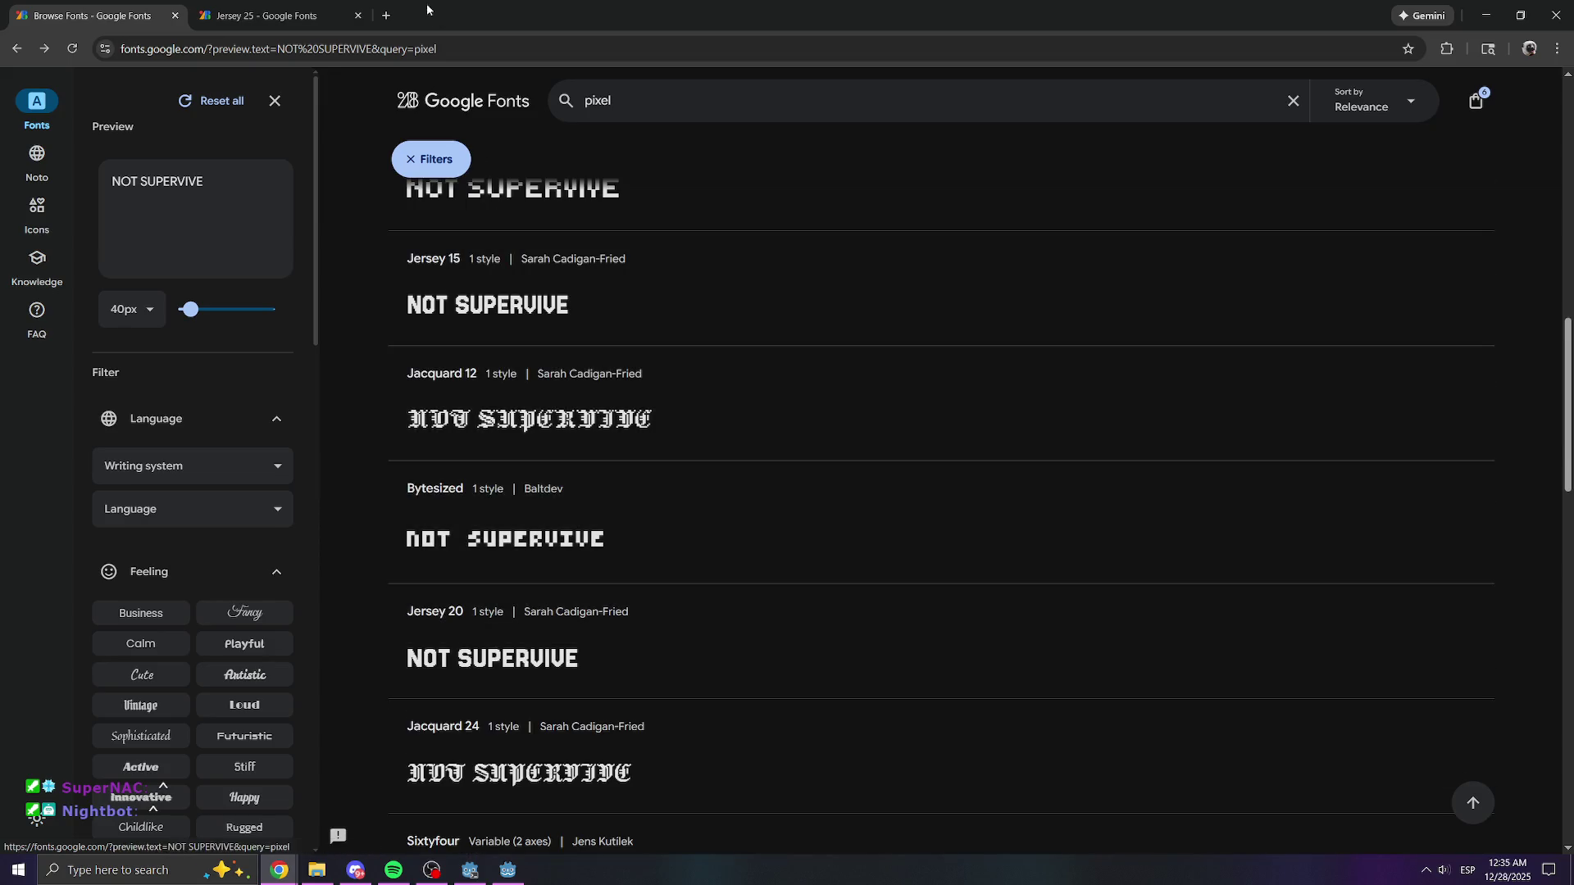
{"action": "left_click", "coordinate": [262, 15]}
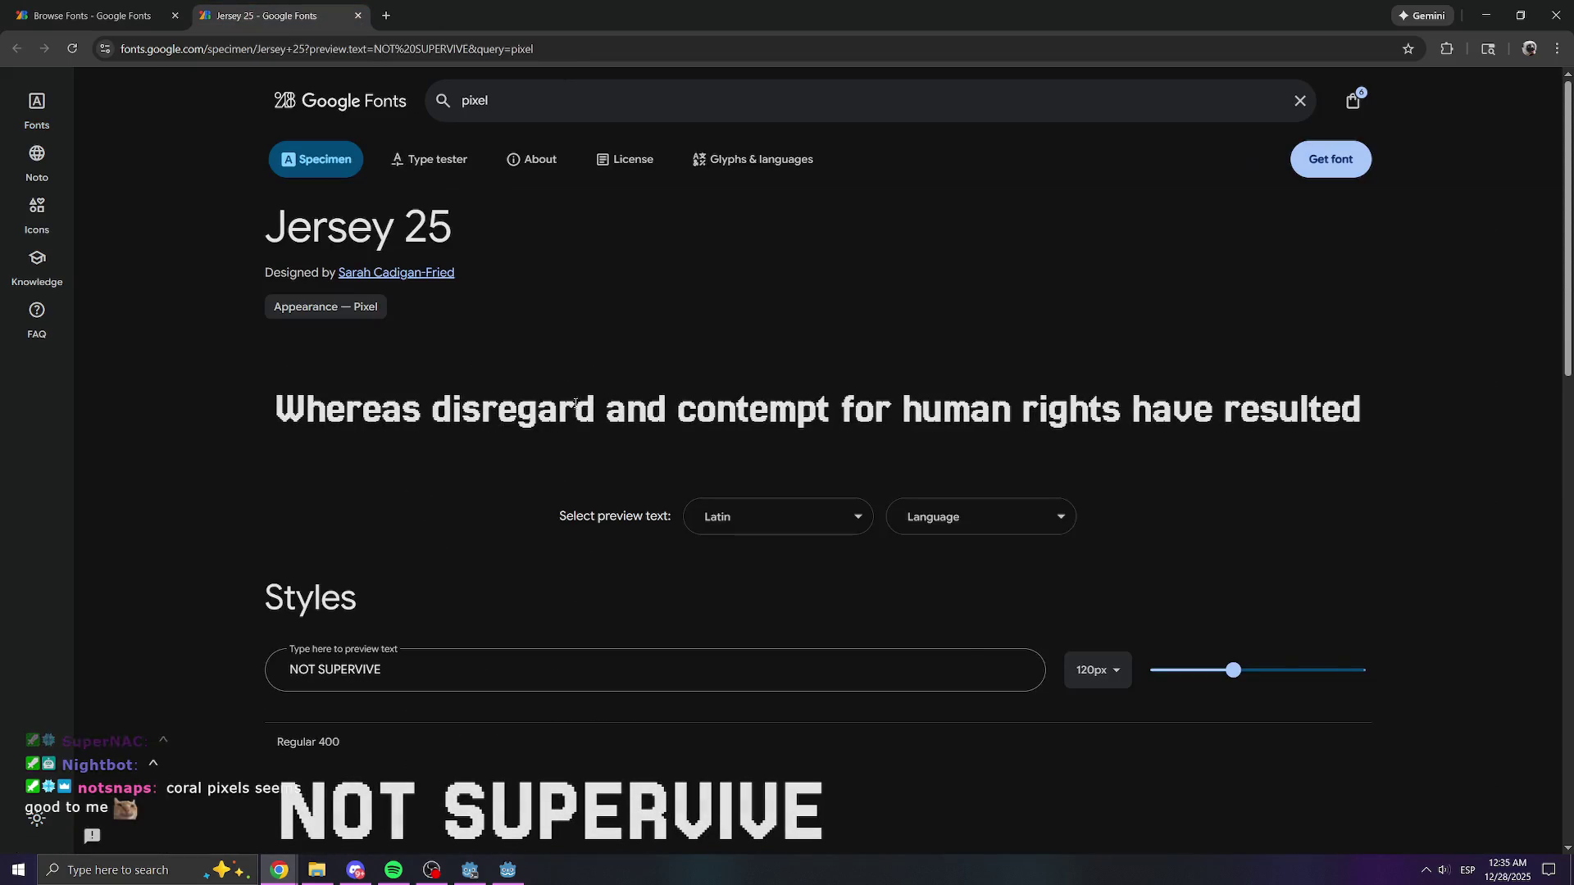
{"action": "left_click", "coordinate": [82, 15]}
- Open the Jersey 20 specimen in a new tab and view it
{"action": "scroll", "coordinate": [548, 455], "scroll_direction": "down", "scroll_amount": 1}
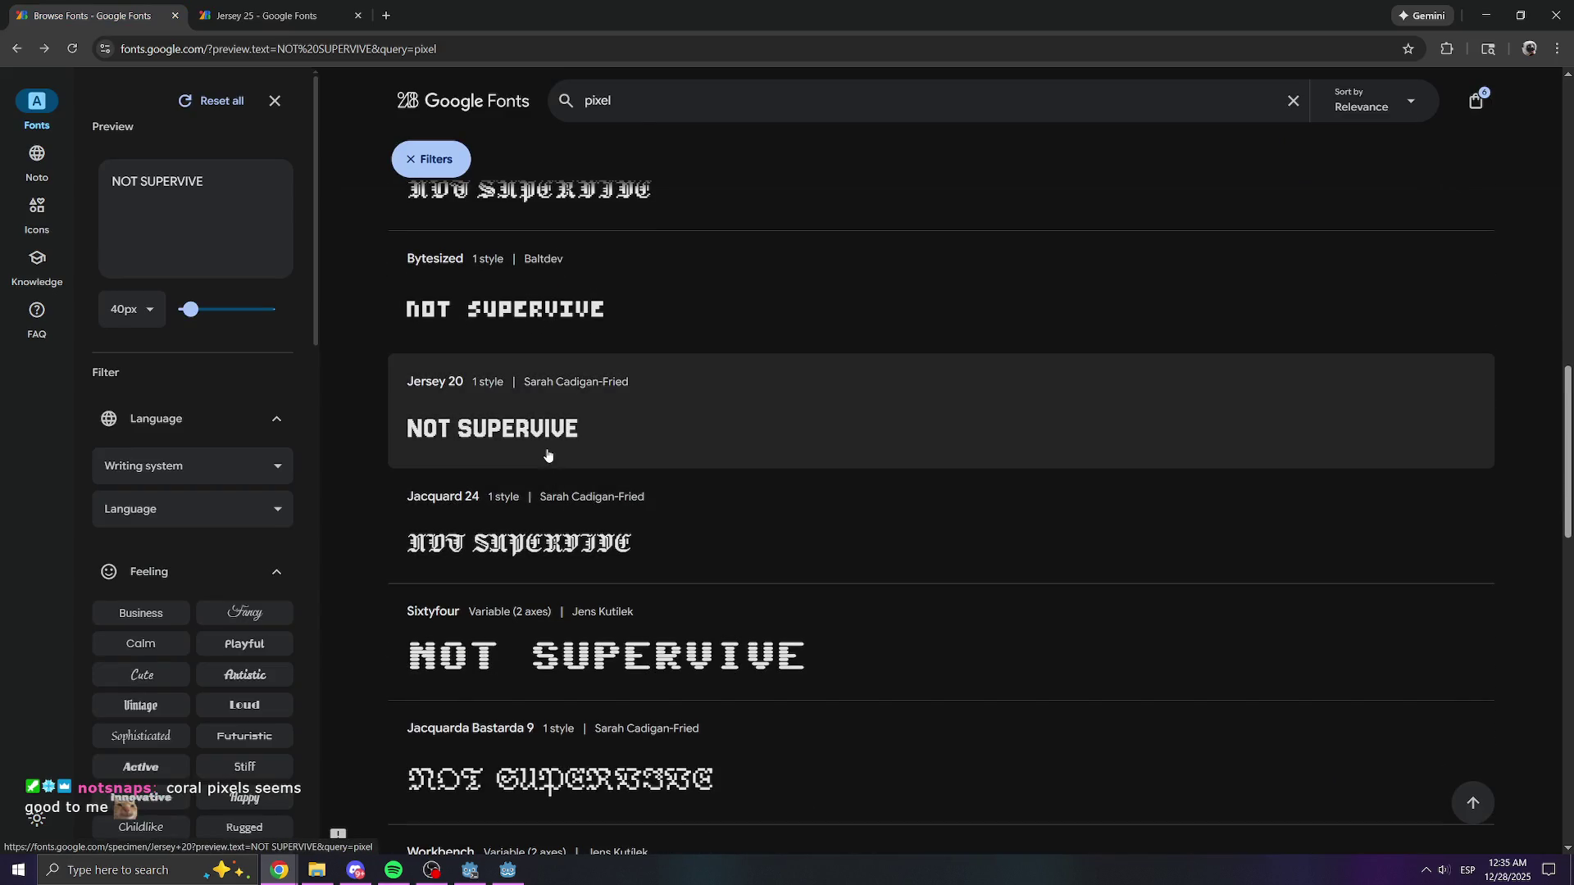
{"action": "right_click", "coordinate": [544, 432]}
{"action": "left_click", "coordinate": [643, 449]}
{"action": "scroll", "coordinate": [647, 450], "scroll_direction": "down", "scroll_amount": 3}
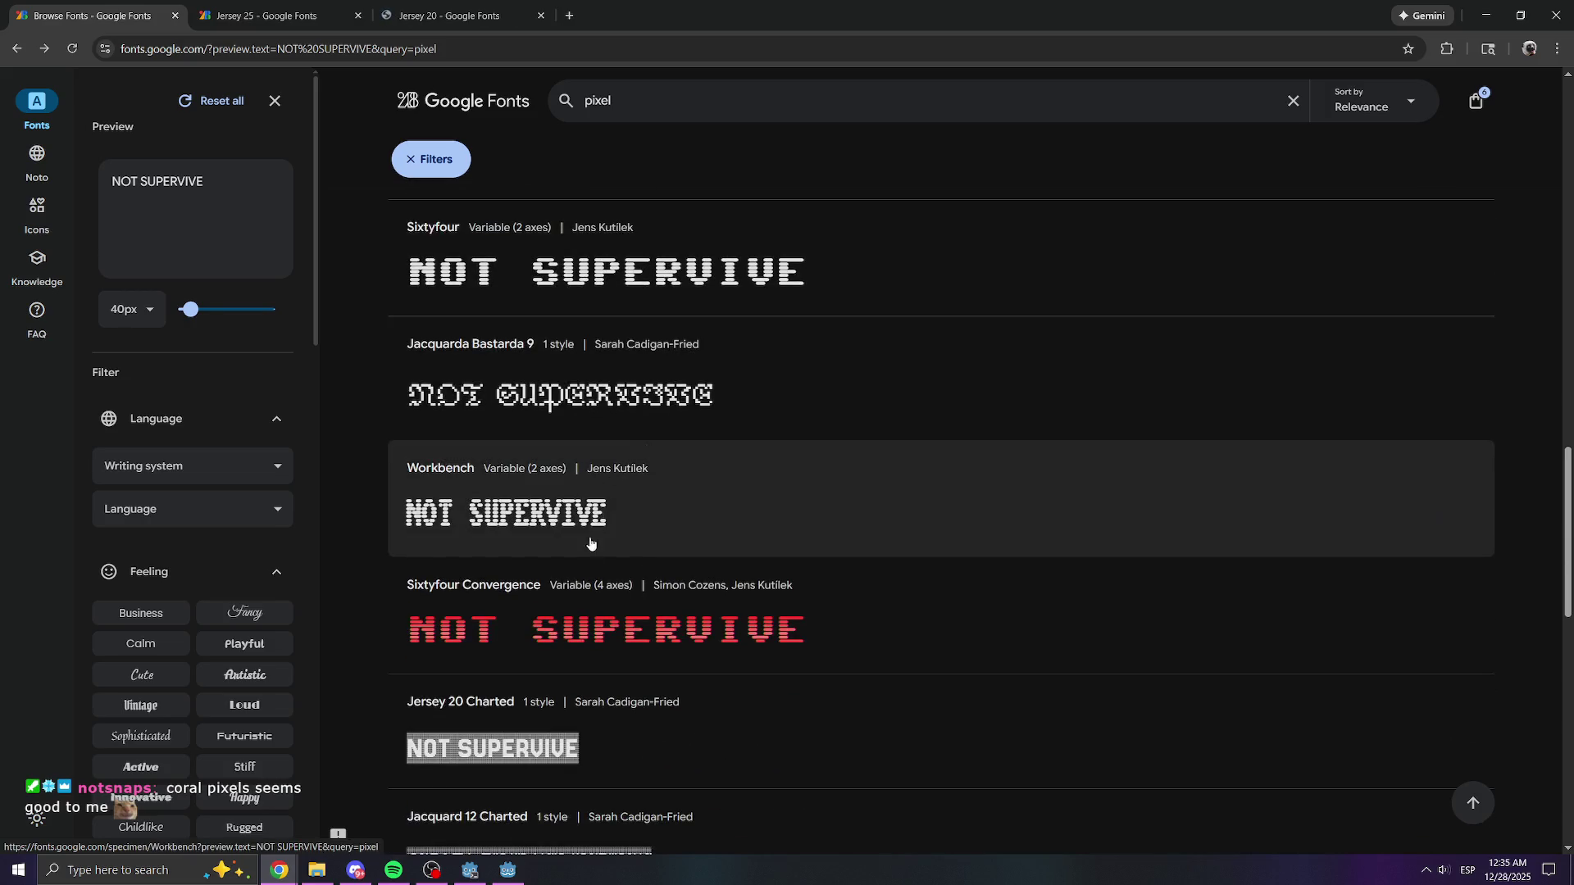
{"action": "scroll", "coordinate": [623, 541], "scroll_direction": "down", "scroll_amount": 3}
{"action": "scroll", "coordinate": [586, 567], "scroll_direction": "down", "scroll_amount": 8}
{"action": "scroll", "coordinate": [571, 553], "scroll_direction": "up", "scroll_amount": 4}
{"action": "left_click", "coordinate": [451, 14]}
- Compare the Jersey 25 and Jersey 20 specimens, then add Jersey 20 to the selected fonts
{"action": "scroll", "coordinate": [494, 244], "scroll_direction": "down", "scroll_amount": 4}
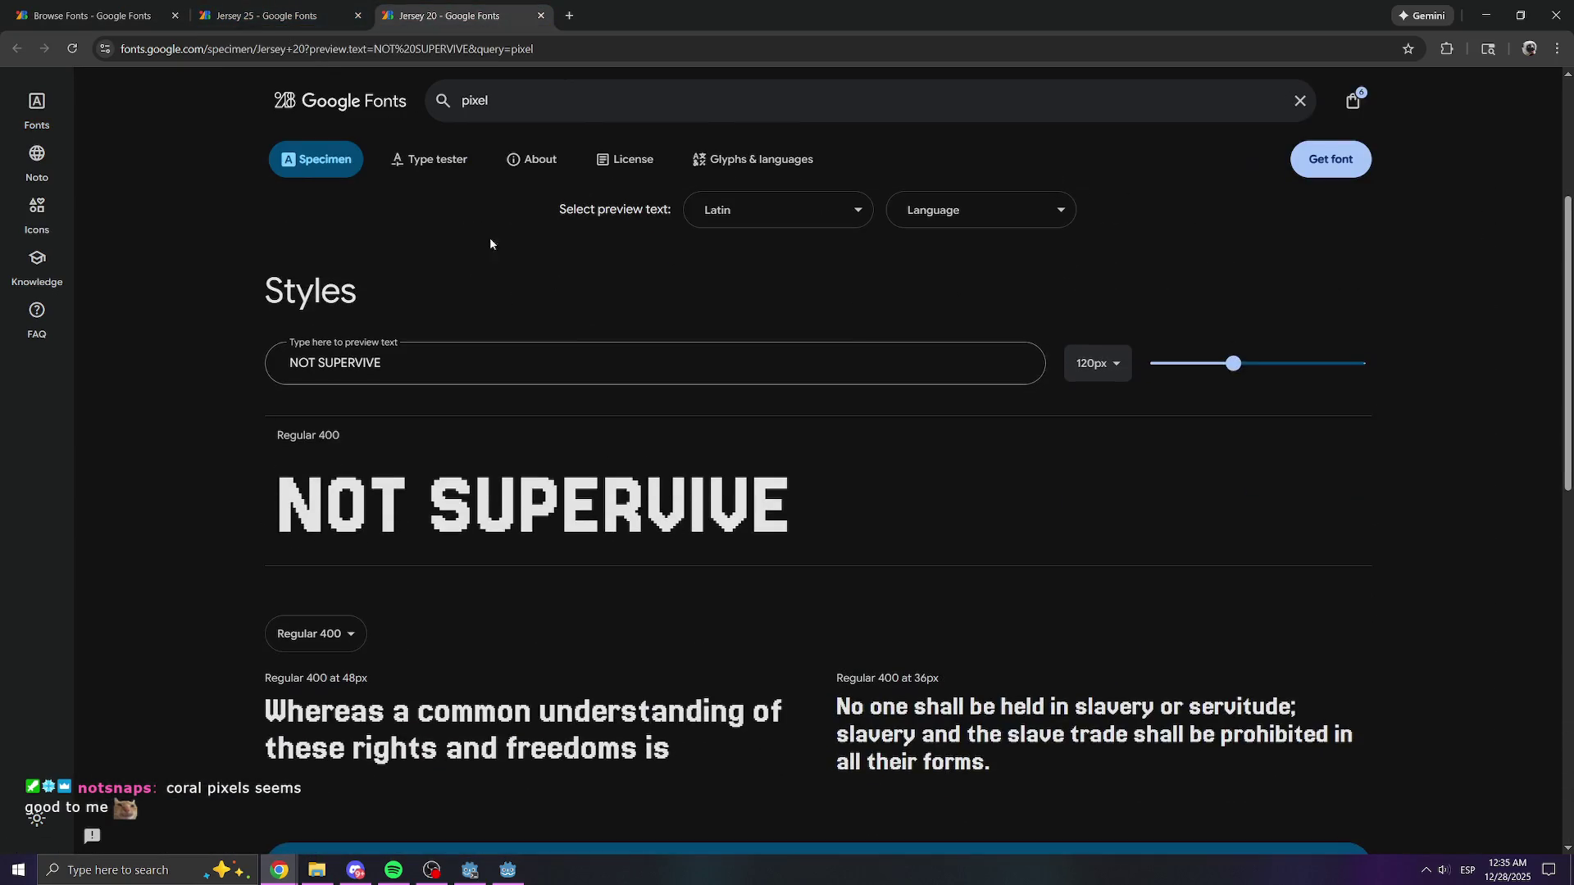
{"action": "left_click", "coordinate": [307, 6]}
{"action": "scroll", "coordinate": [492, 197], "scroll_direction": "down", "scroll_amount": 5}
{"action": "left_click", "coordinate": [451, 14]}
{"action": "left_click", "coordinate": [326, 6]}
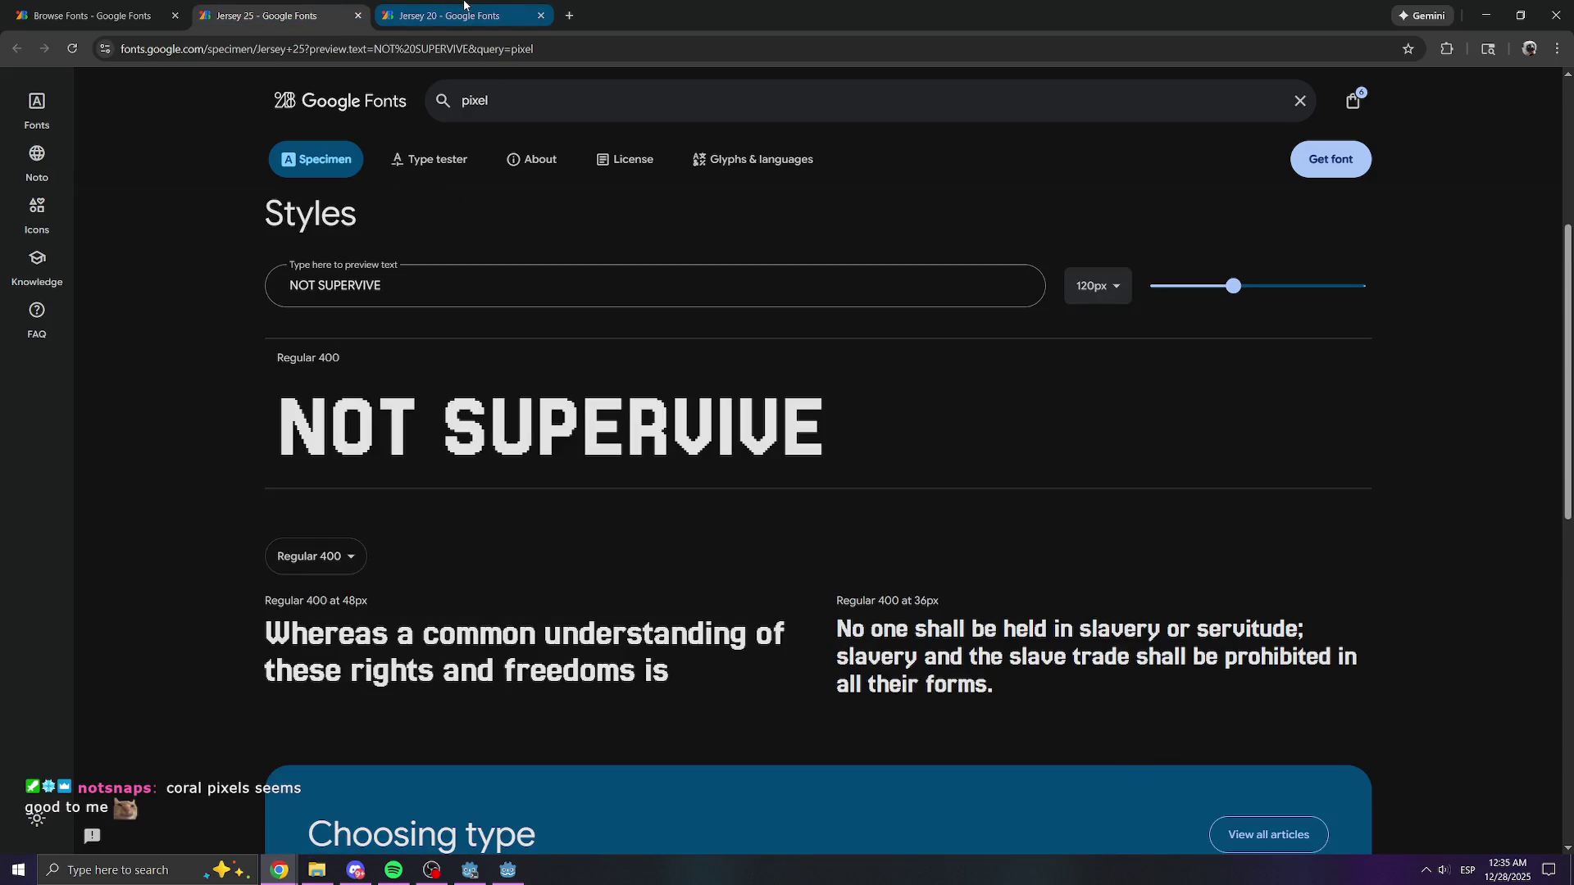
{"action": "left_click", "coordinate": [459, 10]}
{"action": "left_click", "coordinate": [320, 8]}
{"action": "left_click", "coordinate": [439, 7]}
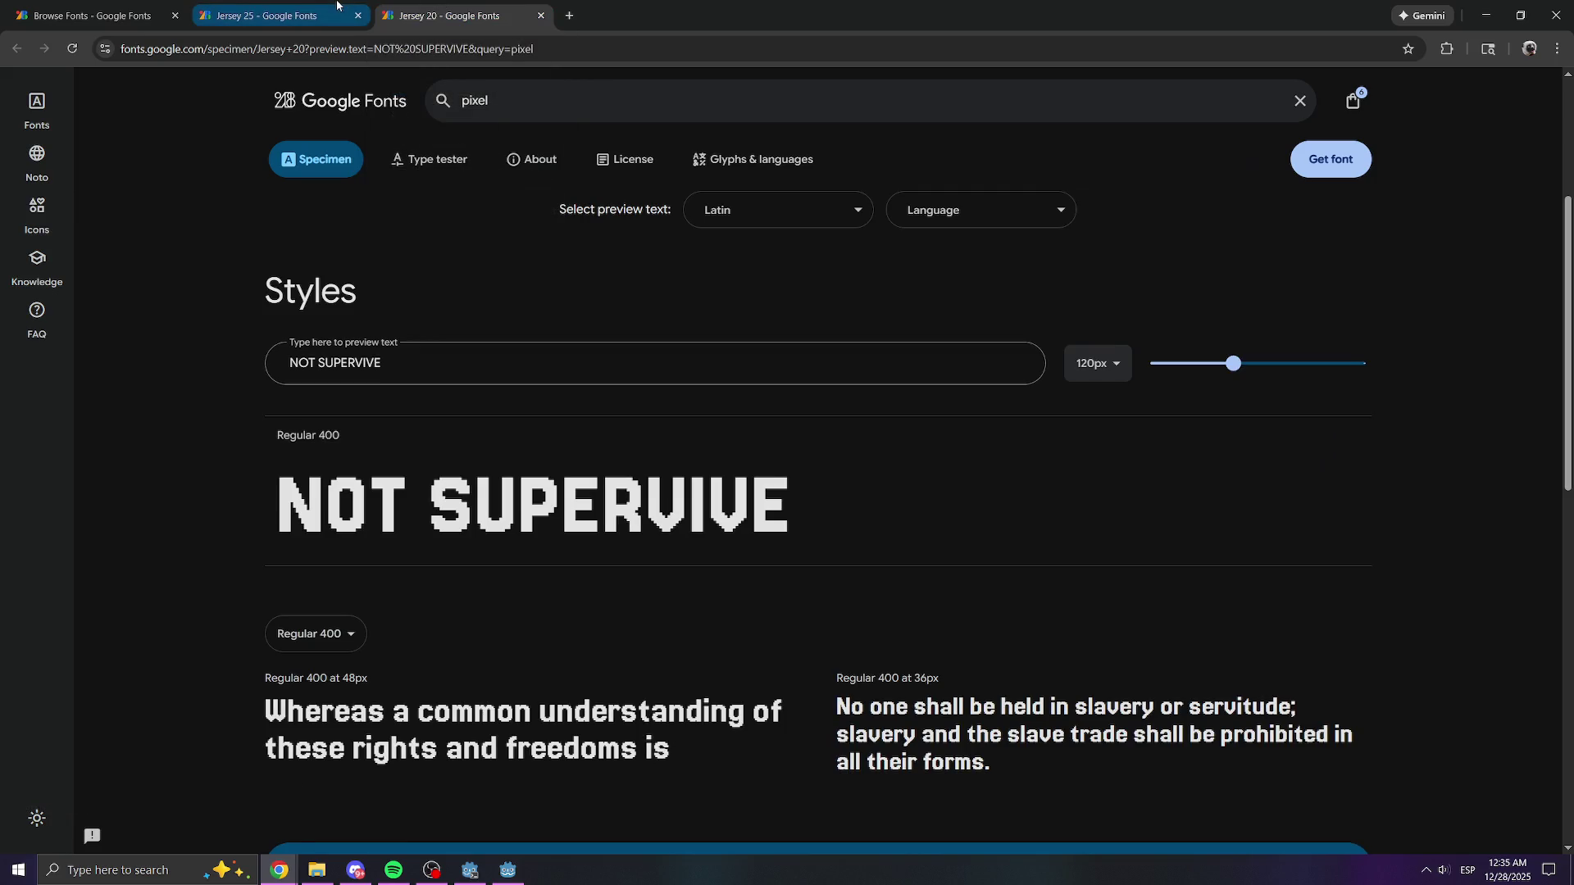
{"action": "left_click", "coordinate": [336, 6]}
{"action": "left_click", "coordinate": [455, 10]}
{"action": "left_click", "coordinate": [332, 7]}
{"action": "left_click", "coordinate": [450, 8]}
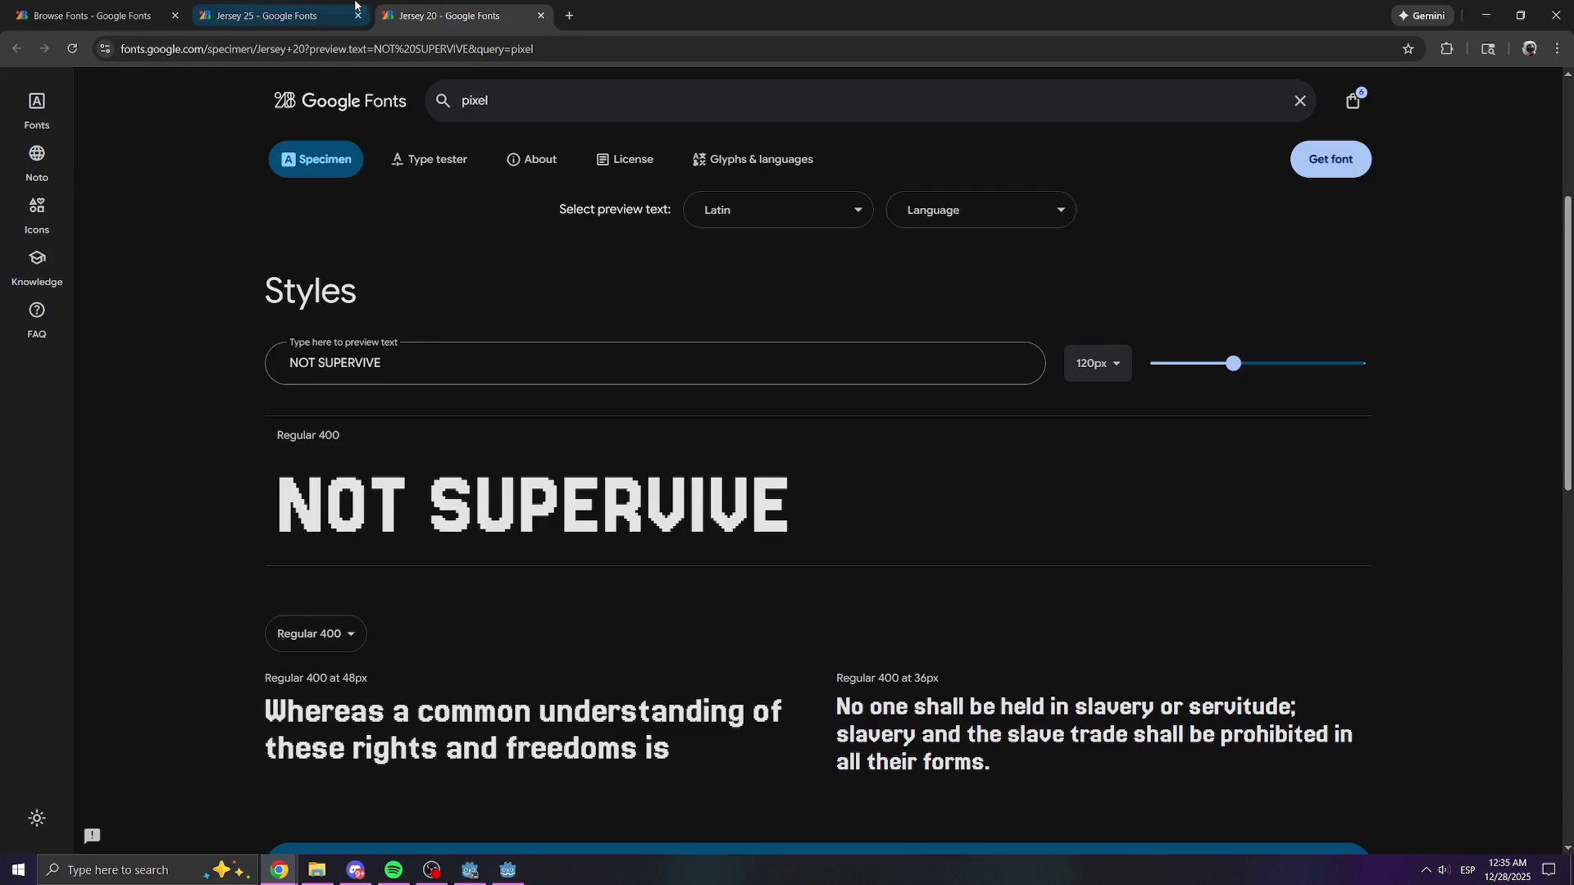
{"action": "left_click", "coordinate": [352, 6]}
{"action": "left_click", "coordinate": [451, 8]}
{"action": "left_click", "coordinate": [344, 7]}
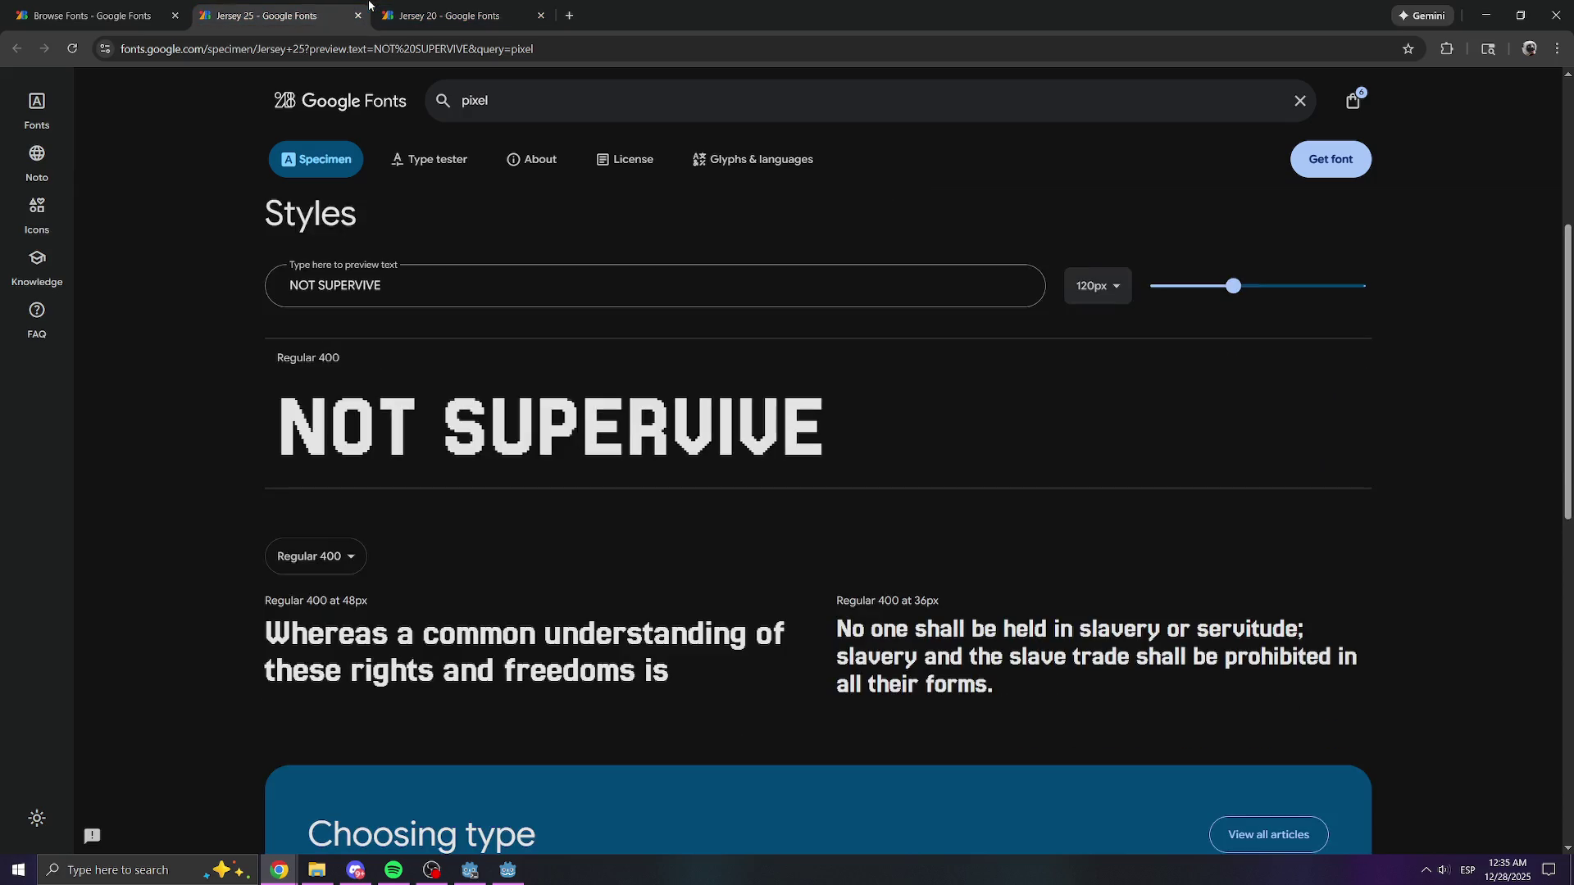
{"action": "left_click", "coordinate": [447, 5]}
{"action": "left_click", "coordinate": [351, 6]}
{"action": "left_click", "coordinate": [447, 10]}
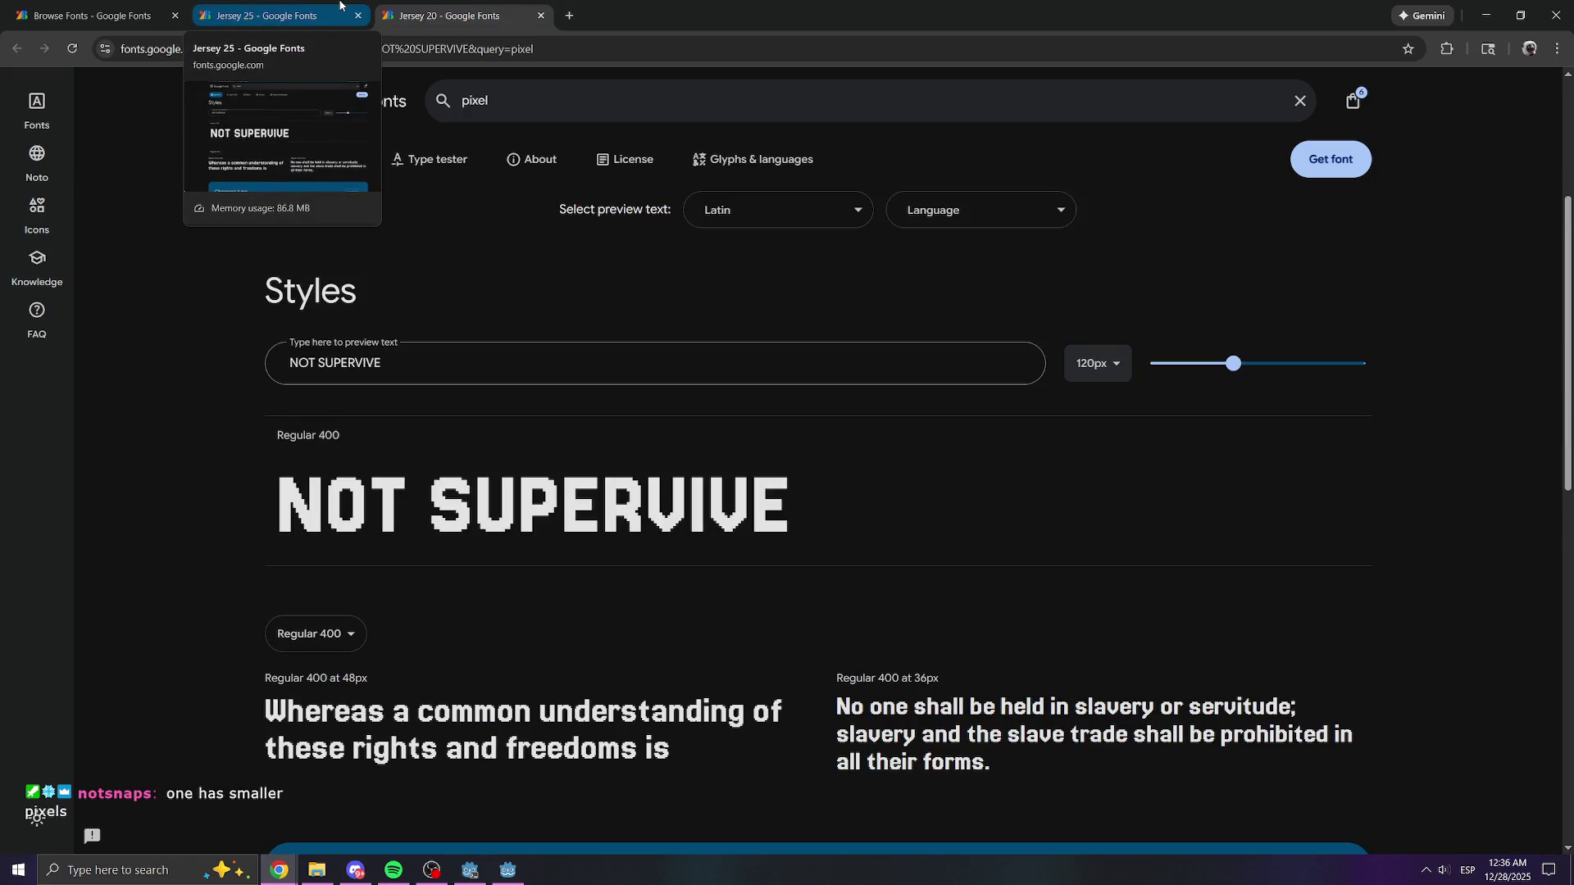
{"action": "left_click", "coordinate": [340, 6]}
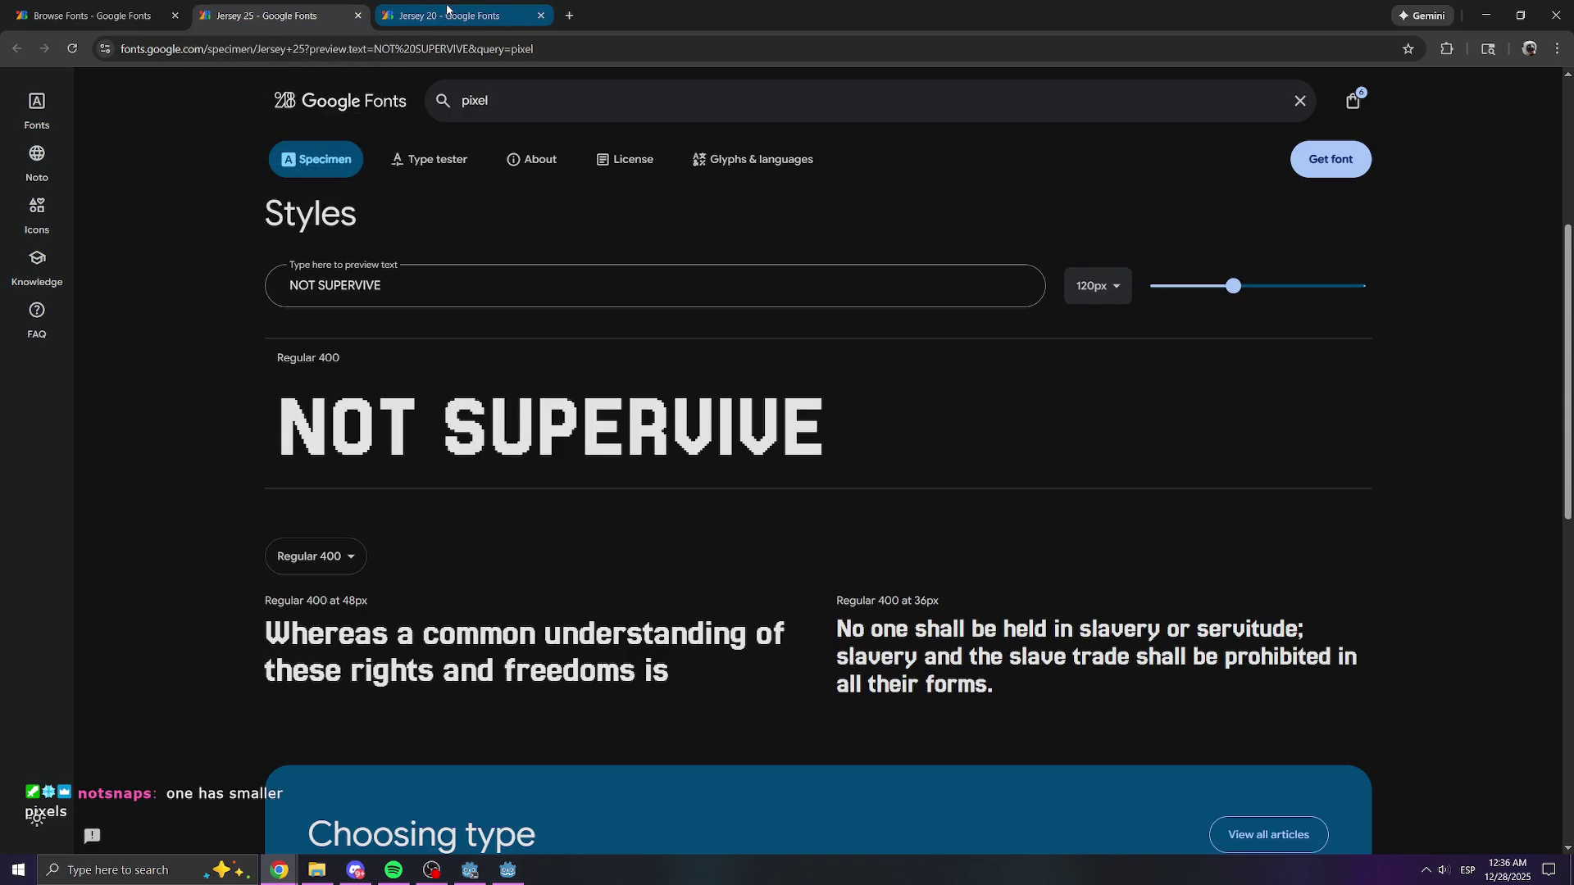
{"action": "left_click", "coordinate": [447, 8]}
{"action": "left_click", "coordinate": [329, 4]}
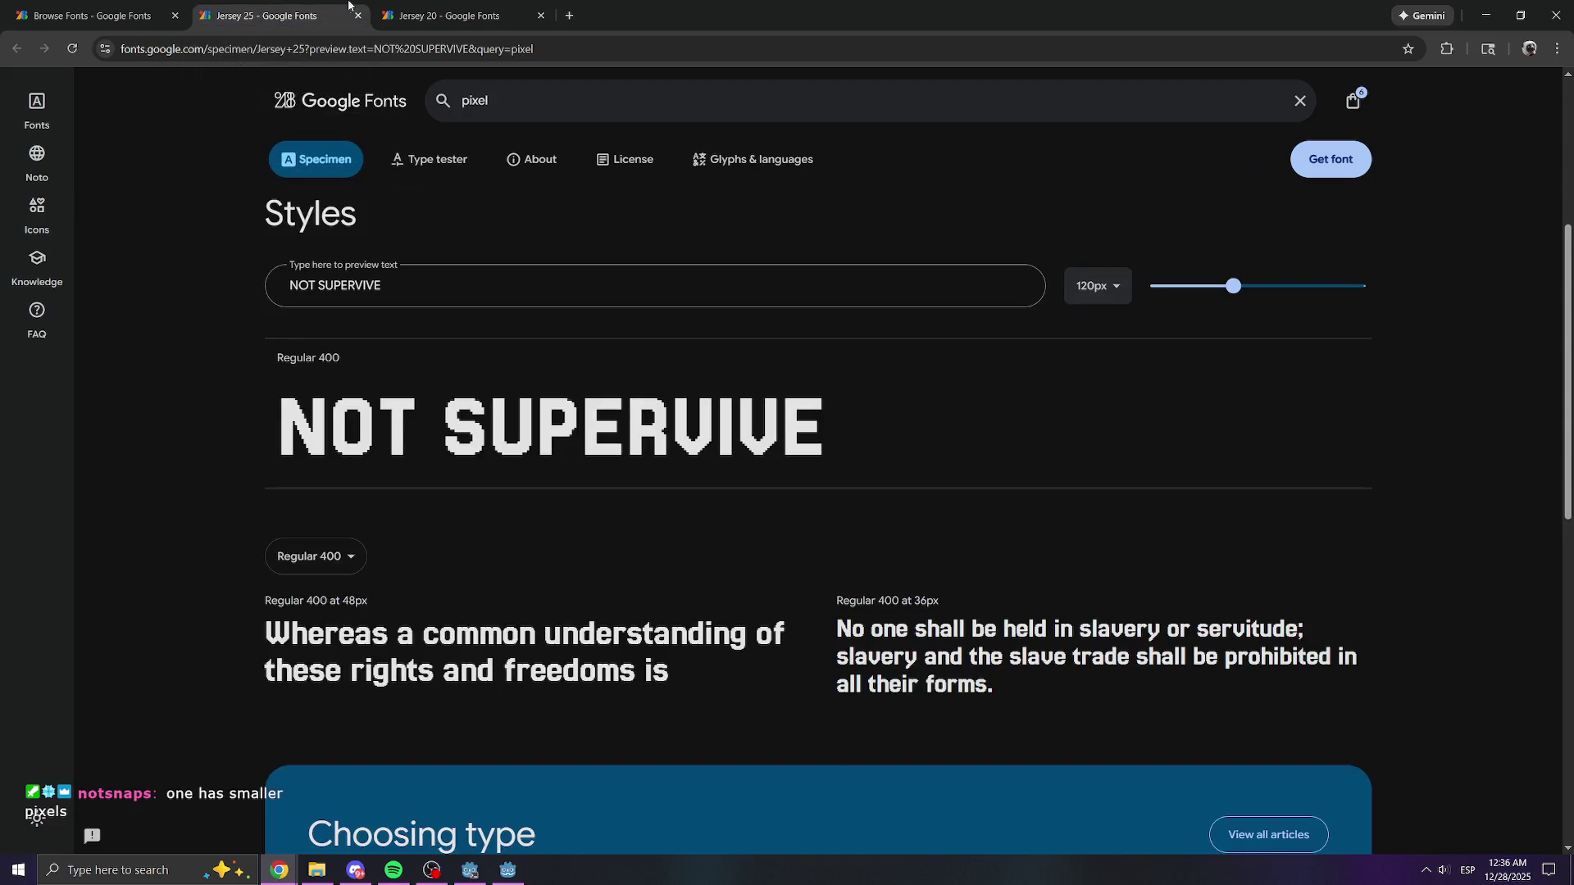
{"action": "left_click", "coordinate": [462, 4]}
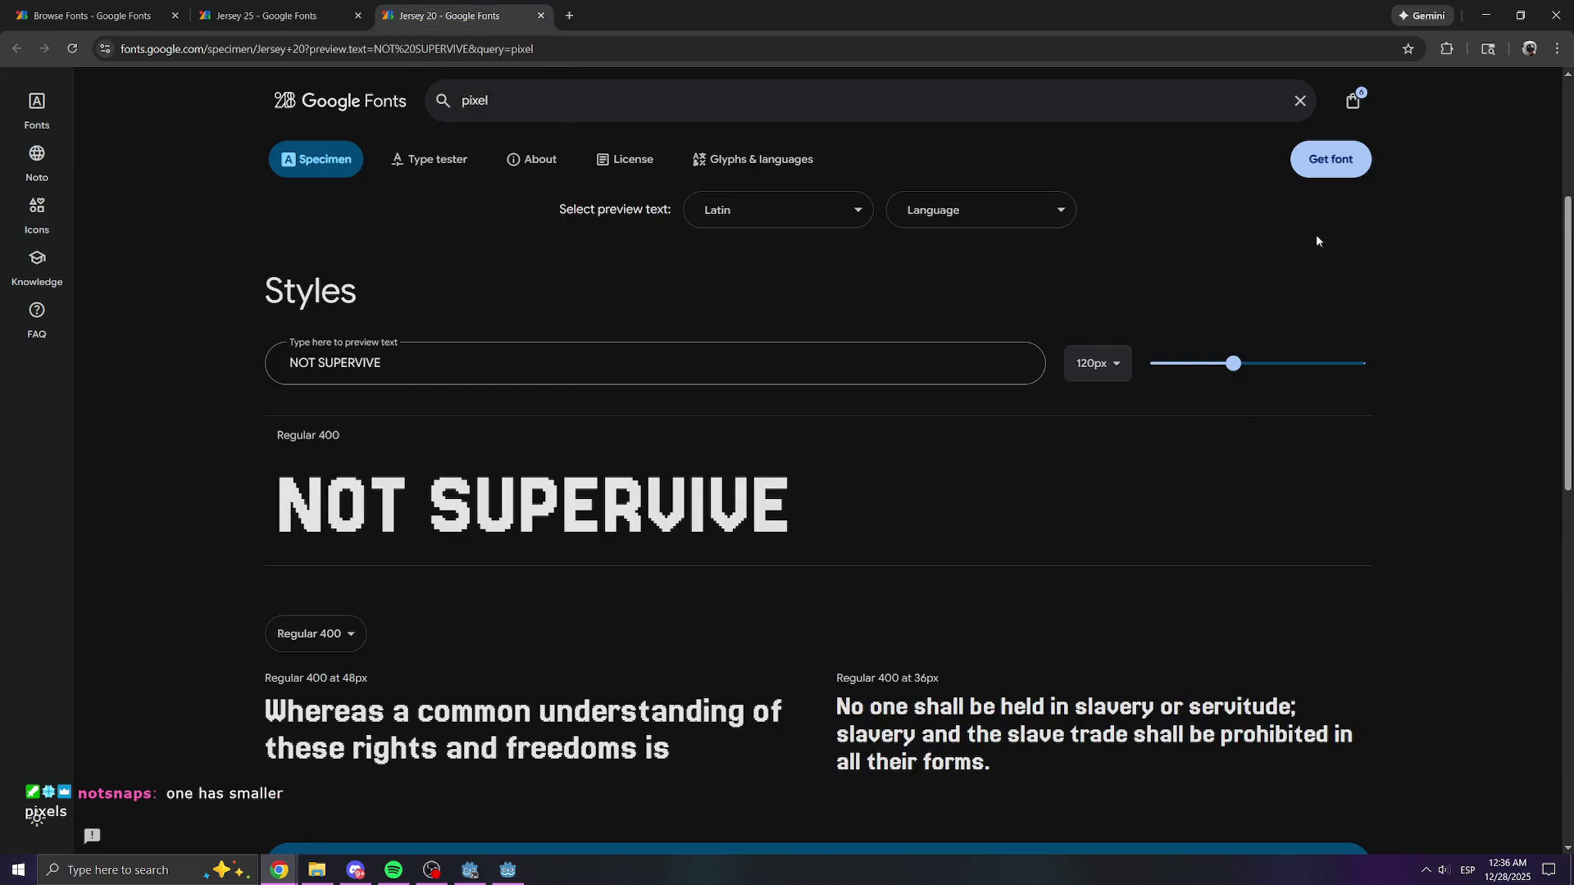
{"action": "left_click", "coordinate": [1341, 164]}
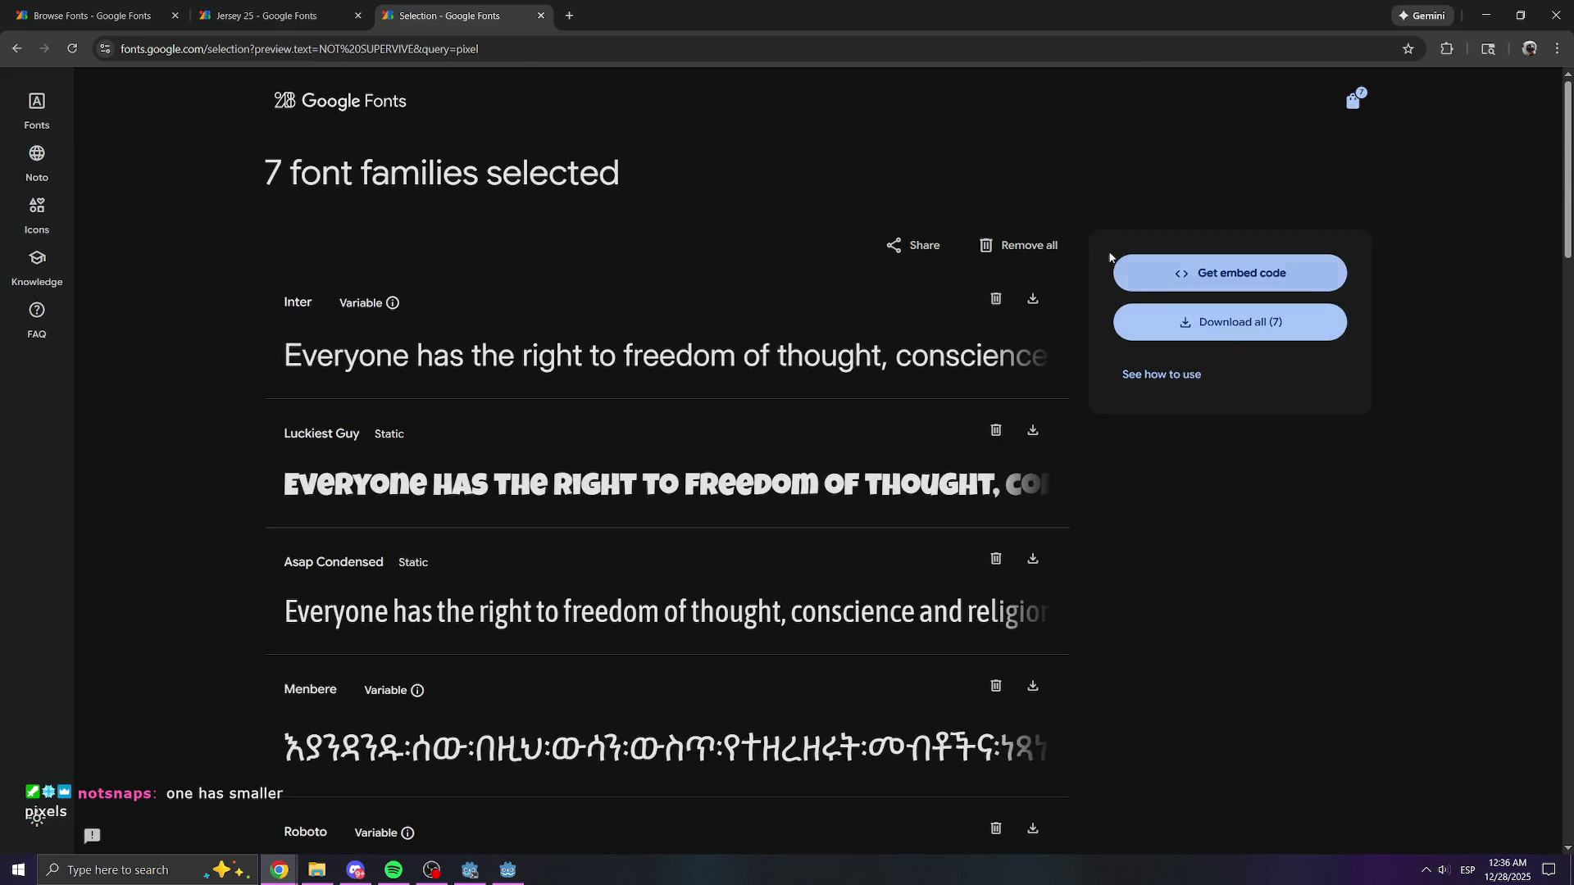
- Remove Caveat Brush, Roboto, Menbere, Asap Condensed, Luckiest Guy and Inter, leaving only Jersey 20
{"action": "scroll", "coordinate": [882, 437], "scroll_direction": "down", "scroll_amount": 7}
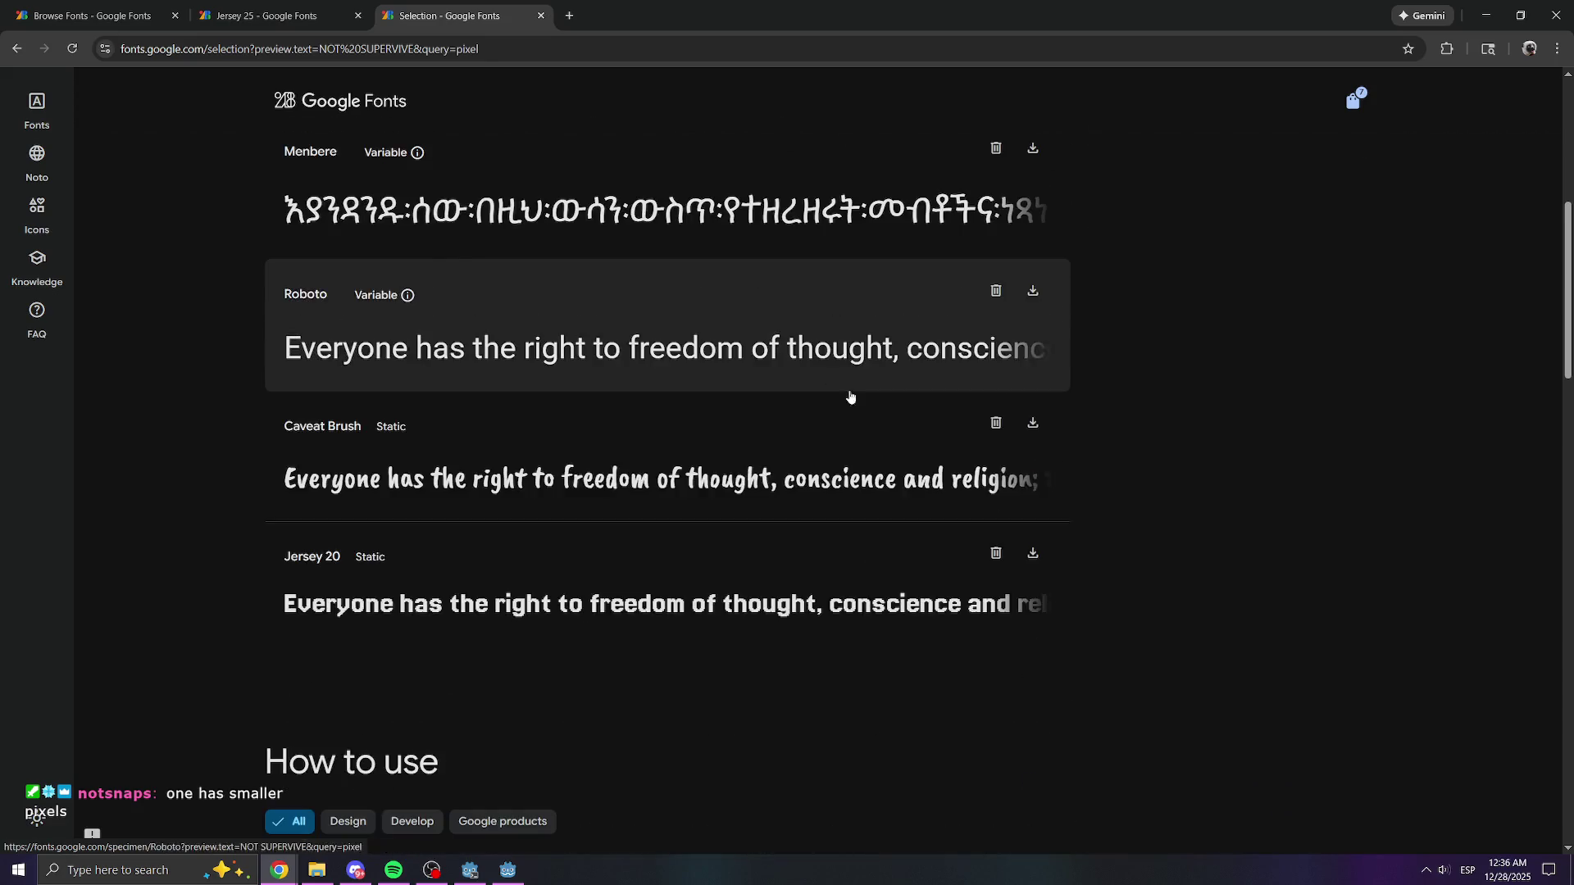
{"action": "scroll", "coordinate": [1009, 553], "scroll_direction": "up", "scroll_amount": 3}
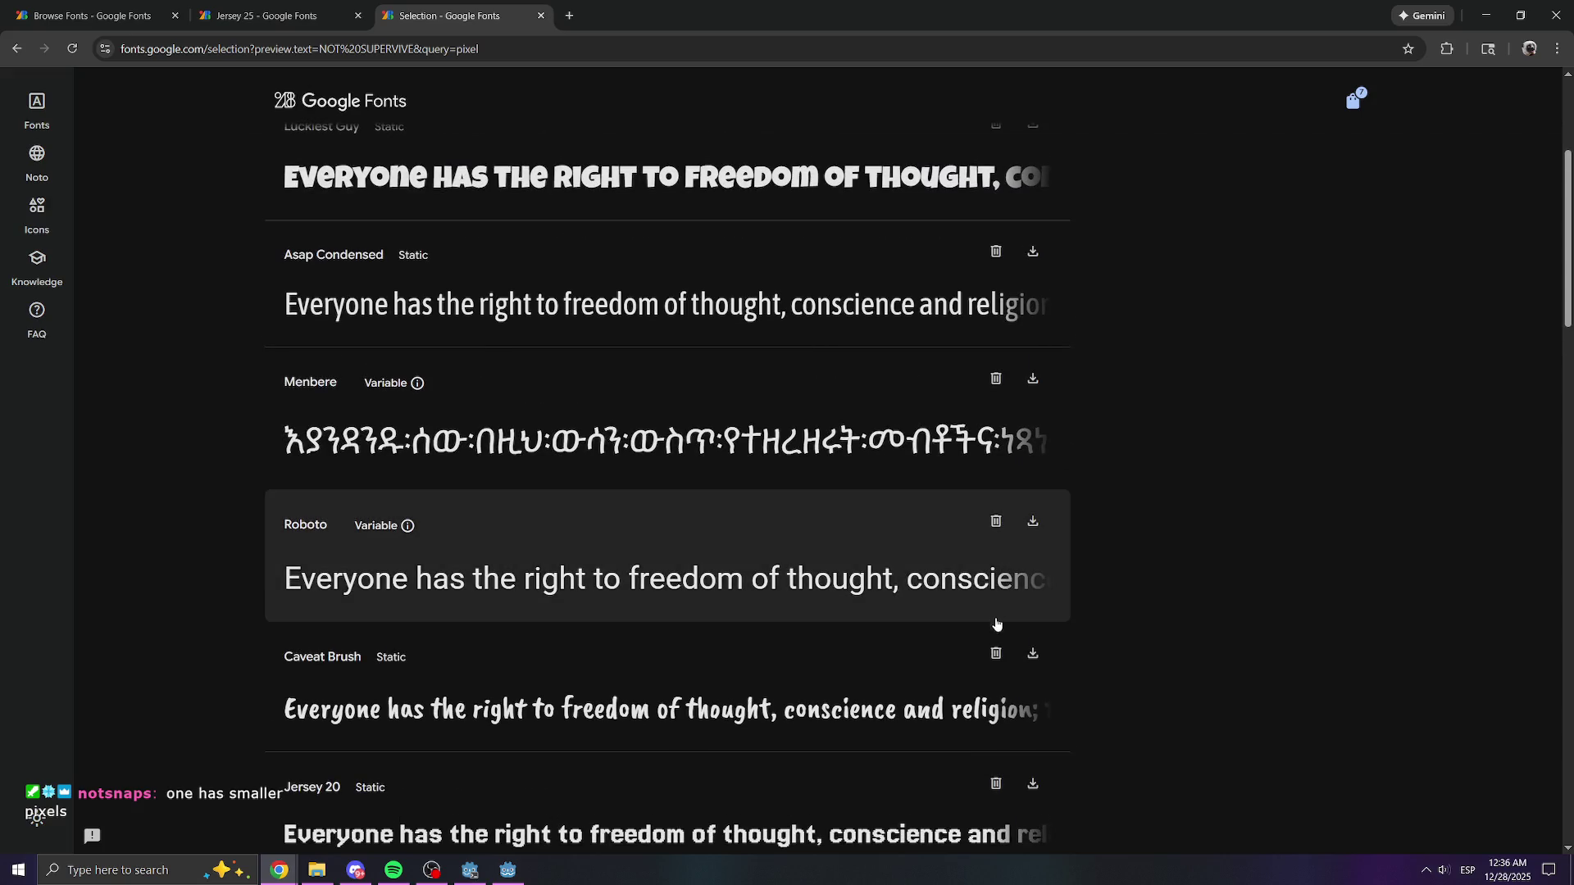
{"action": "left_click", "coordinate": [1003, 638]}
{"action": "left_click", "coordinate": [996, 521]}
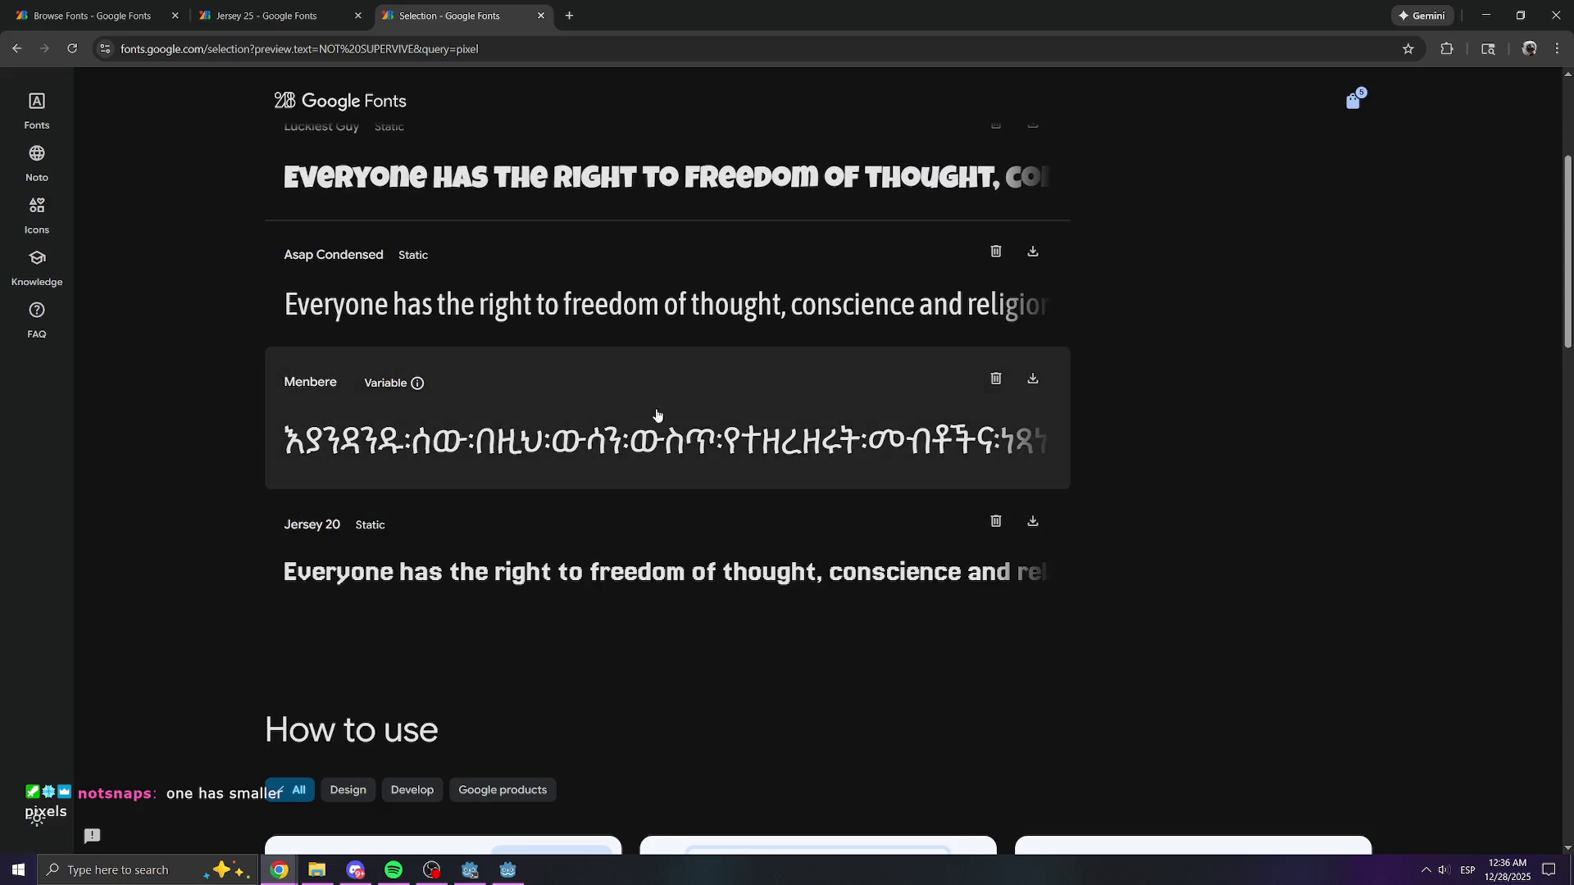
{"action": "scroll", "coordinate": [514, 475], "scroll_direction": "up", "scroll_amount": 2}
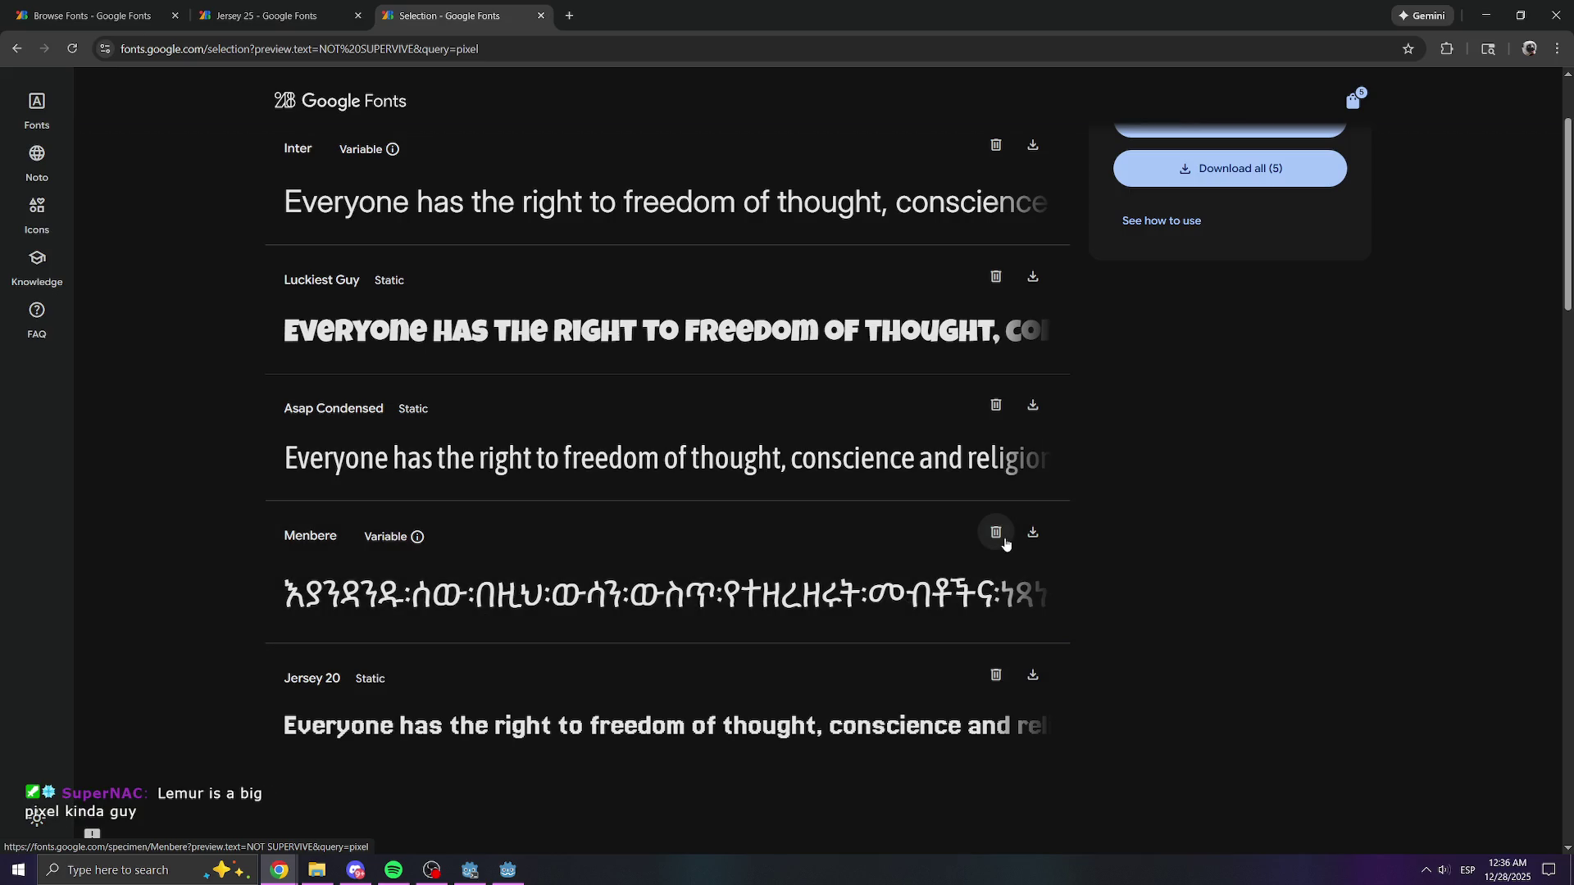
{"action": "left_click", "coordinate": [996, 533]}
{"action": "left_click", "coordinate": [996, 405]}
{"action": "left_click", "coordinate": [1007, 277]}
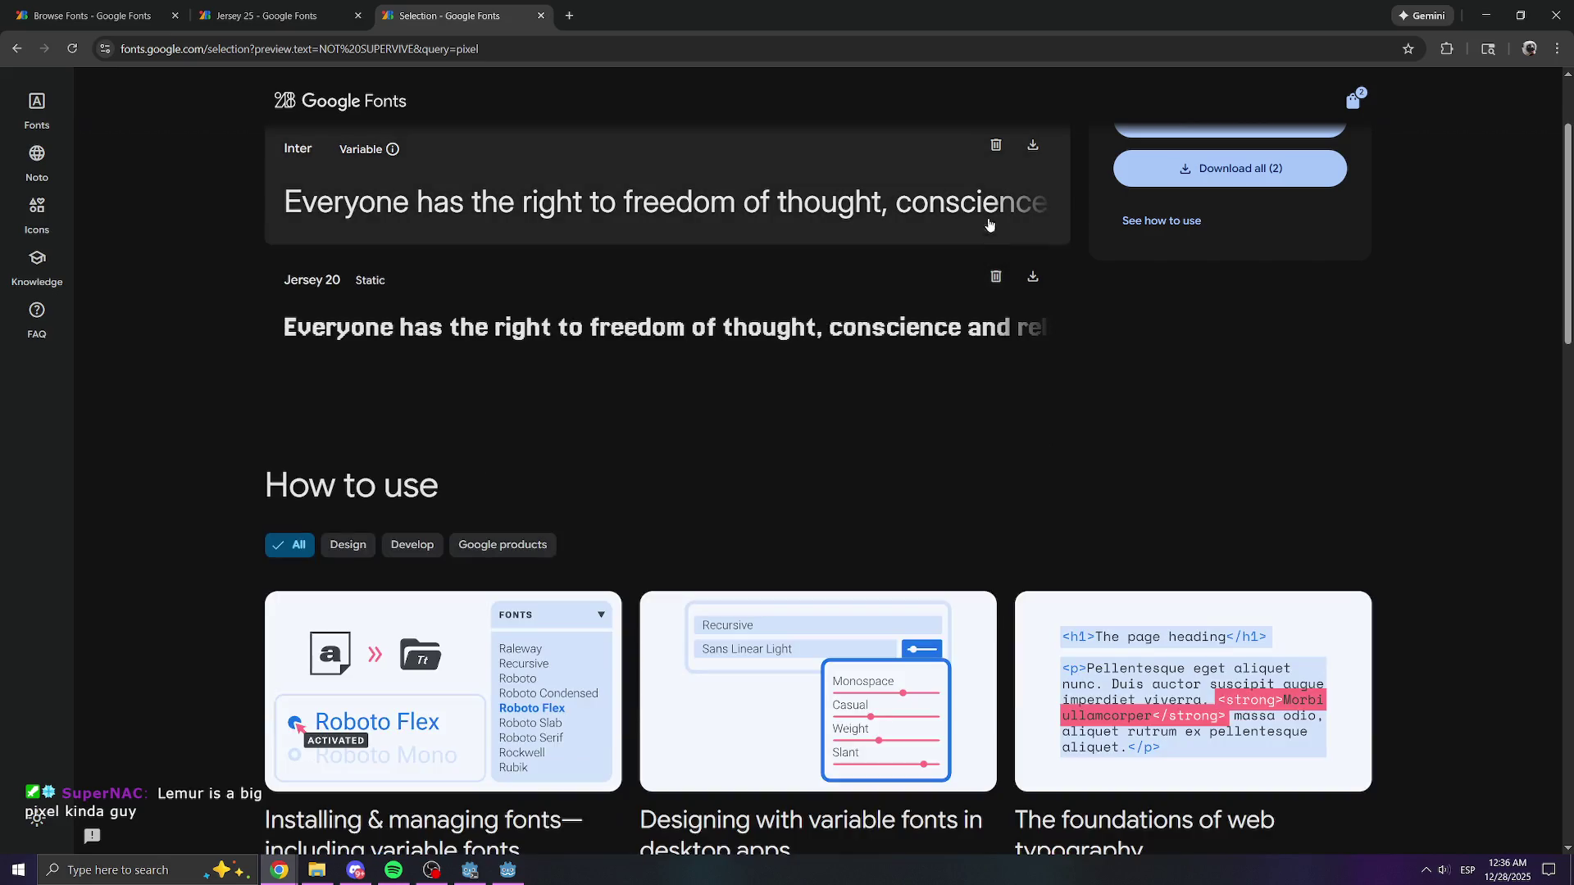
{"action": "scroll", "coordinate": [988, 246], "scroll_direction": "up", "scroll_amount": 2}
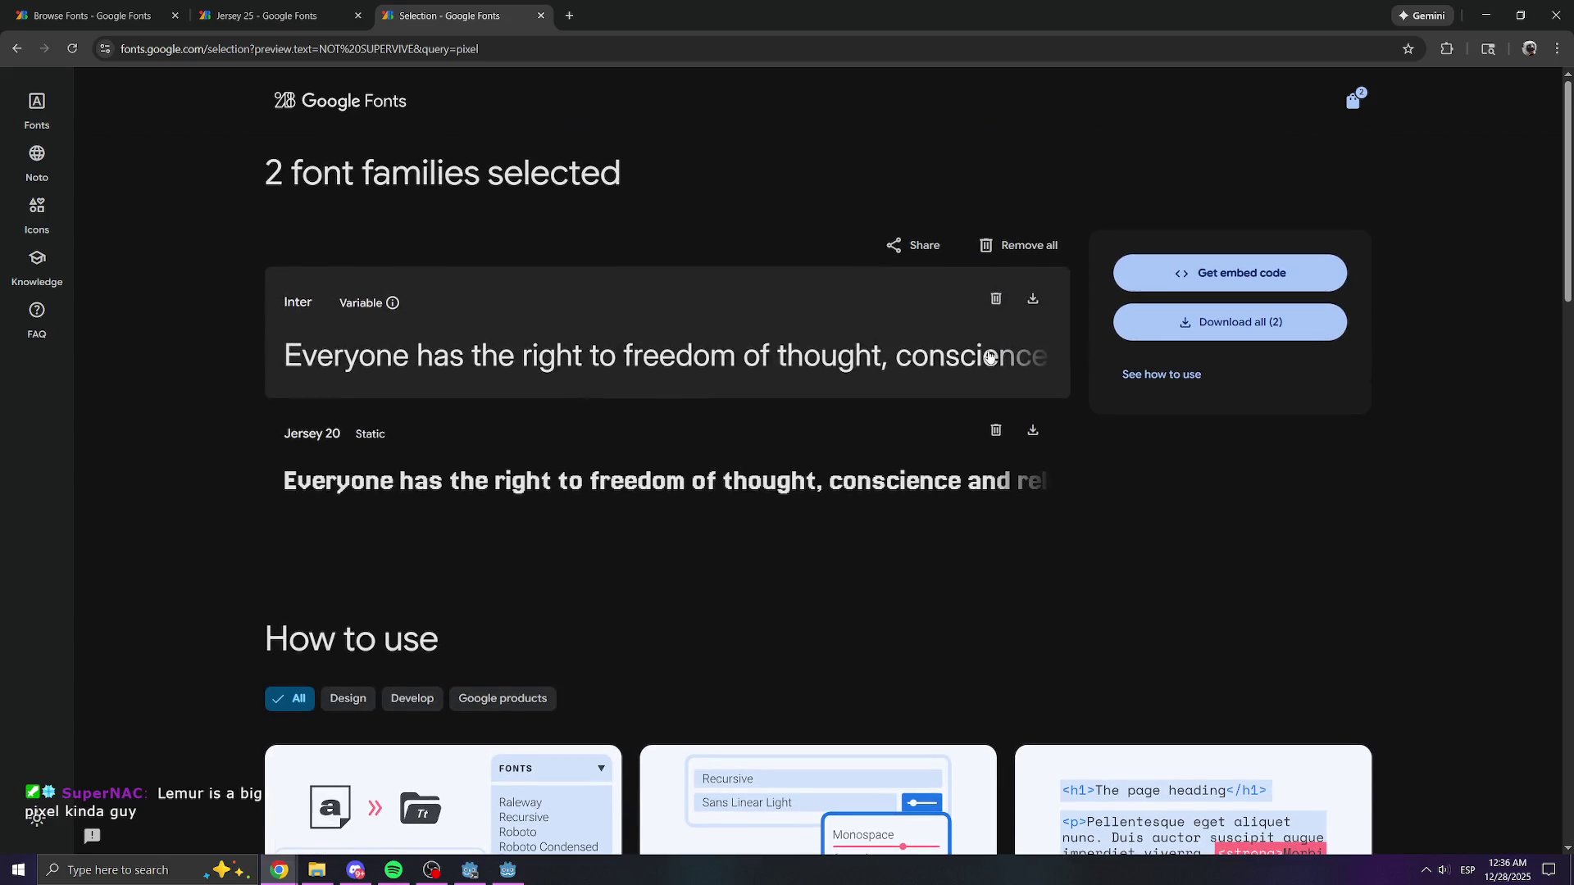
{"action": "left_click", "coordinate": [996, 299]}
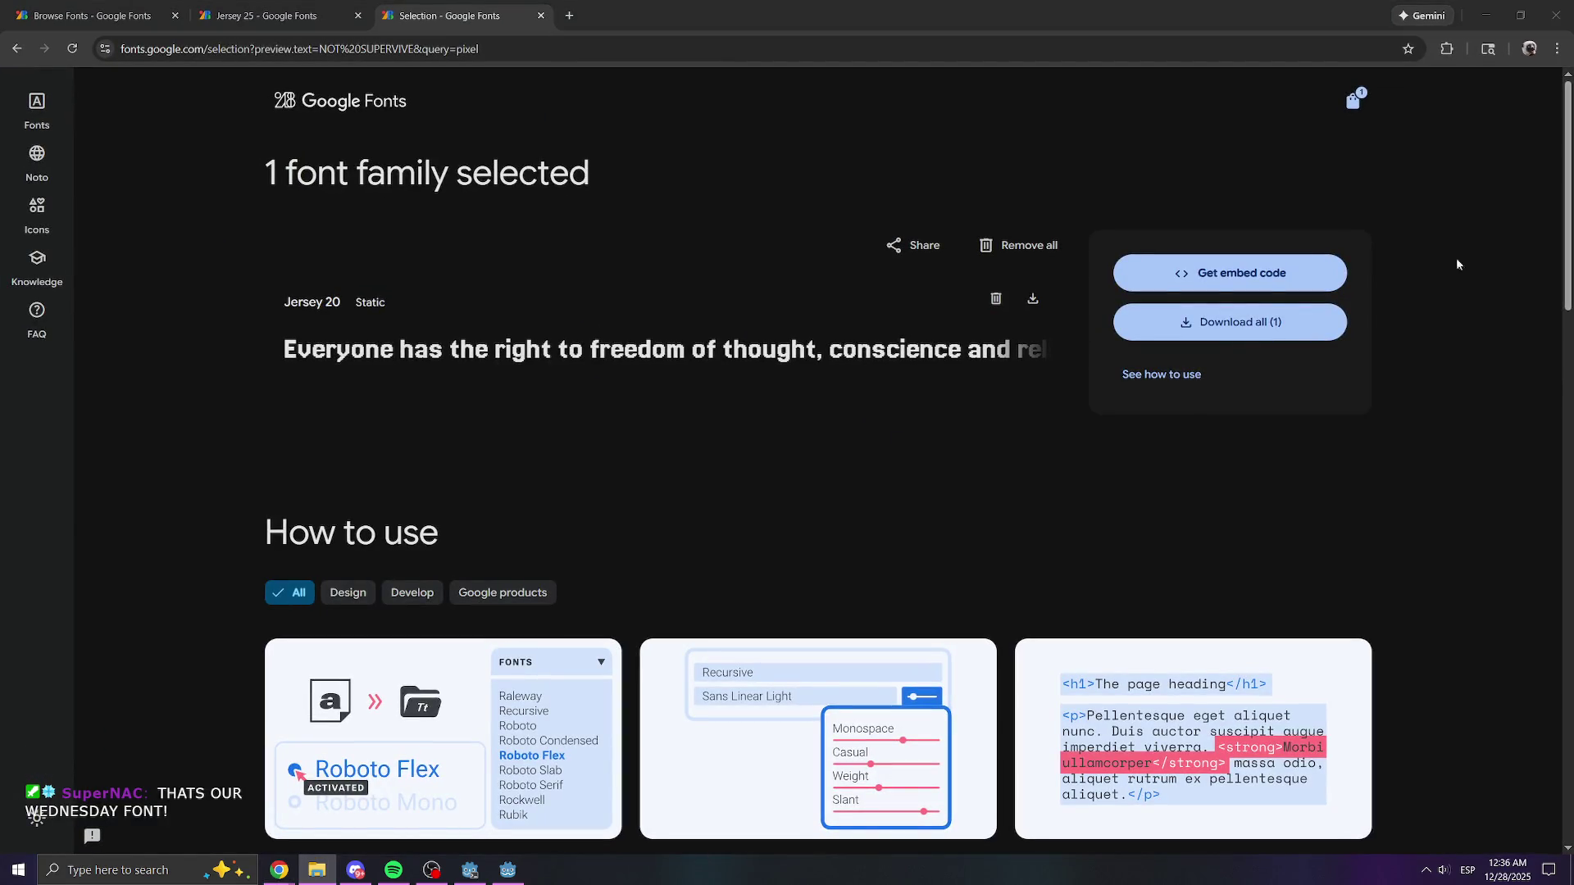
- Download the Jersey 20 family as Jersey_20.zip and close the Google Fonts browser window
{"action": "left_click", "coordinate": [1353, 100]}
{"action": "left_click", "coordinate": [1263, 322]}
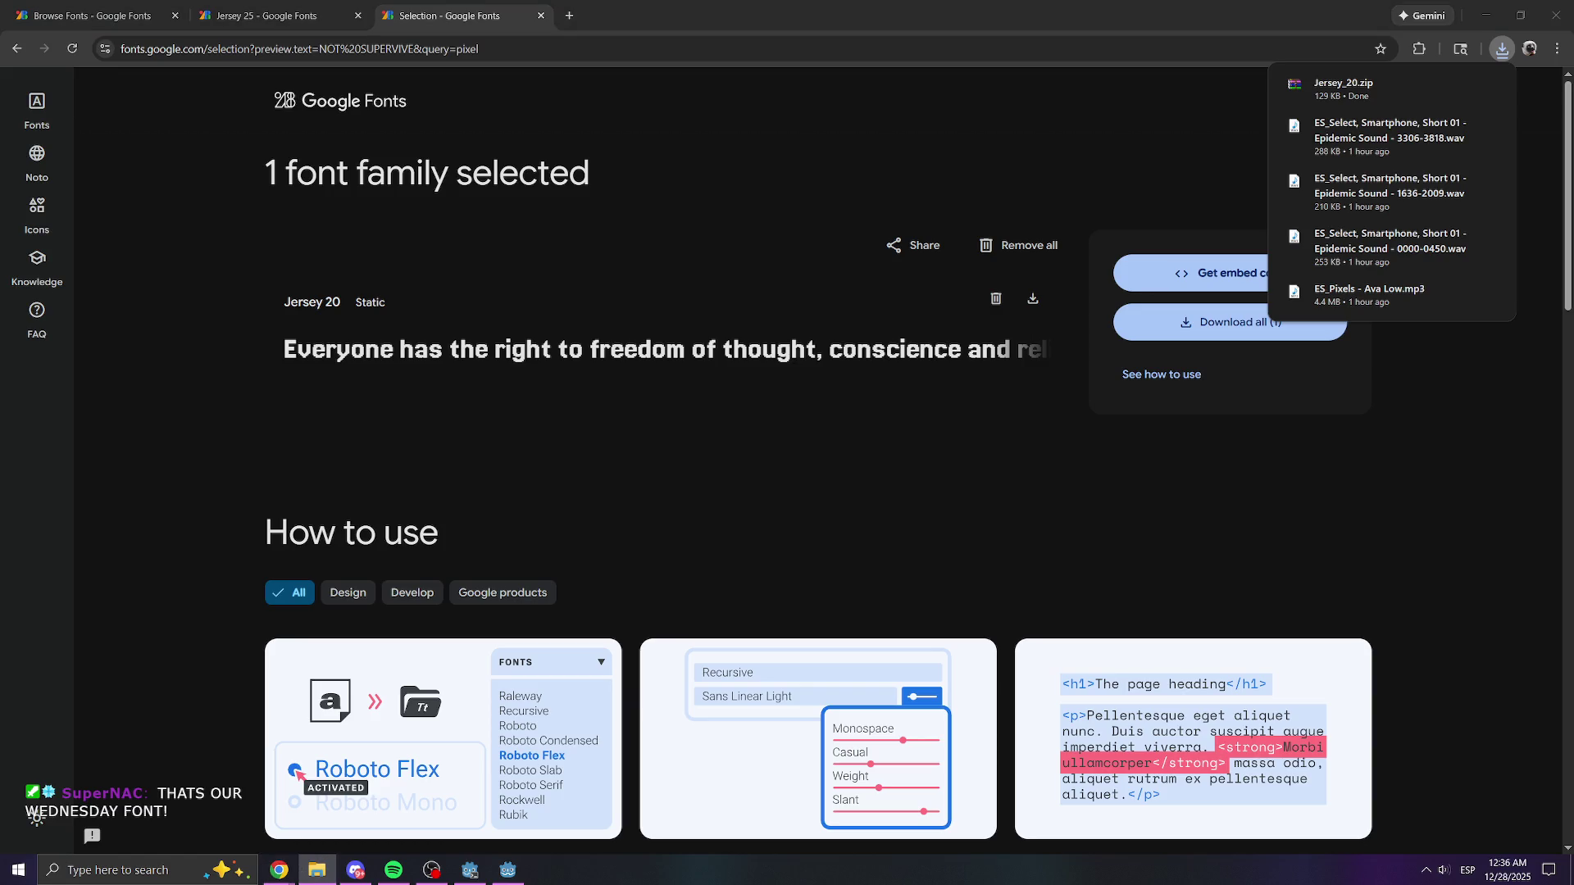
{"action": "left_click", "coordinate": [663, 11]}
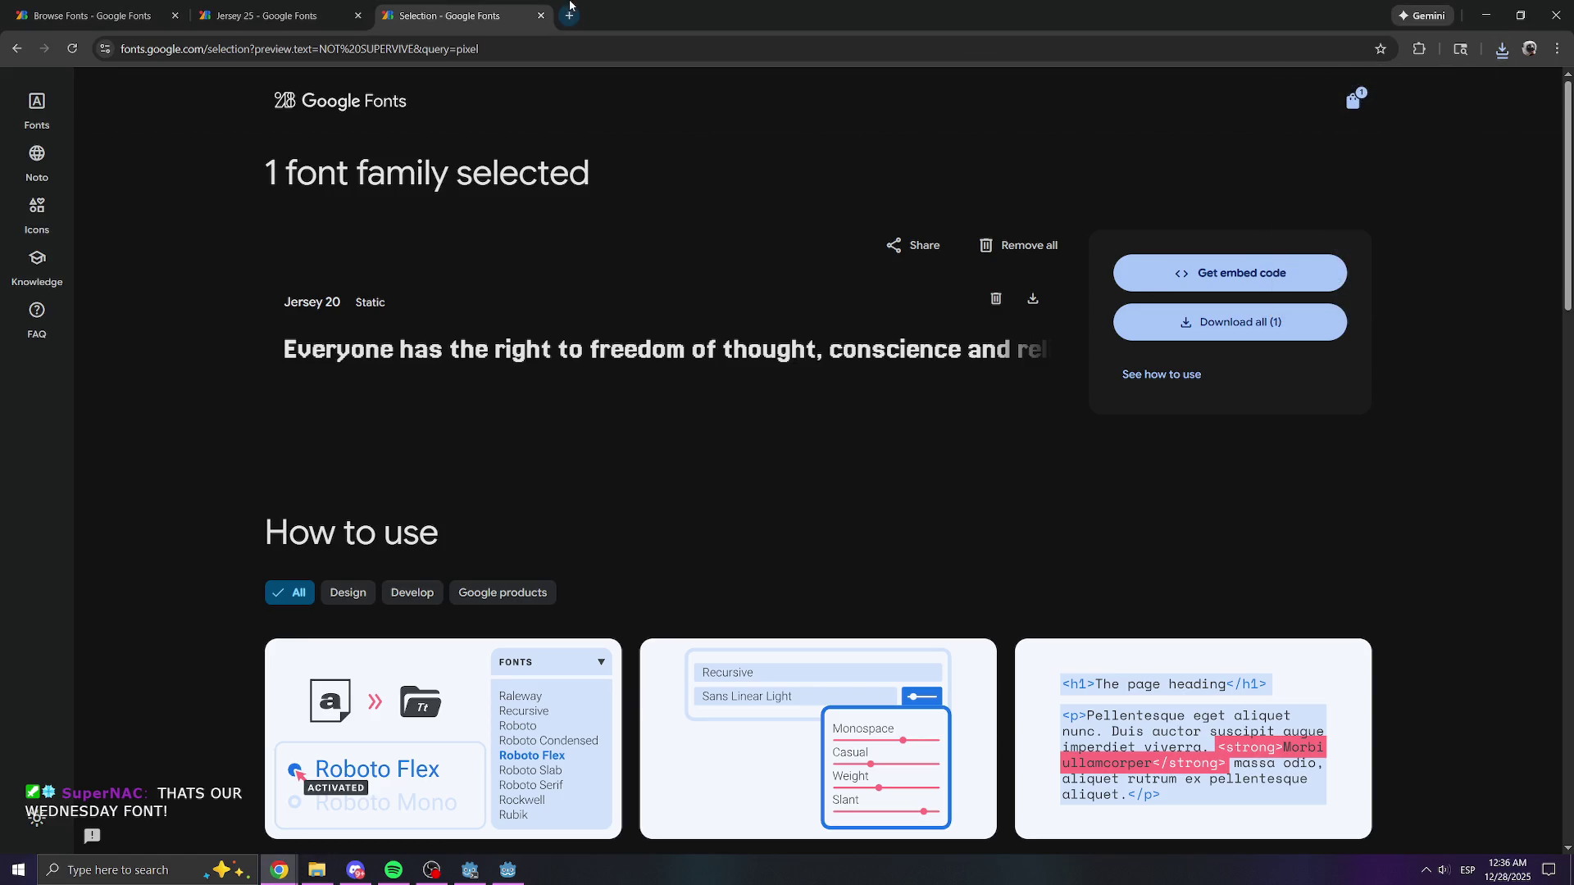
{"action": "left_click", "coordinate": [1556, 14]}
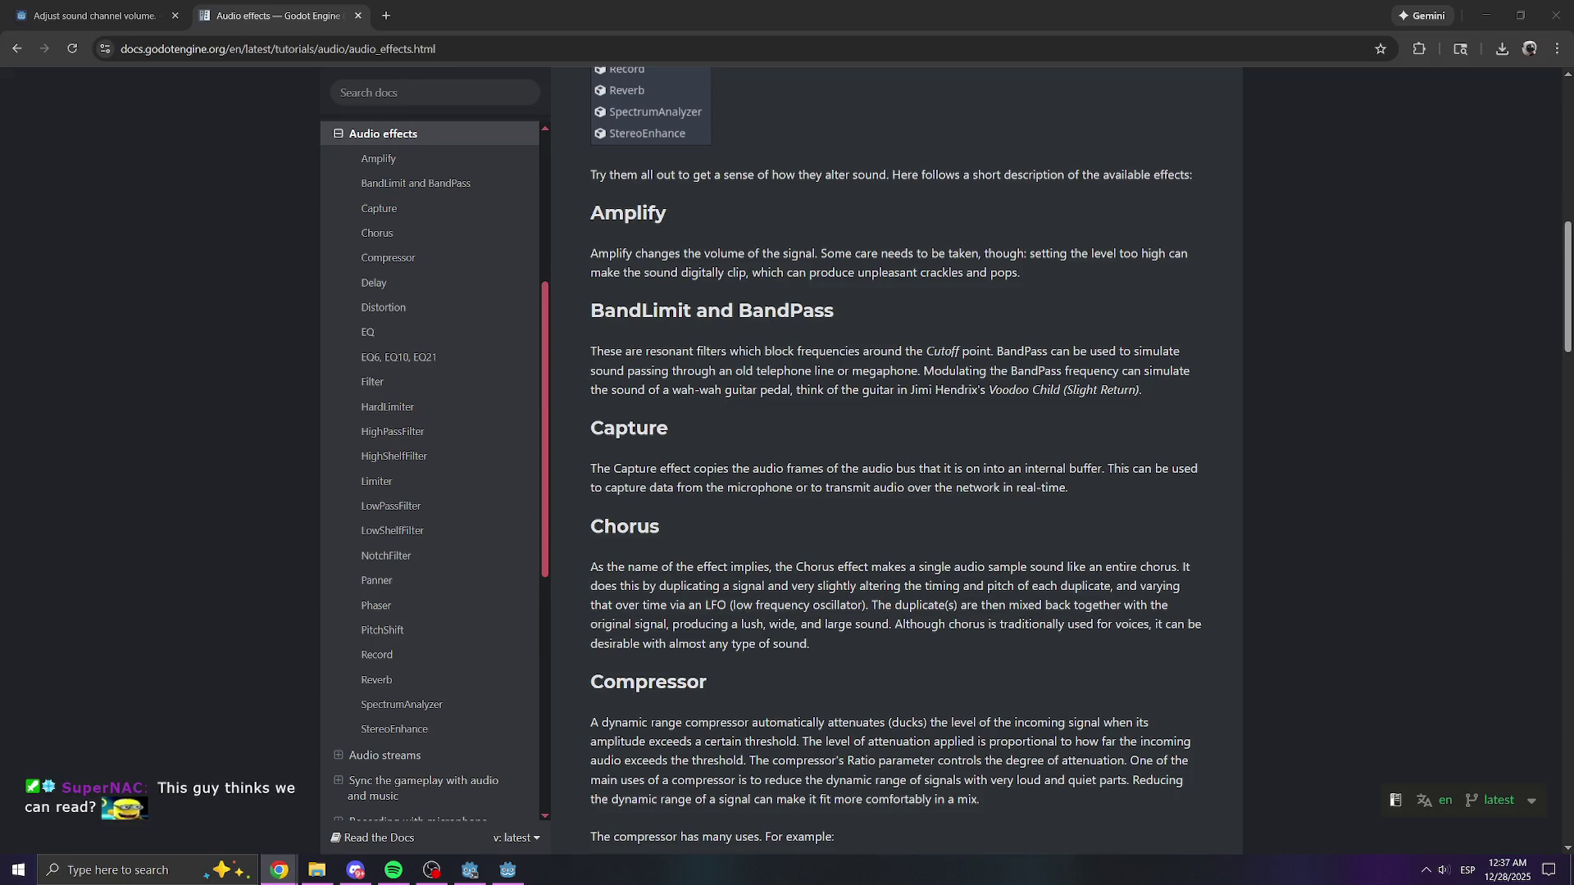
- Bring the Godot editor forward, open res://Assets/Fonts in the FileSystem dock, then switch to the file explorer
{"action": "key", "text": "alt+Tab"}
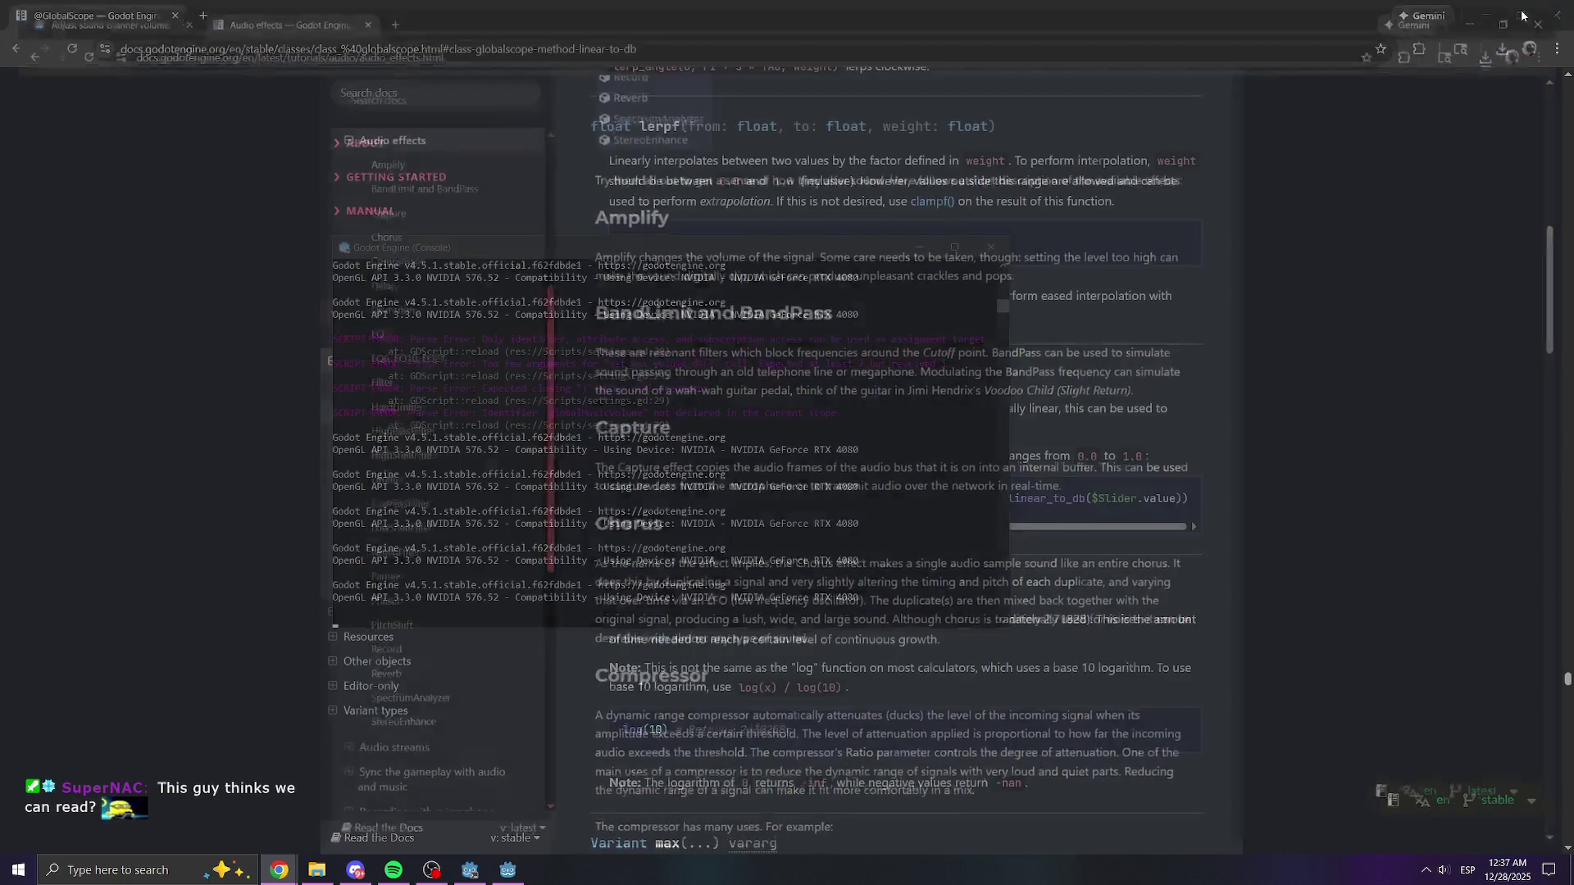
{"action": "left_click", "coordinate": [507, 870]}
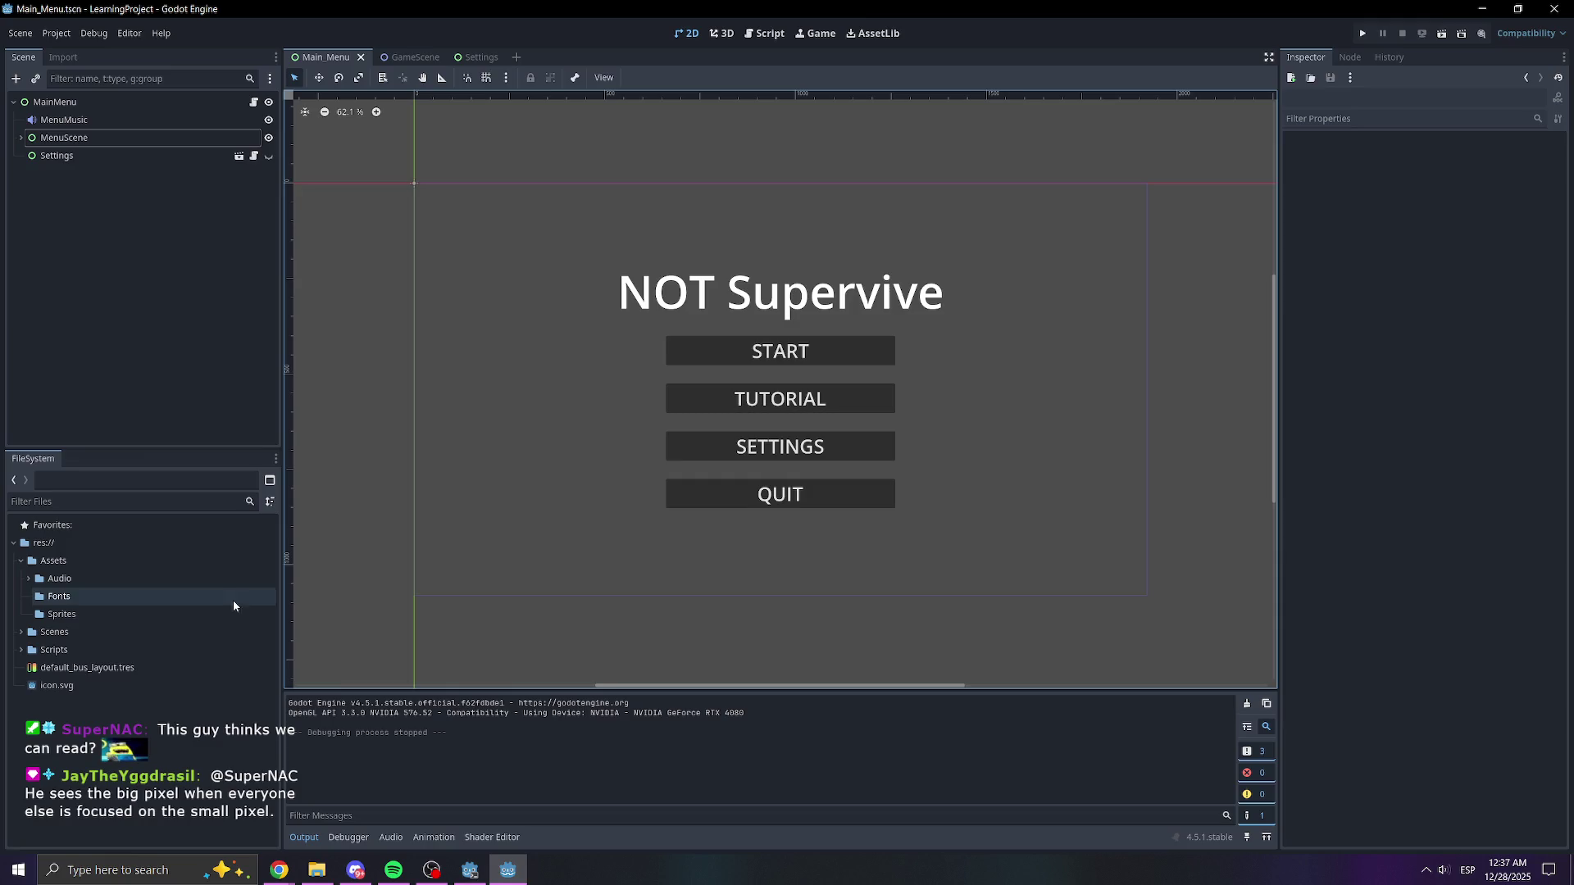
{"action": "left_click", "coordinate": [60, 597]}
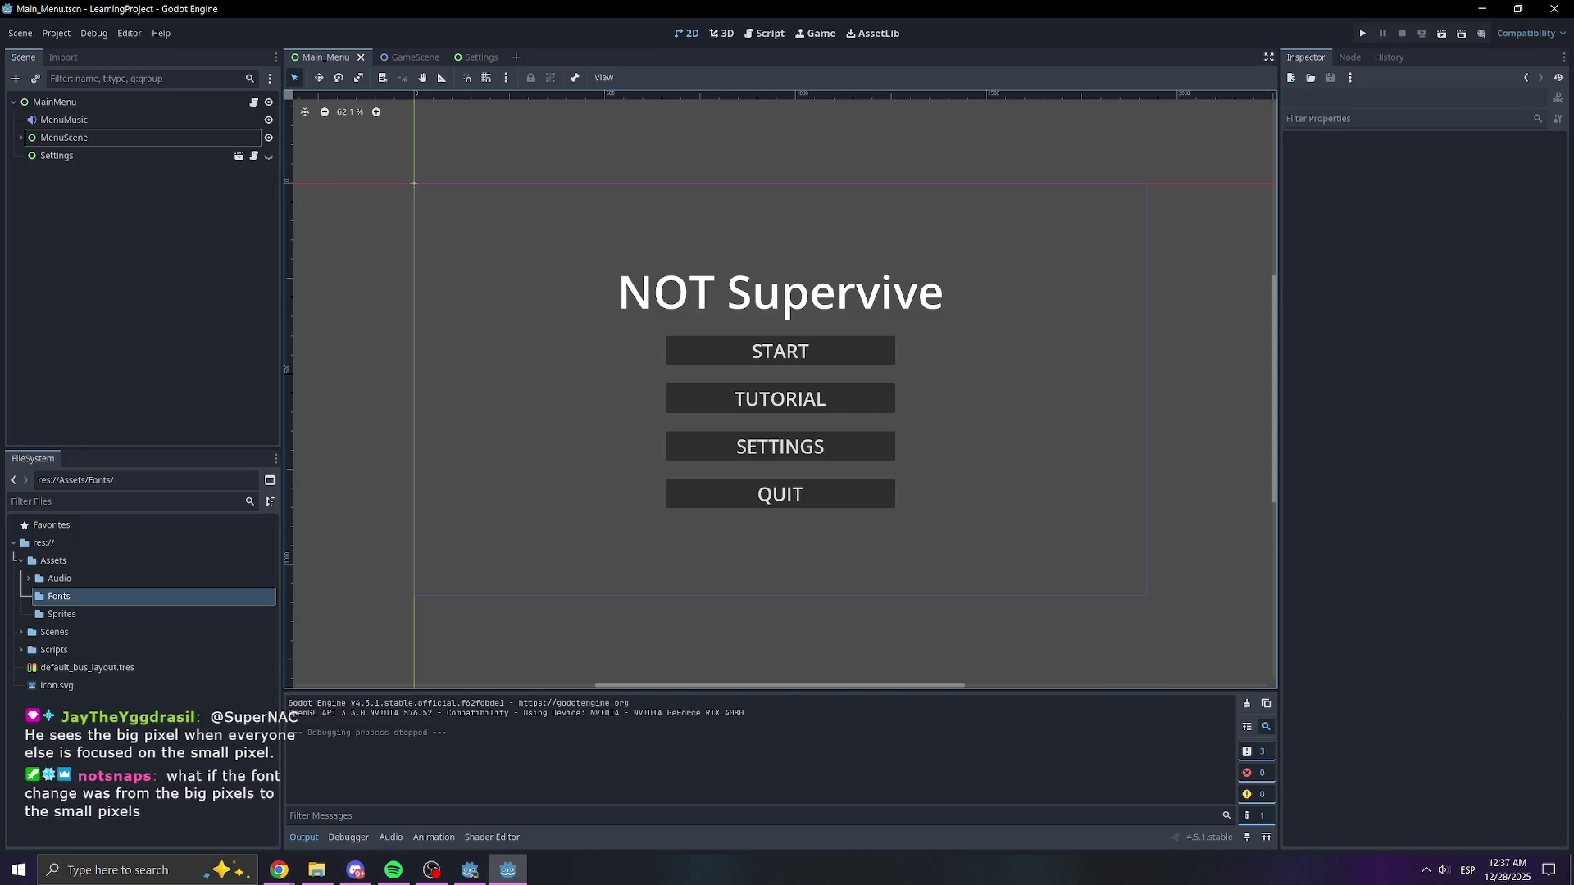
{"action": "key", "text": "alt+Tab"}
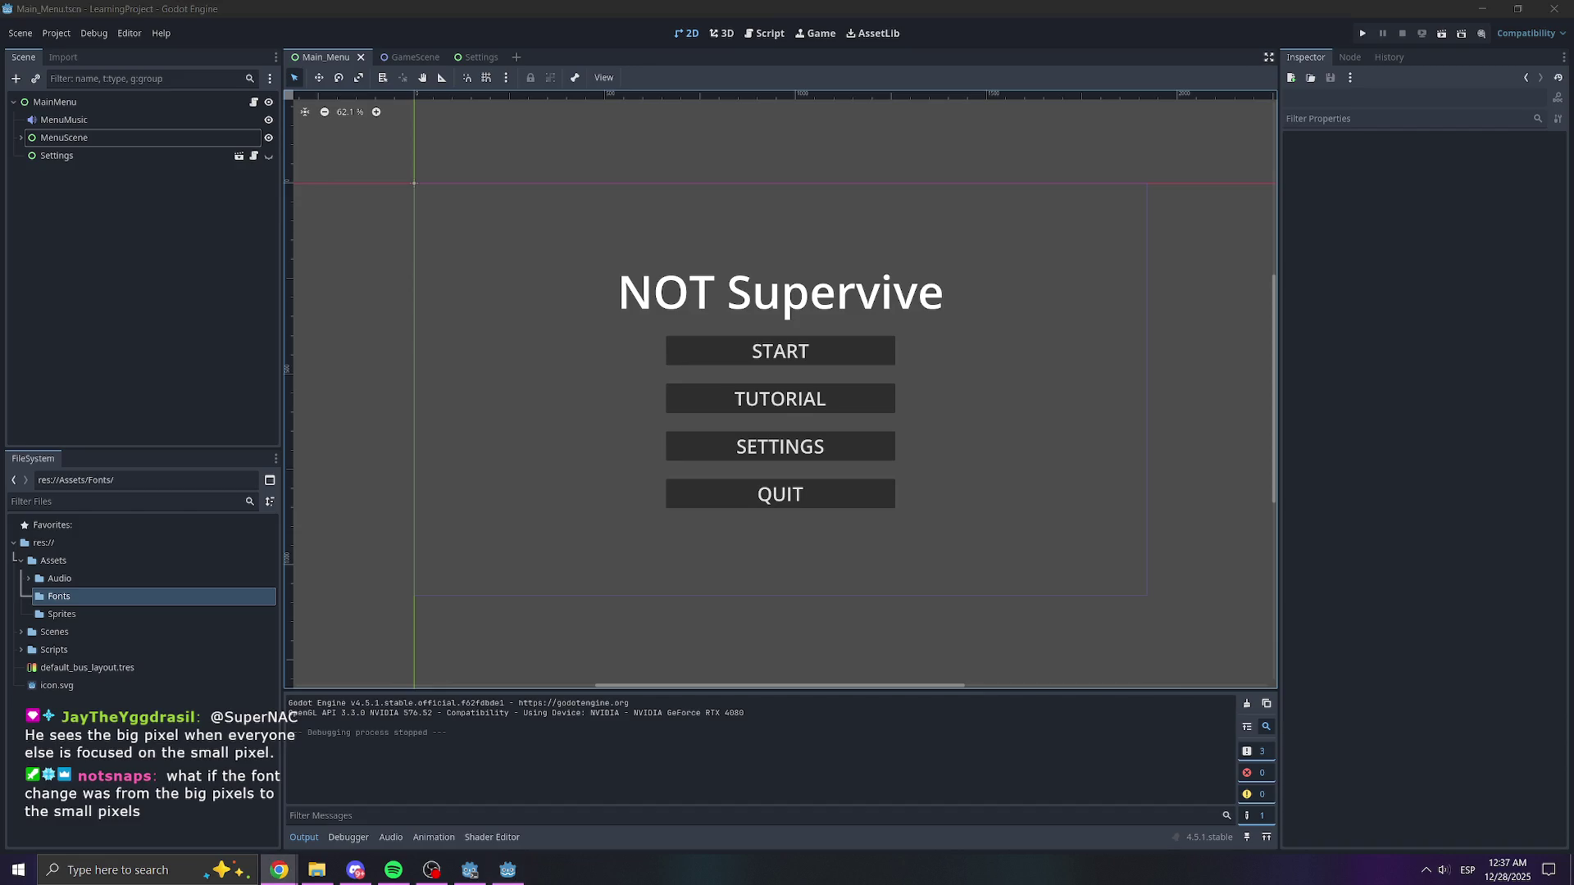
{"action": "key", "text": "alt+Tab"}
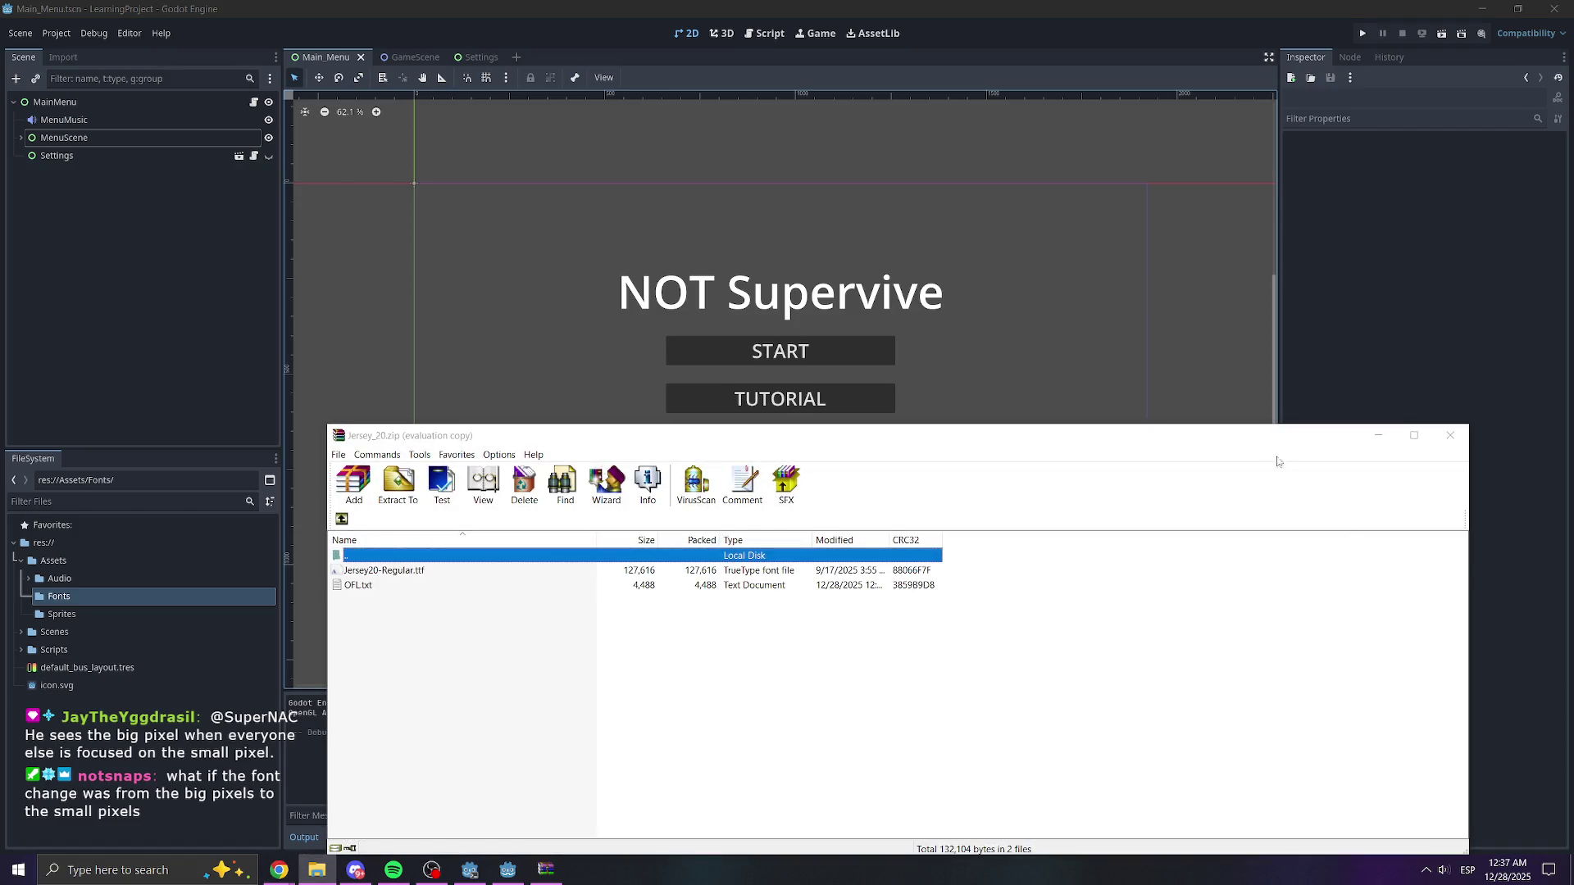
- Dismiss WinRAR's purchase reminder for Jersey_20.zip and open its OFL.txt licence file
{"action": "left_click_drag", "start_coordinate": [1213, 435], "coordinate": [1214, 342]}
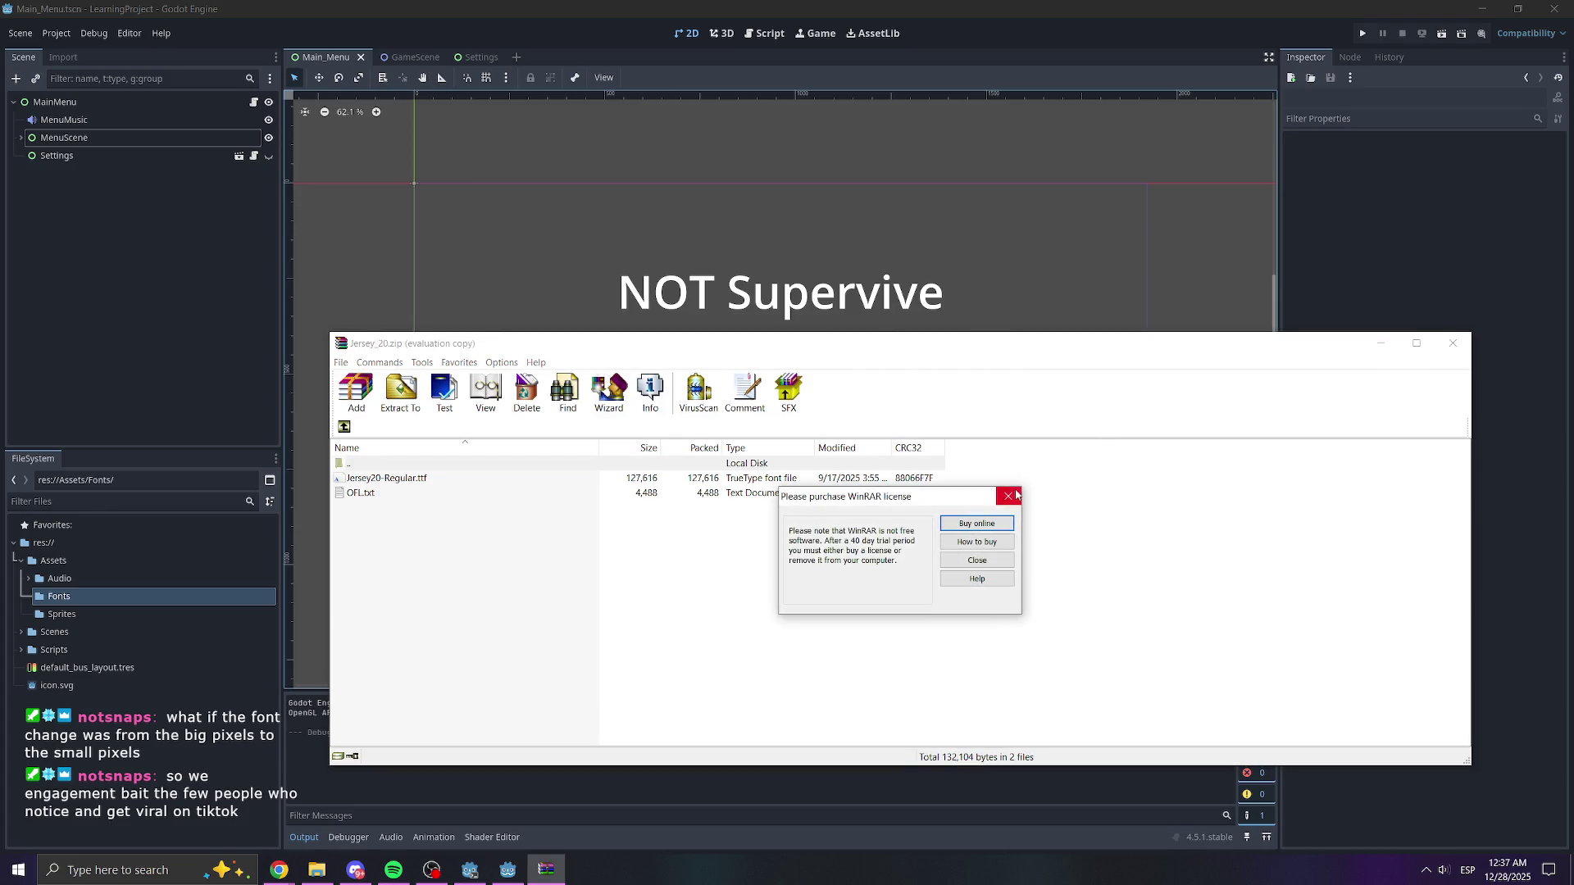
{"action": "left_click", "coordinate": [1009, 496]}
{"action": "left_click_drag", "start_coordinate": [980, 347], "coordinate": [943, 301]}
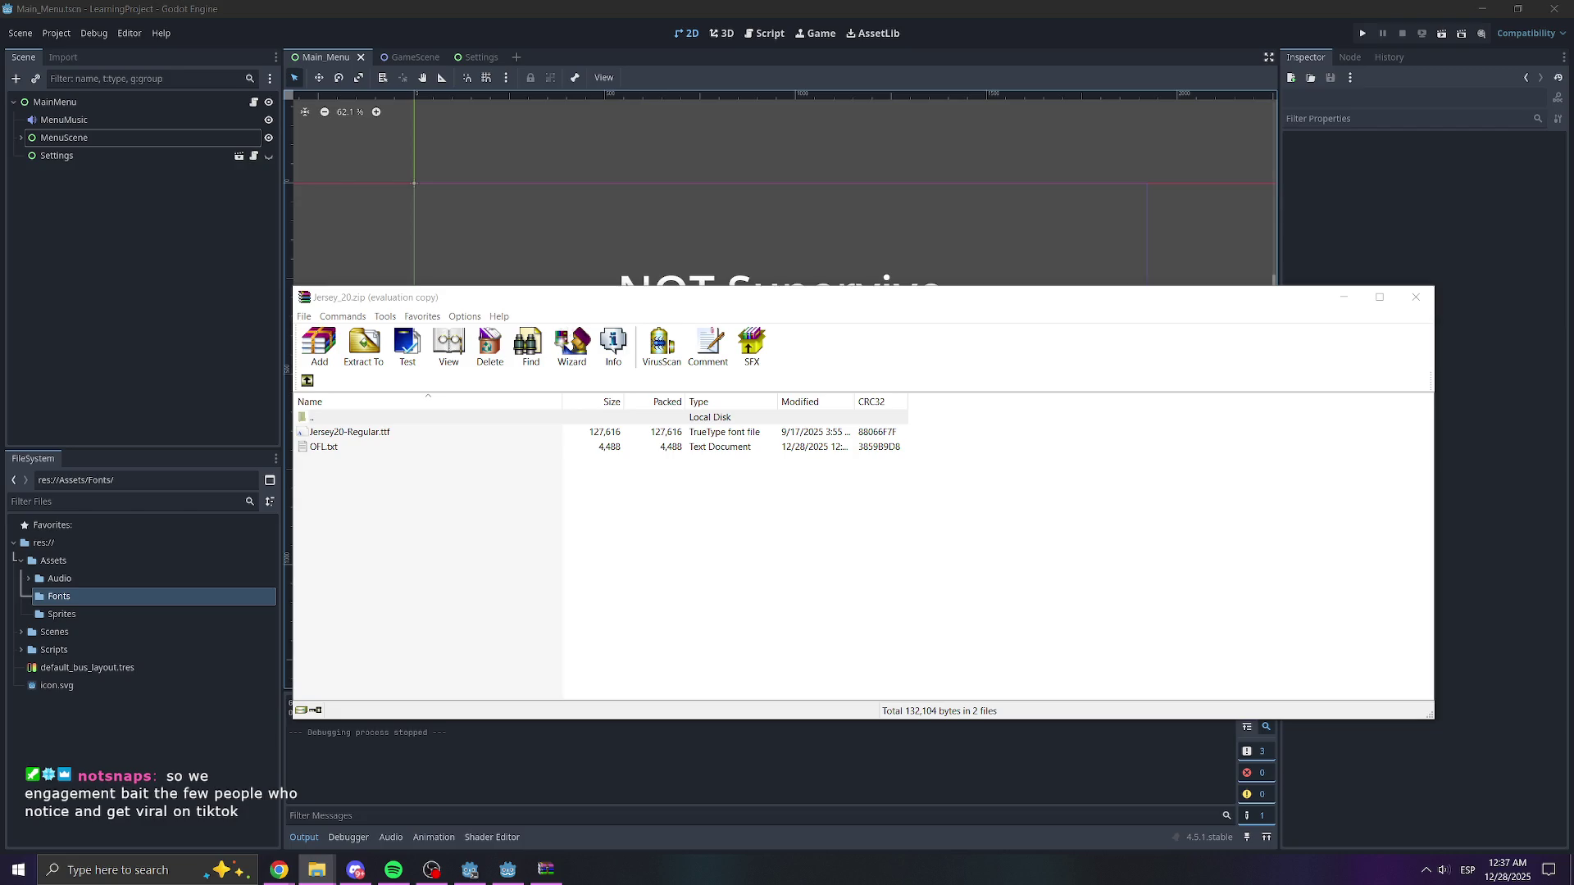
{"action": "left_click", "coordinate": [370, 435]}
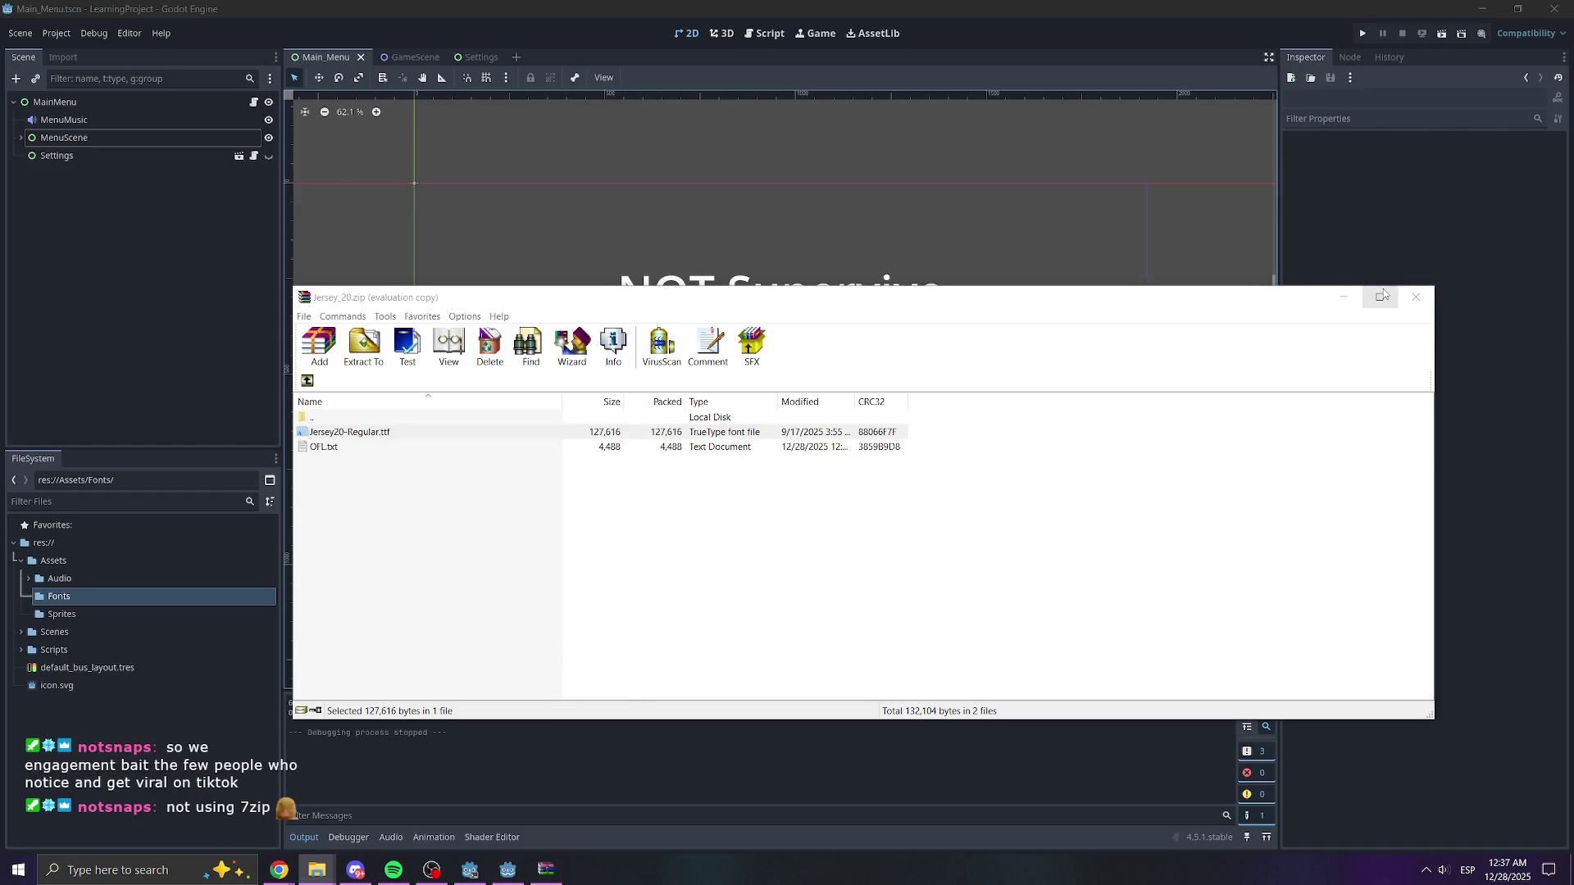
{"action": "double_click", "coordinate": [409, 448]}
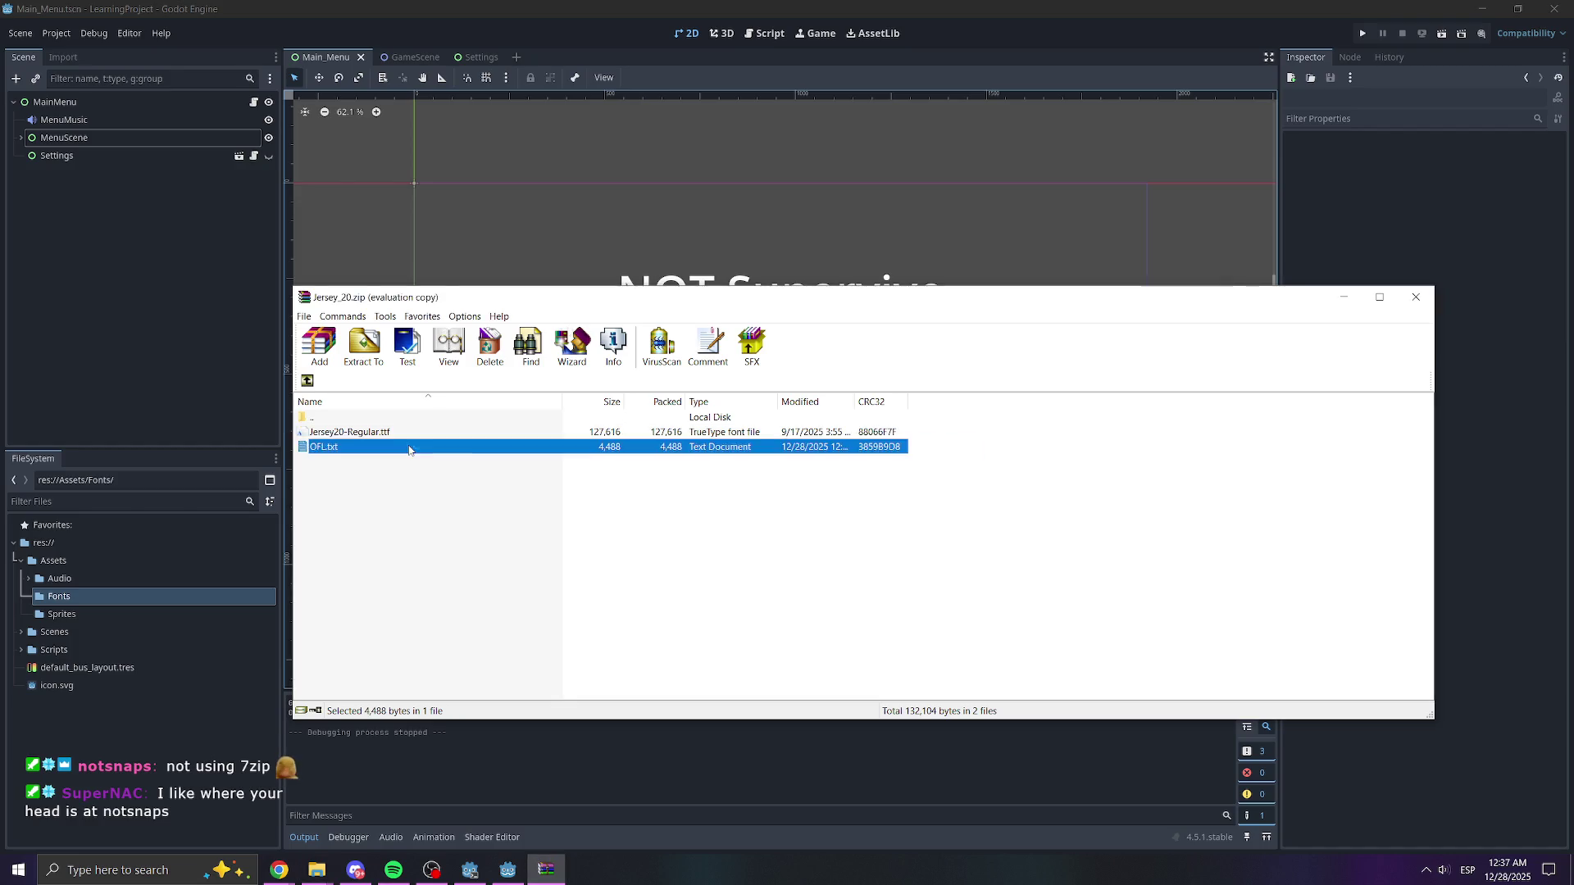
{"action": "double_click", "coordinate": [323, 447]}
- Read the Jersey 20 OFL.txt licence in Notepad, then close Notepad and the WinRAR window
{"action": "mouse_move", "coordinate": [808, 233]}
{"action": "left_mouse_down"}
{"action": "mouse_move", "coordinate": [803, 86]}
{"action": "mouse_move", "coordinate": [770, 52]}
{"action": "left_mouse_up"}
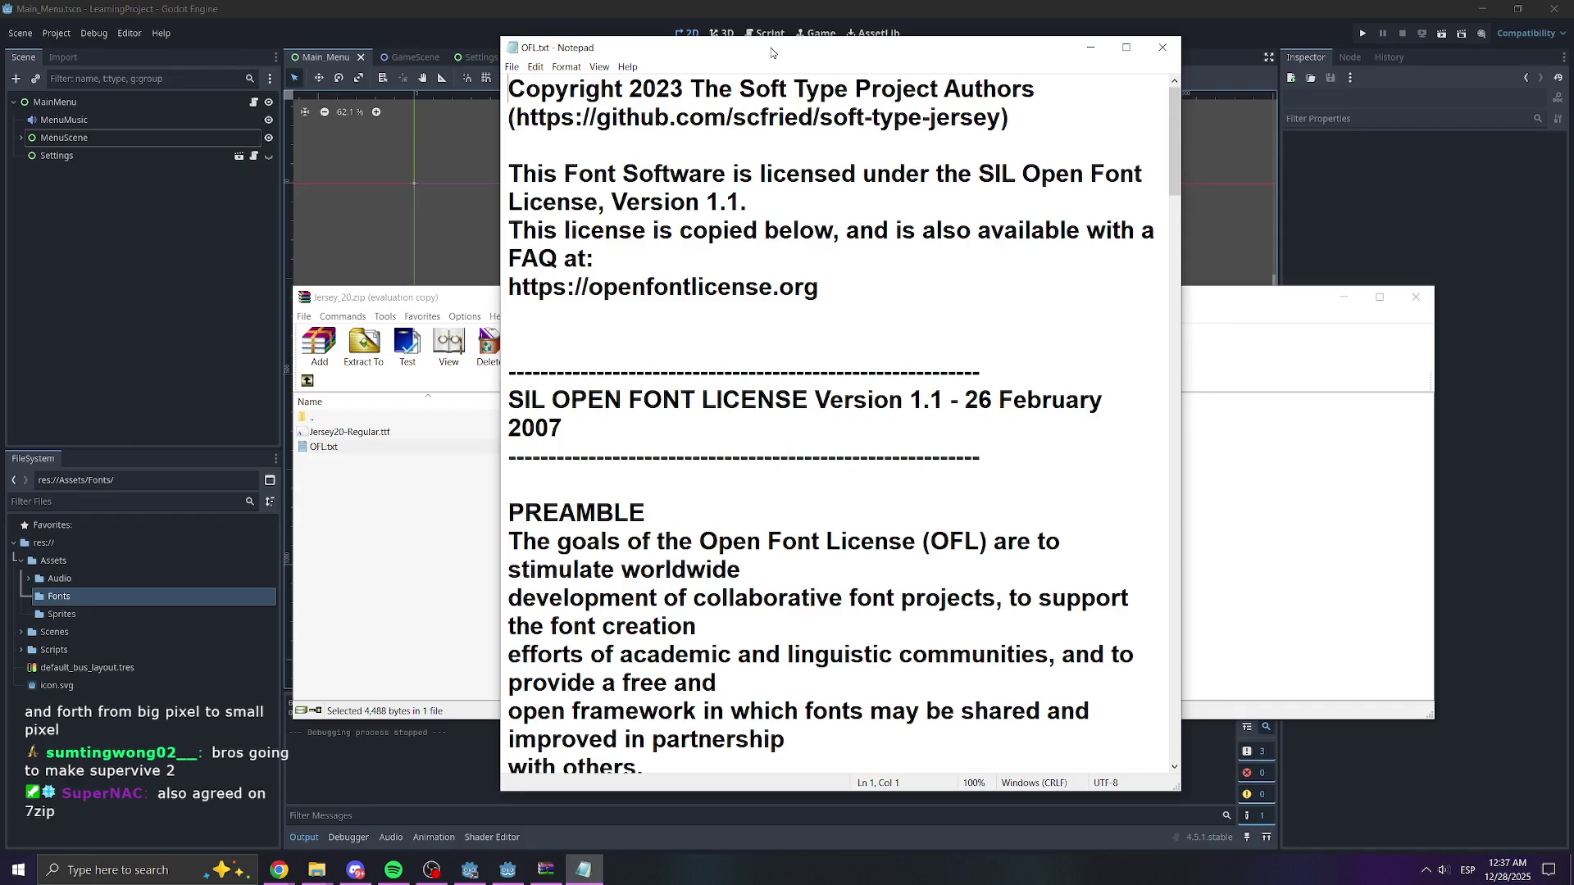
{"action": "scroll", "coordinate": [822, 311], "scroll_direction": "down", "scroll_amount": 5}
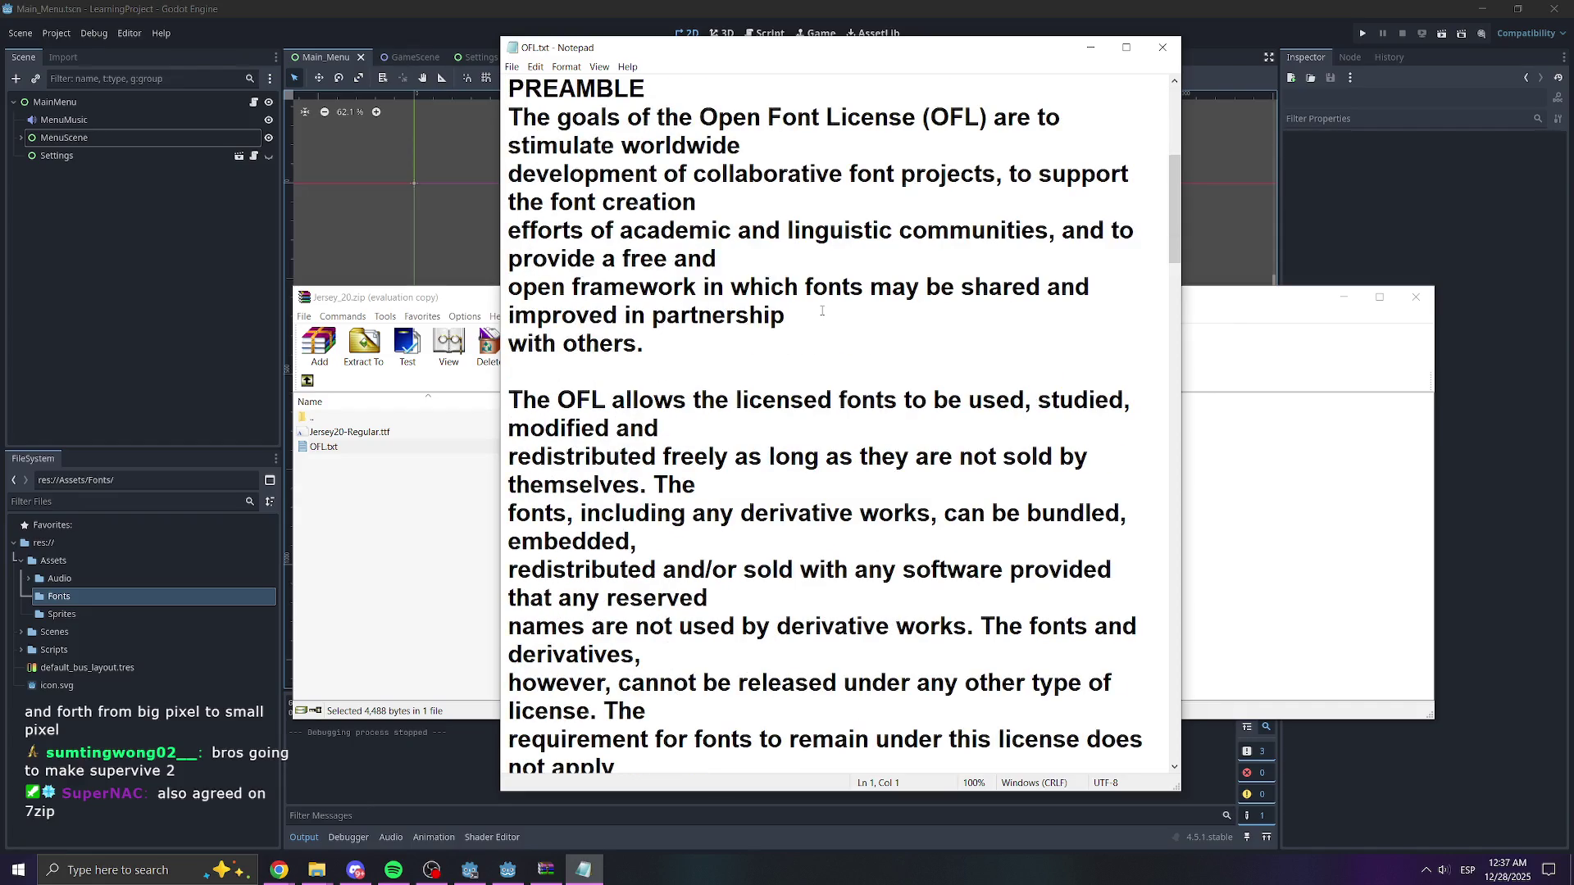
{"action": "scroll", "coordinate": [822, 311], "scroll_direction": "down", "scroll_amount": 1}
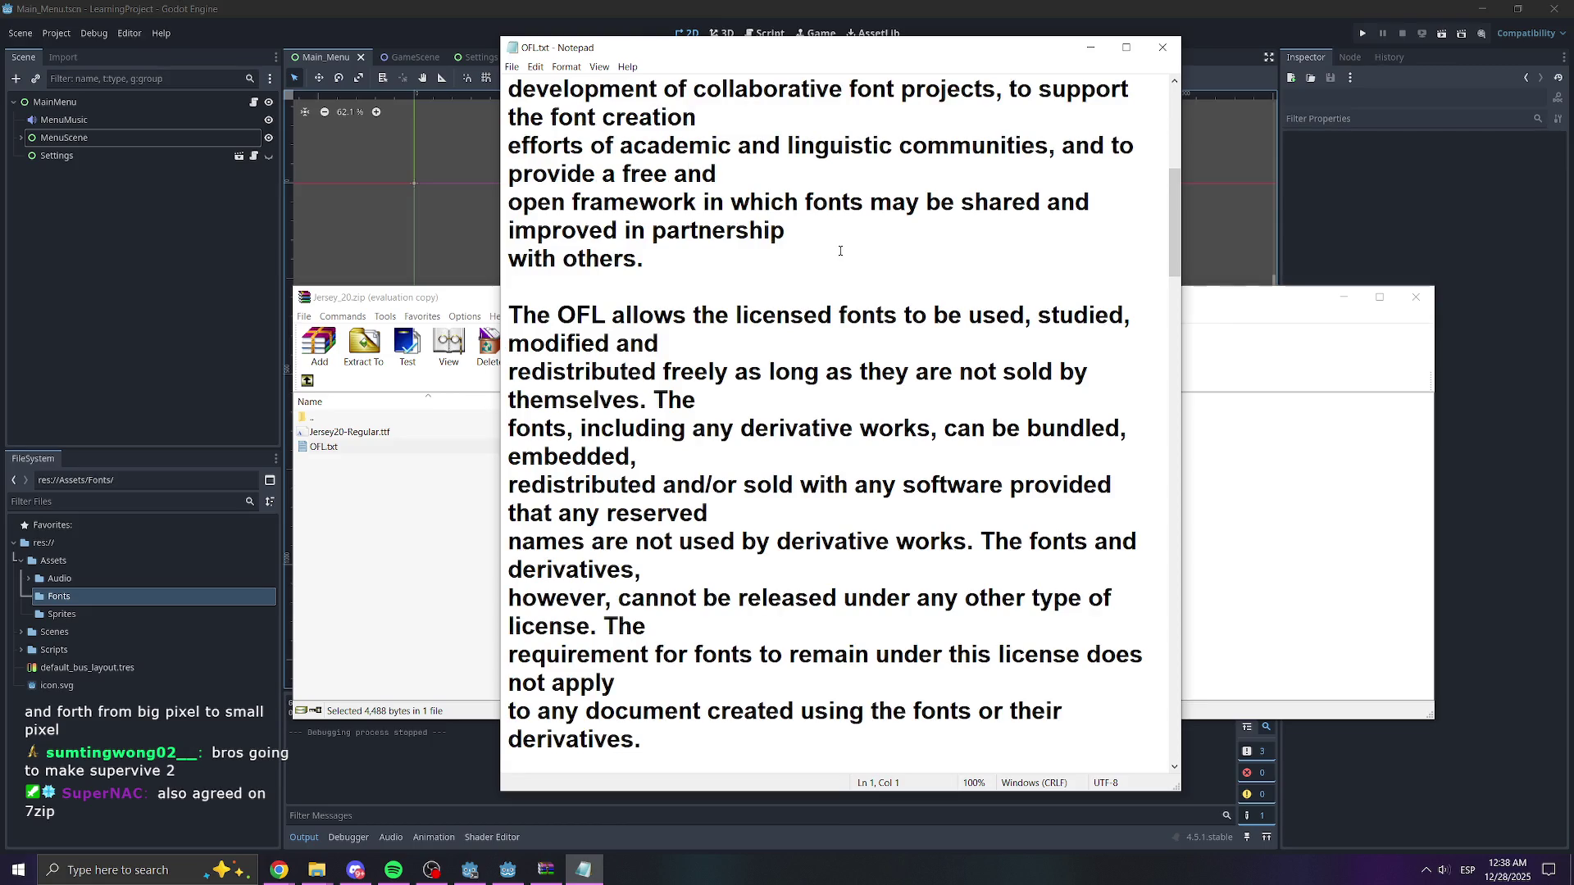
{"action": "scroll", "coordinate": [728, 395], "scroll_direction": "down", "scroll_amount": 2}
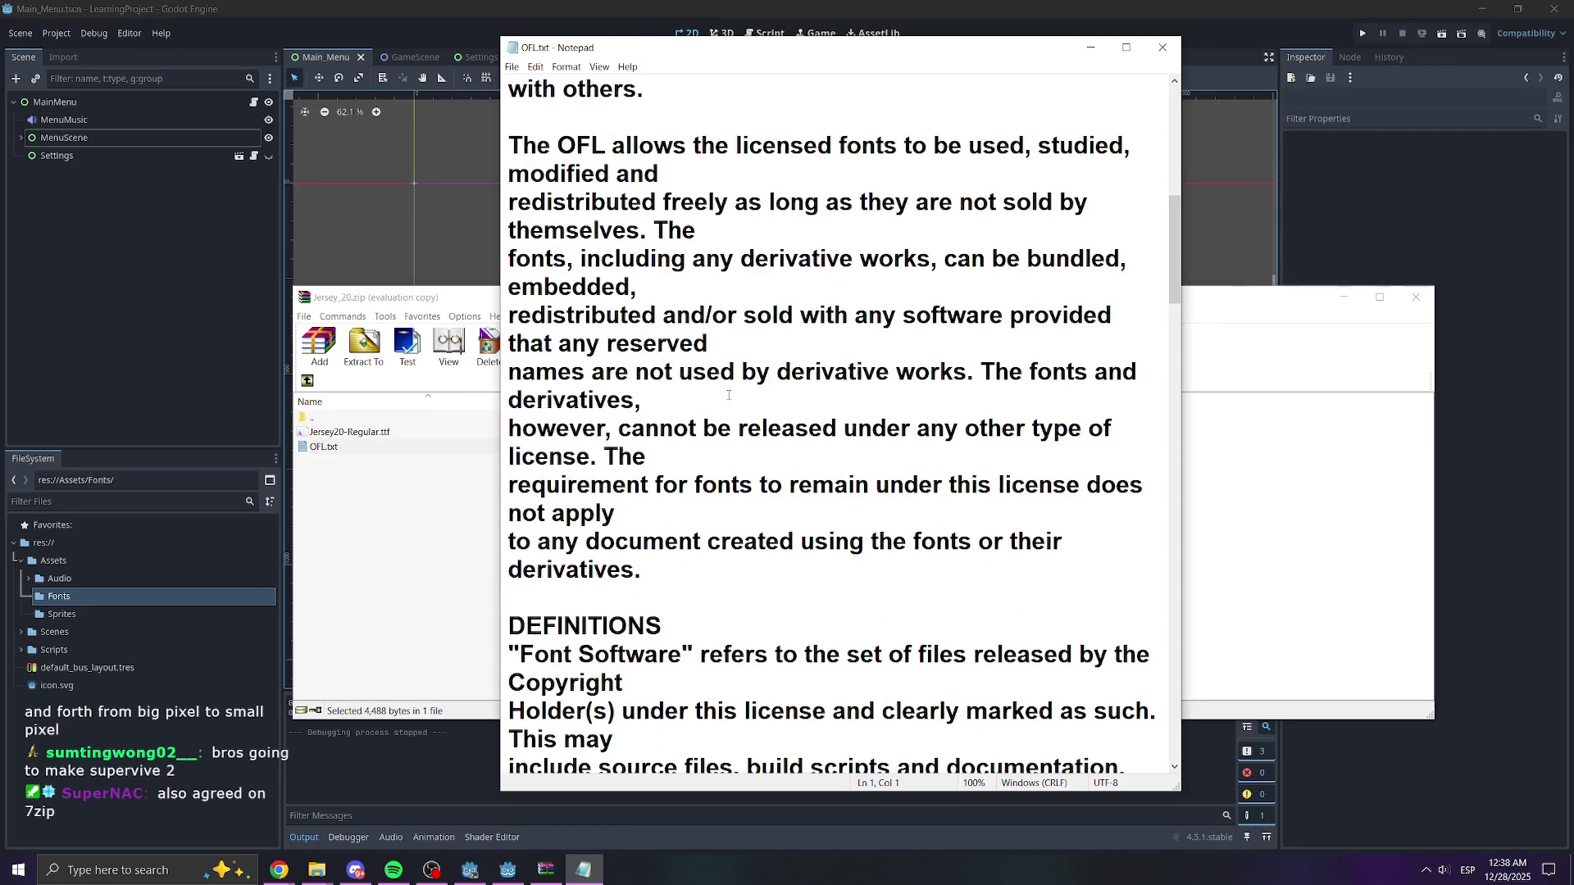
{"action": "left_click", "coordinate": [1163, 47]}
{"action": "left_click", "coordinate": [1404, 297]}
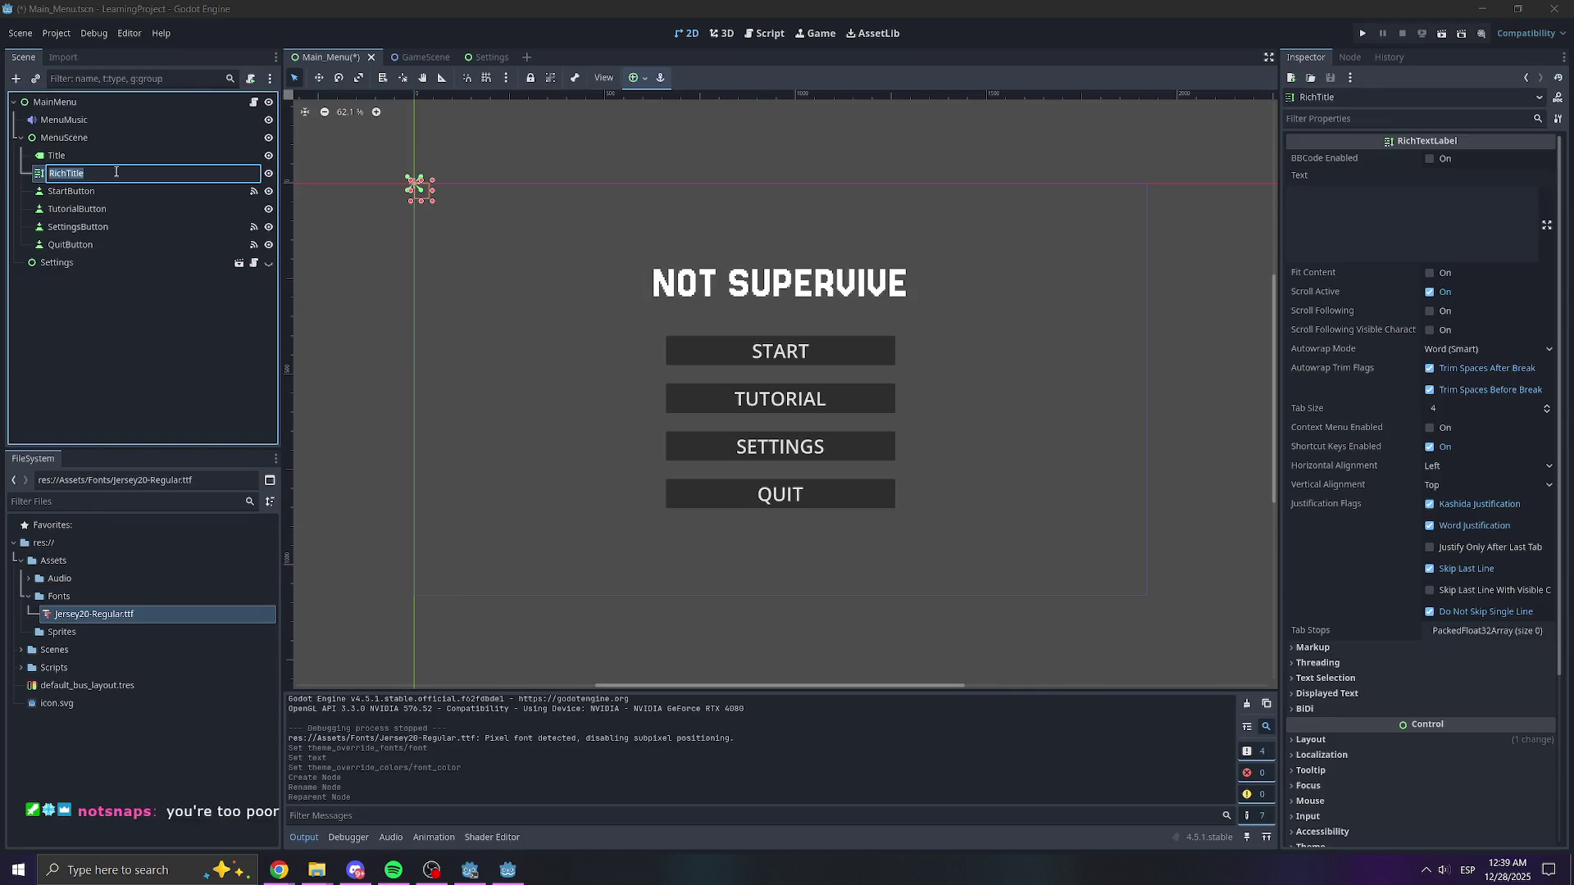
- Name the new rich-text node RichTitle and set its Text to 'NOT SUPERVIVE'
{"action": "key", "text": "Return"}
{"action": "left_click", "coordinate": [1375, 202]}
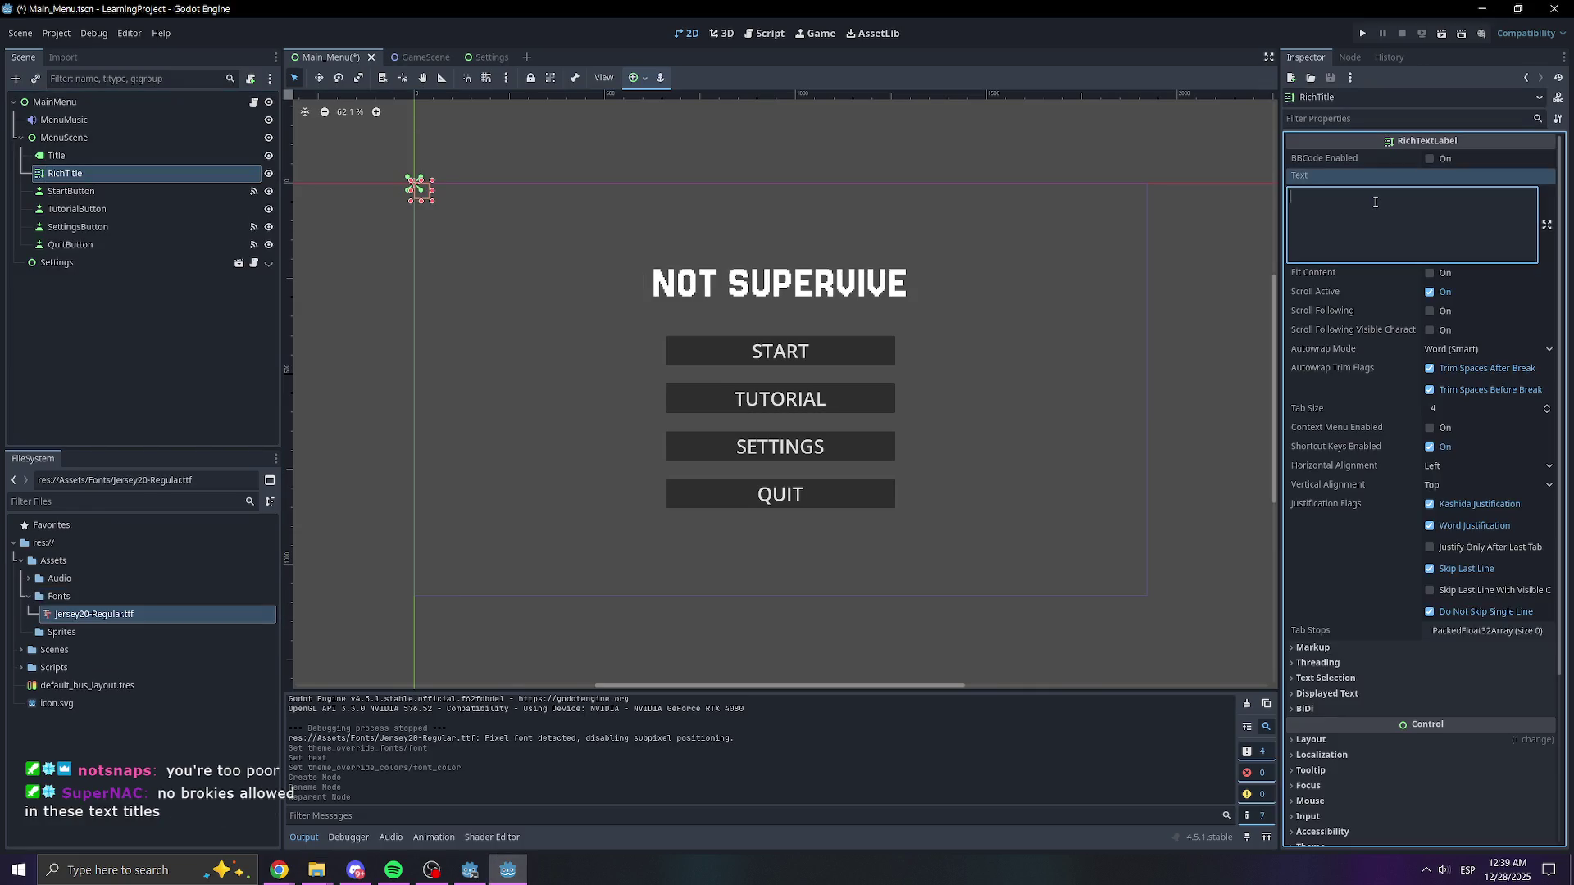
{"action": "type", "text": "NOT SUPERVIVE"}
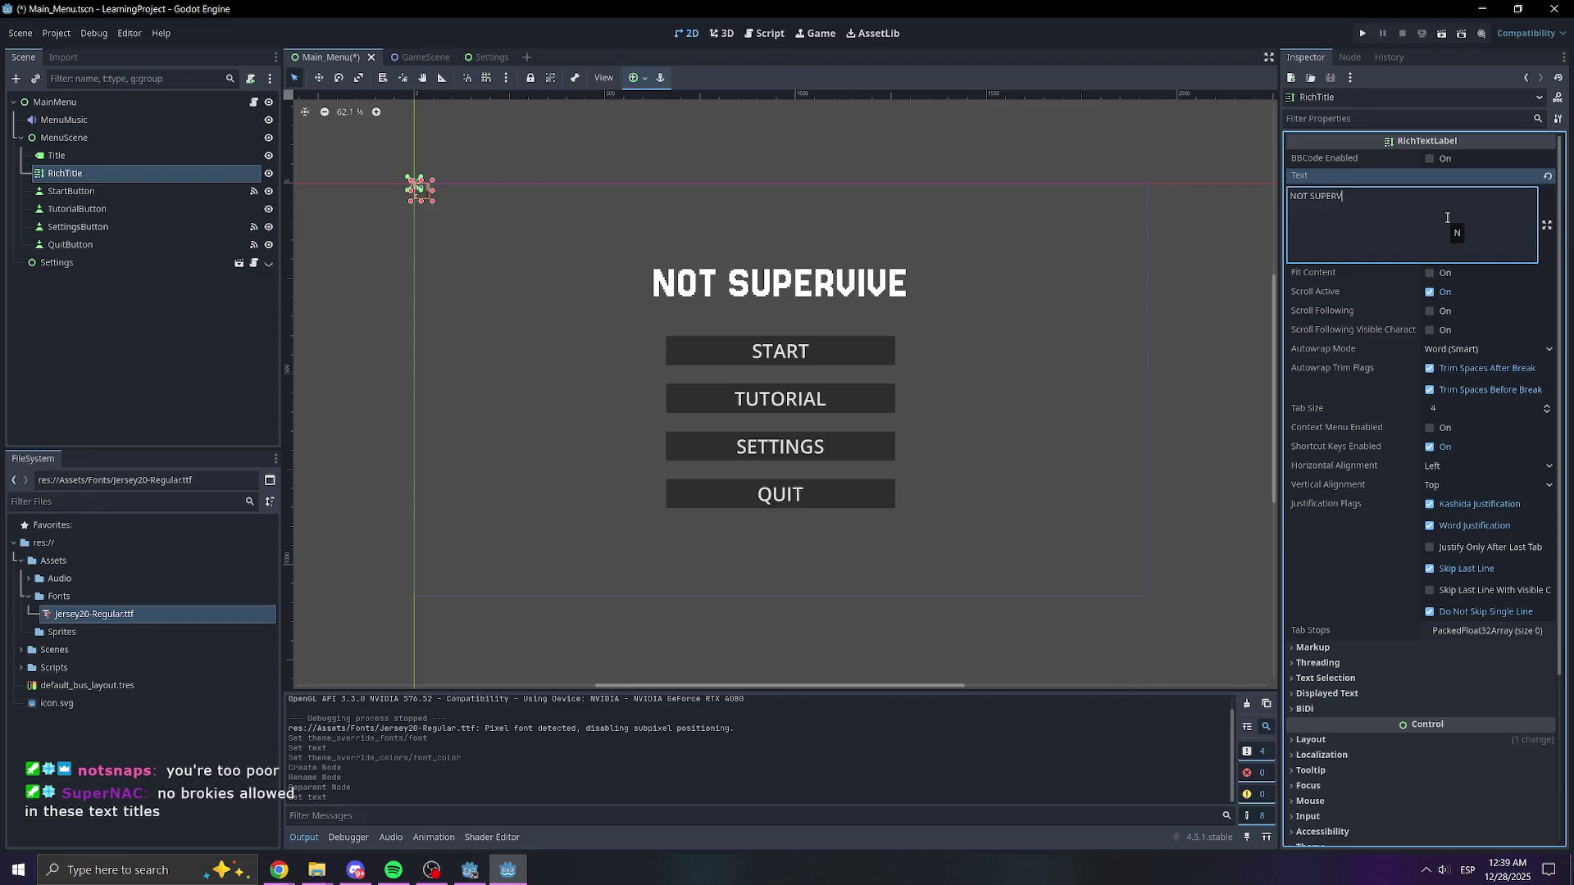
- Delete the old Title label node, then select RichTitle again
{"action": "left_click", "coordinate": [21, 356]}
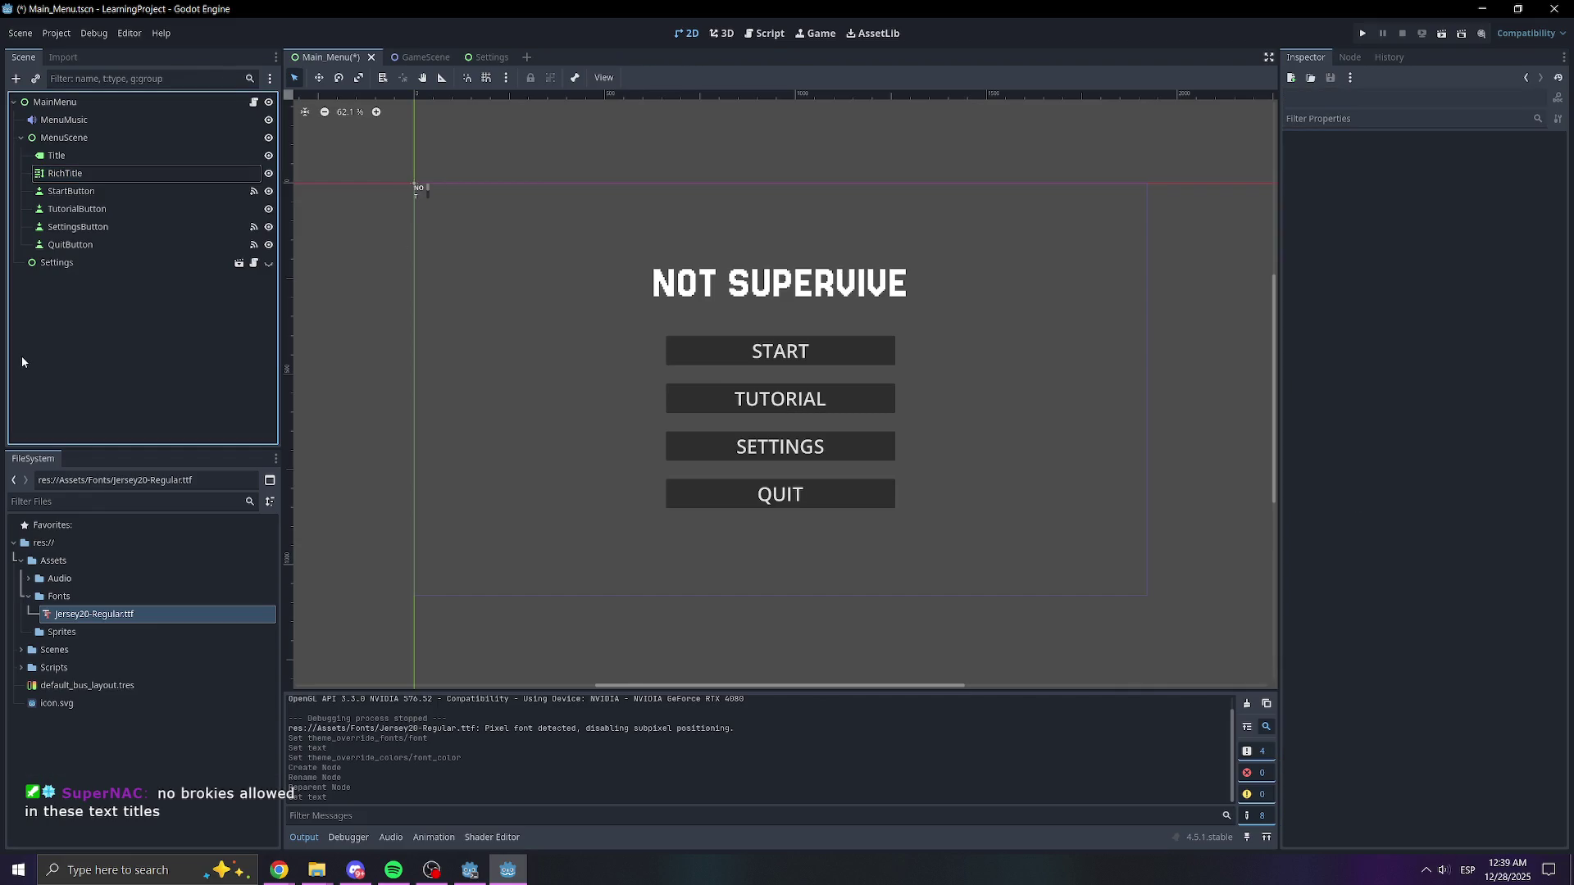
{"action": "left_click", "coordinate": [102, 158]}
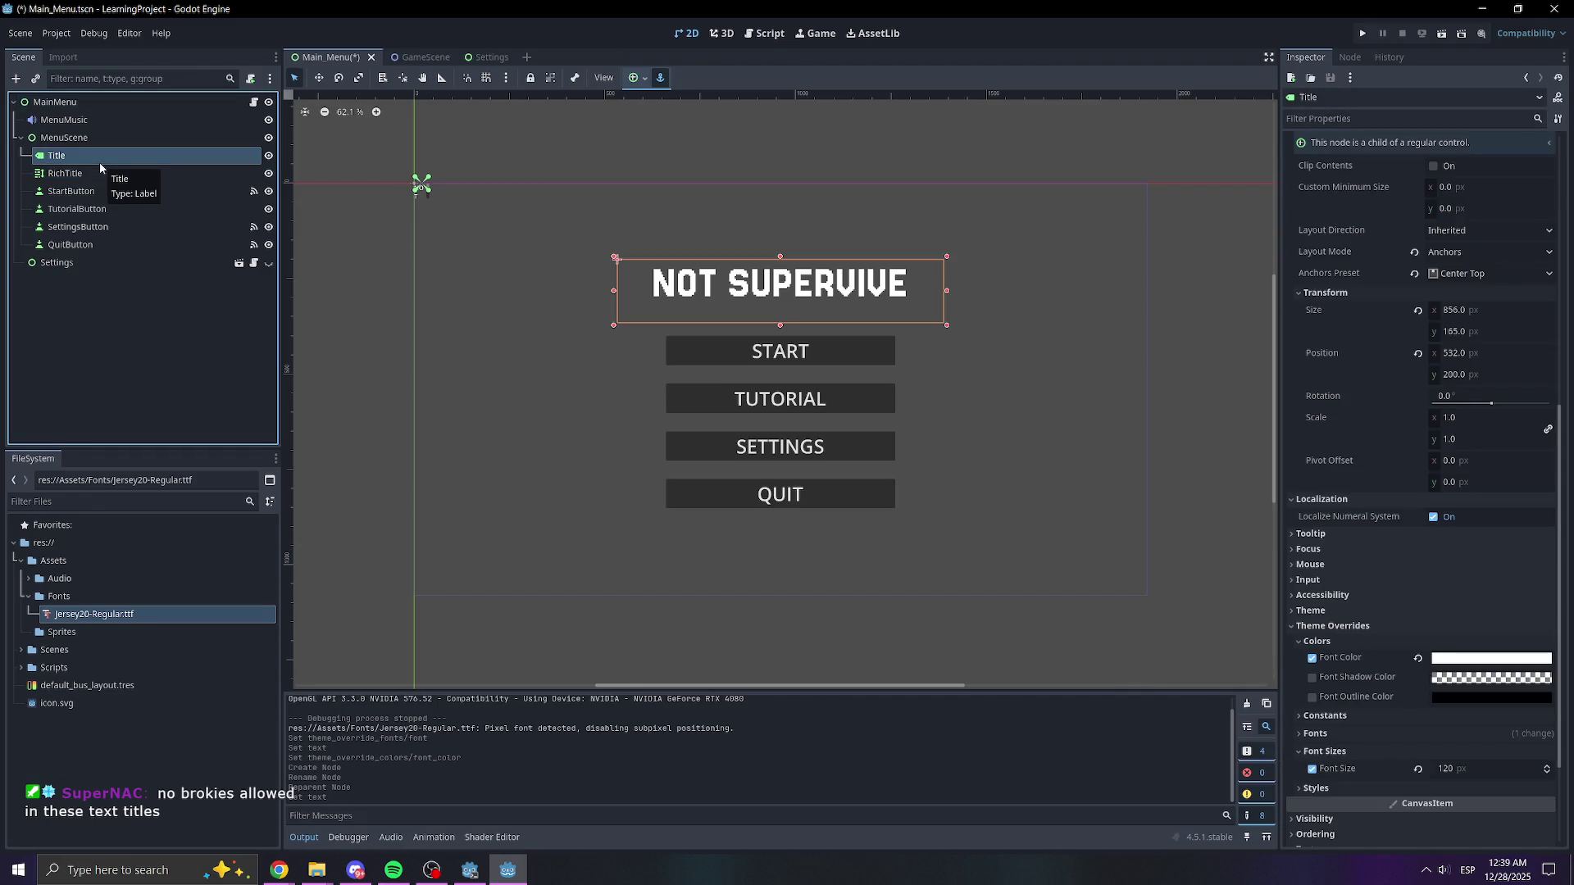
{"action": "key", "text": "Delete"}
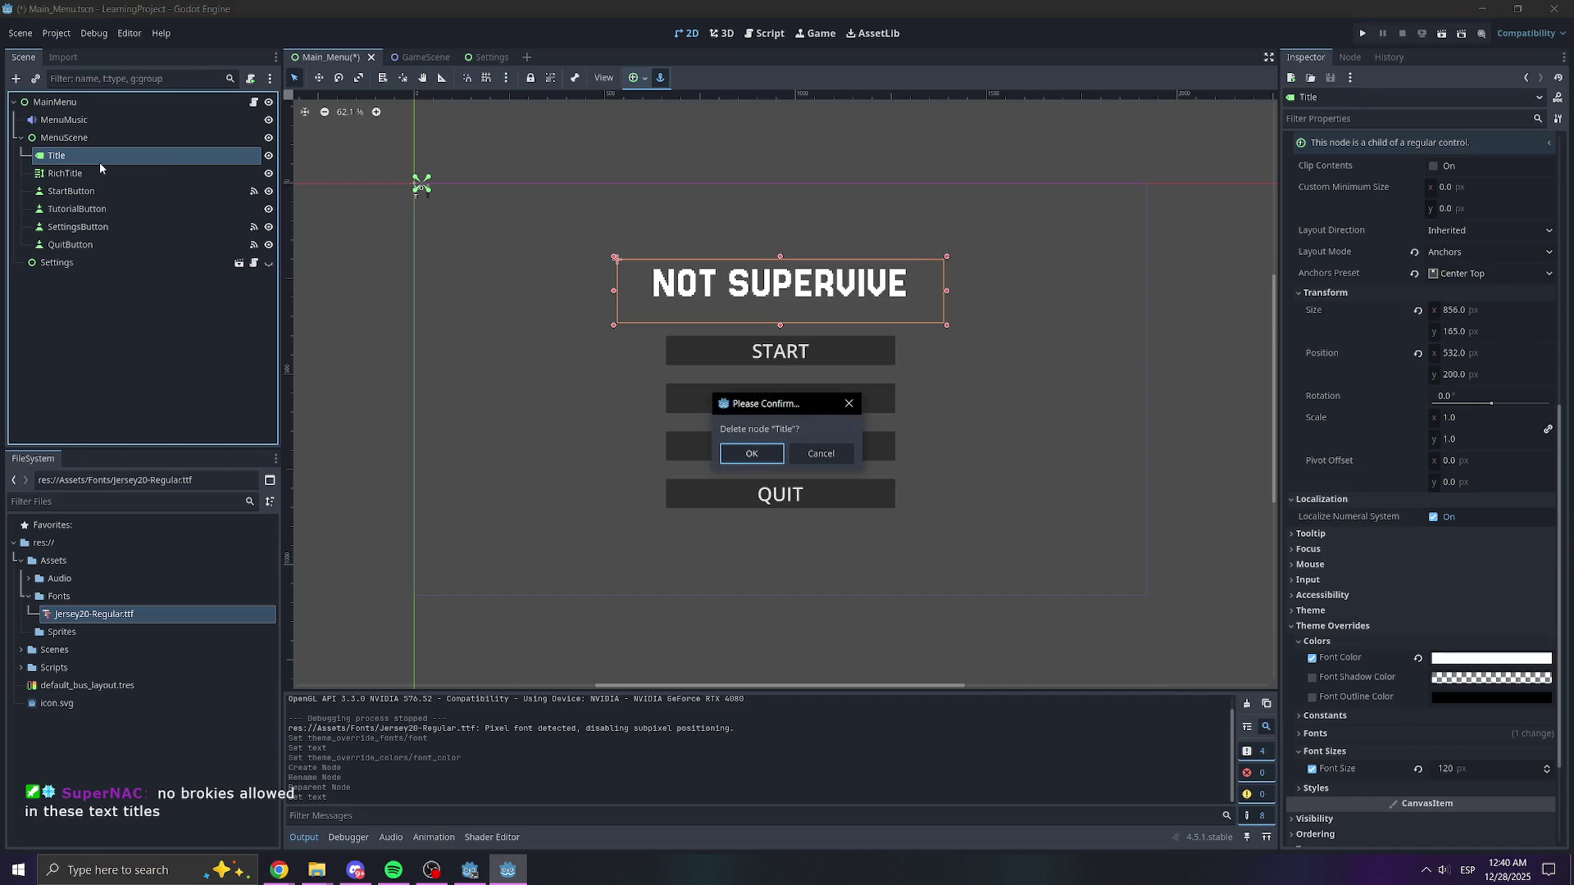
{"action": "key", "text": "Return"}
{"action": "left_click", "coordinate": [123, 155]}
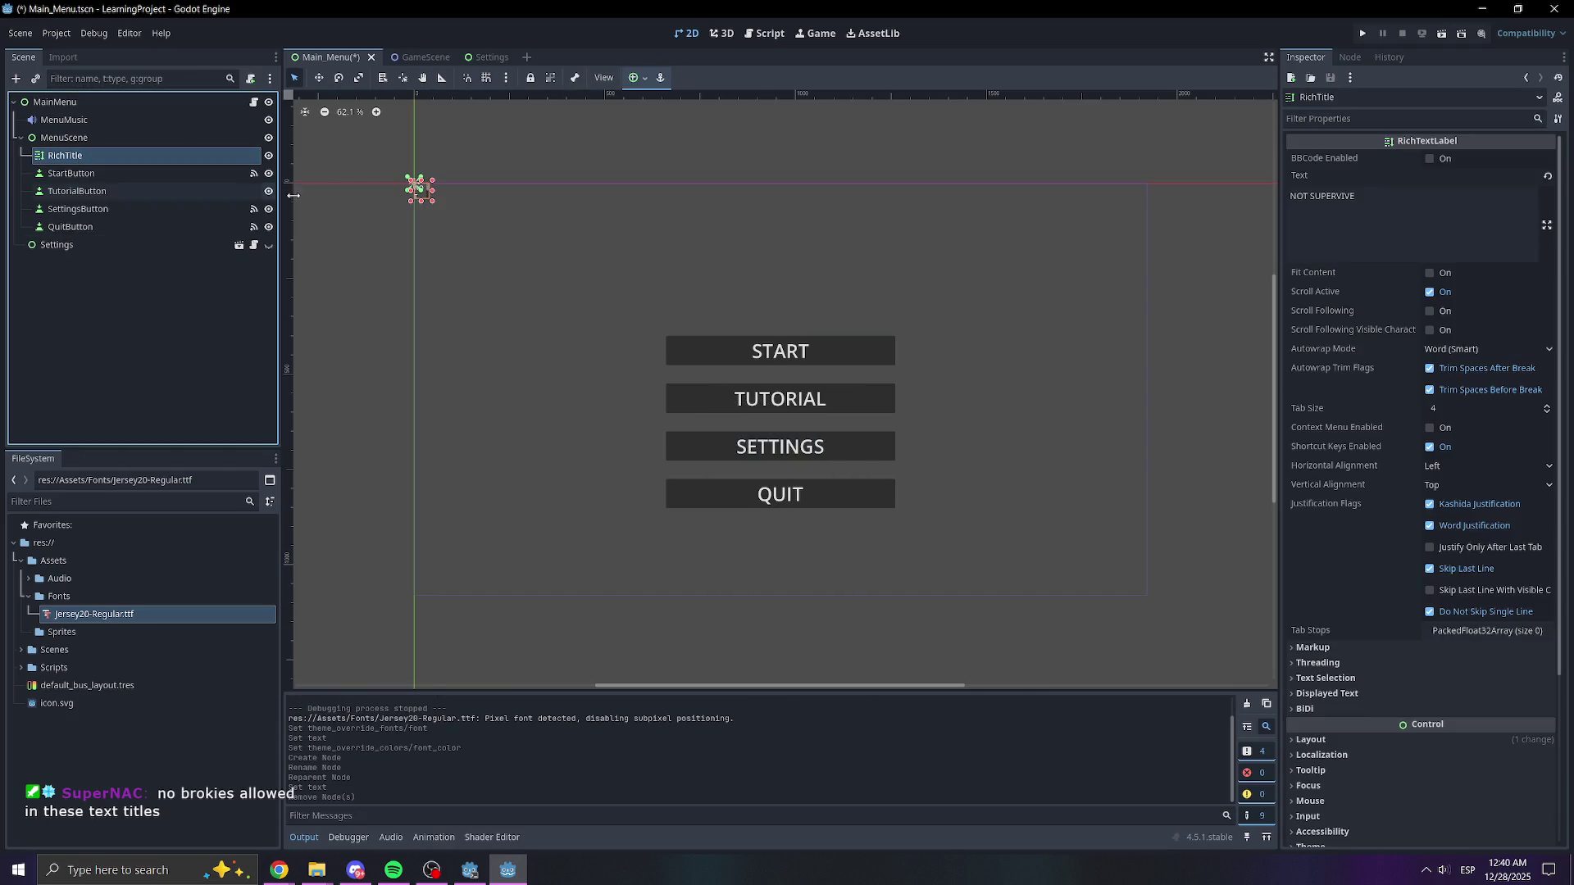
- Set RichTitle's Layout Mode to Anchors with the Center Top anchor preset
{"action": "scroll", "coordinate": [444, 182], "scroll_direction": "up", "scroll_amount": 6}
{"action": "scroll", "coordinate": [519, 239], "scroll_direction": "down", "scroll_amount": 3}
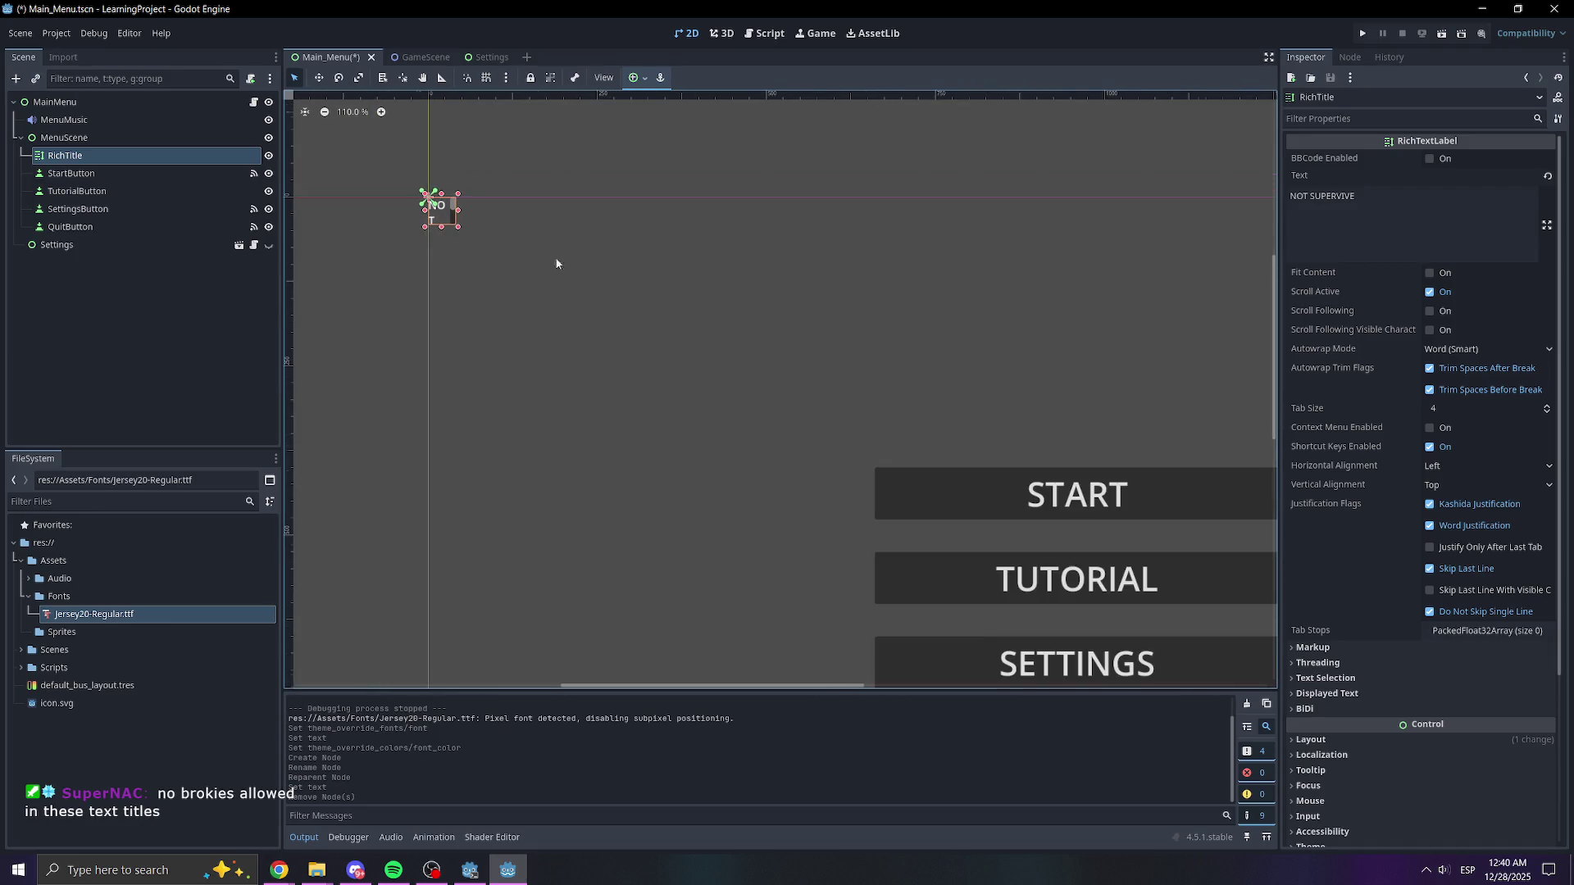
{"action": "scroll", "coordinate": [1366, 661], "scroll_direction": "down", "scroll_amount": 3}
{"action": "left_click", "coordinate": [1334, 561]}
{"action": "left_click", "coordinate": [1445, 691]}
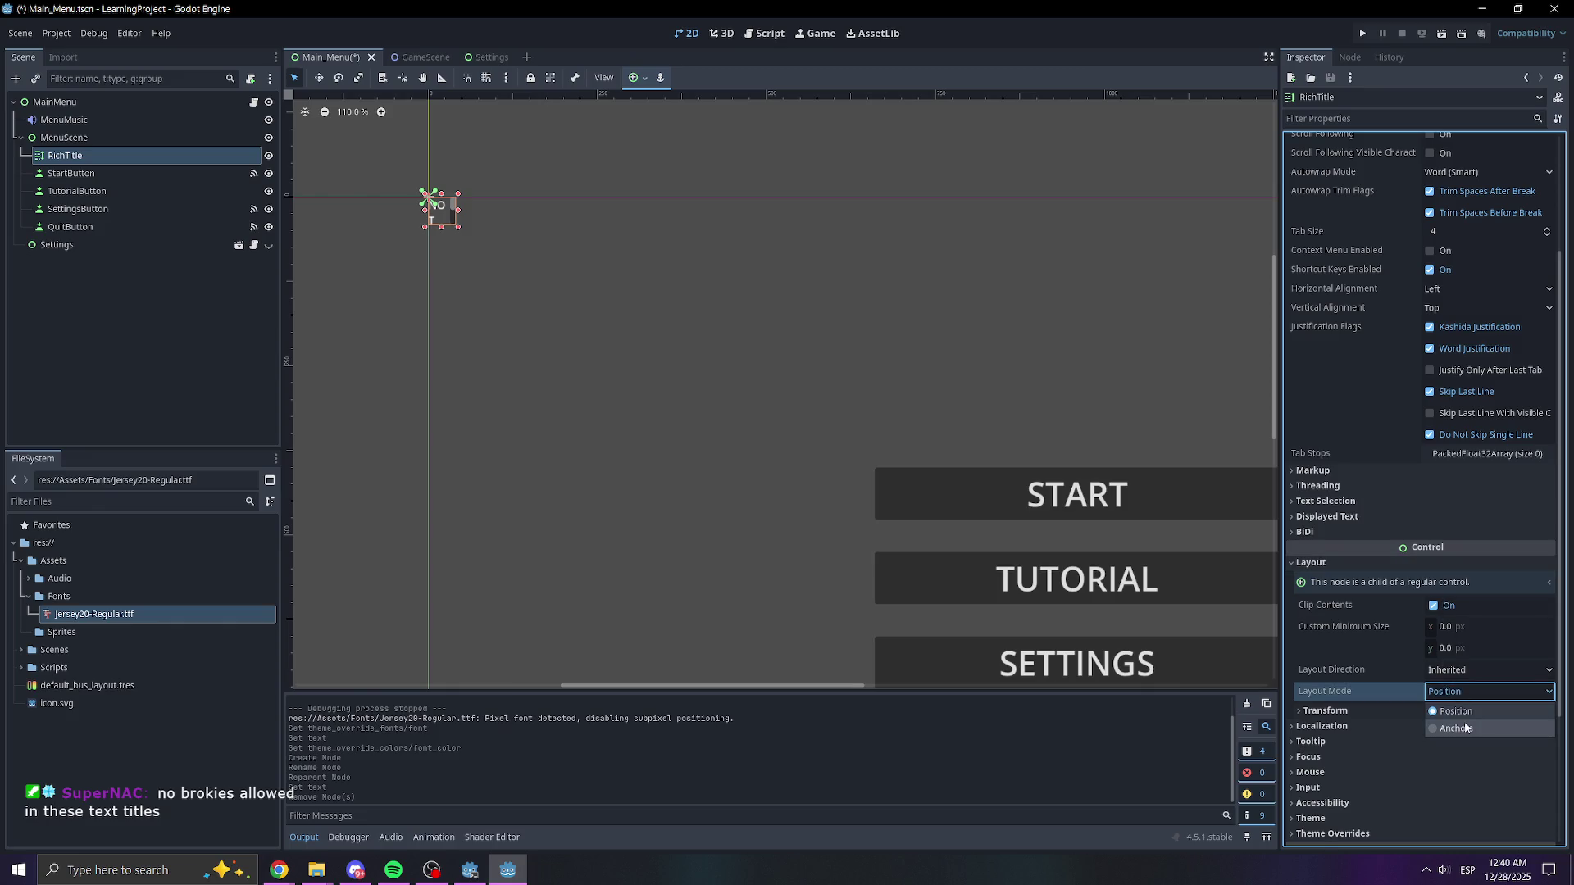
{"action": "left_click", "coordinate": [1460, 729]}
{"action": "left_click", "coordinate": [1458, 712]}
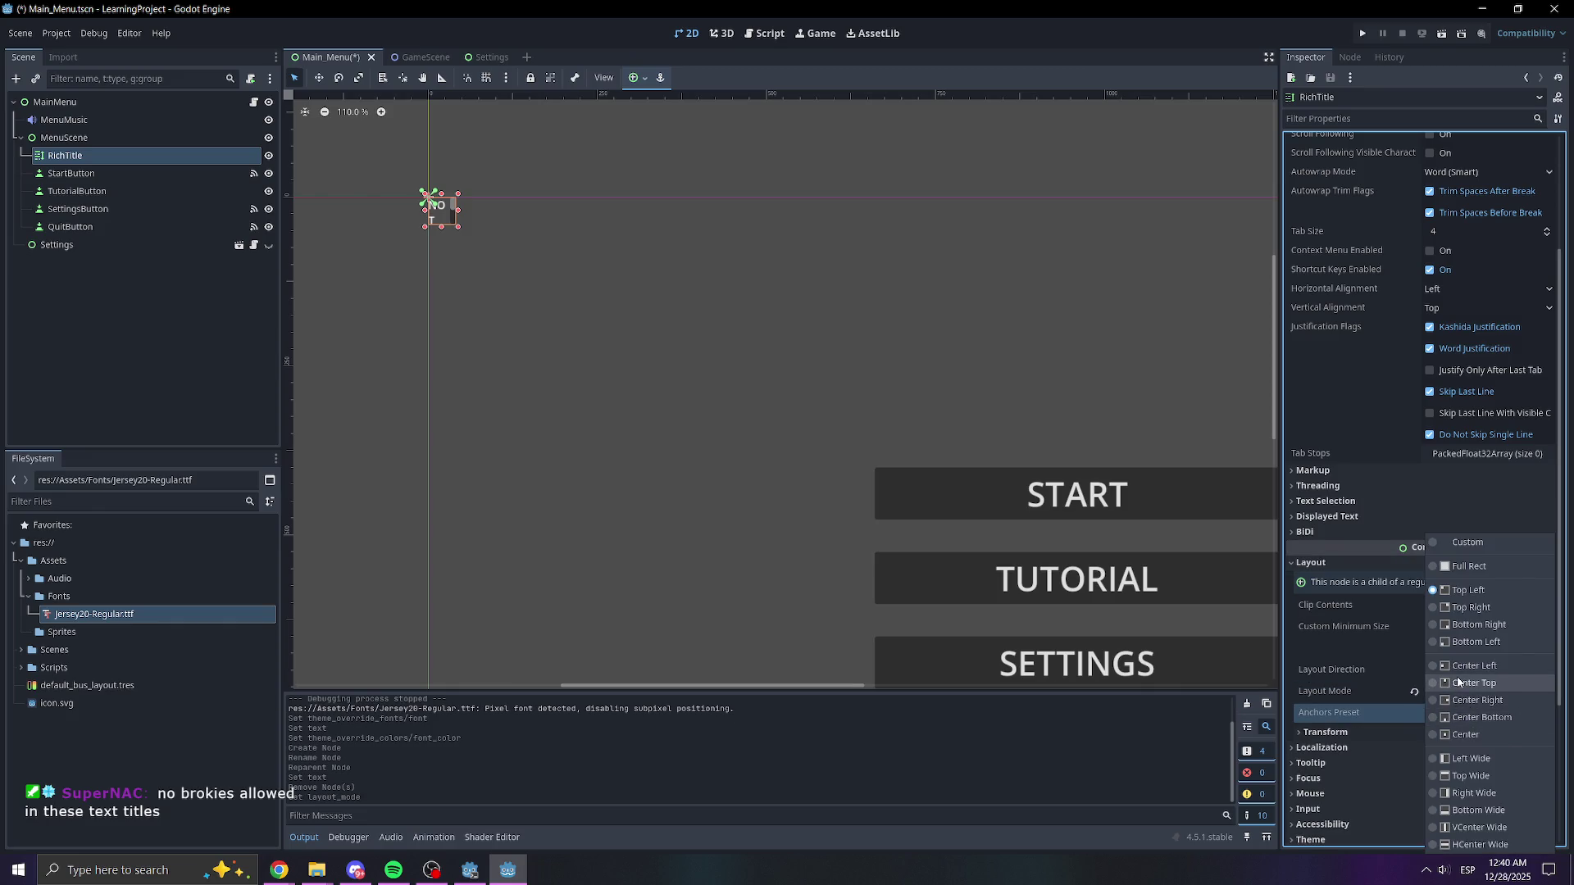
{"action": "left_click", "coordinate": [1466, 683]}
- Widen RichTitle's Size x to about 149.37 px
{"action": "scroll", "coordinate": [1393, 623], "scroll_direction": "down", "scroll_amount": 4}
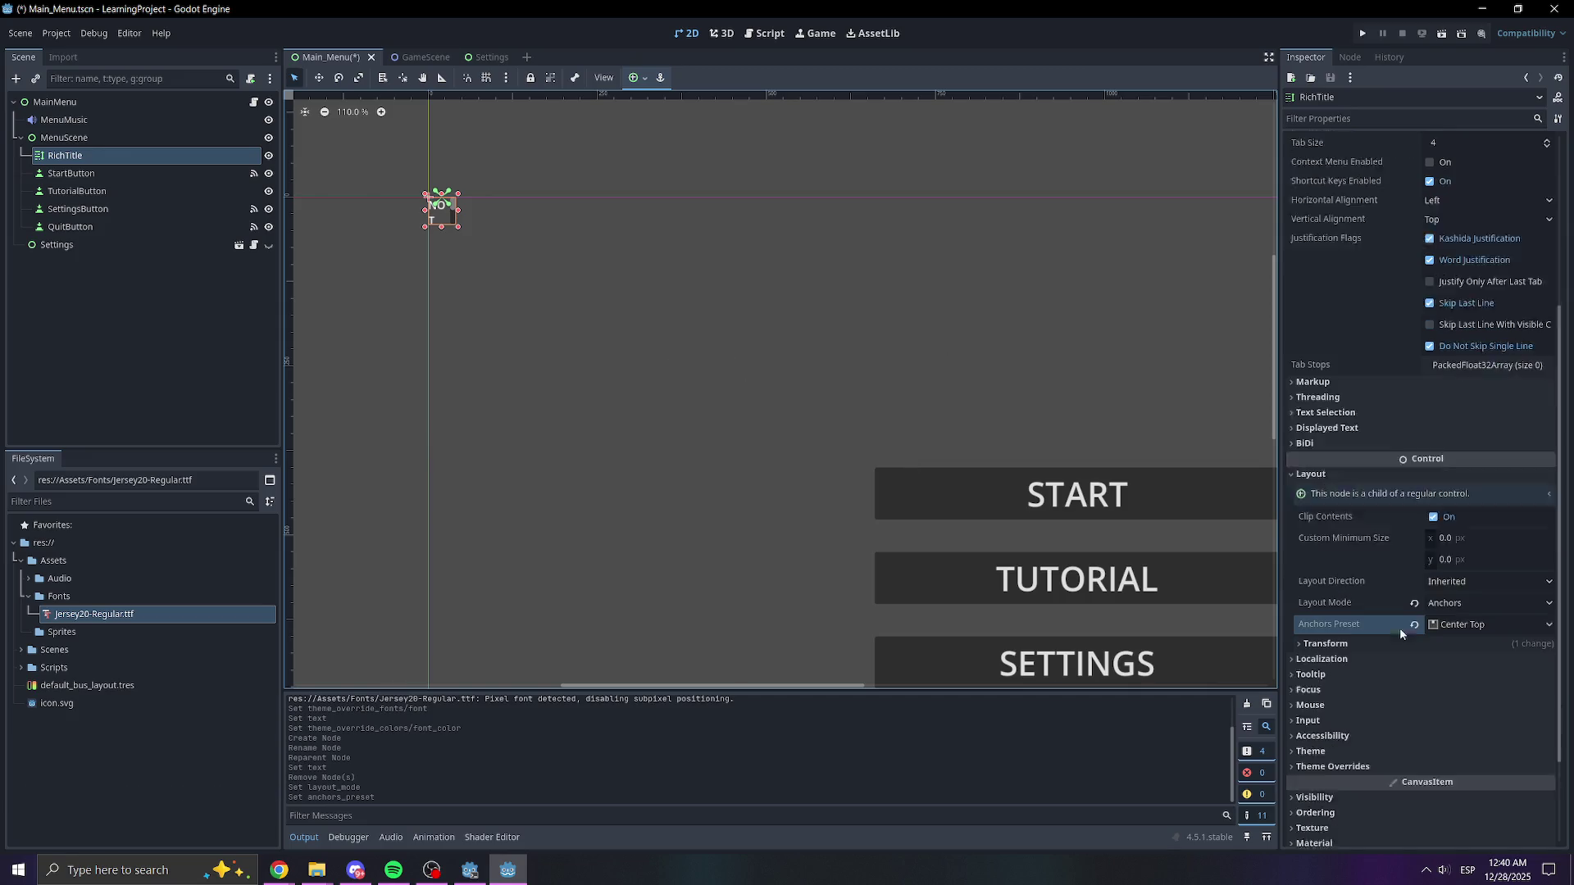
{"action": "scroll", "coordinate": [877, 392], "scroll_direction": "down", "scroll_amount": 2}
{"action": "left_click_drag", "start_coordinate": [877, 392], "coordinate": [605, 351]}
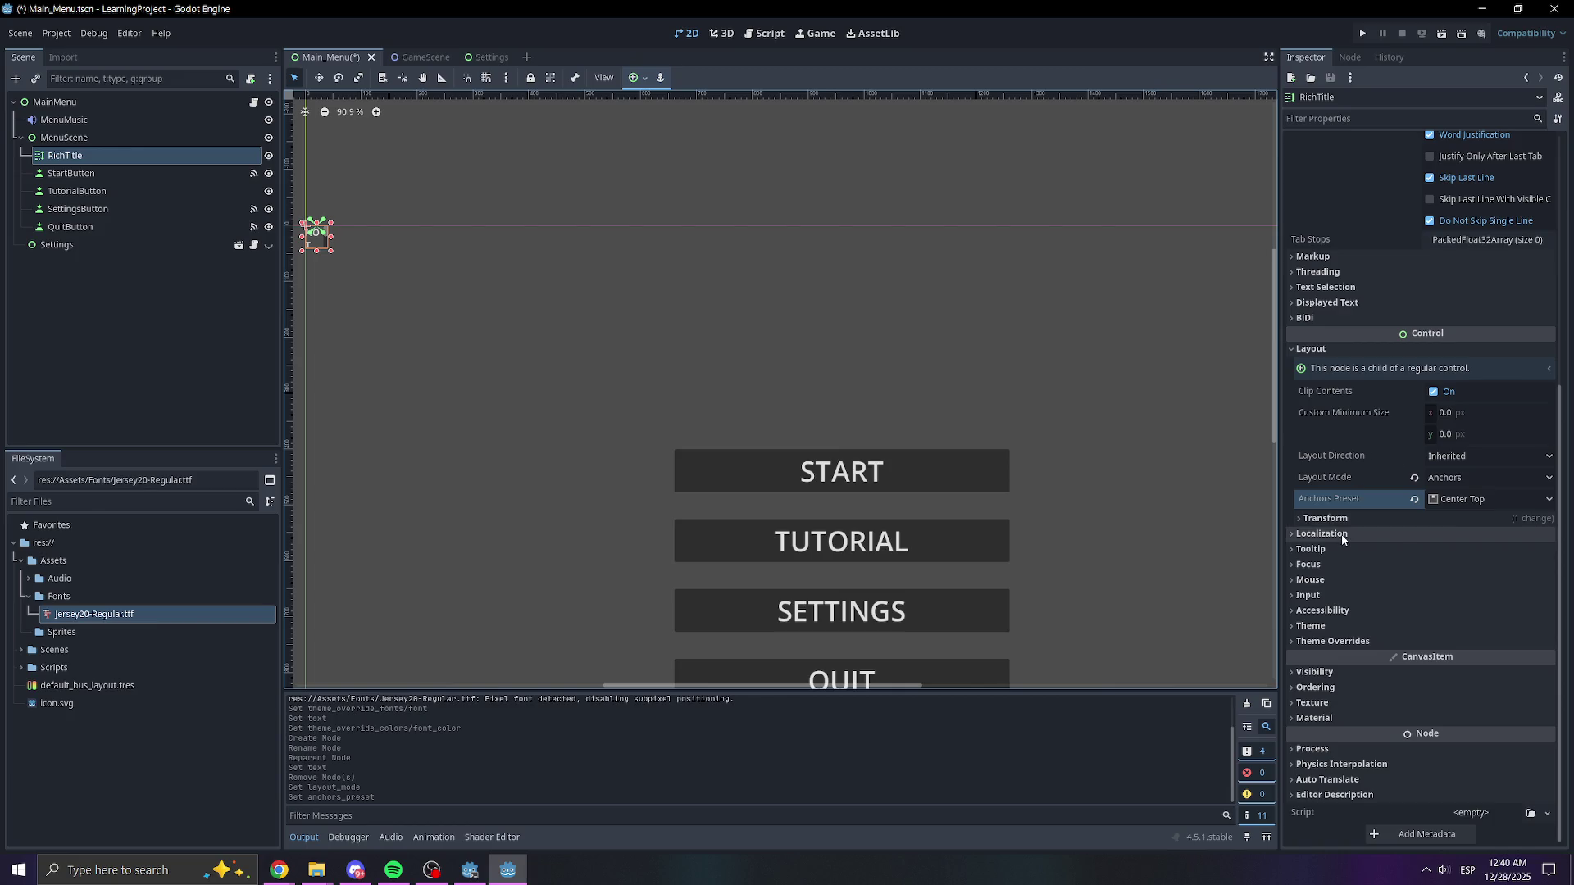
{"action": "left_click", "coordinate": [1414, 519]}
{"action": "left_click_drag", "start_coordinate": [1463, 539], "coordinate": [1524, 539]}
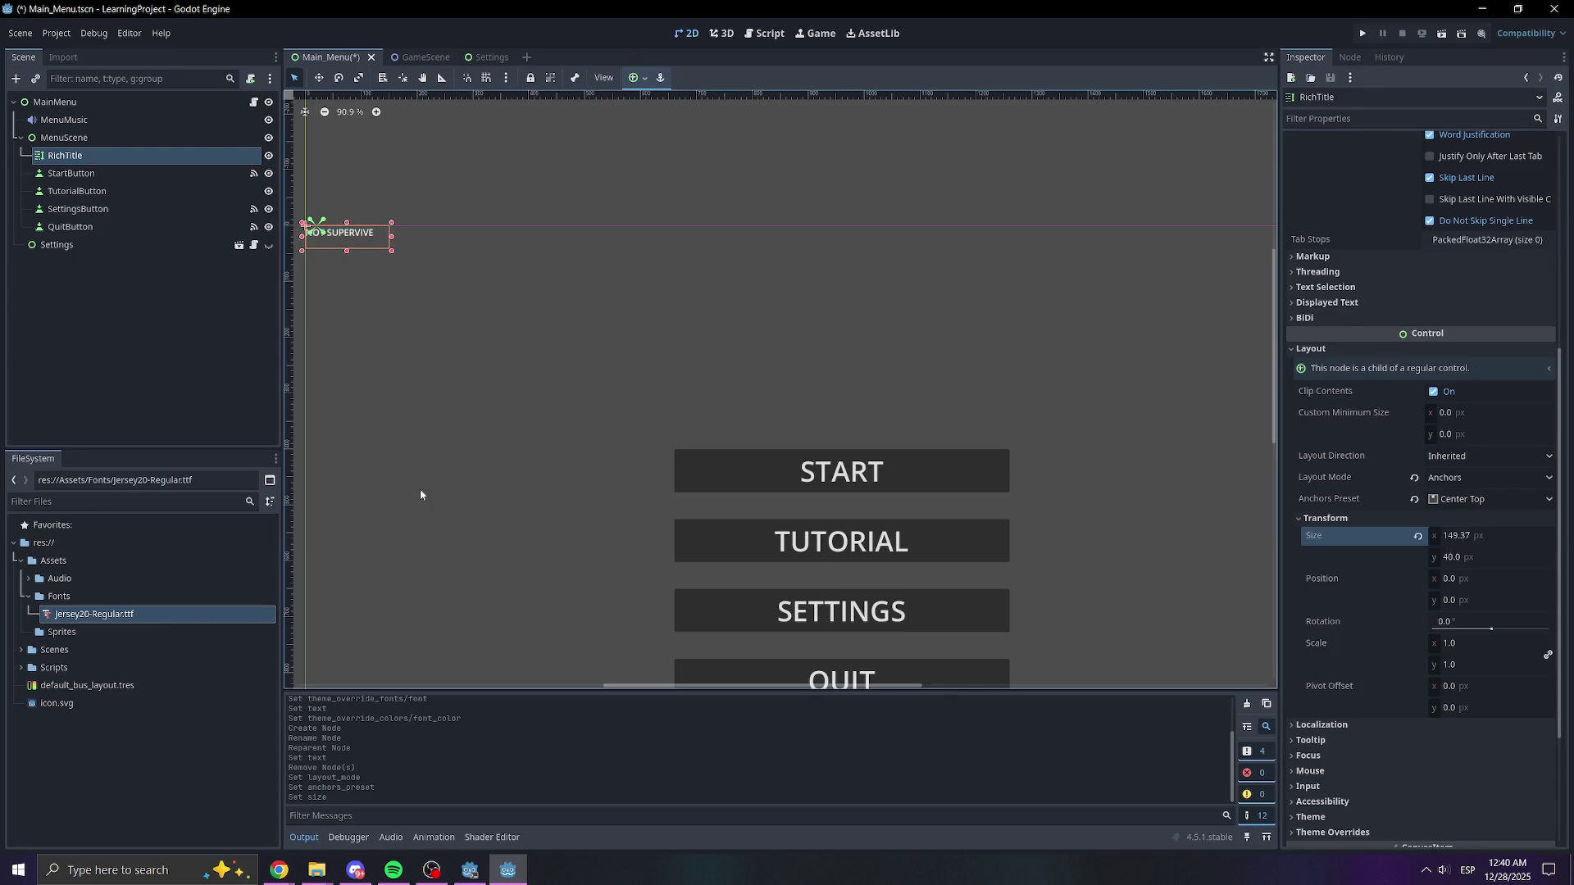
- Enable the Normal Font Size override under Theme Overrides > Font Sizes
{"action": "scroll", "coordinate": [1320, 607], "scroll_direction": "down", "scroll_amount": 4}
{"action": "left_click", "coordinate": [1337, 641]}
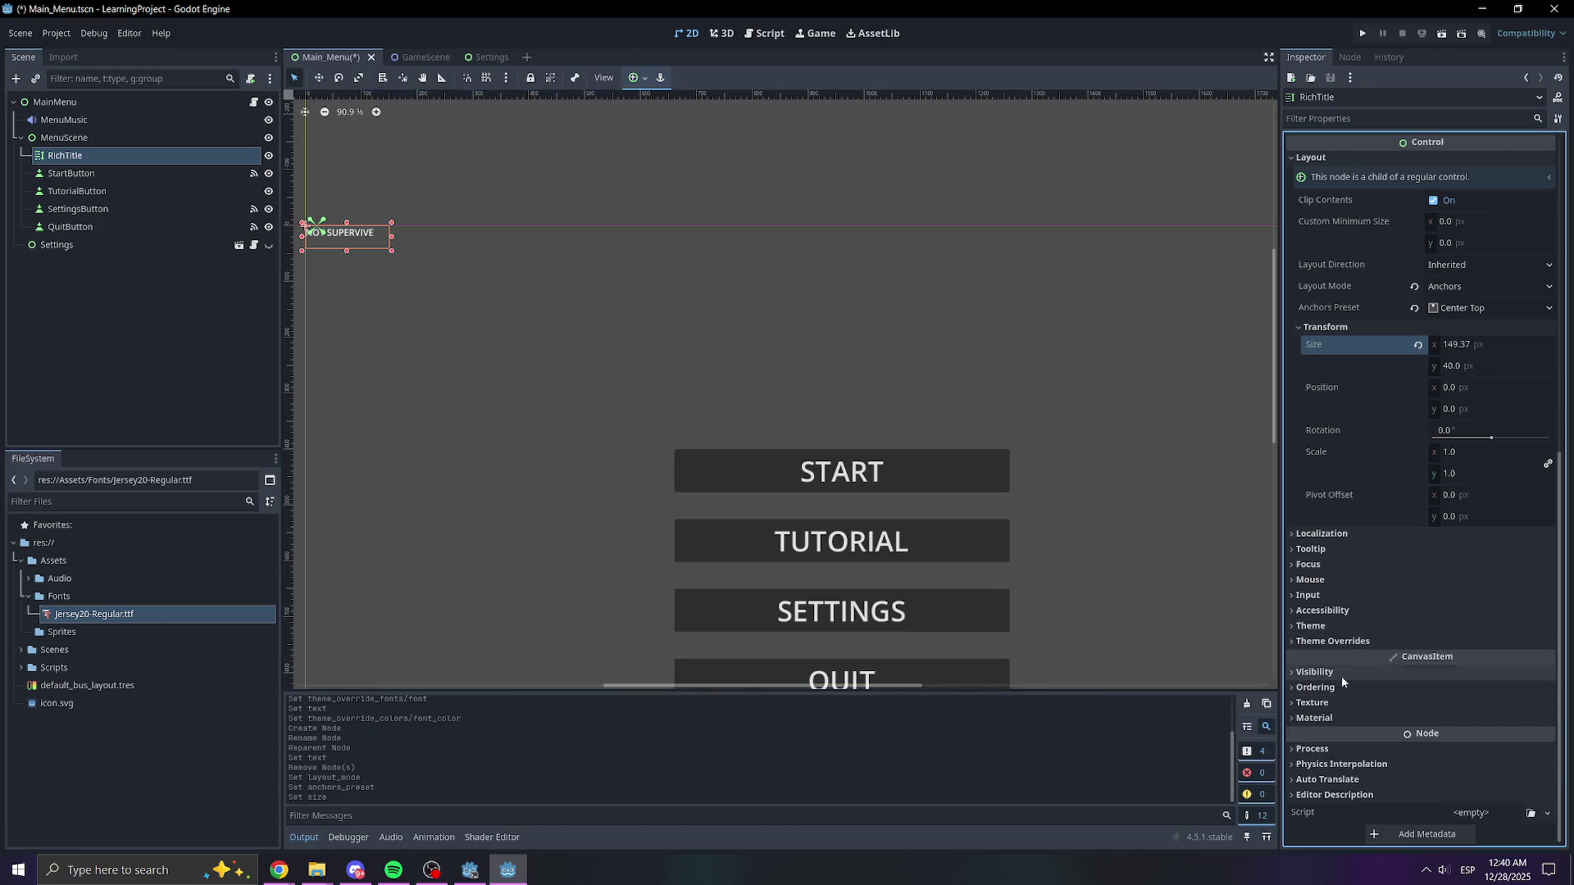
{"action": "left_click", "coordinate": [1328, 707]}
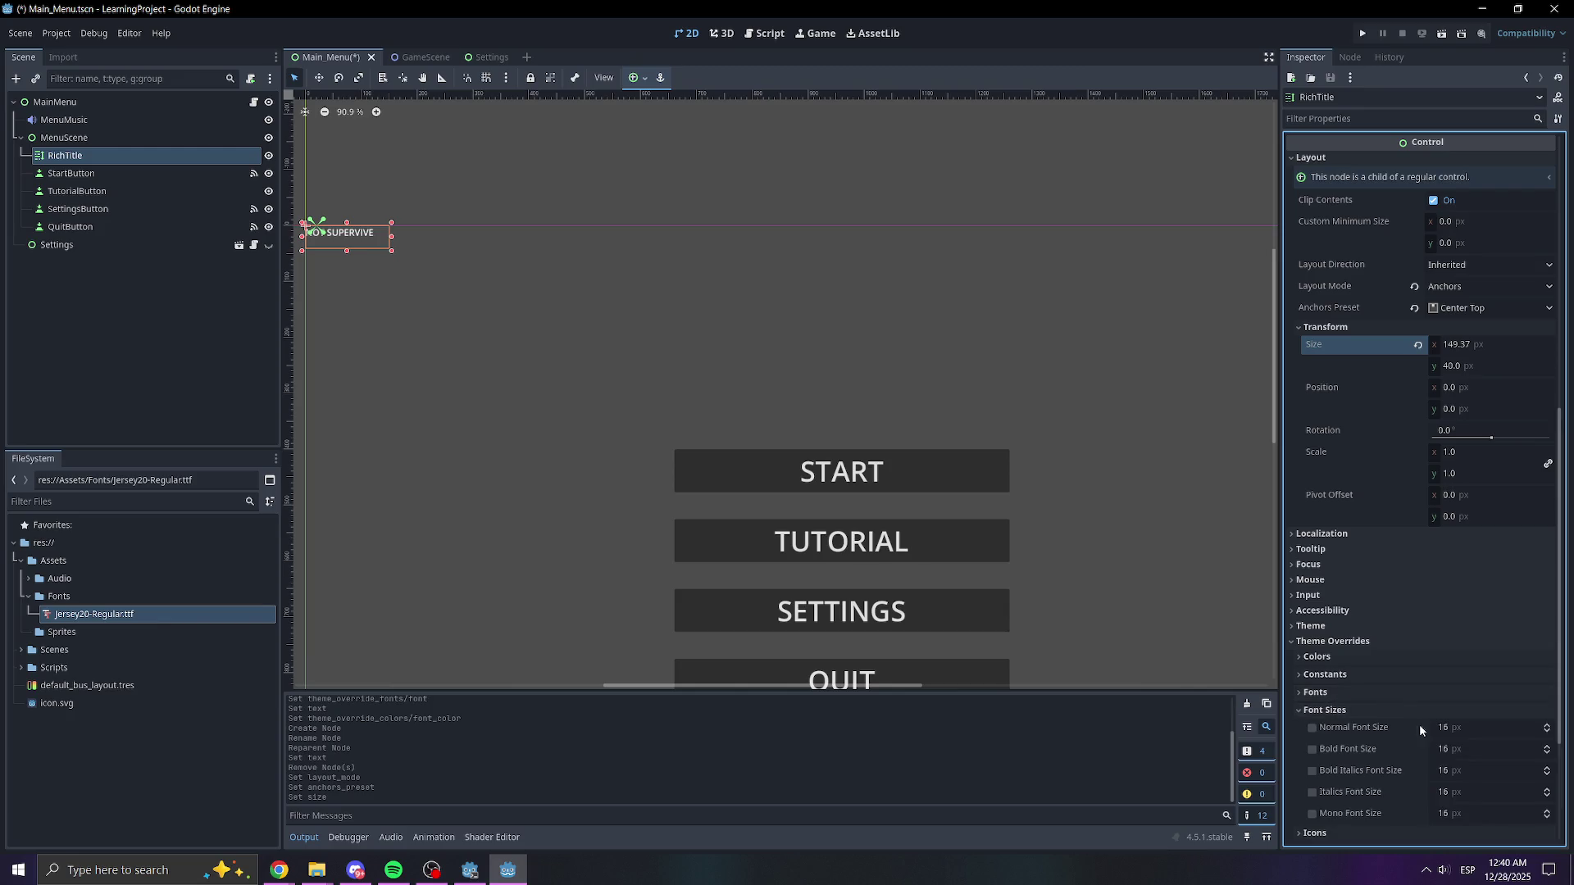
{"action": "scroll", "coordinate": [1413, 721], "scroll_direction": "down", "scroll_amount": 3}
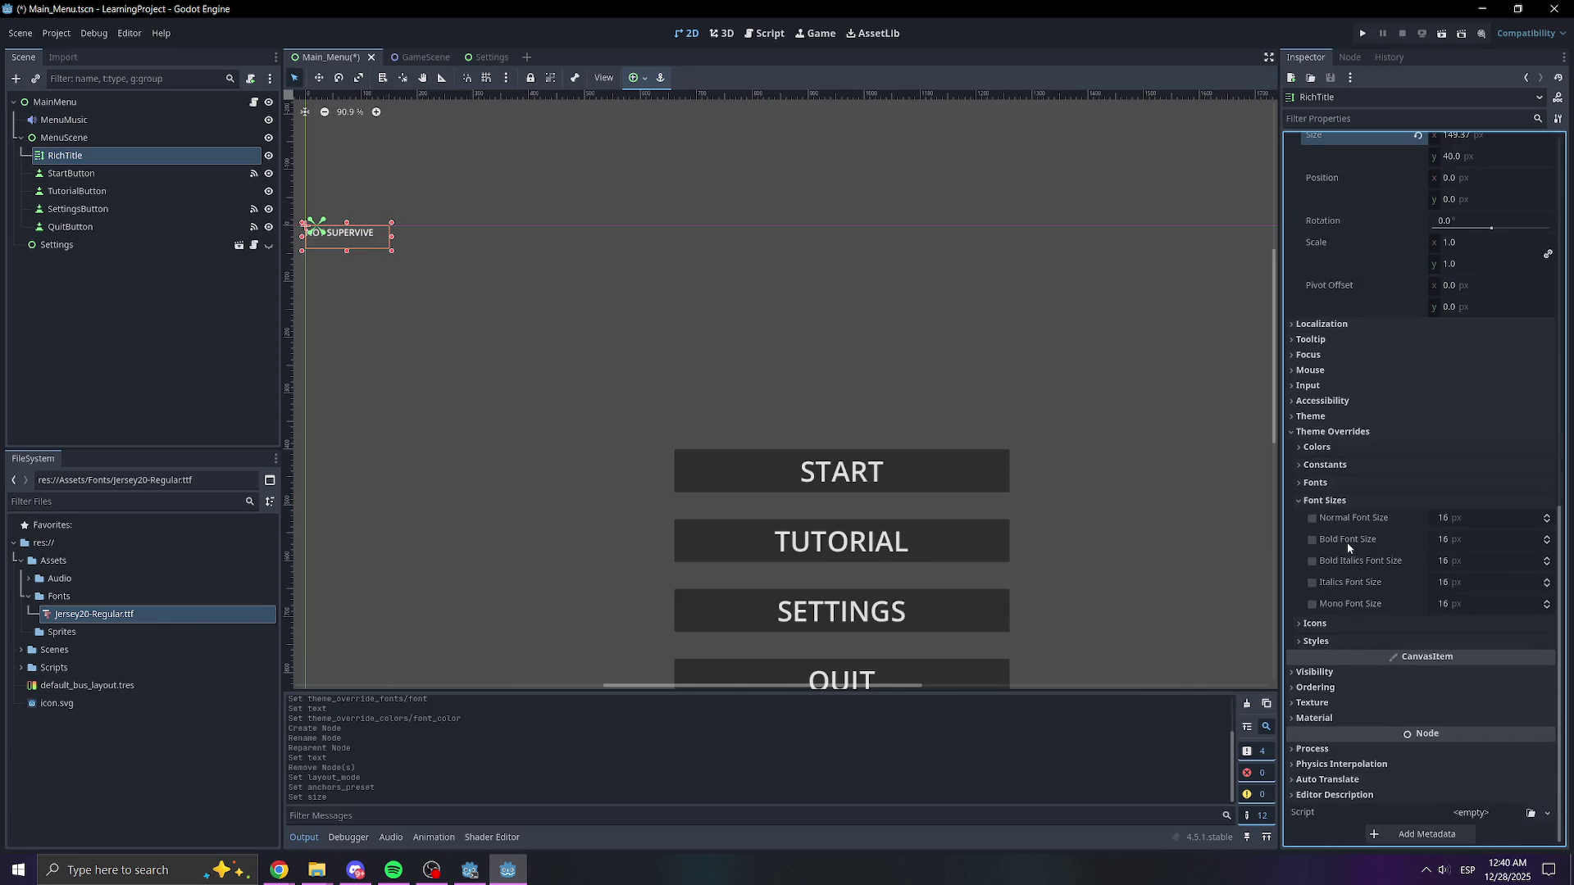
{"action": "left_click", "coordinate": [1384, 513]}
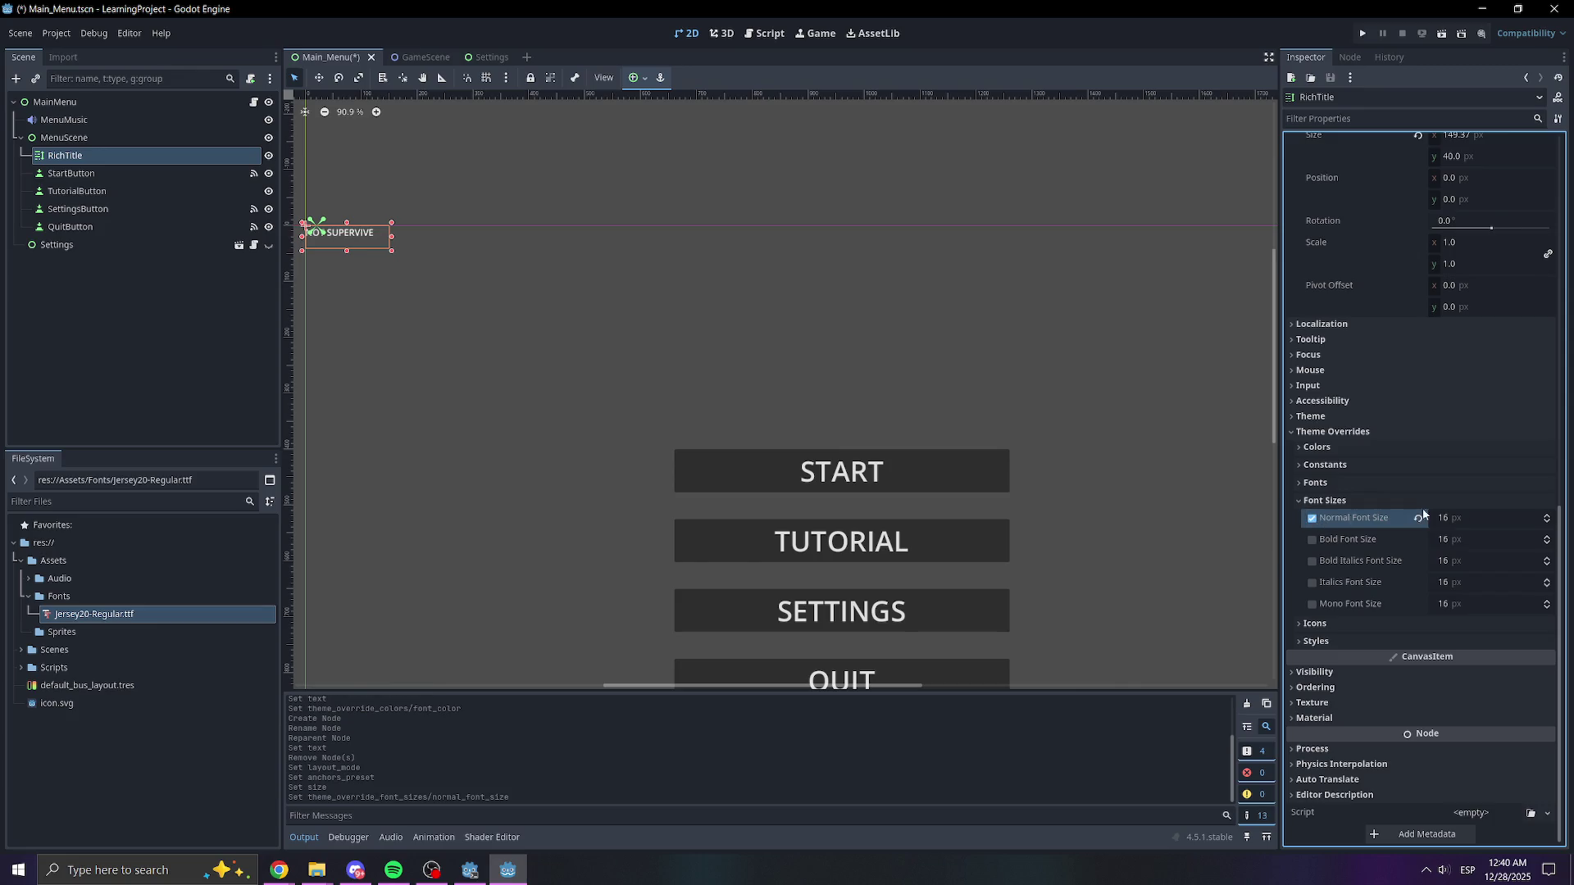
- Set the title's normal font size to 100 and resize its box to about 786 × 129
{"action": "left_click", "coordinate": [1484, 520]}
{"action": "type", "text": "70"}
{"action": "key", "text": "Return"}
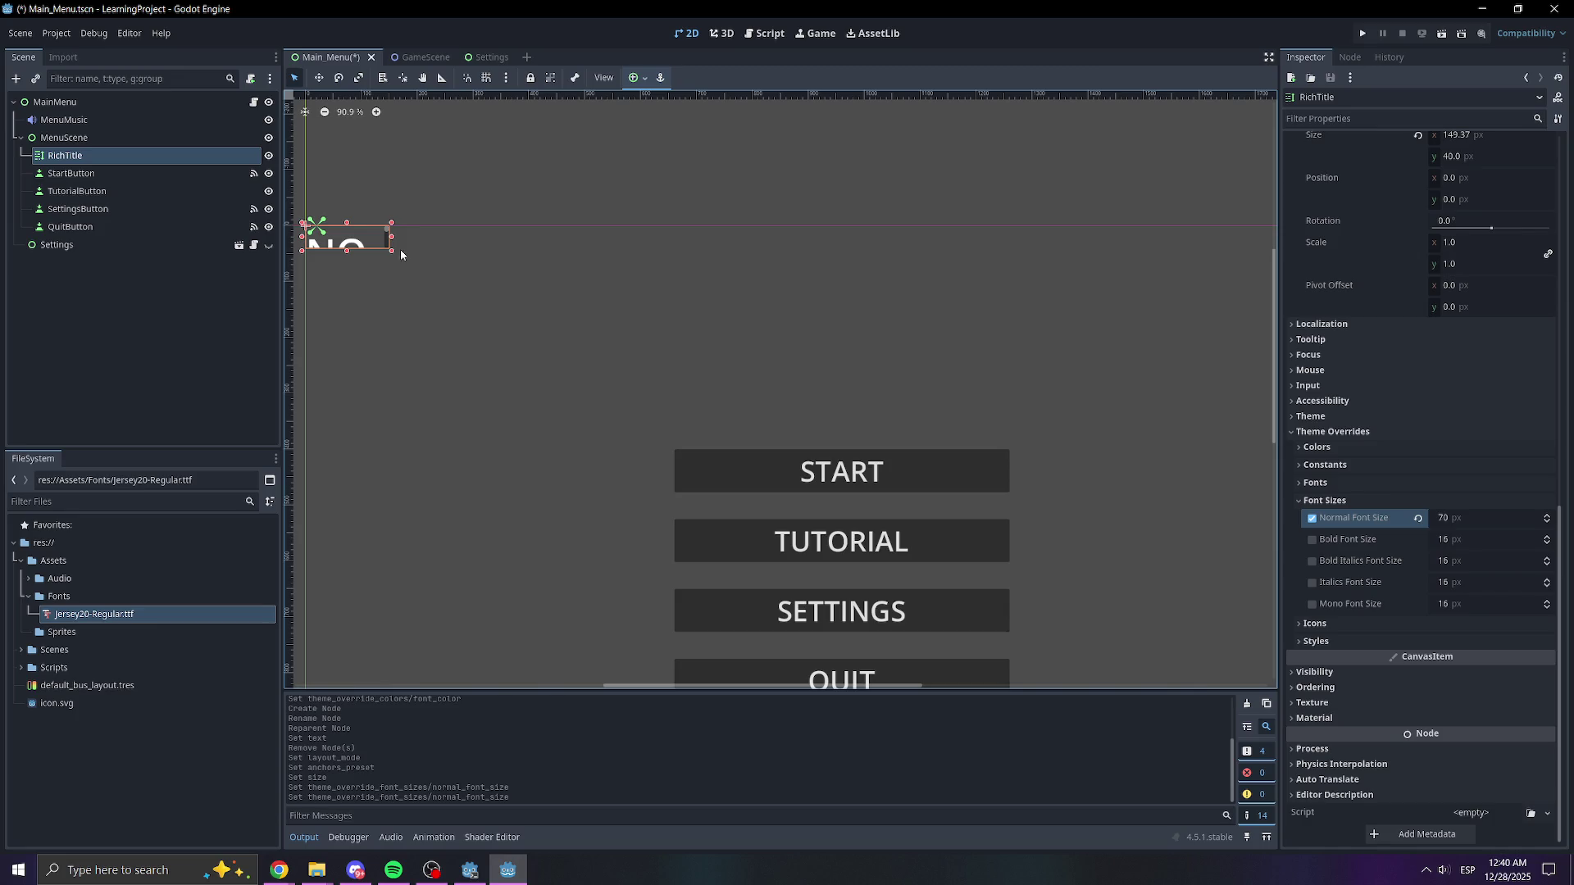
{"action": "mouse_move", "coordinate": [390, 253]}
{"action": "left_mouse_down"}
{"action": "mouse_move", "coordinate": [468, 318]}
{"action": "mouse_move", "coordinate": [729, 313]}
{"action": "mouse_move", "coordinate": [786, 297]}
{"action": "mouse_move", "coordinate": [633, 291]}
{"action": "left_mouse_up"}
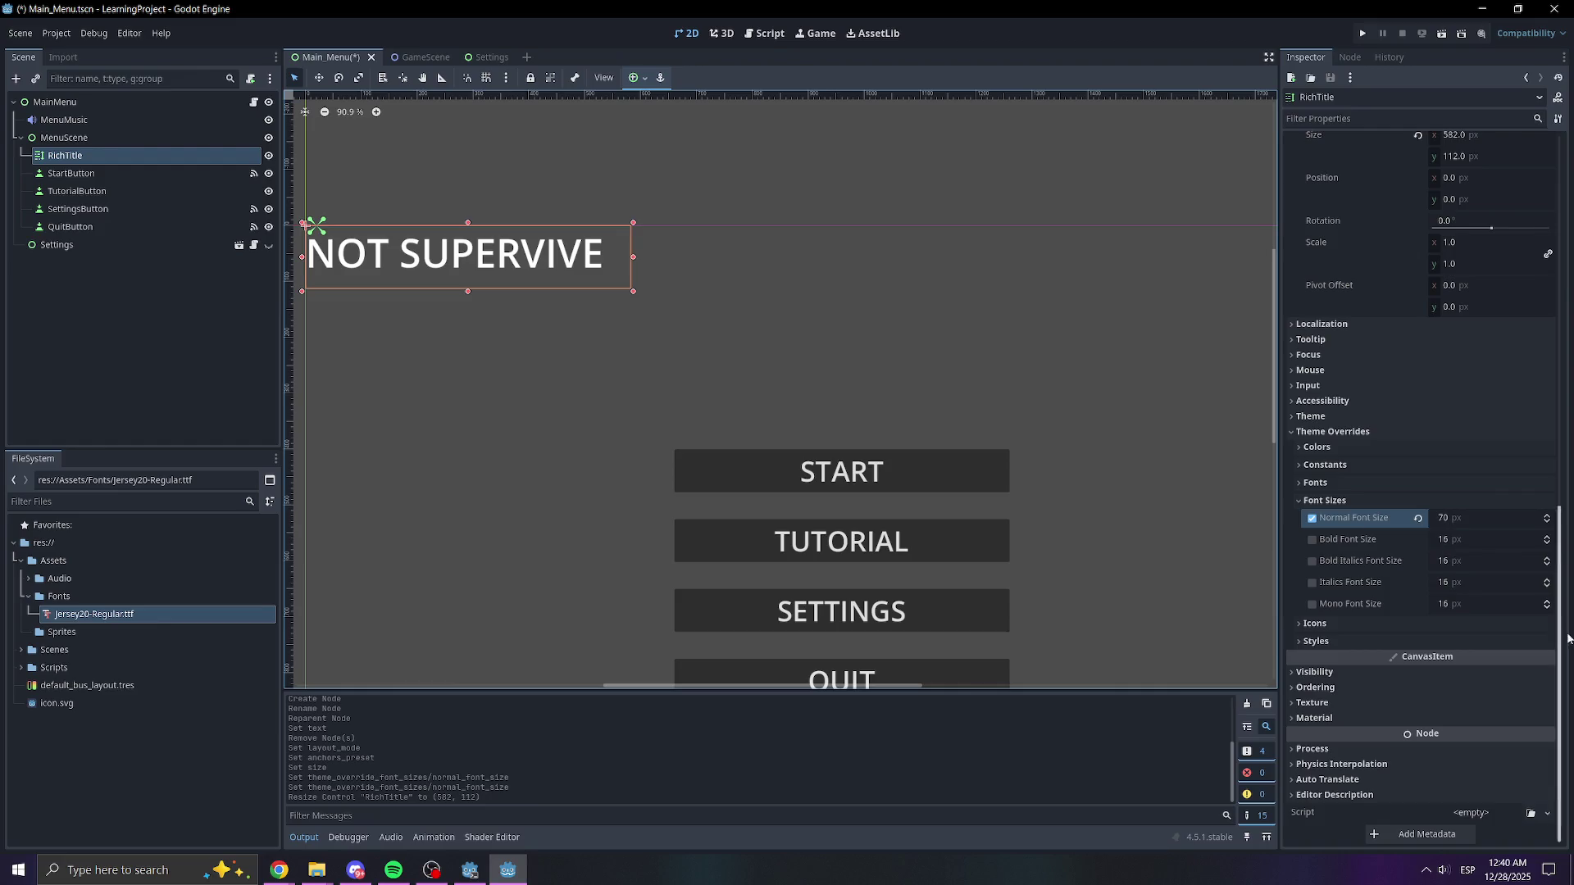
{"action": "left_click", "coordinate": [1445, 519]}
{"action": "type", "text": "100"}
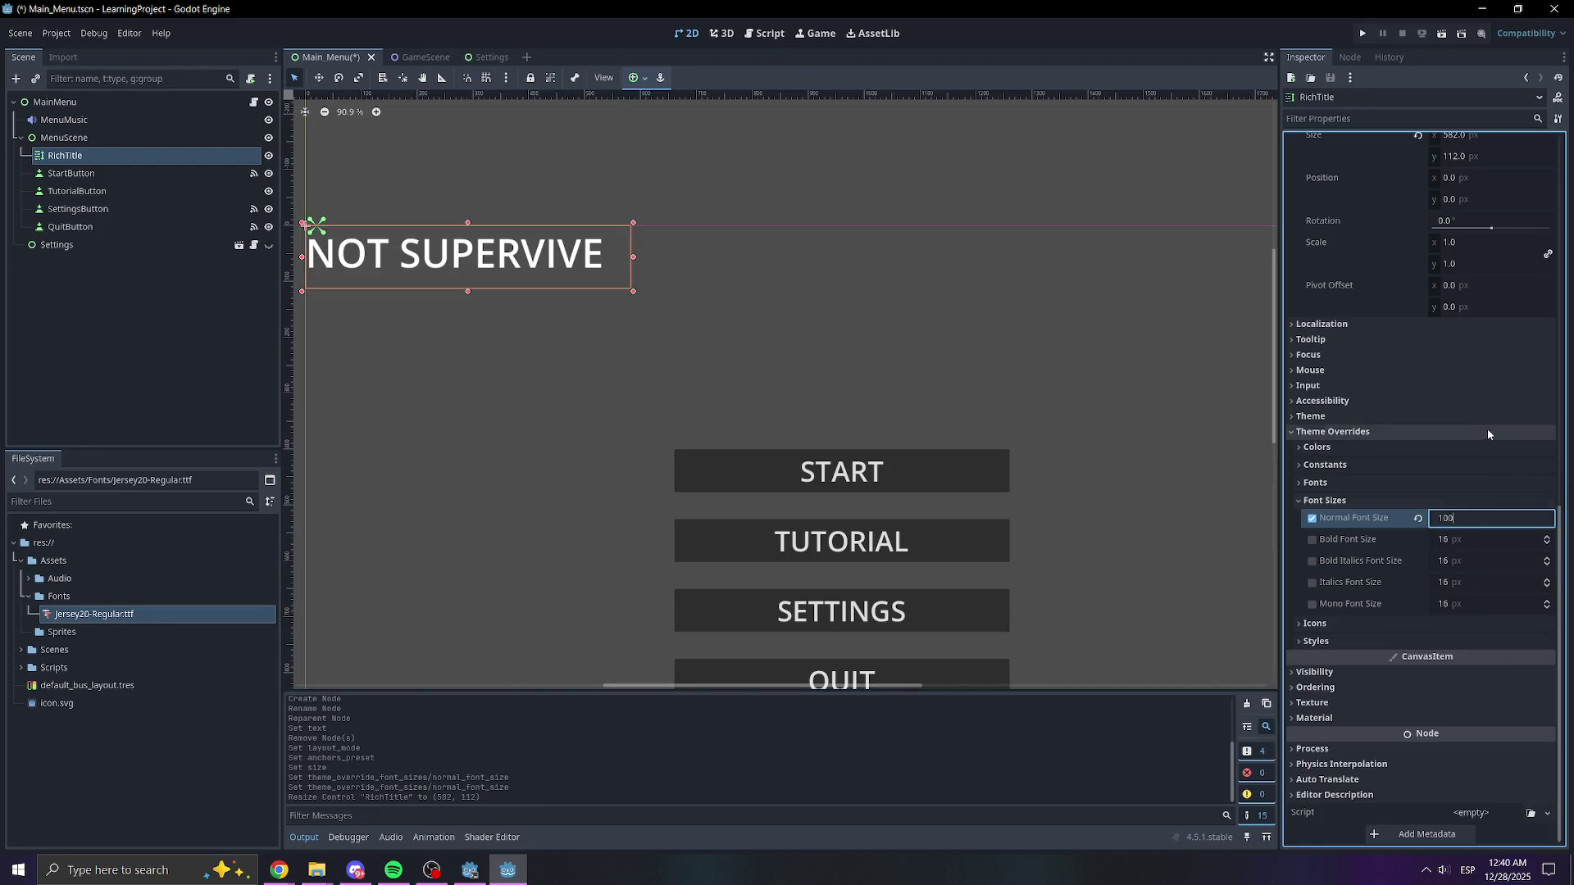
{"action": "key", "text": "Return"}
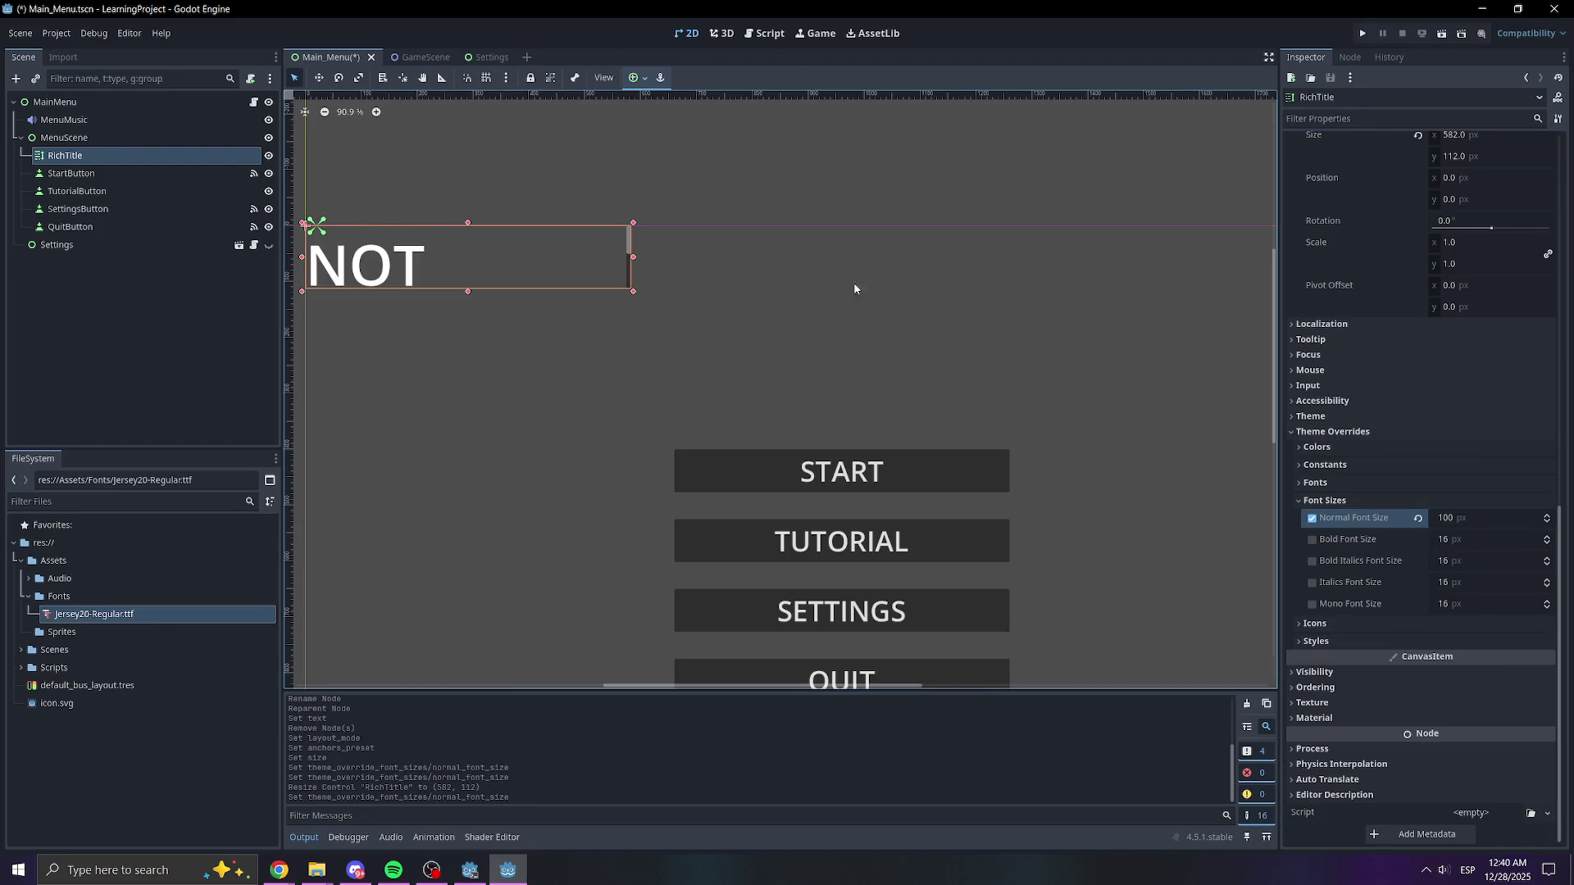
{"action": "mouse_move", "coordinate": [633, 259]}
{"action": "left_mouse_down"}
{"action": "mouse_move", "coordinate": [865, 262]}
{"action": "mouse_move", "coordinate": [746, 267]}
{"action": "left_mouse_up"}
{"action": "left_click_drag", "start_coordinate": [526, 292], "coordinate": [535, 297]}
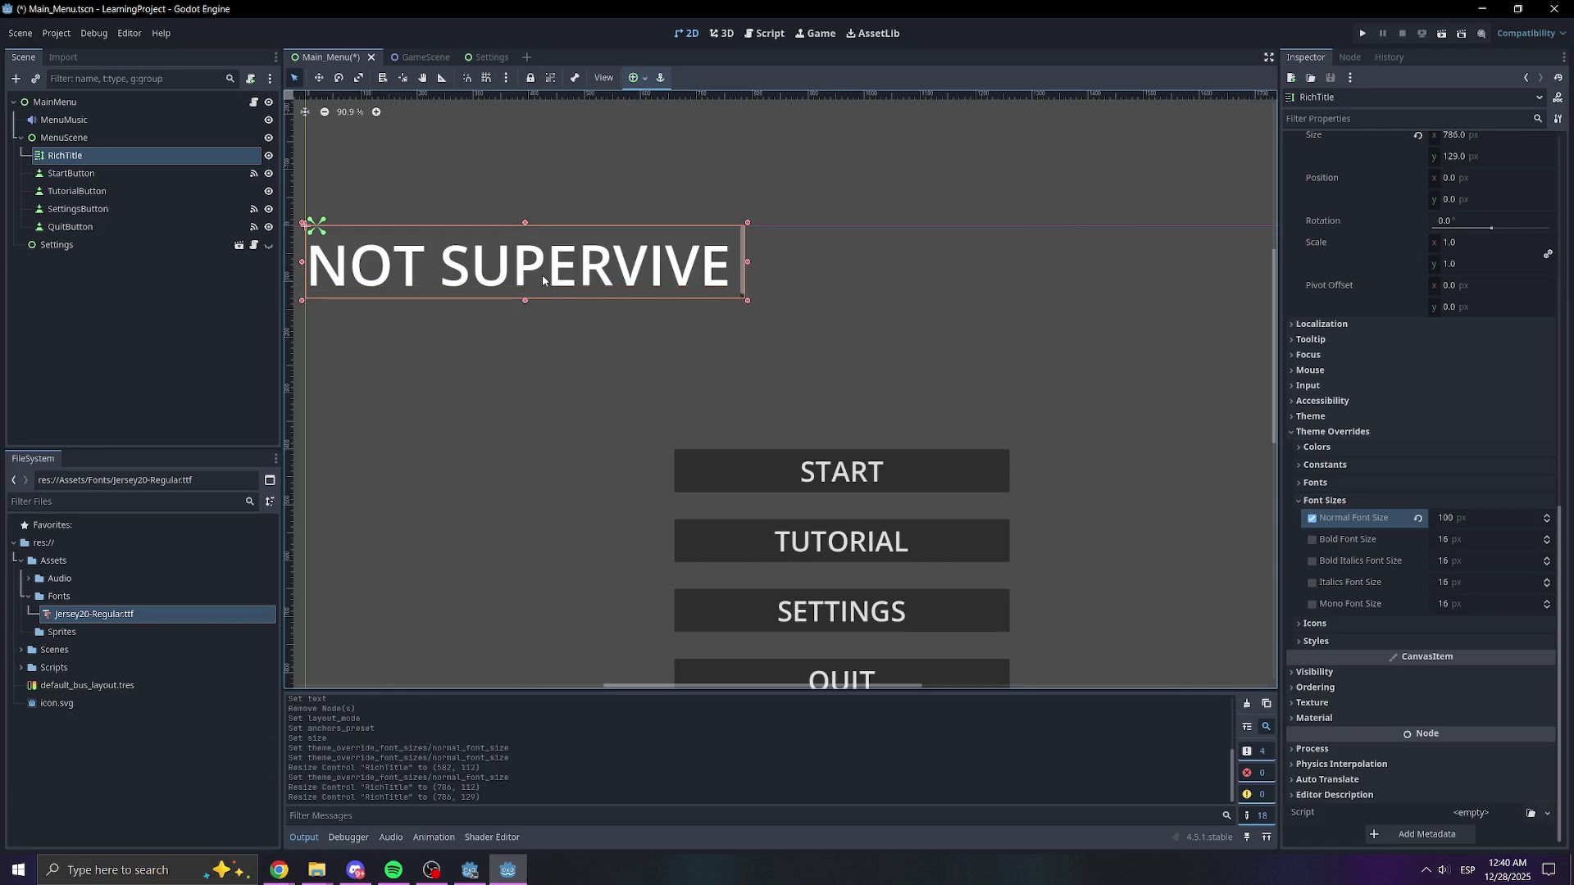
- Position the title at 560, 121.15, centred above the menu buttons
{"action": "scroll", "coordinate": [1431, 336], "scroll_direction": "up", "scroll_amount": 3}
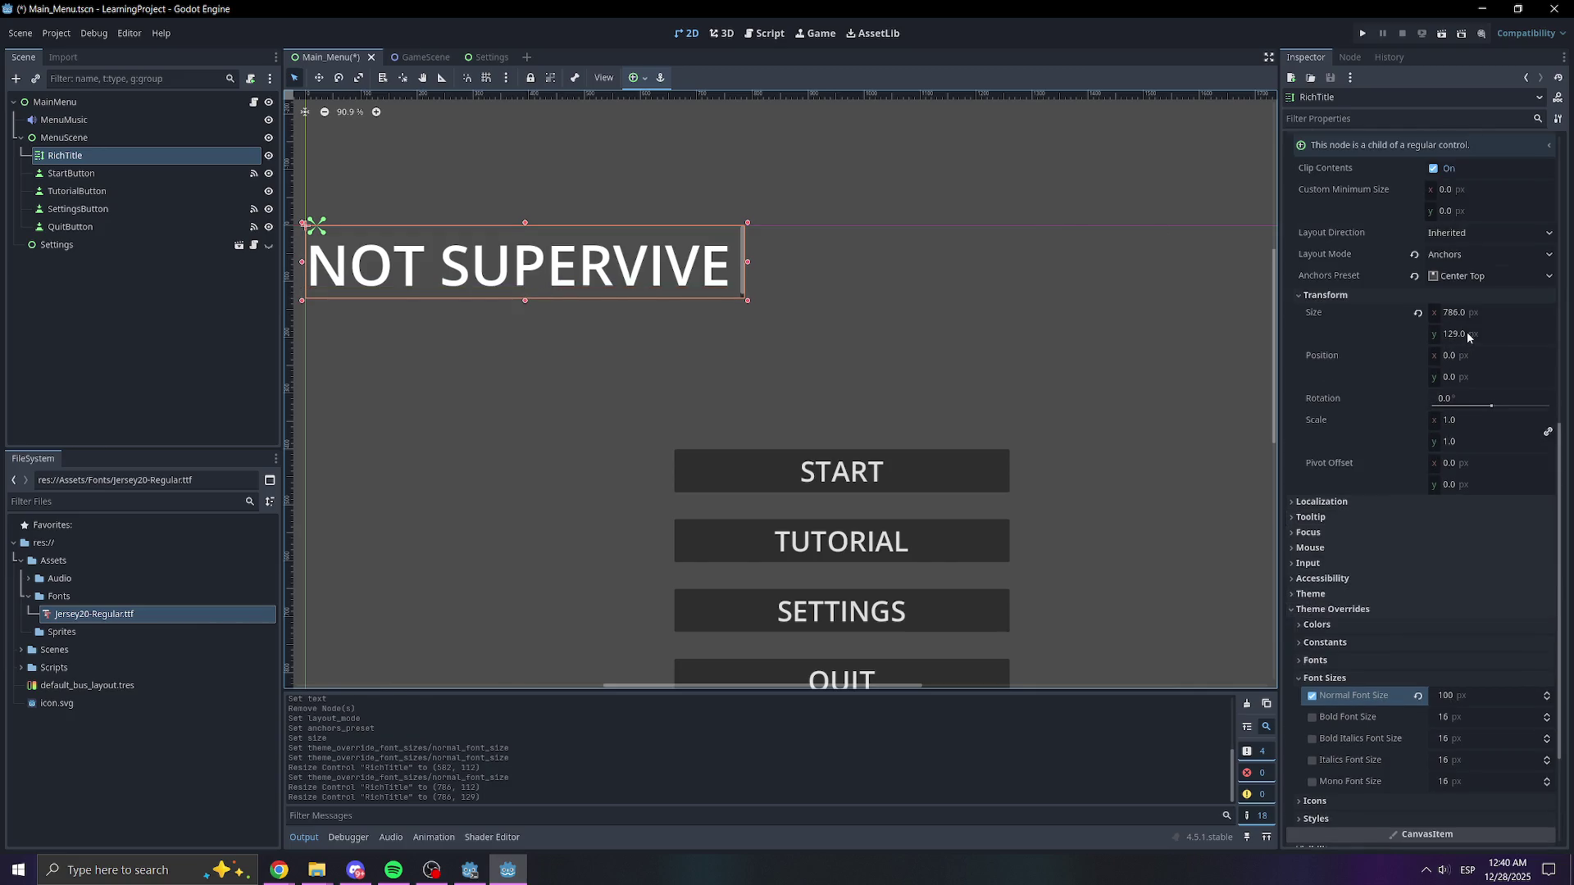
{"action": "left_click_drag", "start_coordinate": [1460, 355], "coordinate": [1488, 355]}
{"action": "left_click", "coordinate": [1451, 355]}
{"action": "type", "text": "4"}
{"action": "key", "text": "Return"}
{"action": "left_click_drag", "start_coordinate": [1468, 355], "coordinate": [1488, 355]}
{"action": "left_click", "coordinate": [1471, 361]}
{"action": "type", "text": "560"}
{"action": "key", "text": "Return"}
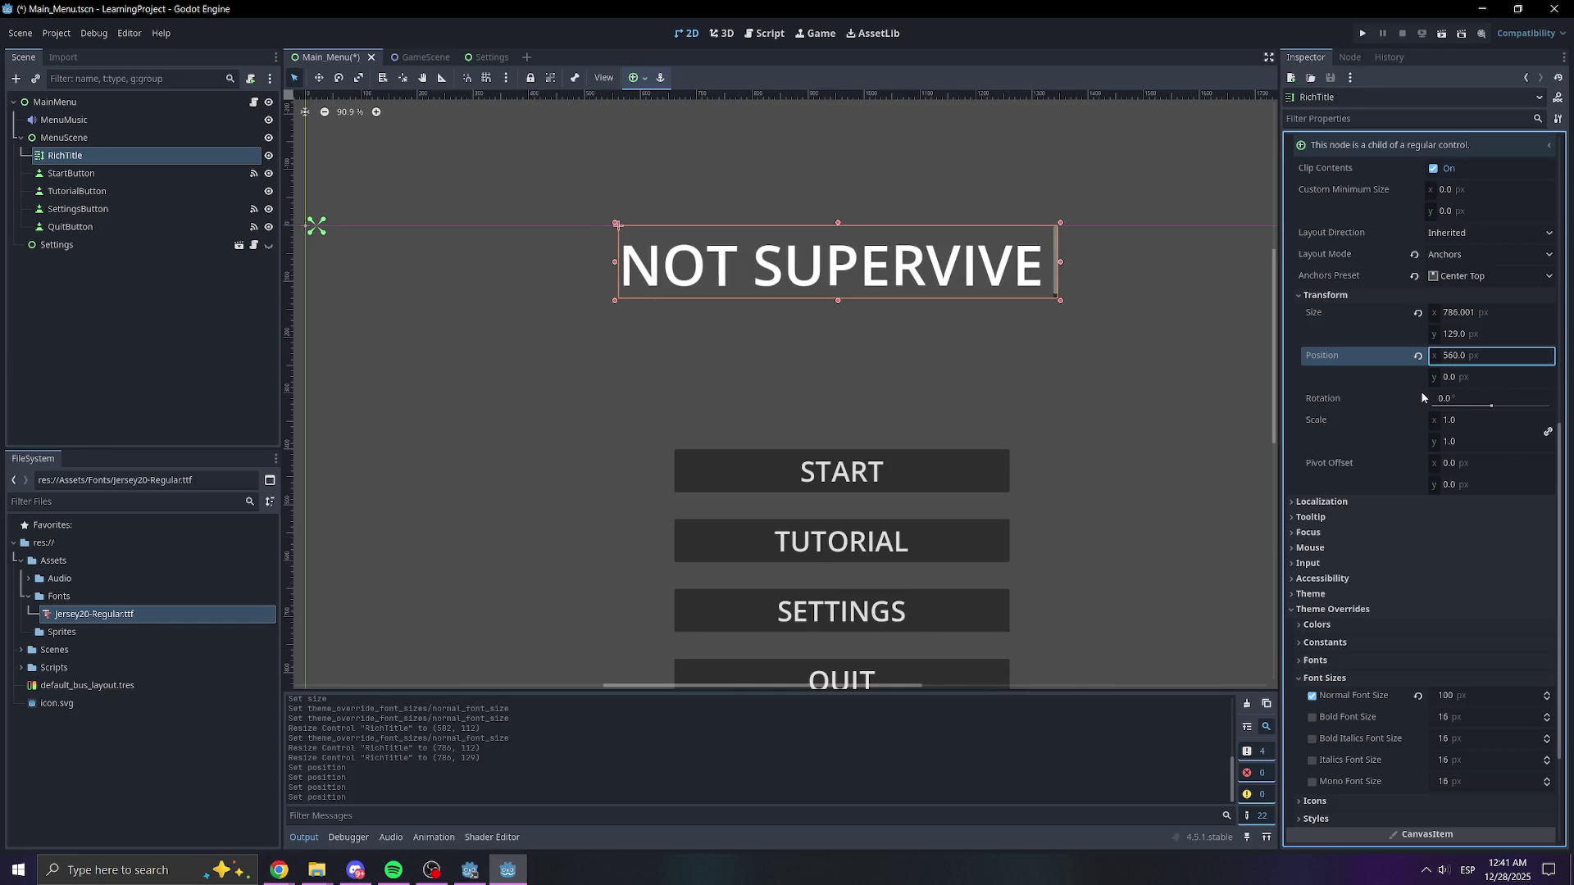
{"action": "left_click_drag", "start_coordinate": [1461, 382], "coordinate": [1471, 382]}
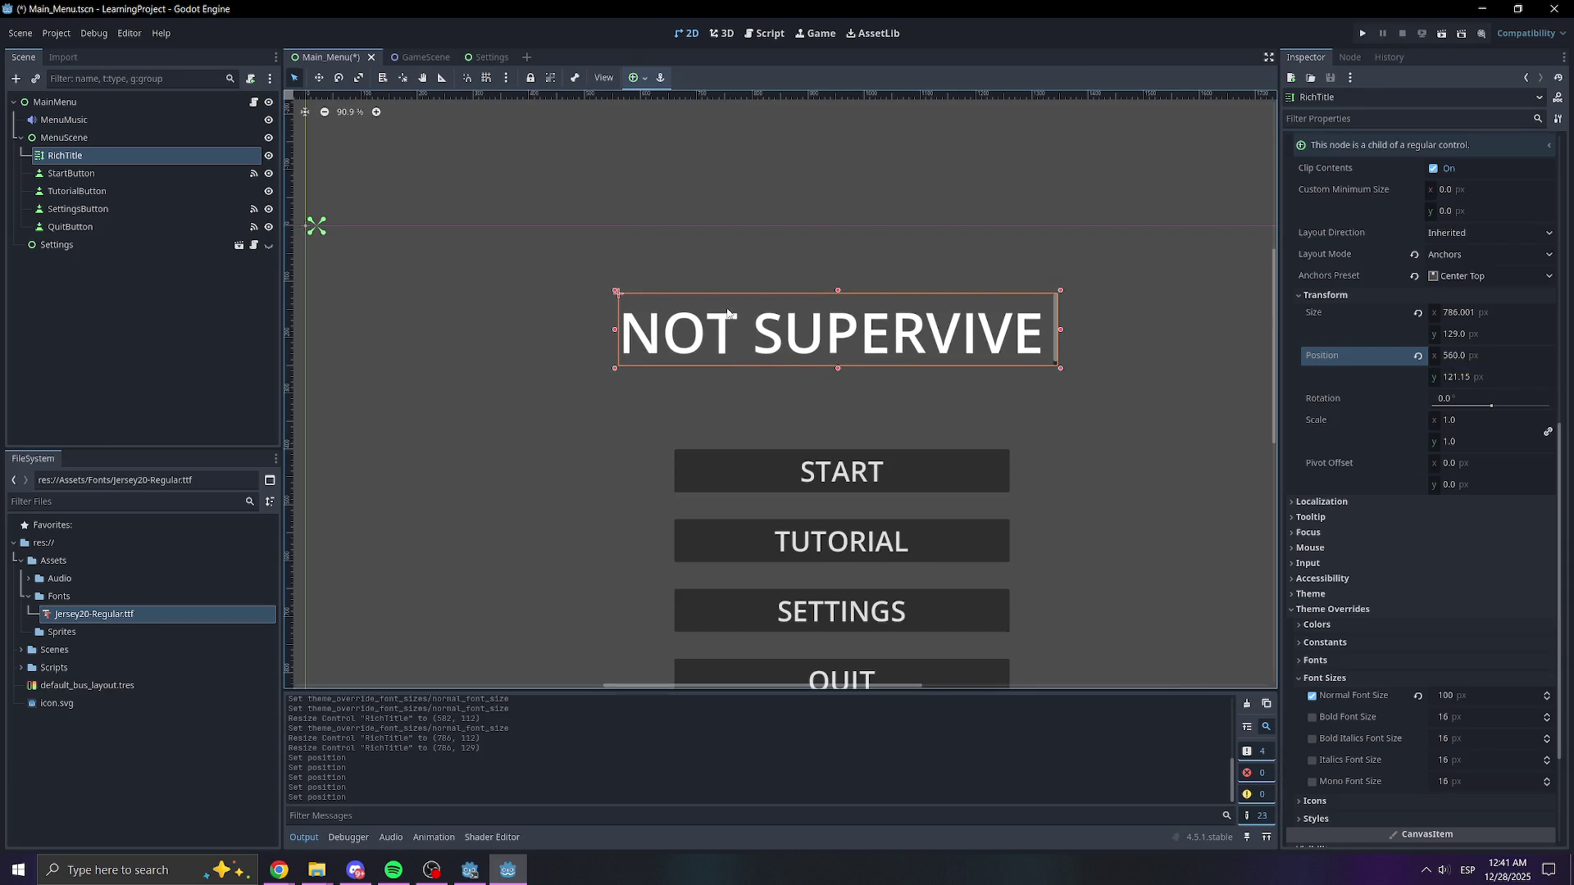
{"action": "scroll", "coordinate": [747, 369], "scroll_direction": "down", "scroll_amount": 3}
{"action": "scroll", "coordinate": [948, 386], "scroll_direction": "down", "scroll_amount": 1}
{"action": "left_click", "coordinate": [95, 438]}
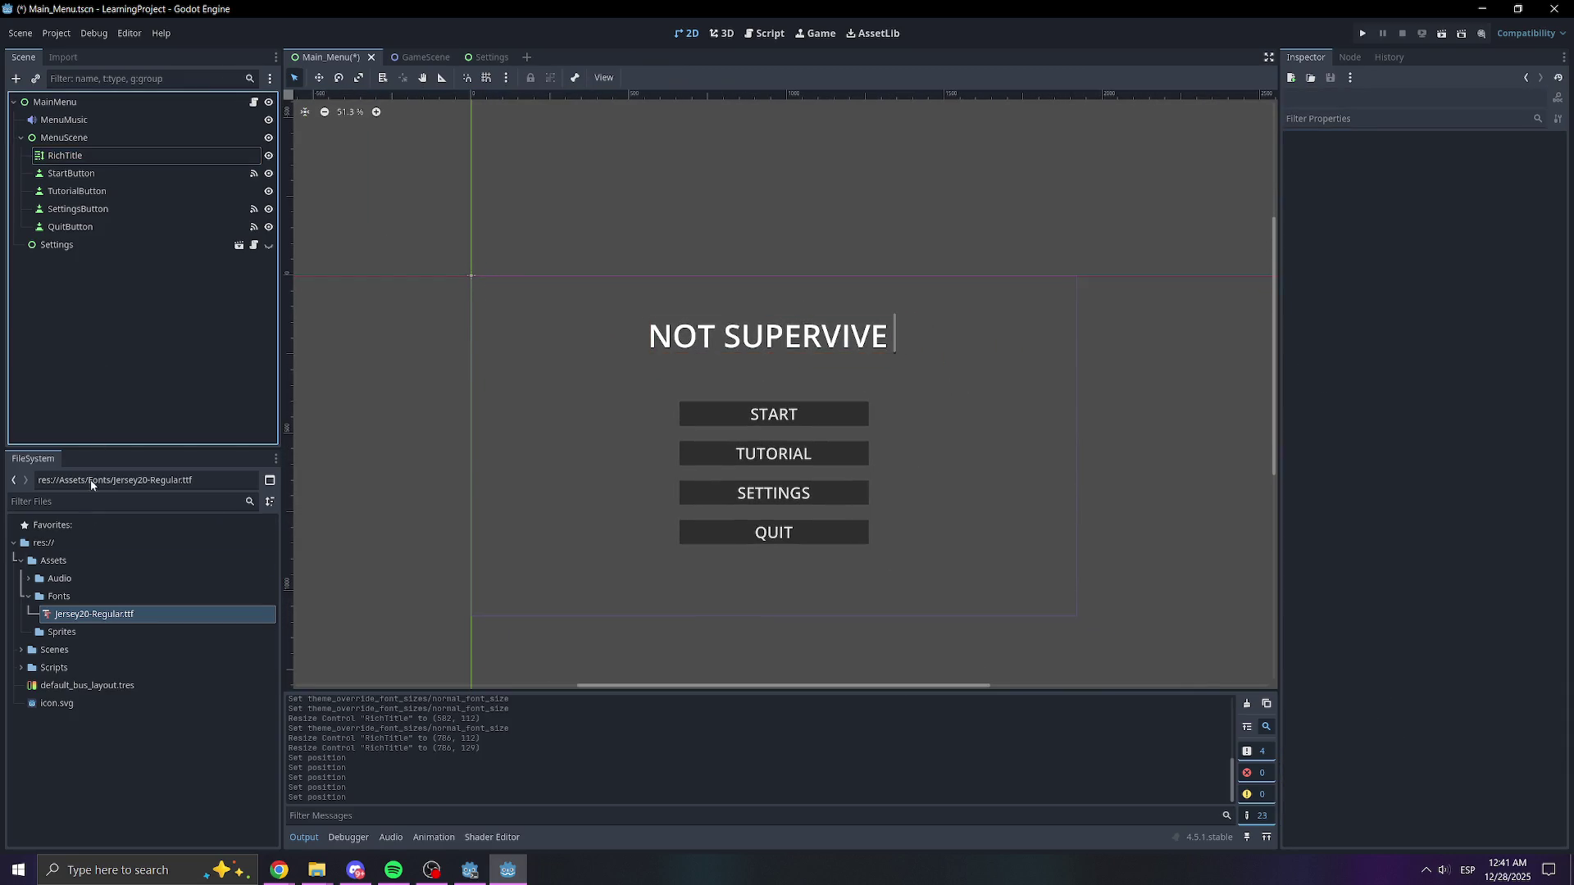
- Rename the title node to MenuTitle and save the main menu scene
{"action": "left_click", "coordinate": [117, 154]}
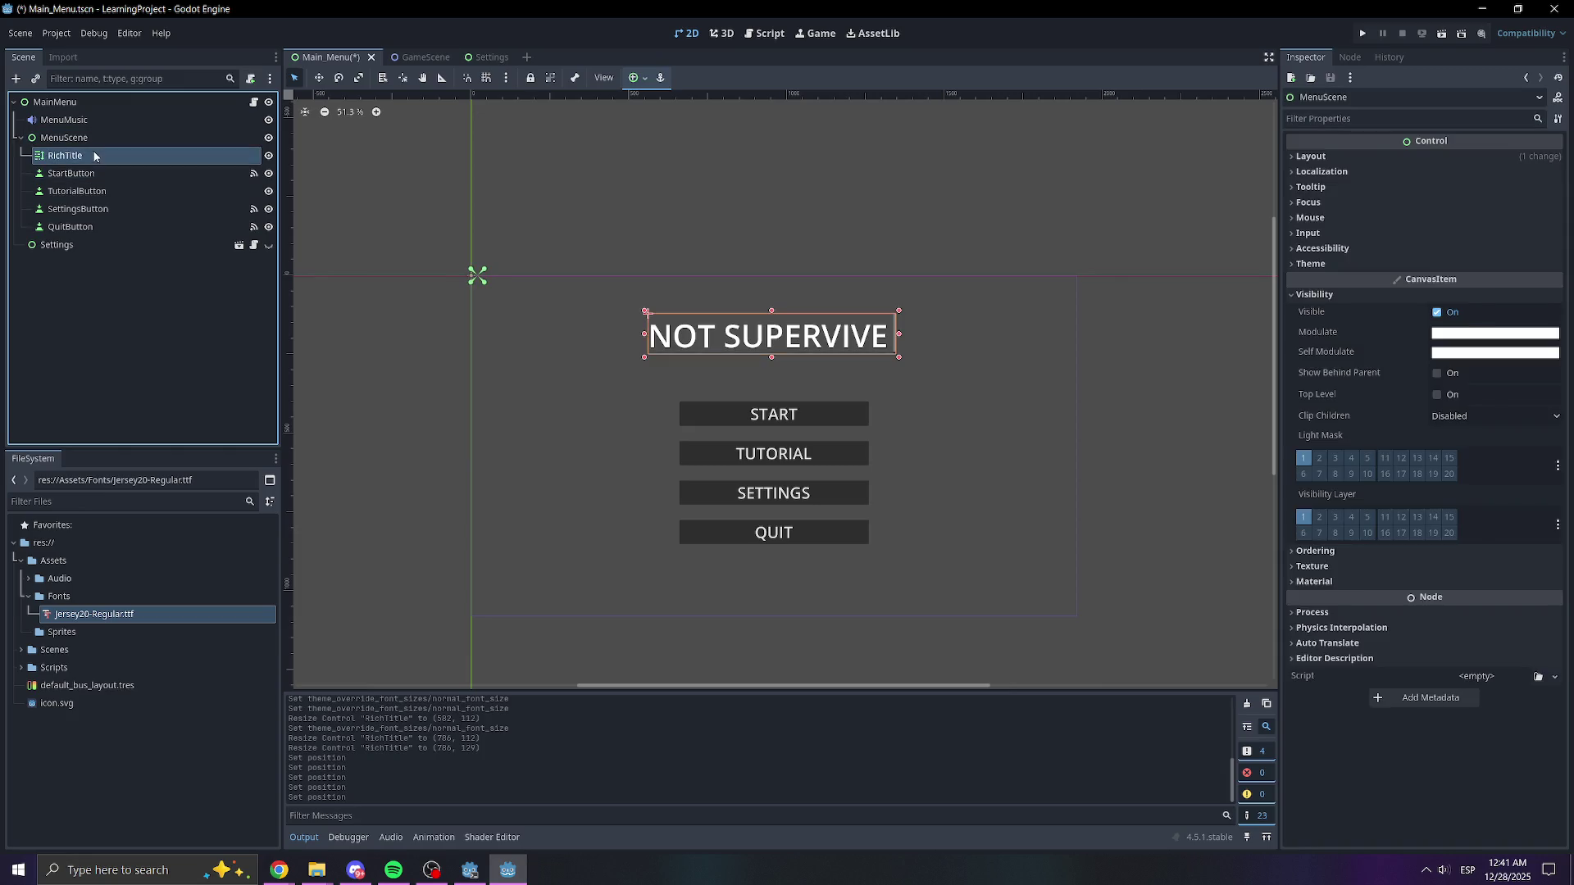
{"action": "left_click", "coordinate": [68, 159]}
{"action": "left_click", "coordinate": [67, 160]}
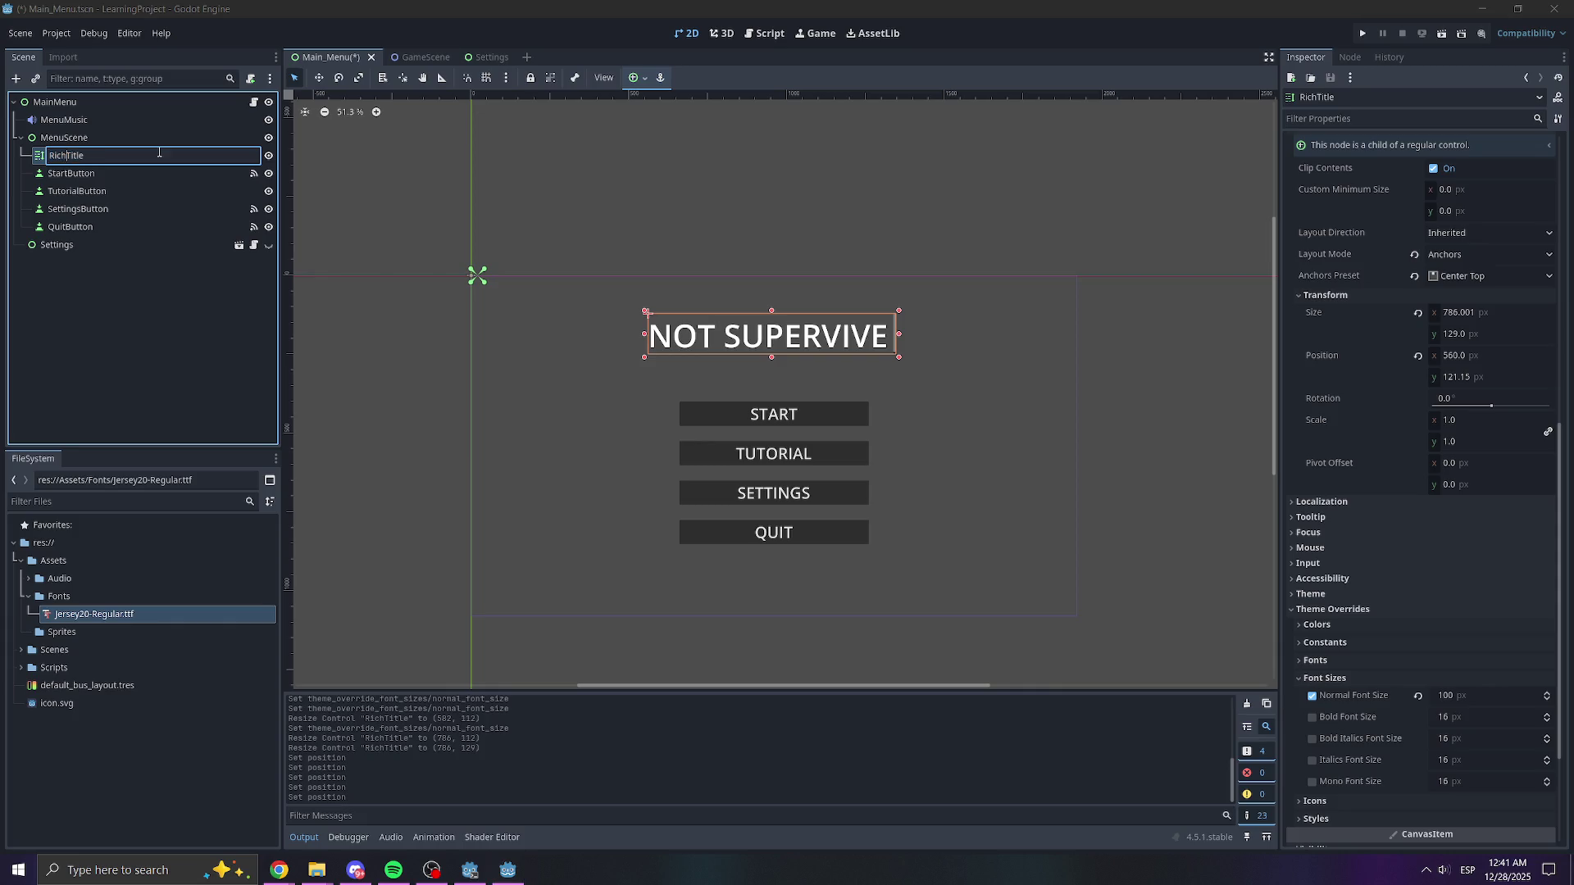
{"action": "key", "text": "BackSpace"}
{"action": "key", "text": "BackSpace"}
{"action": "key", "text": "BackSpace"}
{"action": "key", "text": "BackSpace"}
{"action": "type", "text": "Menu"}
{"action": "key", "text": "Return"}
{"action": "key", "text": "ctrl+s"}
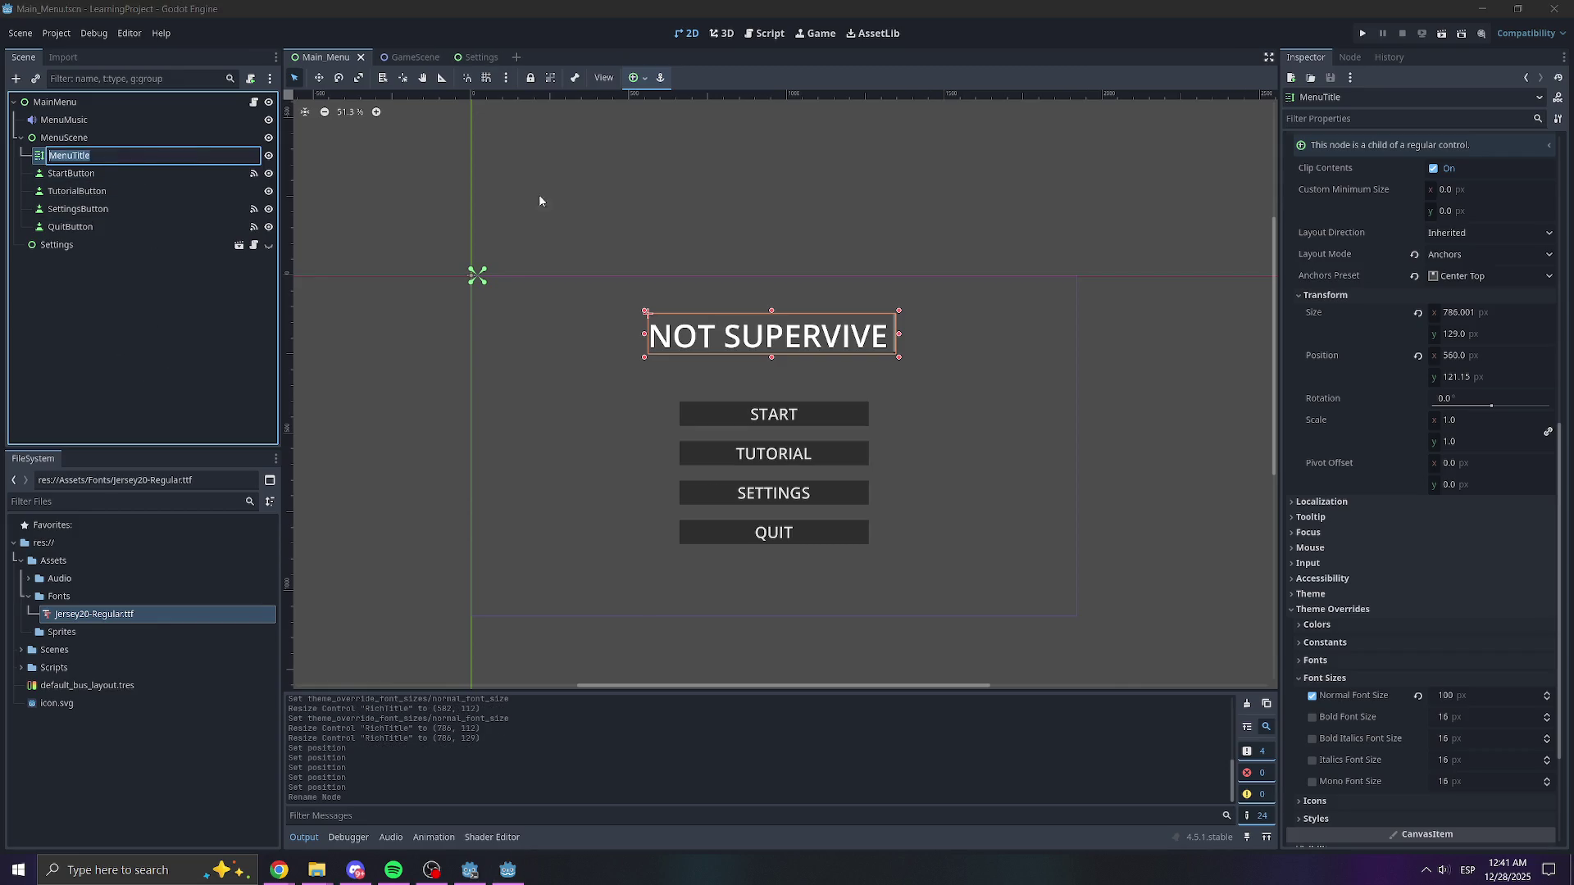
- Give the title the Jersey20 pixel font with a 170 px font size
{"action": "scroll", "coordinate": [1337, 640], "scroll_direction": "down", "scroll_amount": 2}
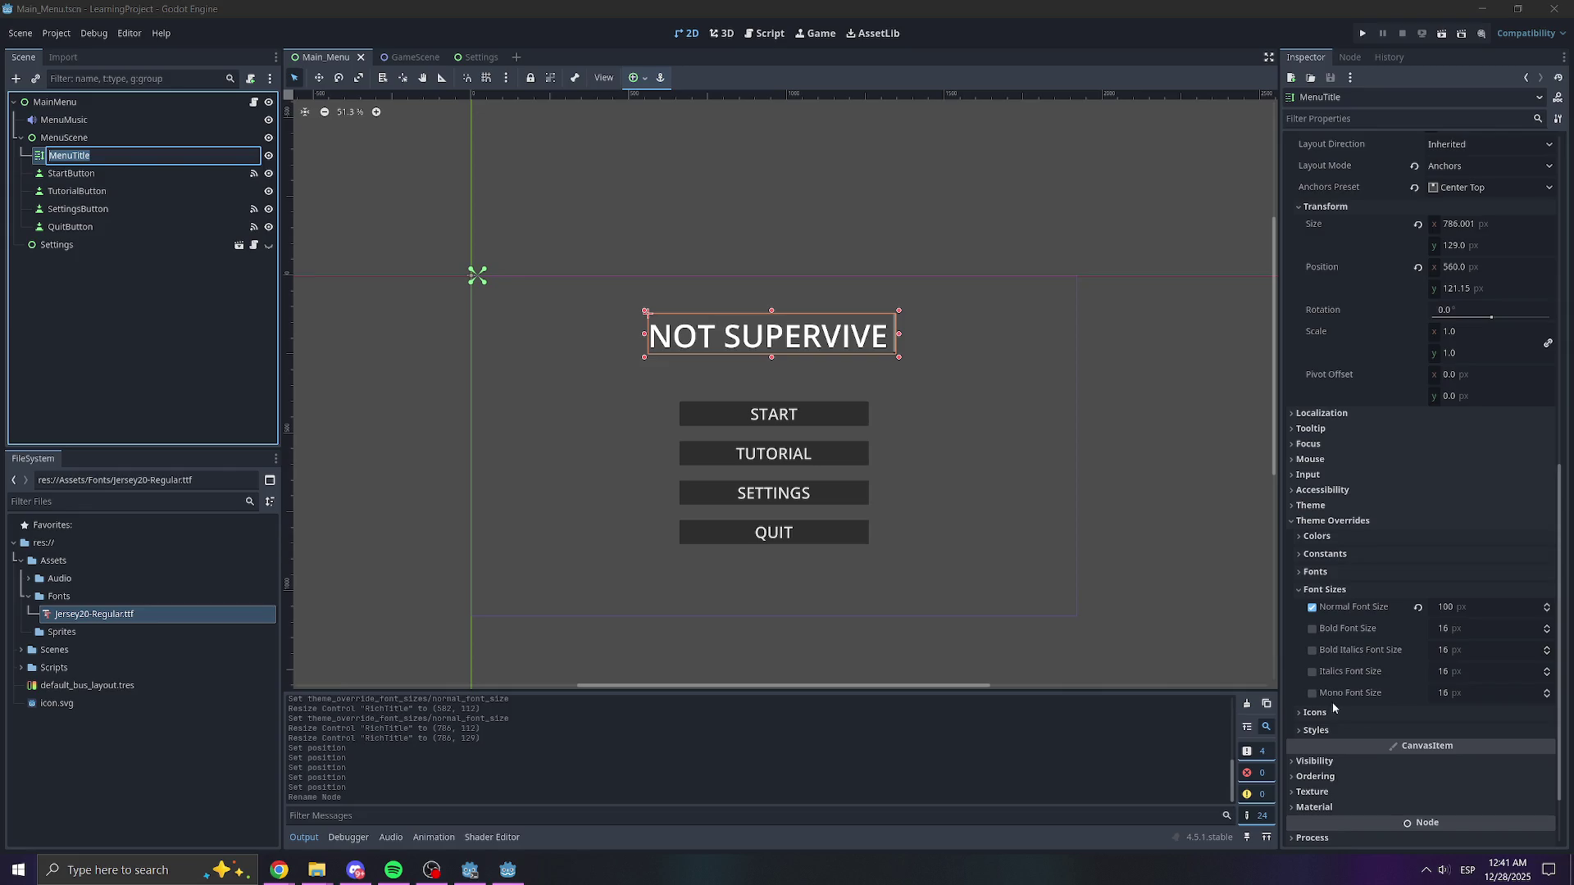
{"action": "left_click", "coordinate": [1330, 573]}
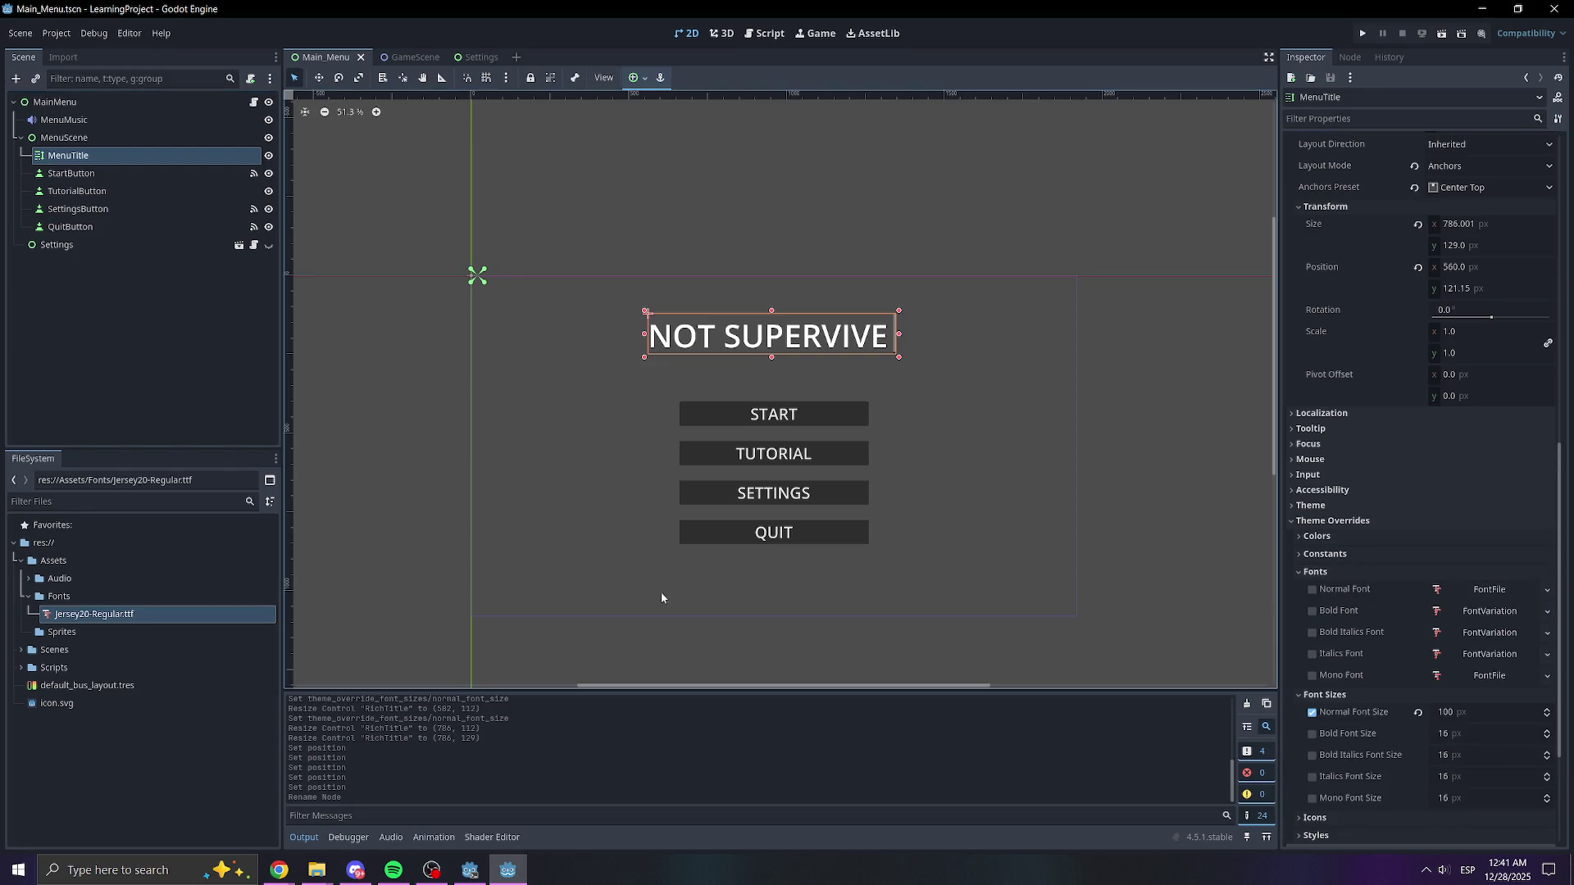
{"action": "mouse_move", "coordinate": [90, 614]}
{"action": "left_mouse_down"}
{"action": "mouse_move", "coordinate": [820, 492]}
{"action": "mouse_move", "coordinate": [1472, 577]}
{"action": "mouse_move", "coordinate": [1466, 598]}
{"action": "left_mouse_up"}
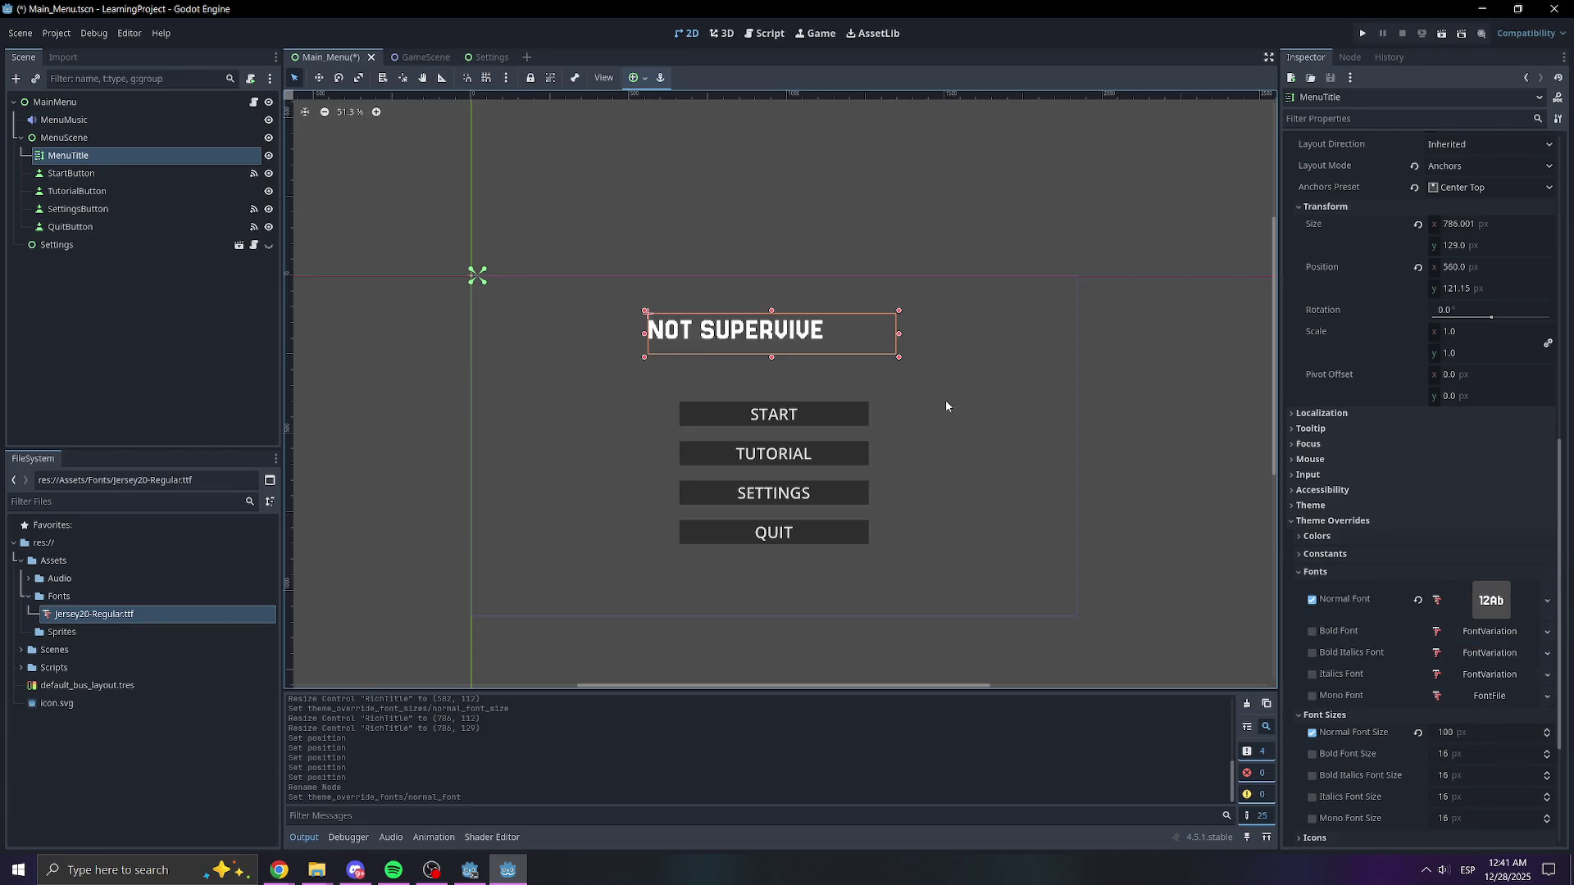
{"action": "scroll", "coordinate": [1383, 555], "scroll_direction": "down", "scroll_amount": 5}
{"action": "left_click", "coordinate": [1447, 518]}
{"action": "type", "text": "1"}
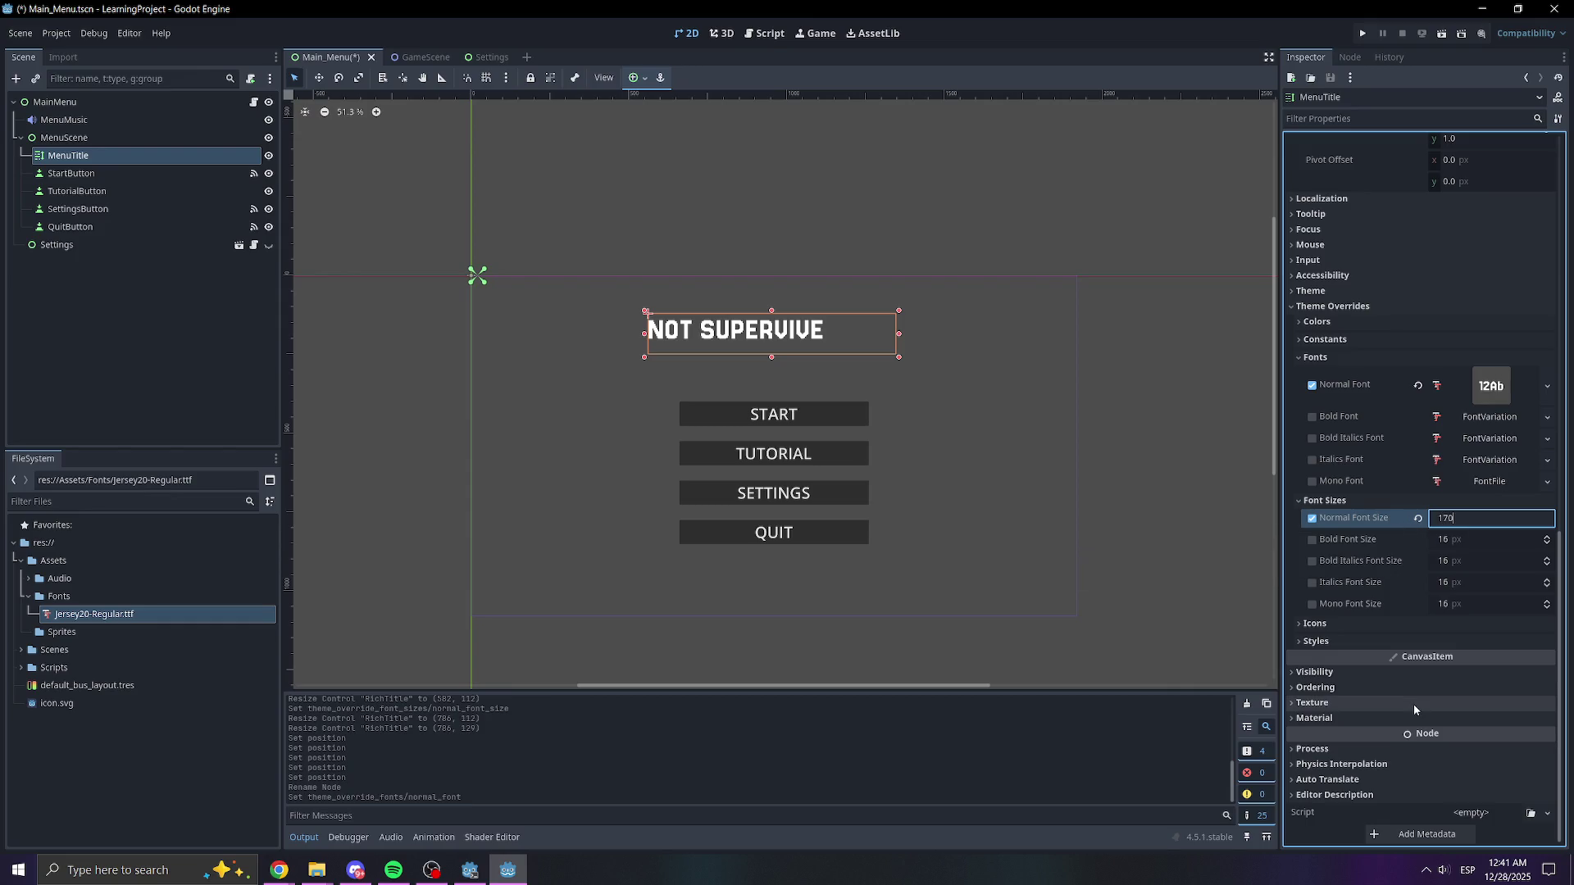
{"action": "type", "text": "70"}
{"action": "key", "text": "Return"}
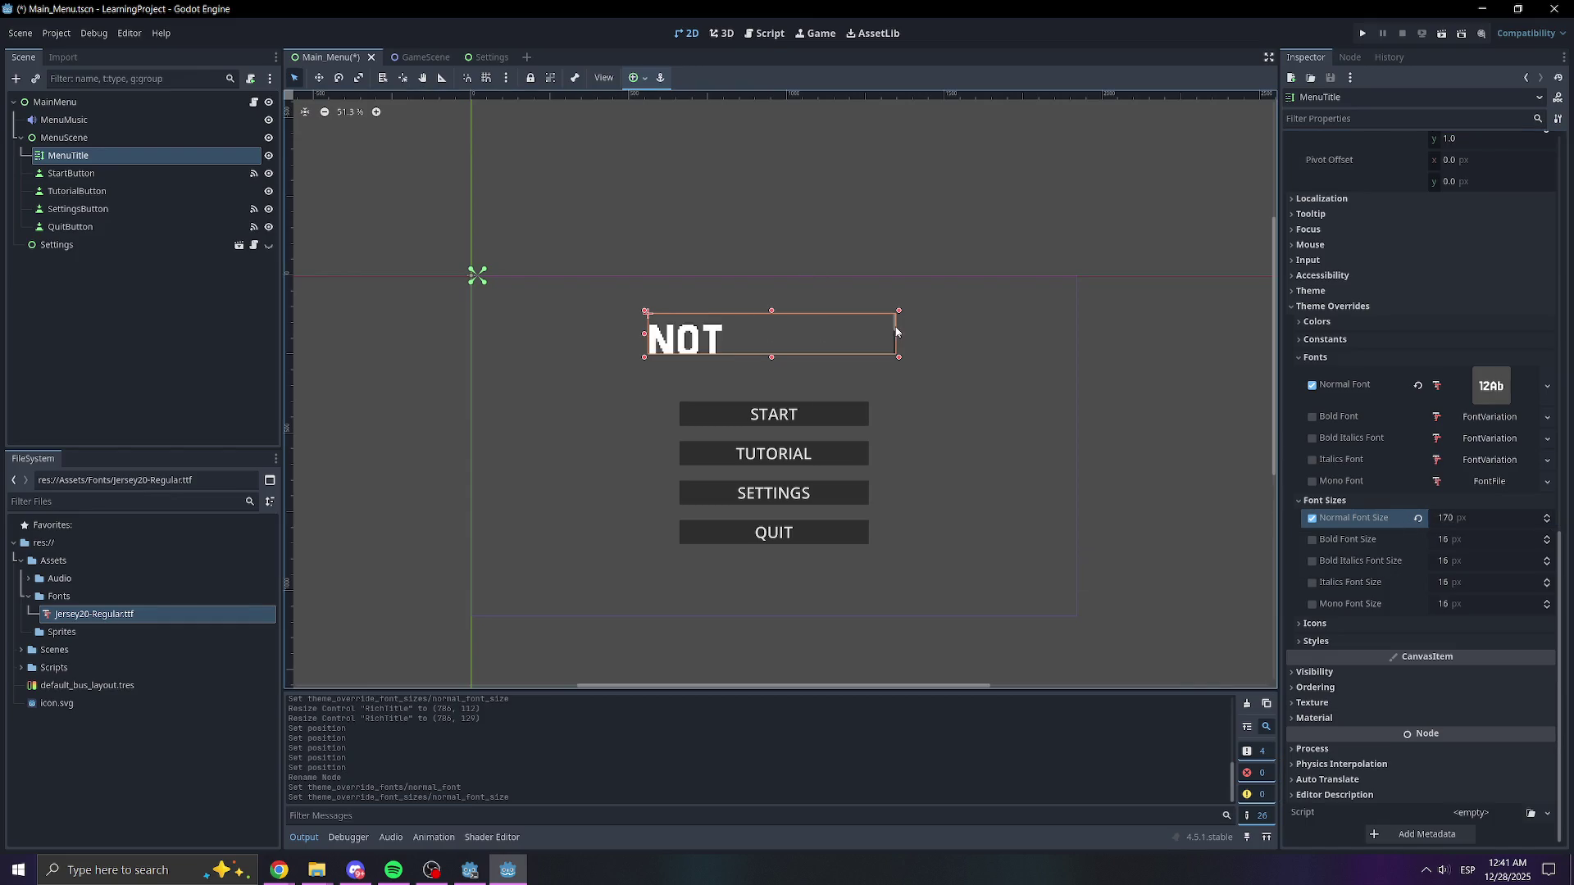
- Resize the title box and centre it above the buttons
{"action": "left_click_drag", "start_coordinate": [896, 332], "coordinate": [970, 334]}
{"action": "mouse_move", "coordinate": [805, 361]}
{"action": "left_mouse_down"}
{"action": "mouse_move", "coordinate": [806, 376]}
{"action": "mouse_move", "coordinate": [812, 354]}
{"action": "mouse_move", "coordinate": [791, 348]}
{"action": "left_mouse_up"}
{"action": "left_click_drag", "start_coordinate": [941, 345], "coordinate": [920, 345]}
{"action": "mouse_move", "coordinate": [820, 338]}
{"action": "left_mouse_down"}
{"action": "mouse_move", "coordinate": [843, 339]}
{"action": "mouse_move", "coordinate": [752, 356]}
{"action": "left_mouse_up"}
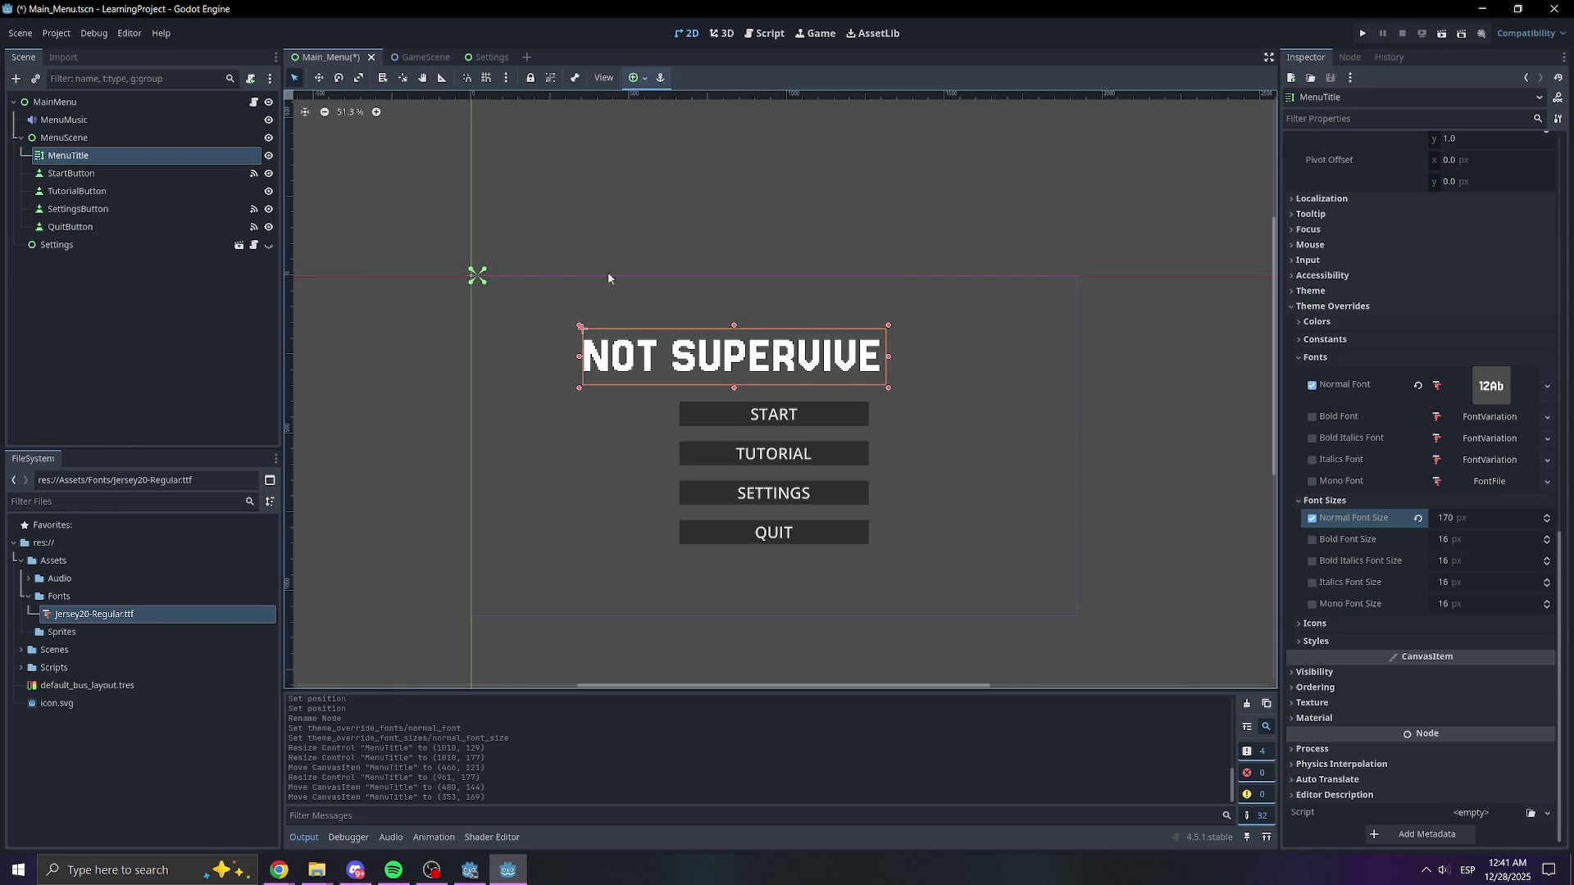
{"action": "left_click", "coordinate": [159, 398]}
- Delete 'NOT ' so the title reads SUPERVIVE, then narrow and re-centre its box
{"action": "left_click", "coordinate": [72, 155]}
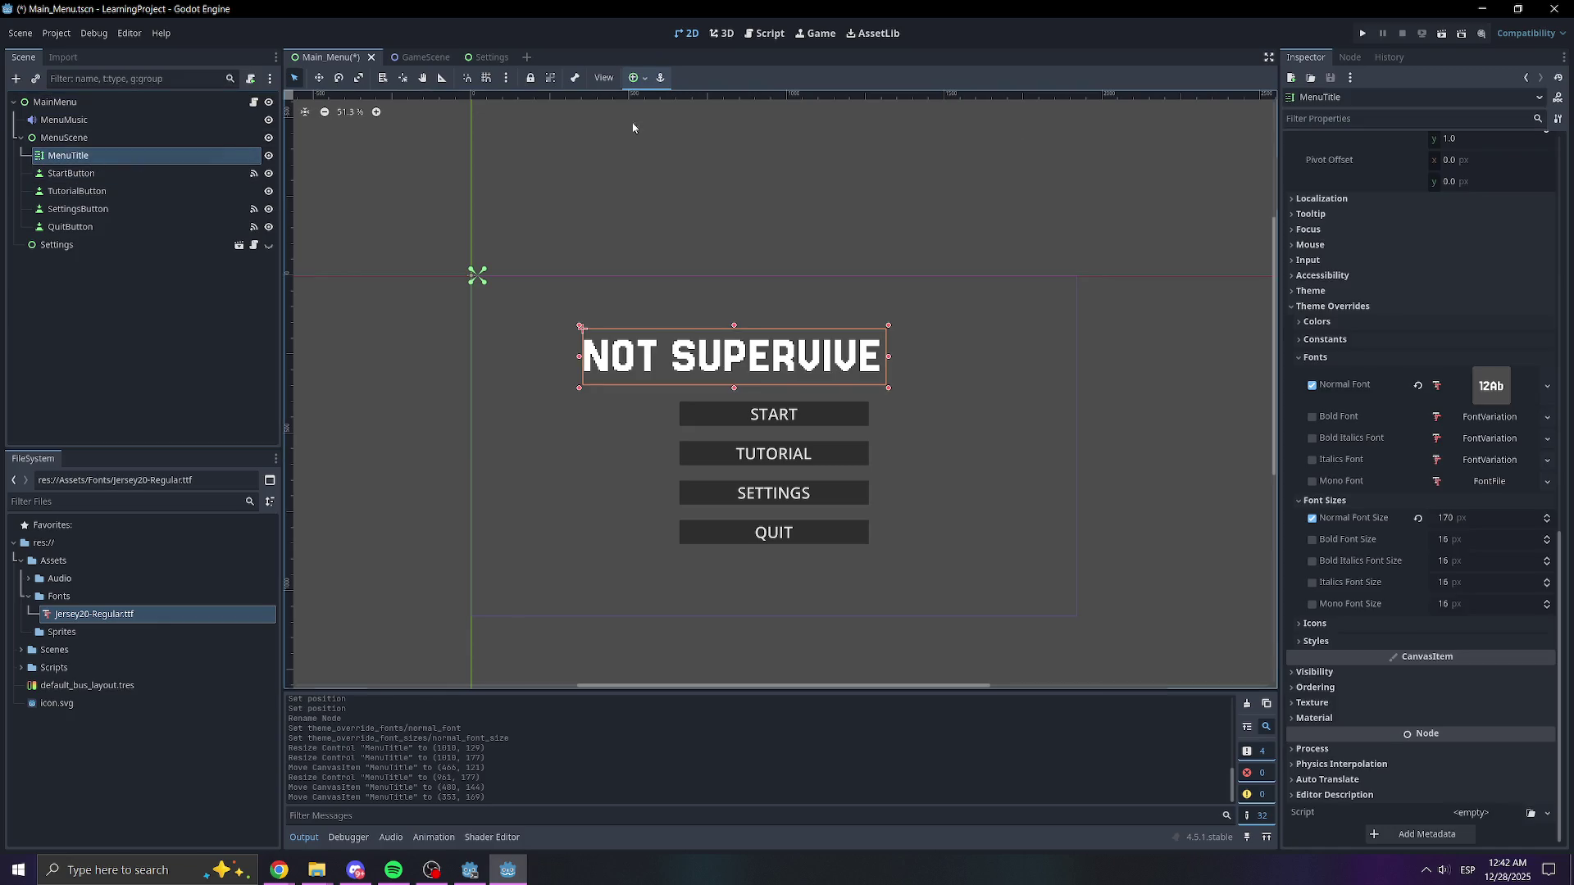
{"action": "scroll", "coordinate": [1359, 247], "scroll_direction": "up", "scroll_amount": 10}
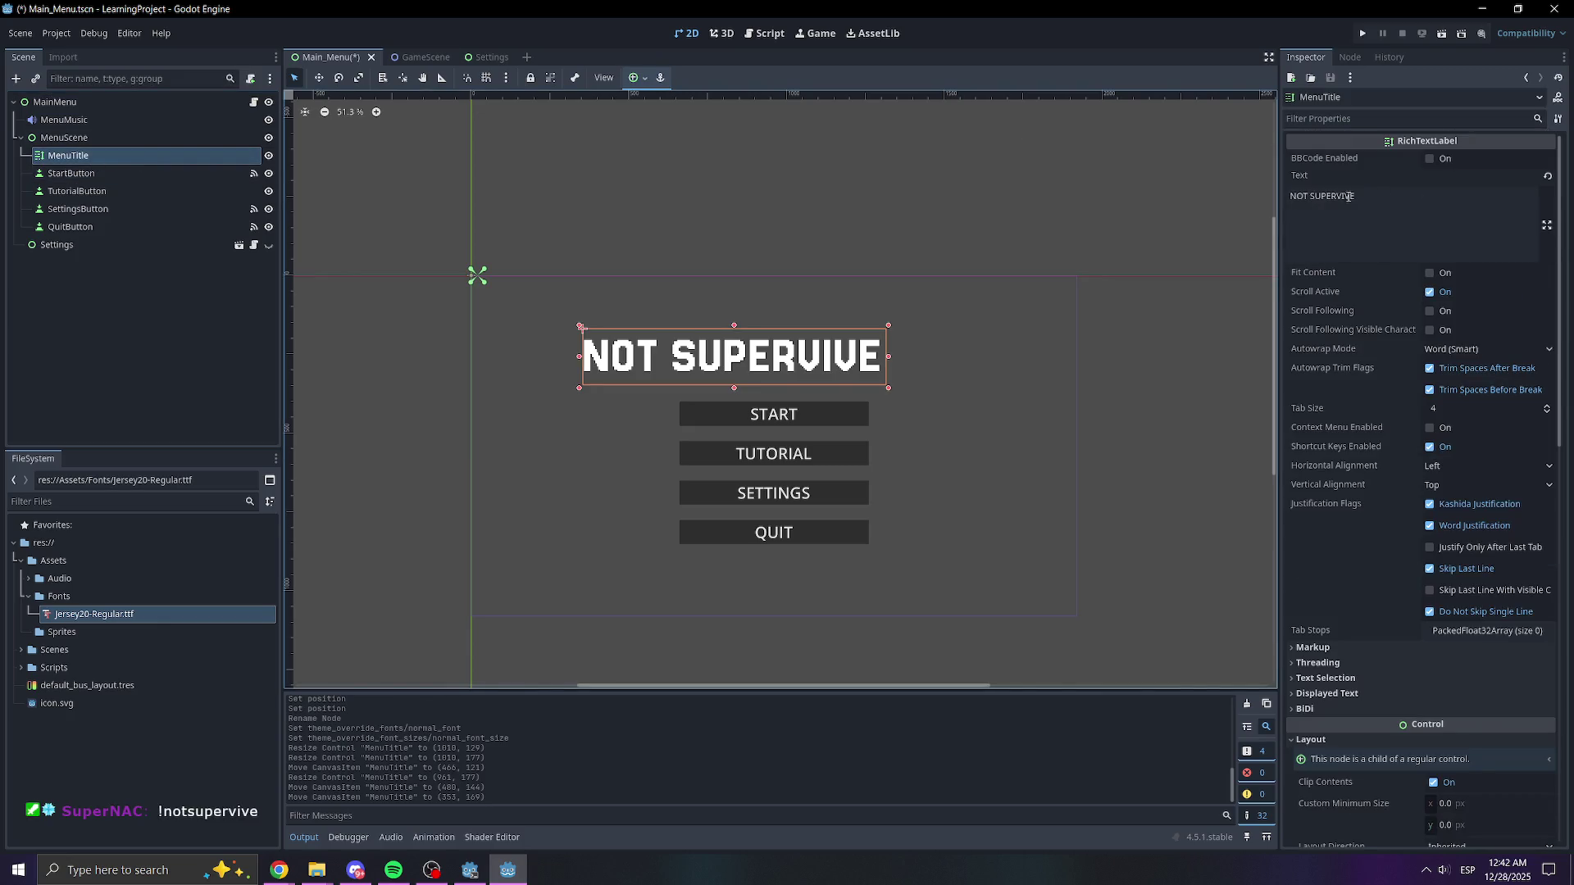
{"action": "left_click", "coordinate": [1315, 197]}
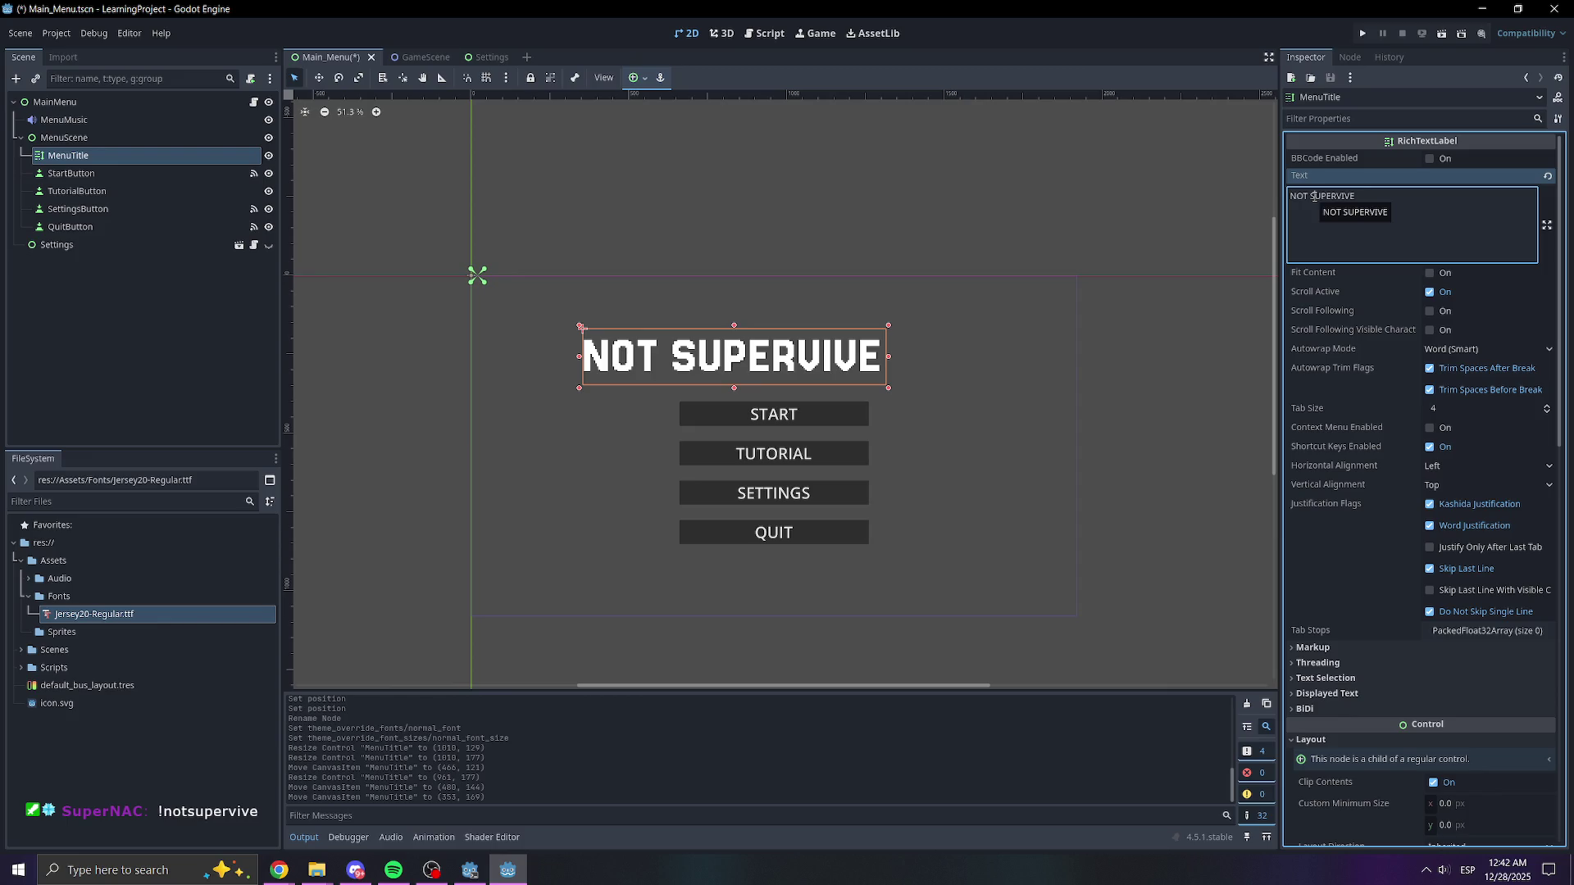
{"action": "key", "text": "BackSpace"}
{"action": "key", "text": "BackSpace"}
{"action": "key", "text": "BackSpace"}
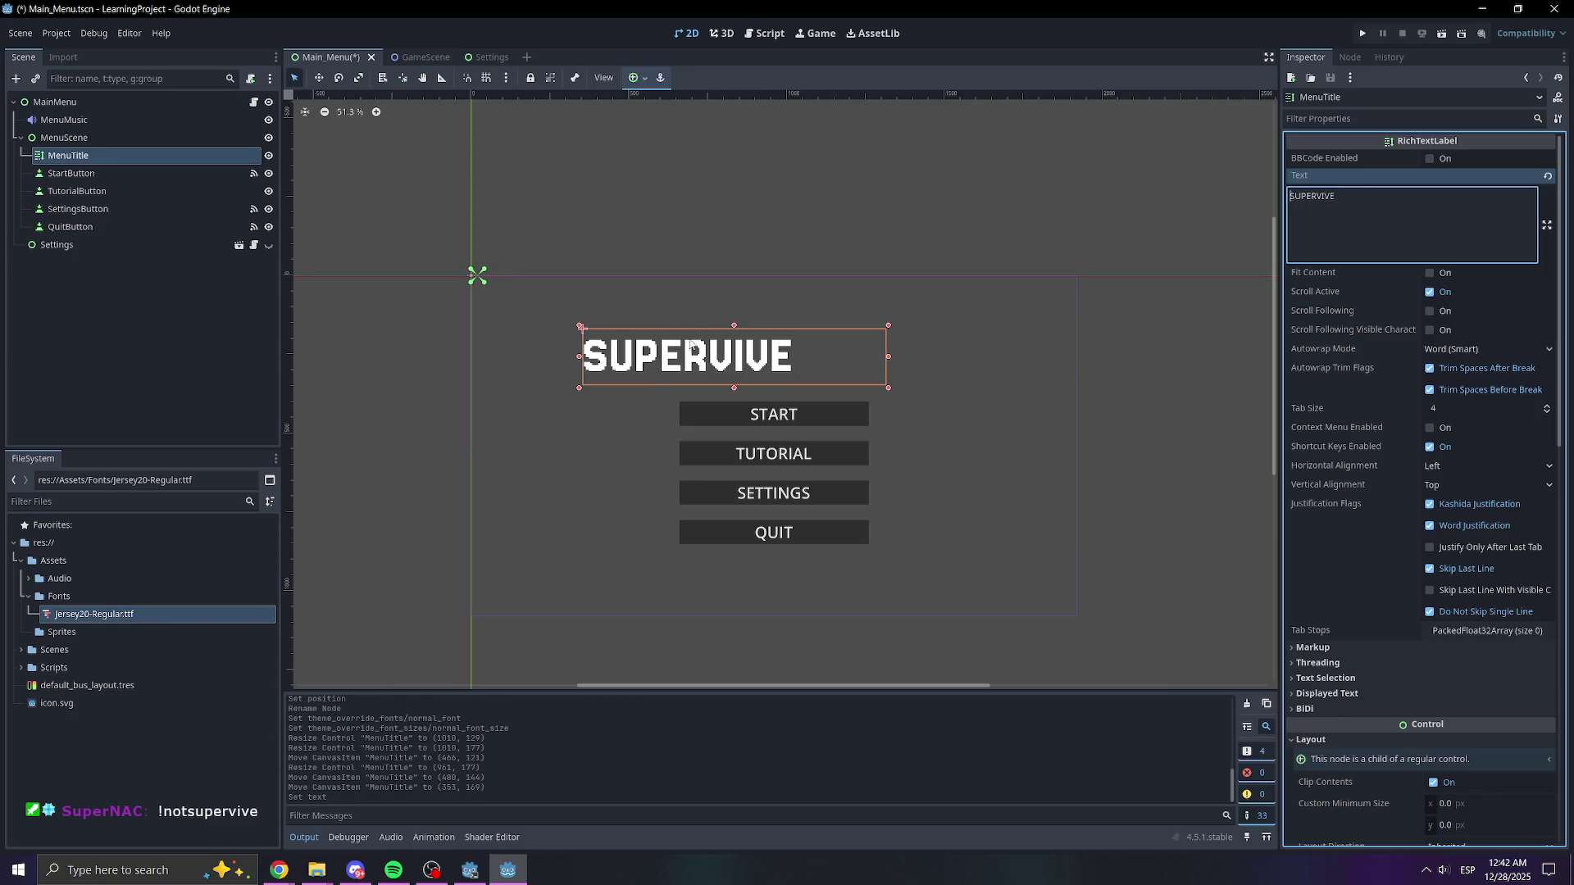
{"action": "mouse_move", "coordinate": [892, 360]}
{"action": "left_mouse_down"}
{"action": "mouse_move", "coordinate": [803, 359]}
{"action": "mouse_move", "coordinate": [855, 362]}
{"action": "left_mouse_up"}
{"action": "left_click", "coordinate": [16, 363]}
- Paste a copy of the title under MenuScene as MenuTitle2 and set its text to NOT
{"action": "left_click", "coordinate": [102, 158]}
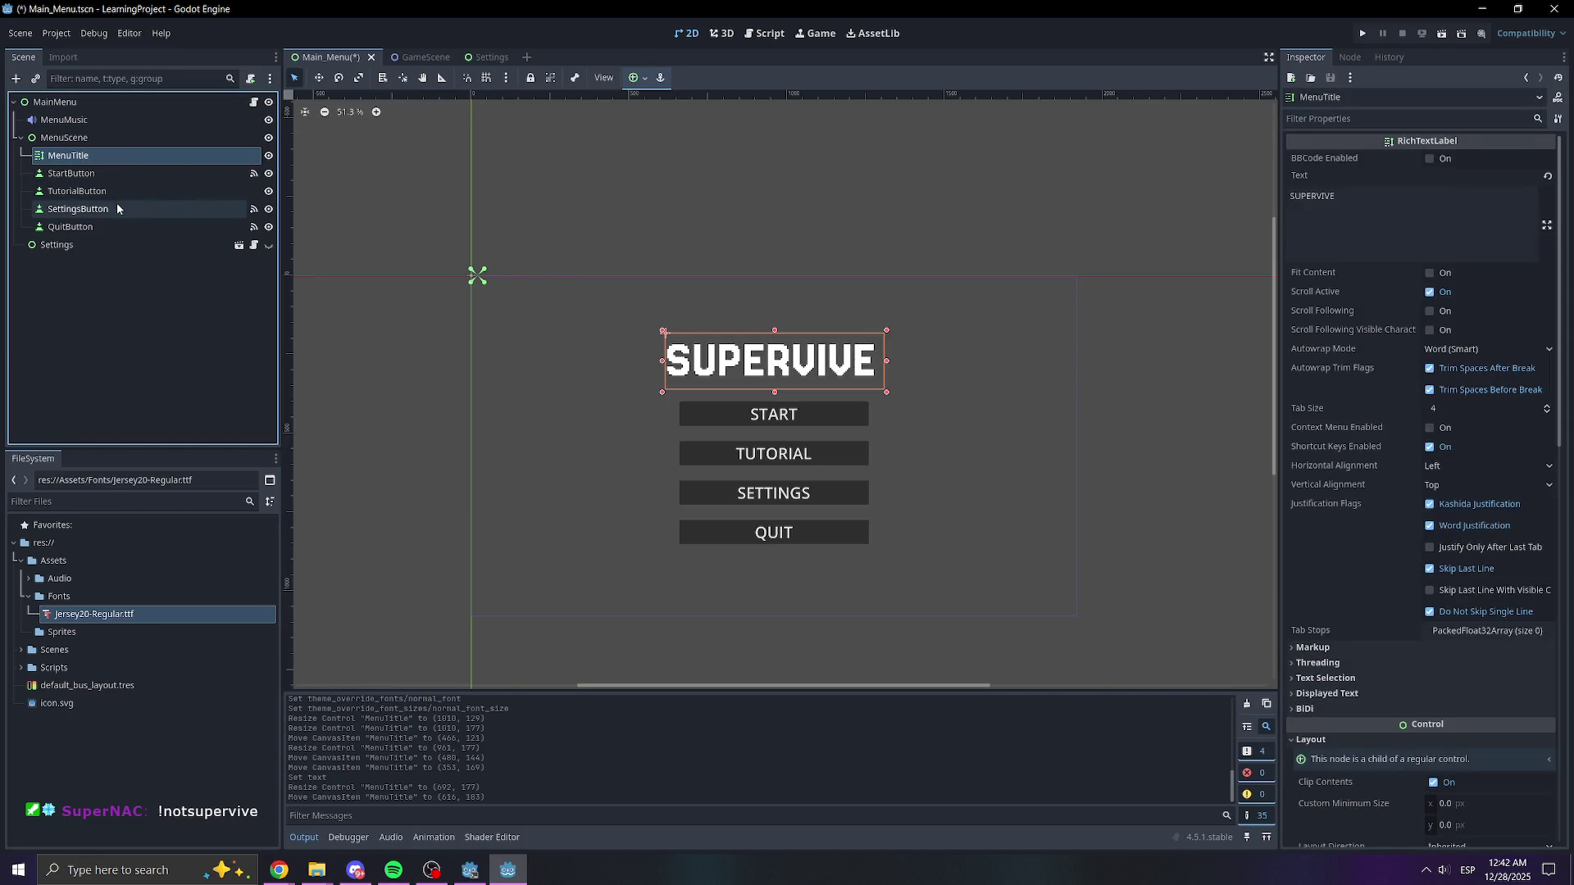
{"action": "key", "text": "ctrl+v"}
{"action": "left_click_drag", "start_coordinate": [104, 166], "coordinate": [69, 151]}
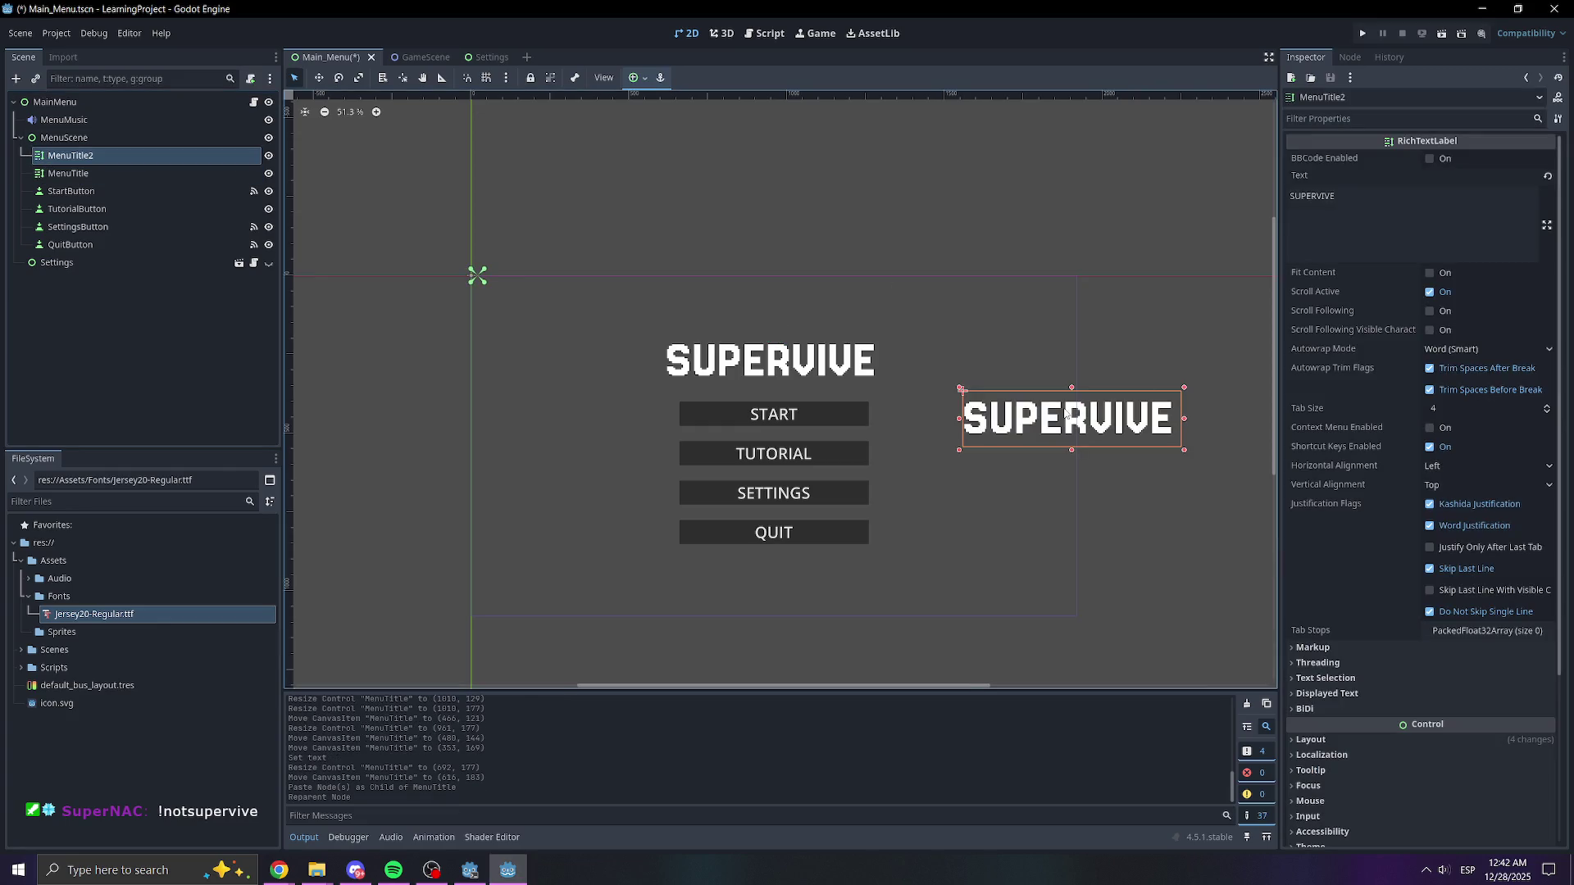
{"action": "left_click", "coordinate": [1410, 221]}
{"action": "key", "text": "ctrl+a"}
{"action": "type", "text": "NOT"}
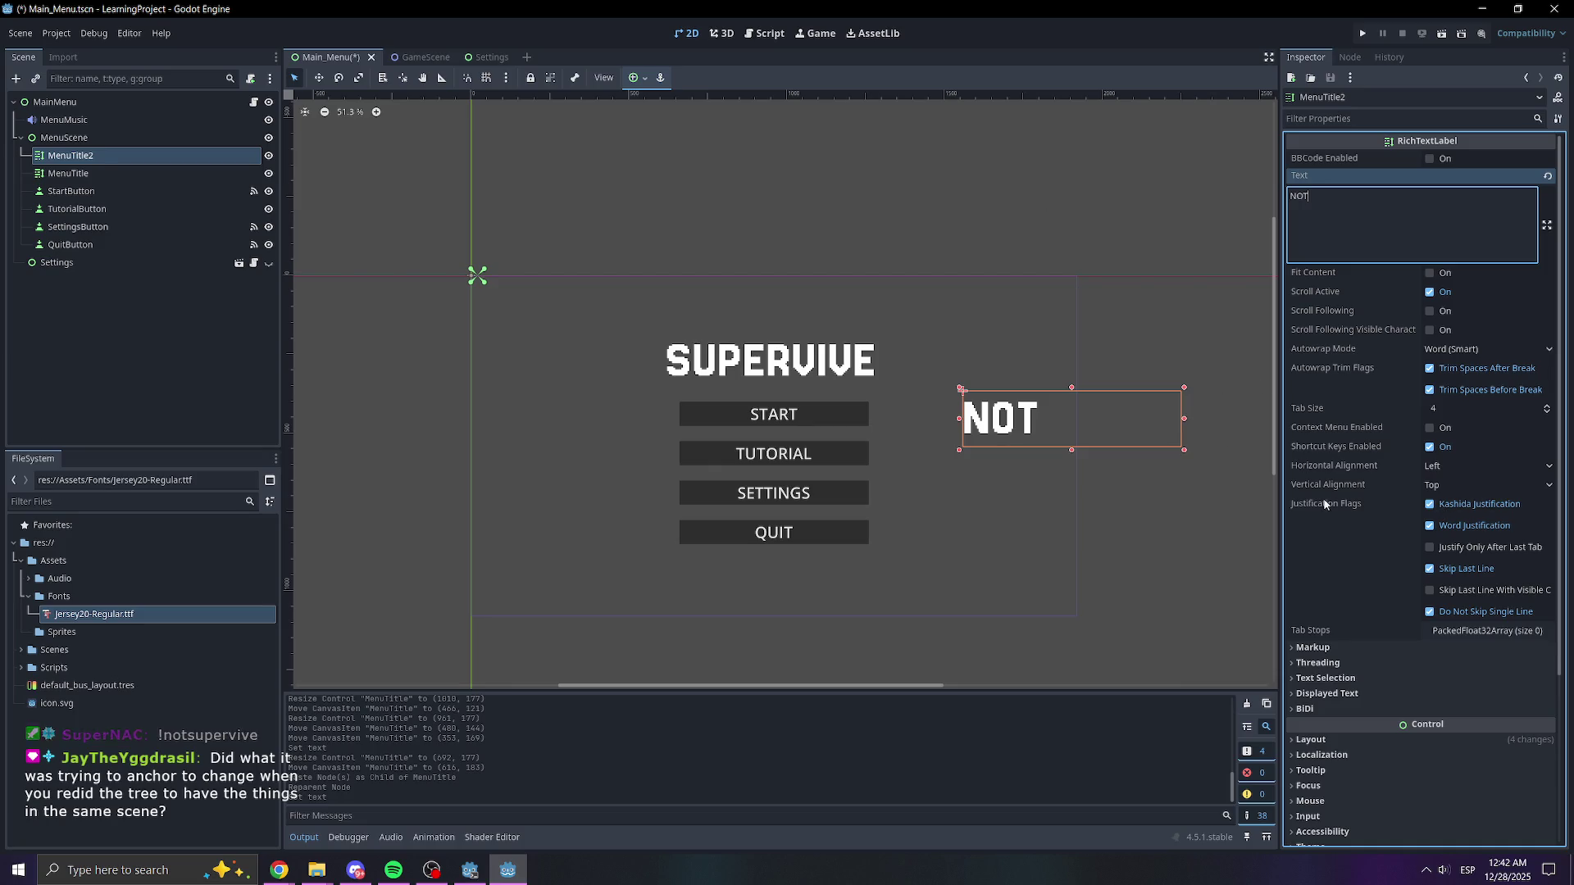
- Override MenuTitle2's default font colour to red
{"action": "scroll", "coordinate": [1341, 769], "scroll_direction": "down", "scroll_amount": 2}
{"action": "scroll", "coordinate": [1341, 769], "scroll_direction": "down", "scroll_amount": 2}
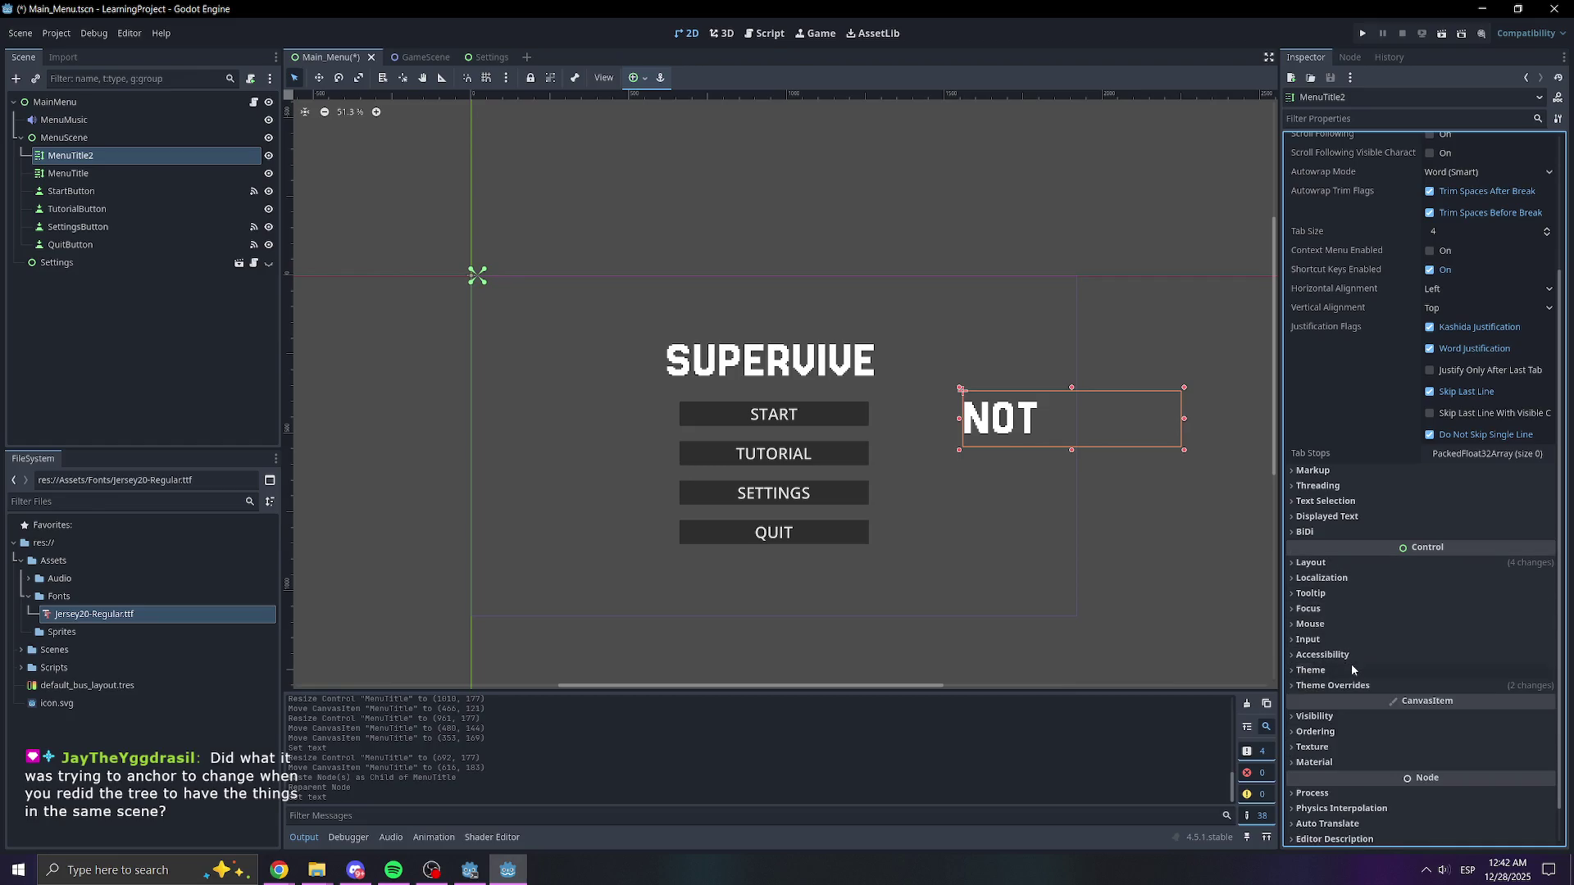
{"action": "left_click", "coordinate": [1340, 687]}
{"action": "scroll", "coordinate": [1340, 689], "scroll_direction": "down", "scroll_amount": 3}
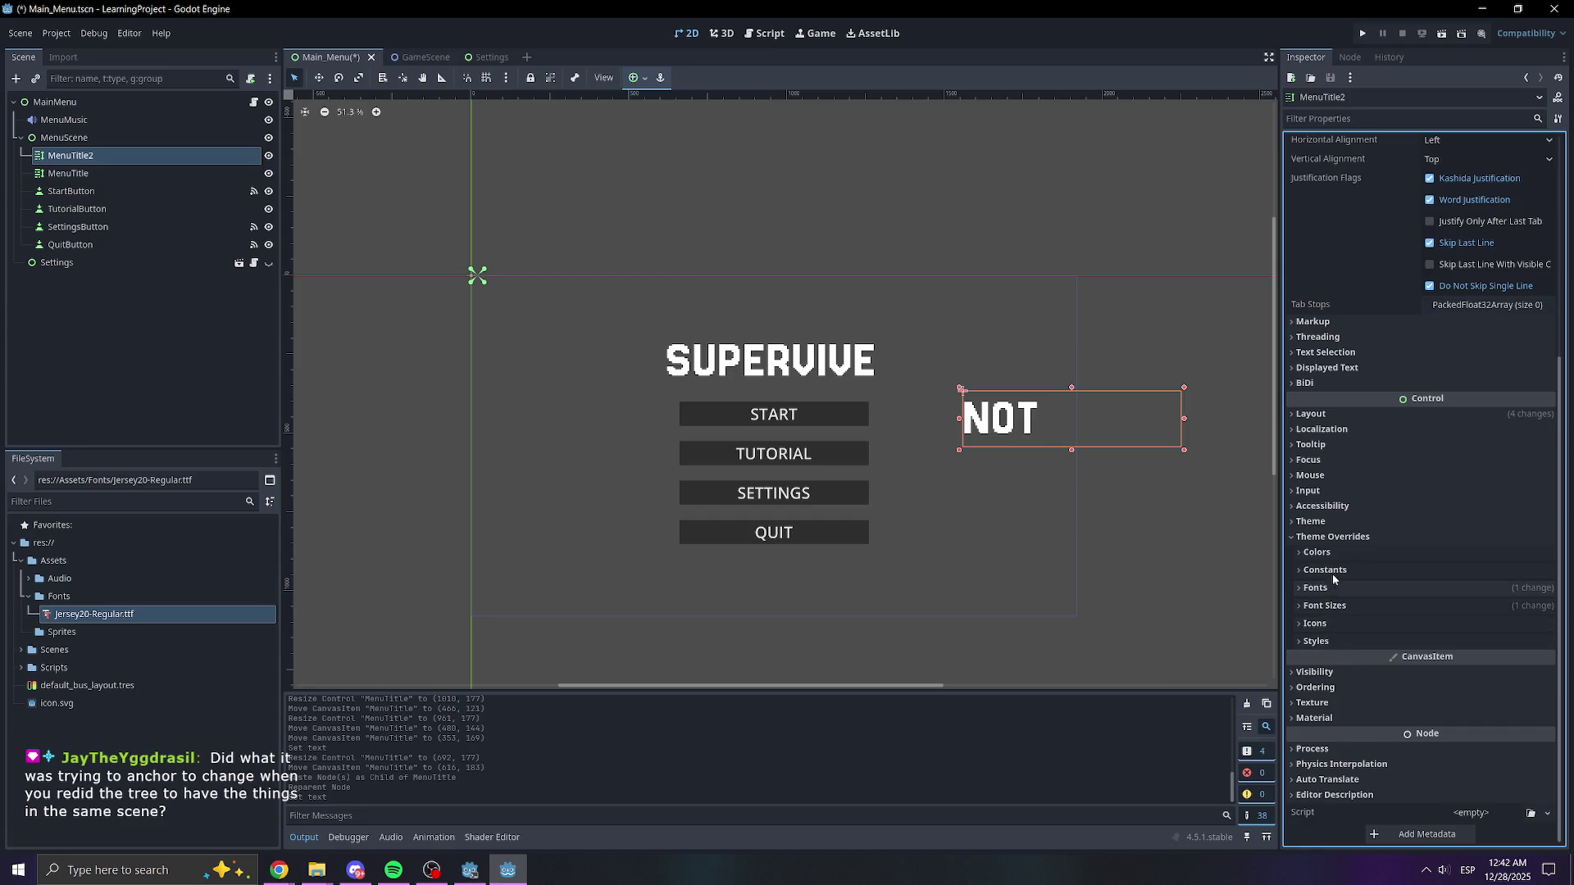
{"action": "left_click", "coordinate": [1317, 553]}
{"action": "left_click", "coordinate": [1447, 569]}
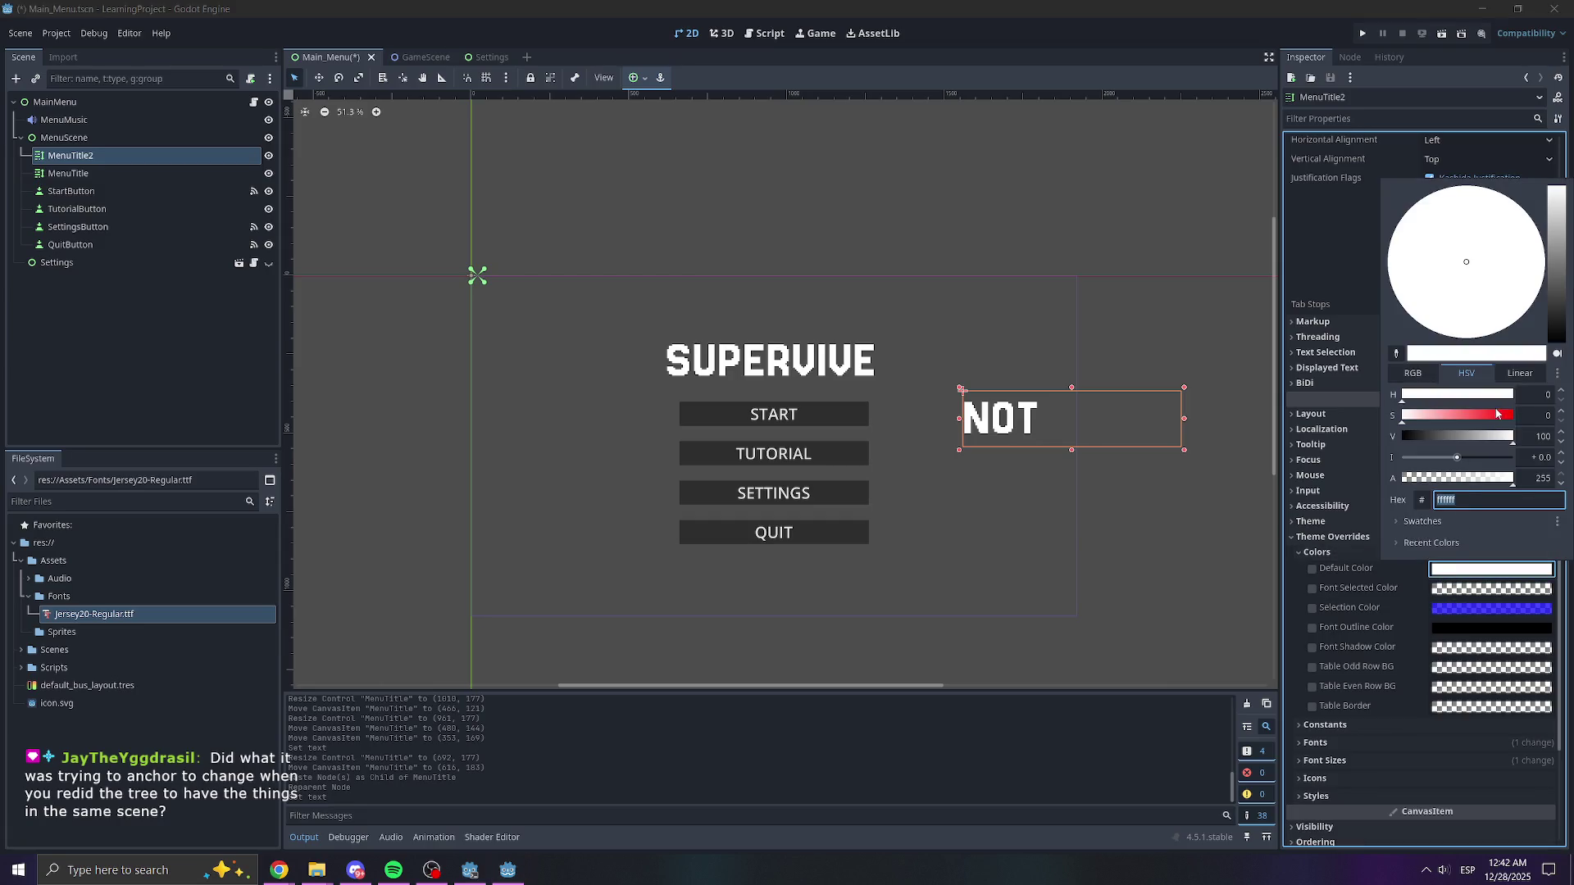
{"action": "mouse_move", "coordinate": [1479, 409]}
{"action": "left_mouse_down"}
{"action": "mouse_move", "coordinate": [1523, 418]}
{"action": "mouse_move", "coordinate": [1476, 437]}
{"action": "mouse_move", "coordinate": [1490, 437]}
{"action": "left_mouse_up"}
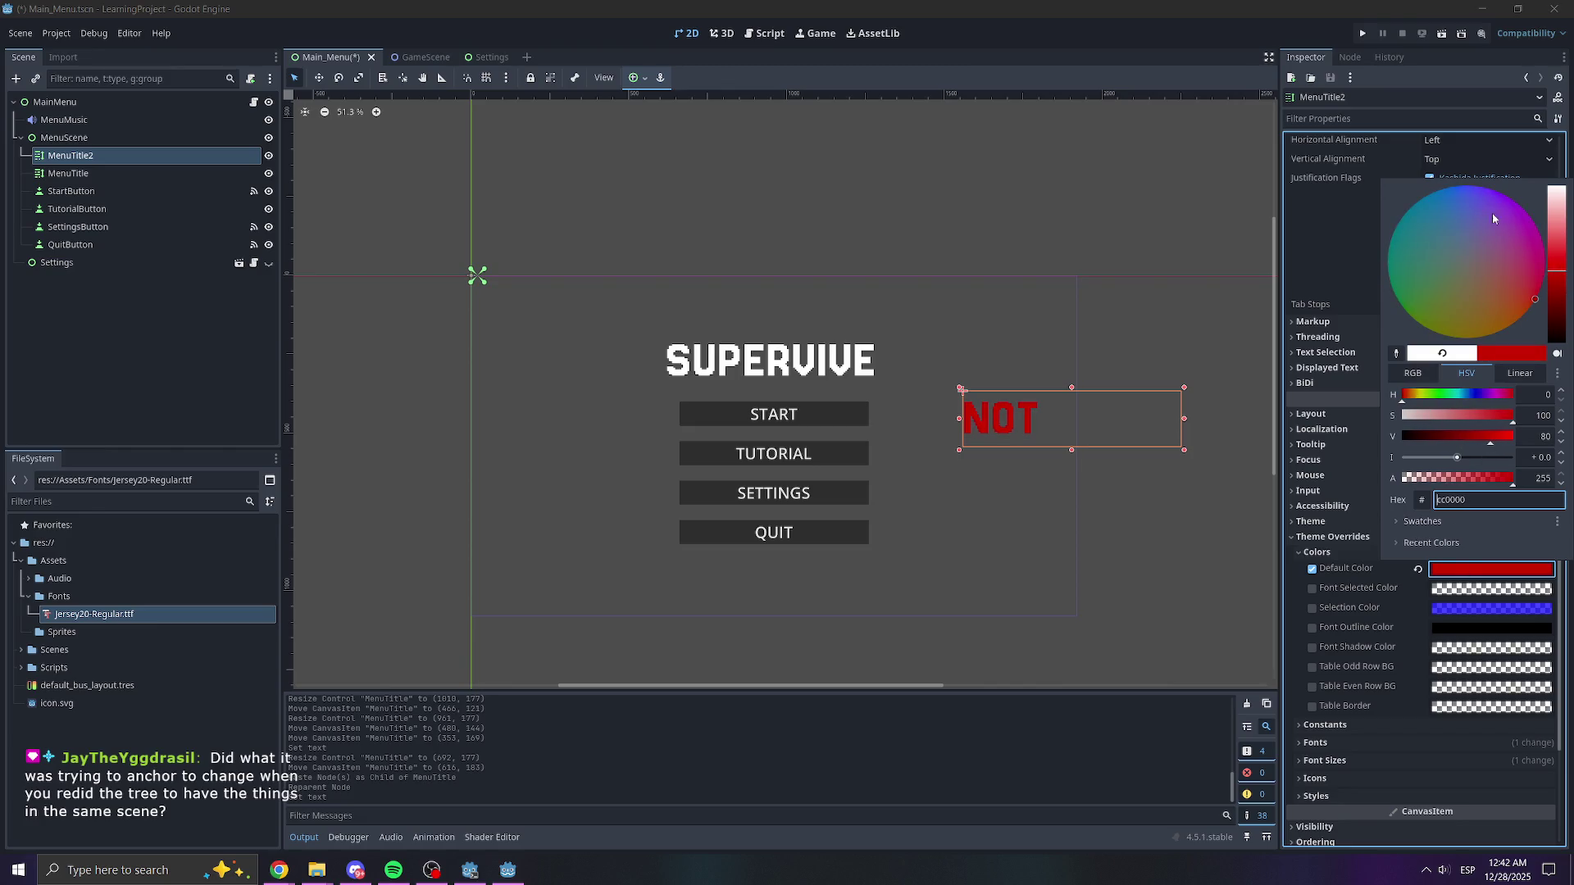
{"action": "left_click", "coordinate": [1380, 228]}
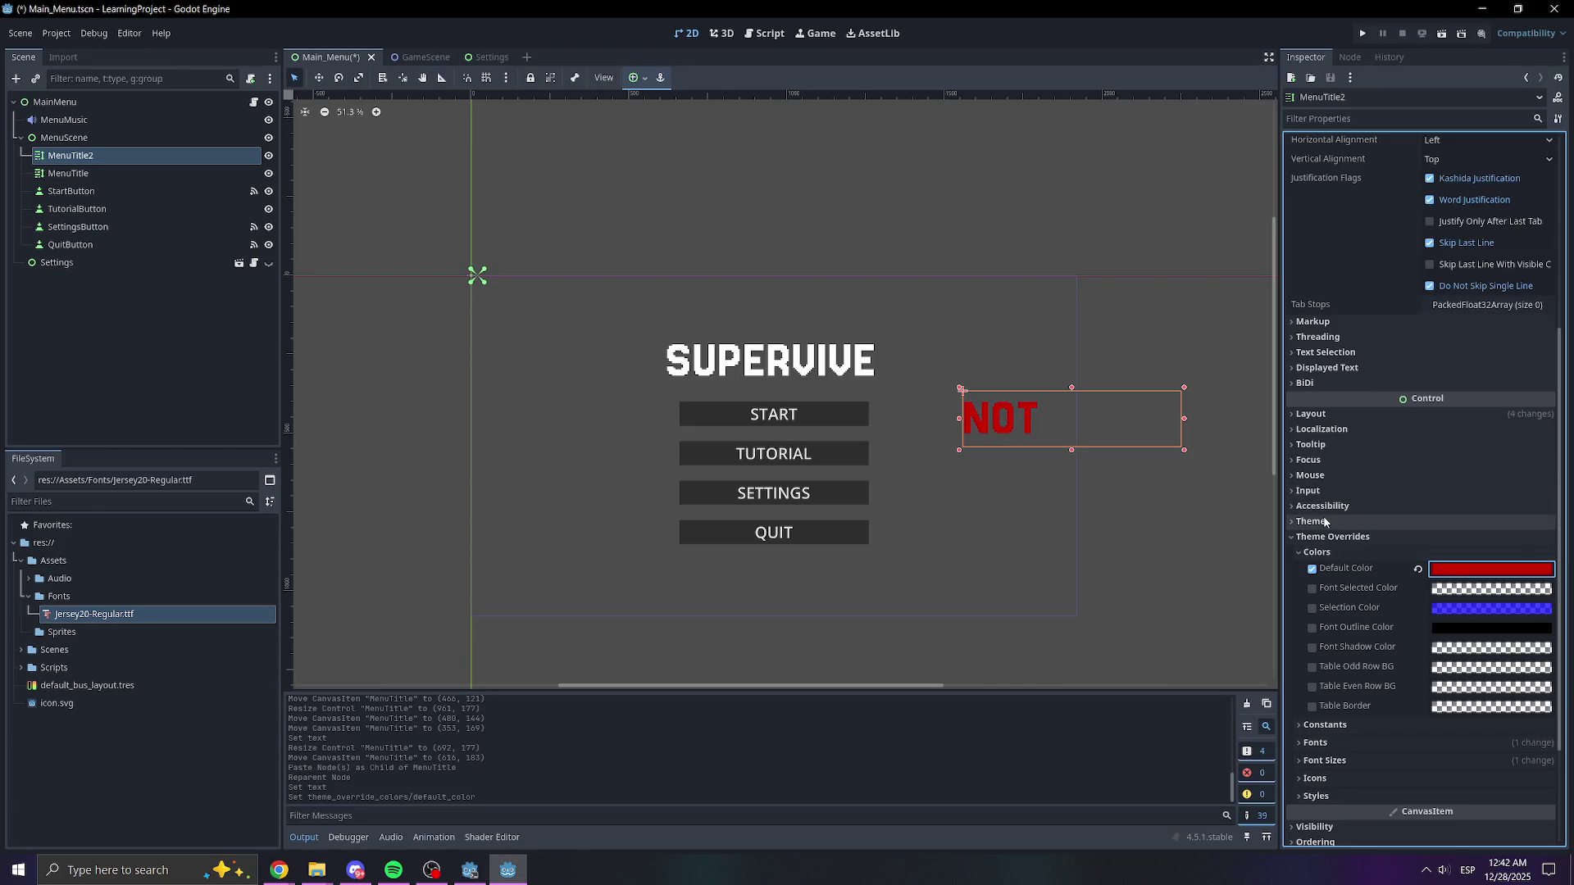
{"action": "double_click", "coordinate": [1320, 537]}
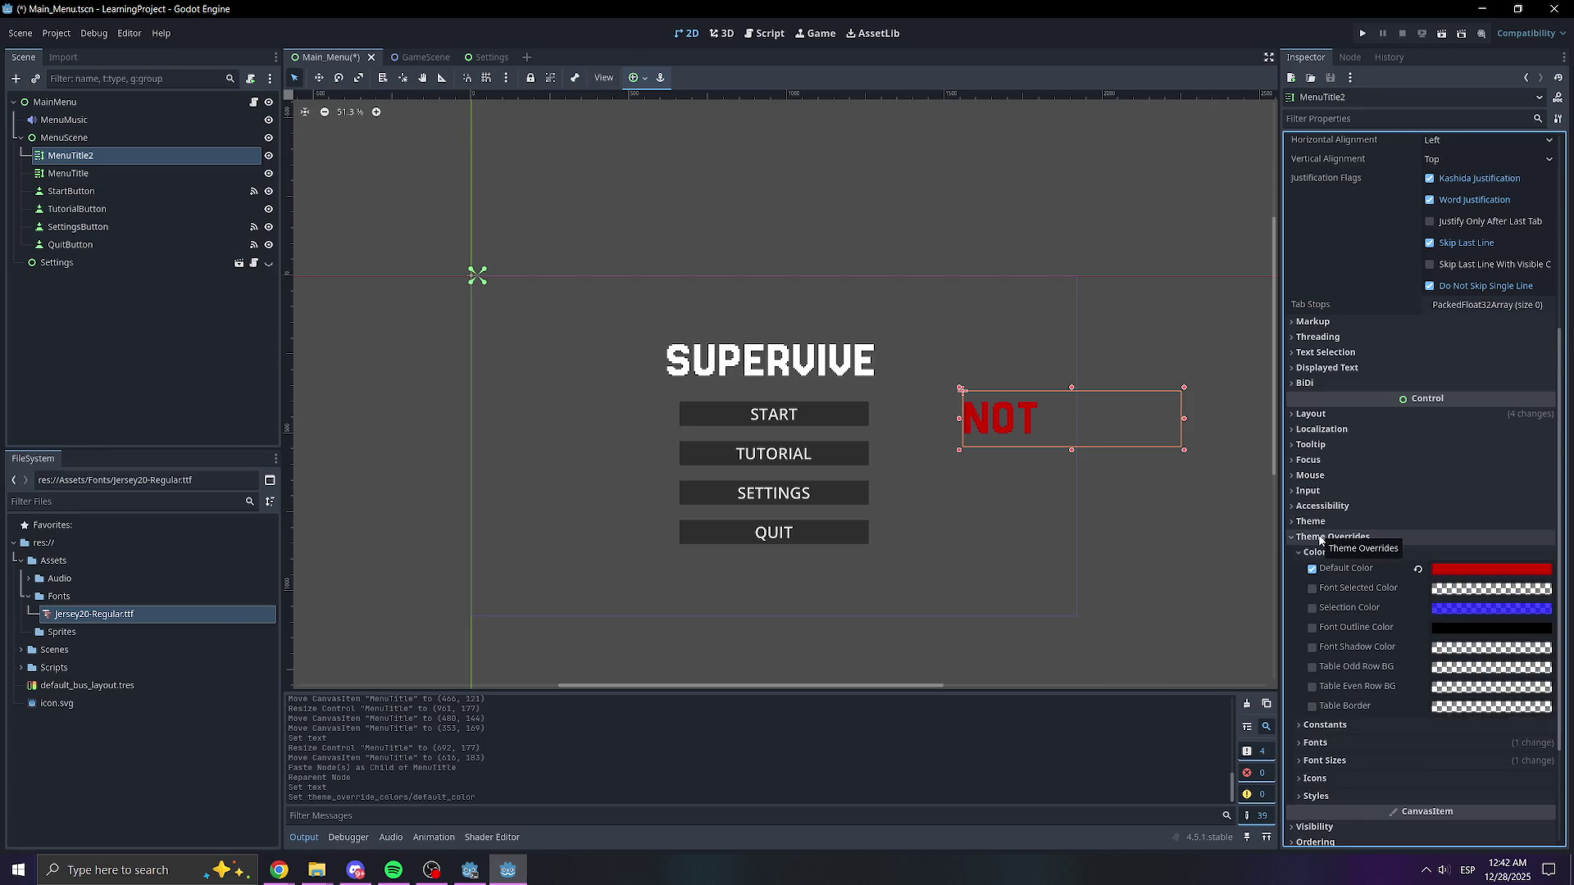
- Enlarge the NOT text with a font size override and stretch its label box
{"action": "left_click", "coordinate": [1324, 761]}
{"action": "mouse_move", "coordinate": [1450, 779]}
{"action": "left_mouse_down"}
{"action": "mouse_move", "coordinate": [1546, 779]}
{"action": "mouse_move", "coordinate": [1501, 779]}
{"action": "left_mouse_up"}
{"action": "left_click_drag", "start_coordinate": [1070, 451], "coordinate": [1070, 496]}
{"action": "mouse_move", "coordinate": [1175, 440]}
{"action": "left_mouse_down"}
{"action": "mouse_move", "coordinate": [1115, 442]}
{"action": "mouse_move", "coordinate": [1132, 443]}
{"action": "mouse_move", "coordinate": [811, 369]}
{"action": "mouse_move", "coordinate": [801, 316]}
{"action": "left_mouse_up"}
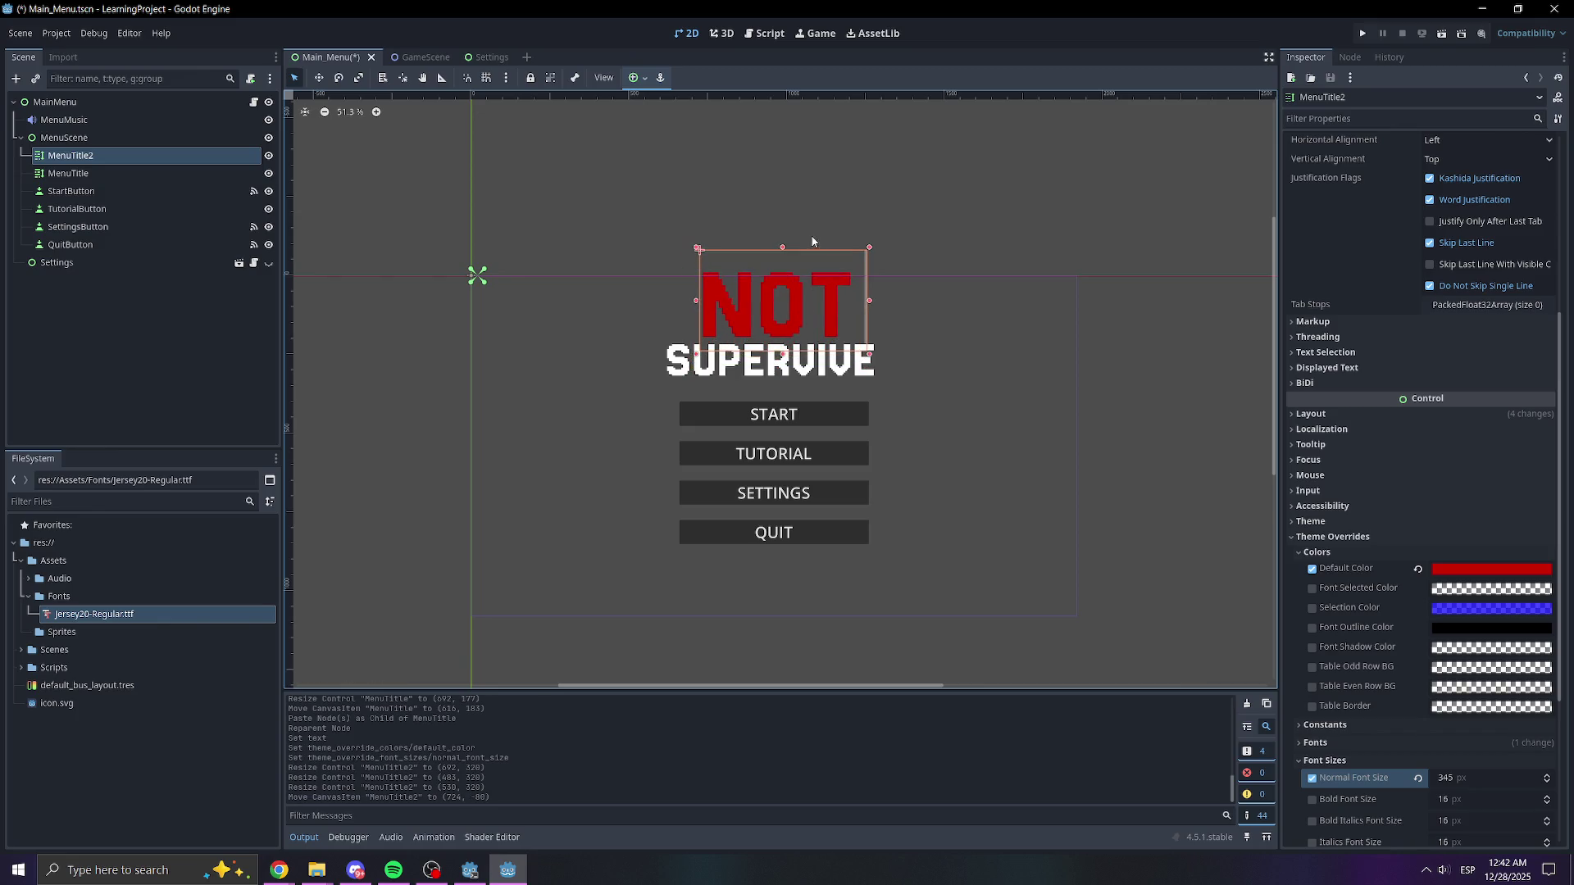
- Set NOT's font size to 250 and place it directly above SUPERVIVE
{"action": "scroll", "coordinate": [818, 306], "scroll_direction": "up", "scroll_amount": 3}
{"action": "left_click", "coordinate": [1447, 778]}
{"action": "type", "text": "175"}
{"action": "key", "text": "Return"}
{"action": "type", "text": "250"}
{"action": "key", "text": "Return"}
{"action": "left_click_drag", "start_coordinate": [904, 352], "coordinate": [937, 382]}
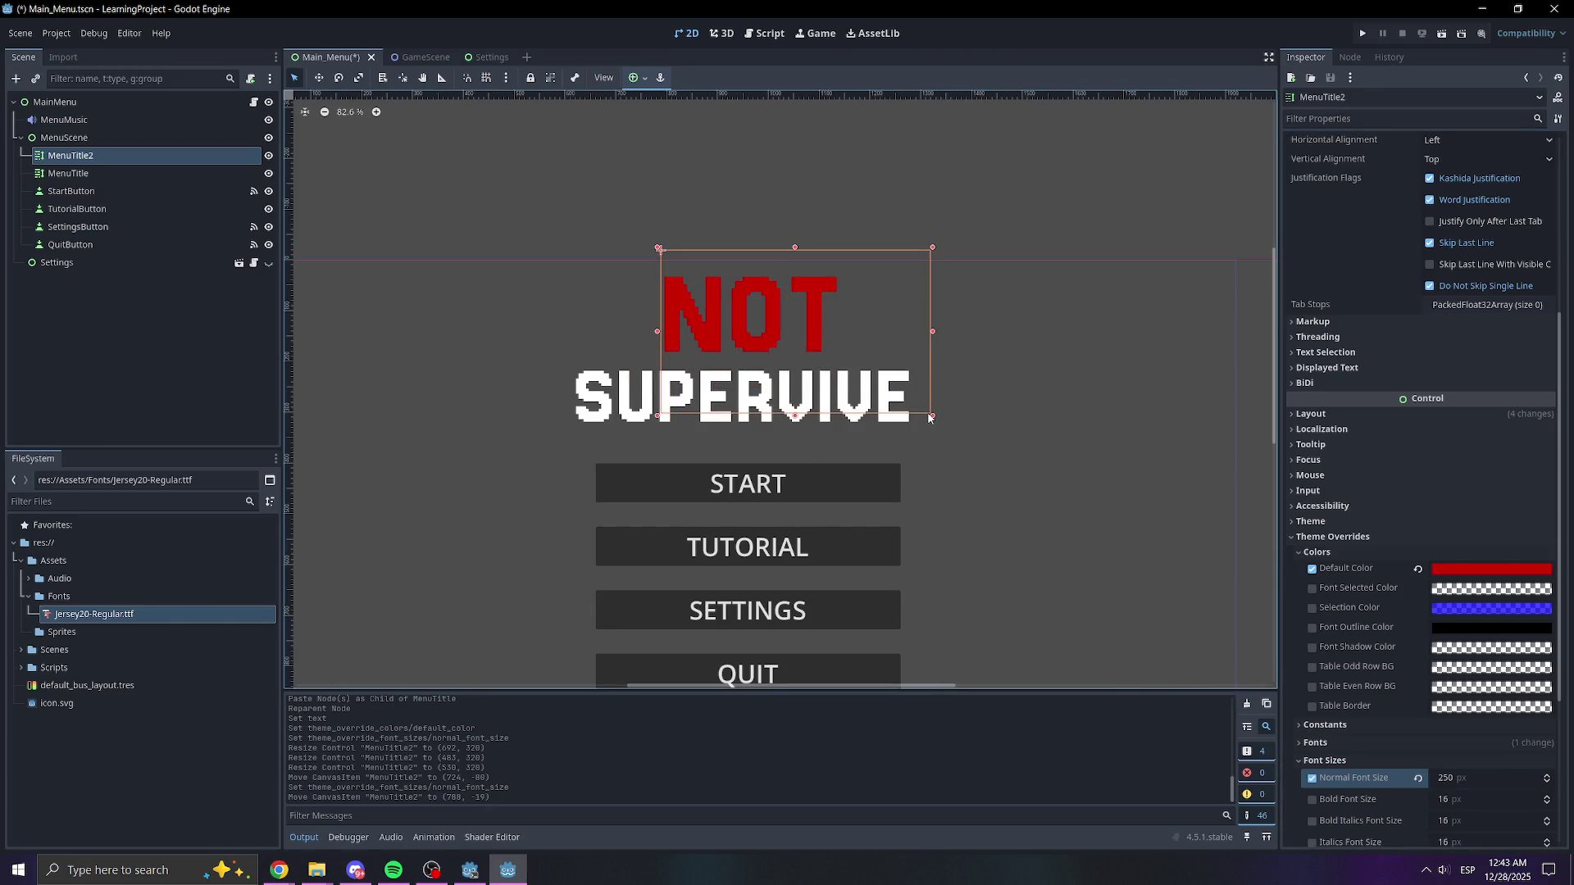
{"action": "mouse_move", "coordinate": [933, 422]}
{"action": "left_mouse_down"}
{"action": "mouse_move", "coordinate": [901, 373]}
{"action": "mouse_move", "coordinate": [836, 361]}
{"action": "mouse_move", "coordinate": [860, 362]}
{"action": "mouse_move", "coordinate": [847, 369]}
{"action": "left_mouse_up"}
{"action": "left_click", "coordinate": [877, 397]}
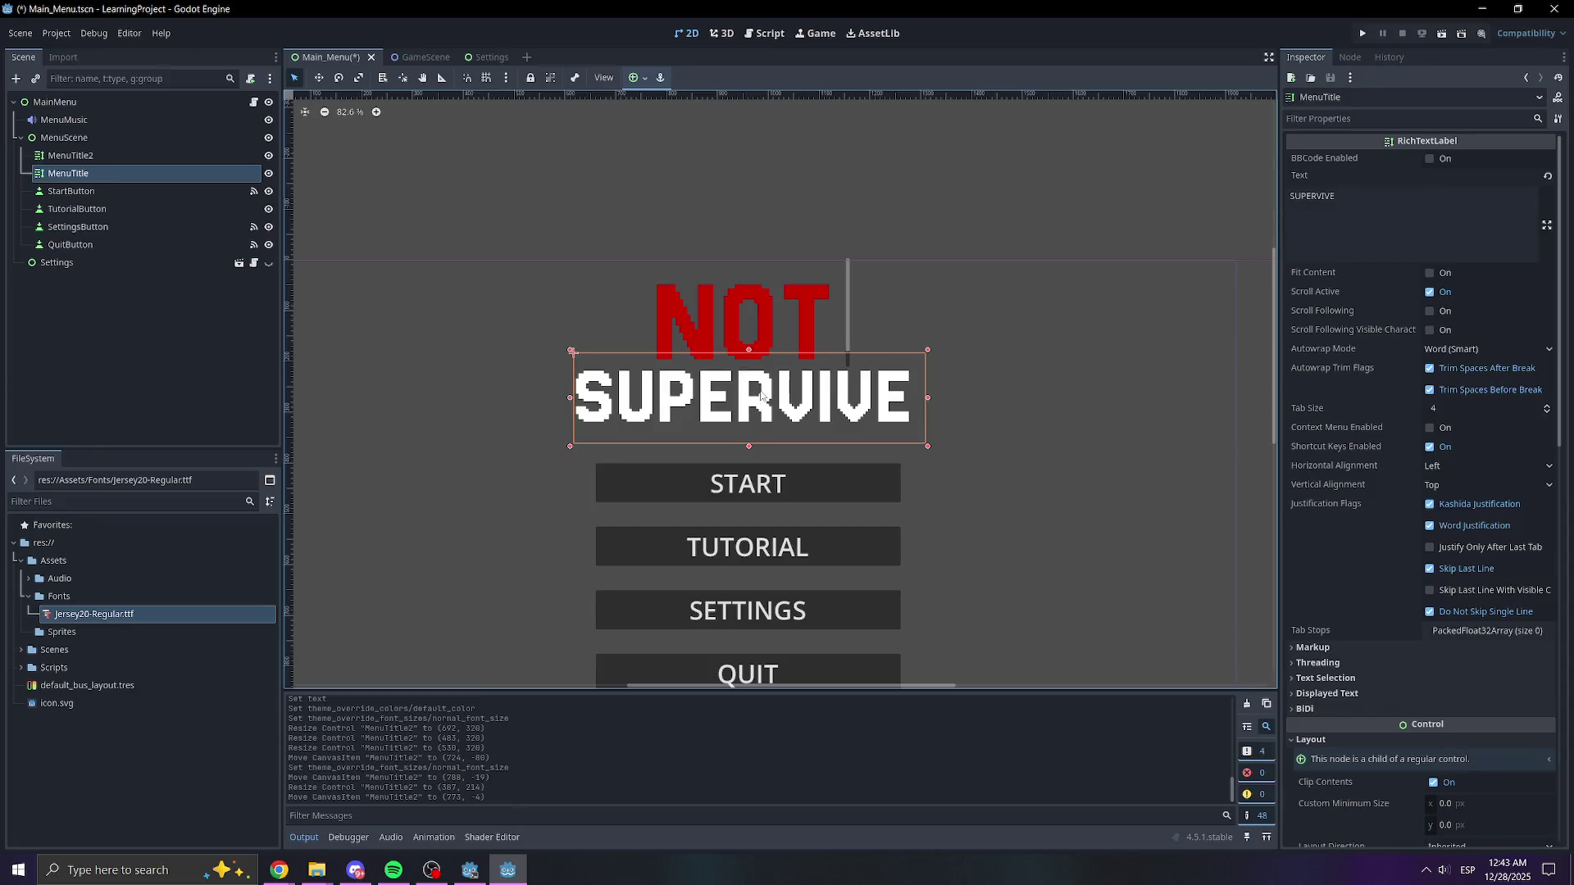
- Save the Main_Menu.tscn scene
{"action": "scroll", "coordinate": [1273, 344], "scroll_direction": "down", "scroll_amount": 2}
{"action": "scroll", "coordinate": [1393, 533], "scroll_direction": "down", "scroll_amount": 10}
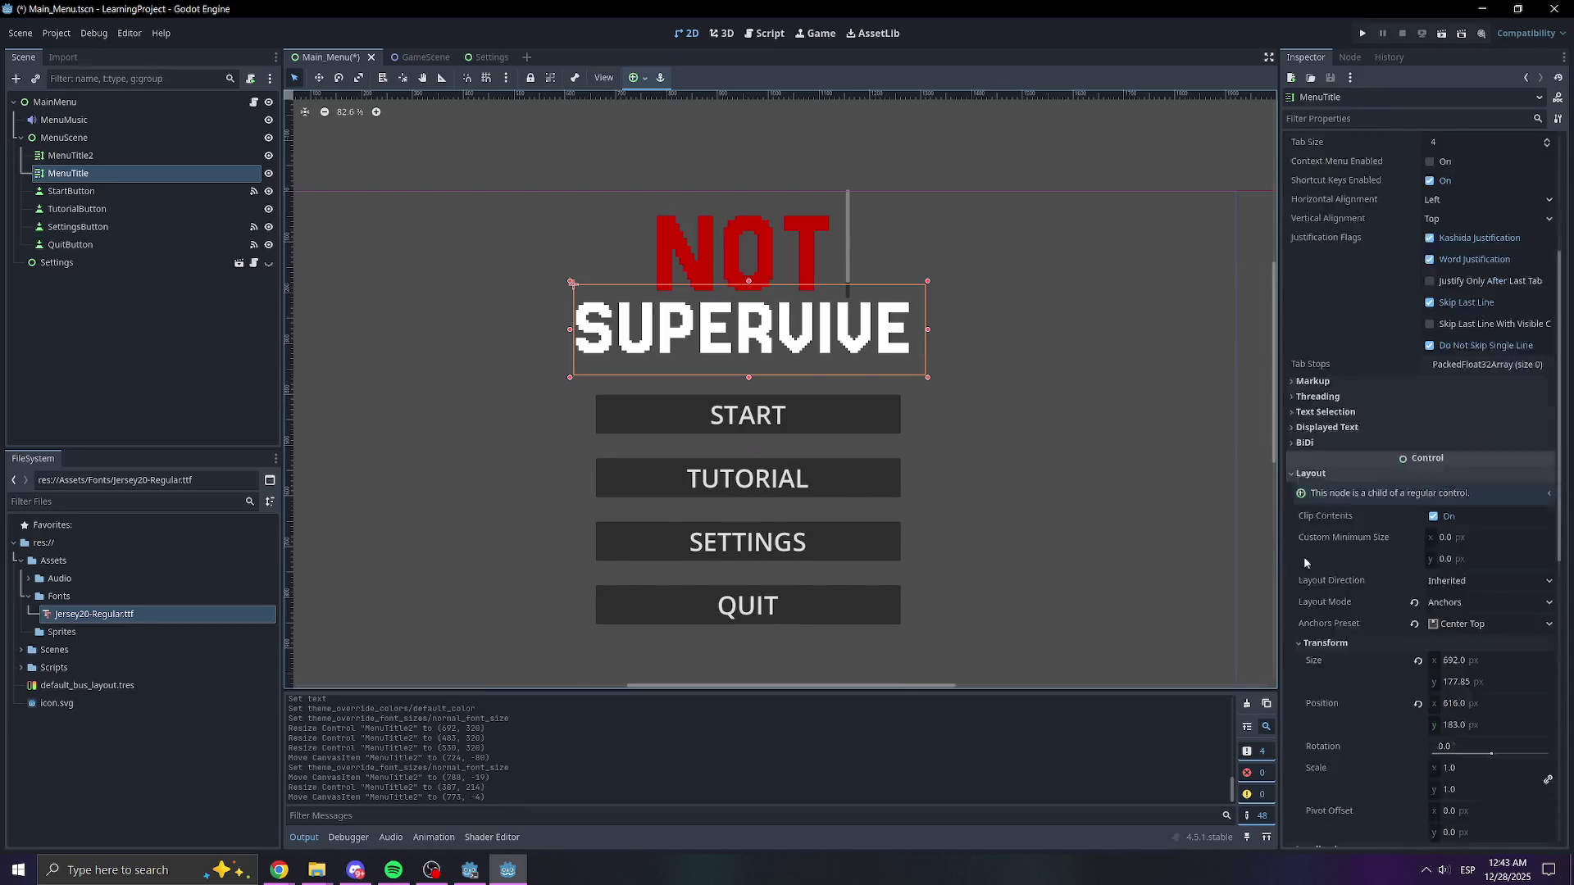
{"action": "scroll", "coordinate": [1330, 623], "scroll_direction": "down", "scroll_amount": 3}
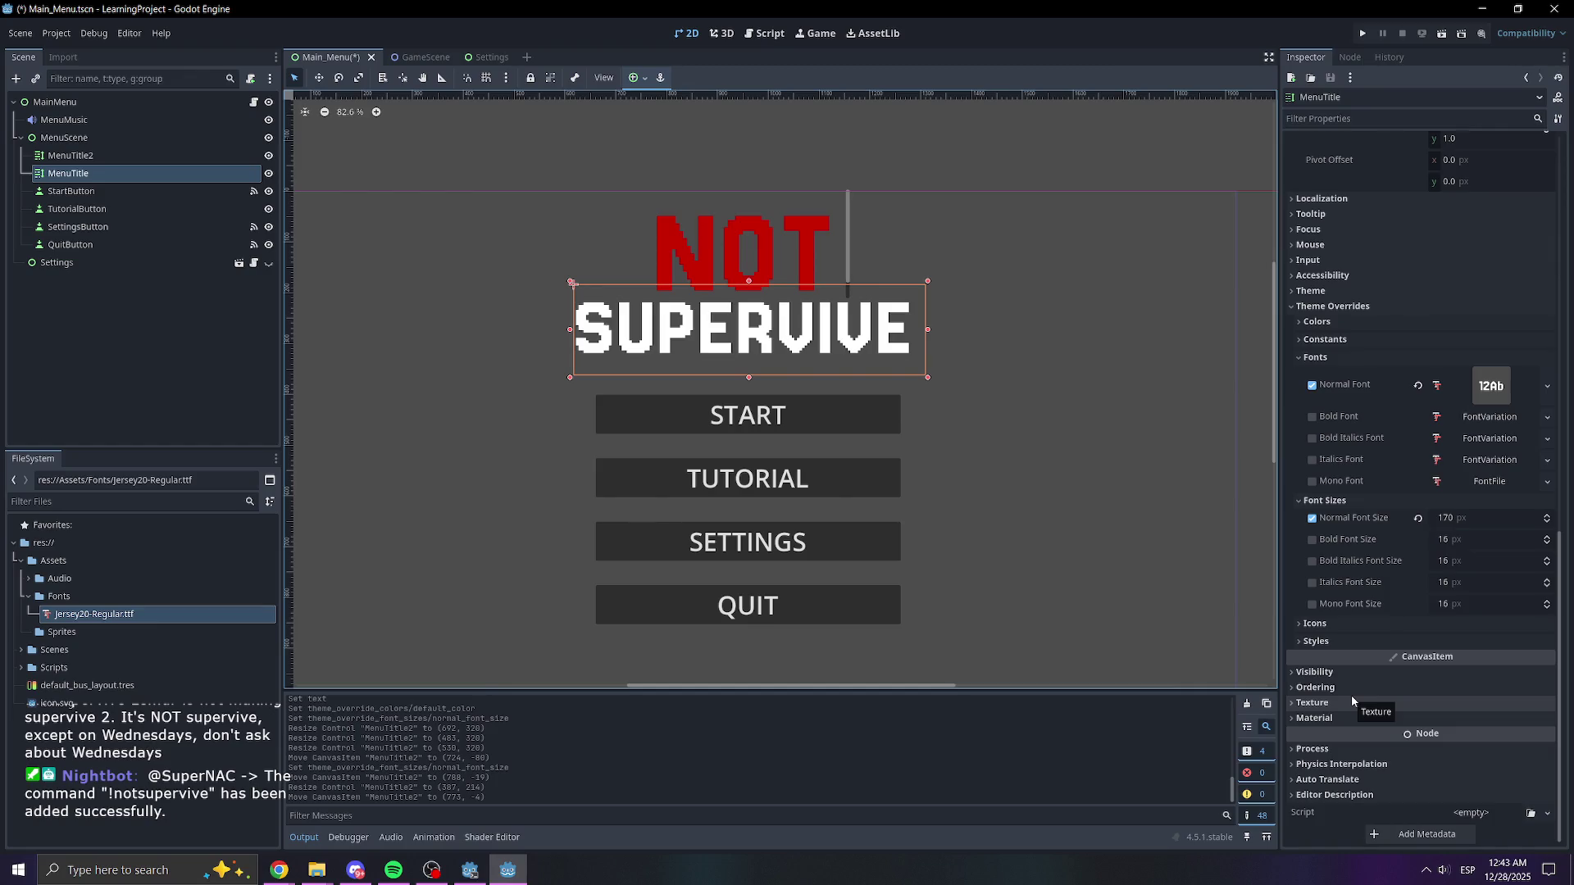
{"action": "key", "text": "ctrl+s"}
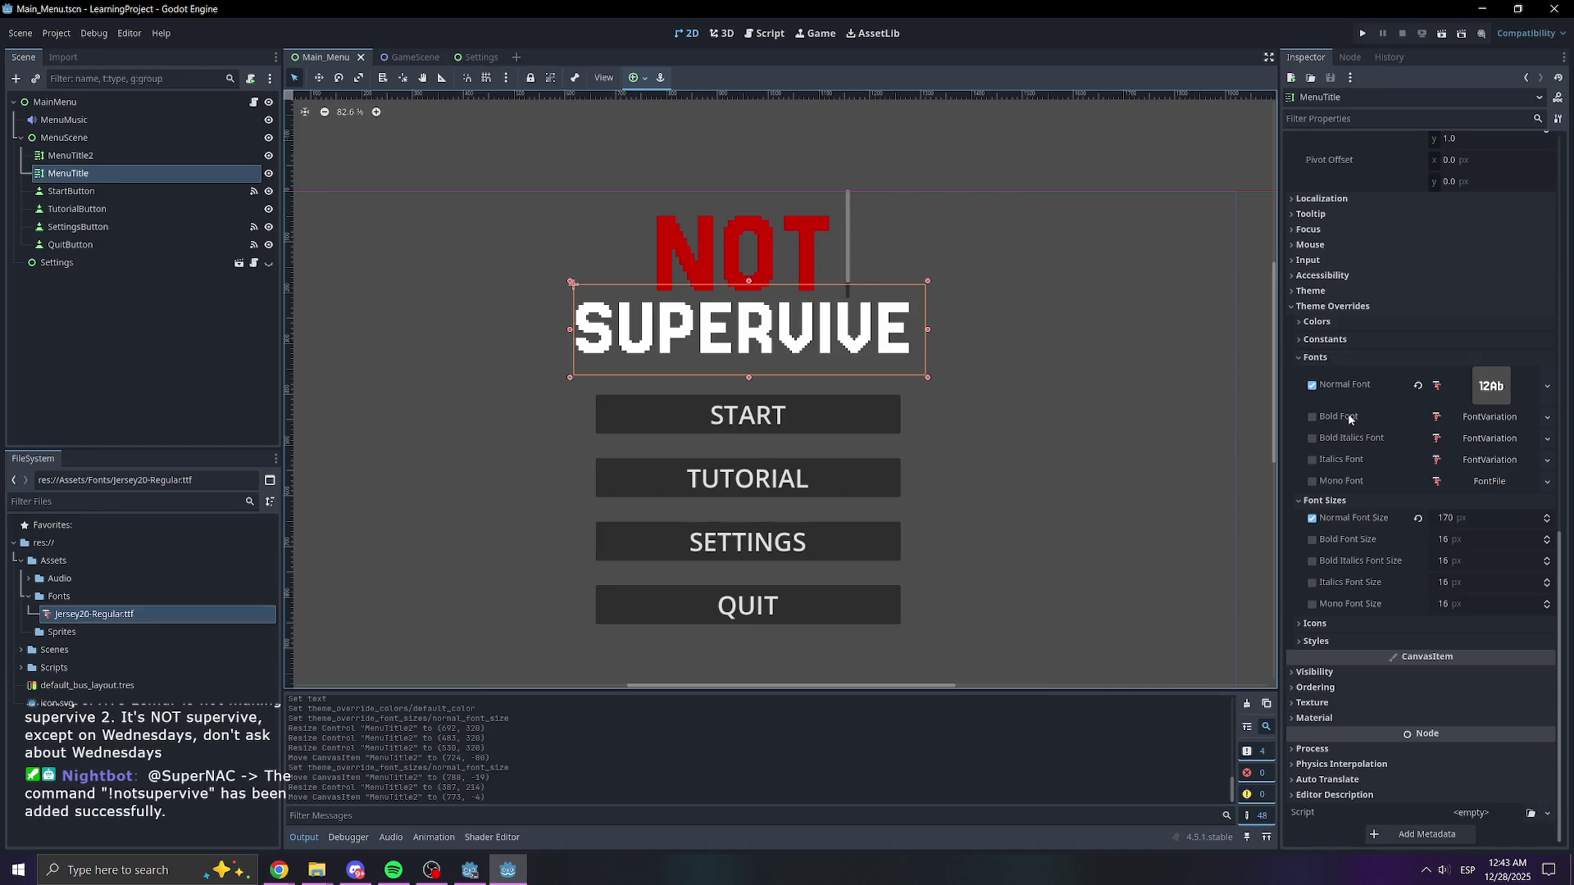
- Browse MenuTitle's theme override sections and visibility settings in the Inspector
{"action": "left_click", "coordinate": [1316, 641]}
{"action": "left_click", "coordinate": [1316, 641]}
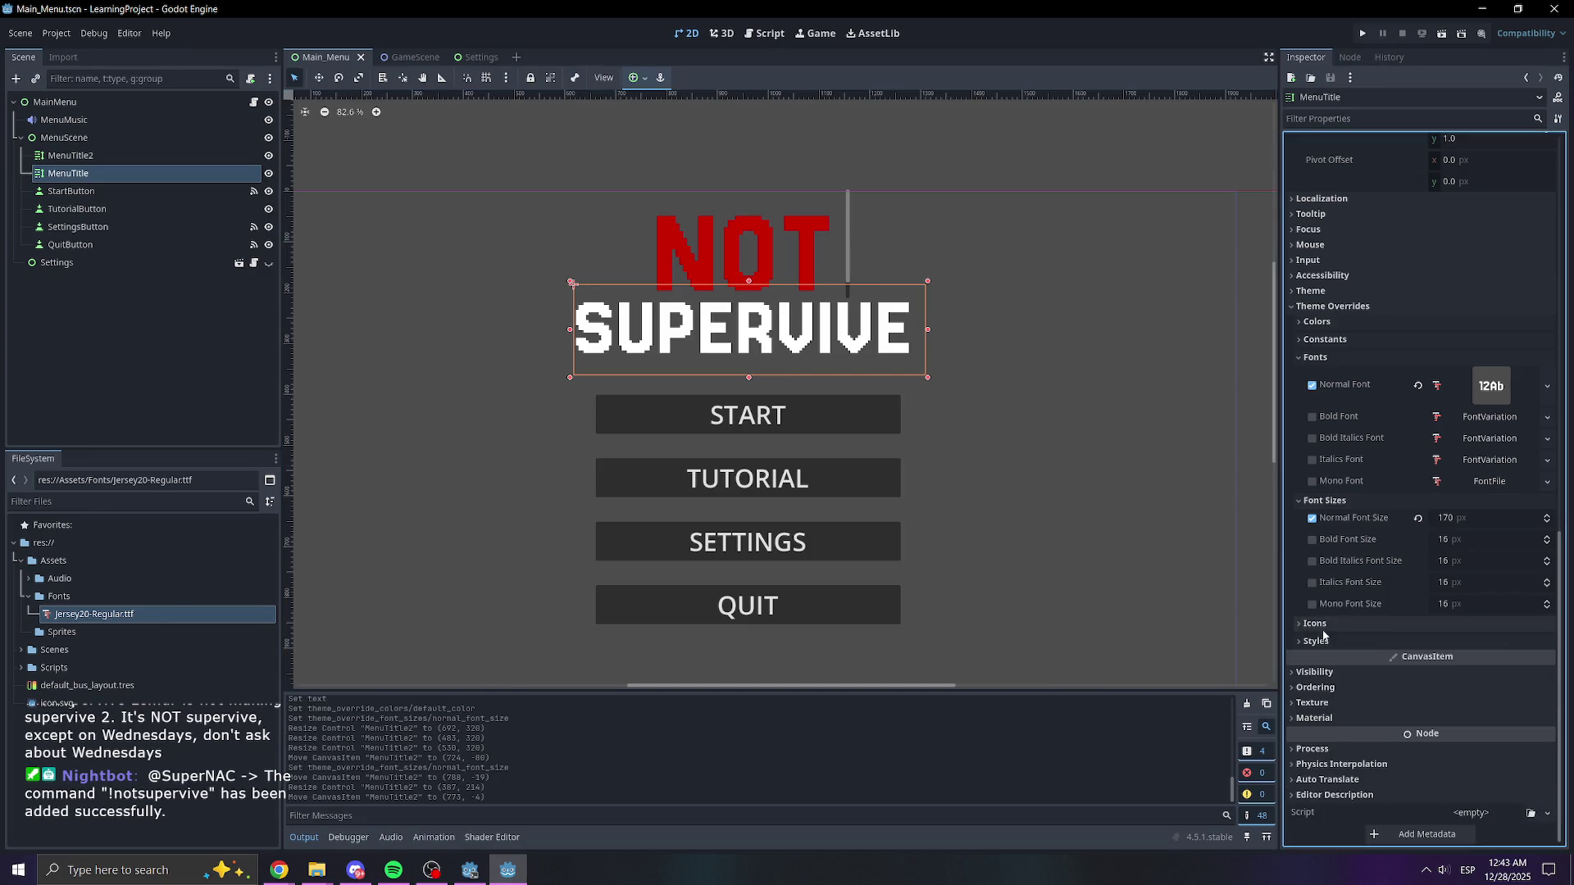
{"action": "scroll", "coordinate": [1328, 640], "scroll_direction": "up", "scroll_amount": 3}
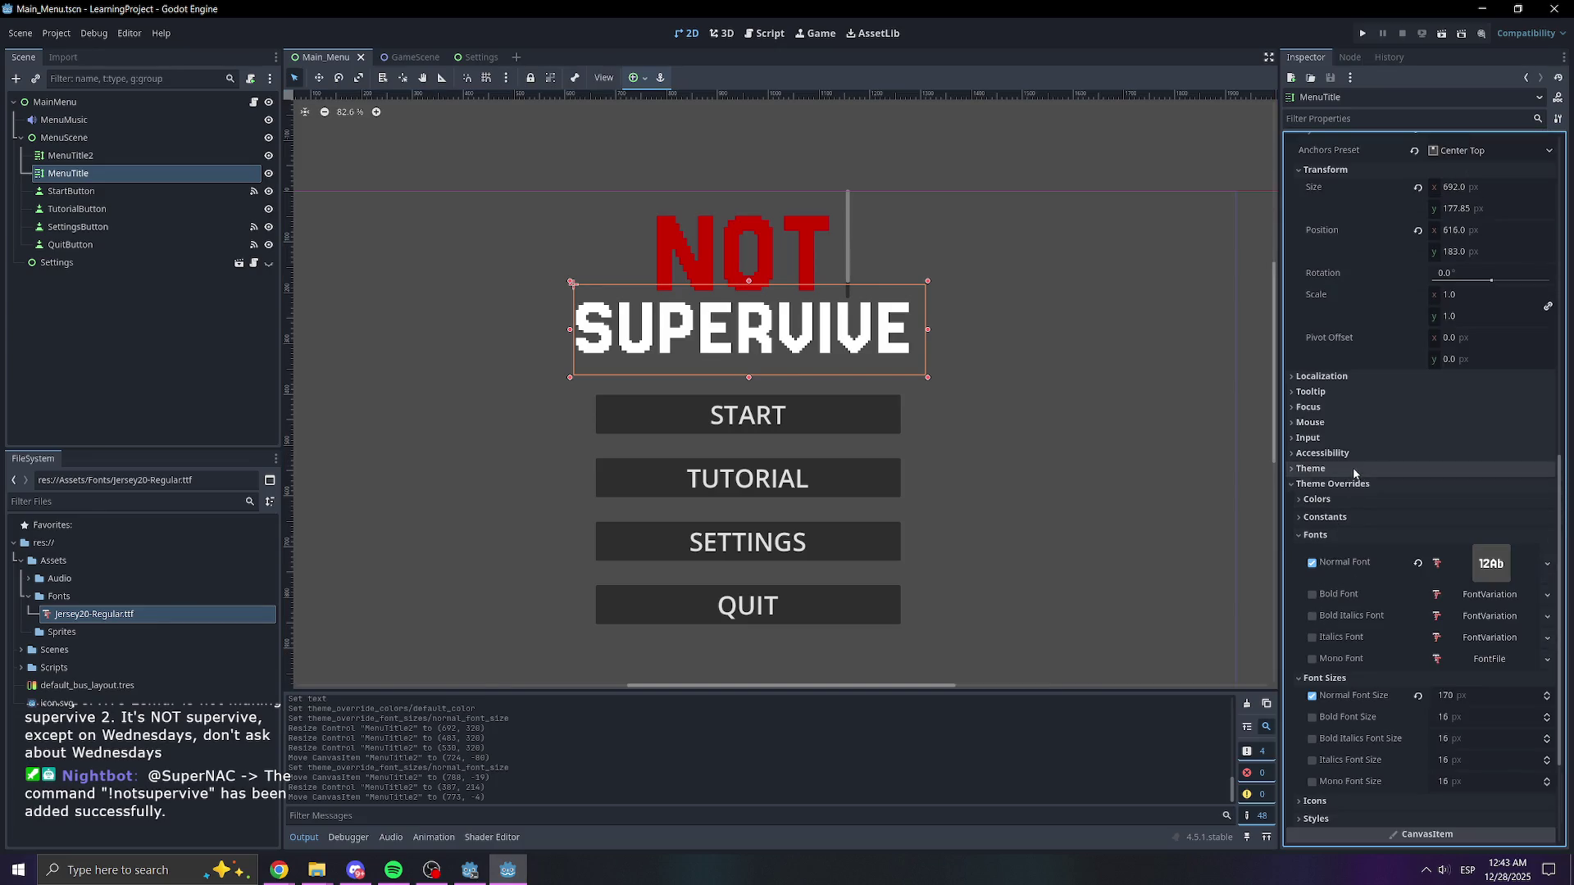
{"action": "left_click", "coordinate": [1338, 535]}
{"action": "left_click", "coordinate": [1336, 553]}
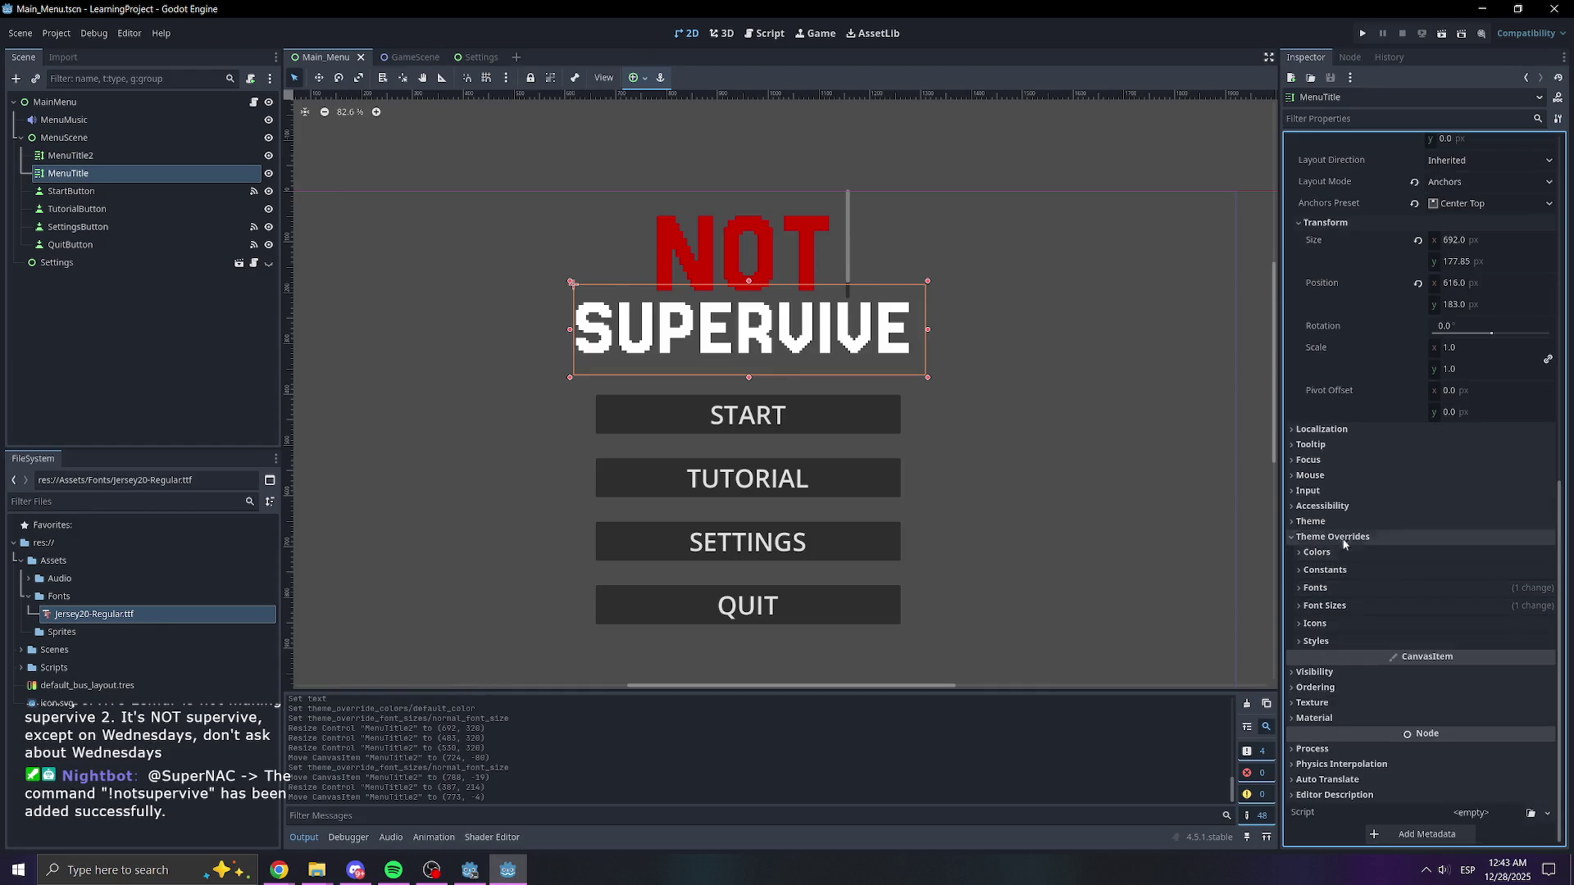
{"action": "left_click", "coordinate": [1330, 554]}
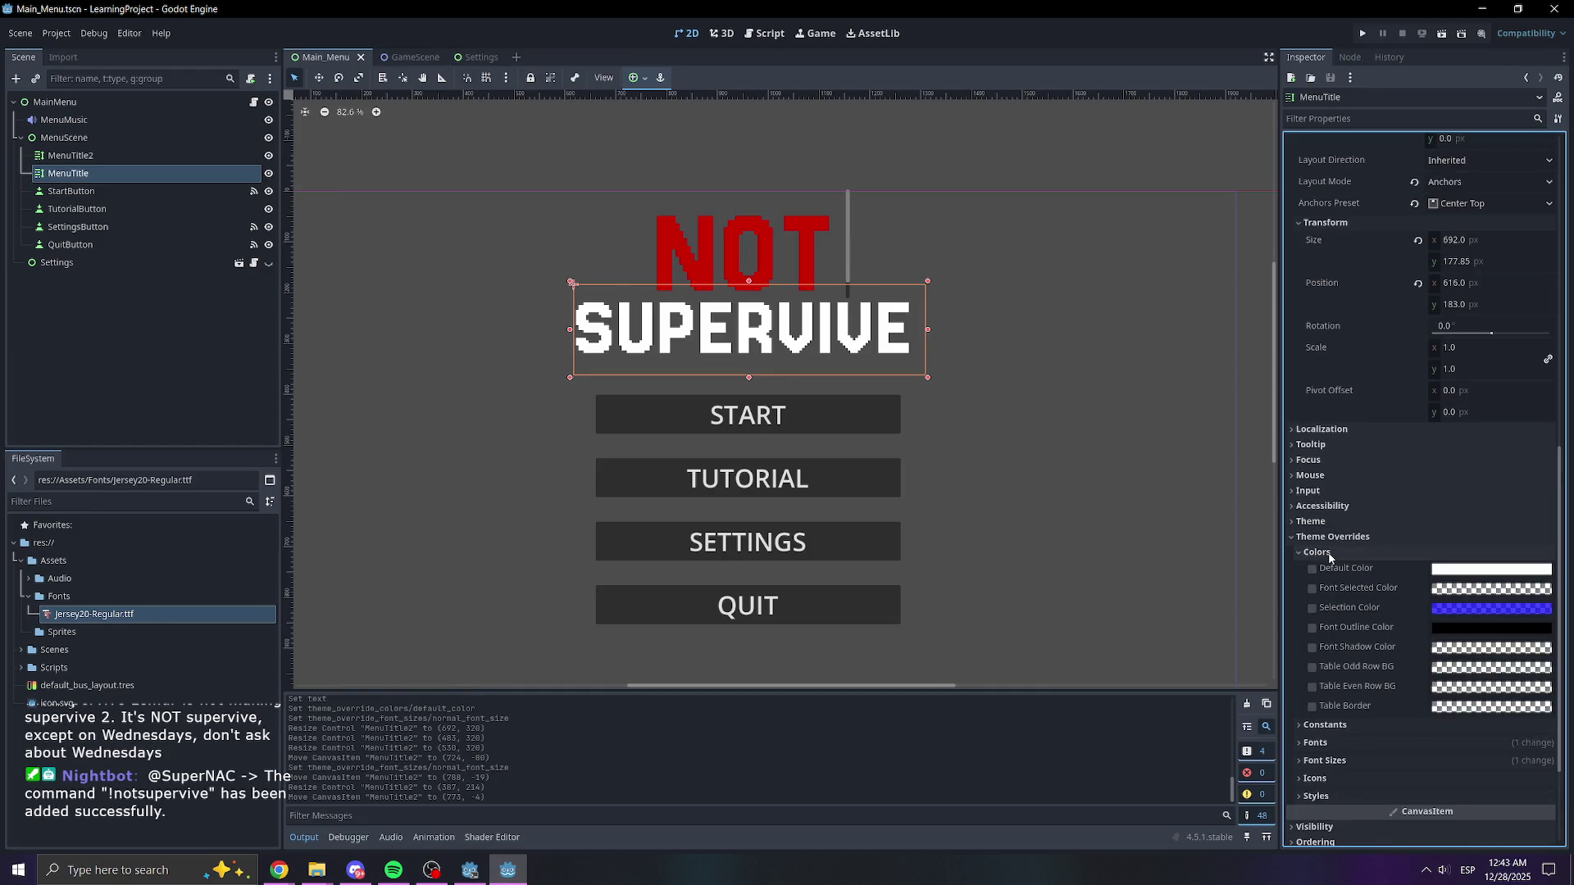
{"action": "left_click", "coordinate": [1323, 628]}
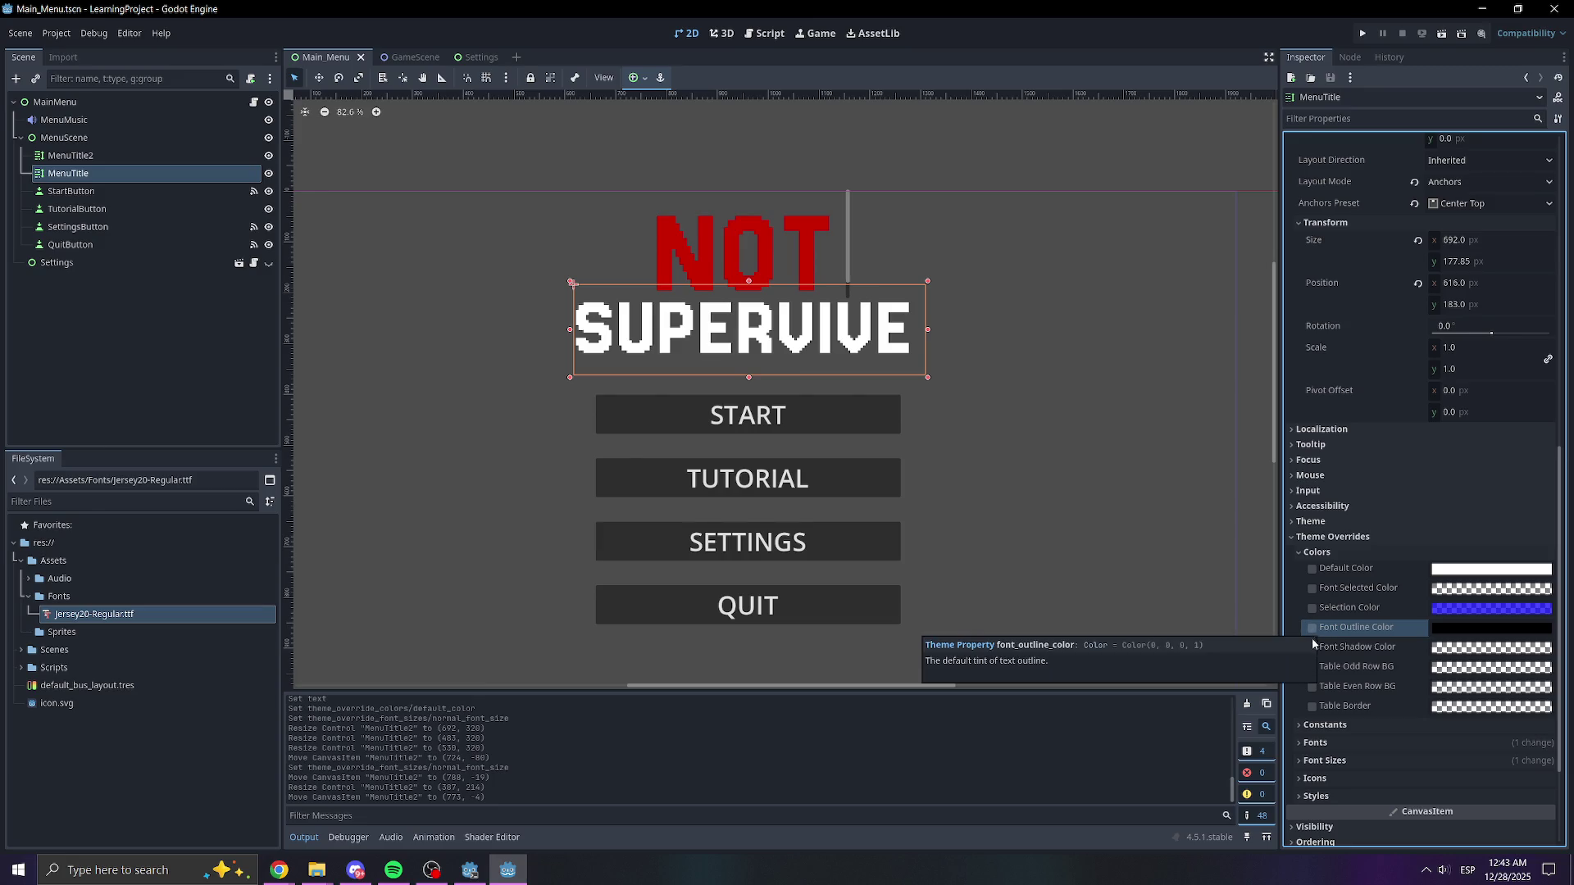
{"action": "left_click", "coordinate": [1330, 552]}
{"action": "left_click", "coordinate": [1328, 573]}
{"action": "left_click", "coordinate": [1328, 573]}
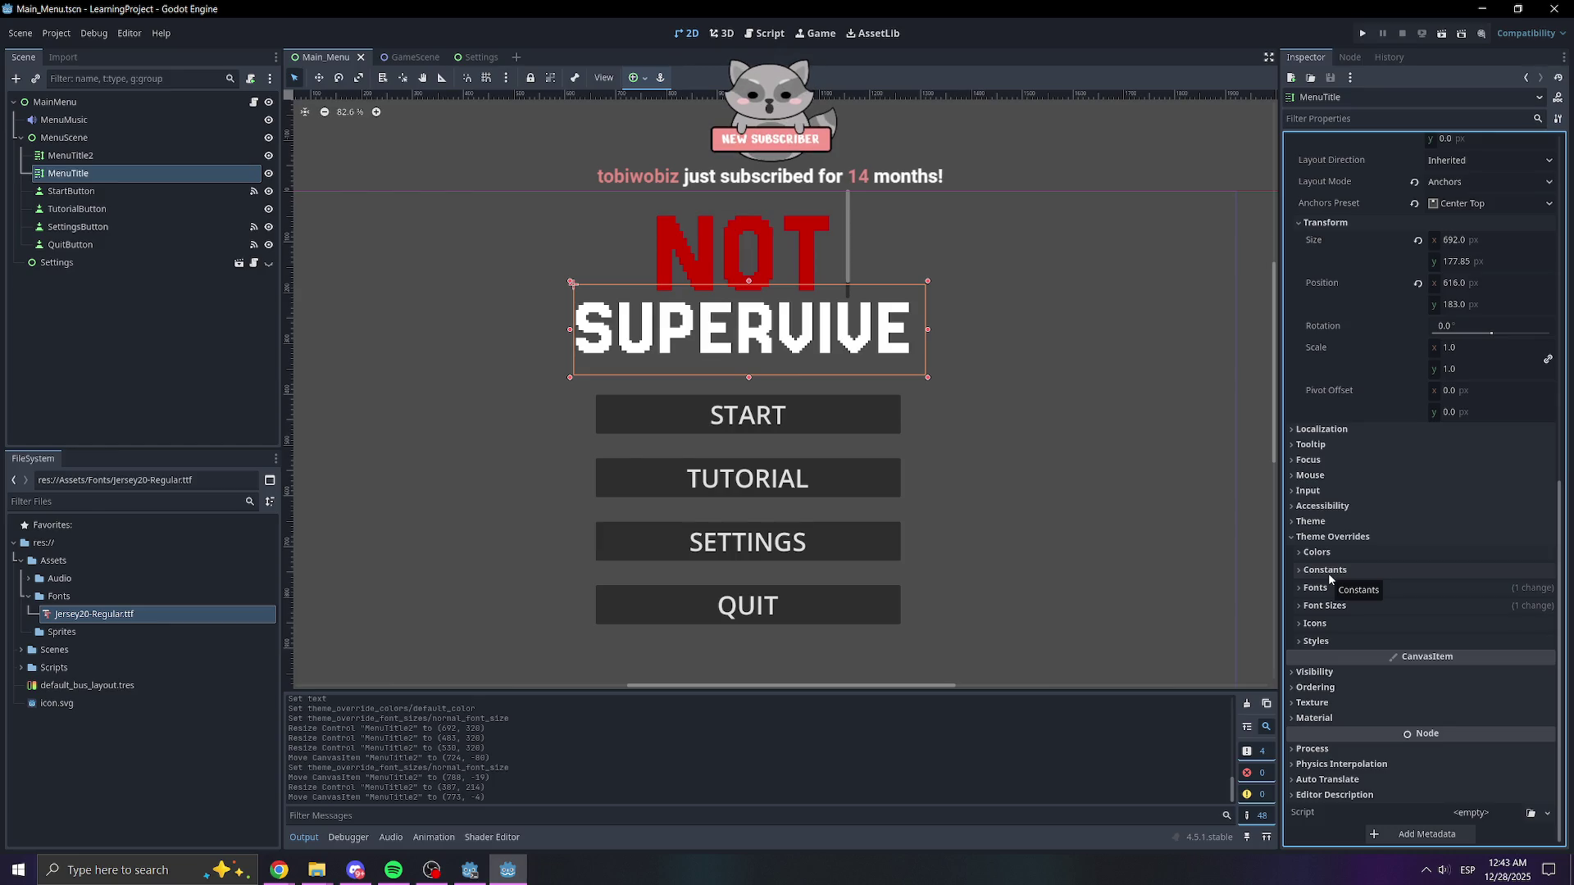
{"action": "left_click", "coordinate": [1328, 622]}
{"action": "left_click", "coordinate": [1328, 622]}
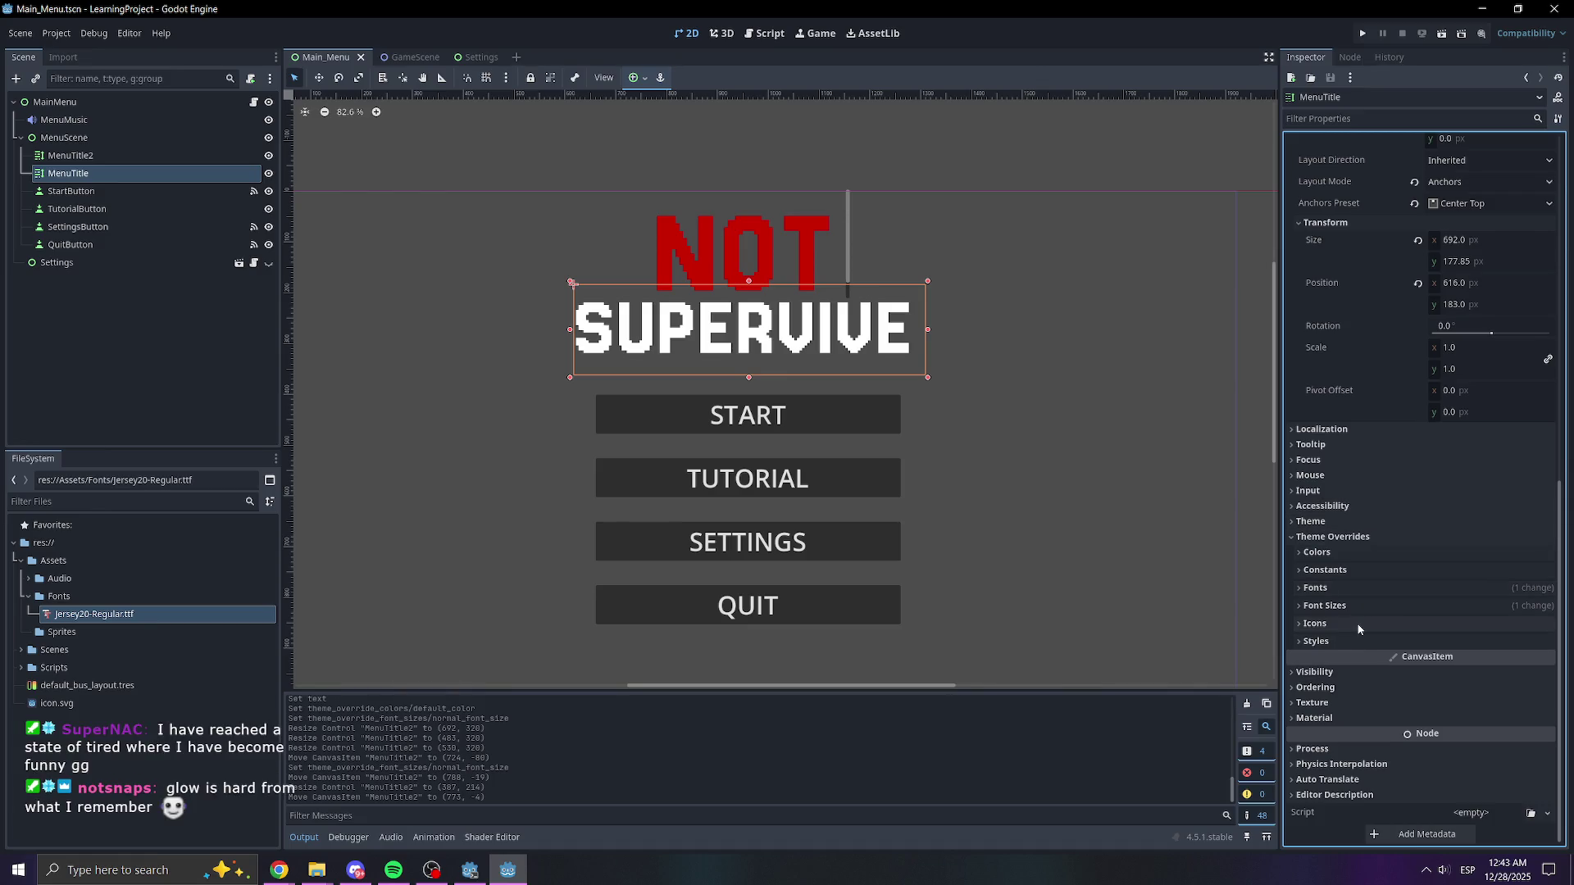
{"action": "left_click", "coordinate": [1315, 670]}
{"action": "left_click", "coordinate": [1310, 627]}
{"action": "left_click", "coordinate": [1317, 644]}
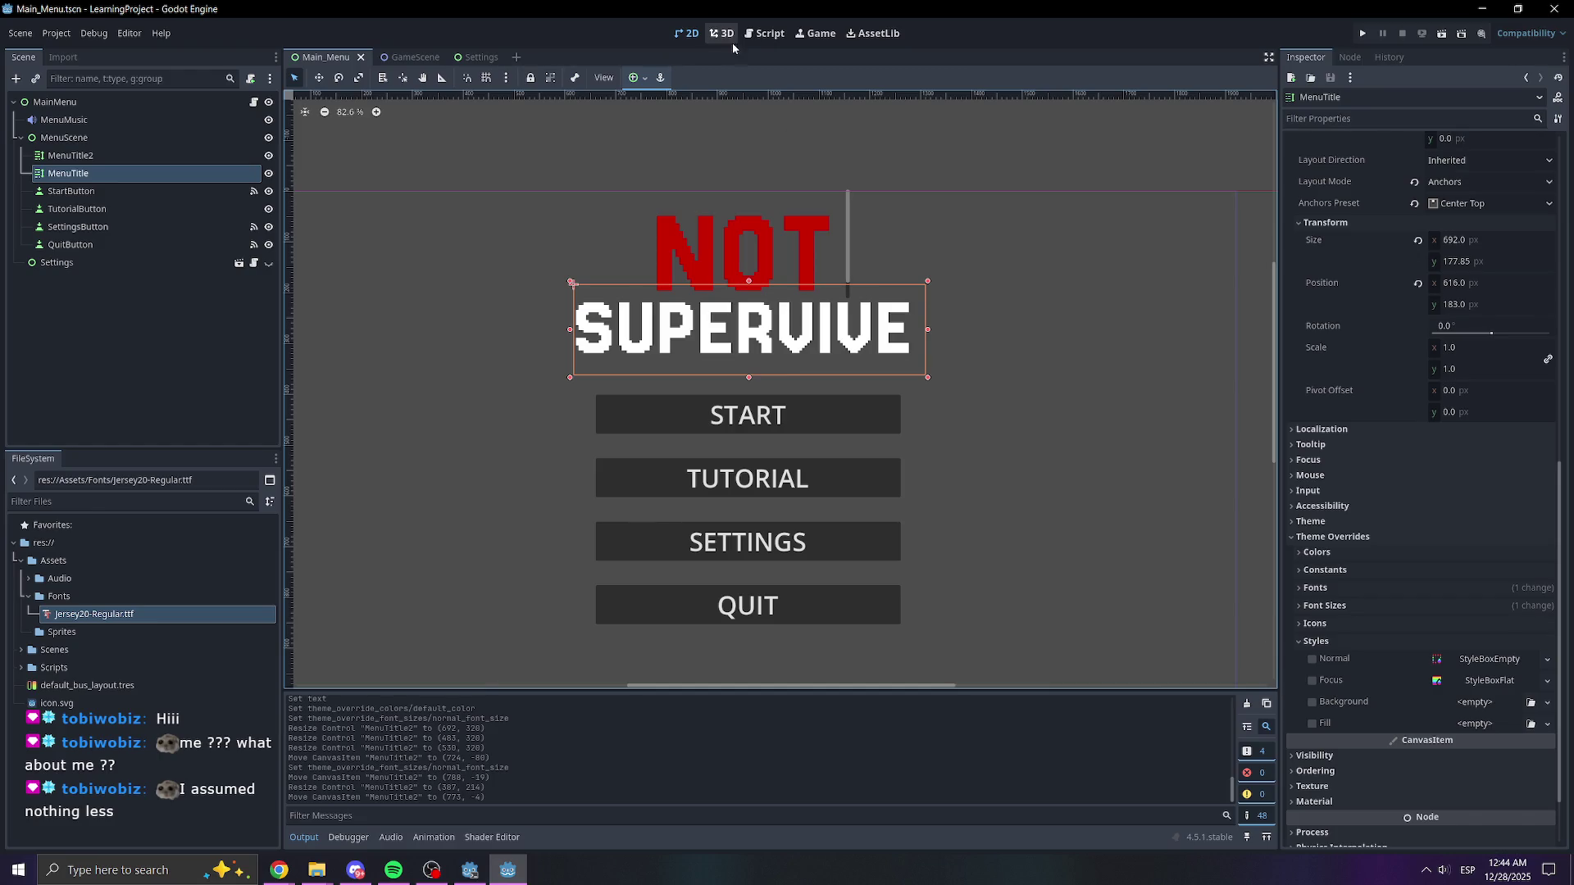
{"action": "left_click", "coordinate": [823, 251]}
{"action": "left_click_drag", "start_coordinate": [853, 243], "coordinate": [881, 244]}
{"action": "left_click_drag", "start_coordinate": [763, 300], "coordinate": [764, 333]}
{"action": "left_click_drag", "start_coordinate": [757, 250], "coordinate": [766, 255]}
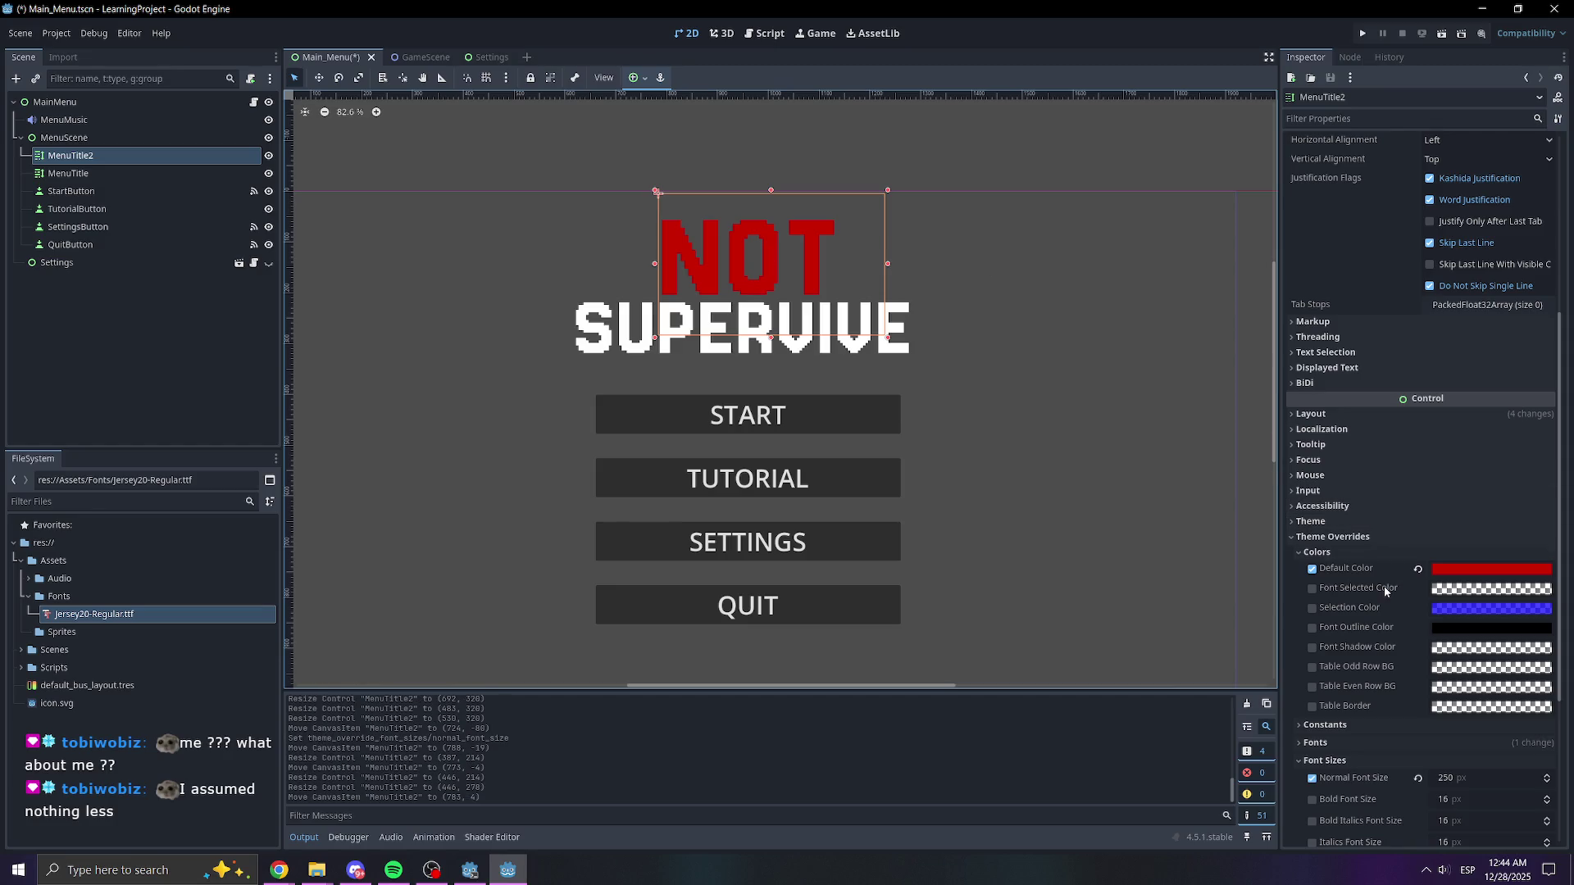
{"action": "left_click", "coordinate": [1311, 608]}
{"action": "left_click", "coordinate": [1312, 608]}
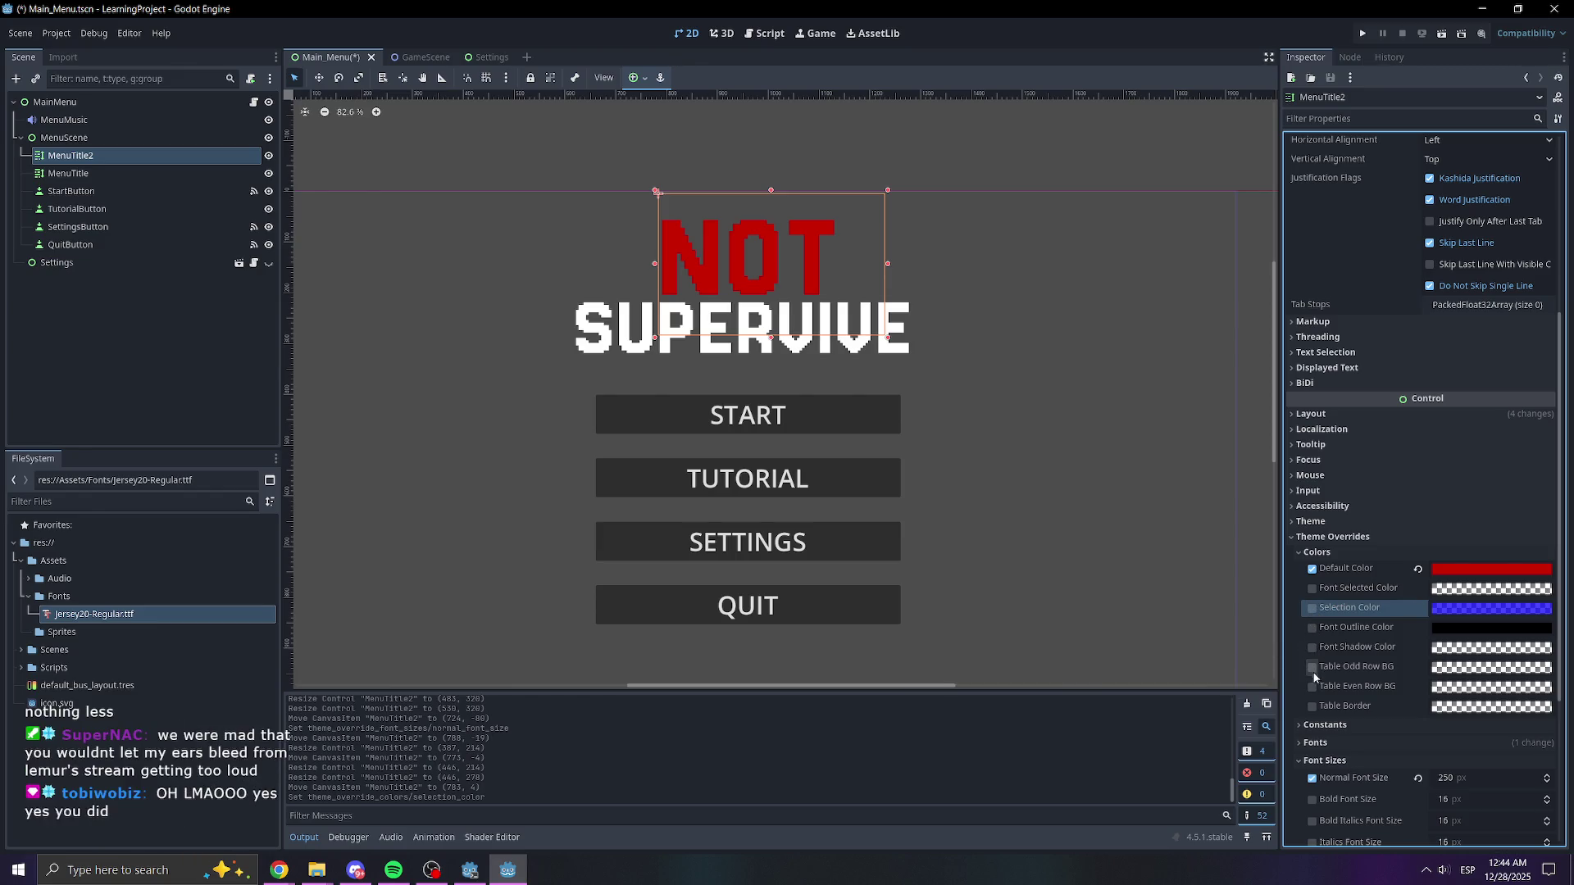
{"action": "left_click", "coordinate": [1315, 727]}
{"action": "scroll", "coordinate": [1315, 730], "scroll_direction": "down", "scroll_amount": 3}
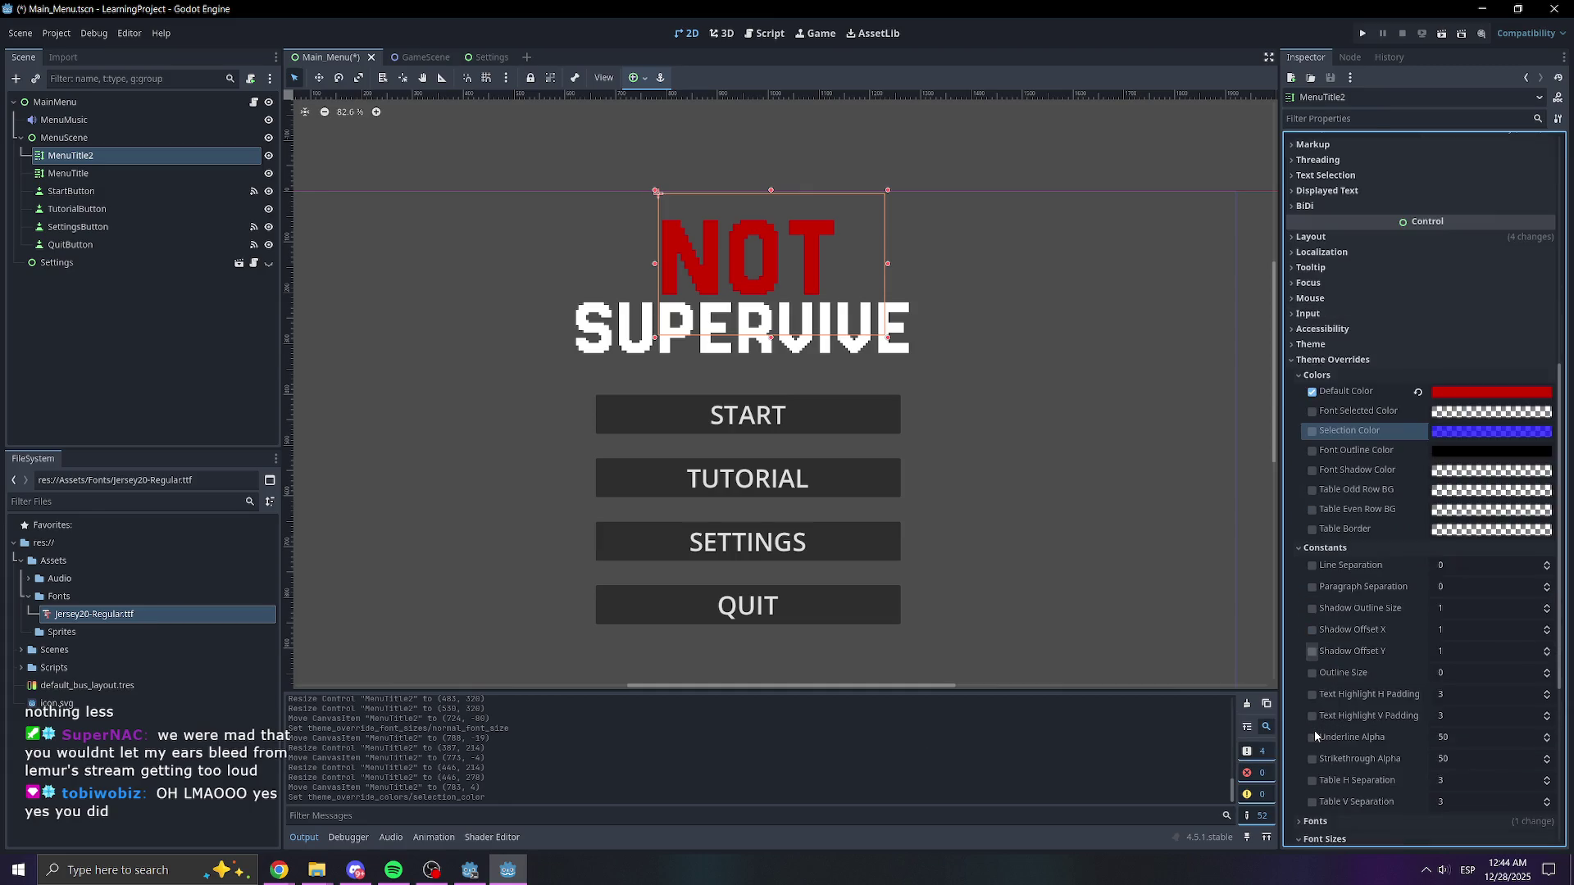
{"action": "left_click", "coordinate": [1321, 547]}
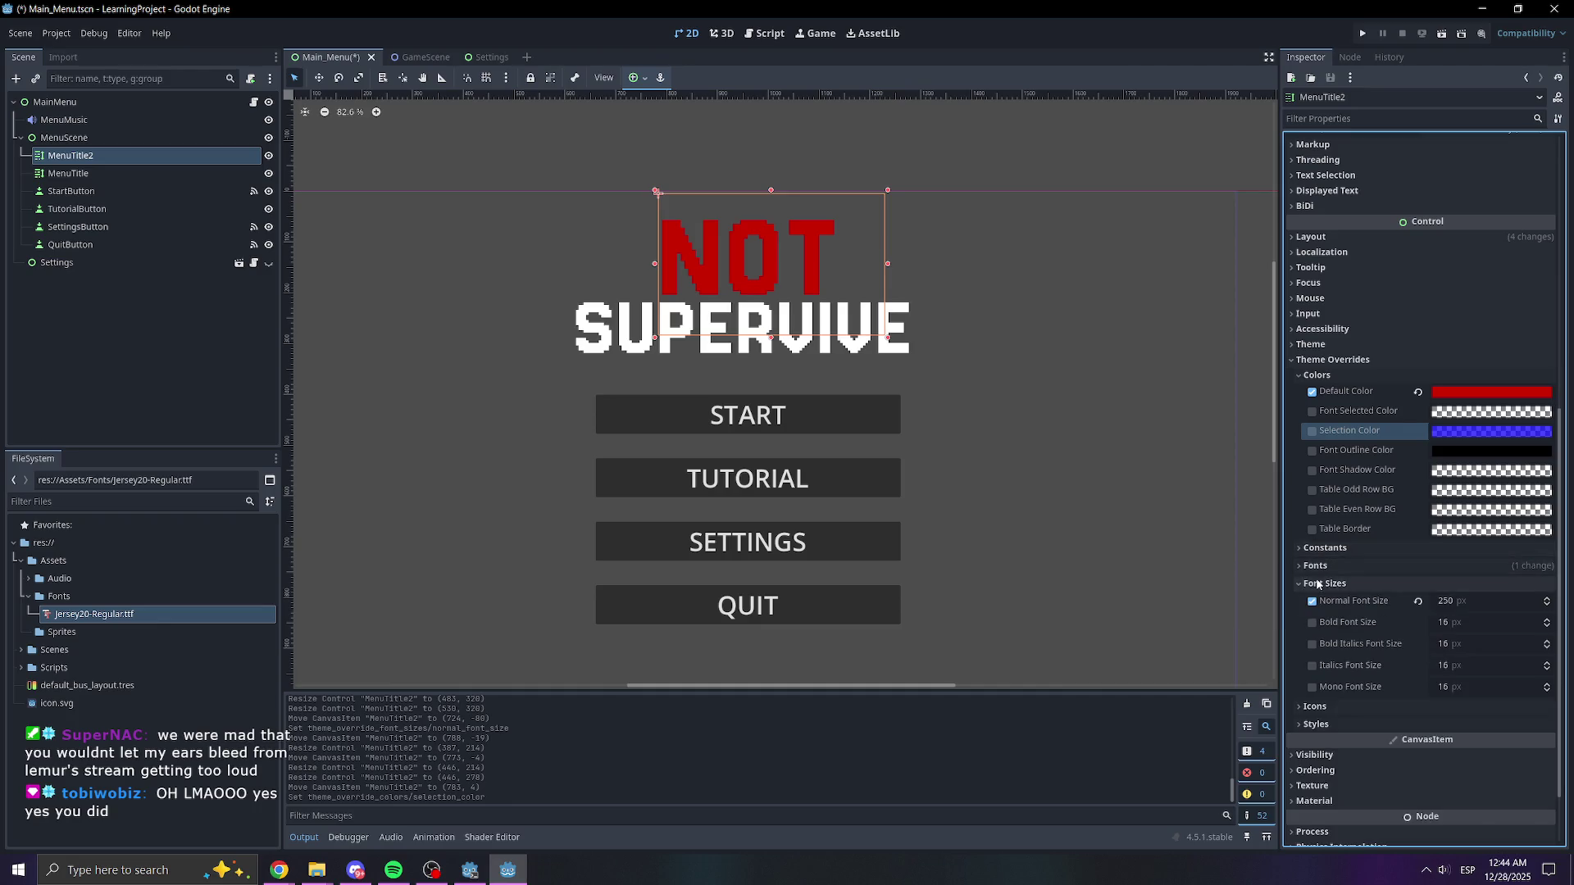
{"action": "left_click", "coordinate": [1321, 566]}
{"action": "left_click", "coordinate": [1328, 577]}
{"action": "left_click", "coordinate": [1329, 585]}
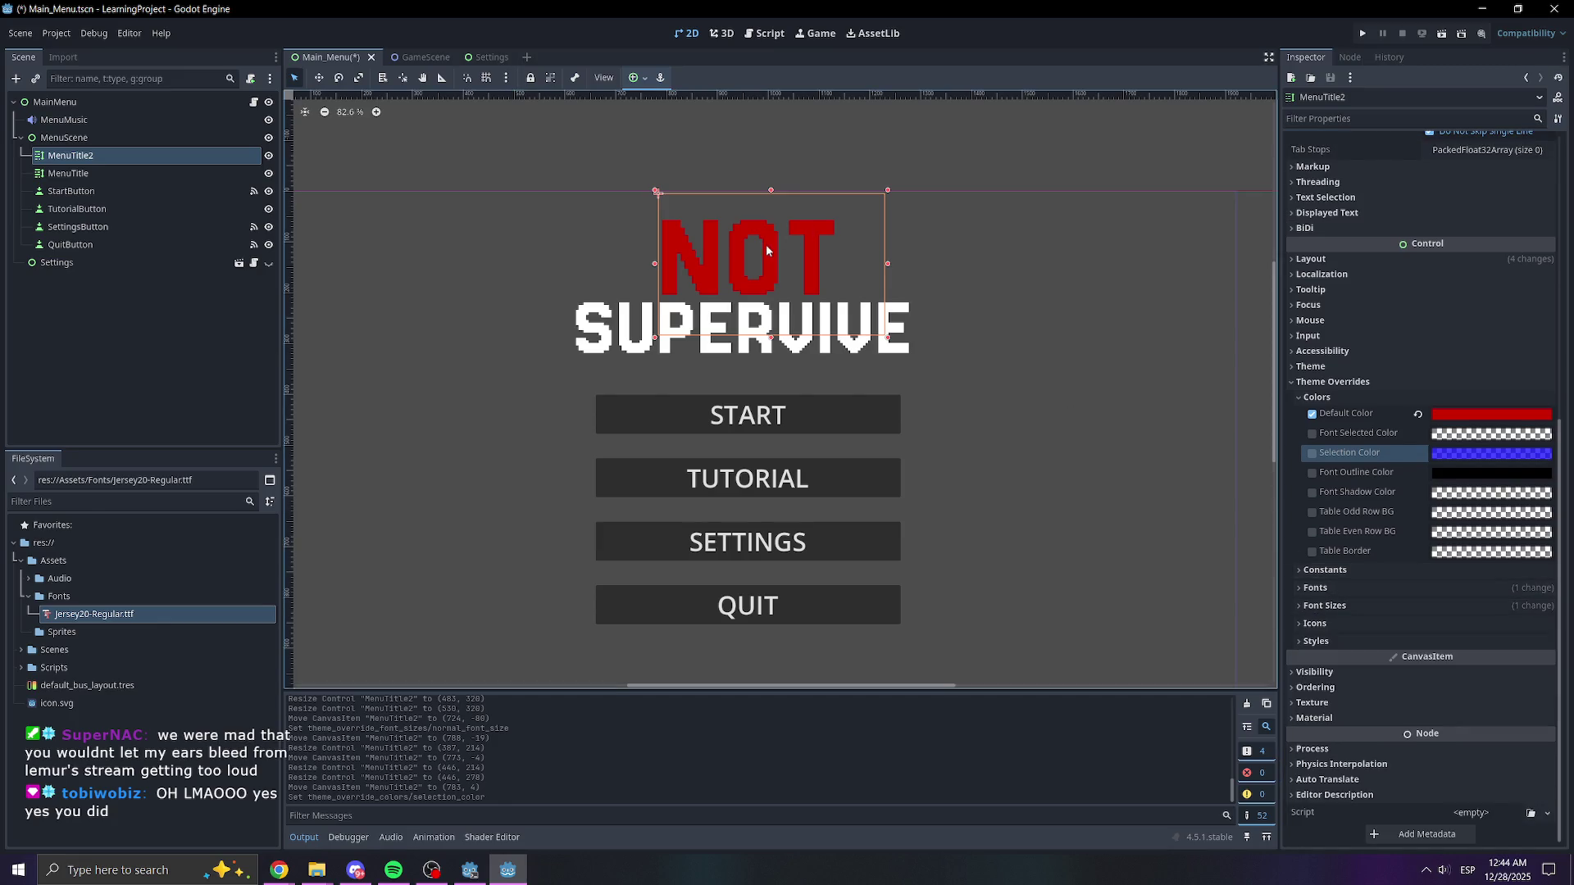
{"action": "mouse_move", "coordinate": [763, 256]}
{"action": "left_mouse_down"}
{"action": "mouse_move", "coordinate": [743, 257]}
{"action": "mouse_move", "coordinate": [761, 255]}
{"action": "left_mouse_up"}
{"action": "scroll", "coordinate": [923, 366], "scroll_direction": "down", "scroll_amount": 7}
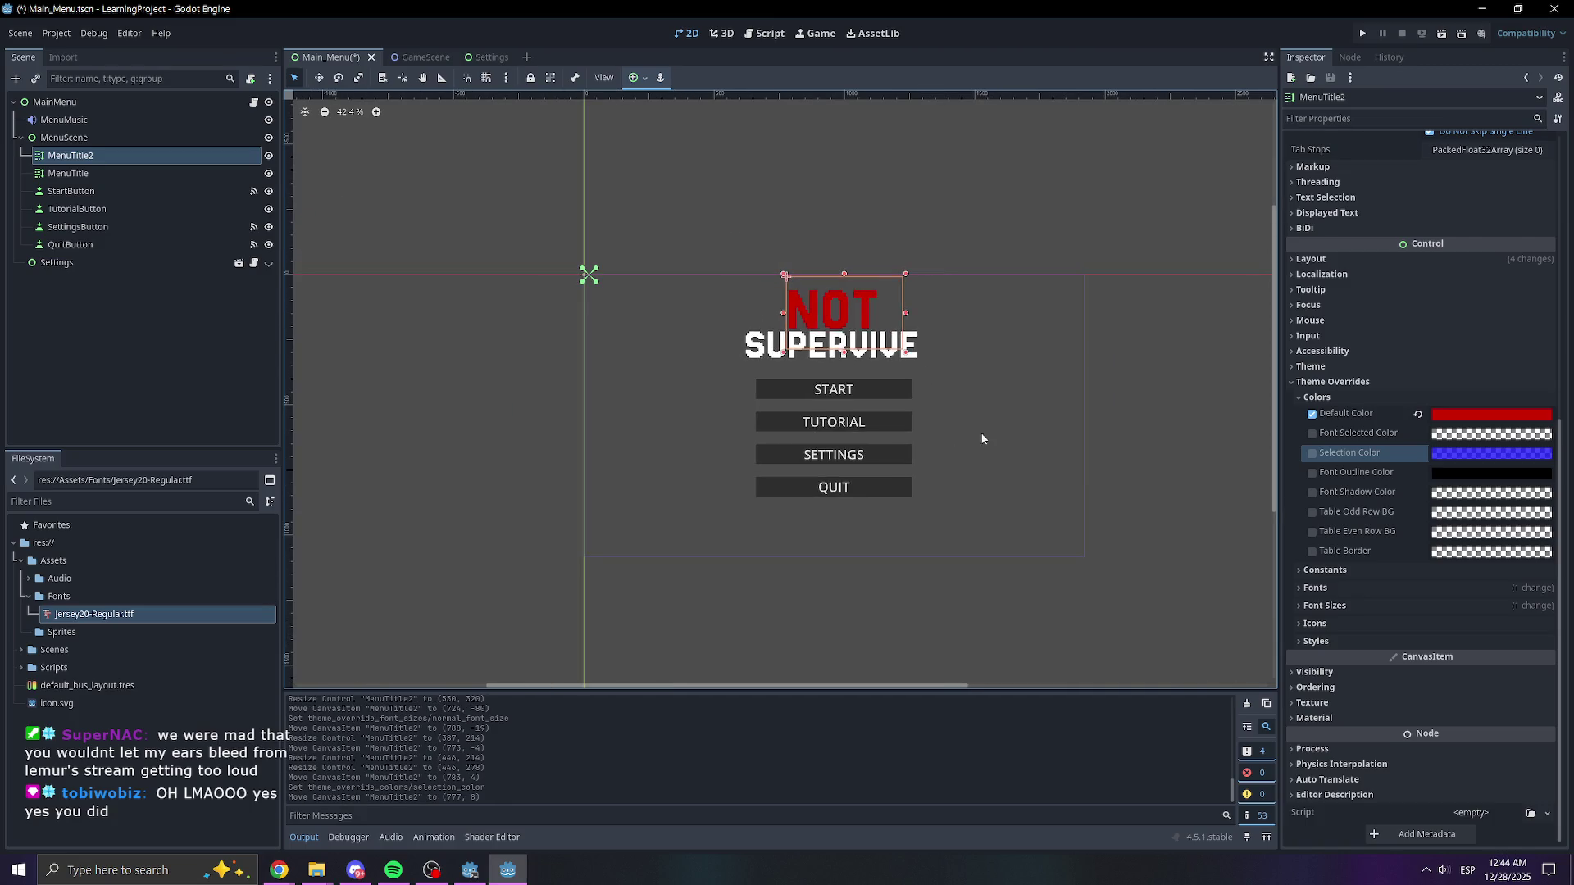
{"action": "scroll", "coordinate": [982, 441], "scroll_direction": "up", "scroll_amount": 8}
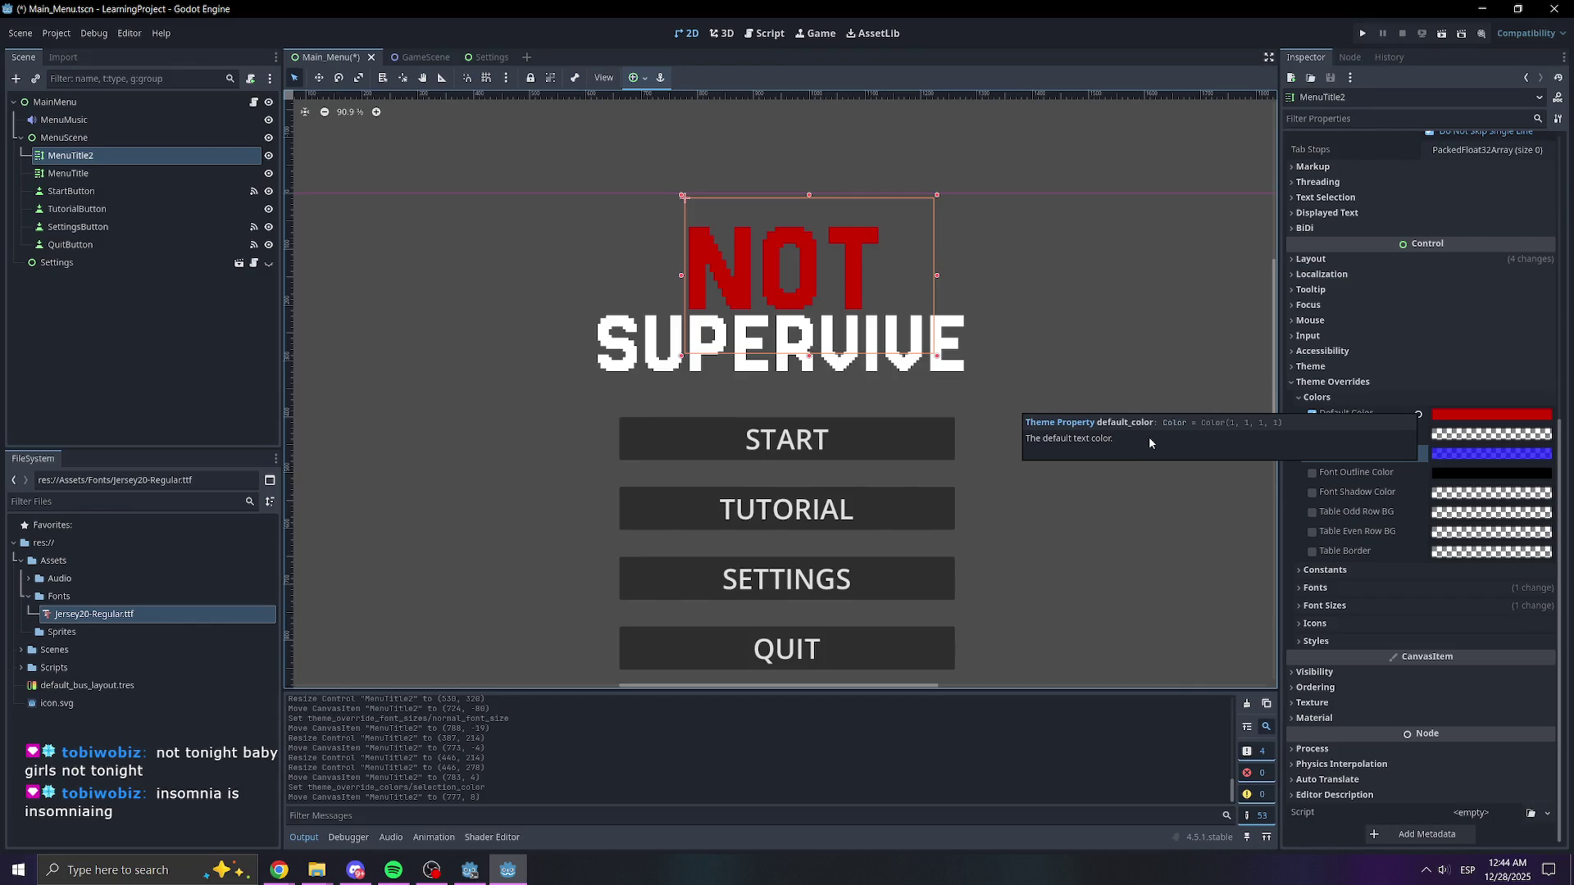
{"action": "left_click", "coordinate": [1306, 579]}
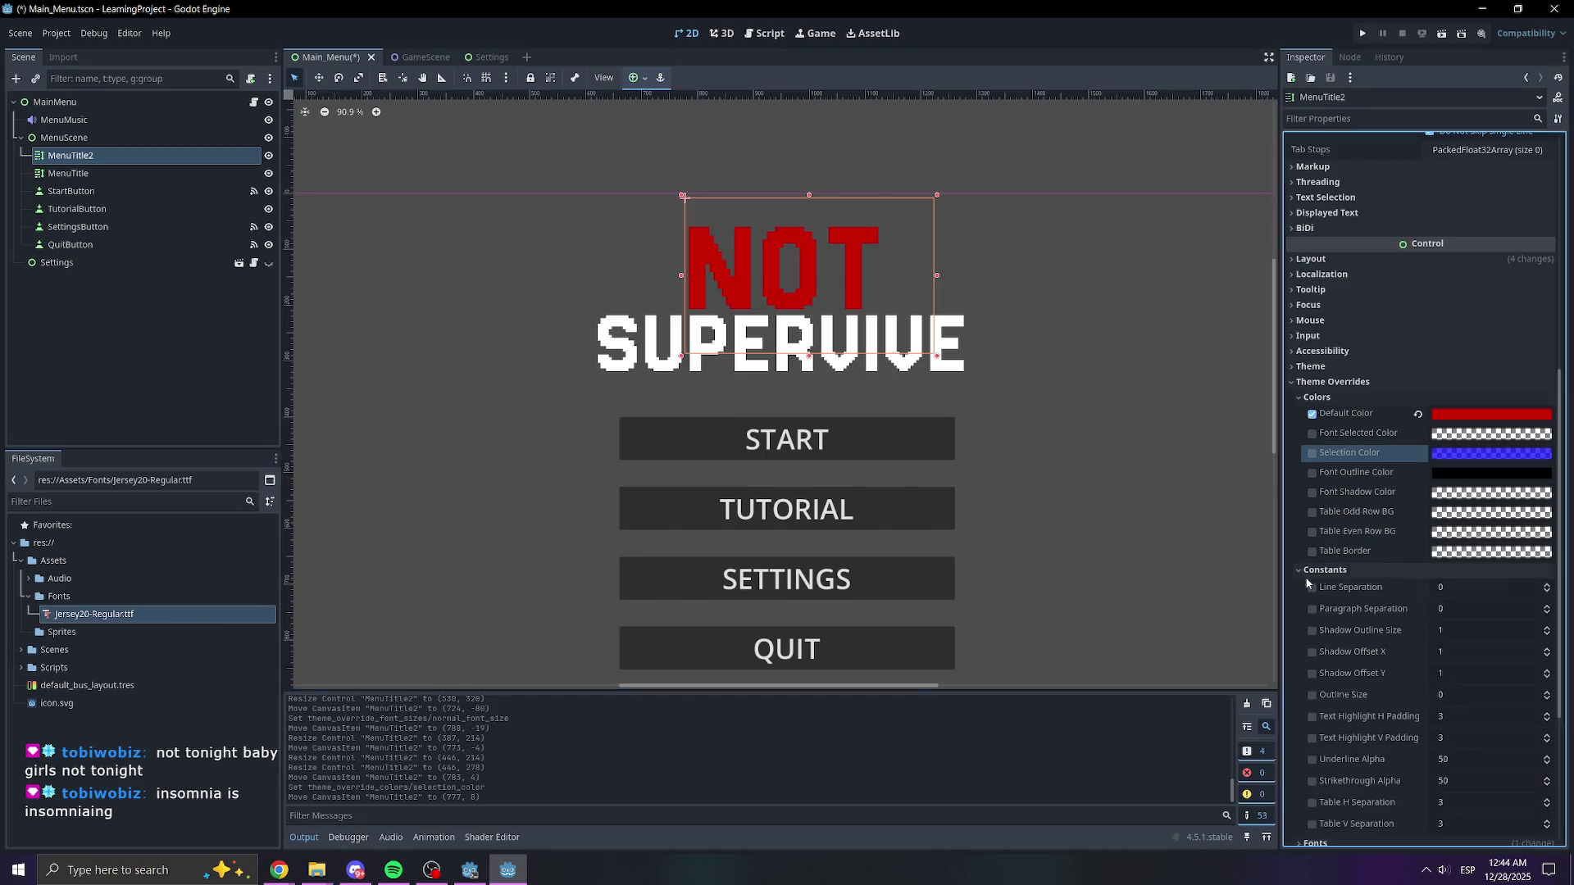
{"action": "left_click", "coordinate": [1310, 572]}
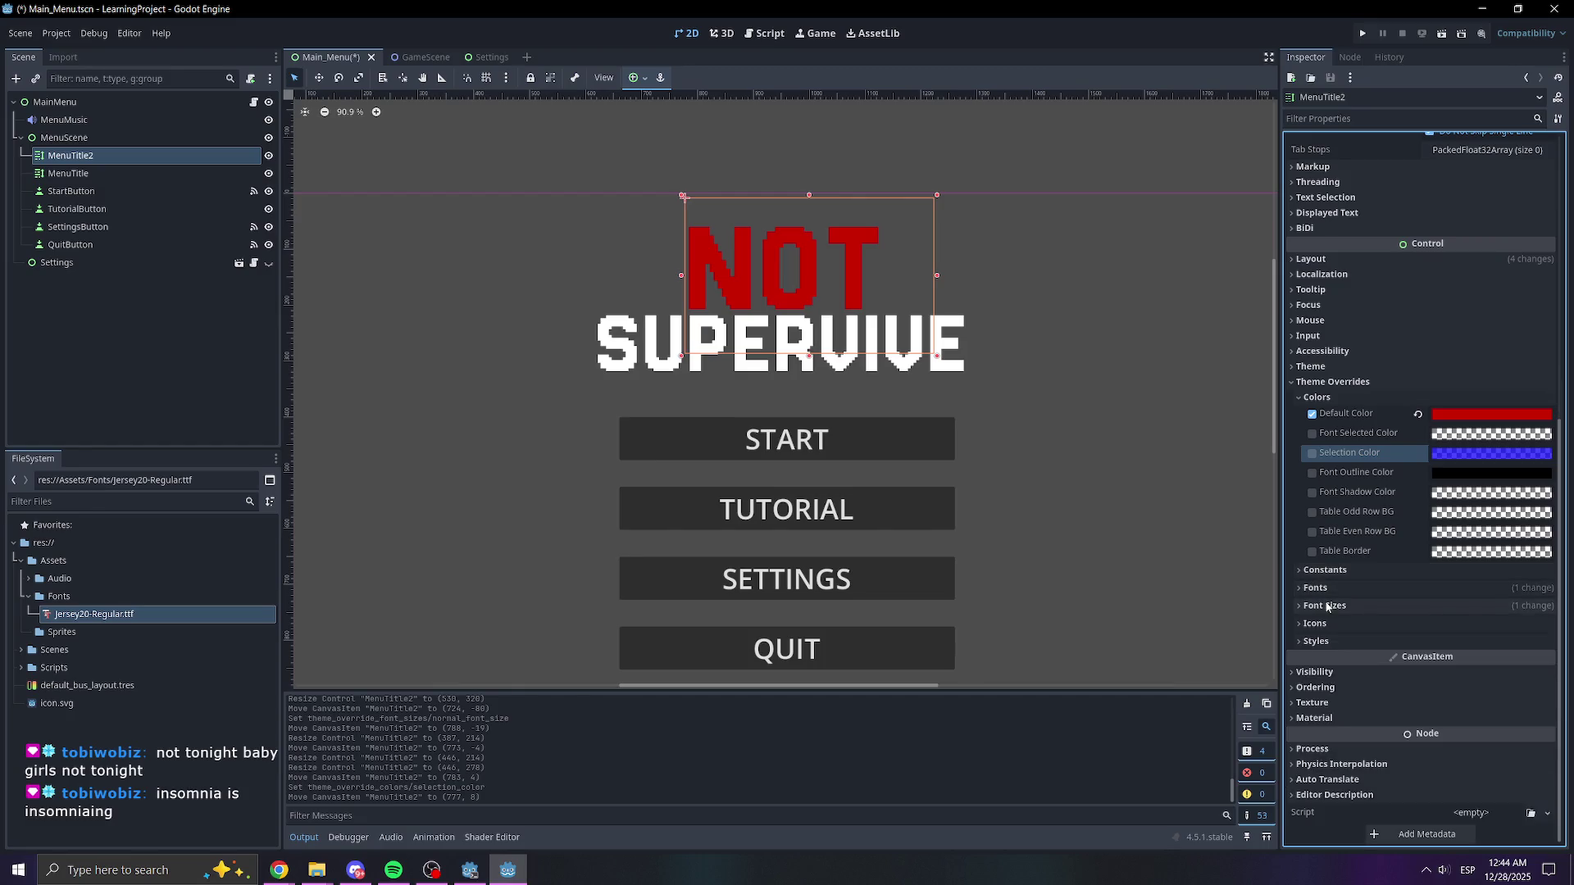
{"action": "left_click", "coordinate": [1297, 641]}
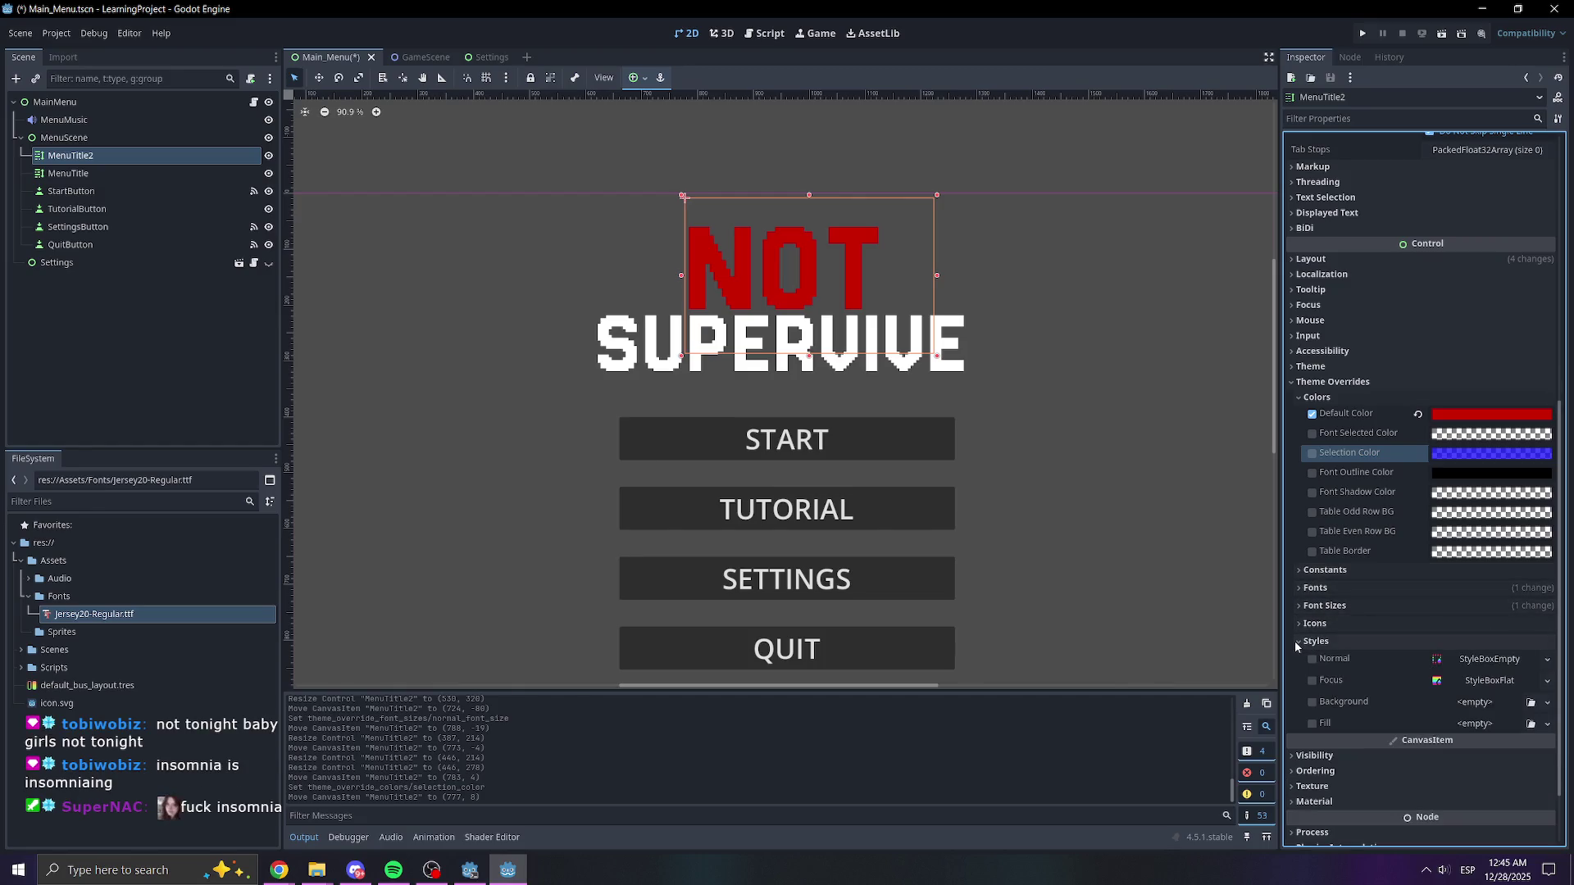
{"action": "left_click", "coordinate": [1297, 641]}
{"action": "left_click", "coordinate": [1315, 641]}
{"action": "left_click", "coordinate": [1317, 641]}
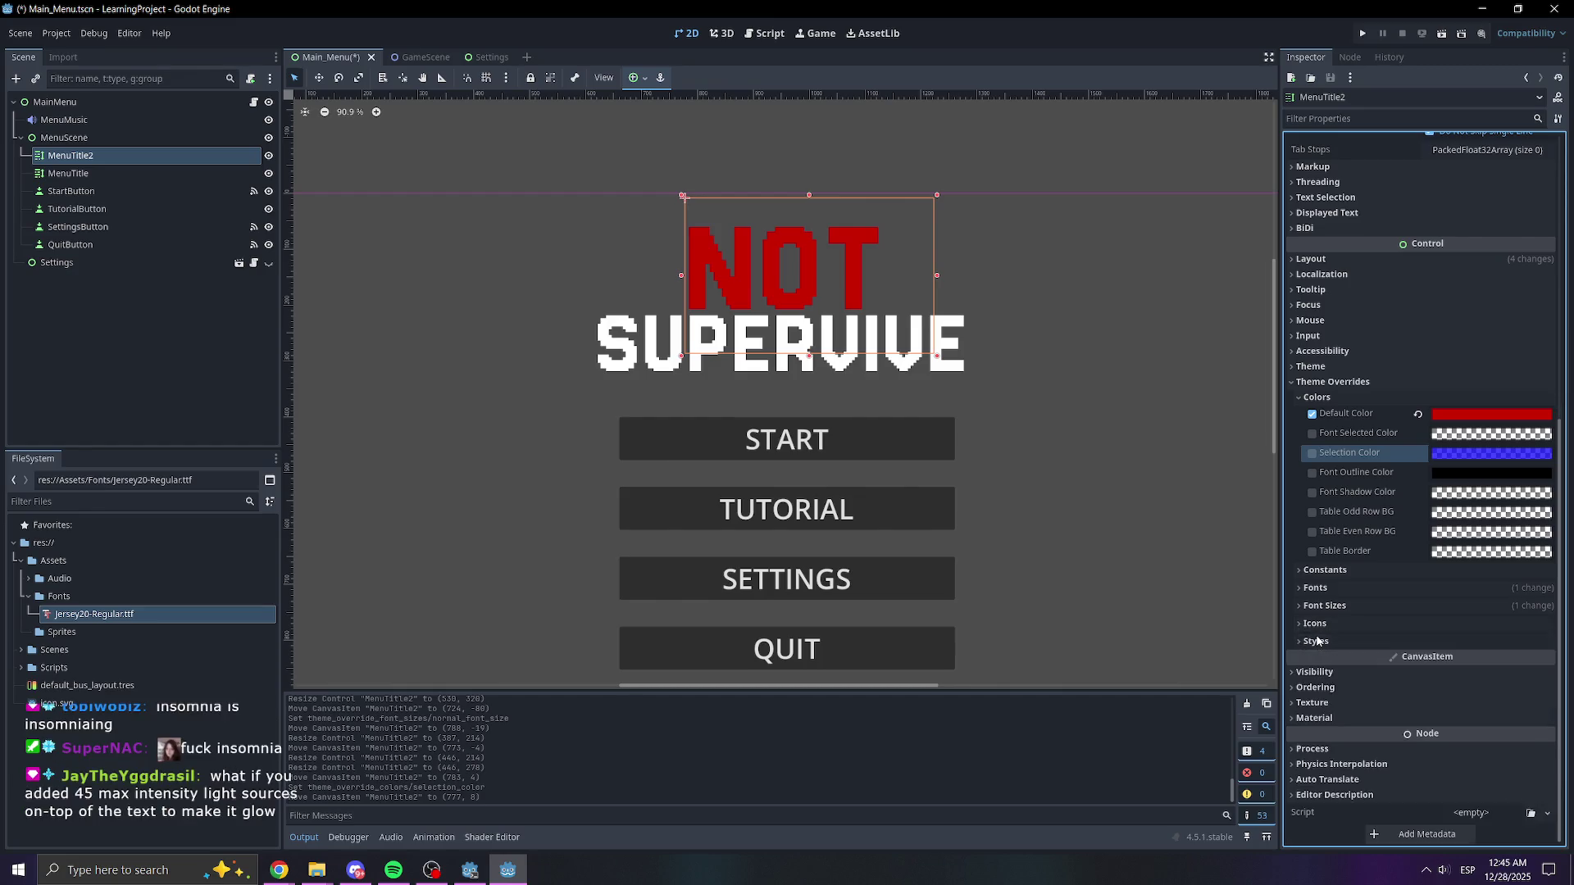
{"action": "left_click", "coordinate": [1336, 399]}
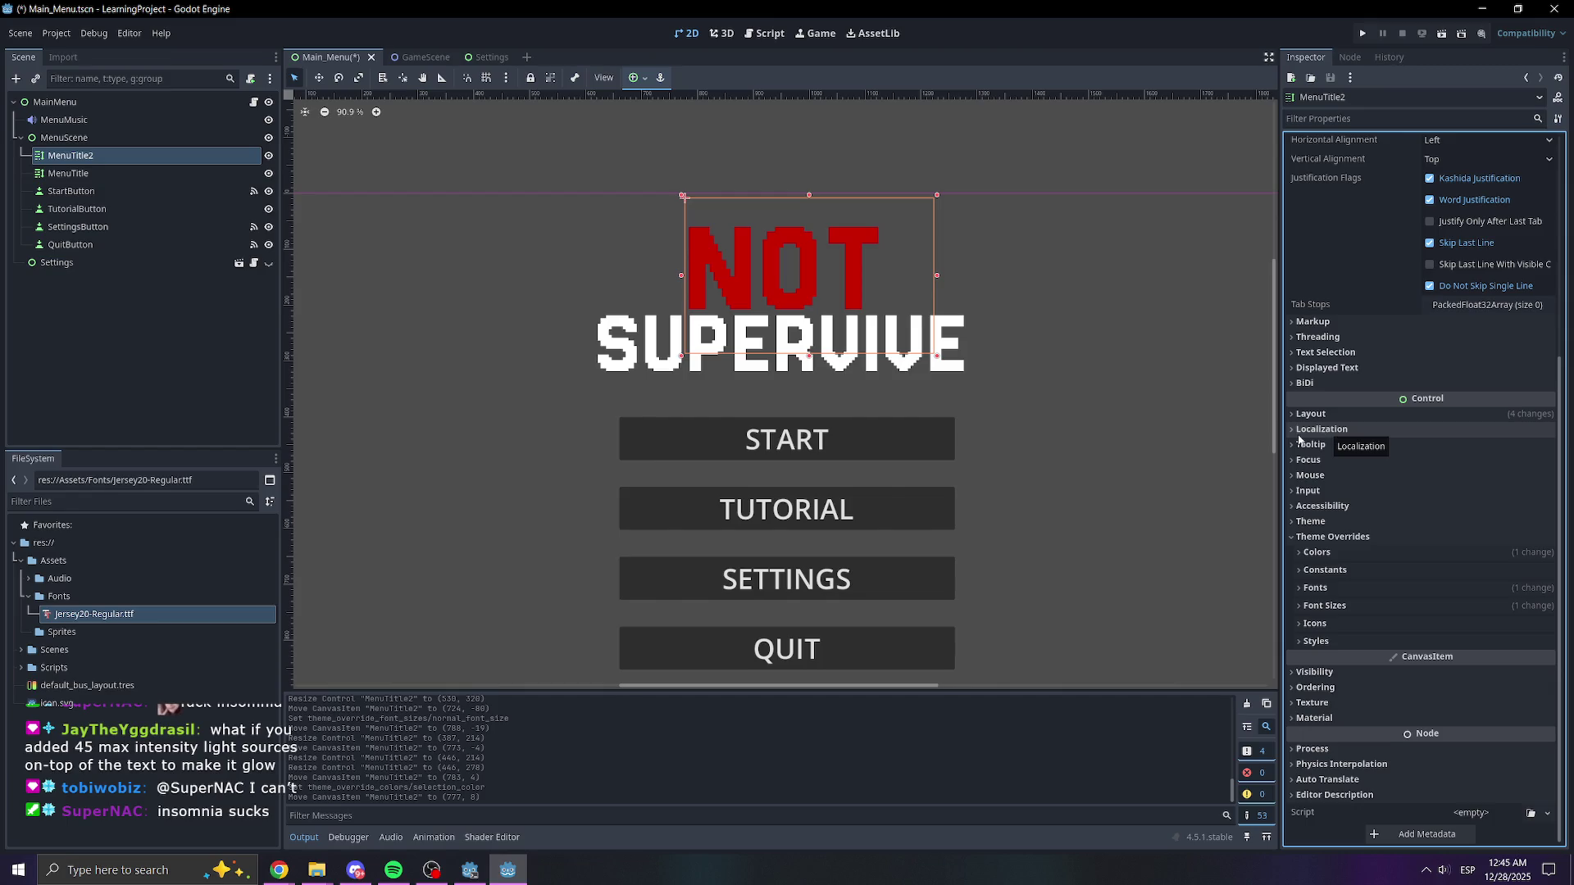
- Rename the NOT label node to MenuTitleNOT and save the scene
{"action": "left_click", "coordinate": [392, 169]}
{"action": "scroll", "coordinate": [540, 178], "scroll_direction": "right", "scroll_amount": 1}
{"action": "left_click", "coordinate": [177, 356]}
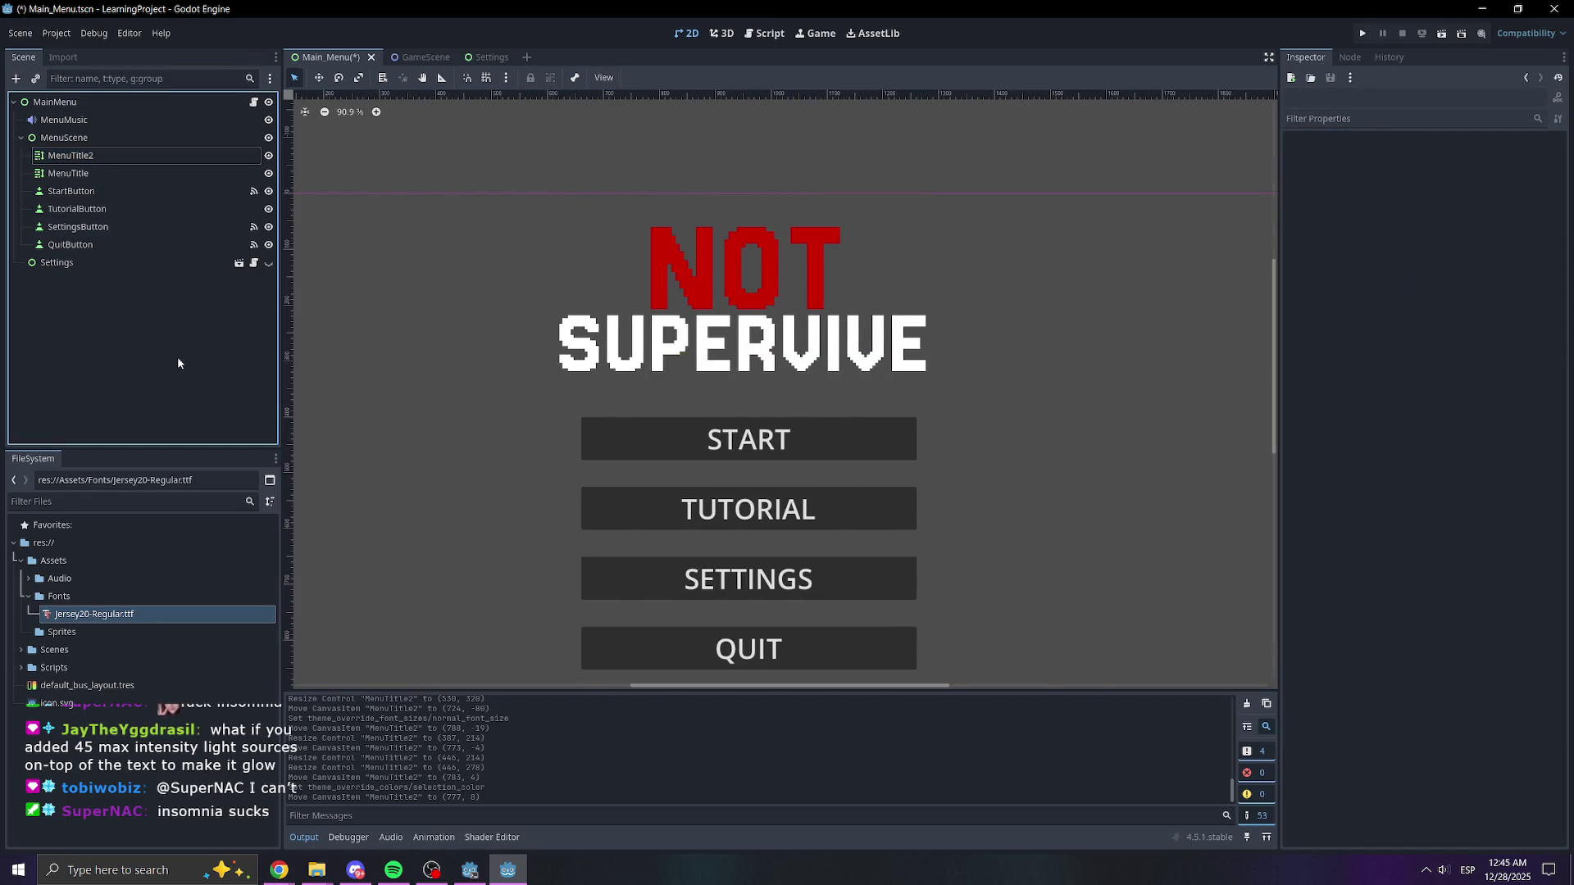
{"action": "left_click", "coordinate": [97, 167]}
{"action": "left_click", "coordinate": [94, 156]}
{"action": "left_click", "coordinate": [105, 157]}
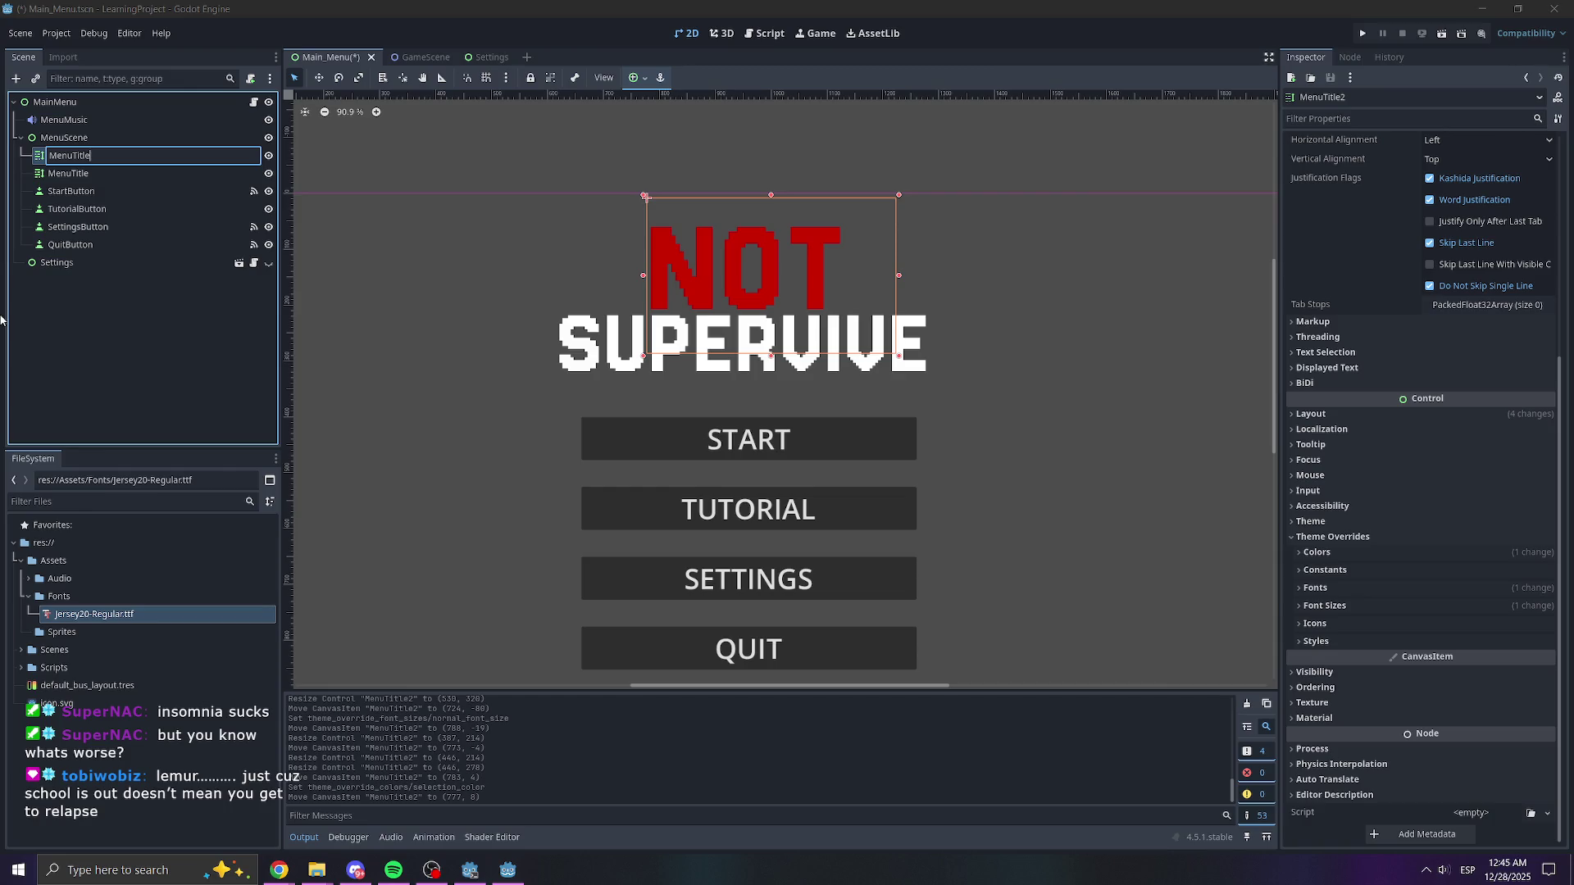
{"action": "type", "text": "NOT"}
{"action": "key", "text": "Return"}
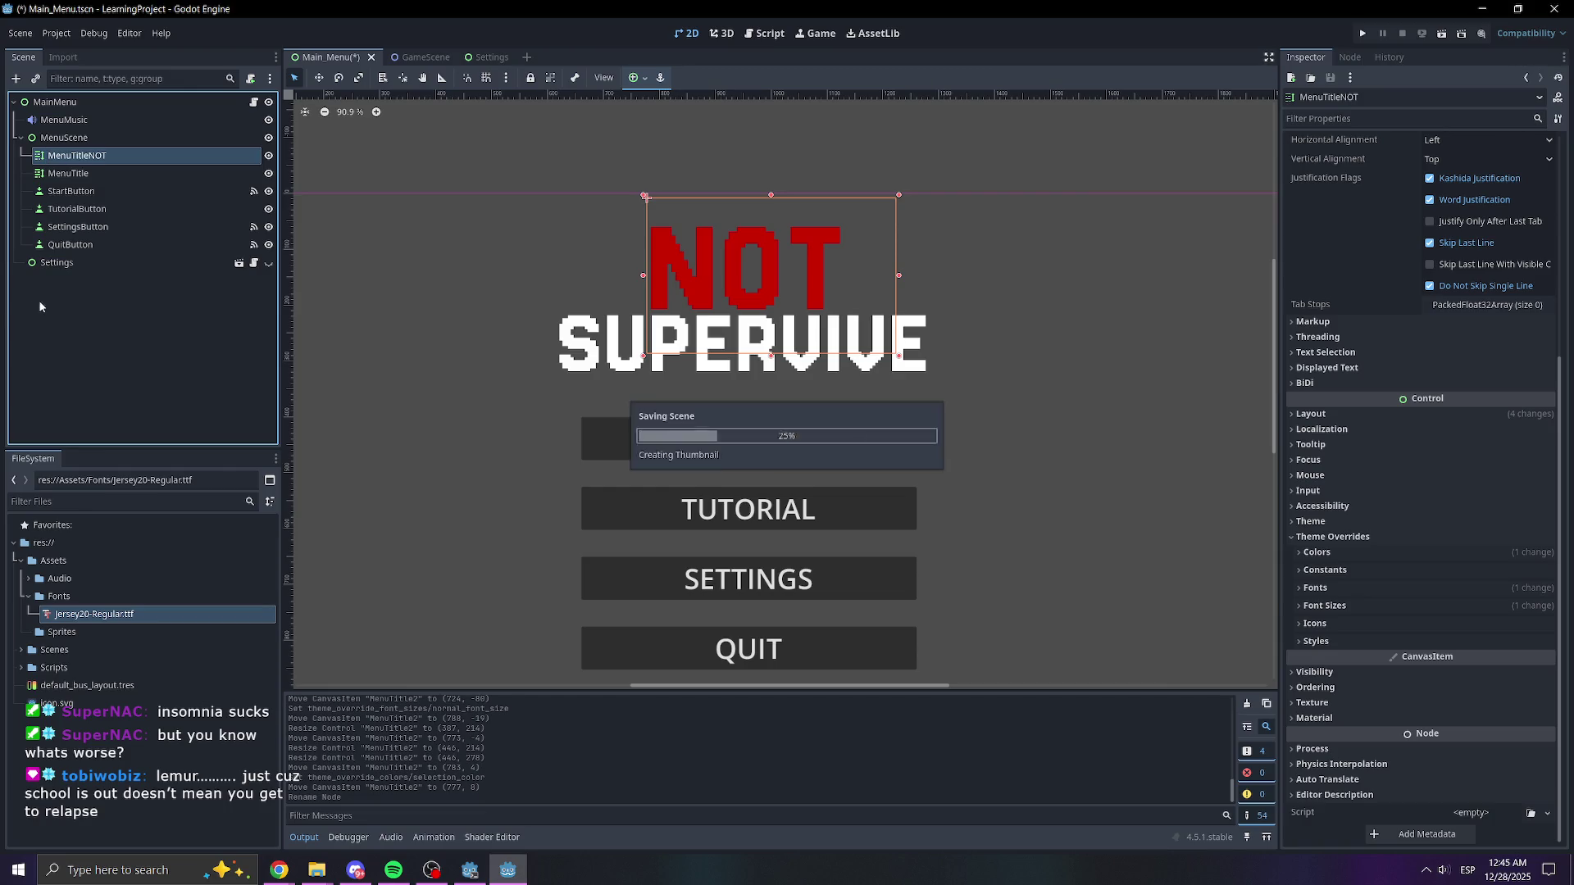
{"action": "key", "text": "ctrl+s"}
{"action": "left_click", "coordinate": [63, 341]}
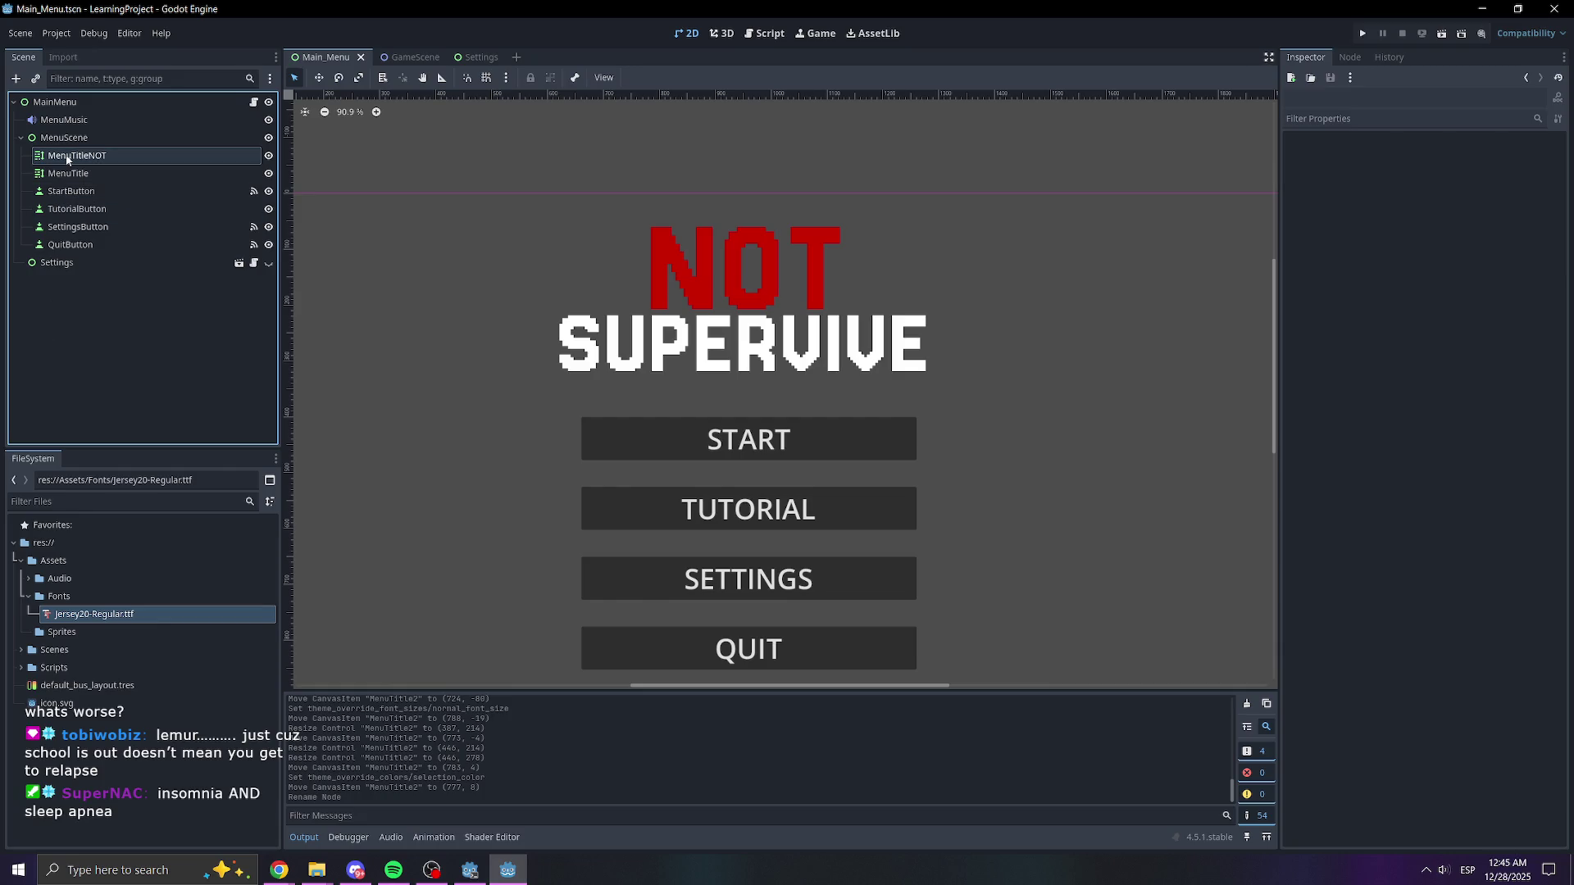
- Click through MenuScene, MenuTitleNOT and MenuTitle in the Scene dock
{"action": "left_click", "coordinate": [105, 138]}
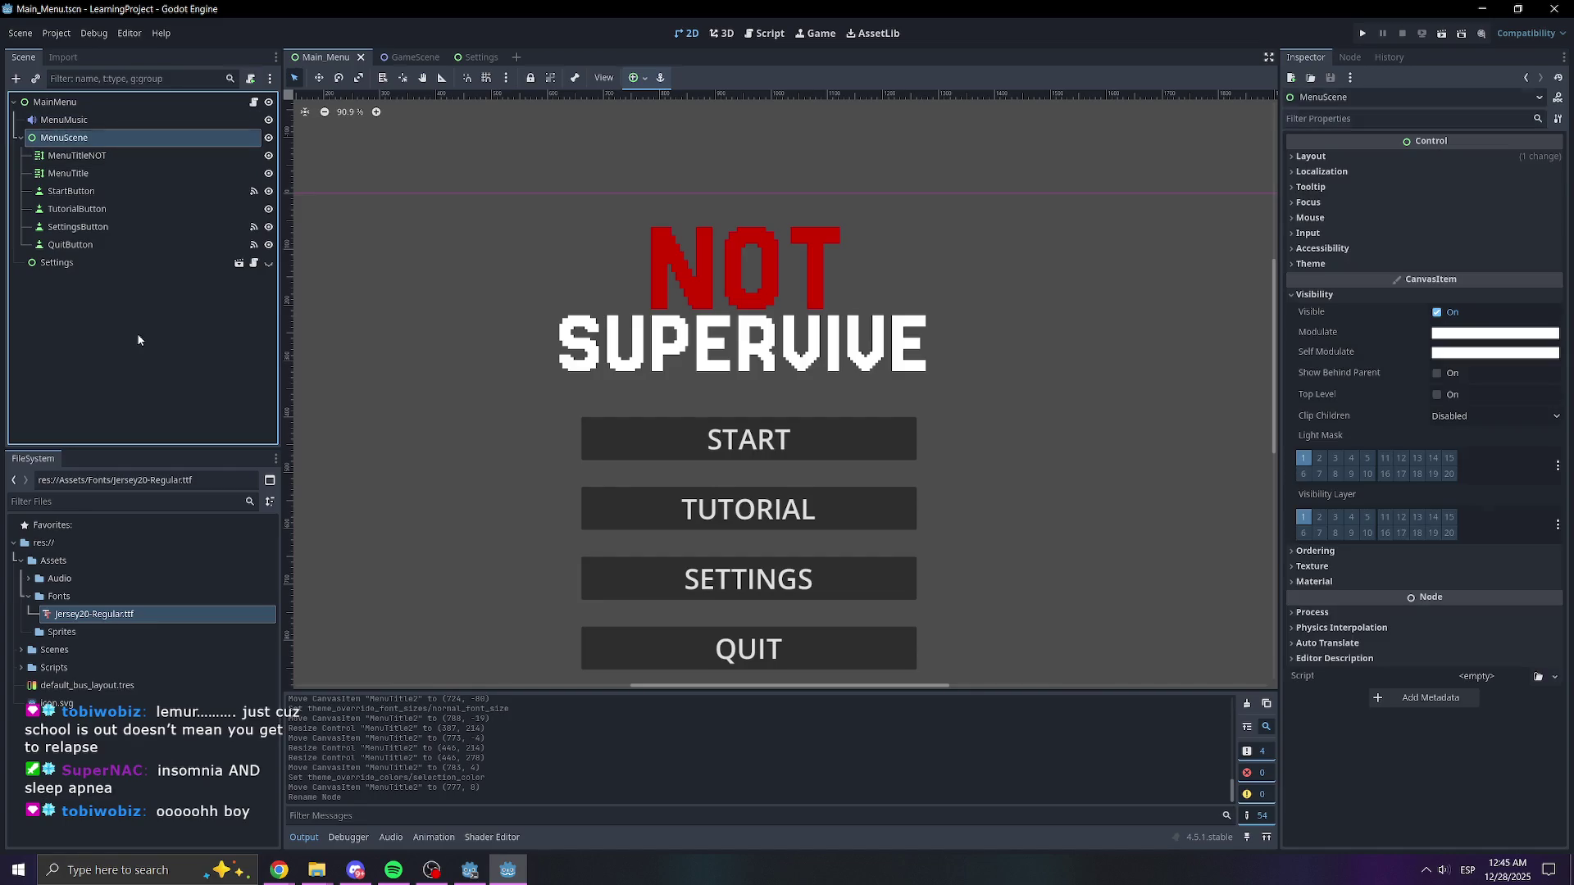
{"action": "left_click", "coordinate": [164, 155]}
{"action": "left_click", "coordinate": [159, 173]}
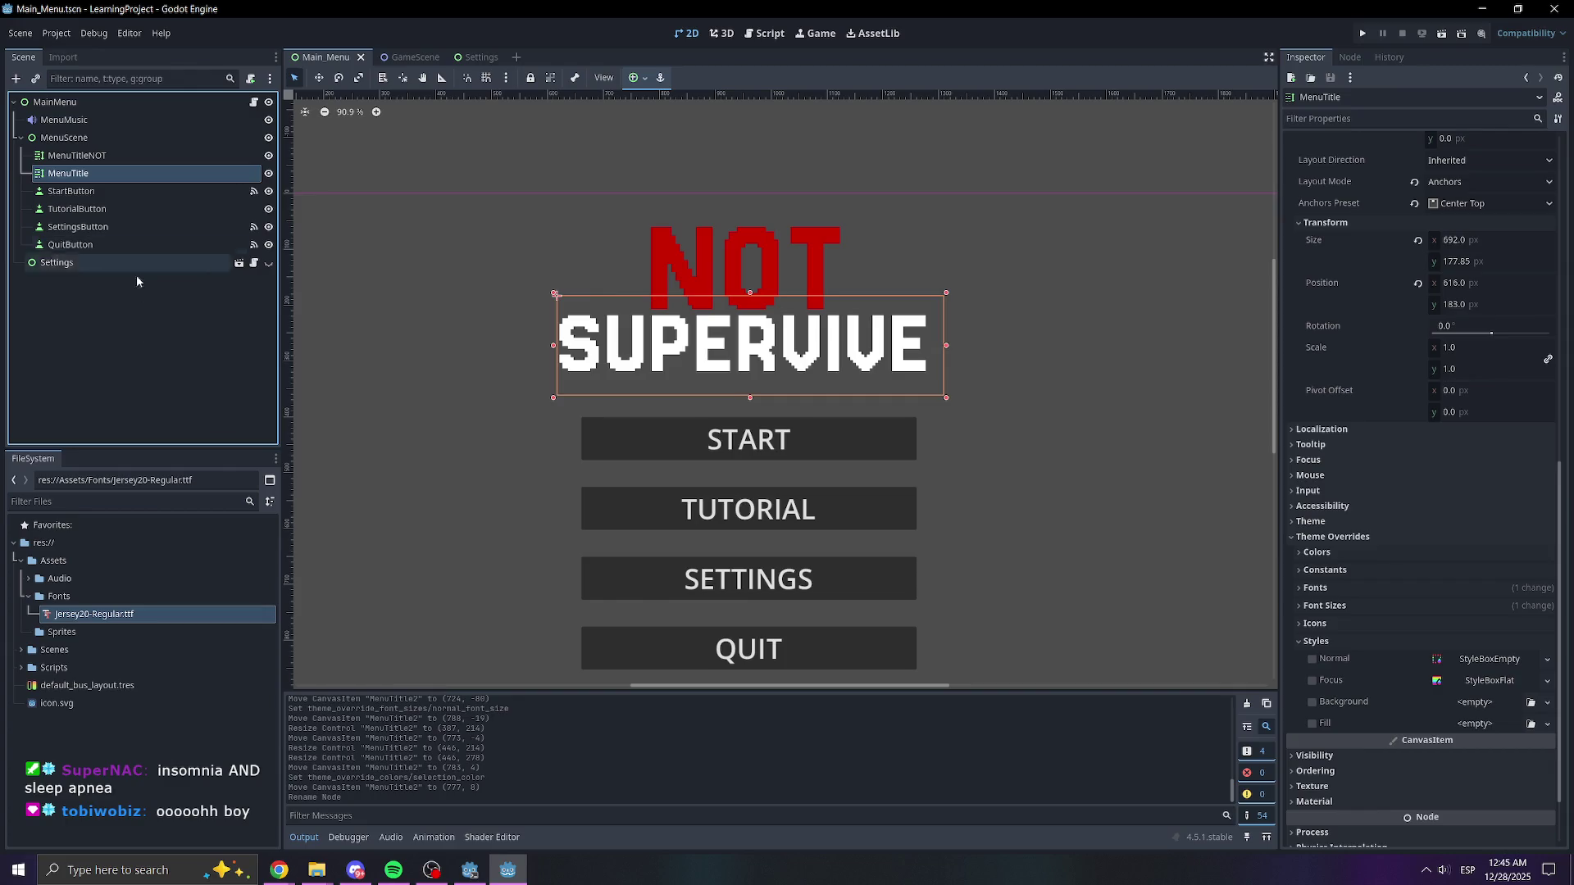
{"action": "left_click", "coordinate": [152, 365]}
{"action": "left_click", "coordinate": [105, 174]}
{"action": "left_click", "coordinate": [110, 161]}
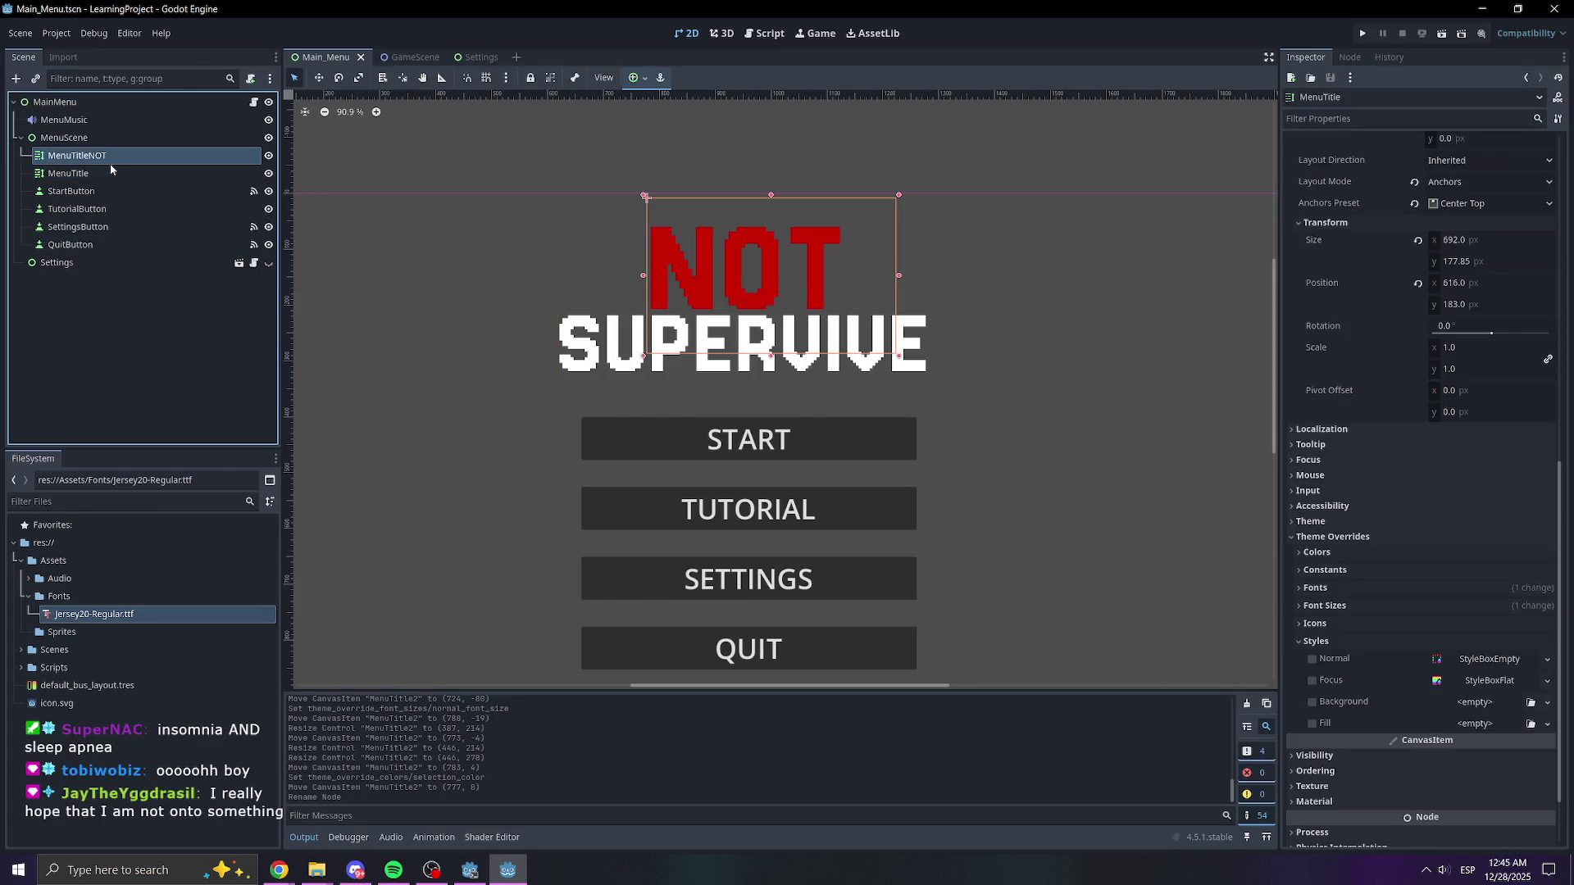
{"action": "left_click", "coordinate": [107, 141]}
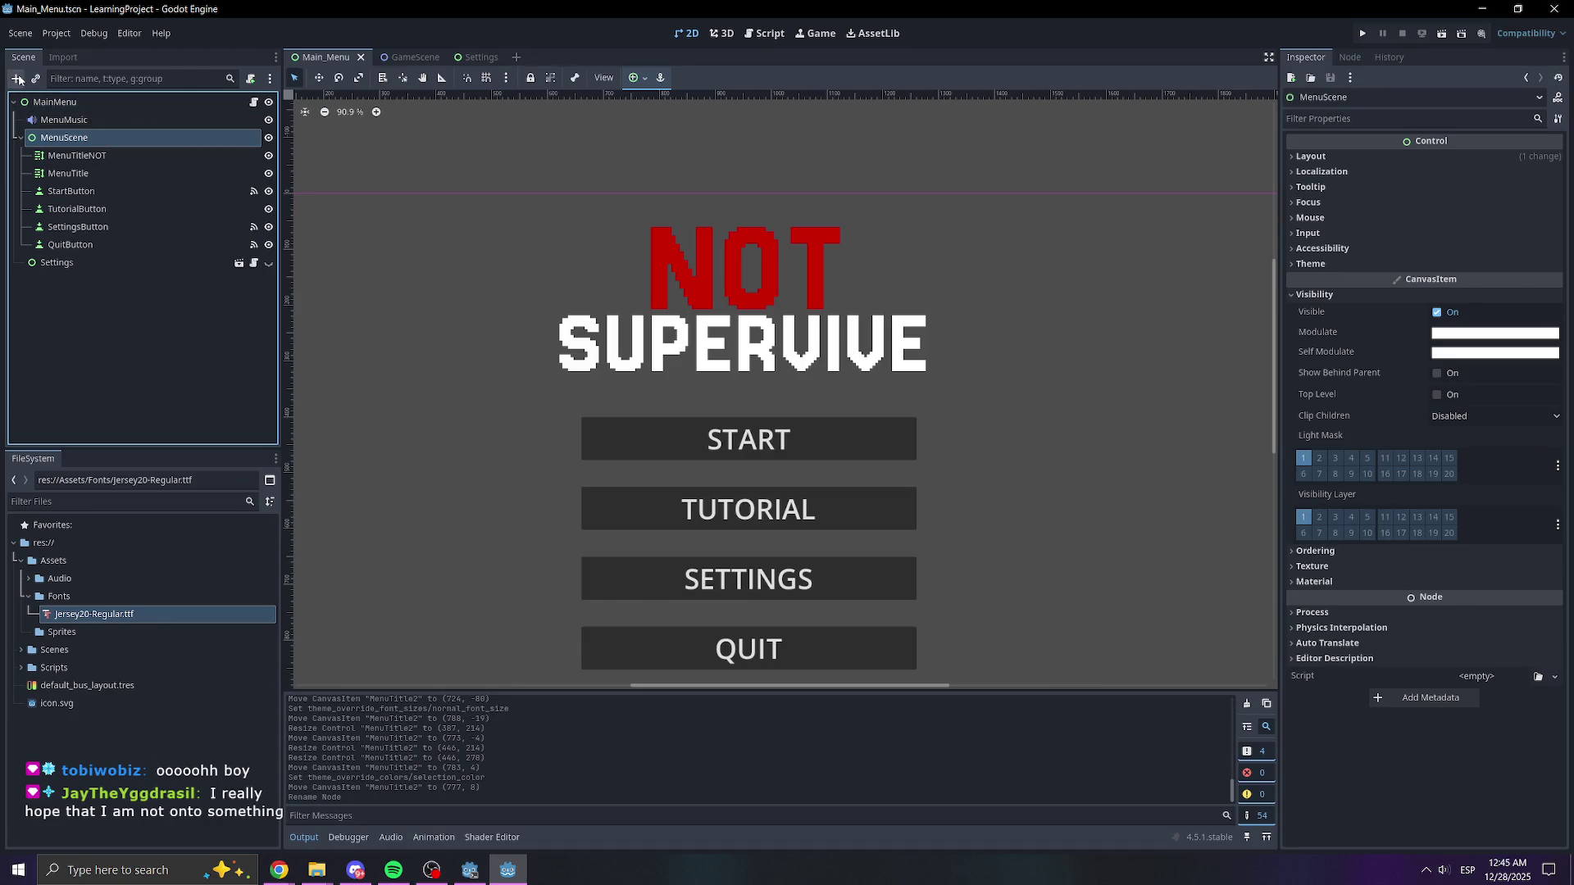
{"action": "left_click", "coordinate": [15, 78]}
{"action": "type", "text": "light"}
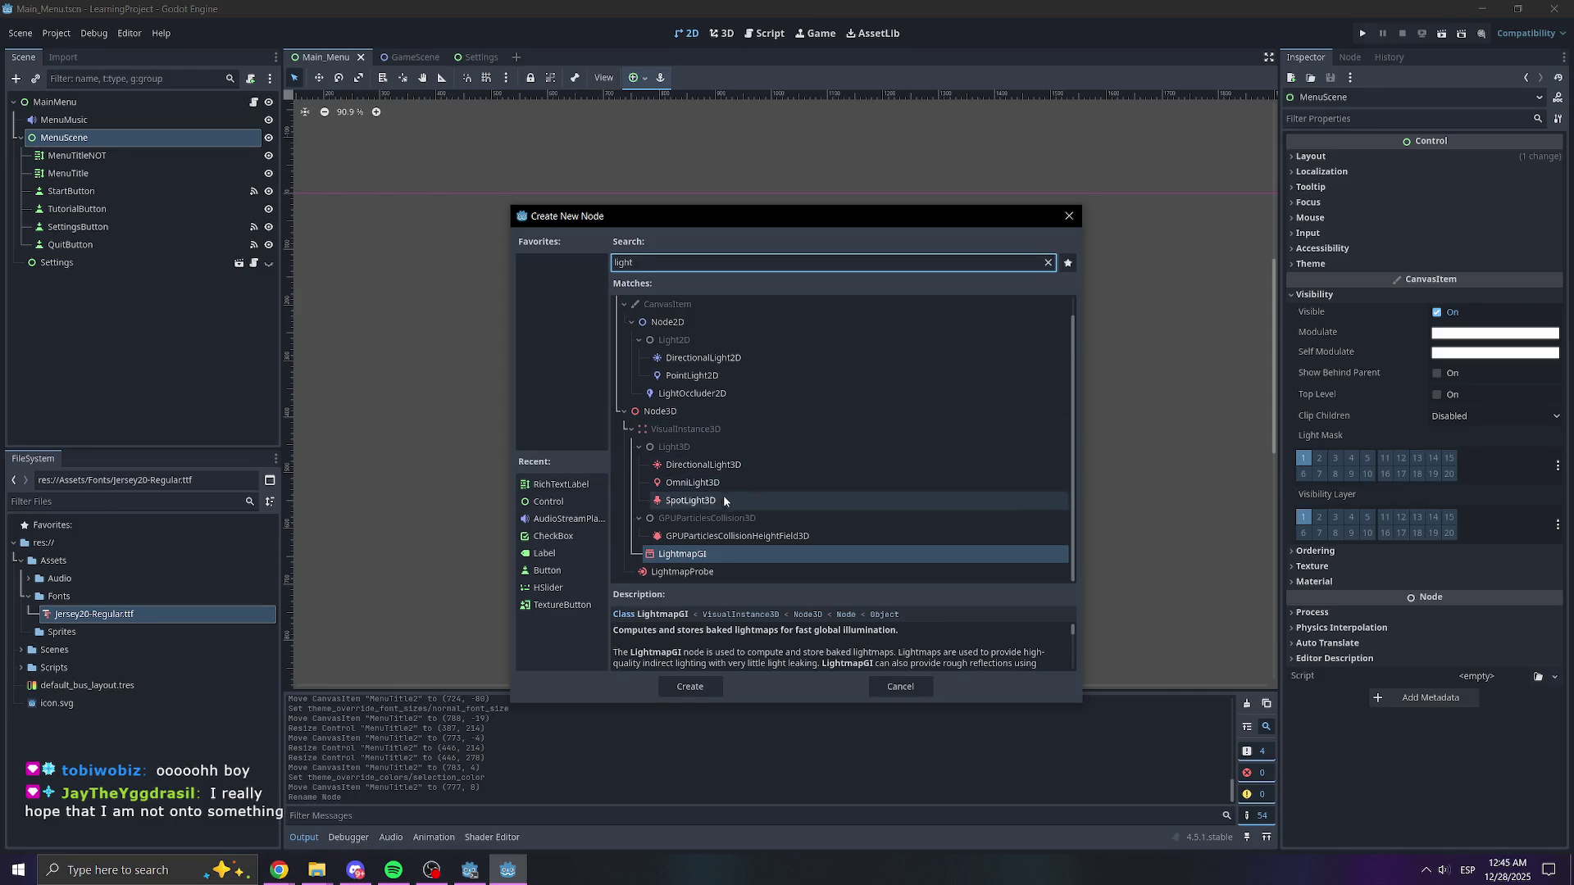
{"action": "left_click", "coordinate": [760, 375]}
{"action": "double_click", "coordinate": [760, 375]}
{"action": "scroll", "coordinate": [531, 333], "scroll_direction": "down", "scroll_amount": 5}
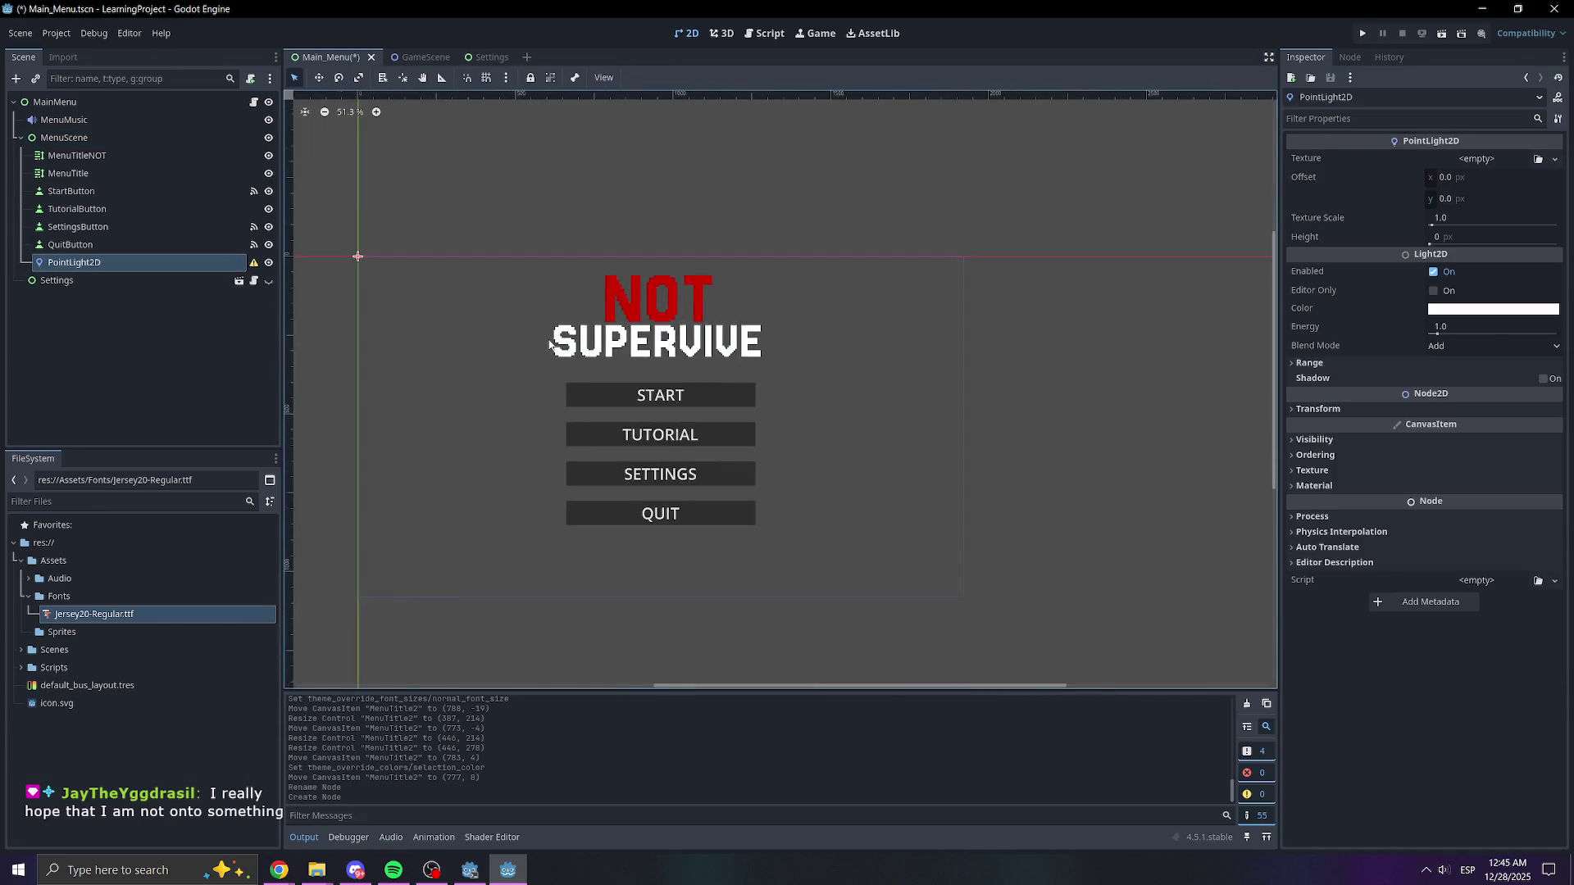
{"action": "scroll", "coordinate": [484, 326], "scroll_direction": "up", "scroll_amount": 4}
{"action": "mouse_move", "coordinate": [260, 267]}
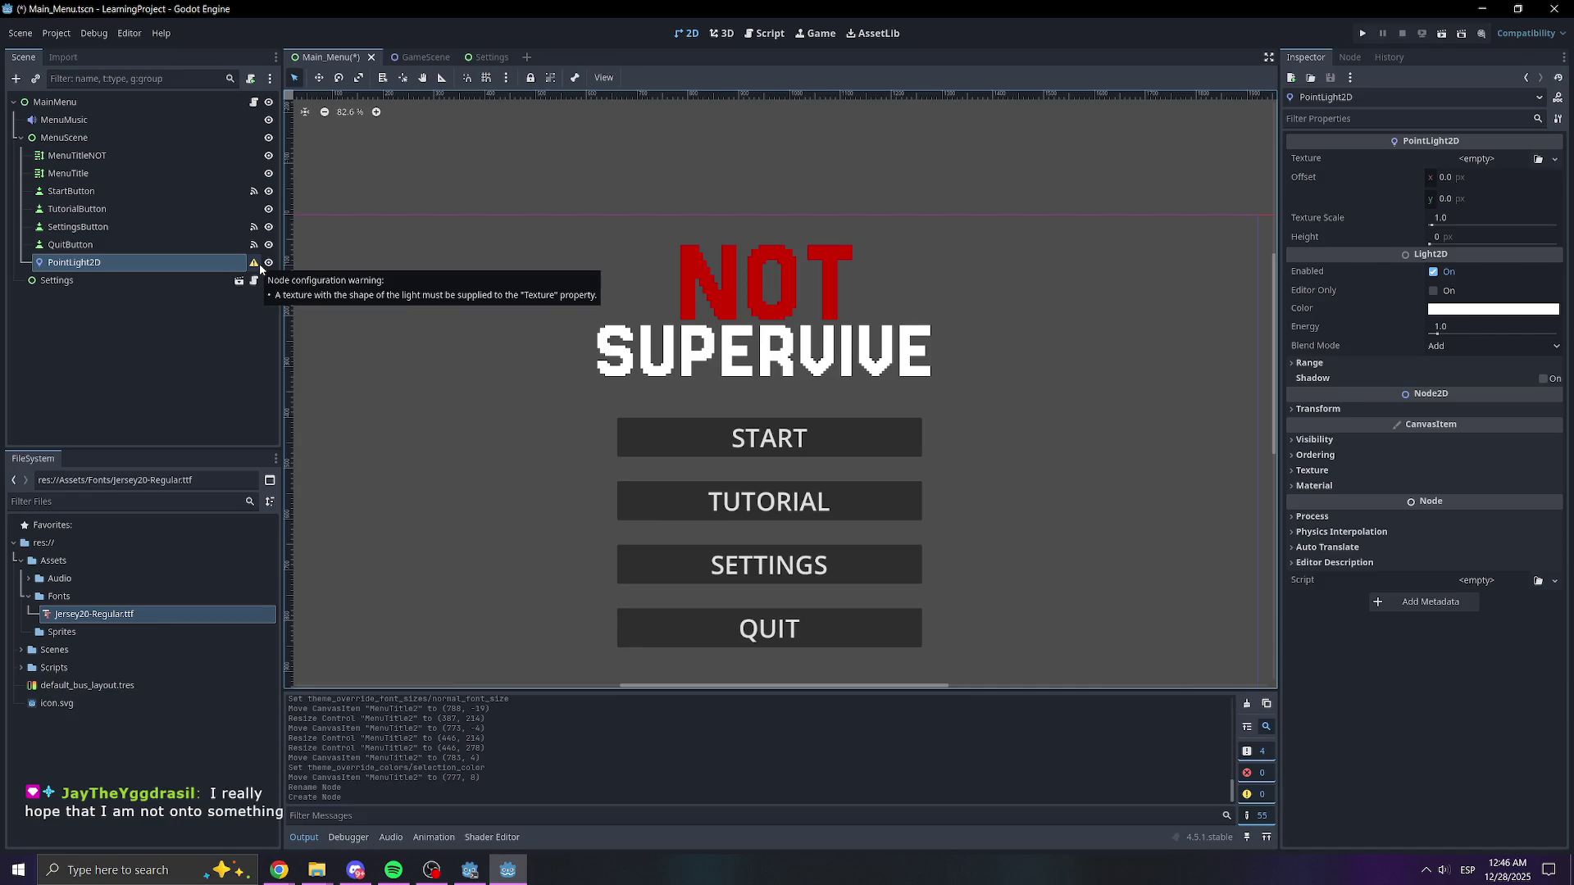
{"action": "left_click", "coordinate": [259, 266]}
{"action": "left_click", "coordinate": [787, 460]}
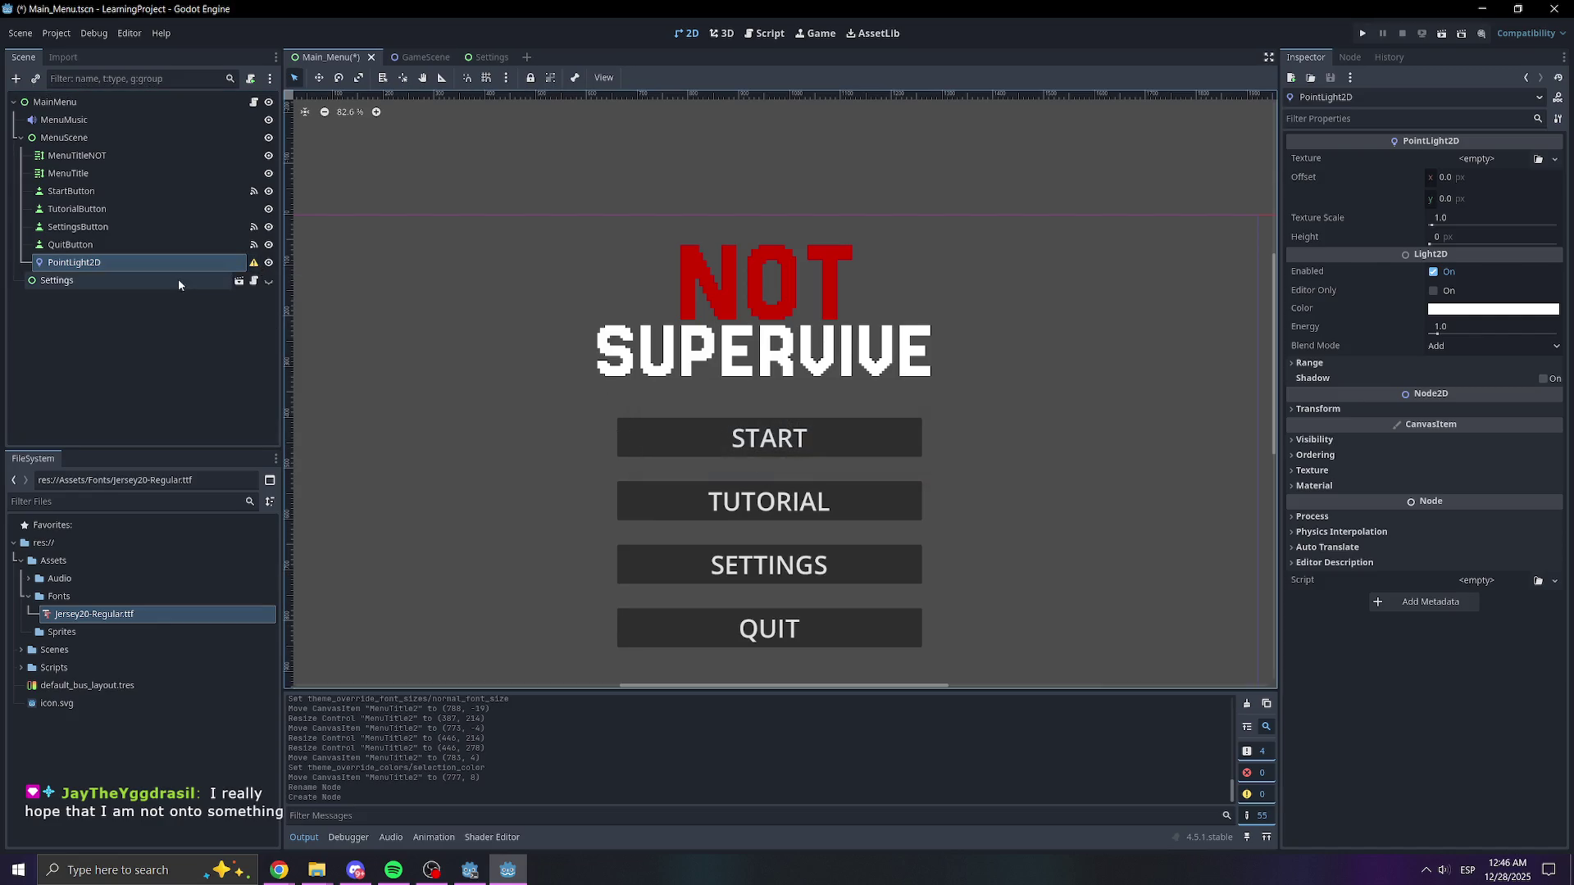
{"action": "left_click", "coordinate": [1488, 159]}
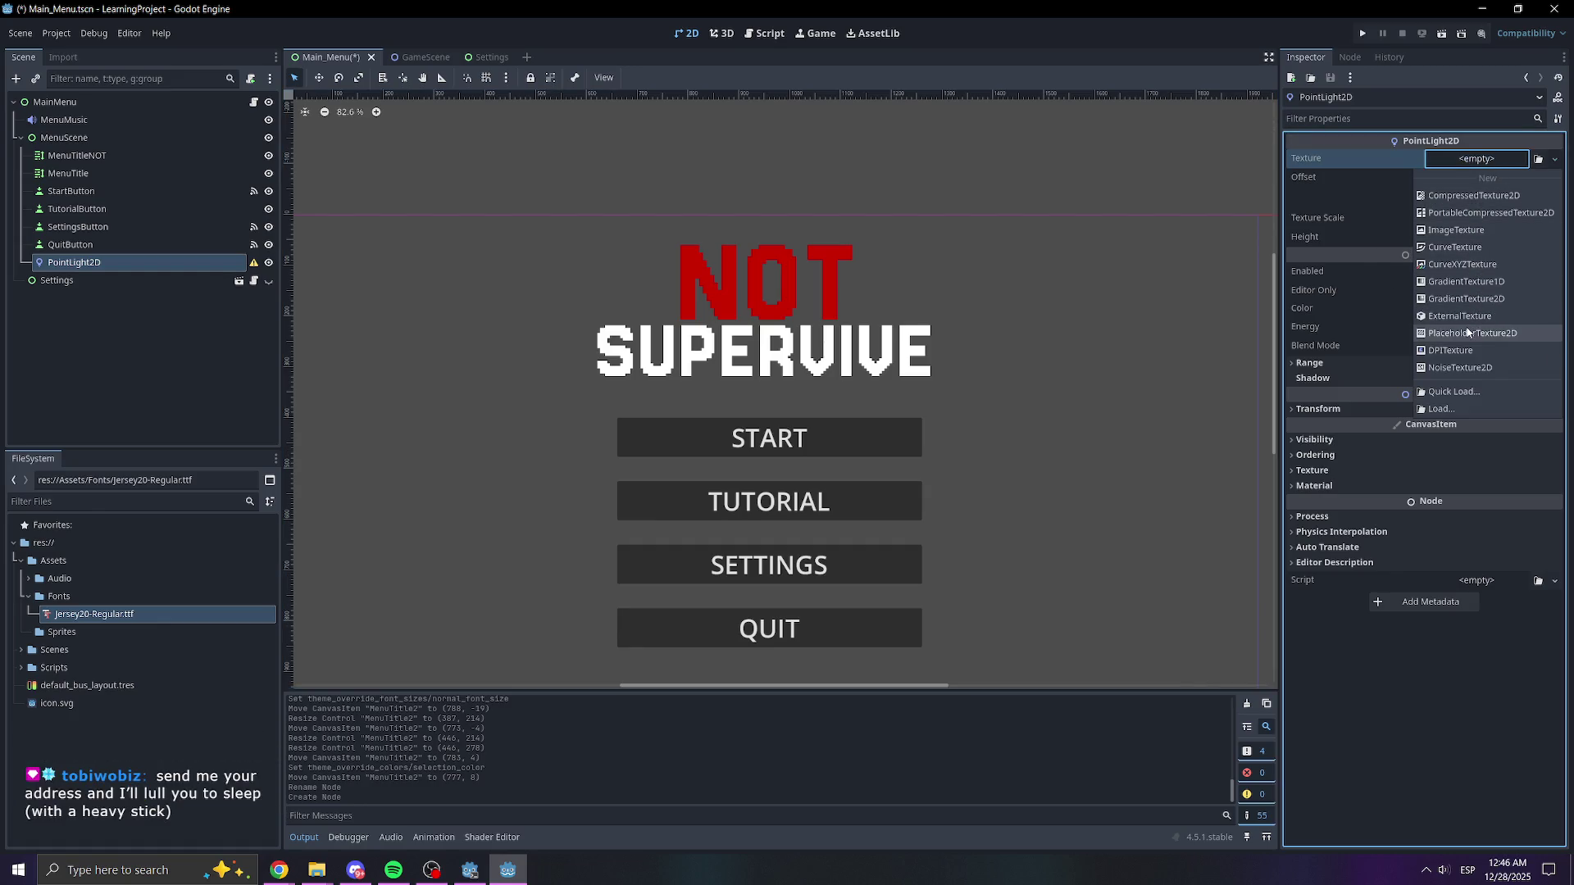
{"action": "left_click", "coordinate": [1472, 197]}
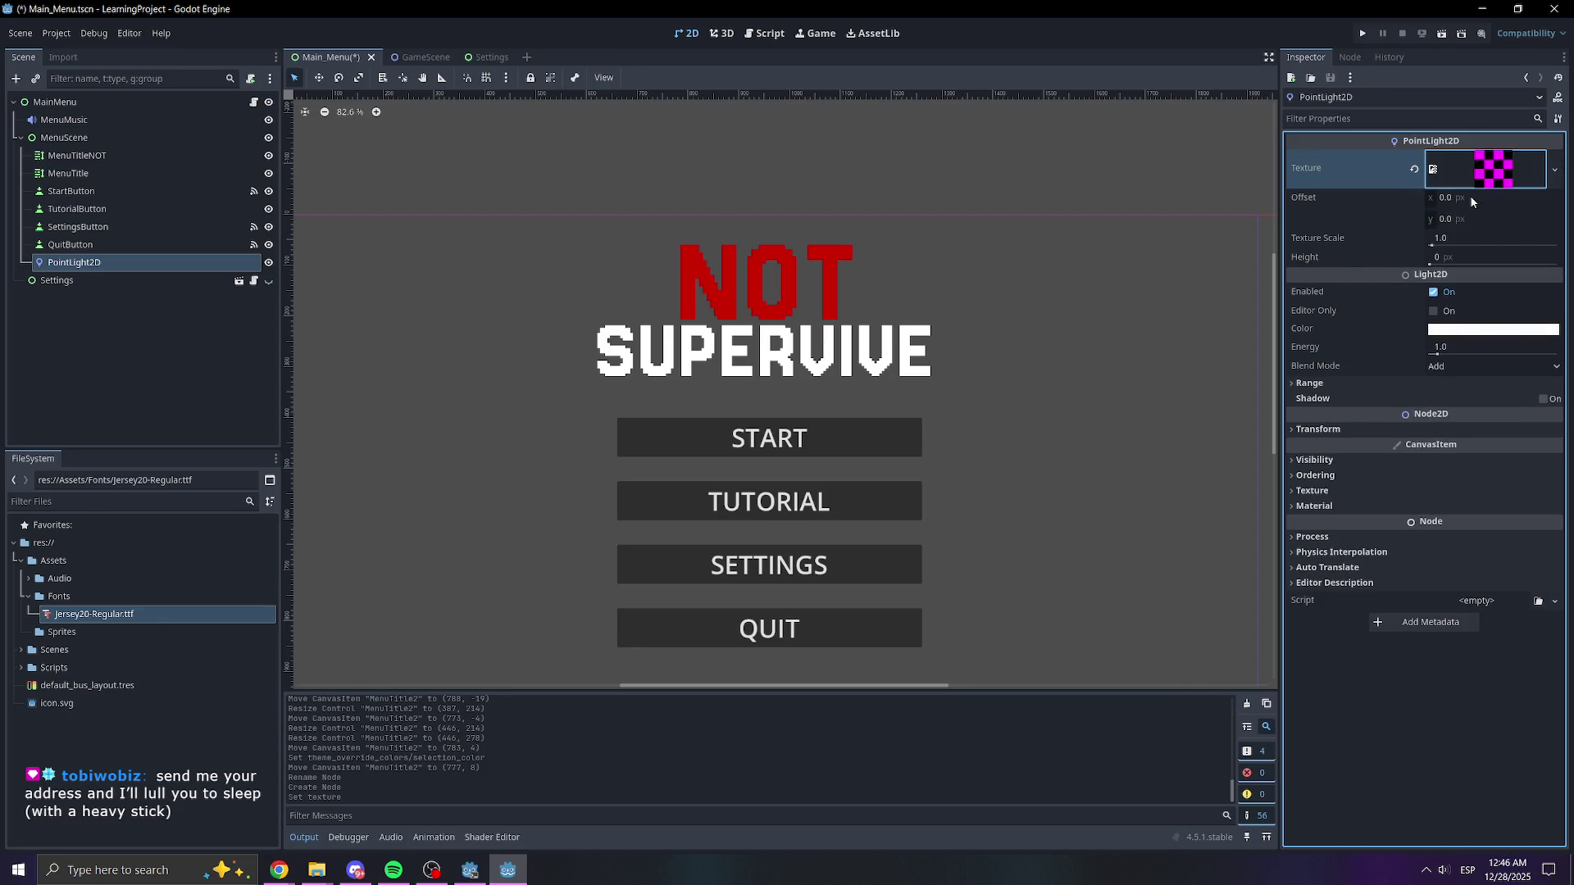
{"action": "left_click", "coordinate": [1559, 182]}
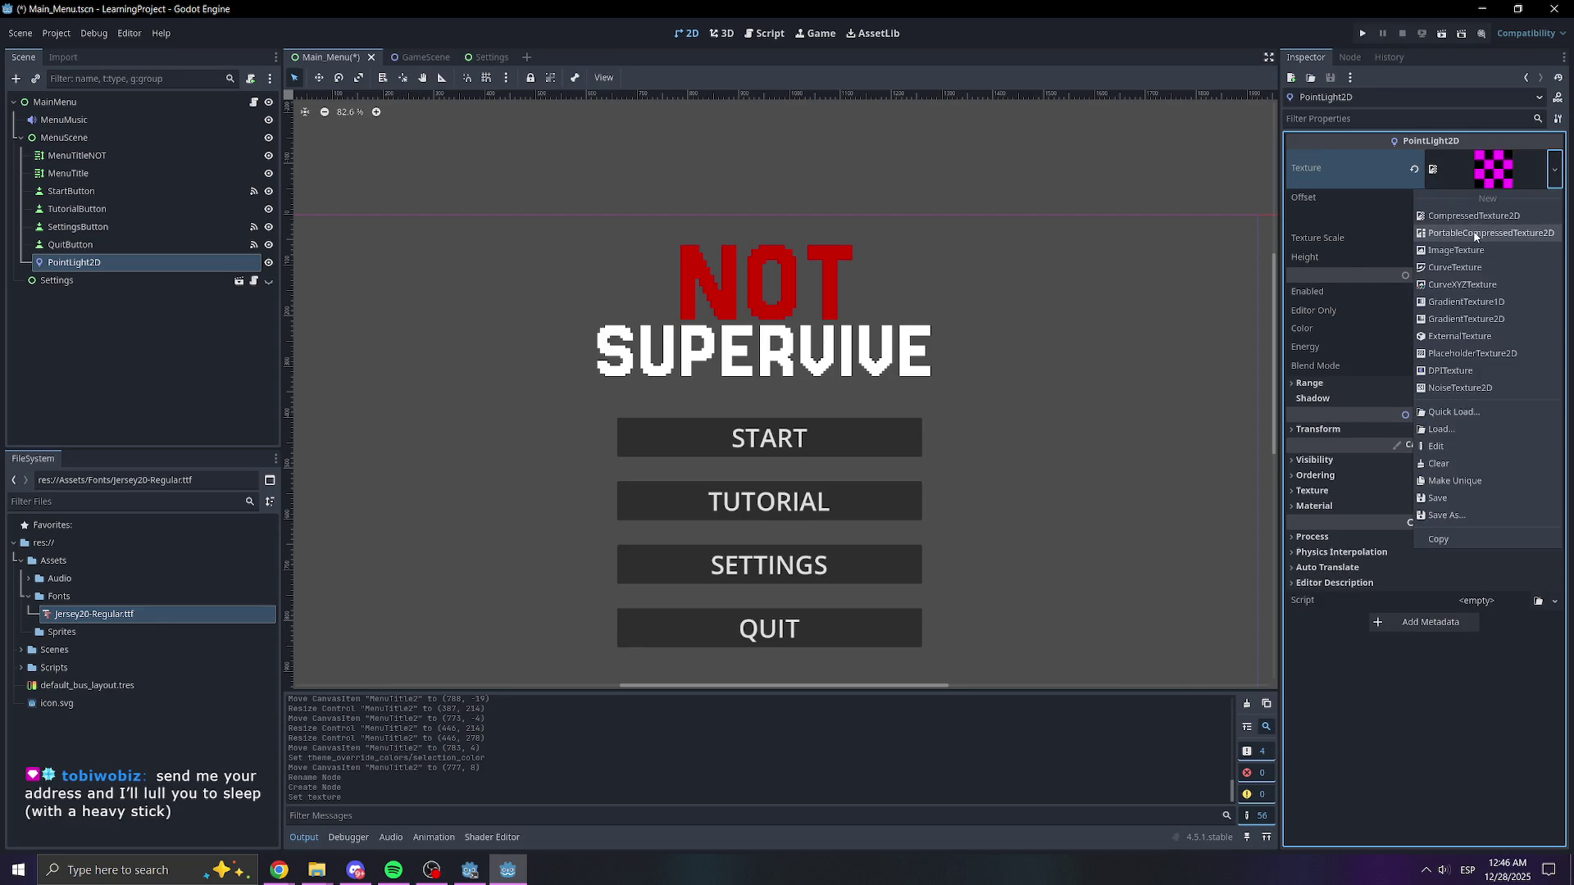
{"action": "left_click", "coordinate": [1453, 307]}
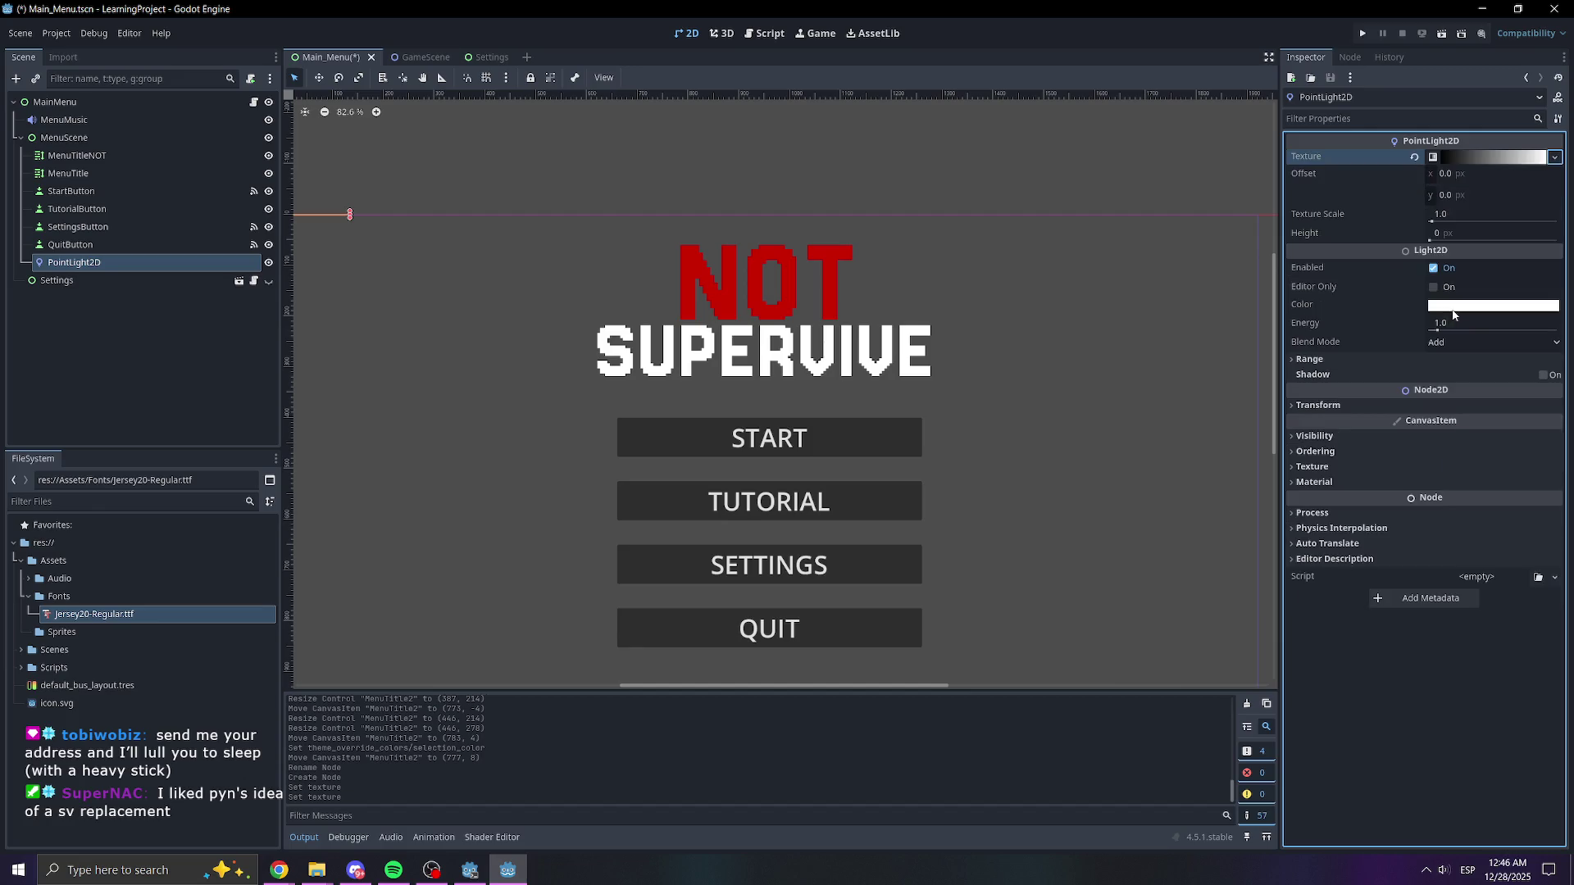
{"action": "scroll", "coordinate": [601, 246], "scroll_direction": "up", "scroll_amount": 7}
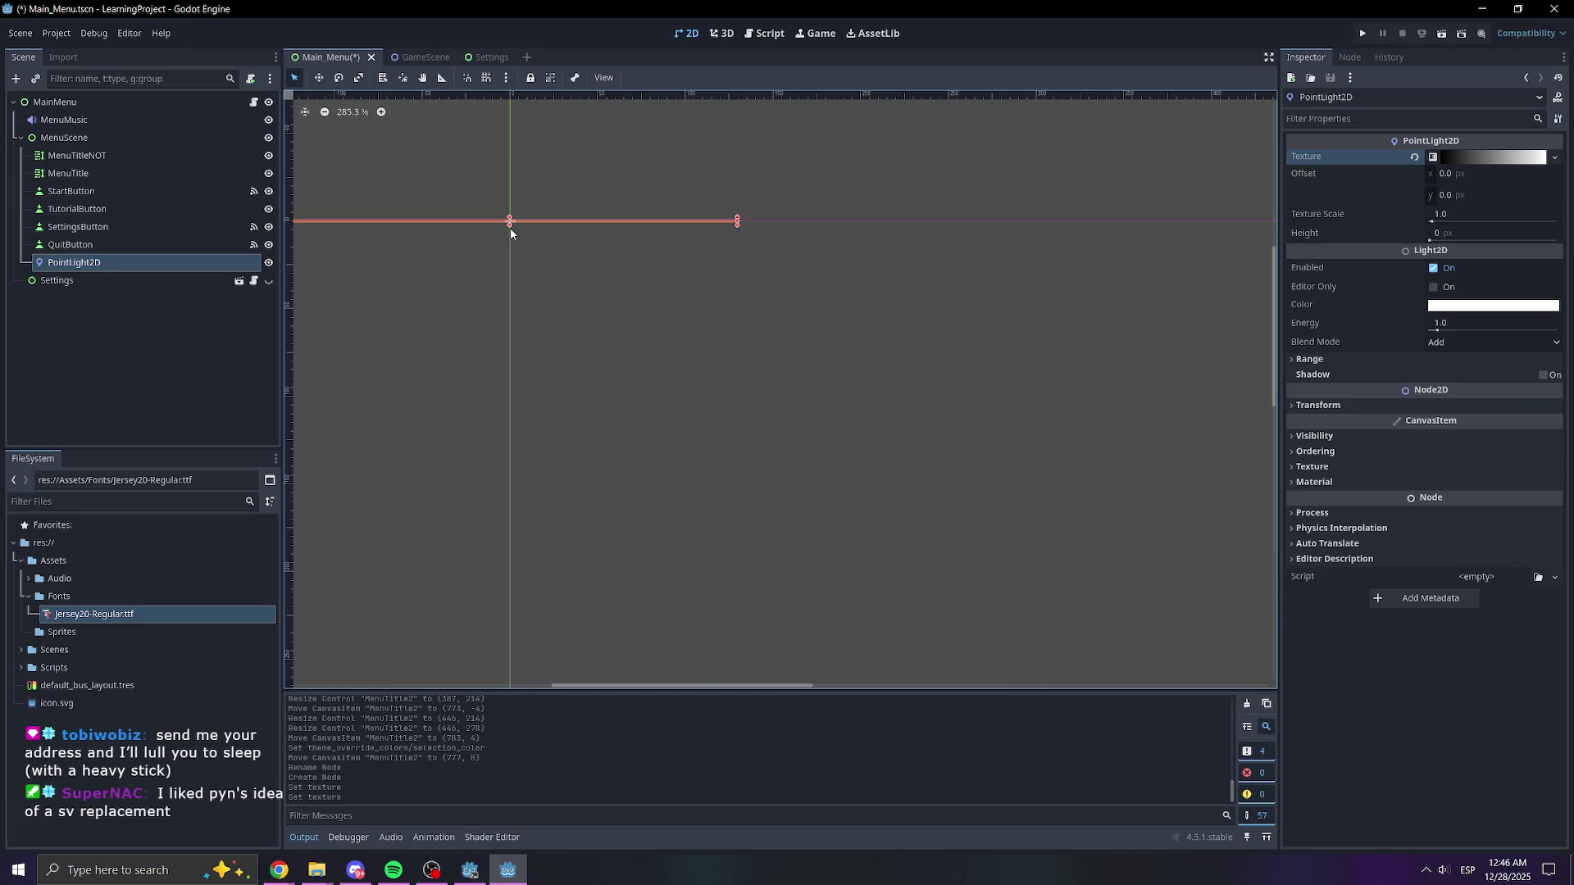
{"action": "left_click_drag", "start_coordinate": [510, 227], "coordinate": [513, 384]}
{"action": "scroll", "coordinate": [629, 327], "scroll_direction": "down", "scroll_amount": 5}
{"action": "left_click_drag", "start_coordinate": [566, 320], "coordinate": [885, 403]}
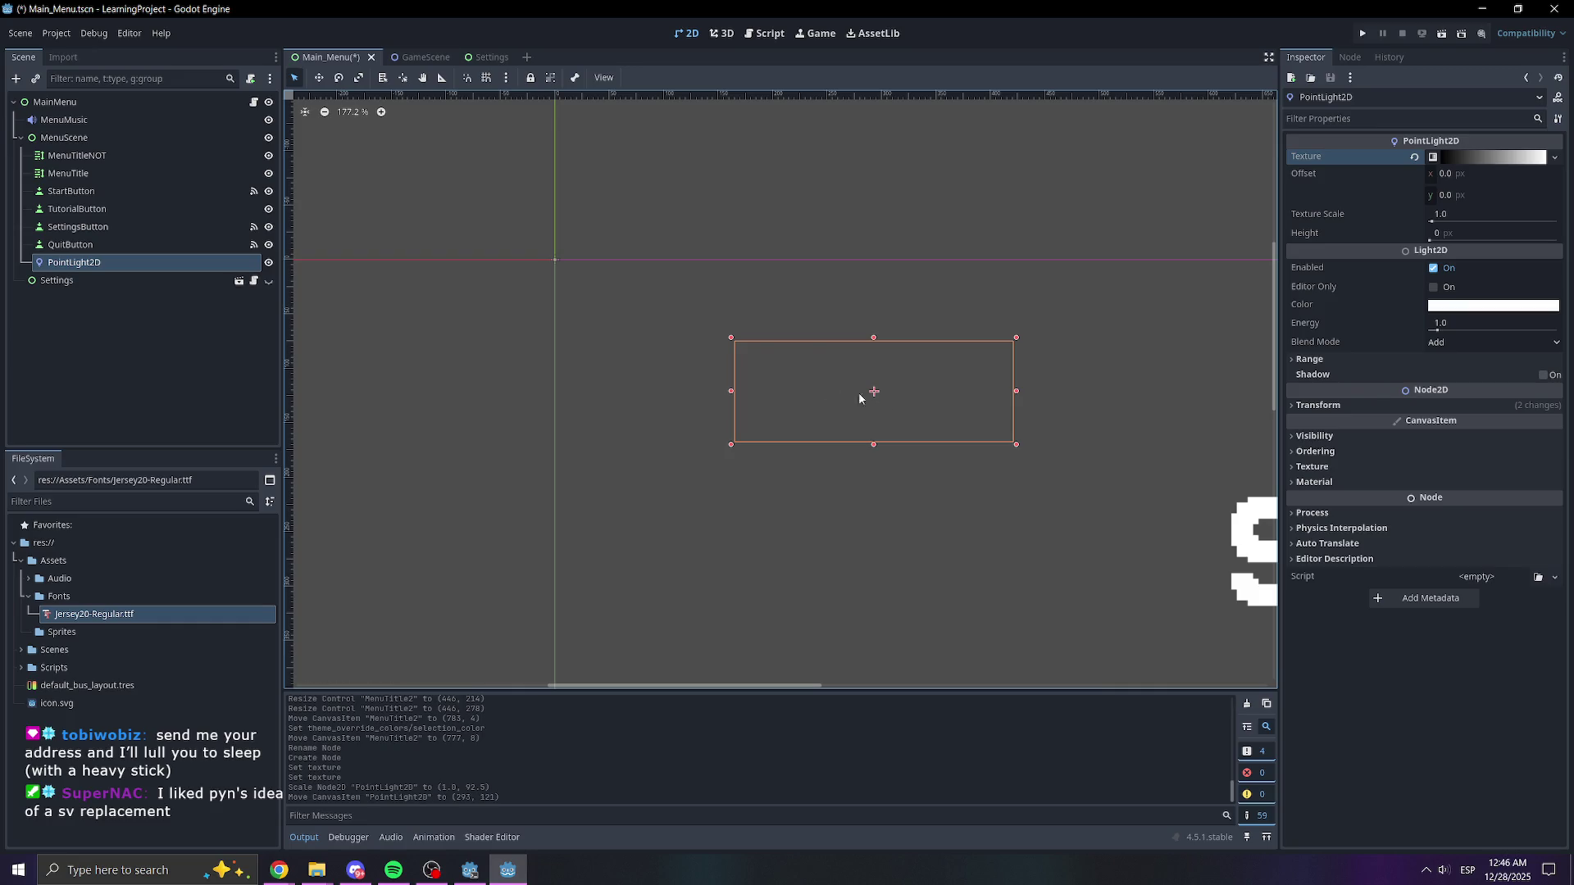
{"action": "left_click", "coordinate": [70, 262]}
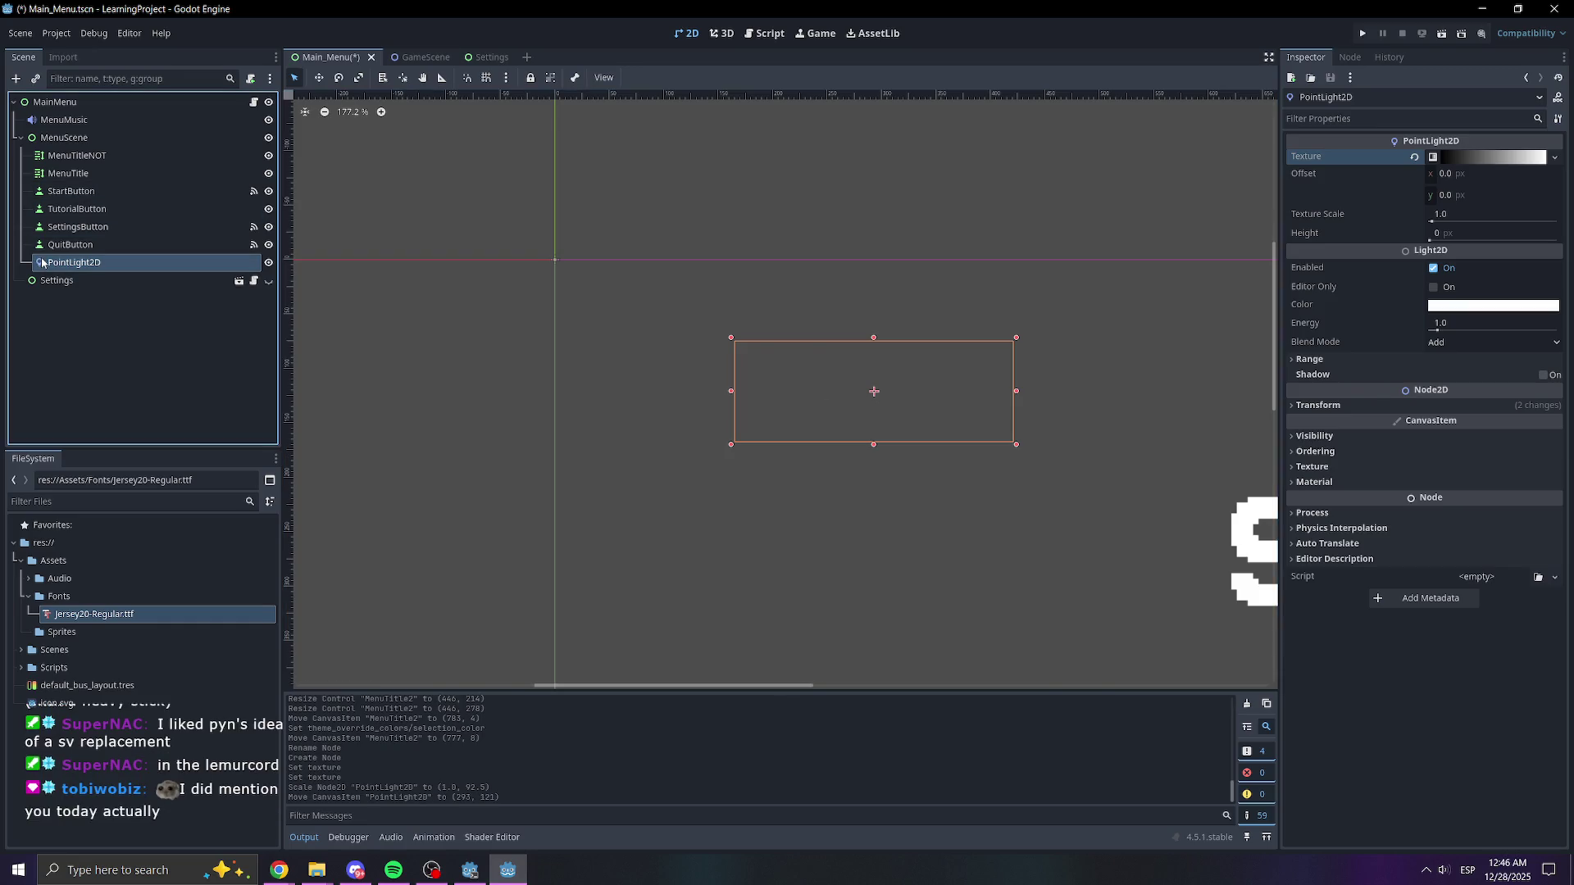
{"action": "key", "text": "Delete"}
{"action": "key", "text": "Return"}
{"action": "scroll", "coordinate": [1193, 333], "scroll_direction": "down", "scroll_amount": 2}
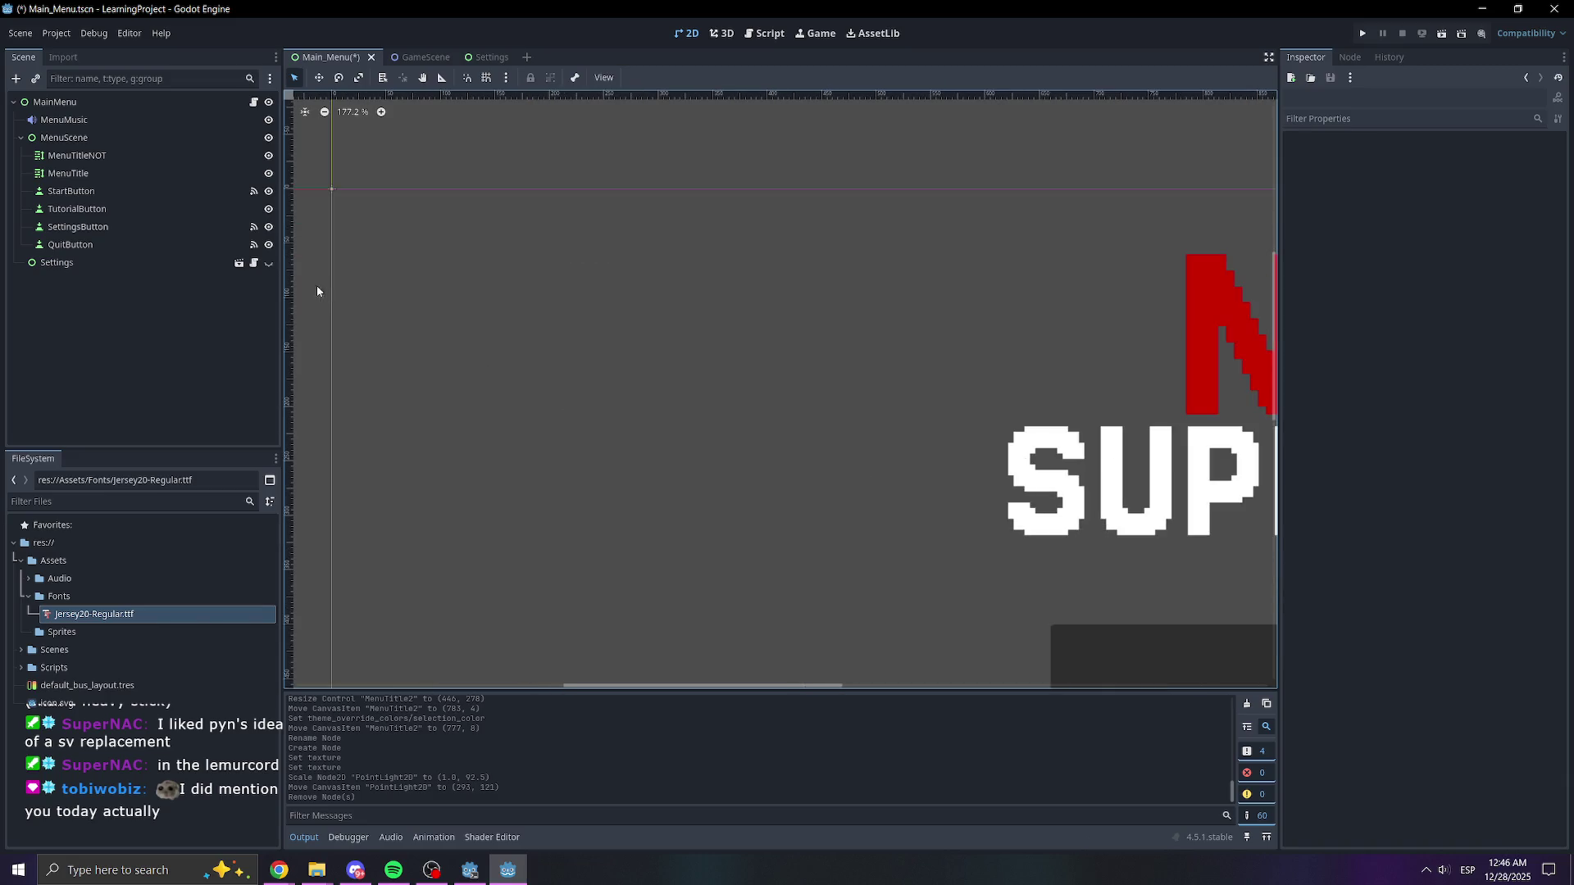
- Select the SUPERVIVE title and open its Default Color override picker
{"action": "scroll", "coordinate": [1193, 333], "scroll_direction": "right", "scroll_amount": 5}
{"action": "scroll", "coordinate": [1193, 333], "scroll_direction": "down", "scroll_amount": 1}
{"action": "scroll", "coordinate": [837, 396], "scroll_direction": "right", "scroll_amount": 3}
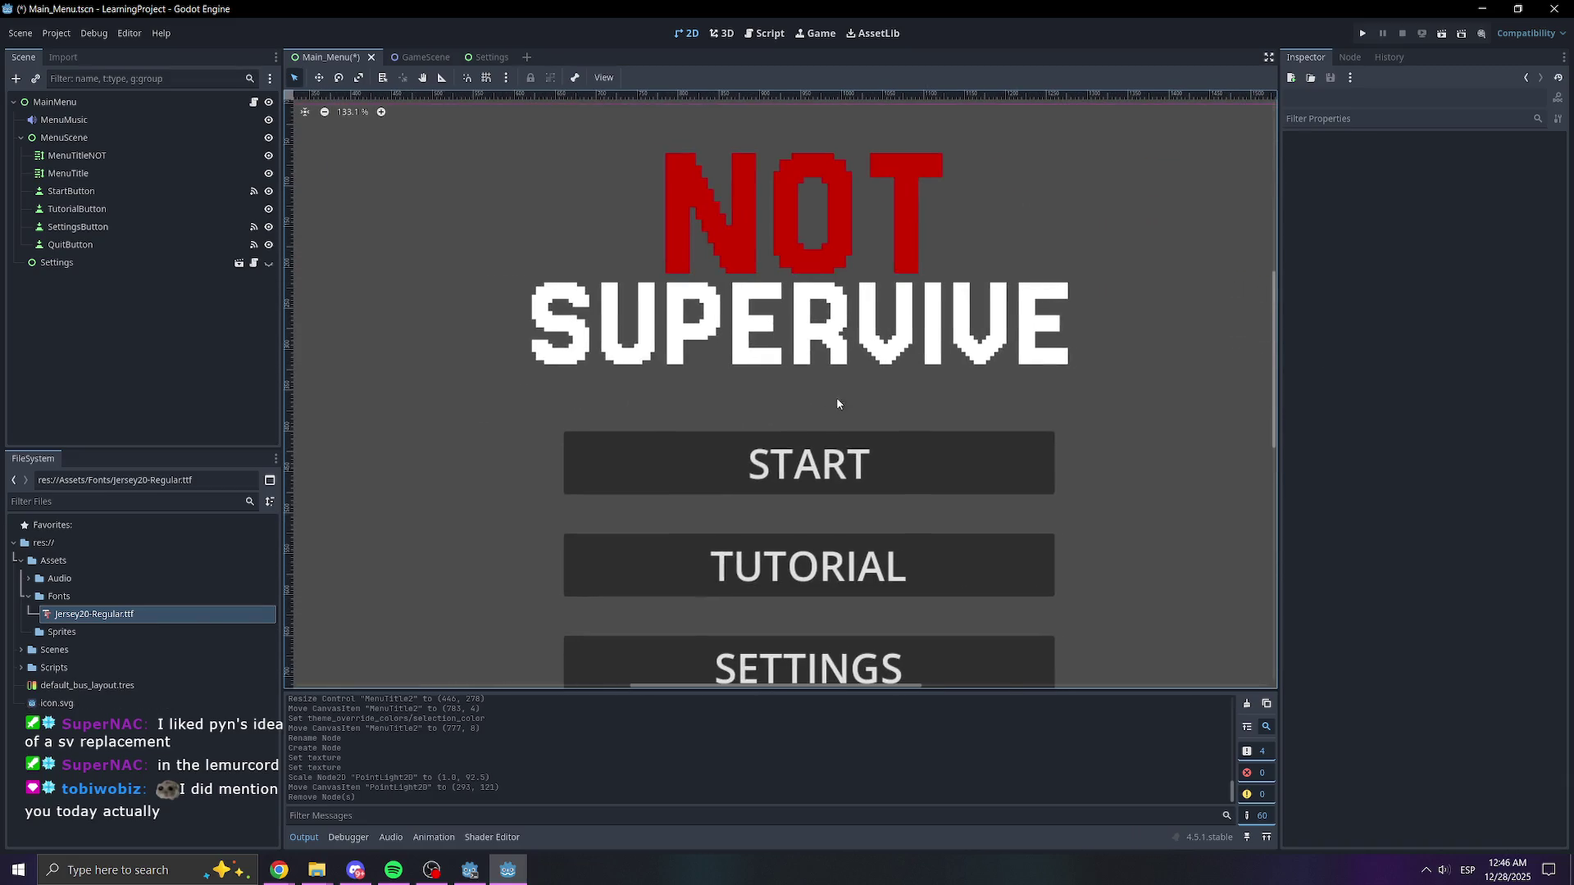
{"action": "left_click", "coordinate": [876, 364]}
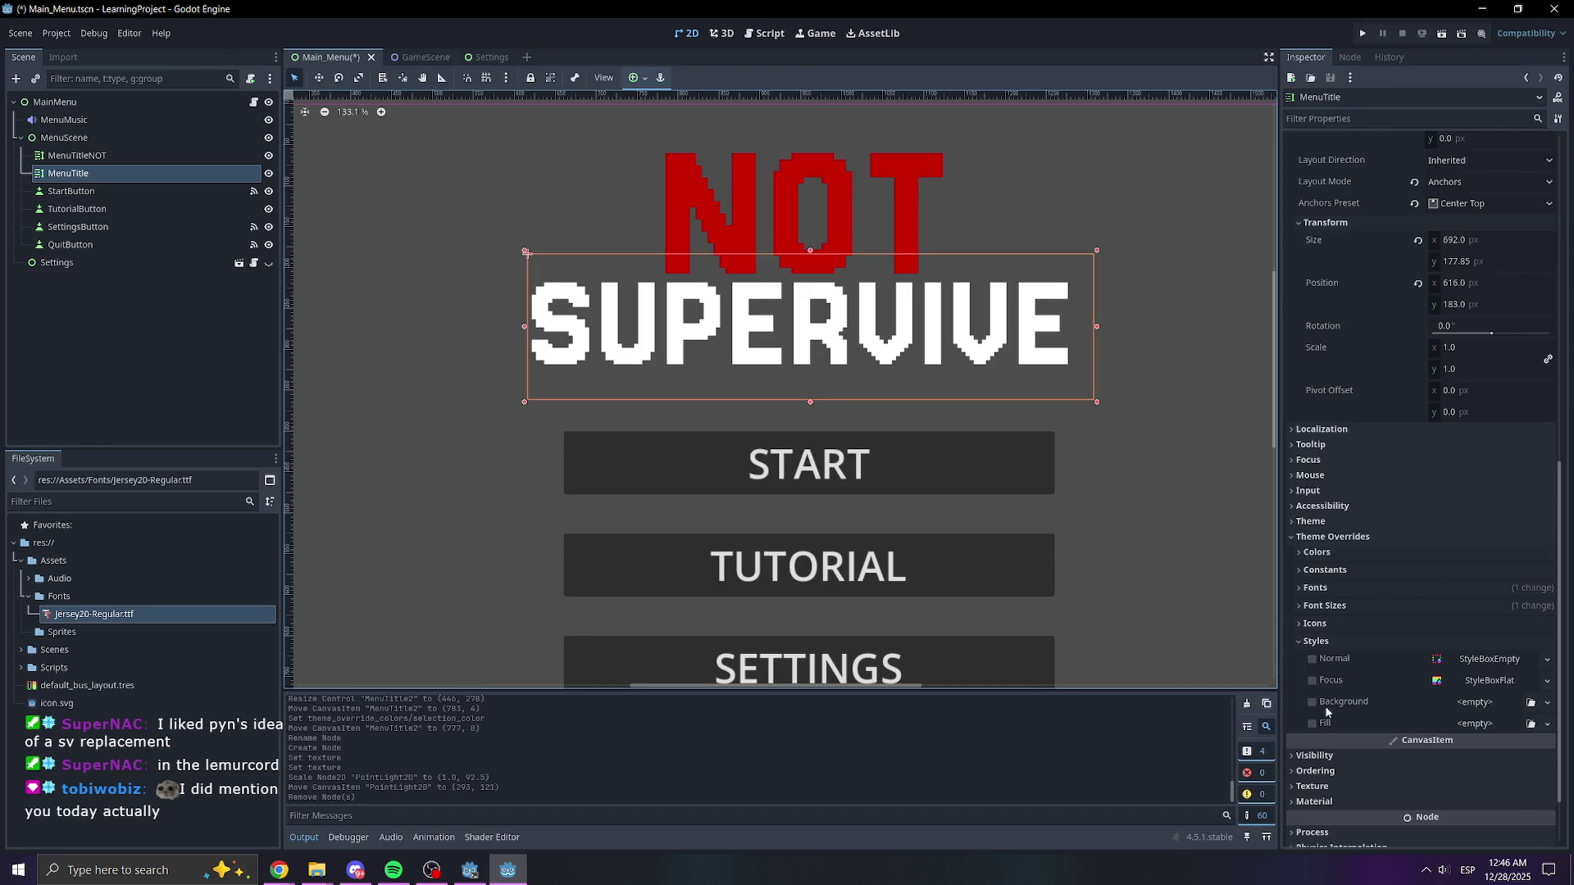
{"action": "scroll", "coordinate": [1344, 706], "scroll_direction": "down", "scroll_amount": 2}
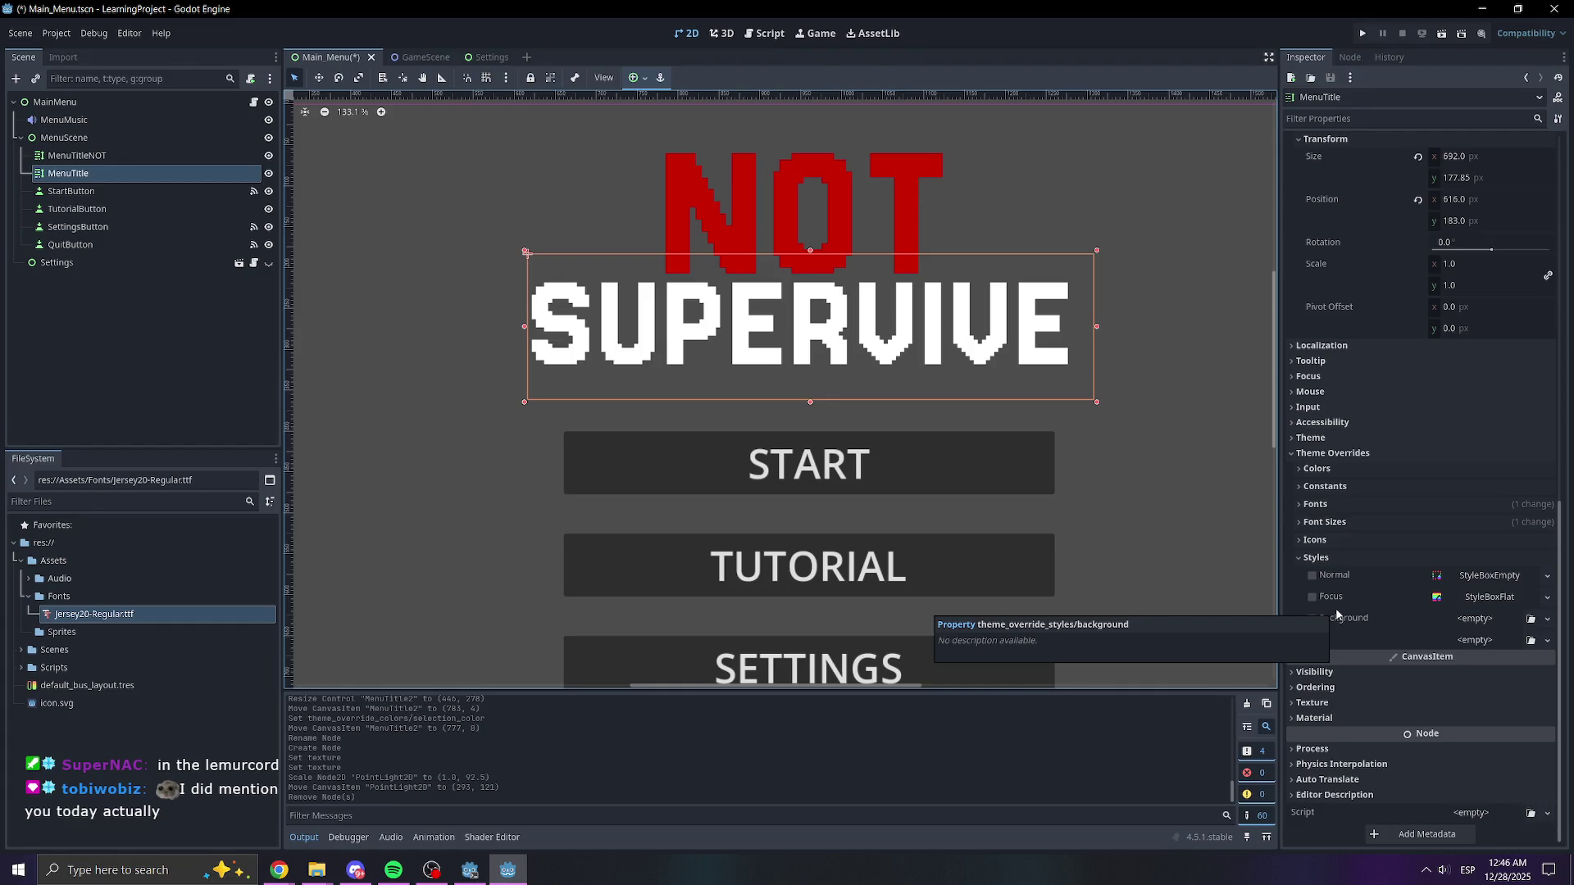
{"action": "left_click", "coordinate": [1343, 468]}
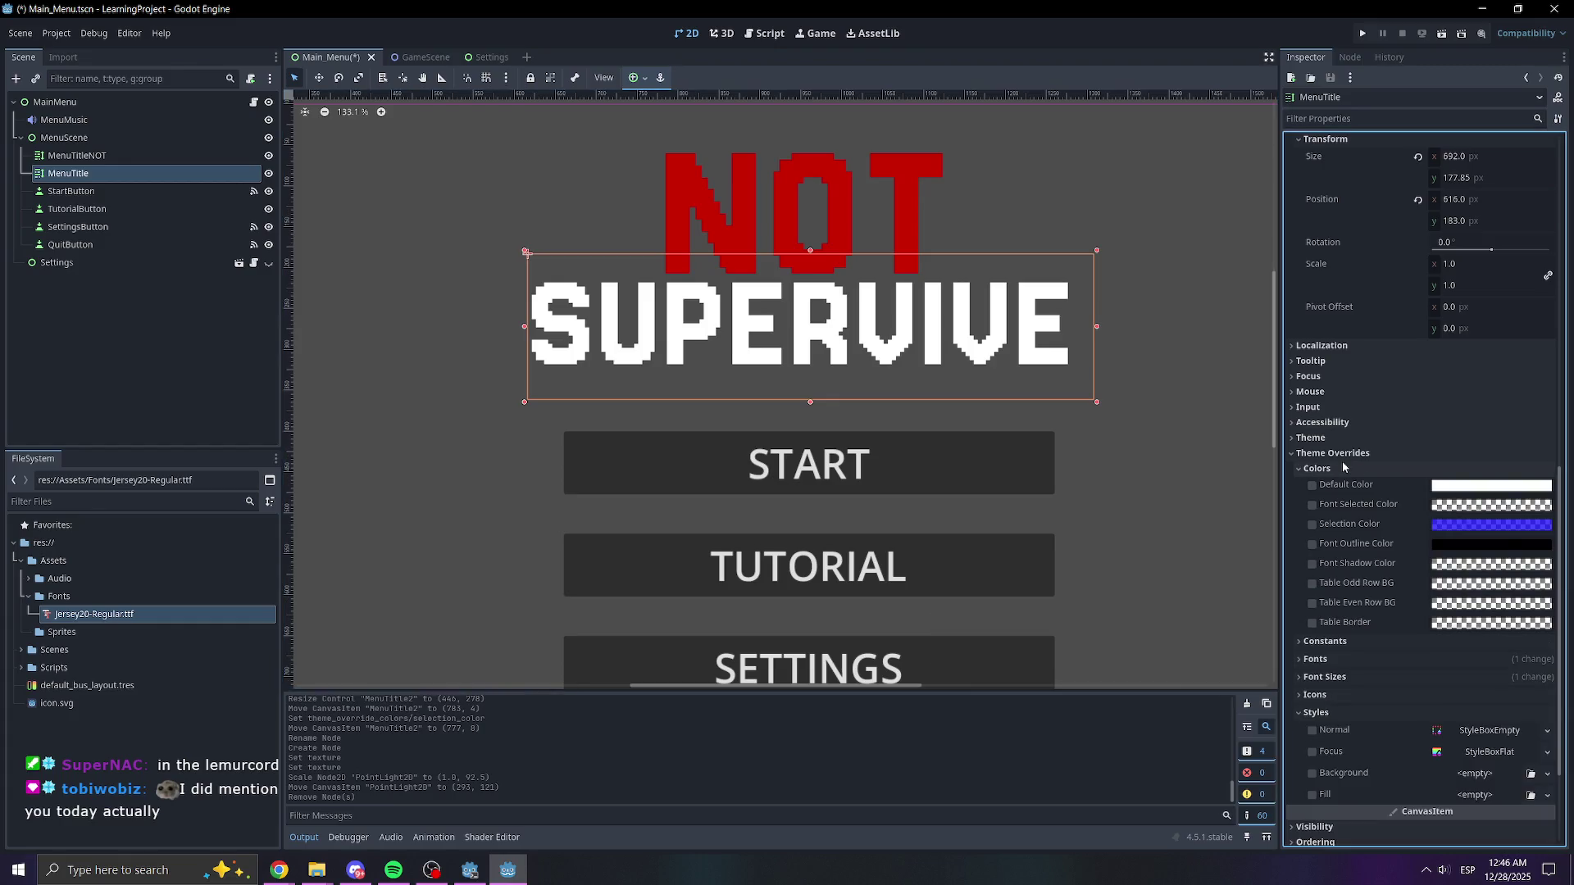
{"action": "left_click", "coordinate": [1452, 488]}
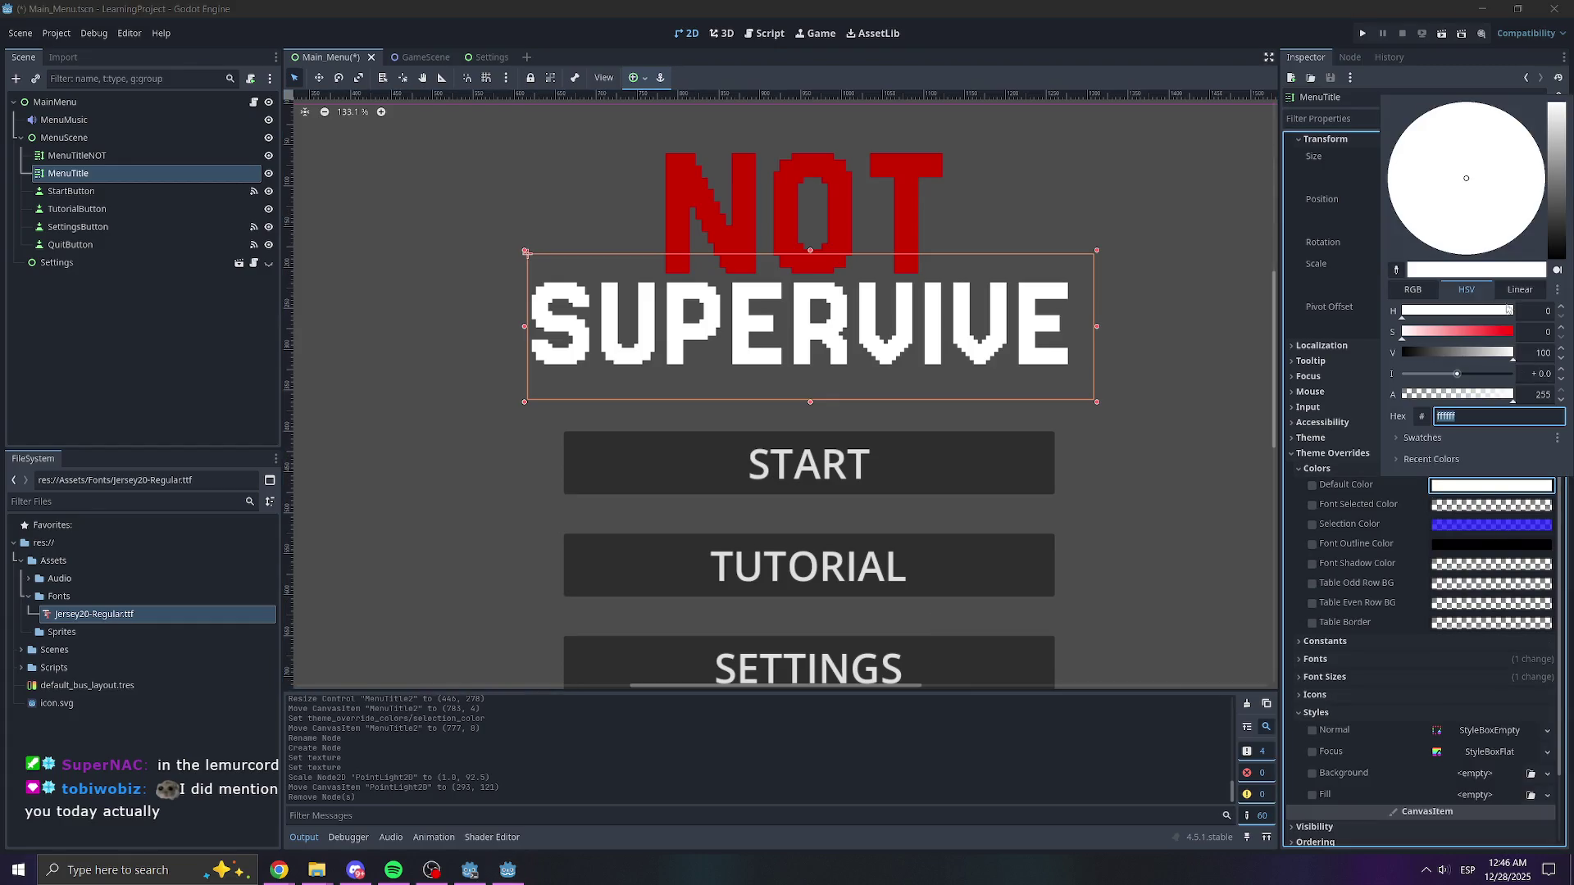
- Try purple shades in HSV mode, then settle on bright cyan 00eaff
{"action": "left_click", "coordinate": [1467, 289]}
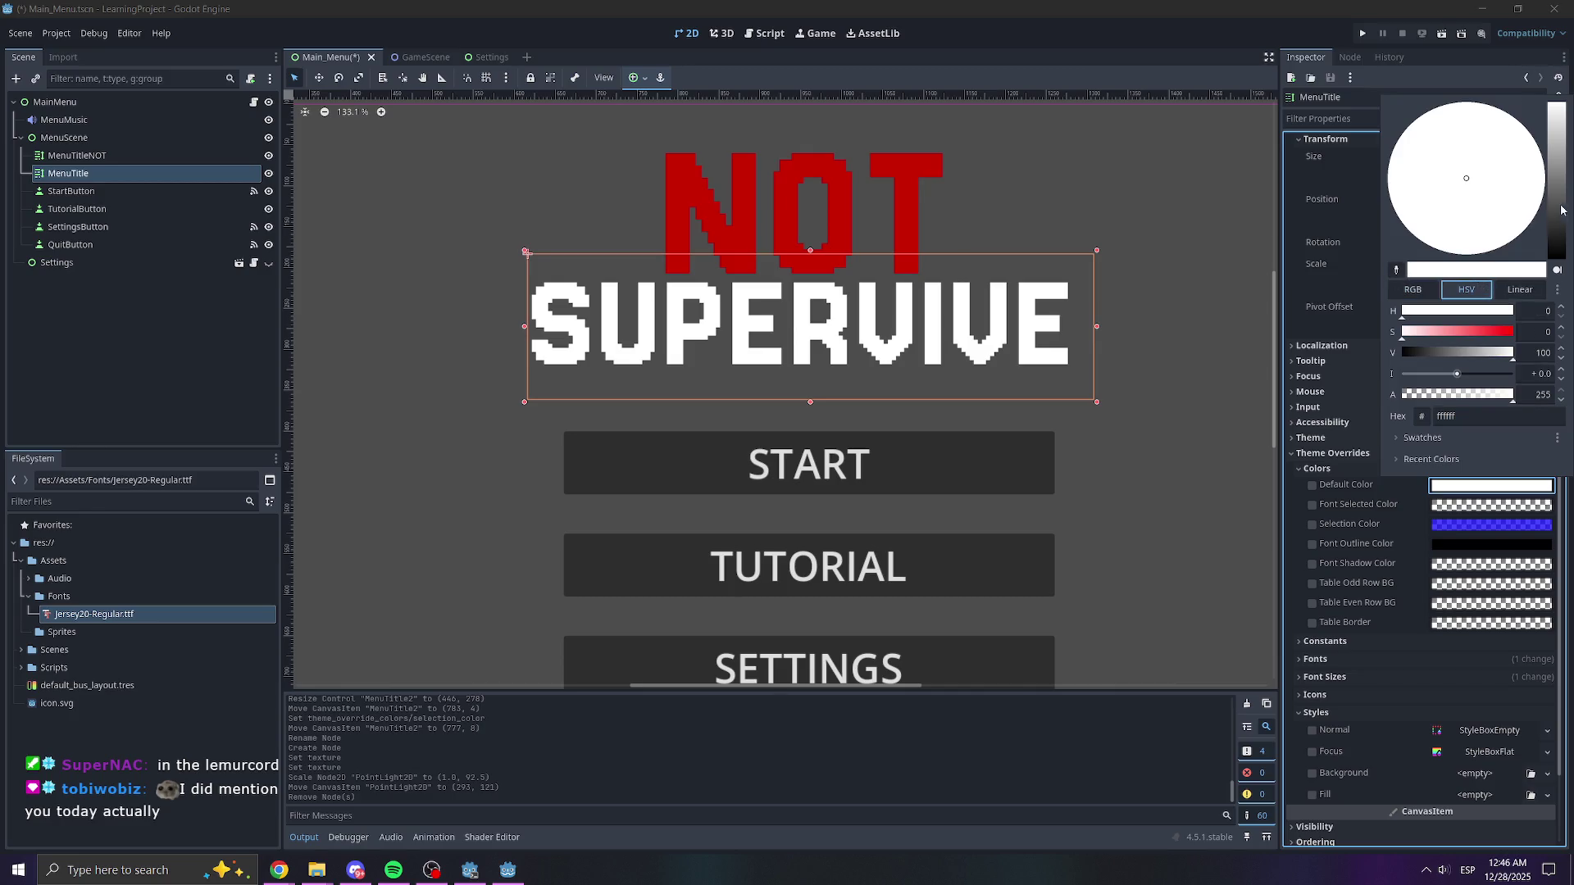
{"action": "left_click", "coordinate": [1555, 200]}
{"action": "left_click", "coordinate": [1523, 178]}
{"action": "left_click_drag", "start_coordinate": [1523, 178], "coordinate": [1492, 133]}
{"action": "left_click", "coordinate": [1484, 310]}
{"action": "mouse_move", "coordinate": [1484, 310]}
{"action": "left_mouse_down"}
{"action": "mouse_move", "coordinate": [1457, 312]}
{"action": "mouse_move", "coordinate": [1489, 311]}
{"action": "mouse_move", "coordinate": [1446, 334]}
{"action": "mouse_move", "coordinate": [1476, 354]}
{"action": "mouse_move", "coordinate": [1456, 354]}
{"action": "left_mouse_up"}
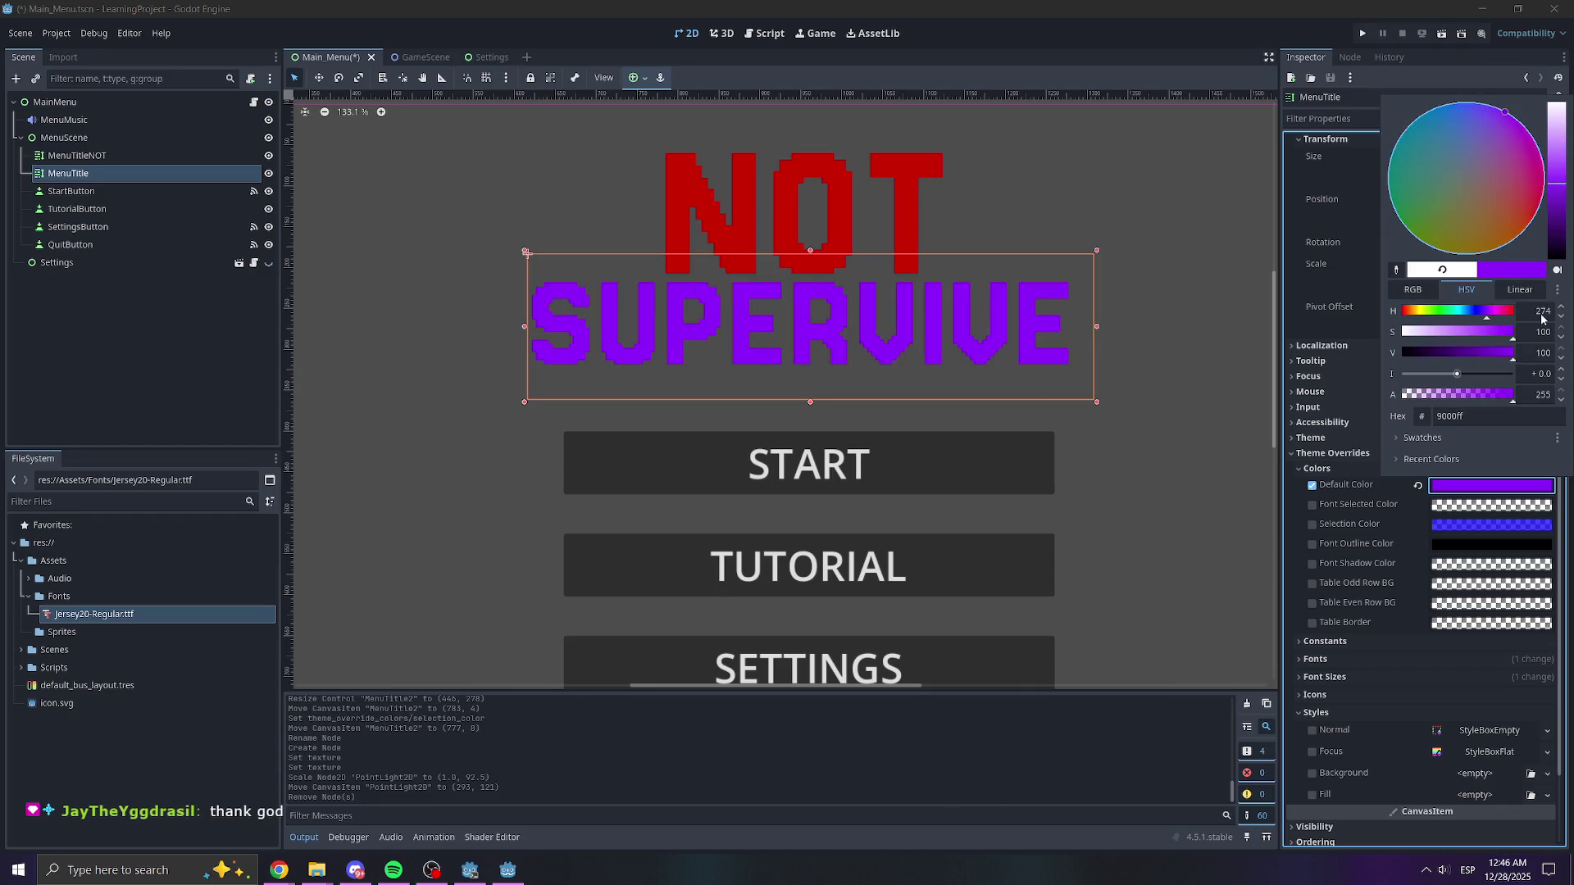
{"action": "left_click", "coordinate": [1419, 168]}
{"action": "left_click_drag", "start_coordinate": [1419, 169], "coordinate": [1354, 129]}
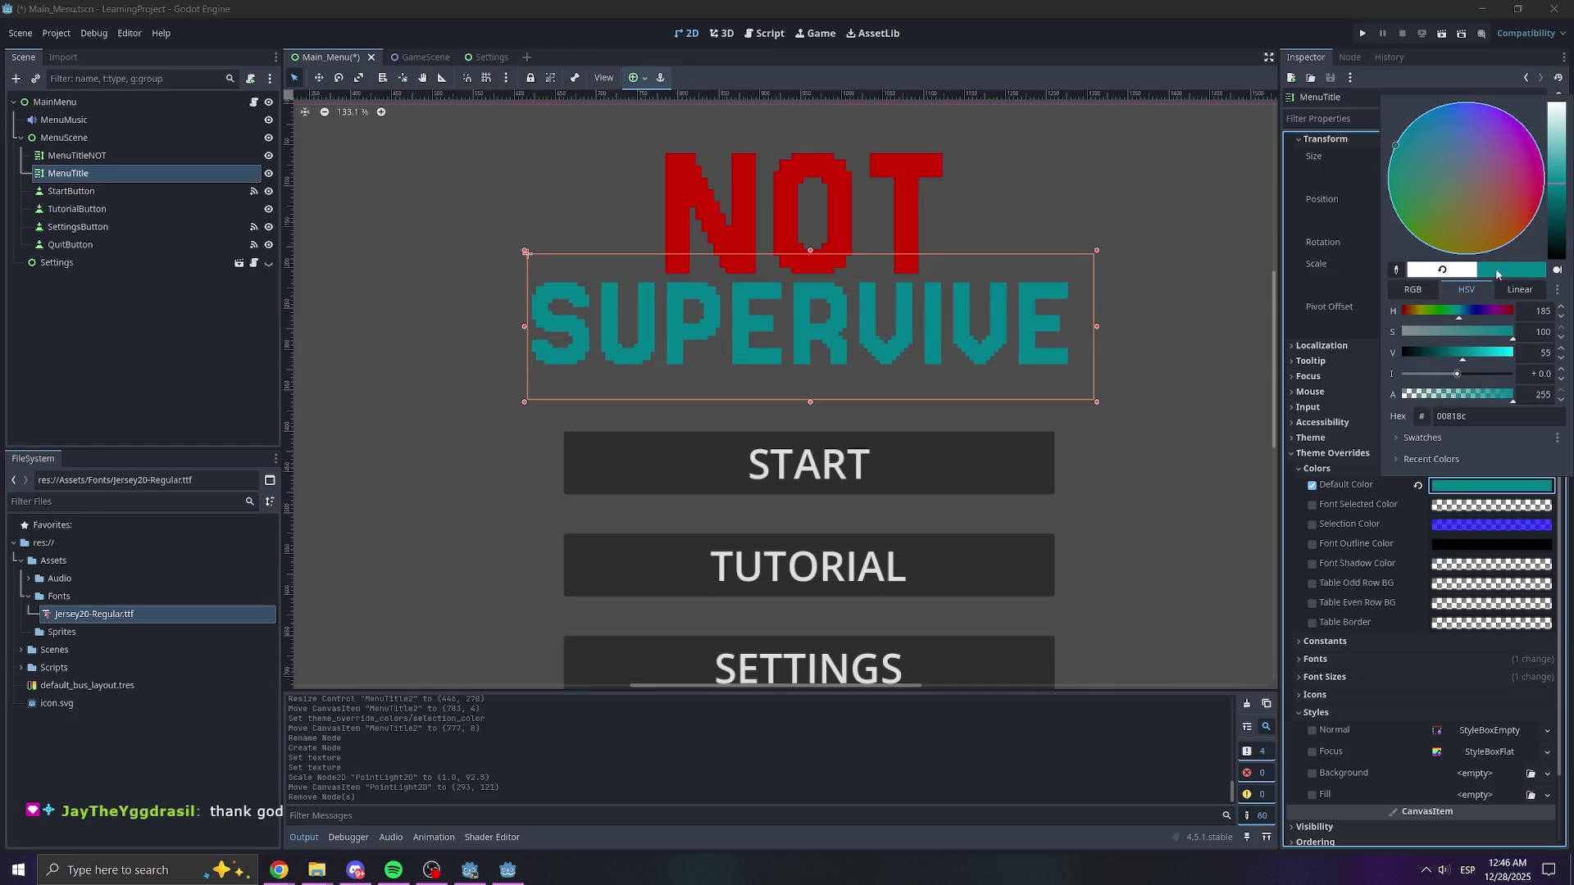
{"action": "mouse_move", "coordinate": [1486, 361]}
{"action": "left_mouse_down"}
{"action": "mouse_move", "coordinate": [1541, 354]}
{"action": "mouse_move", "coordinate": [1310, 337]}
{"action": "left_mouse_up"}
- Close the colour picker, select MainMenu and save the menu scene
{"action": "left_click", "coordinate": [1227, 386]}
{"action": "left_click", "coordinate": [1203, 382]}
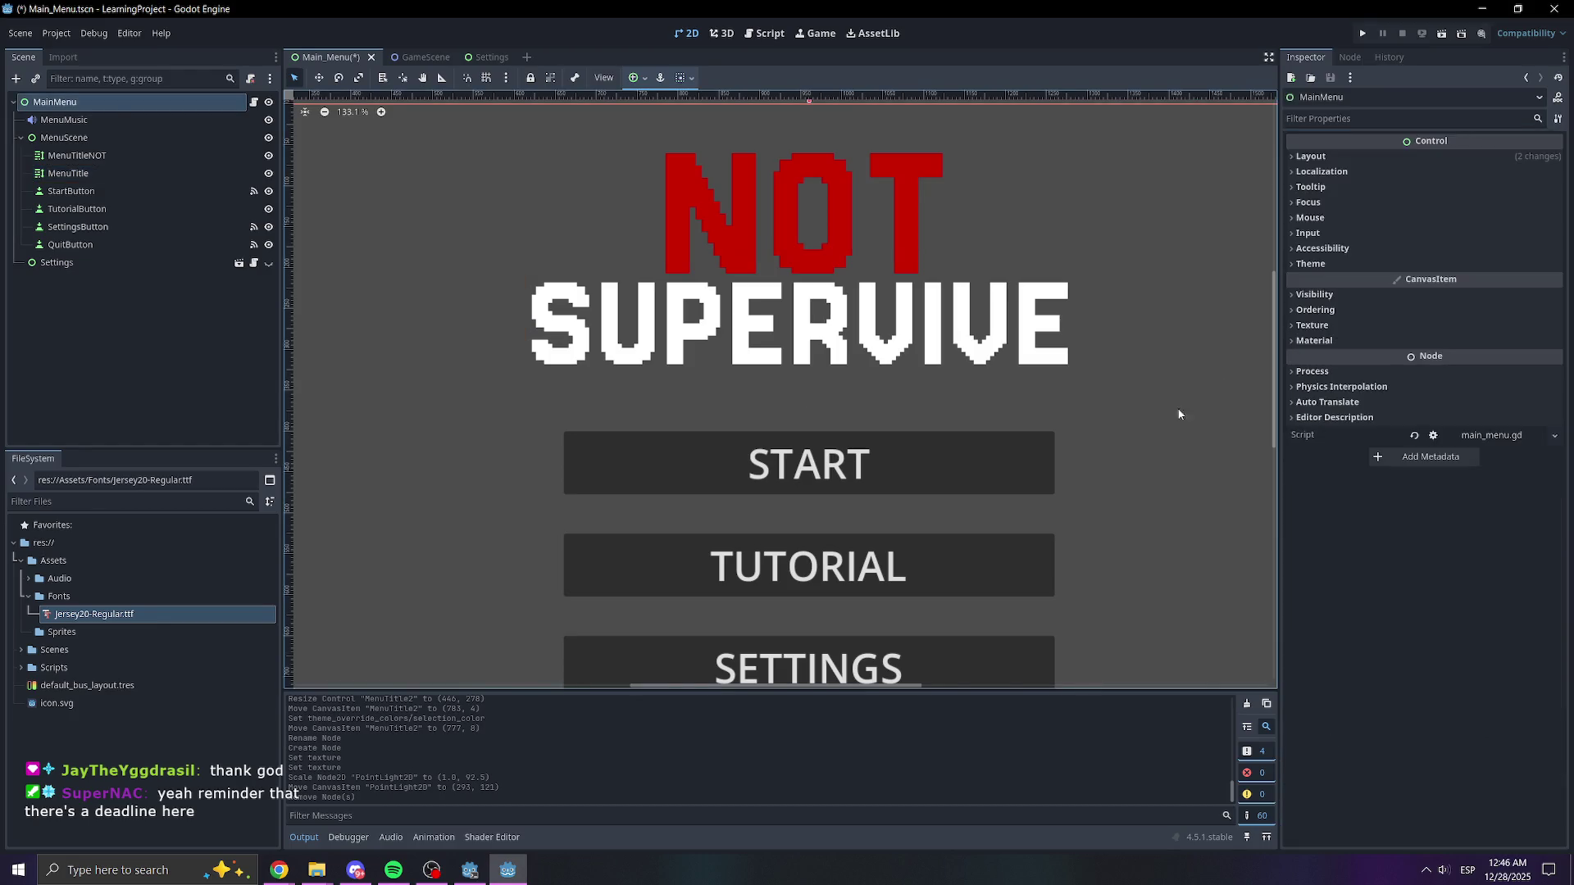
{"action": "scroll", "coordinate": [1181, 406], "scroll_direction": "down", "scroll_amount": 2}
{"action": "scroll", "coordinate": [1143, 499], "scroll_direction": "right", "scroll_amount": 2}
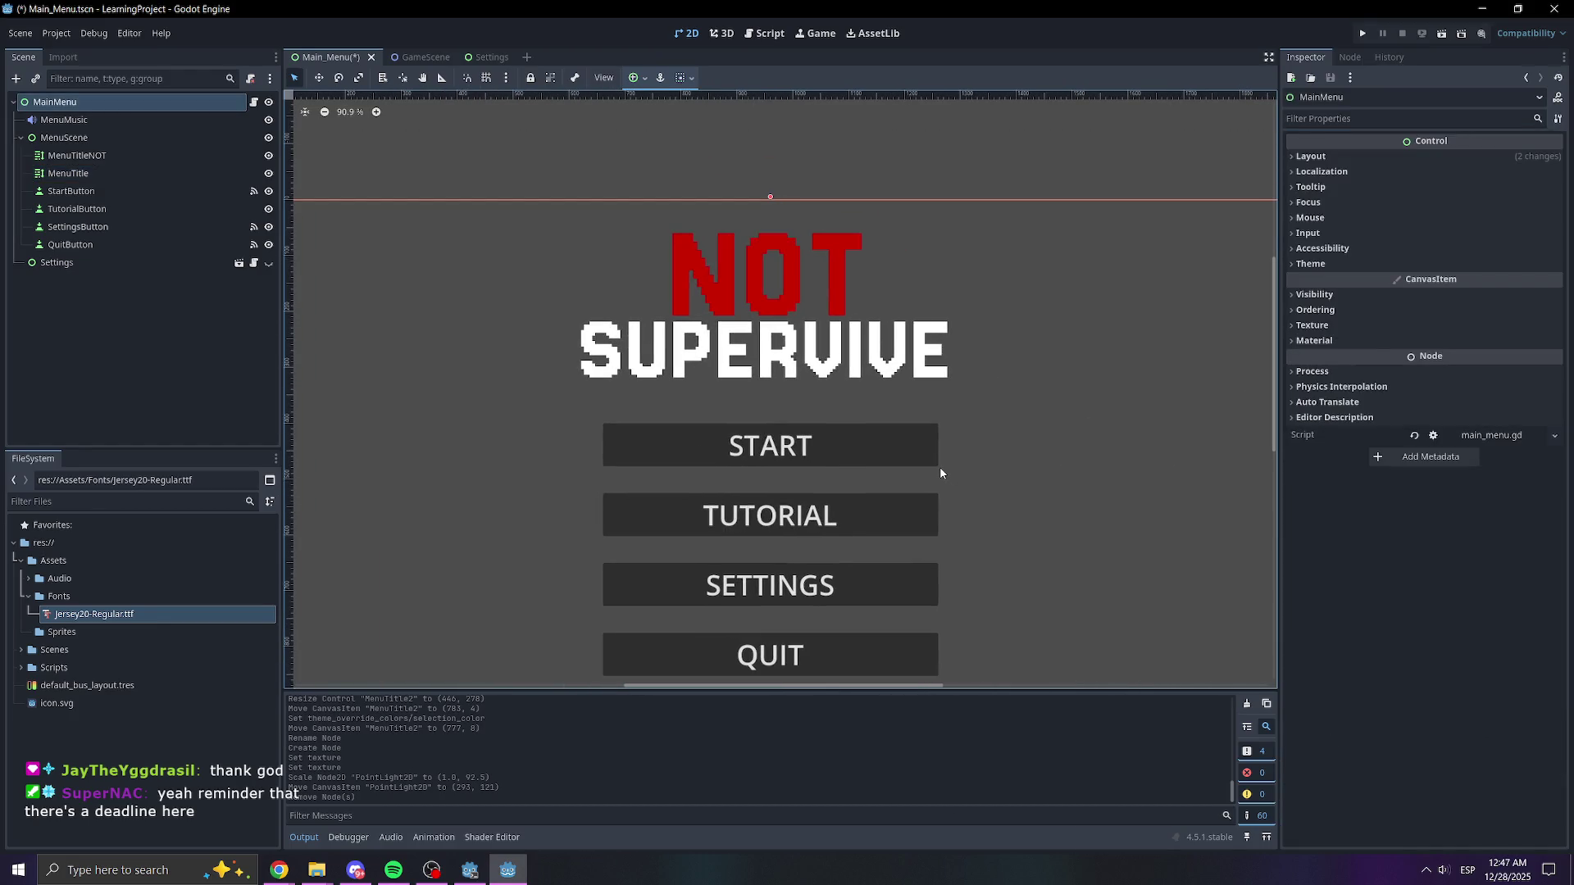
{"action": "key", "text": "ctrl+s"}
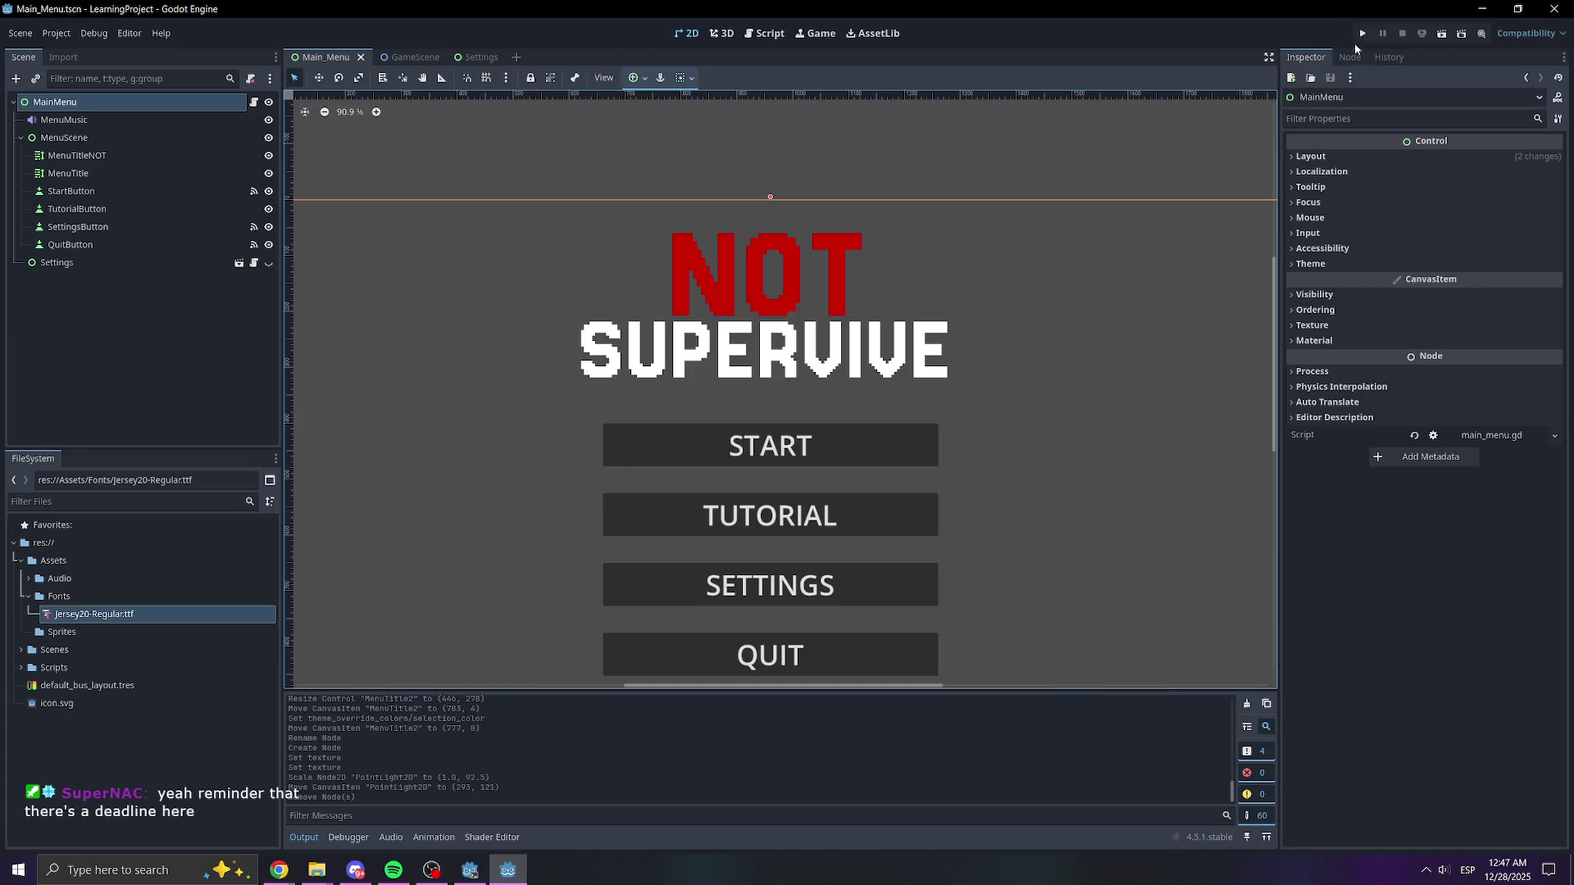
- Test-run the game, adjust the Settings volume sliders, return to the menu and close it
{"action": "left_click", "coordinate": [1363, 33]}
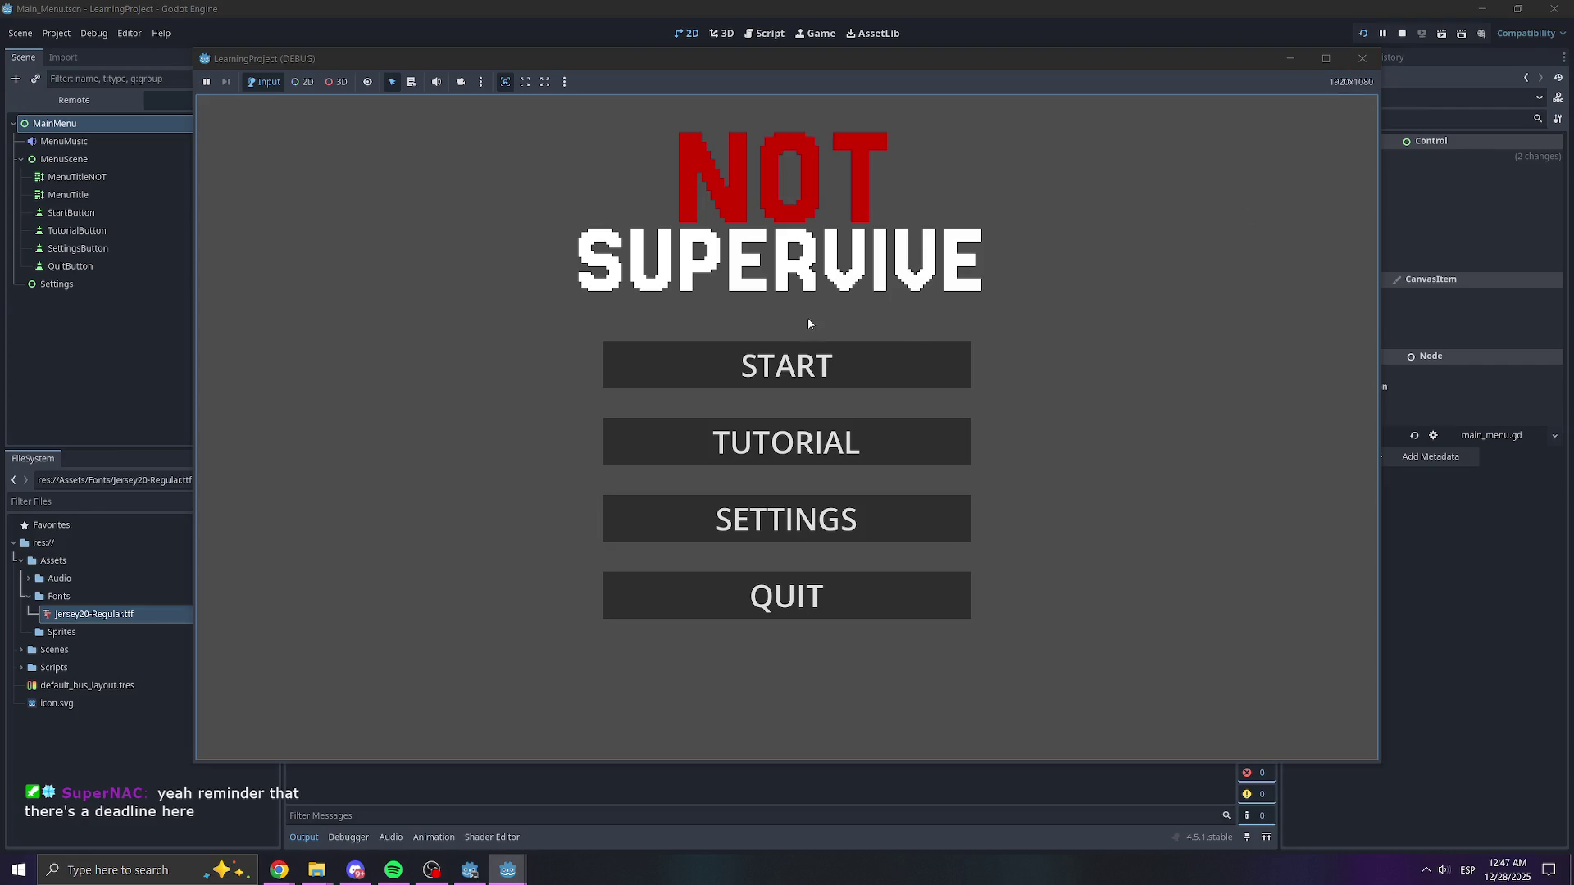
{"action": "left_click", "coordinate": [813, 504]}
{"action": "mouse_move", "coordinate": [774, 350]}
{"action": "left_mouse_down"}
{"action": "mouse_move", "coordinate": [1100, 366]}
{"action": "mouse_move", "coordinate": [614, 349]}
{"action": "left_mouse_up"}
{"action": "mouse_move", "coordinate": [785, 424]}
{"action": "left_mouse_down"}
{"action": "mouse_move", "coordinate": [948, 430]}
{"action": "mouse_move", "coordinate": [710, 428]}
{"action": "mouse_move", "coordinate": [977, 428]}
{"action": "mouse_move", "coordinate": [710, 428]}
{"action": "left_mouse_up"}
{"action": "left_click", "coordinate": [828, 597]}
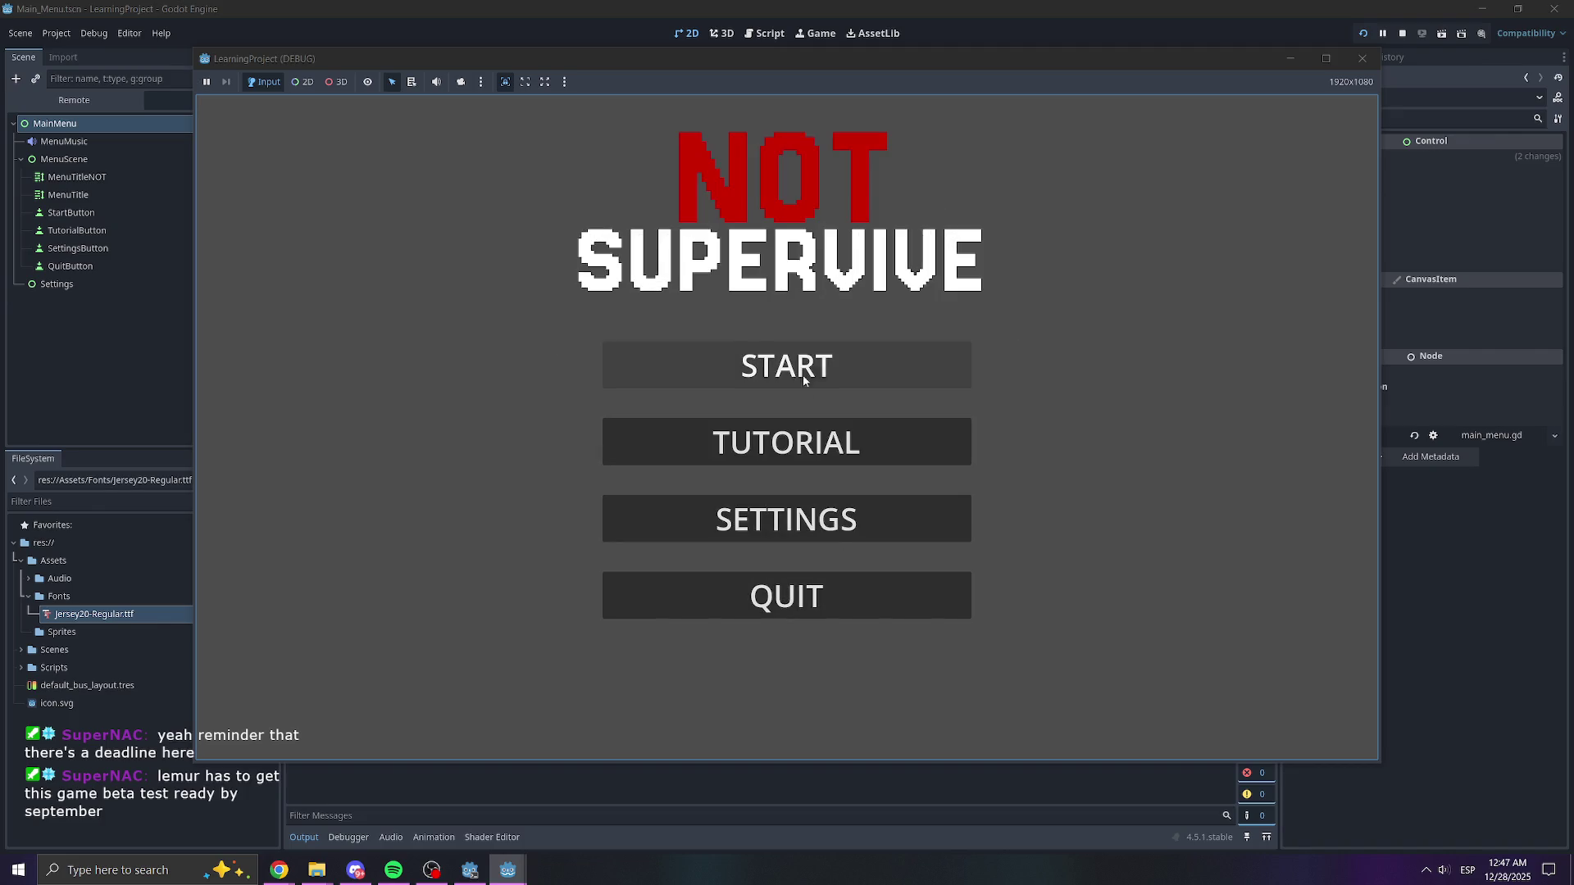
{"action": "left_click", "coordinate": [1362, 59]}
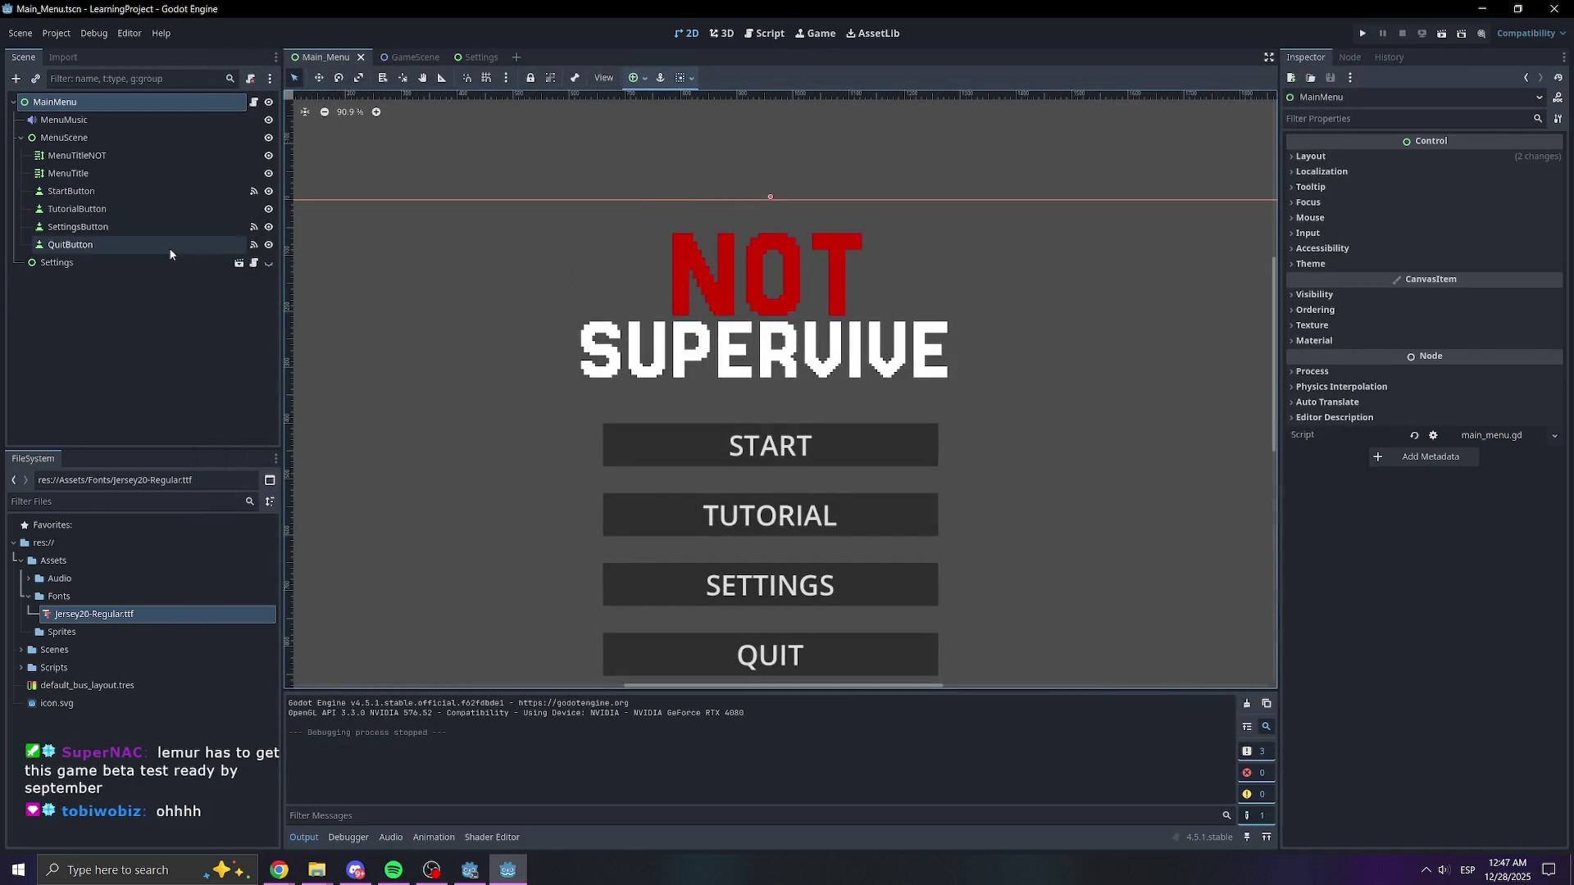
- Select the START button and apply the Jersey20 font to its label
{"action": "left_click", "coordinate": [115, 137]}
{"action": "left_click", "coordinate": [125, 155]}
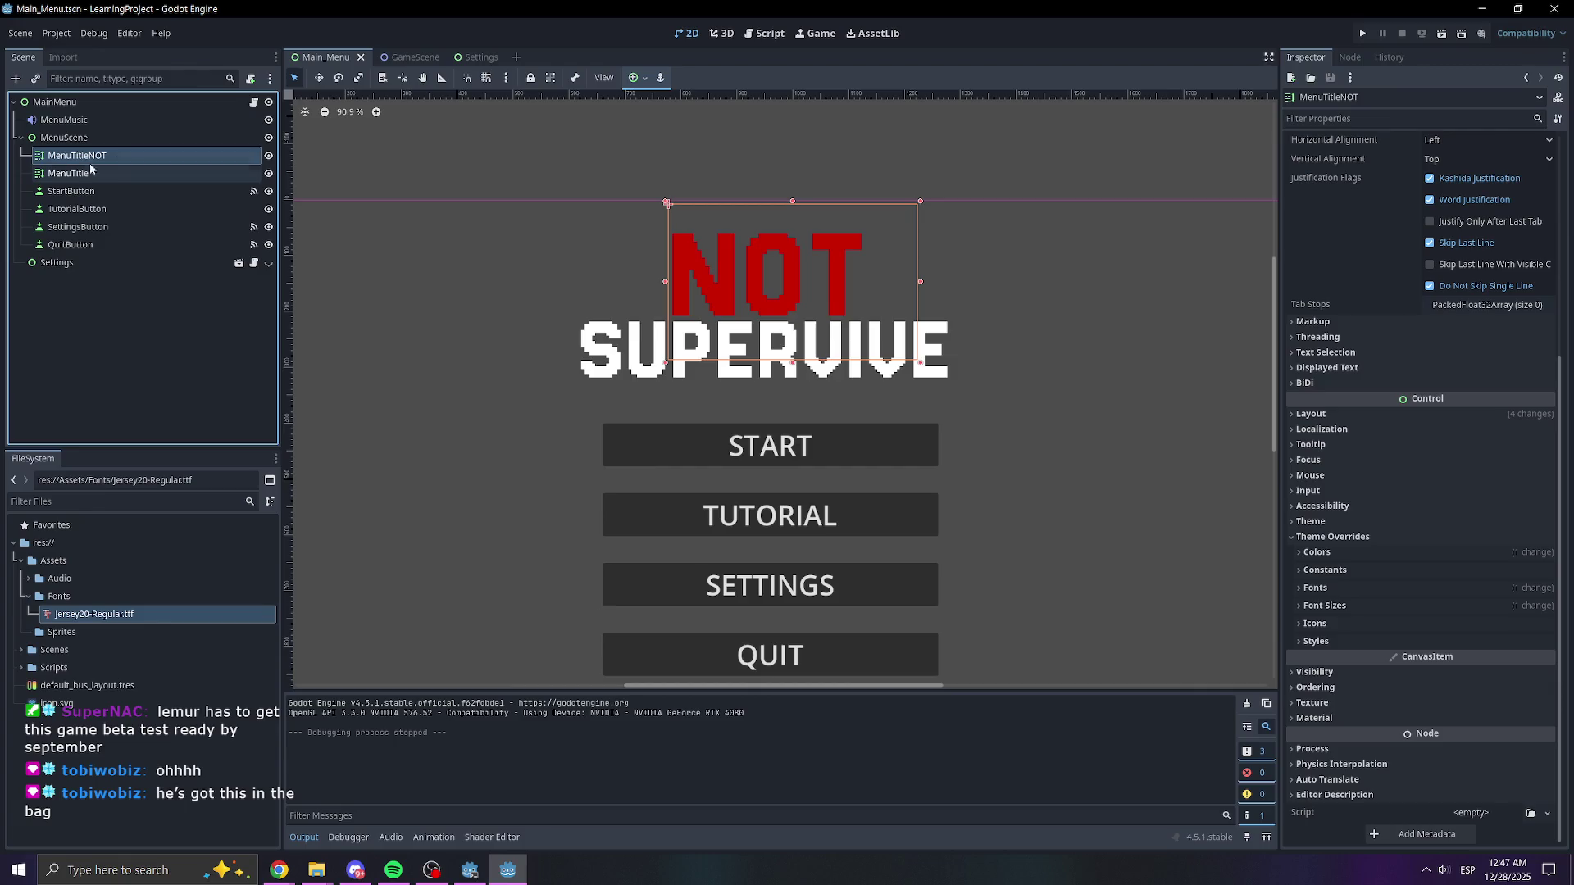
{"action": "scroll", "coordinate": [1366, 286], "scroll_direction": "up", "scroll_amount": 3}
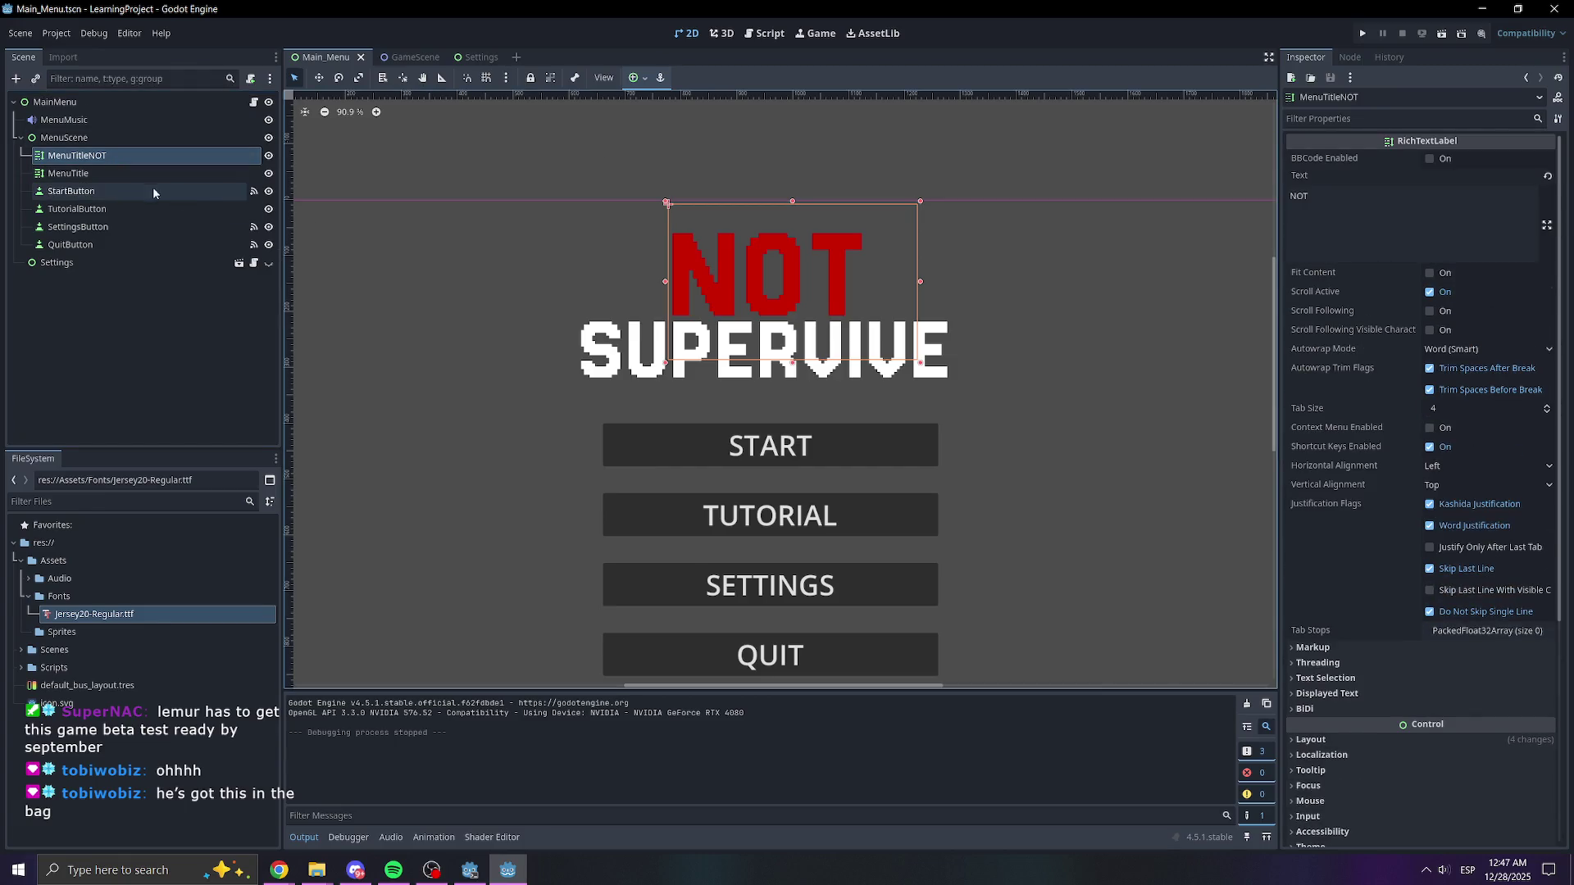
{"action": "left_click", "coordinate": [126, 174]}
{"action": "left_click", "coordinate": [105, 191]}
{"action": "scroll", "coordinate": [1372, 405], "scroll_direction": "down", "scroll_amount": 5}
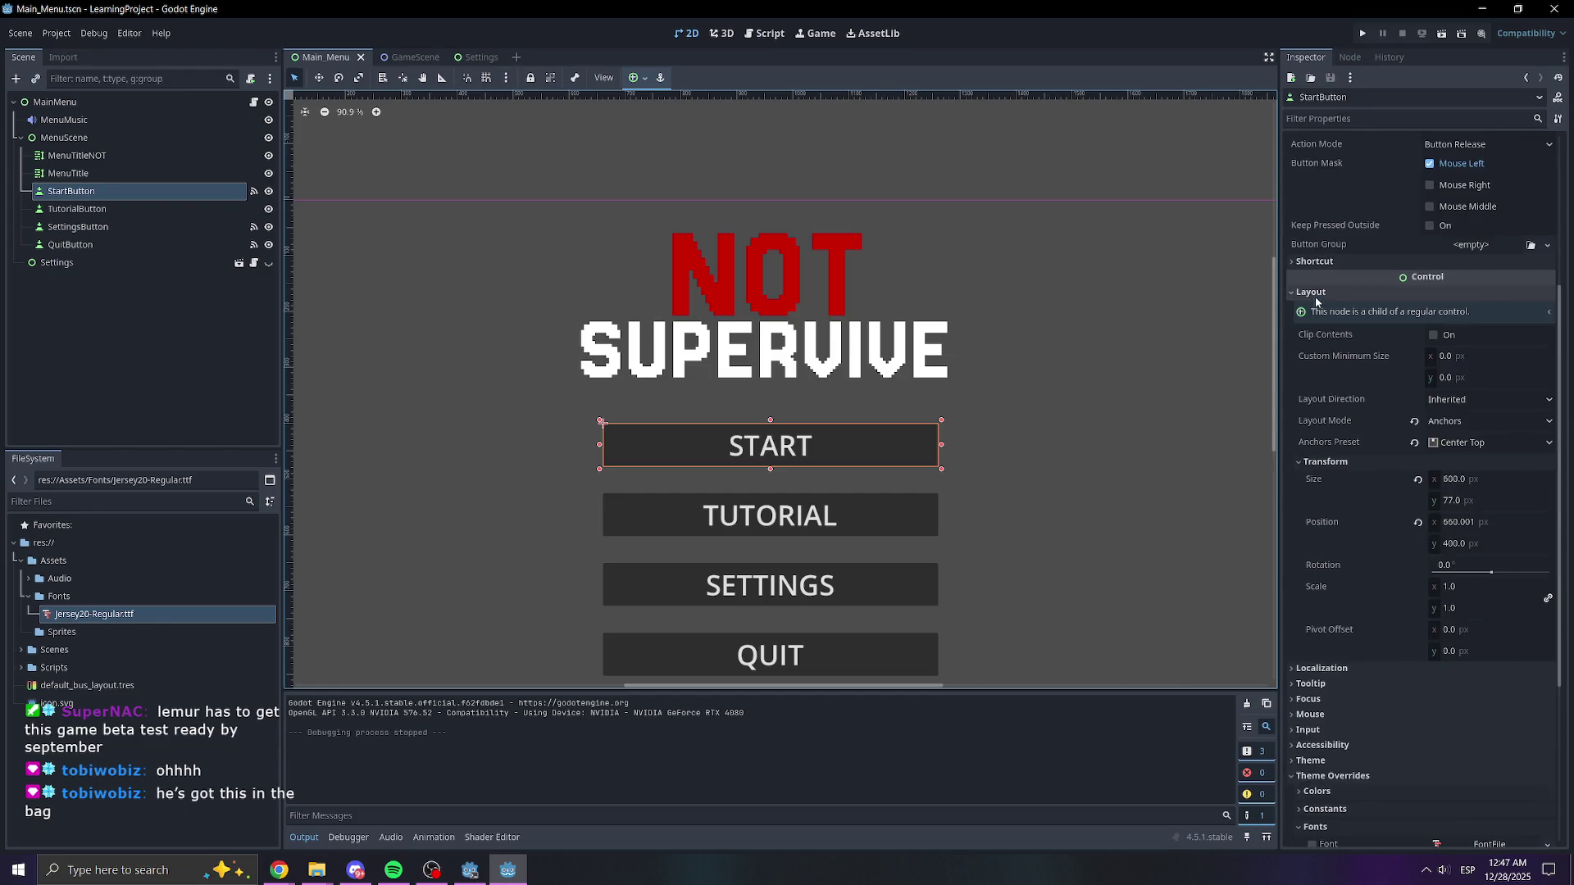
{"action": "left_click", "coordinate": [1314, 294]}
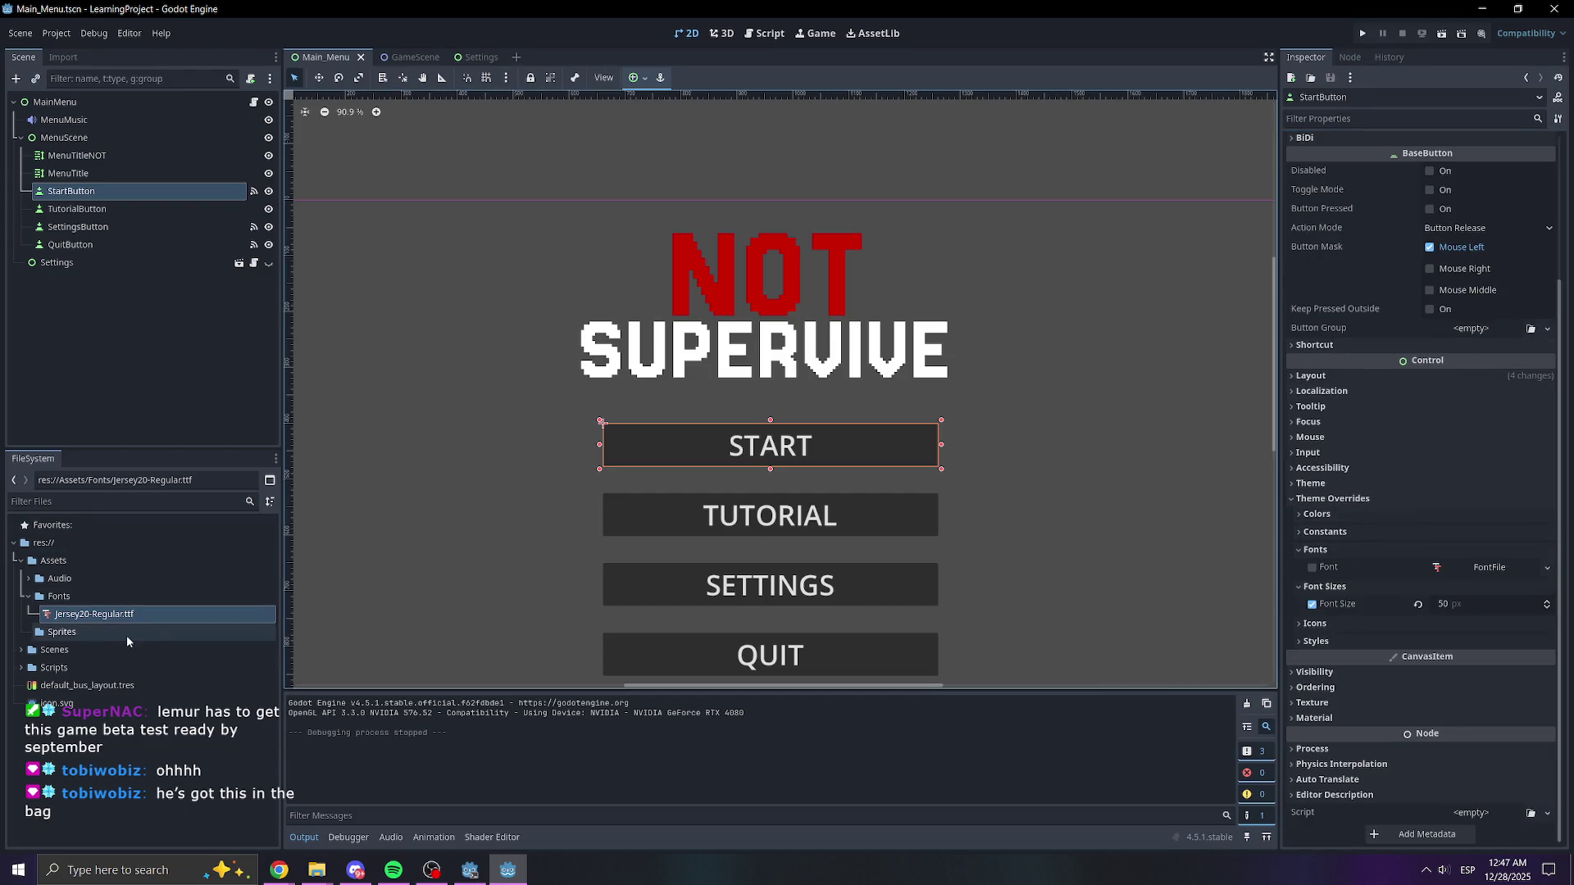
{"action": "mouse_move", "coordinate": [92, 615]}
{"action": "left_mouse_down"}
{"action": "mouse_move", "coordinate": [994, 615]}
{"action": "mouse_move", "coordinate": [1473, 577]}
{"action": "left_mouse_up"}
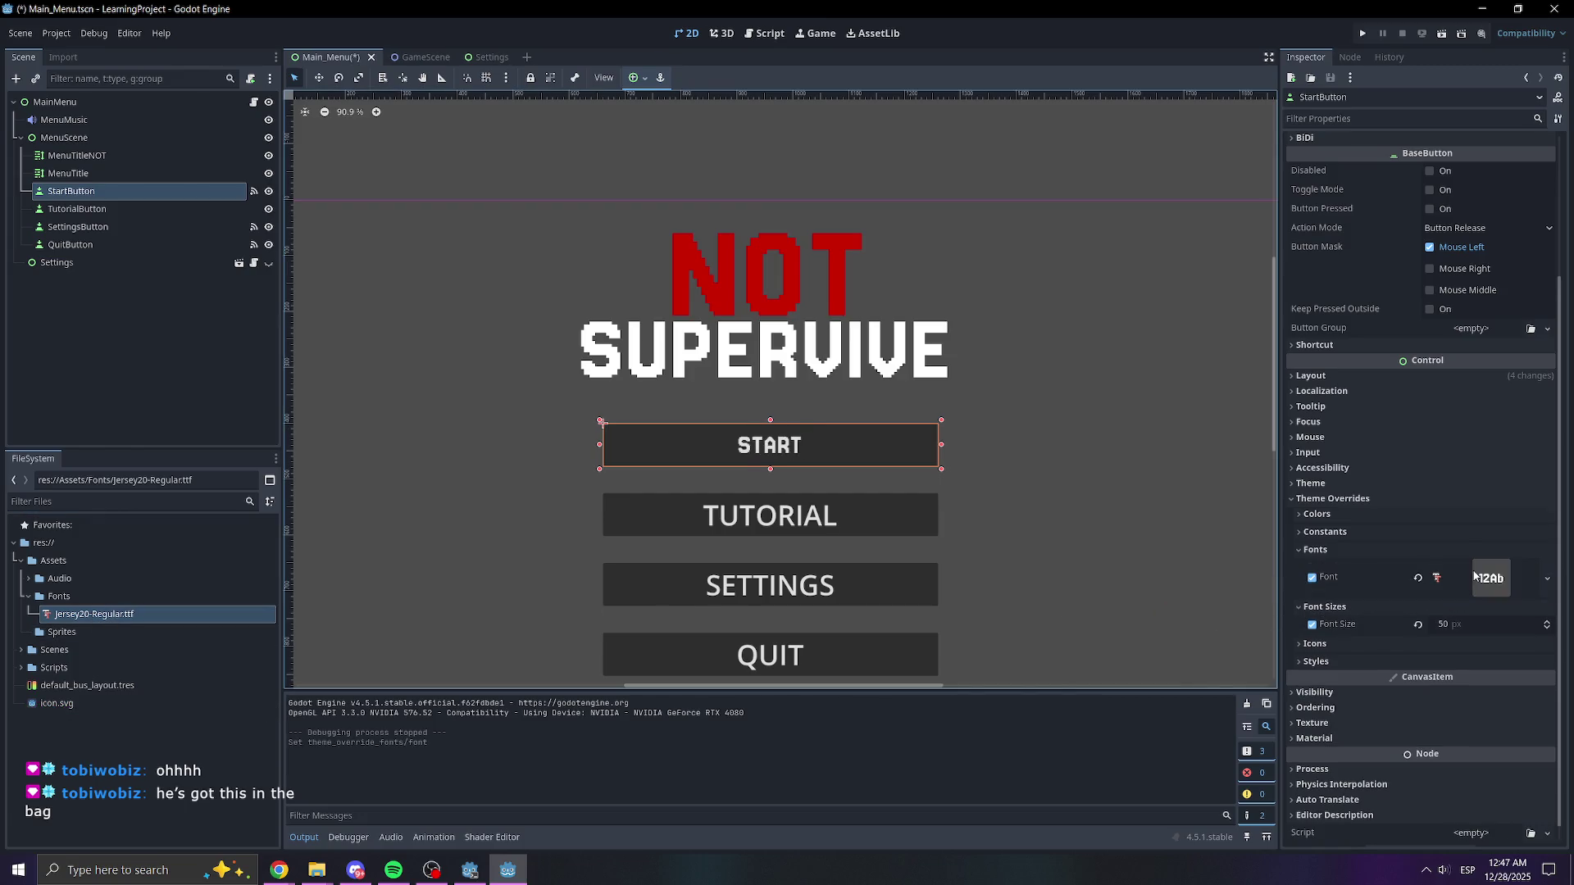
- Set the START button's font size override to 65 px
{"action": "mouse_move", "coordinate": [1445, 631]}
{"action": "left_mouse_down"}
{"action": "mouse_move", "coordinate": [1557, 631]}
{"action": "mouse_move", "coordinate": [1460, 631]}
{"action": "left_mouse_up"}
{"action": "type", "text": "60"}
{"action": "key", "text": "Return"}
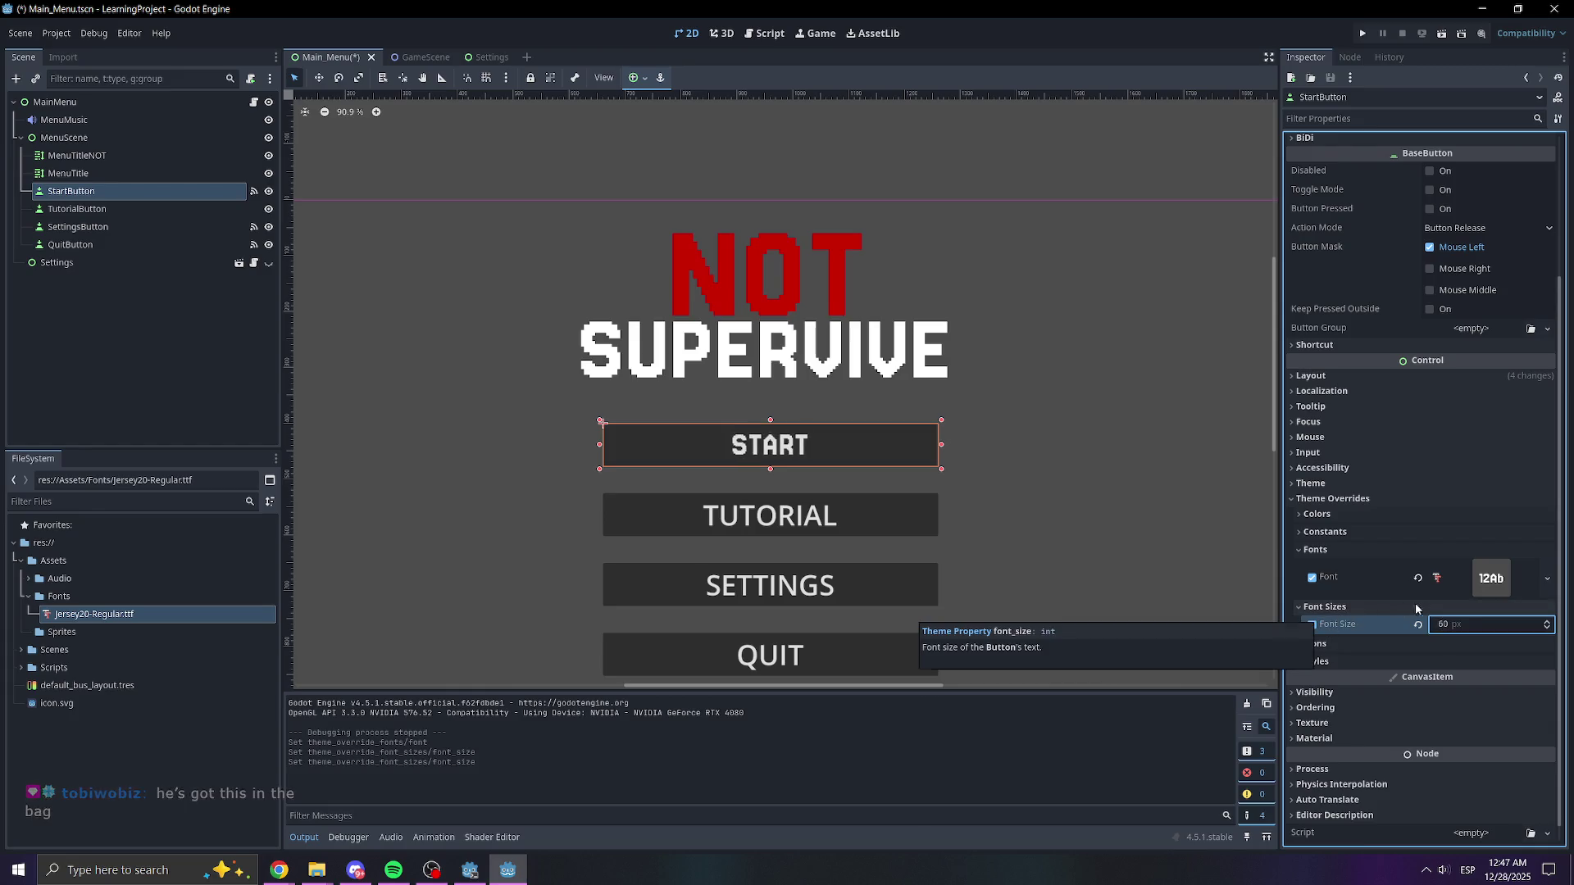
{"action": "type", "text": "115"}
{"action": "key", "text": "Return"}
{"action": "left_click", "coordinate": [1465, 623]}
{"action": "type", "text": "65"}
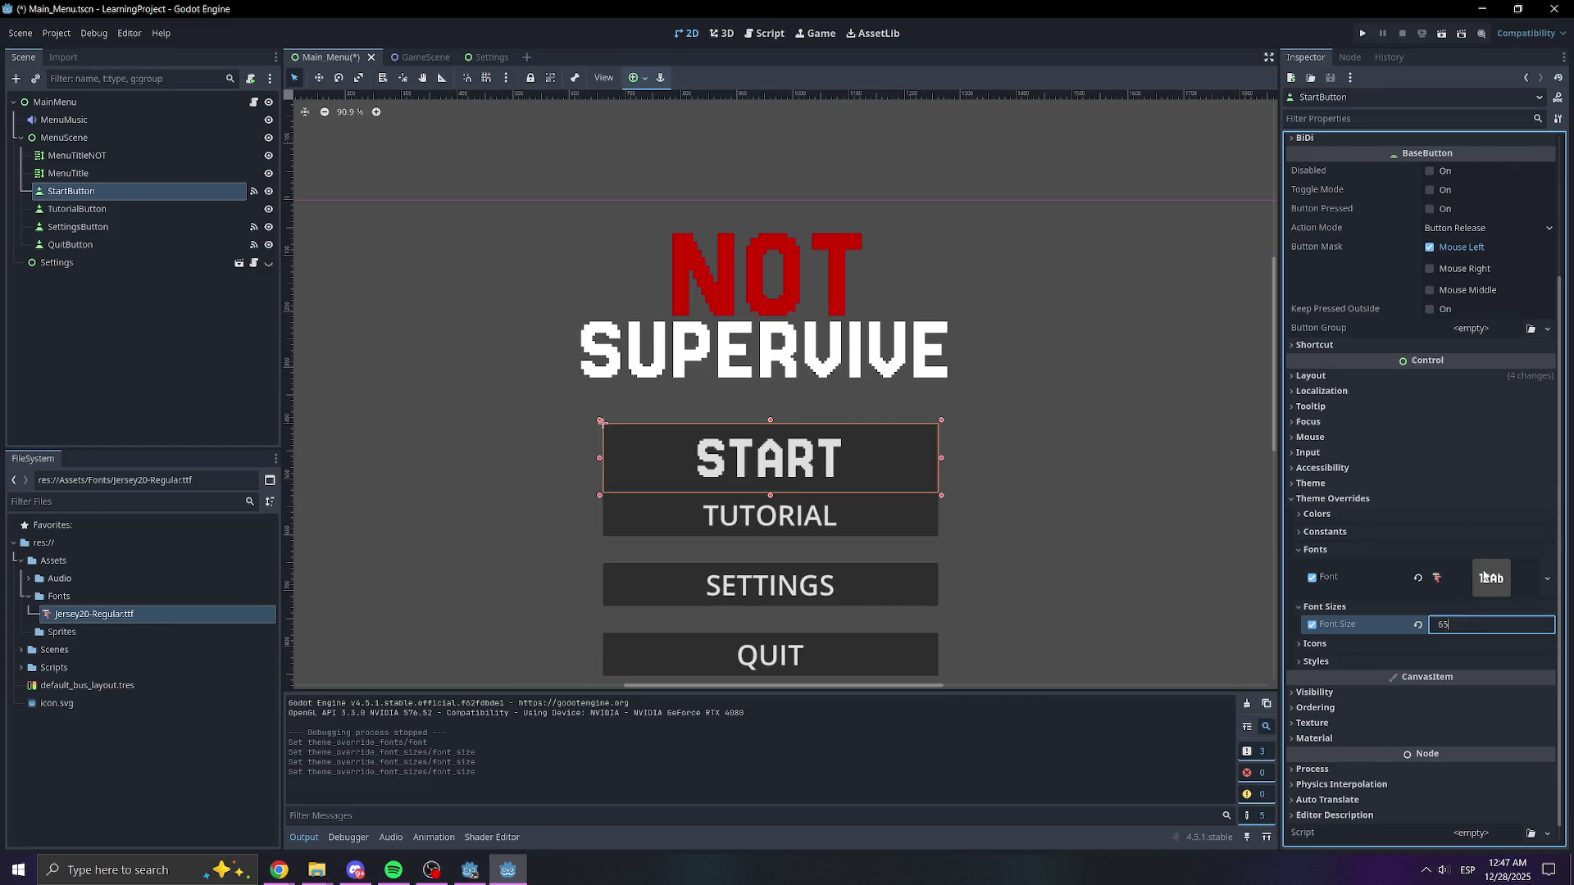
{"action": "key", "text": "Return"}
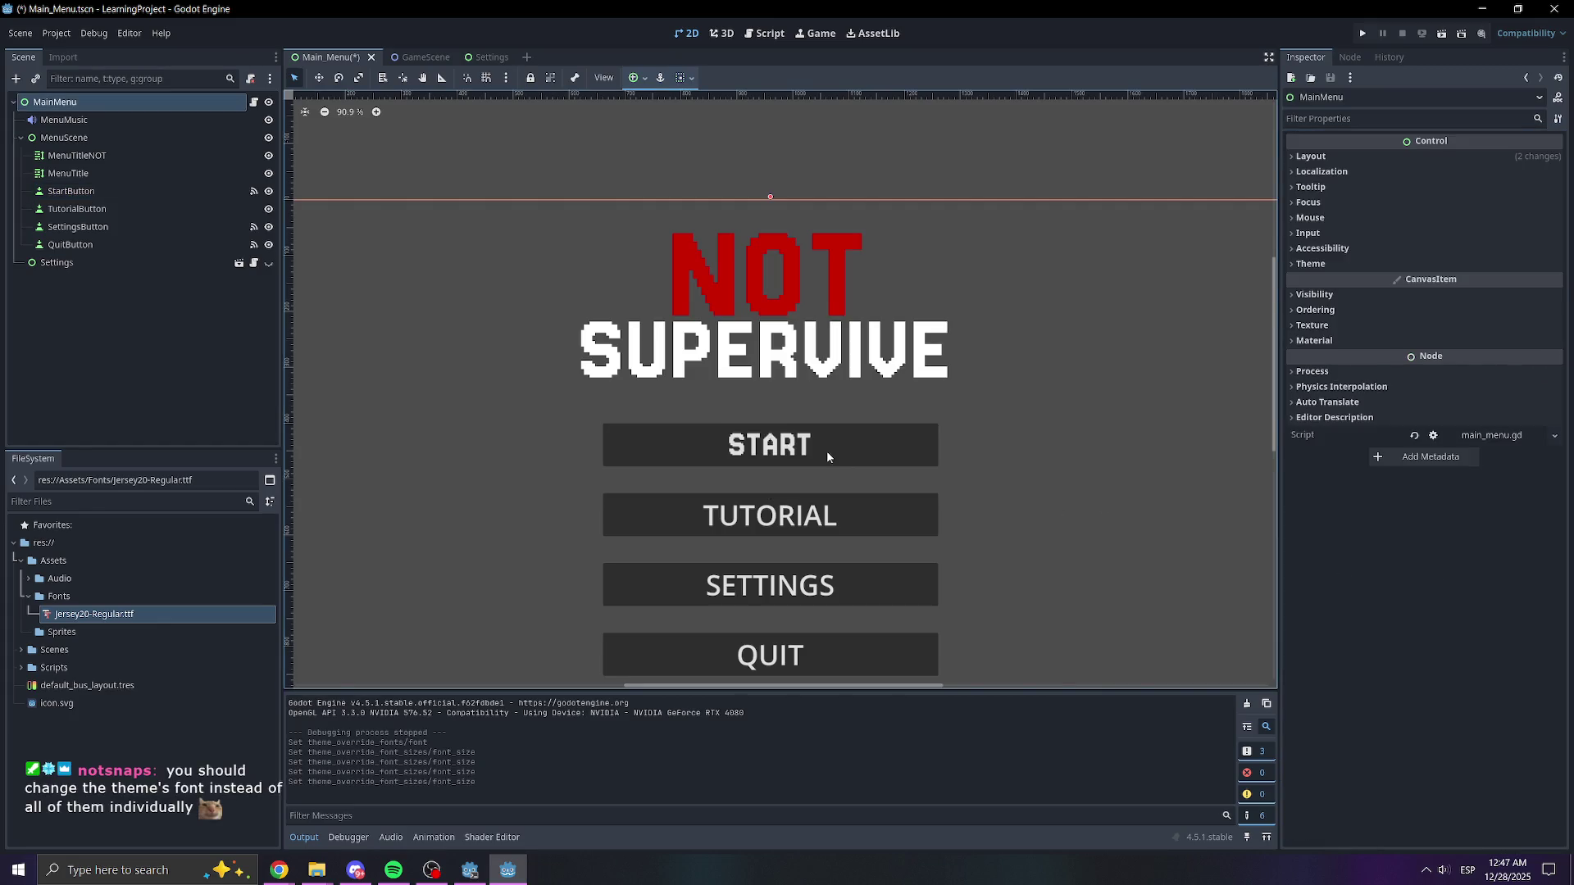
- Override the TUTORIAL button's font with Jersey20-Regular.ttf and set its font size to 65
{"action": "left_click", "coordinate": [114, 208]}
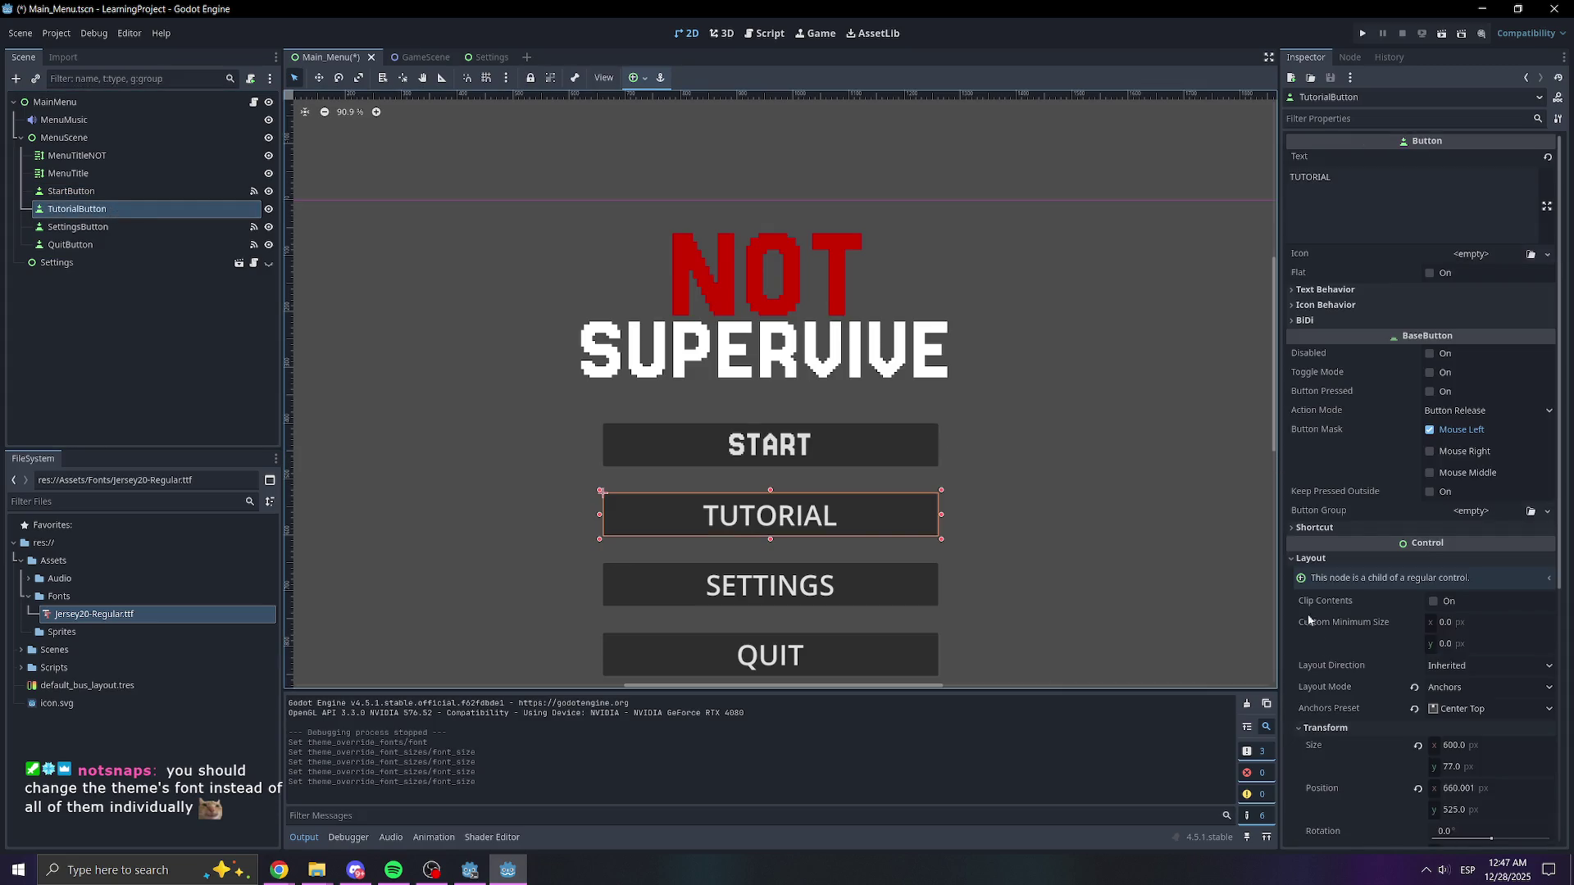
{"action": "scroll", "coordinate": [1384, 698], "scroll_direction": "down", "scroll_amount": 5}
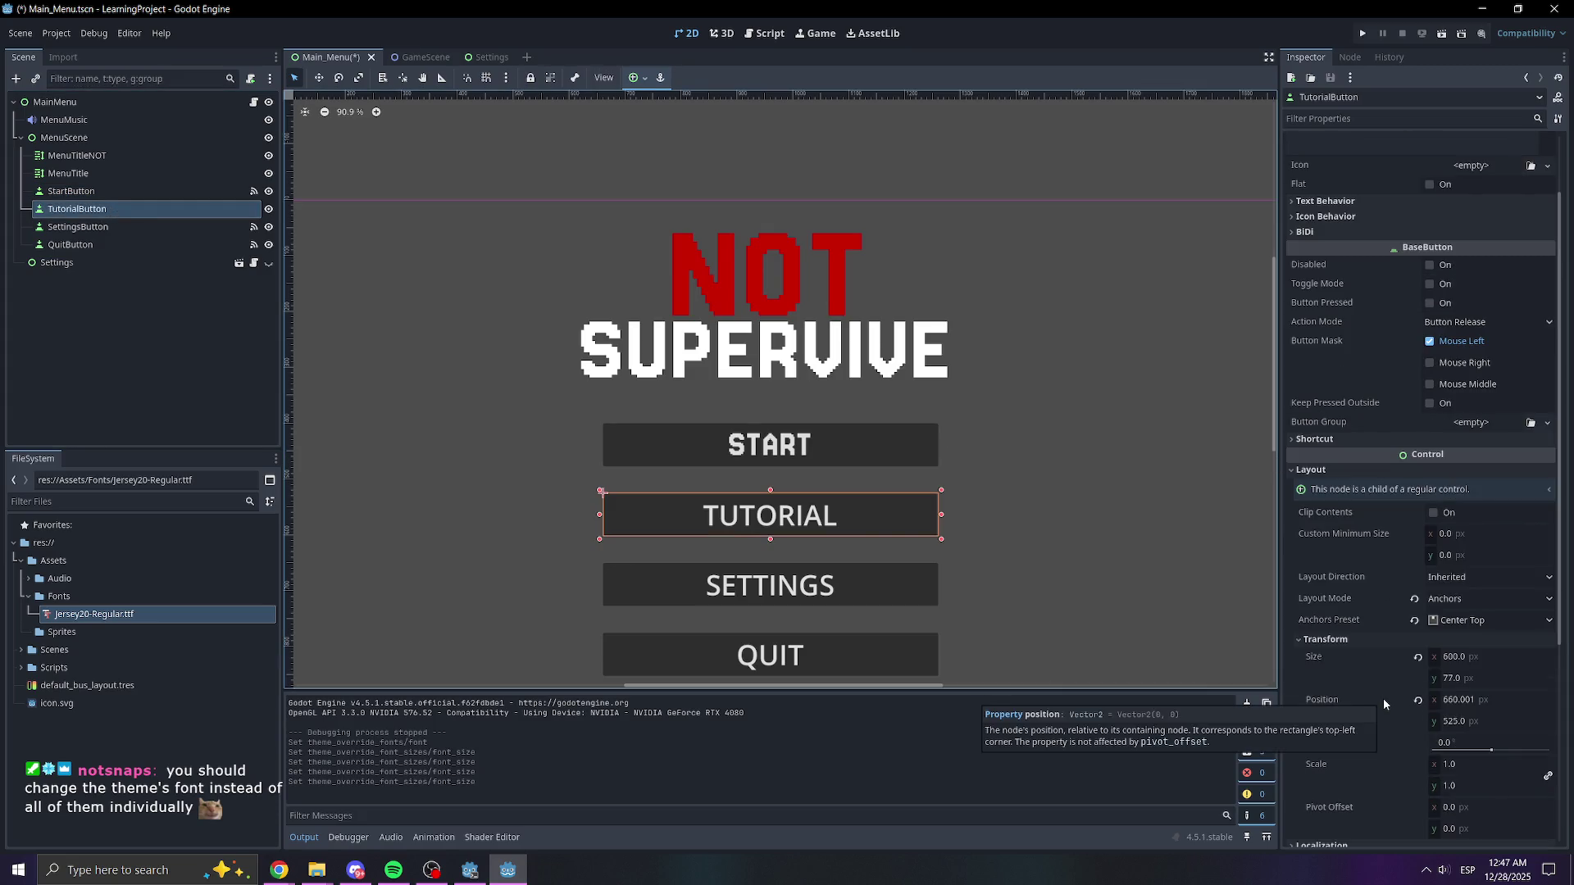
{"action": "left_click", "coordinate": [1350, 641]}
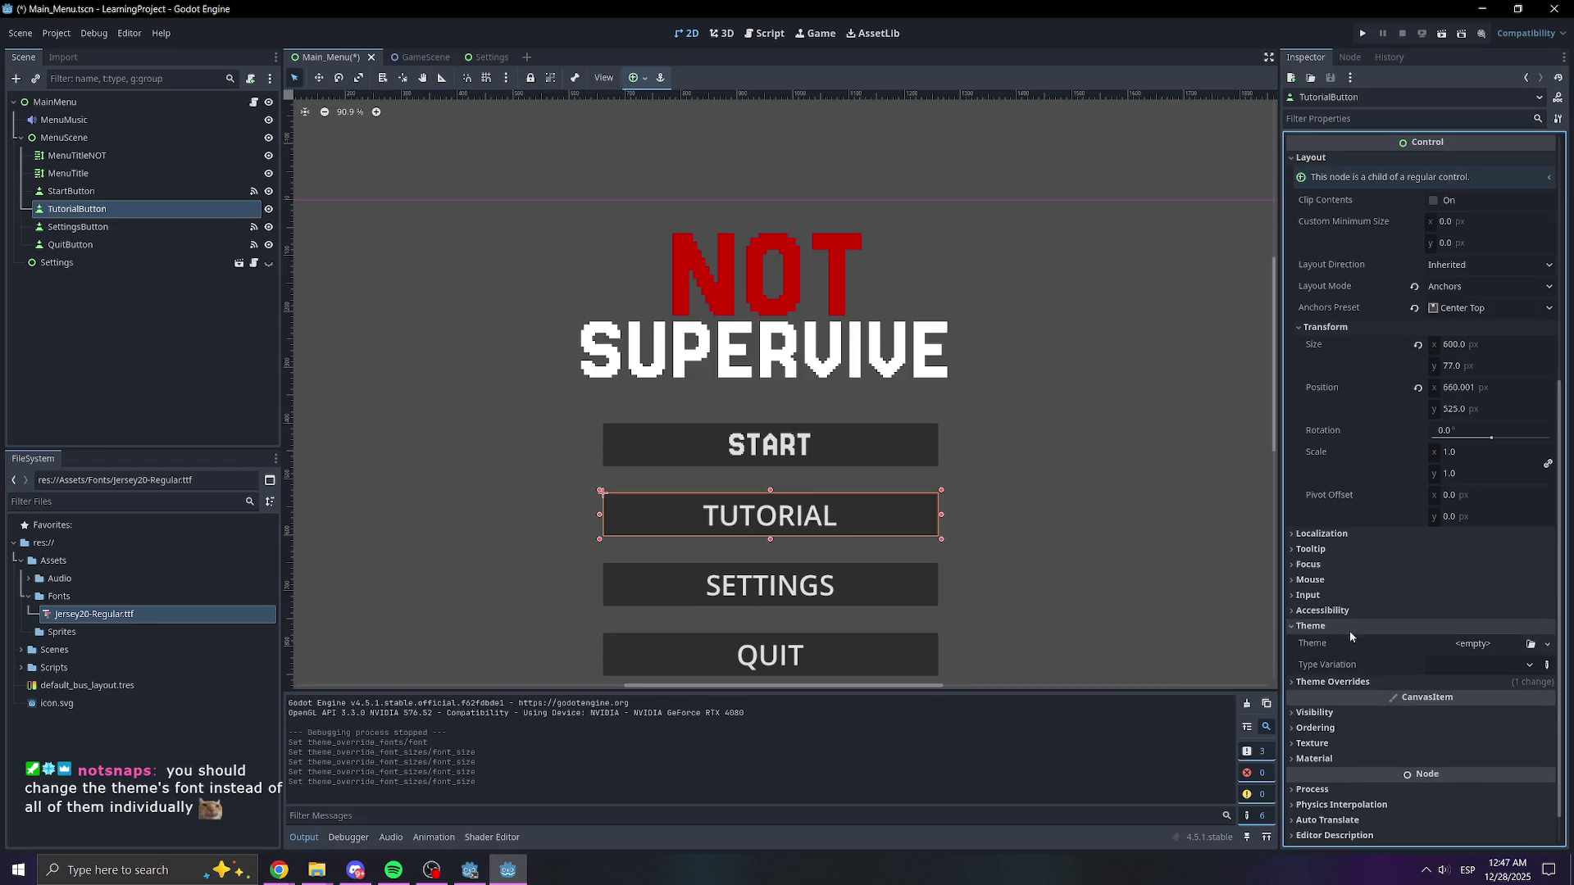
{"action": "scroll", "coordinate": [1351, 642], "scroll_direction": "down", "scroll_amount": 2}
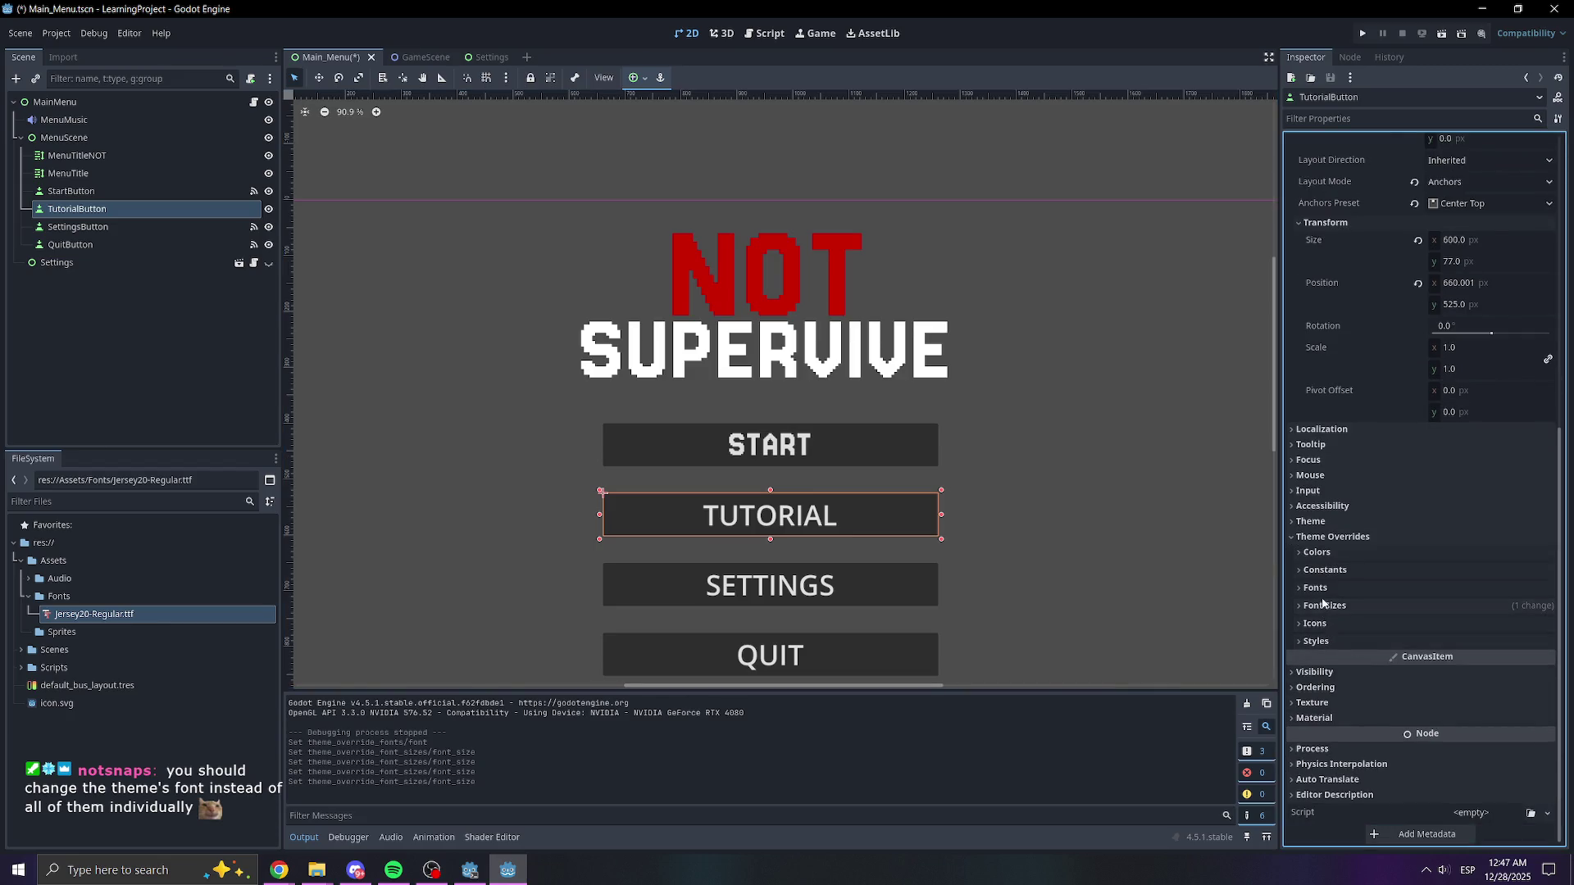
{"action": "left_click", "coordinate": [1321, 628]}
{"action": "left_click_drag", "start_coordinate": [69, 609], "coordinate": [1484, 605]}
{"action": "left_click", "coordinate": [1381, 645]}
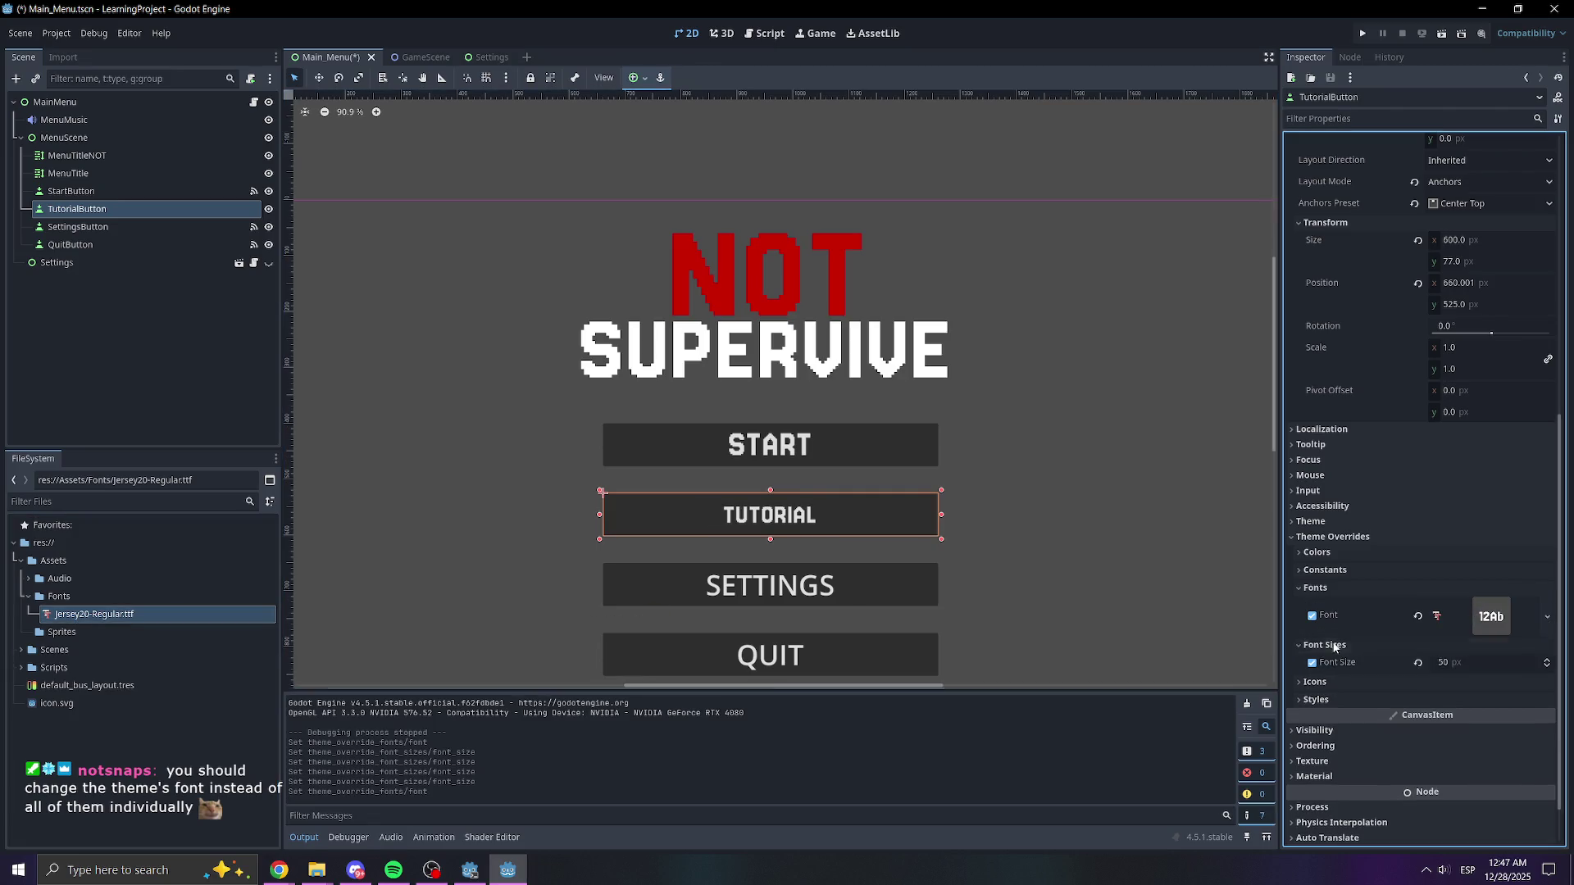
{"action": "left_click", "coordinate": [1468, 662]}
{"action": "type", "text": "6"}
{"action": "key", "text": "Return"}
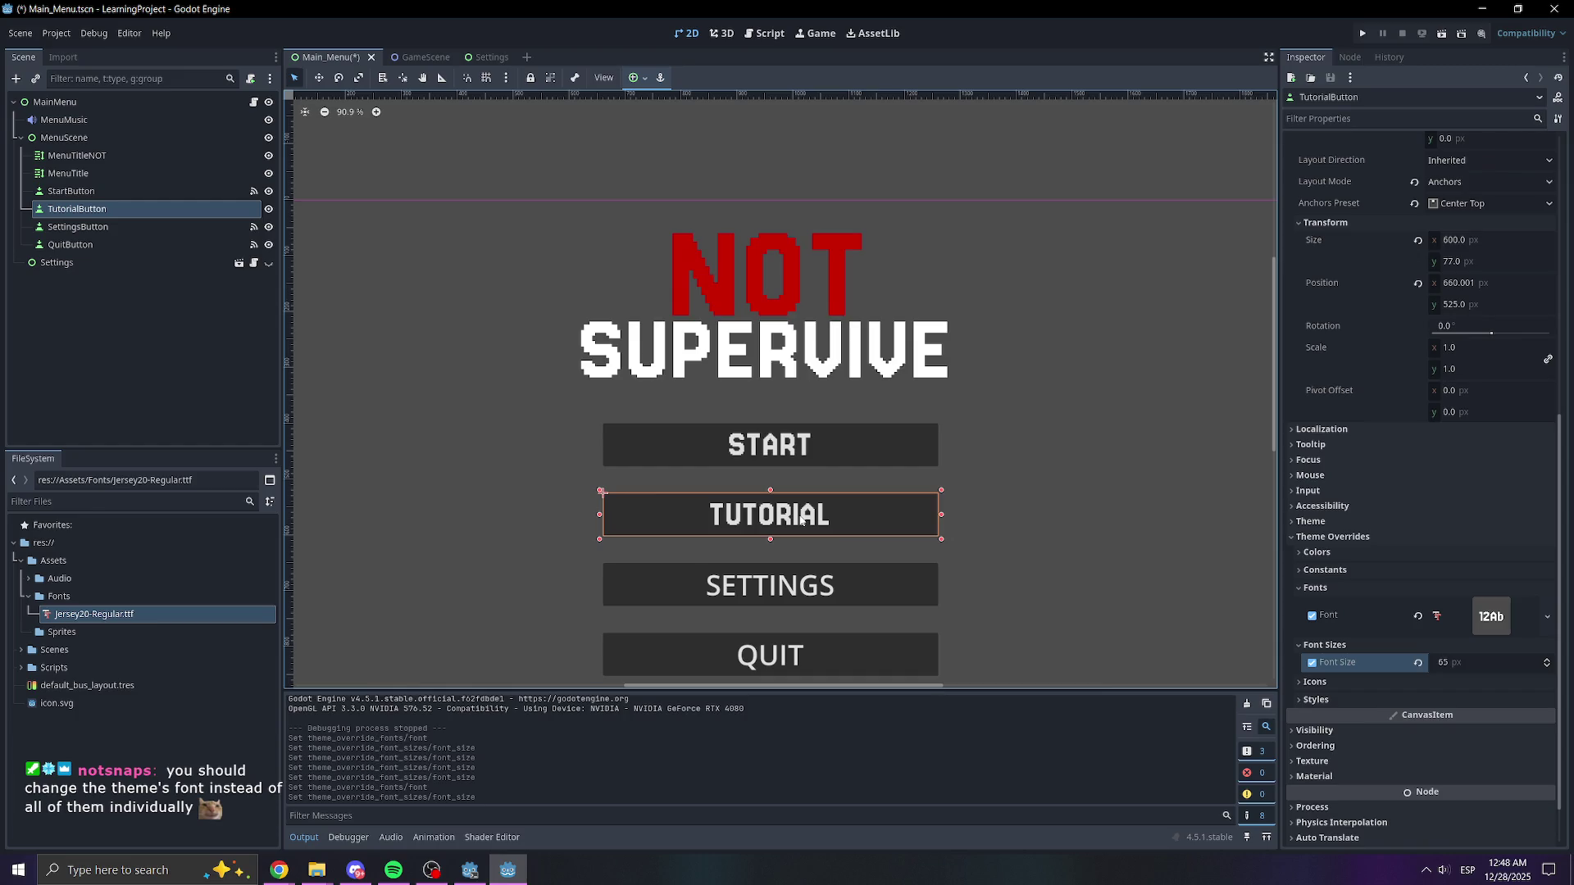
- Collapse the Fonts and Font Sizes groups, then assign a New Theme to TUTORIAL's Theme property
{"action": "left_click", "coordinate": [1353, 588]}
{"action": "left_click", "coordinate": [1354, 607]}
{"action": "left_click", "coordinate": [1484, 522]}
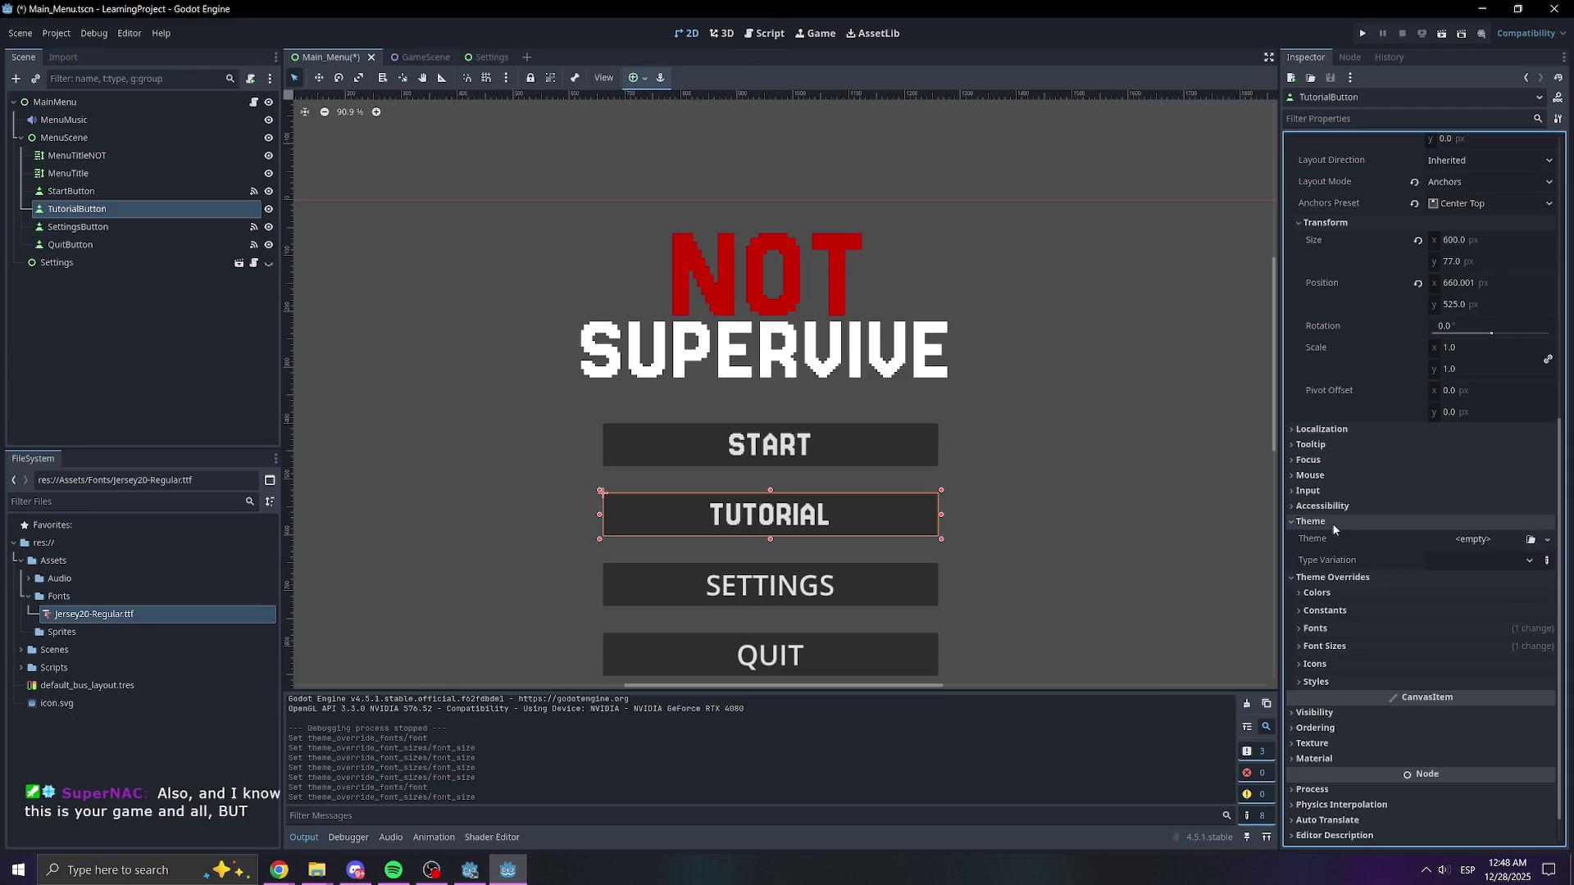
{"action": "left_click", "coordinate": [1488, 539]}
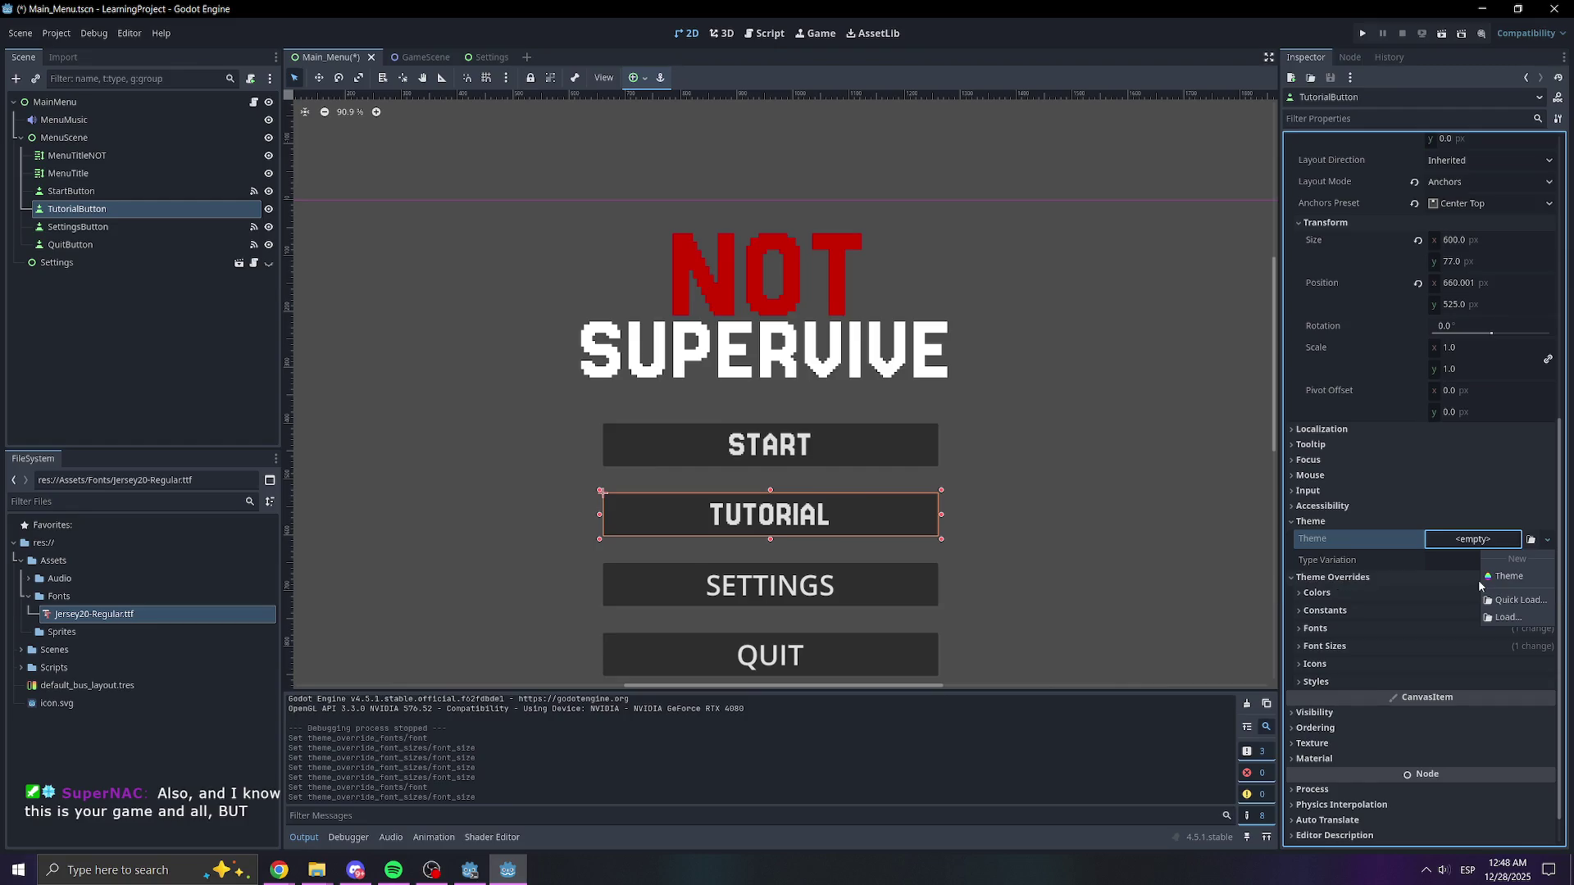
{"action": "left_click", "coordinate": [1390, 552]}
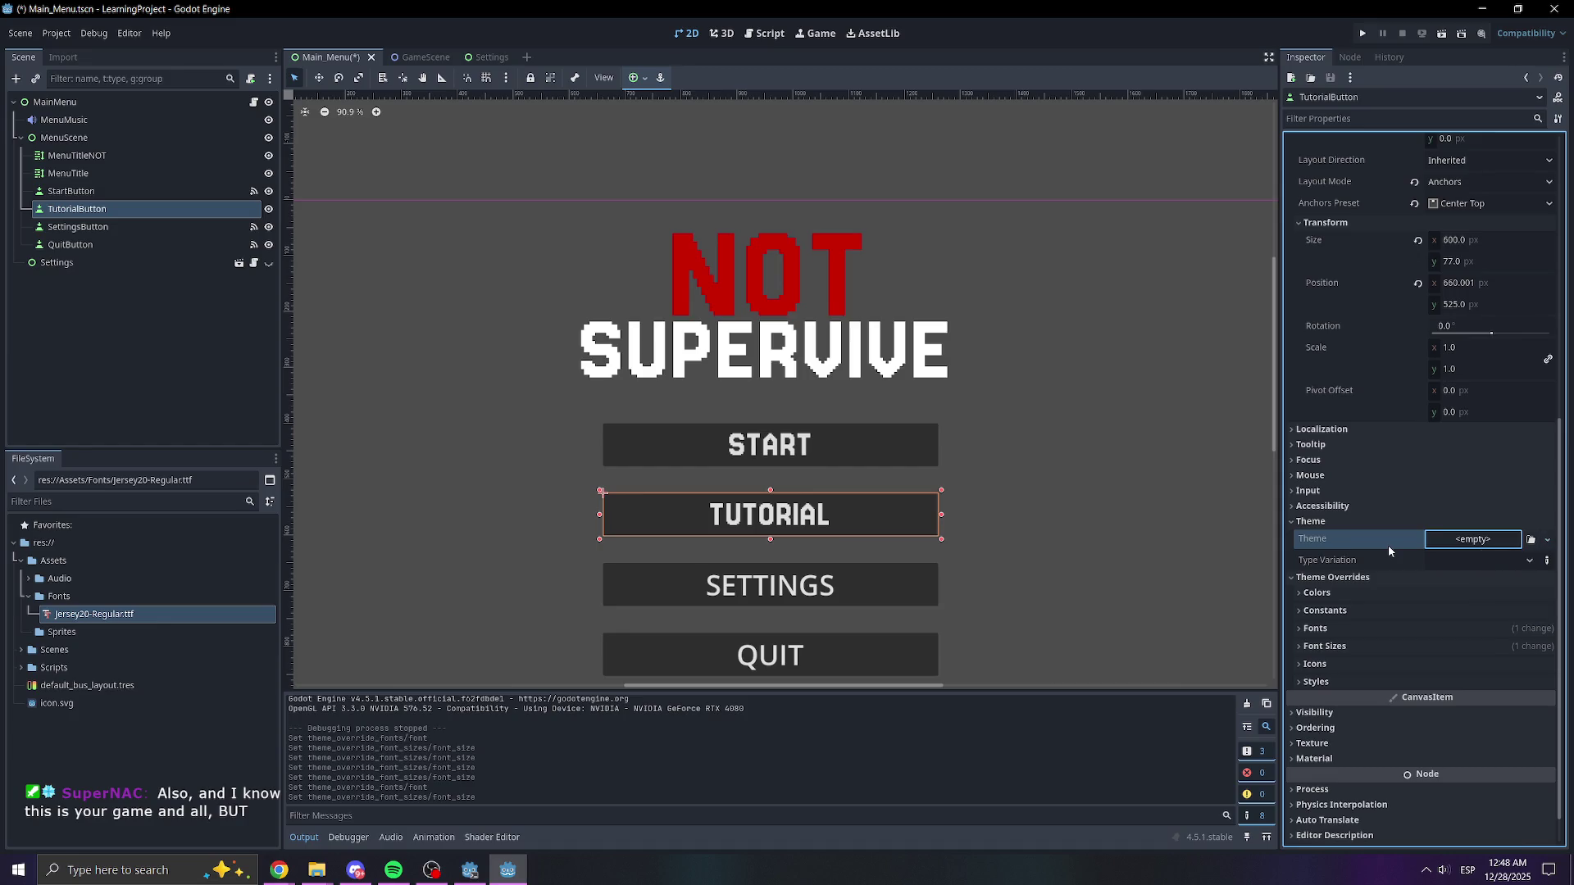
{"action": "left_click", "coordinate": [1531, 560]}
{"action": "left_click", "coordinate": [1480, 546]}
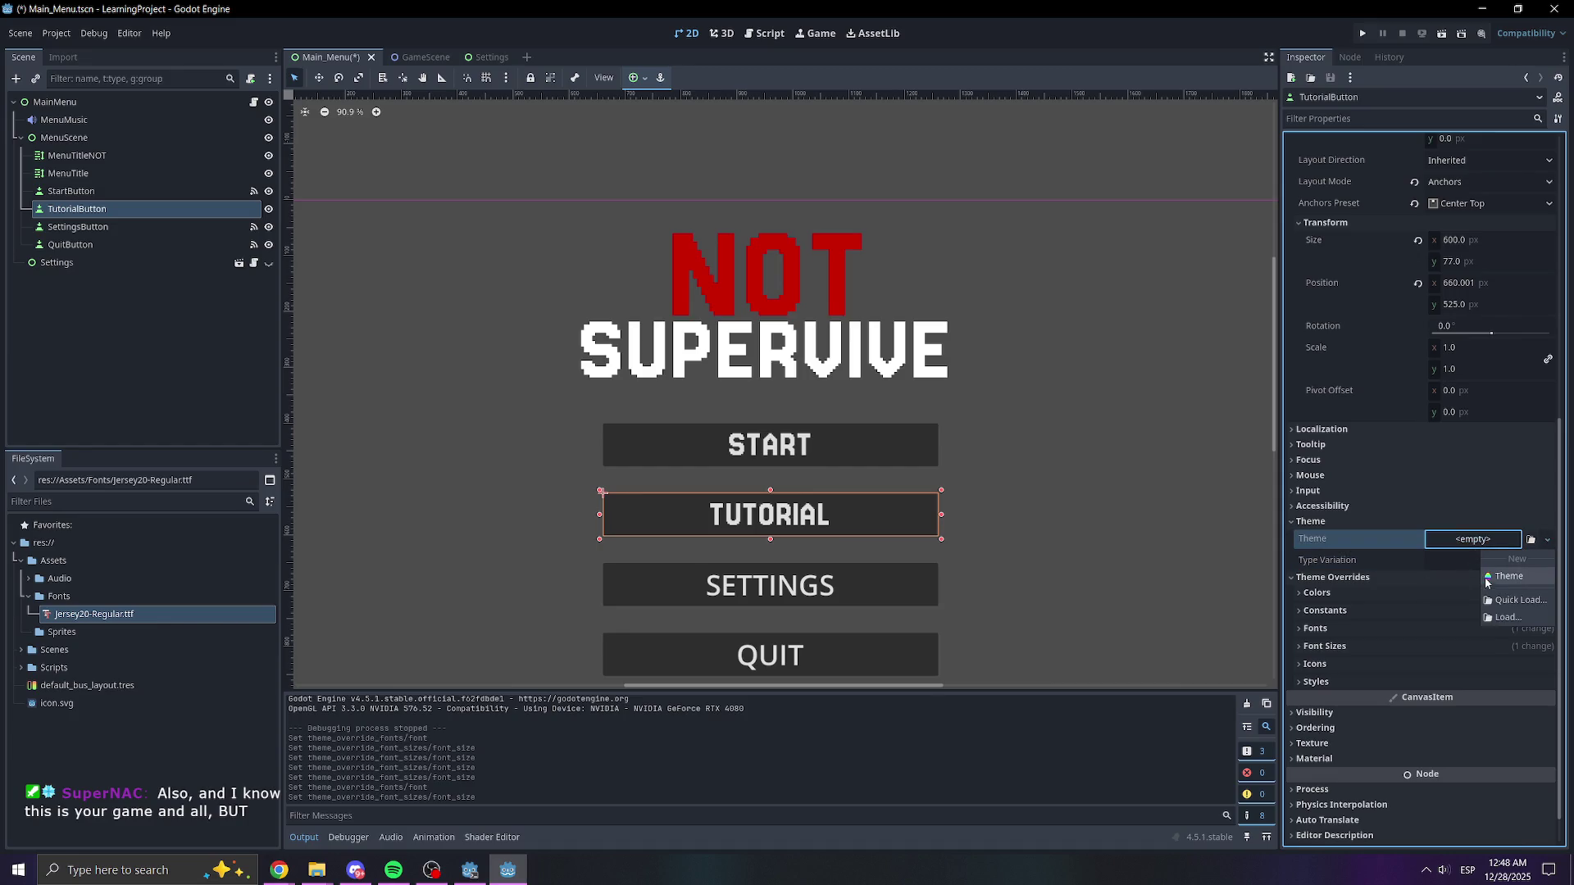
{"action": "left_click", "coordinate": [1500, 578]}
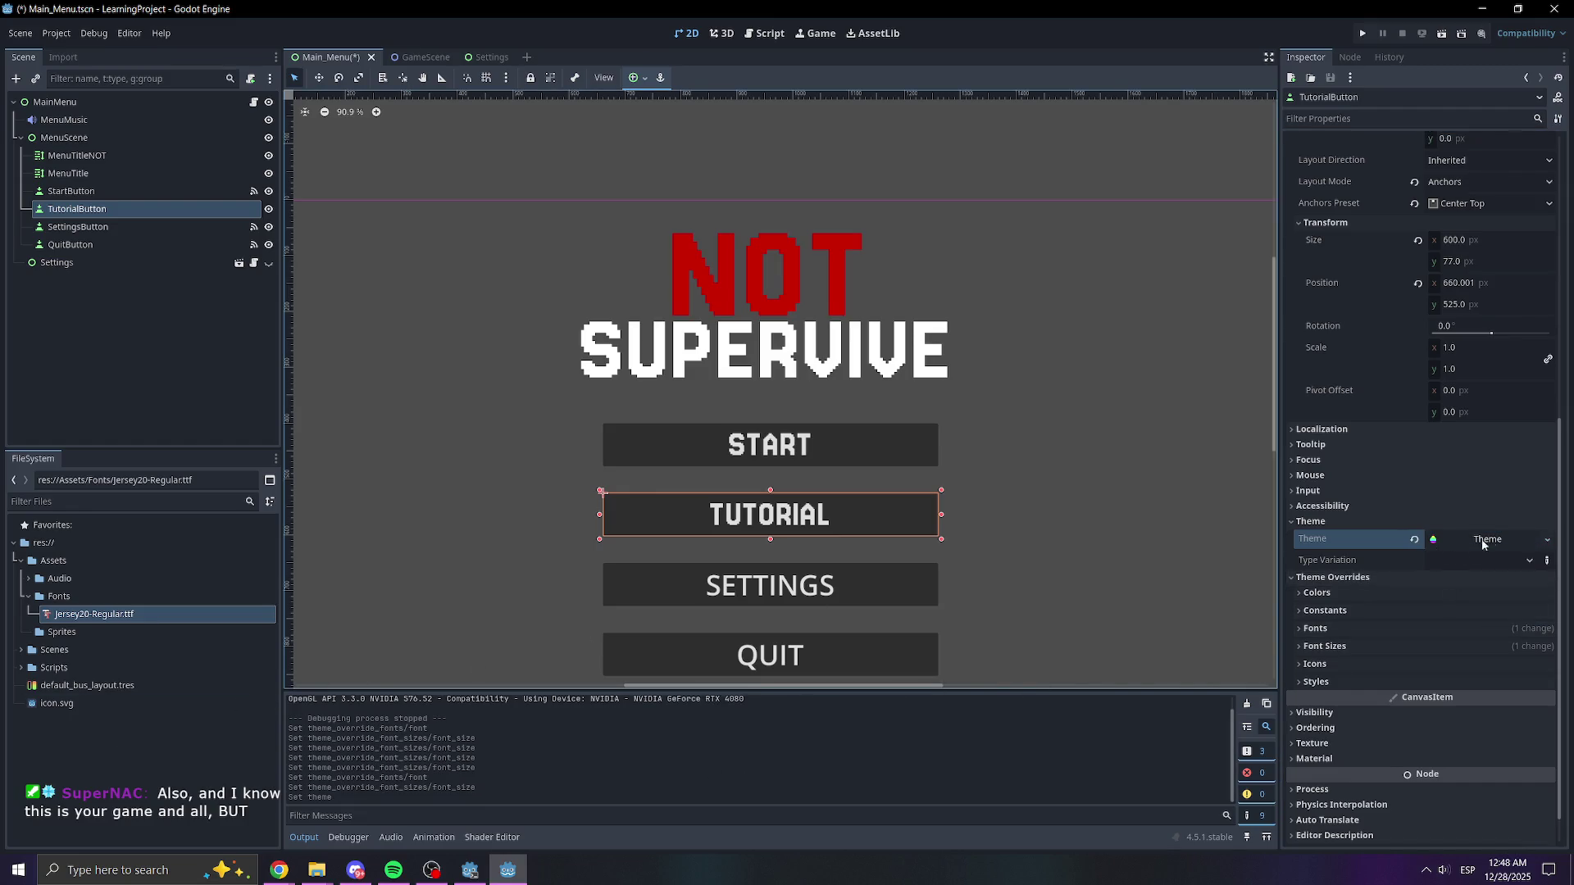
{"action": "left_click", "coordinate": [1541, 541]}
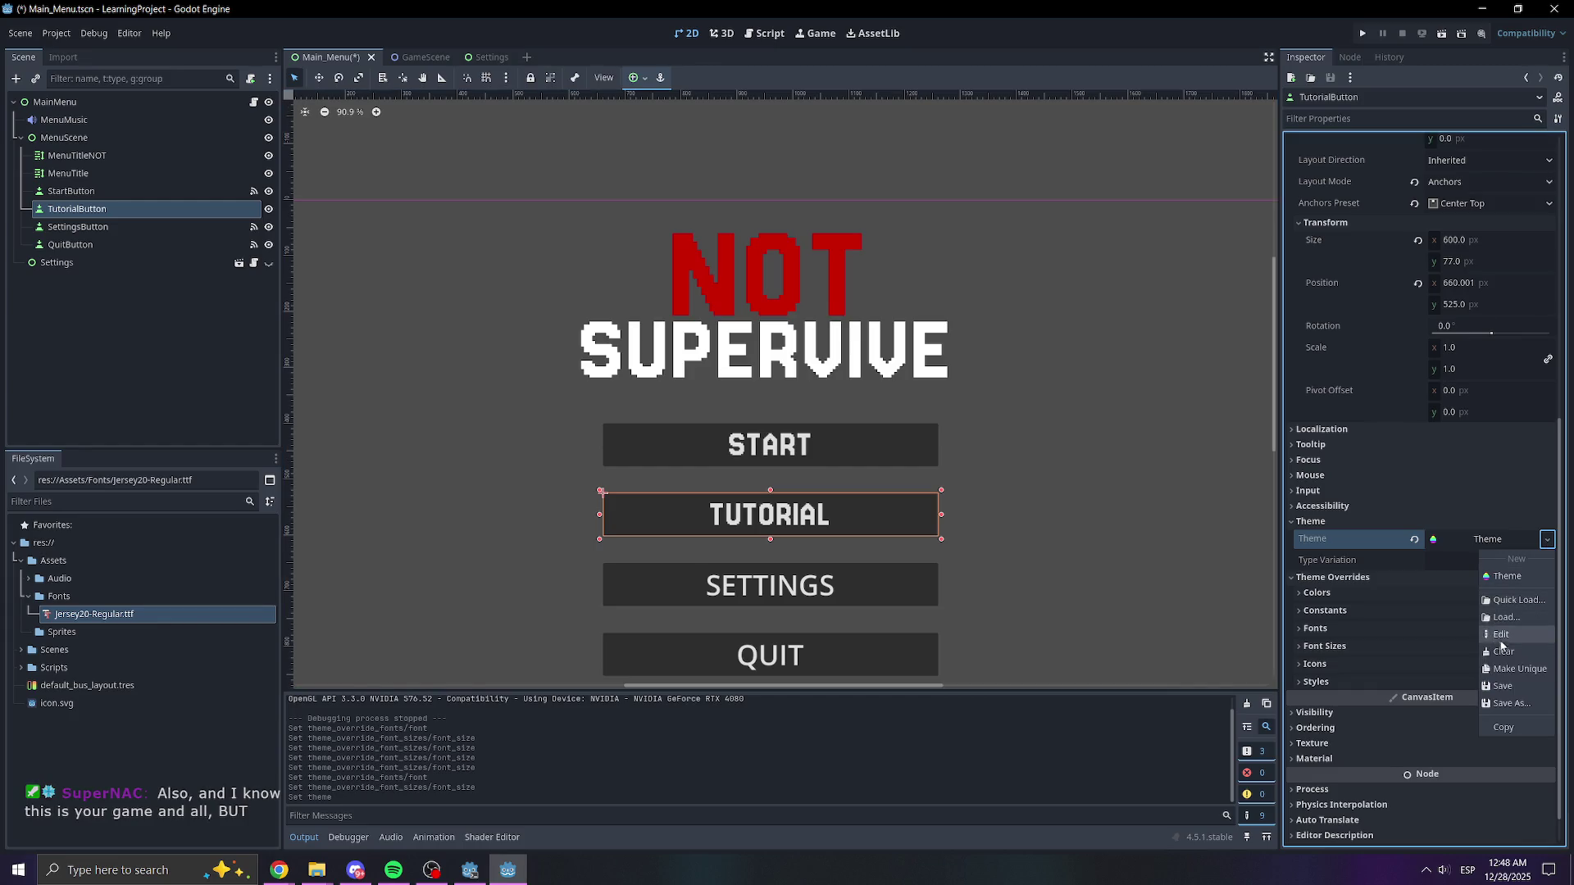
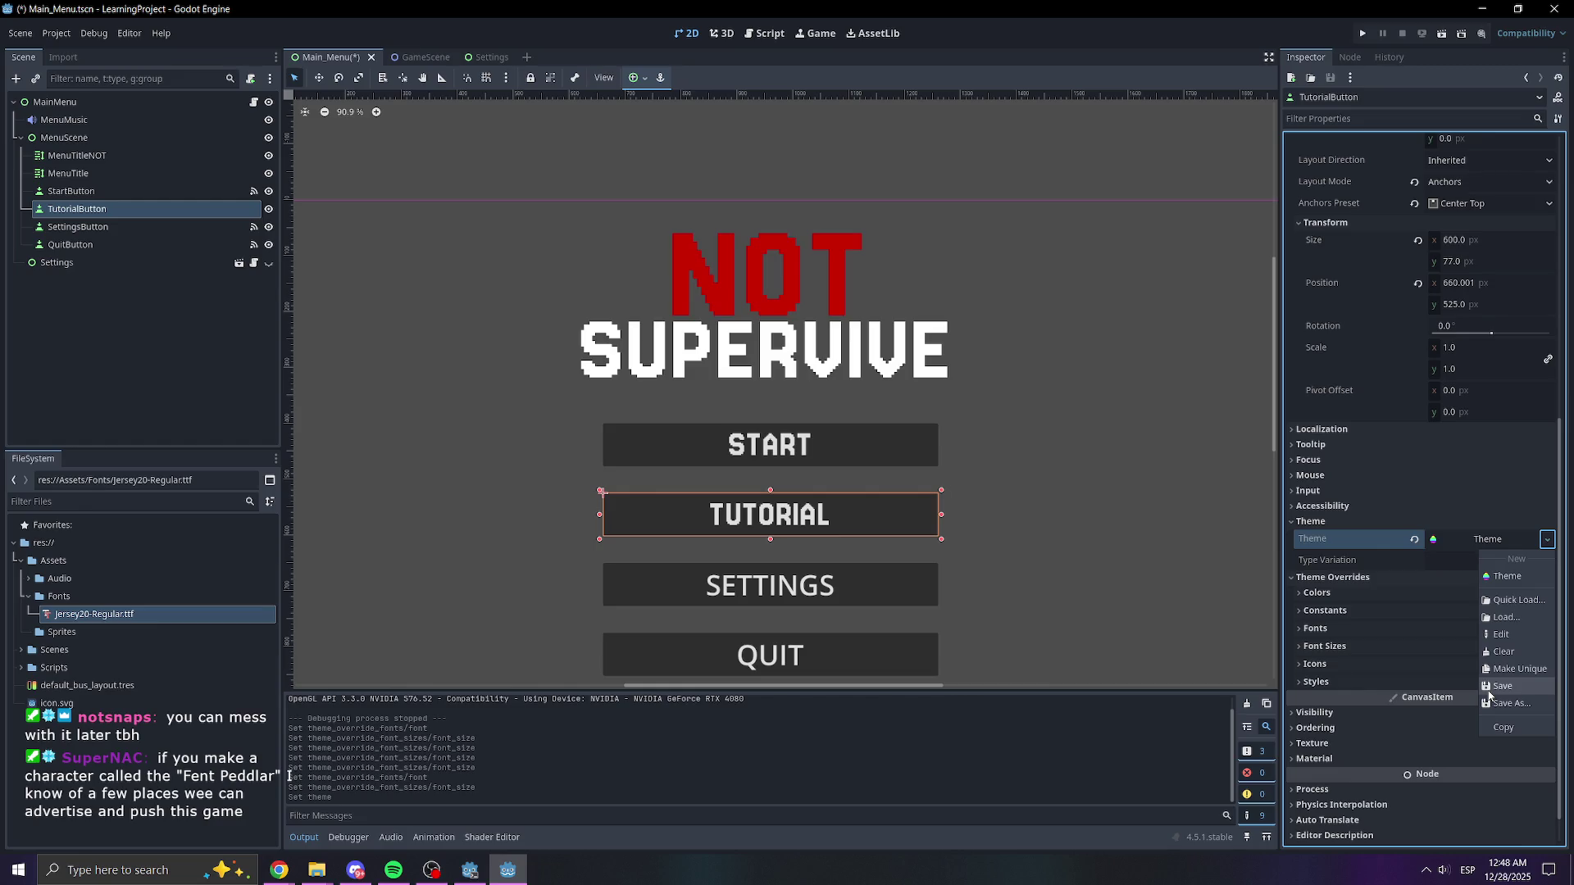
- Save the main menu, then save the tutorial button's theme as TextTheme.tres in res://Scenes
{"action": "left_click", "coordinate": [1490, 689]}
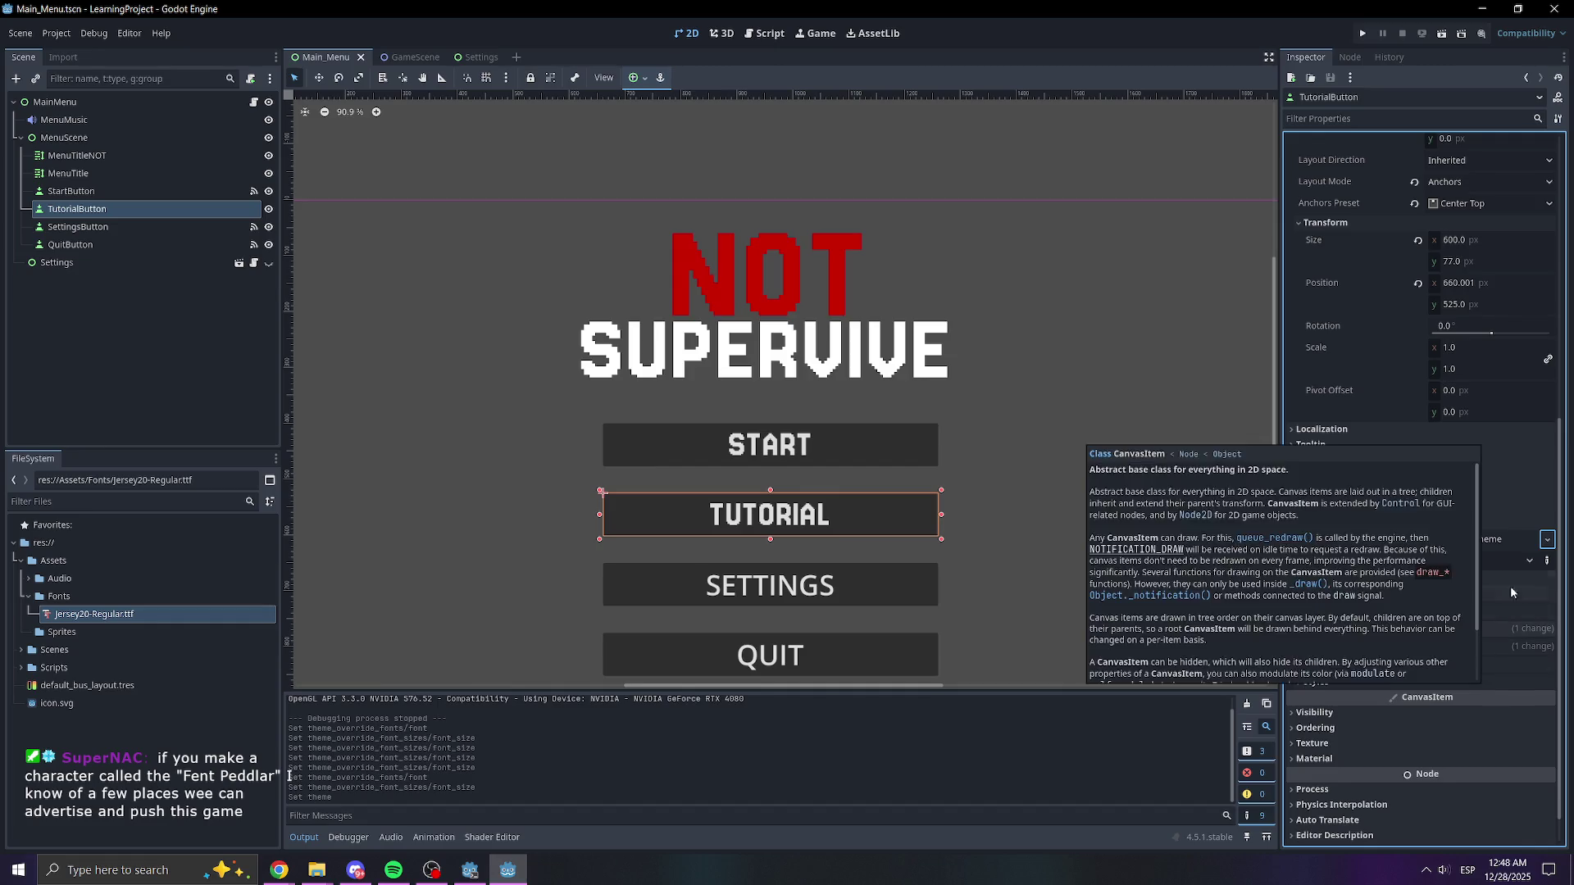
{"action": "left_click", "coordinate": [1547, 543]}
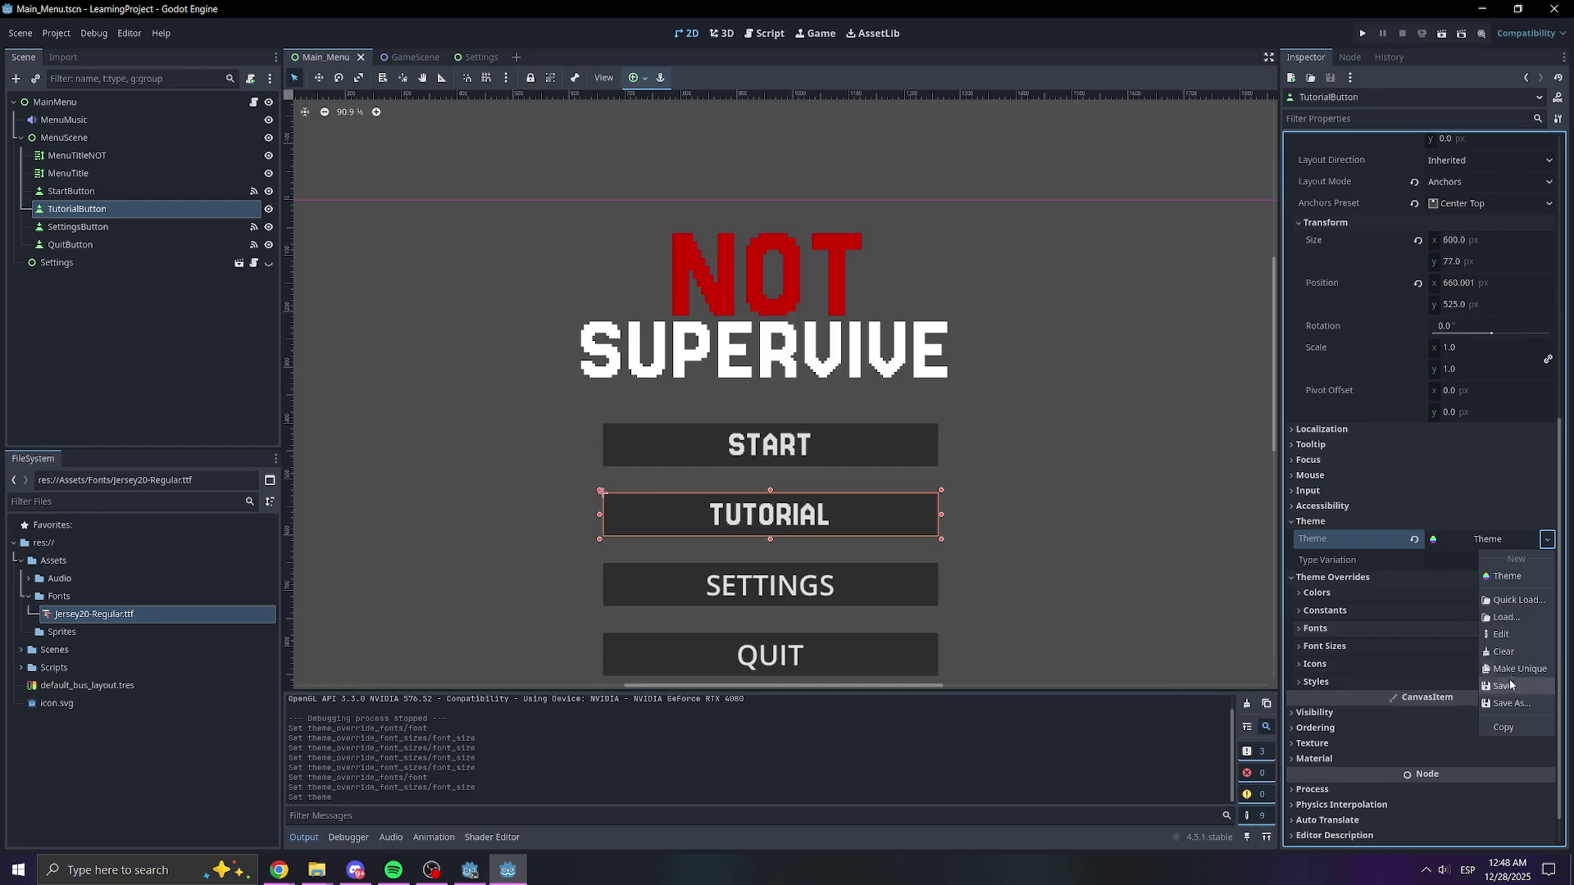
{"action": "left_click", "coordinate": [1510, 705]}
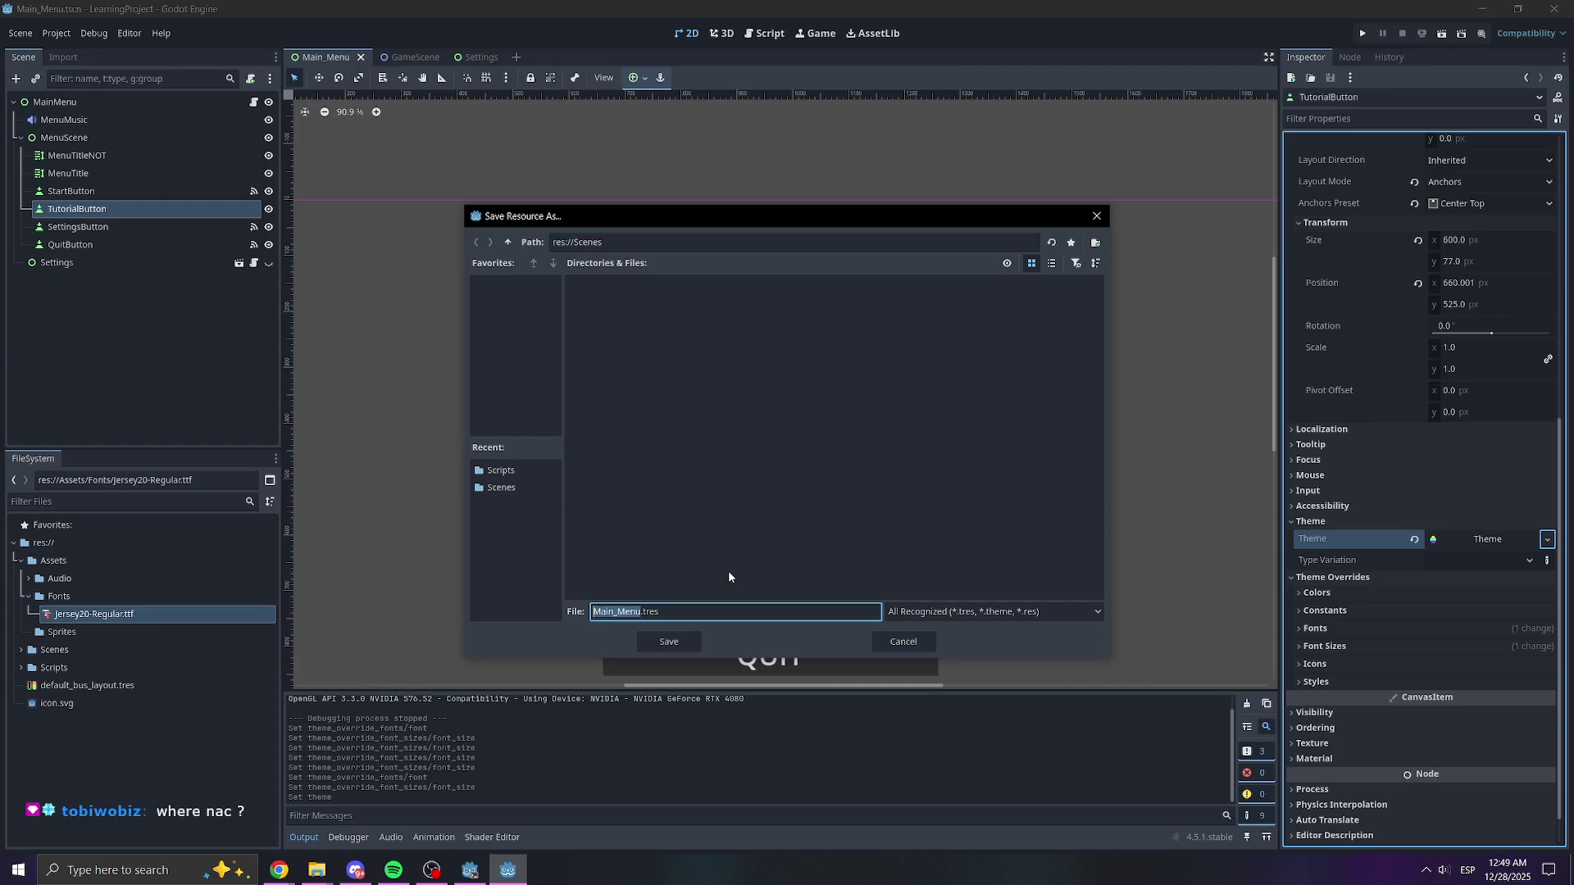
{"action": "type", "text": "TextTheme"}
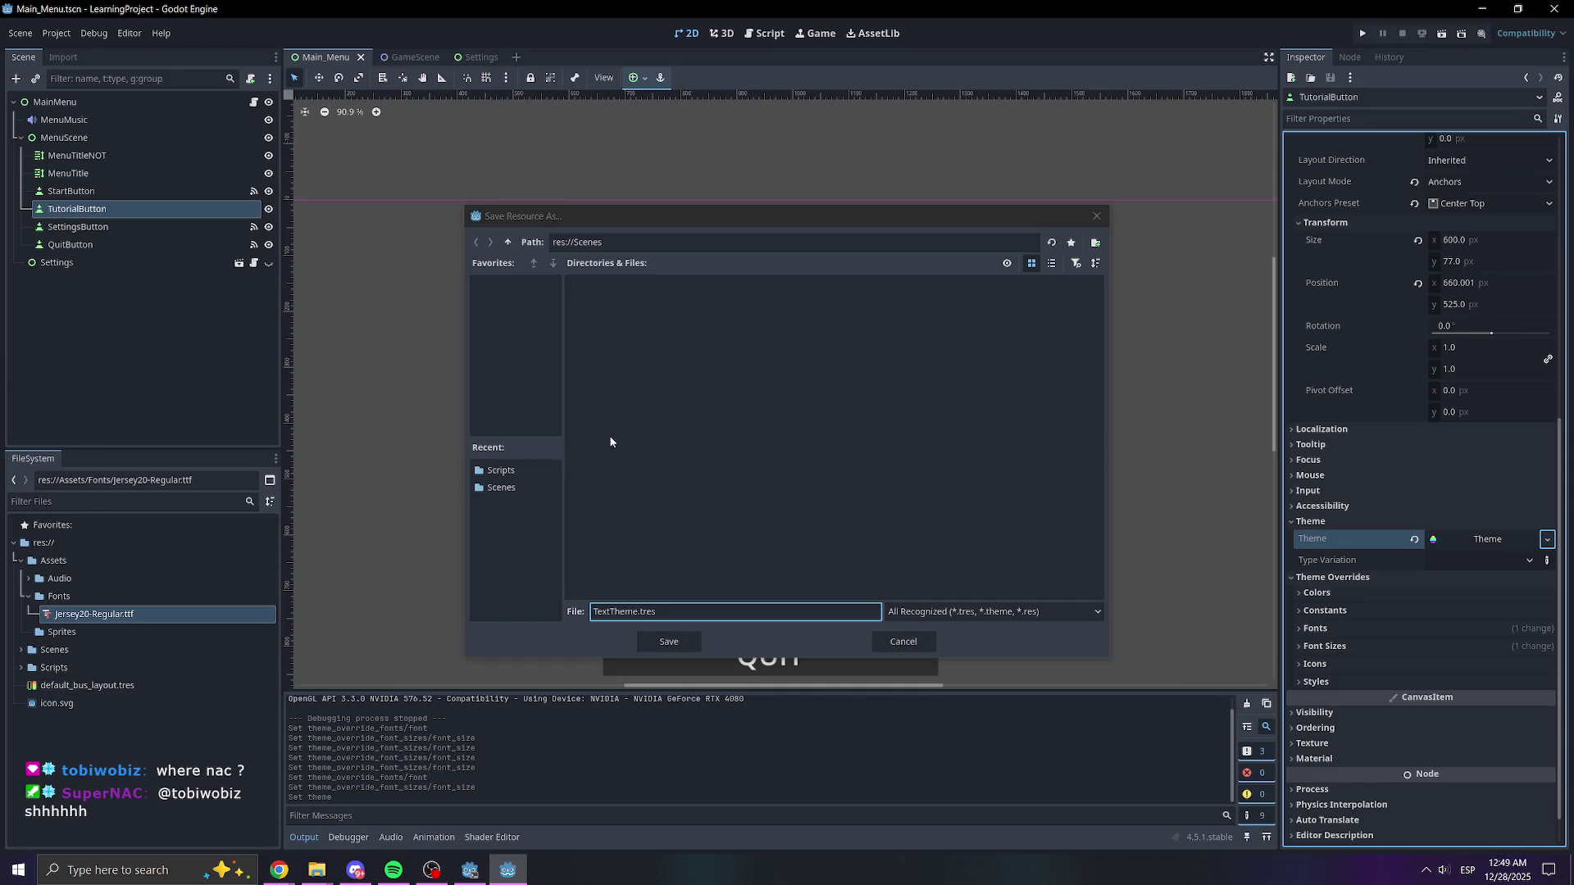
{"action": "left_click", "coordinate": [492, 487]}
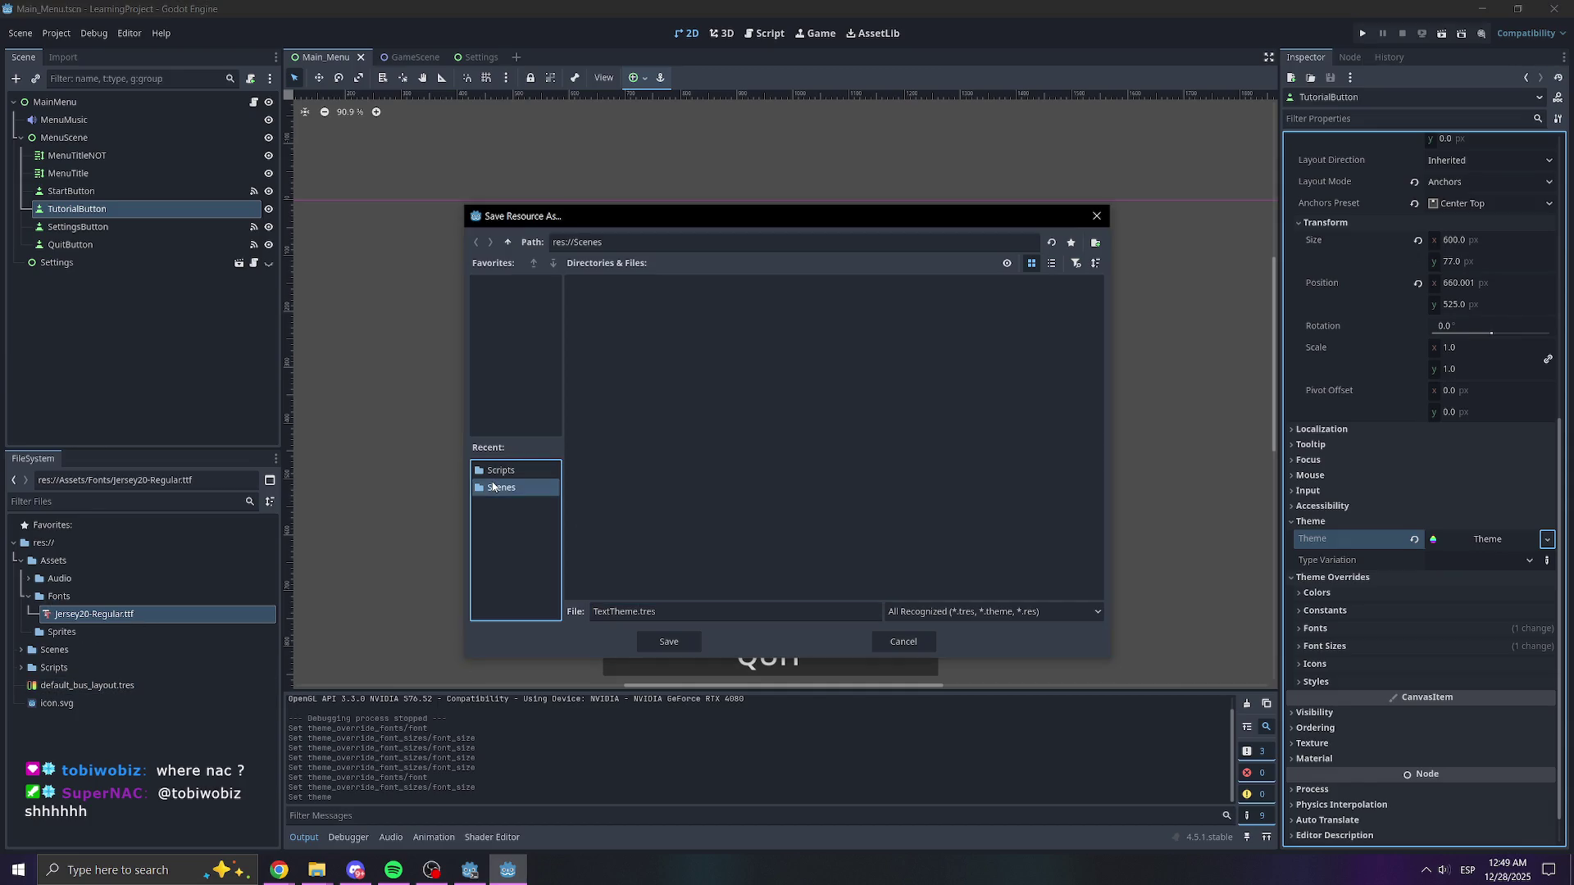
{"action": "left_click", "coordinate": [495, 429]}
{"action": "left_click", "coordinate": [509, 500]}
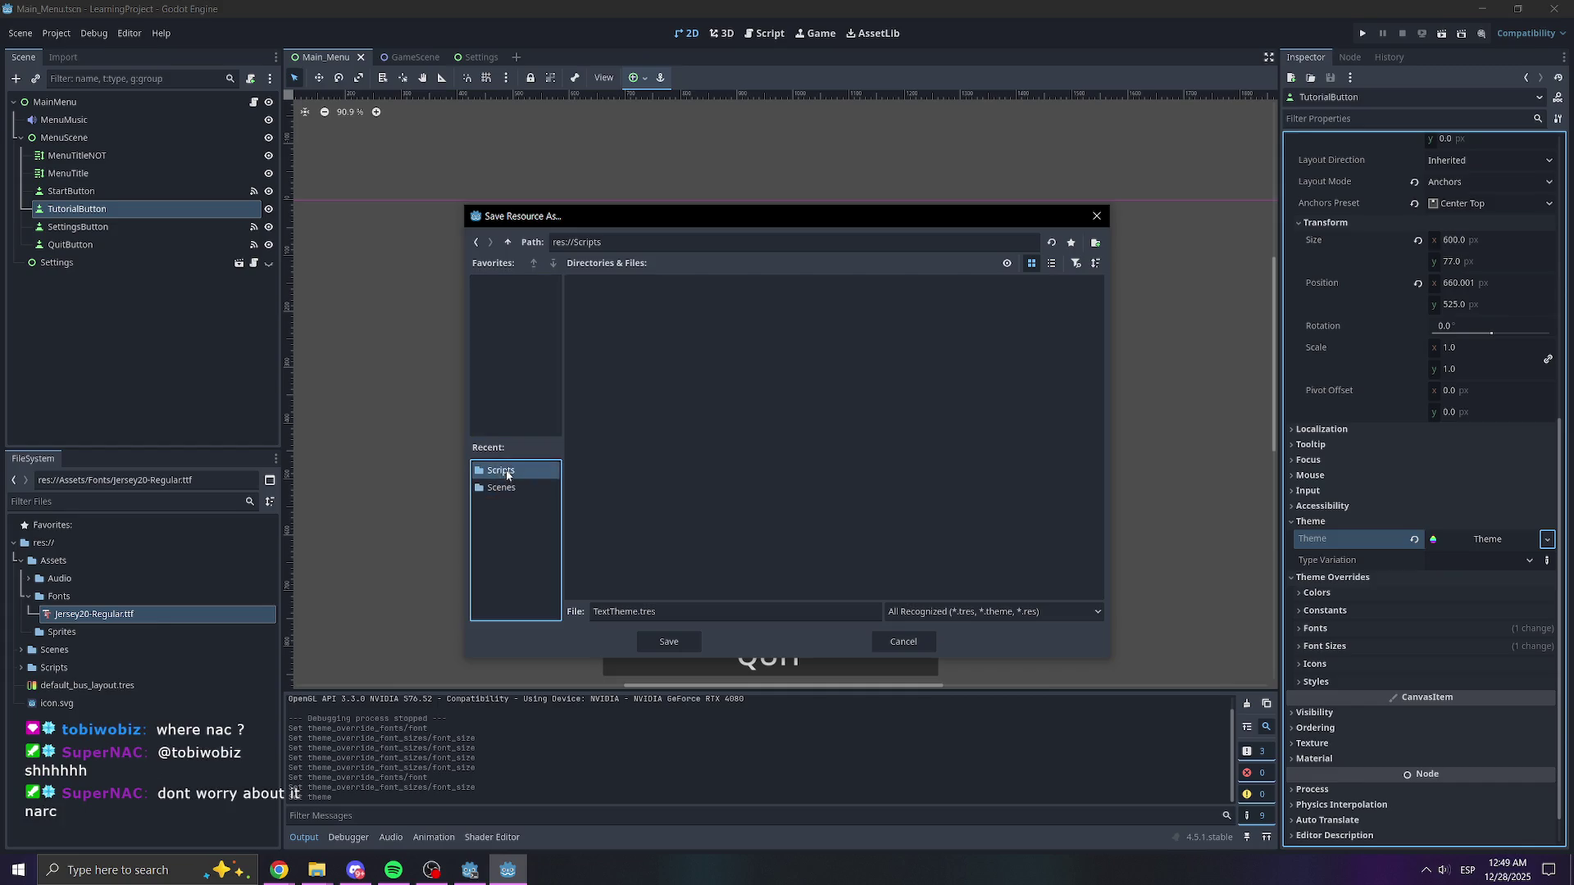
{"action": "left_click", "coordinate": [487, 402]}
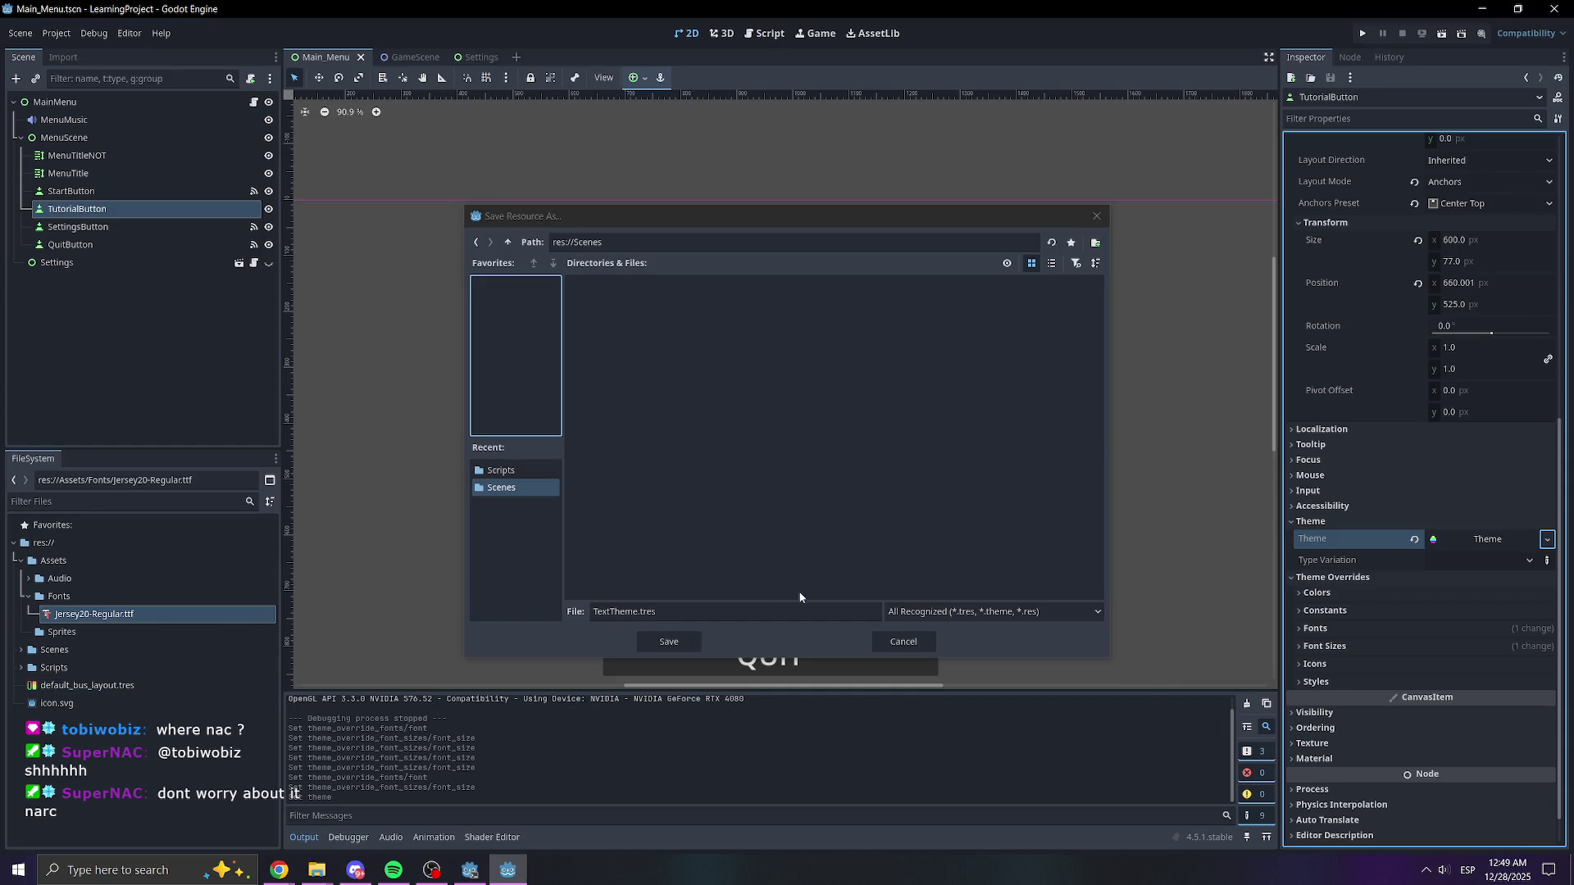
{"action": "left_click", "coordinate": [756, 561]}
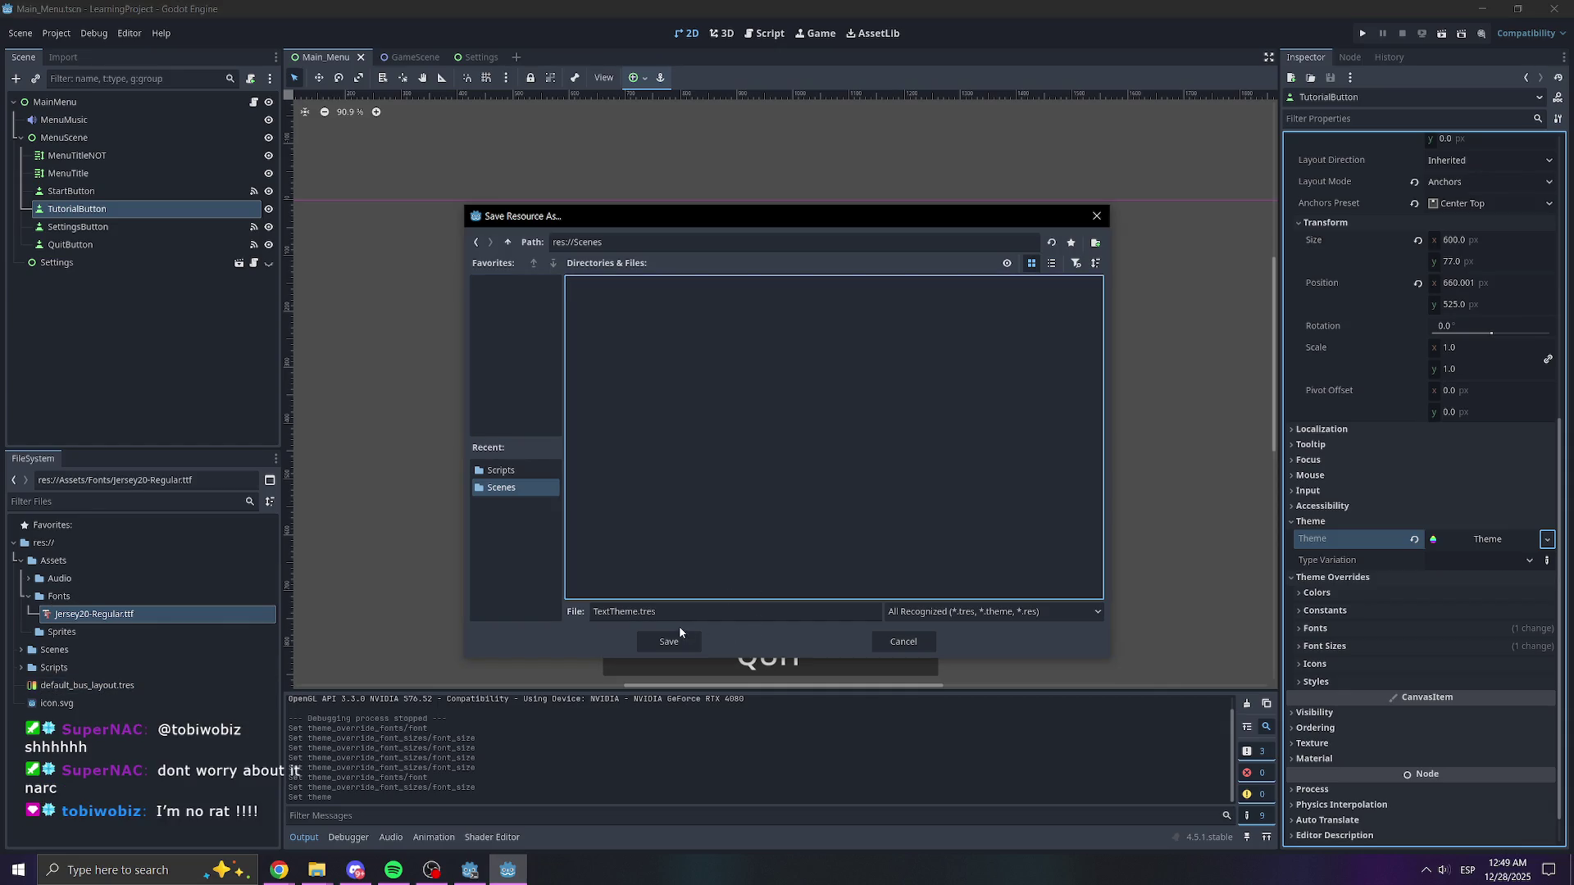
{"action": "left_click", "coordinate": [660, 636]}
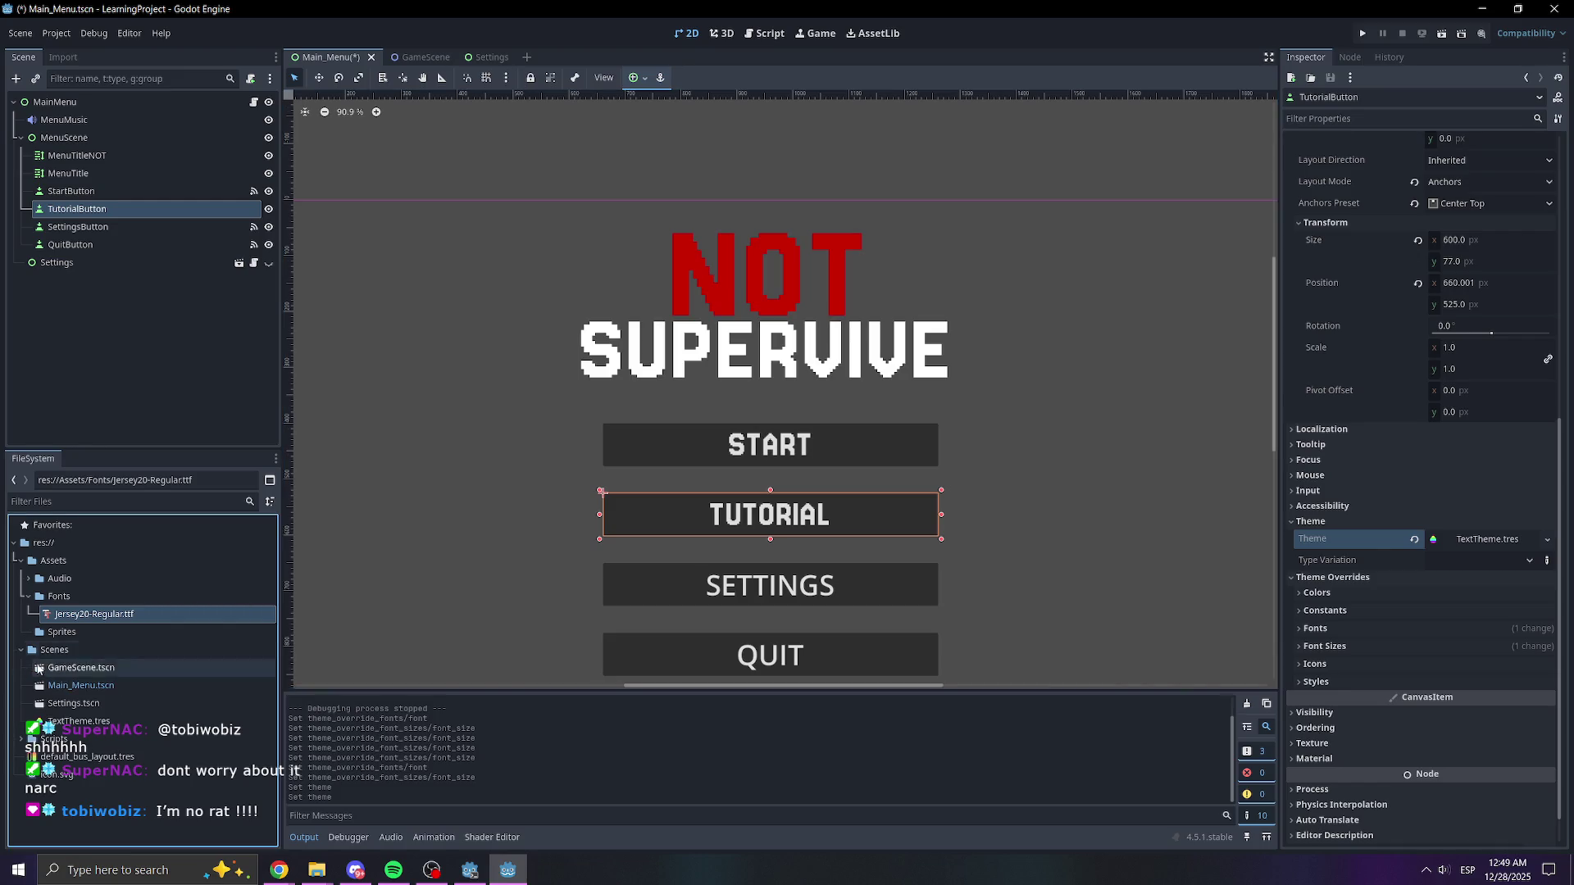
- Move TextTheme.tres into the Fonts folder and resave the theme resource
{"action": "left_click_drag", "start_coordinate": [96, 719], "coordinate": [69, 596]}
{"action": "left_click_drag", "start_coordinate": [67, 601], "coordinate": [67, 599]}
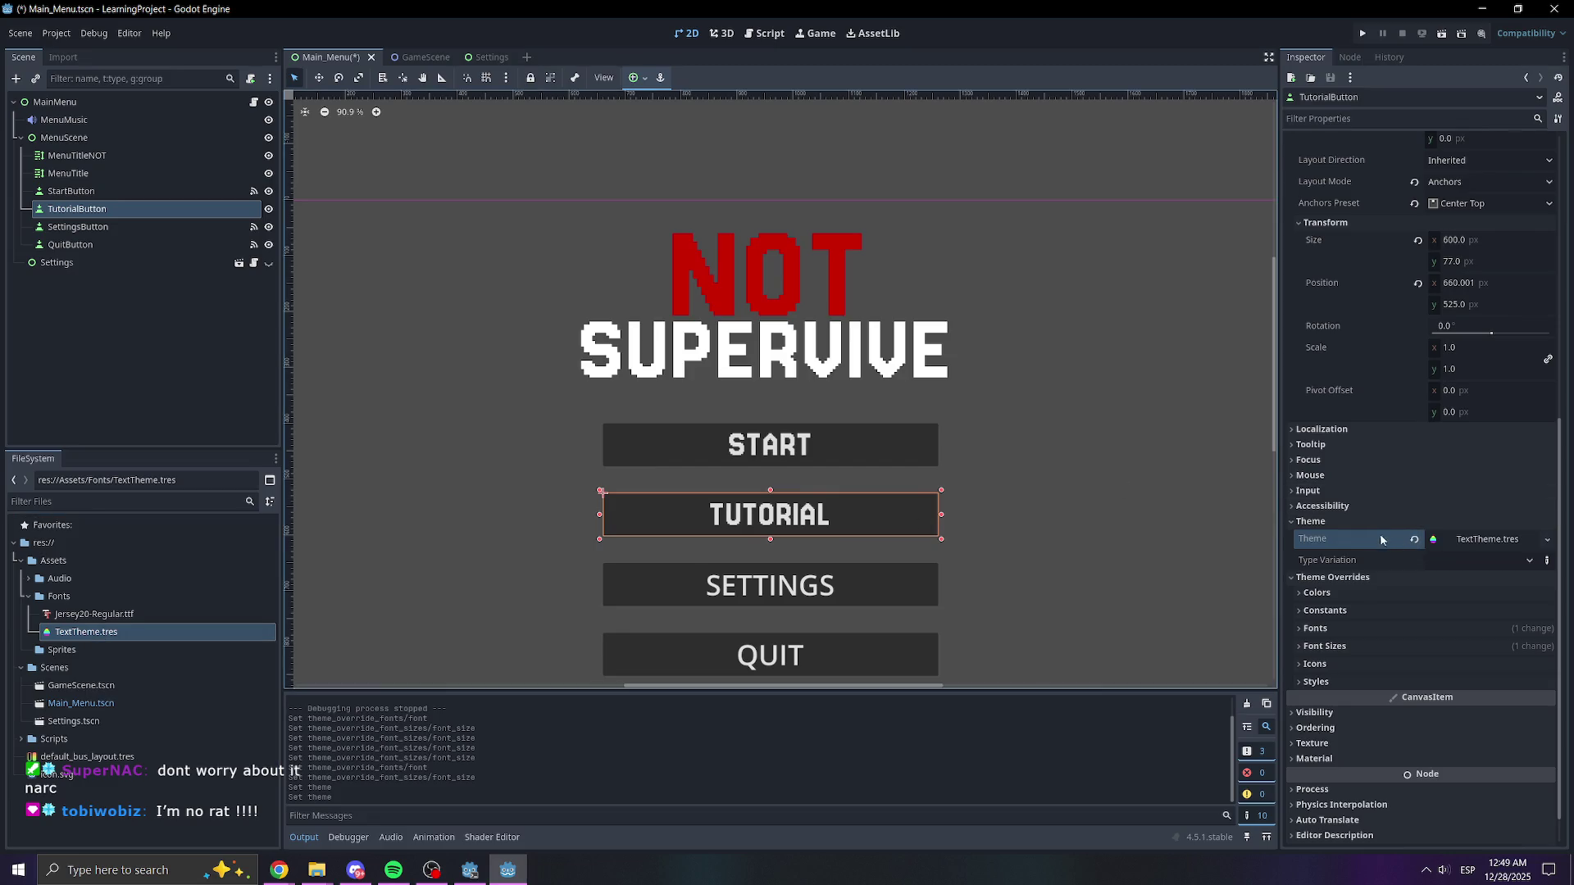
{"action": "left_click", "coordinate": [1546, 539]}
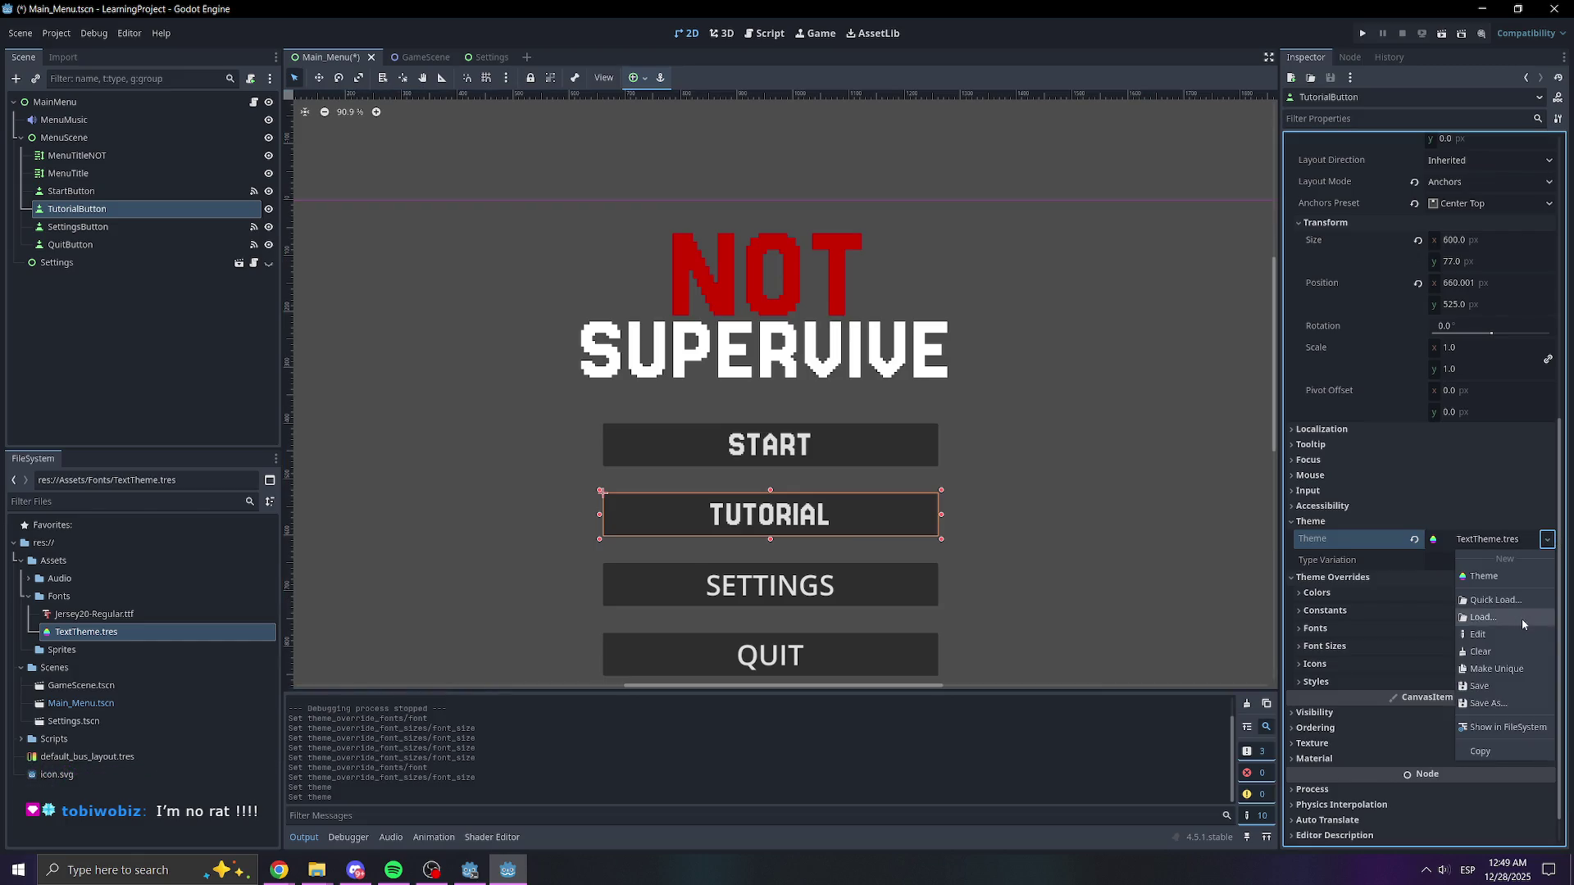
{"action": "left_click", "coordinate": [1480, 689]}
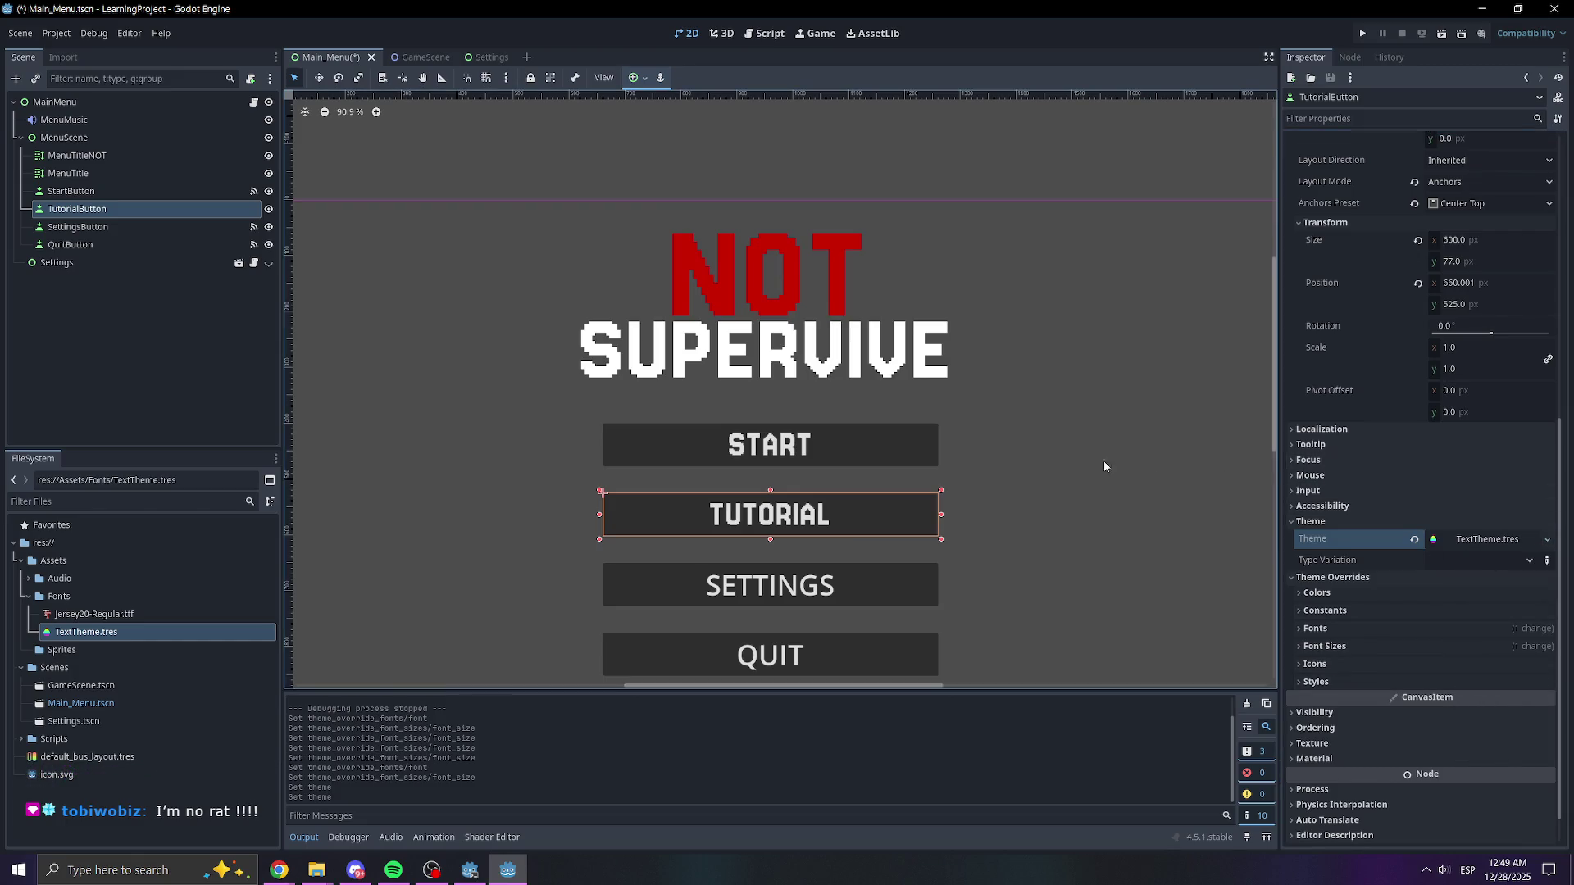
- Assign TextTheme.tres as the SETTINGS button's theme and open it in the theme editor
{"action": "left_click", "coordinate": [824, 590]}
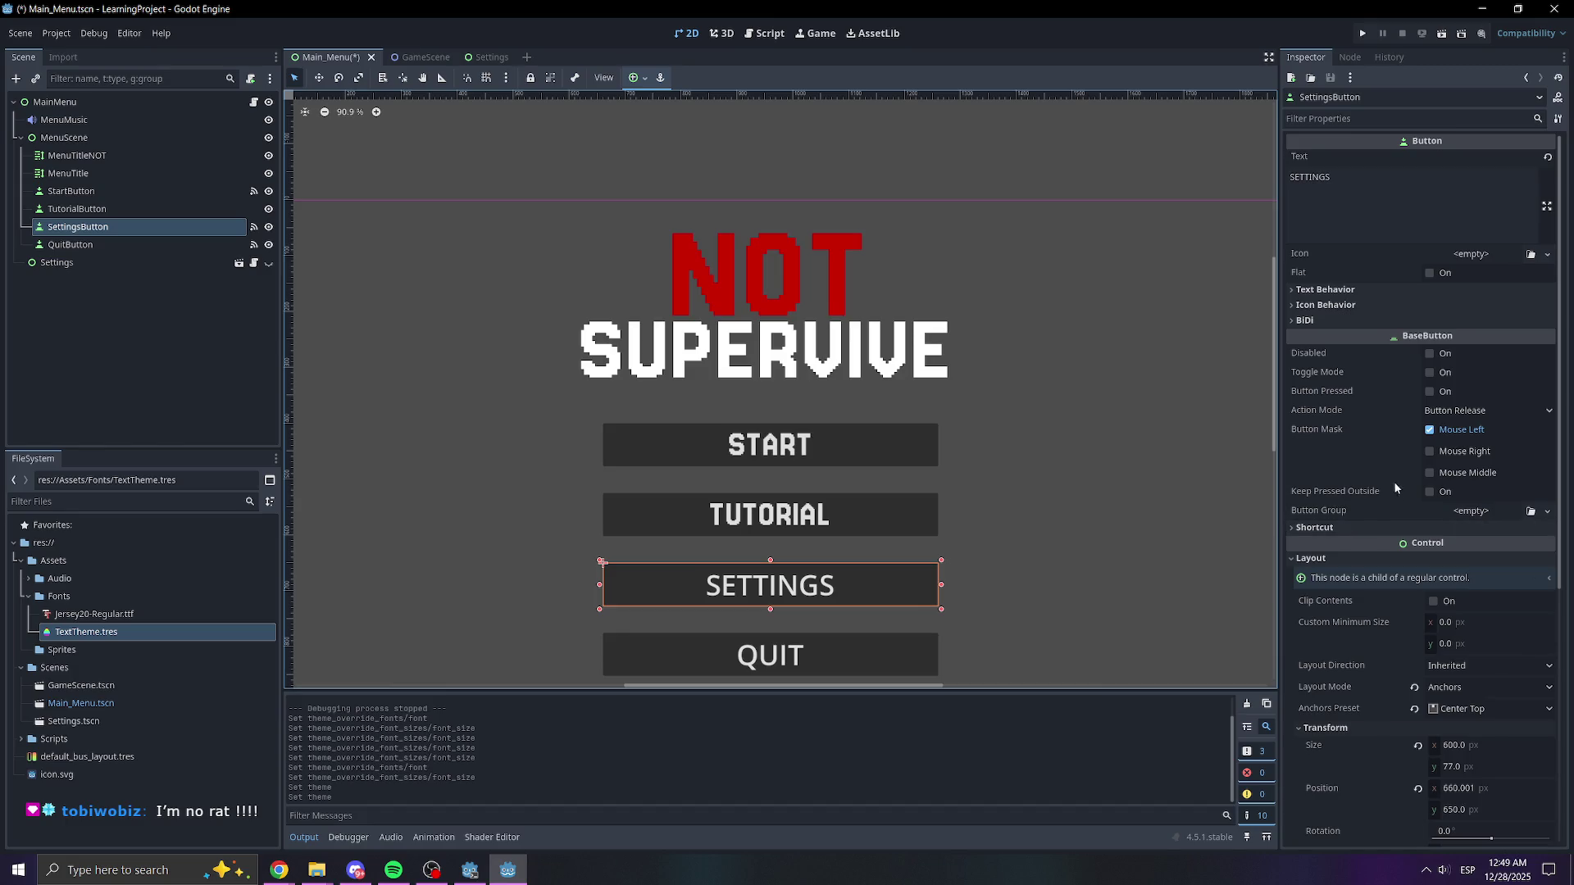
{"action": "scroll", "coordinate": [1401, 493], "scroll_direction": "down", "scroll_amount": 5}
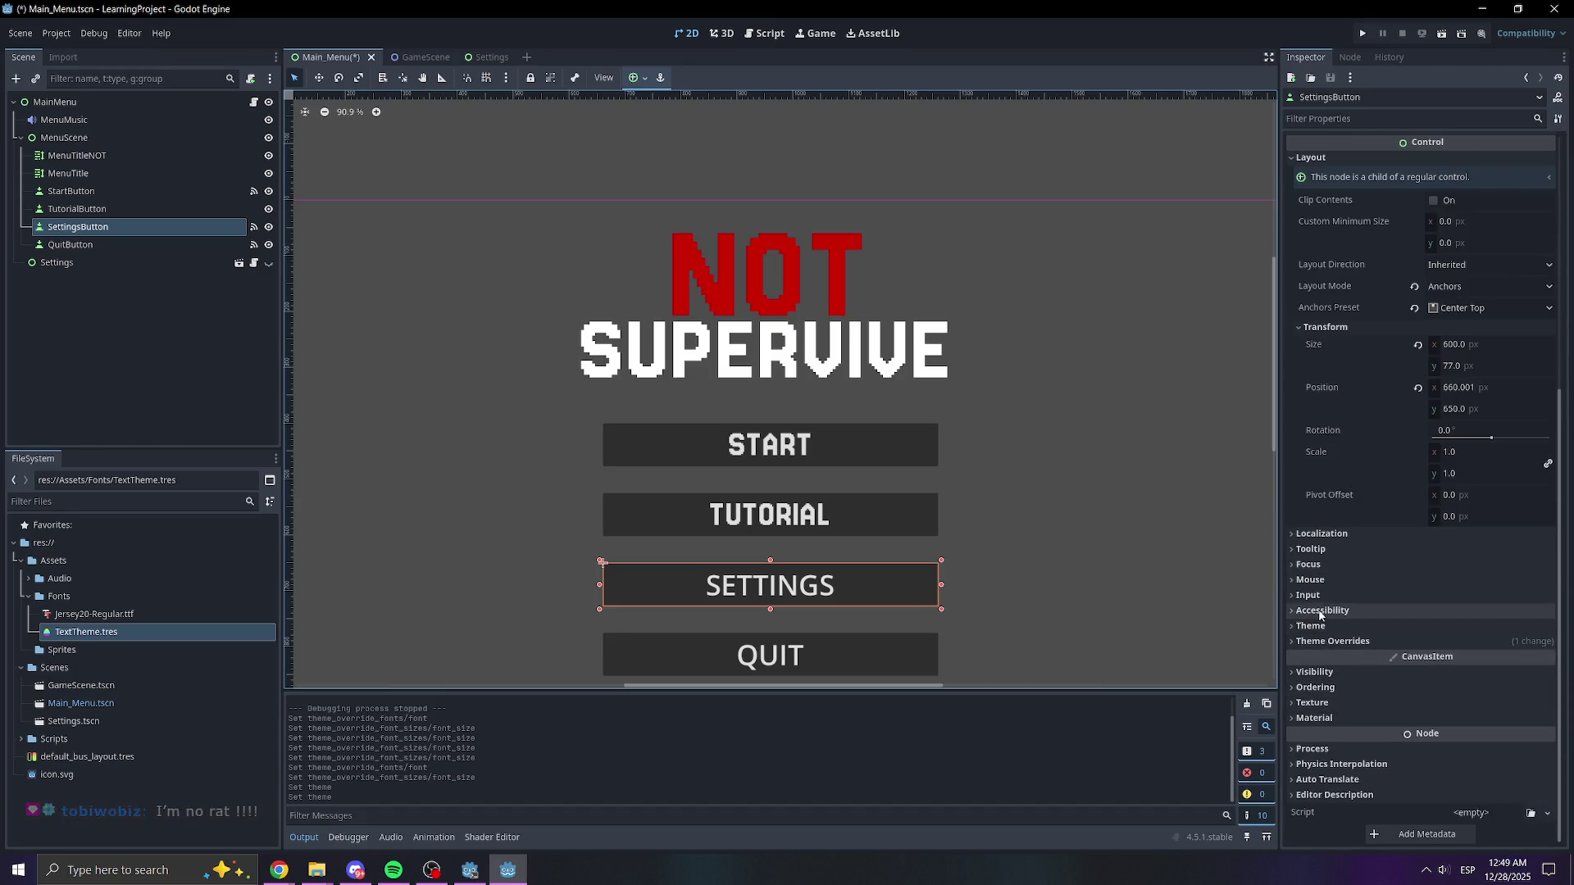
{"action": "left_click", "coordinate": [1312, 626]}
{"action": "mouse_move", "coordinate": [222, 628]}
{"action": "left_mouse_down"}
{"action": "mouse_move", "coordinate": [1511, 647]}
{"action": "mouse_move", "coordinate": [1463, 652]}
{"action": "left_mouse_up"}
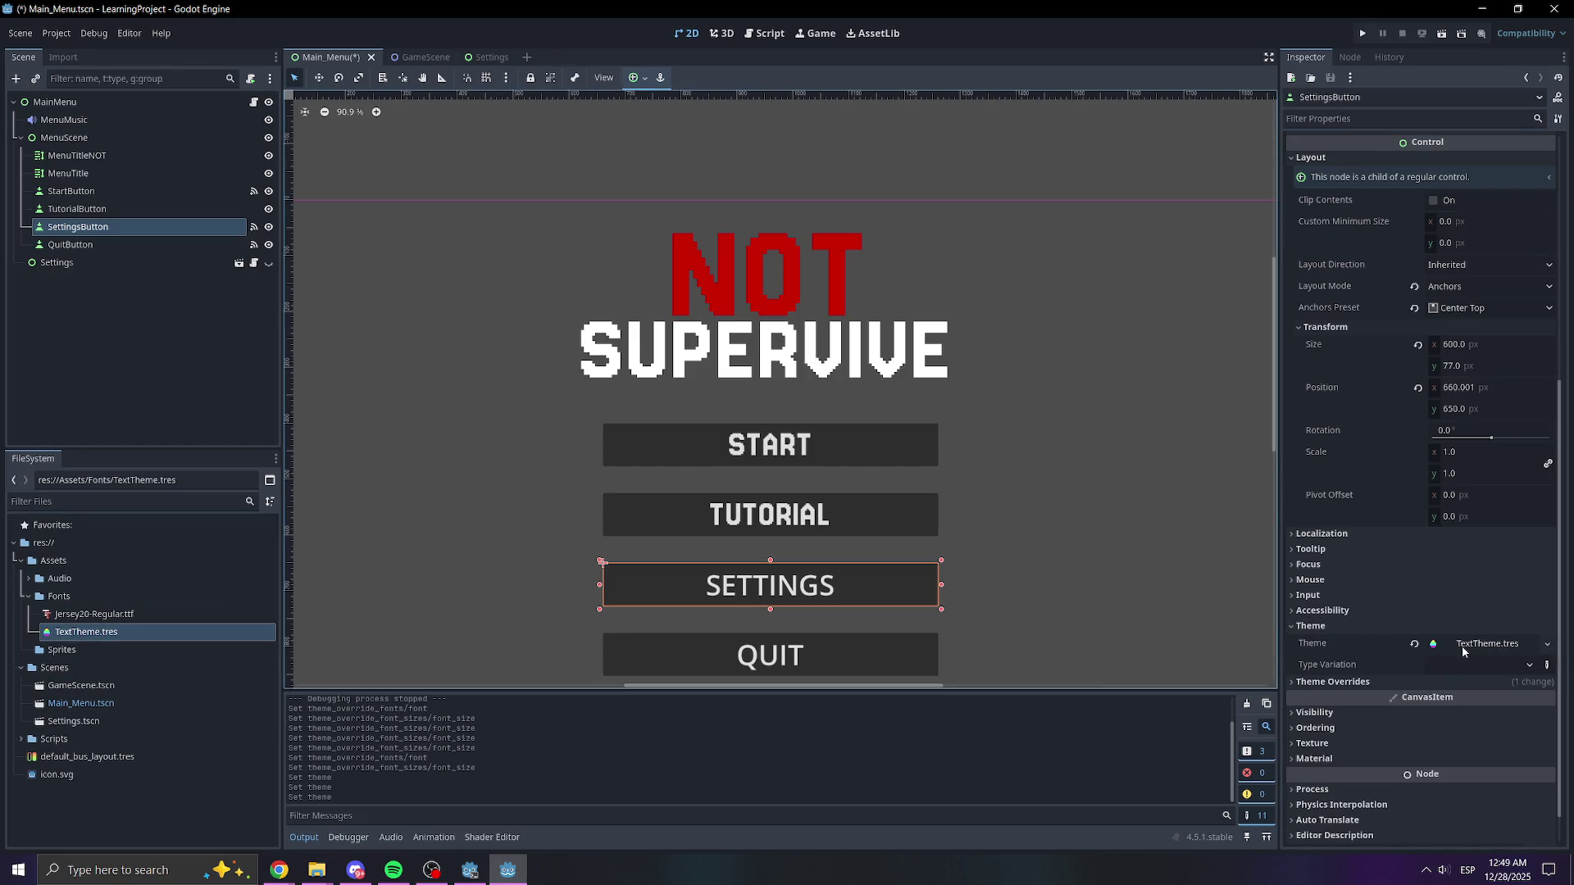
{"action": "double_click", "coordinate": [58, 635]}
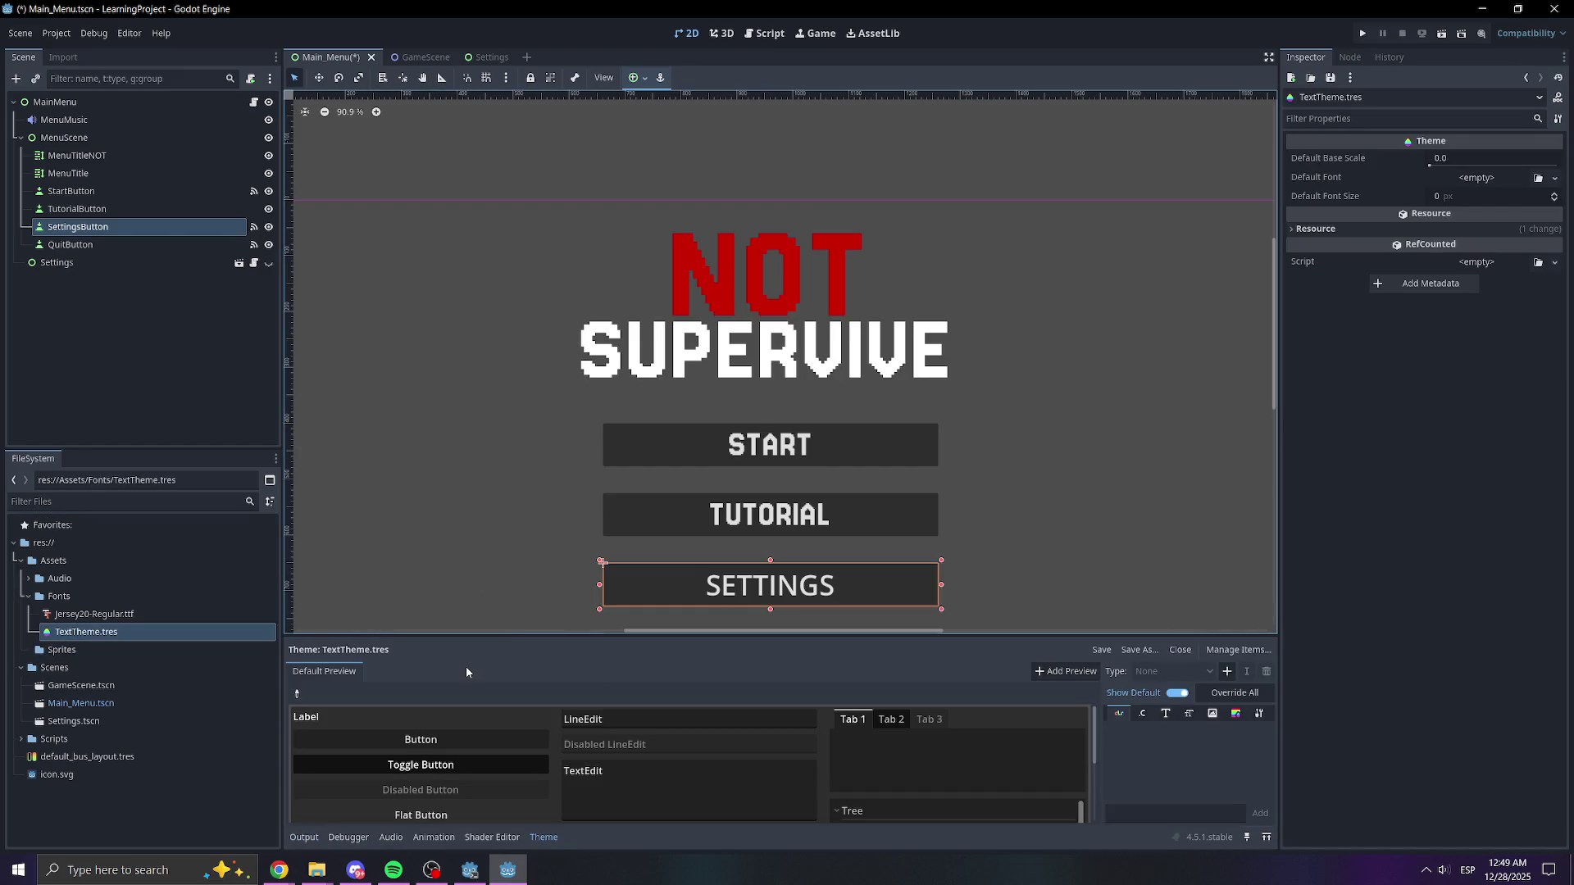
- Set TextTheme's default font to Jersey20-Regular.ttf at 65 px and save the main menu scene
{"action": "scroll", "coordinate": [577, 754], "scroll_direction": "down", "scroll_amount": 3}
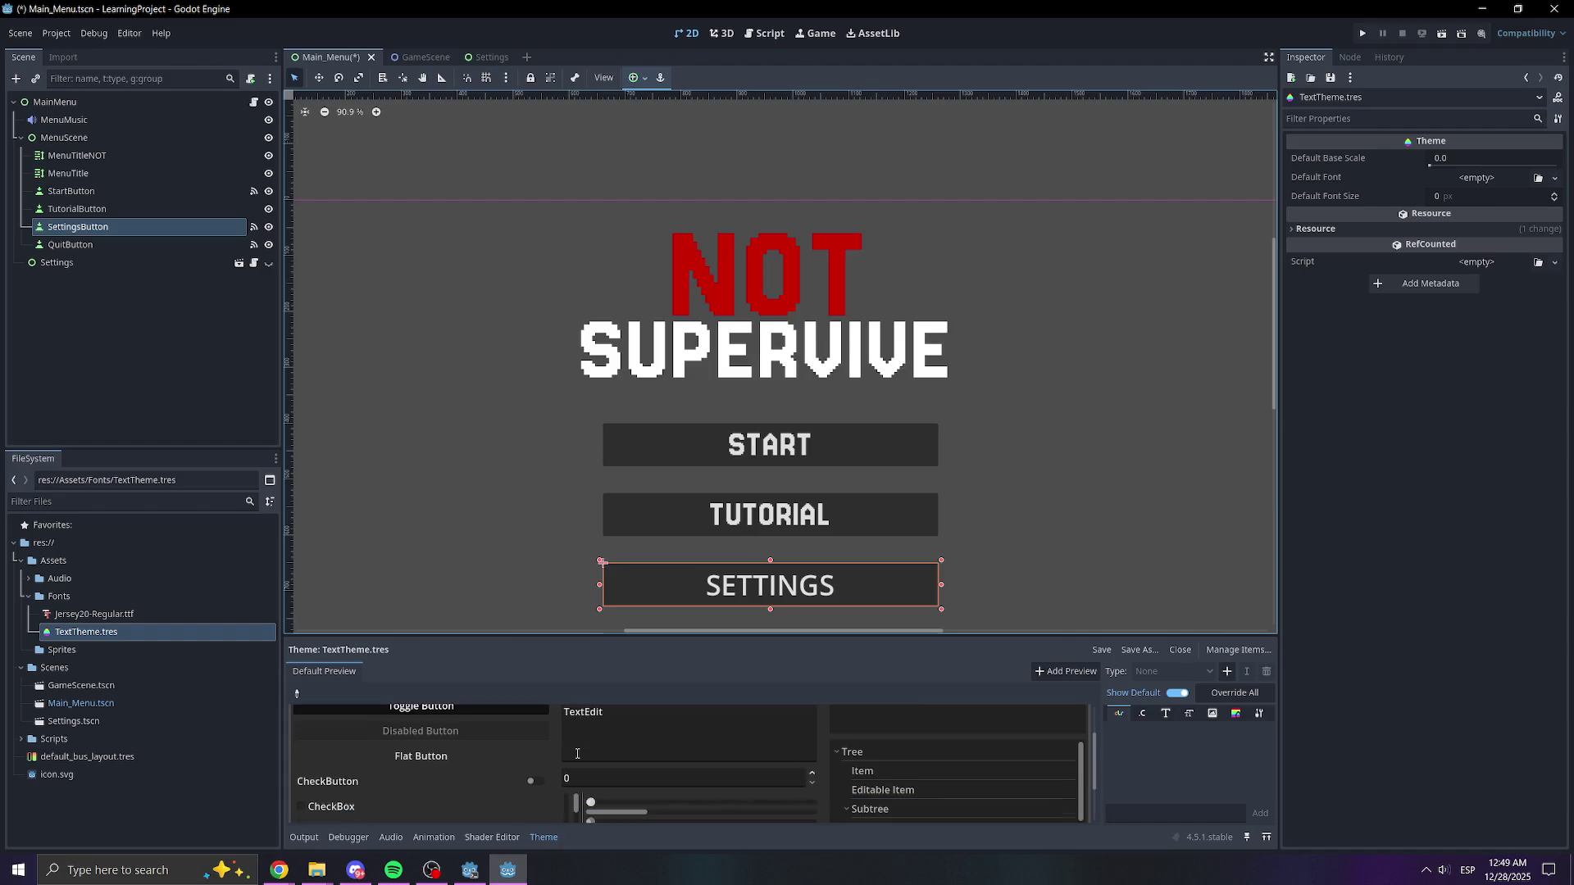
{"action": "scroll", "coordinate": [482, 759], "scroll_direction": "down", "scroll_amount": 1}
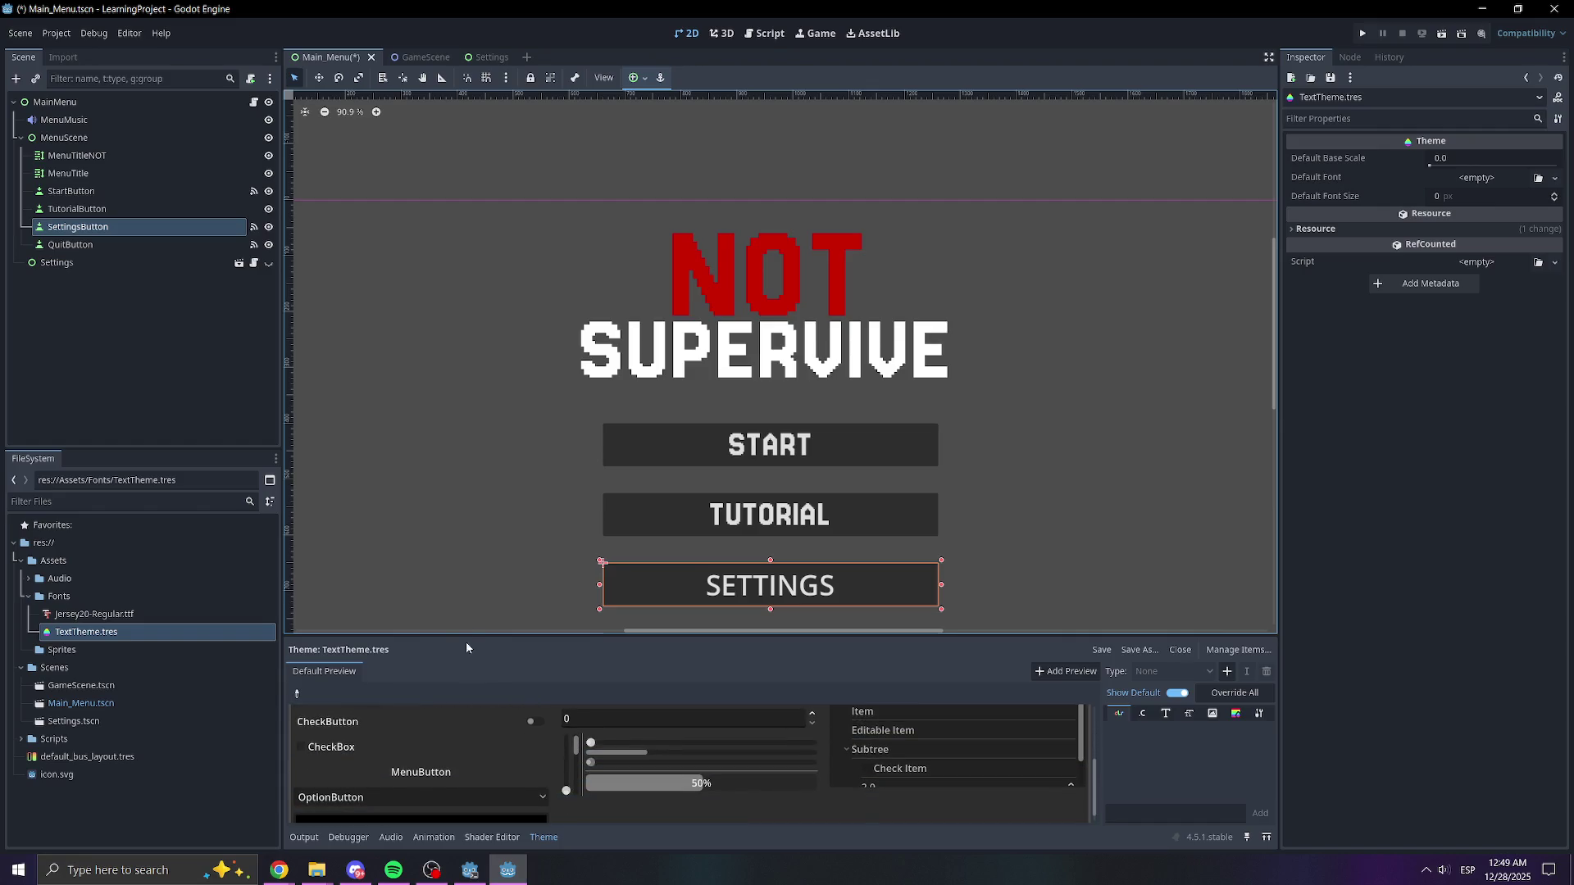
{"action": "mouse_move", "coordinate": [481, 636]}
{"action": "left_mouse_down"}
{"action": "mouse_move", "coordinate": [524, 411]}
{"action": "mouse_move", "coordinate": [574, 303]}
{"action": "left_mouse_up"}
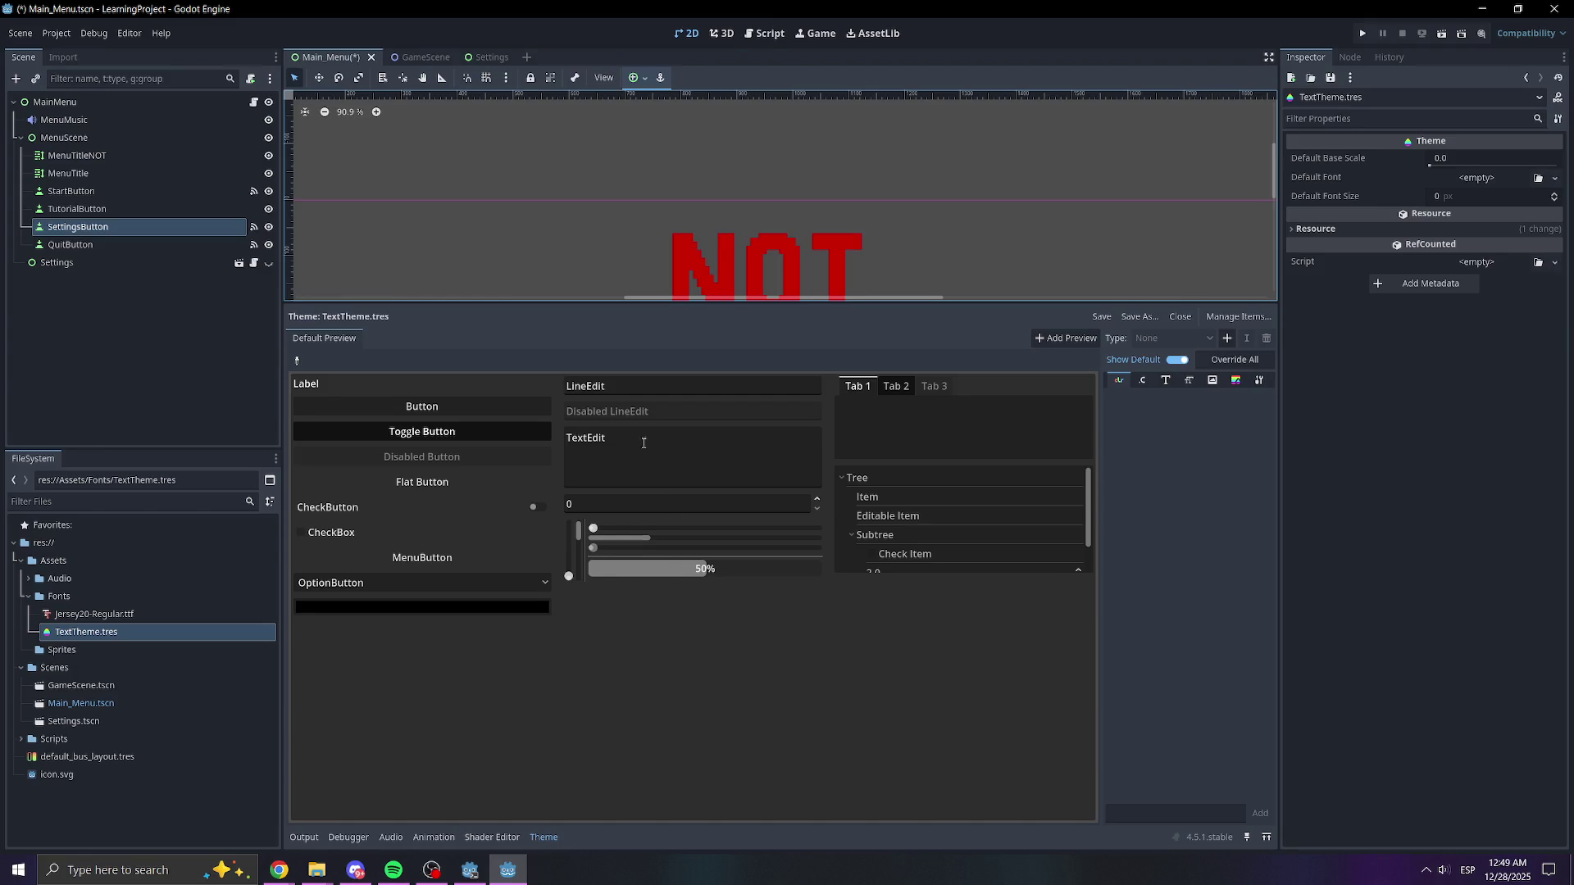
{"action": "mouse_move", "coordinate": [642, 541]}
{"action": "left_mouse_down"}
{"action": "mouse_move", "coordinate": [678, 544]}
{"action": "mouse_move", "coordinate": [620, 542]}
{"action": "left_mouse_up"}
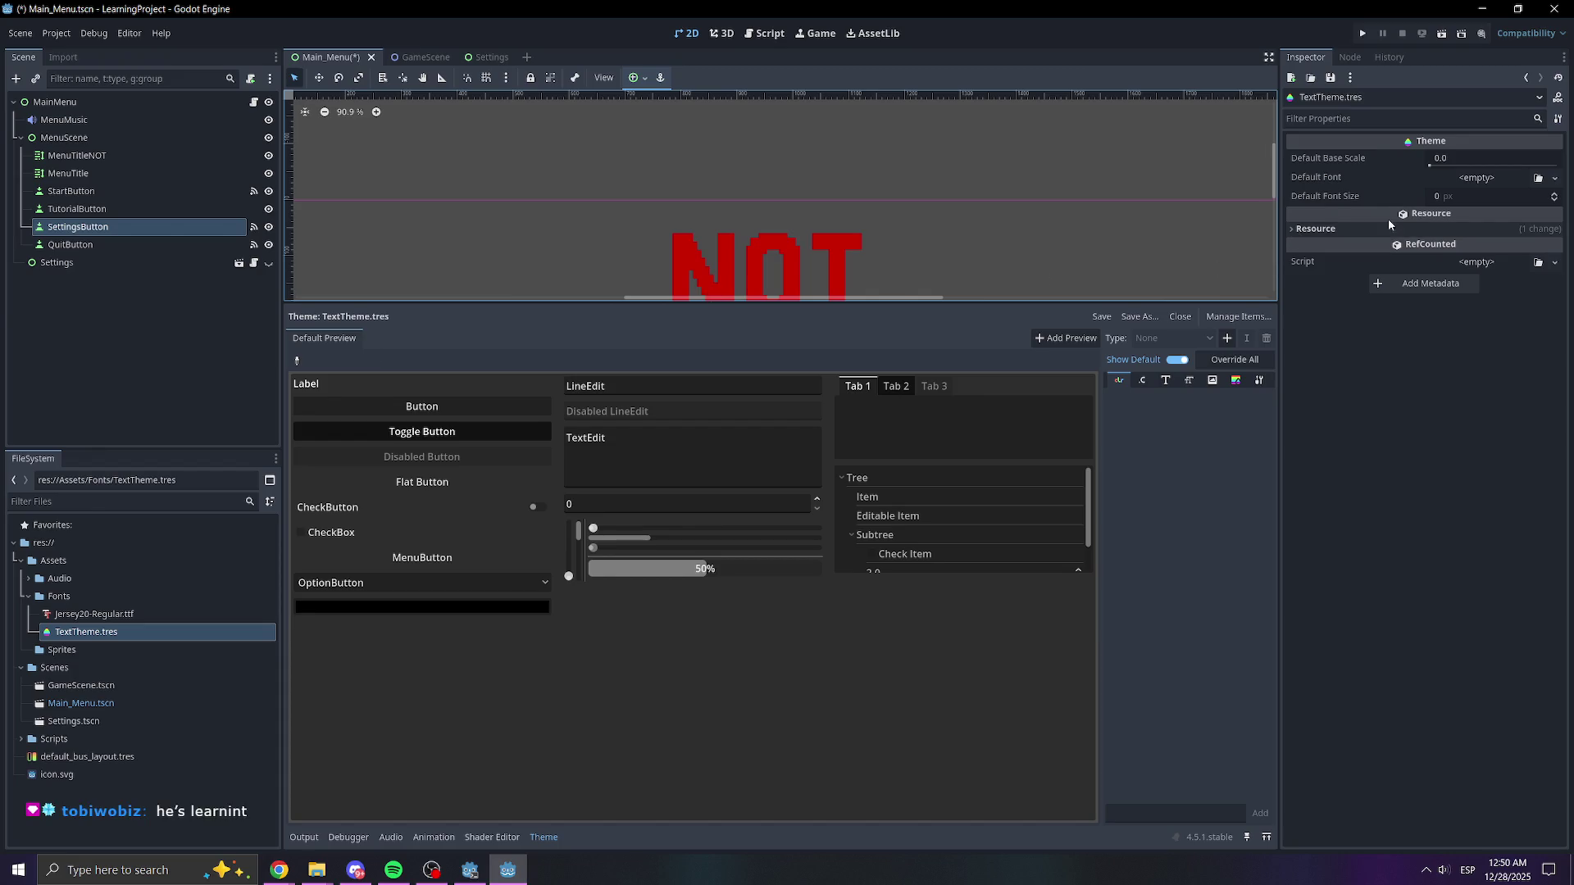
{"action": "mouse_move", "coordinate": [131, 621]}
{"action": "left_mouse_down"}
{"action": "mouse_move", "coordinate": [1554, 245]}
{"action": "mouse_move", "coordinate": [1515, 196]}
{"action": "mouse_move", "coordinate": [1465, 209]}
{"action": "left_mouse_up"}
{"action": "left_click", "coordinate": [1458, 215]}
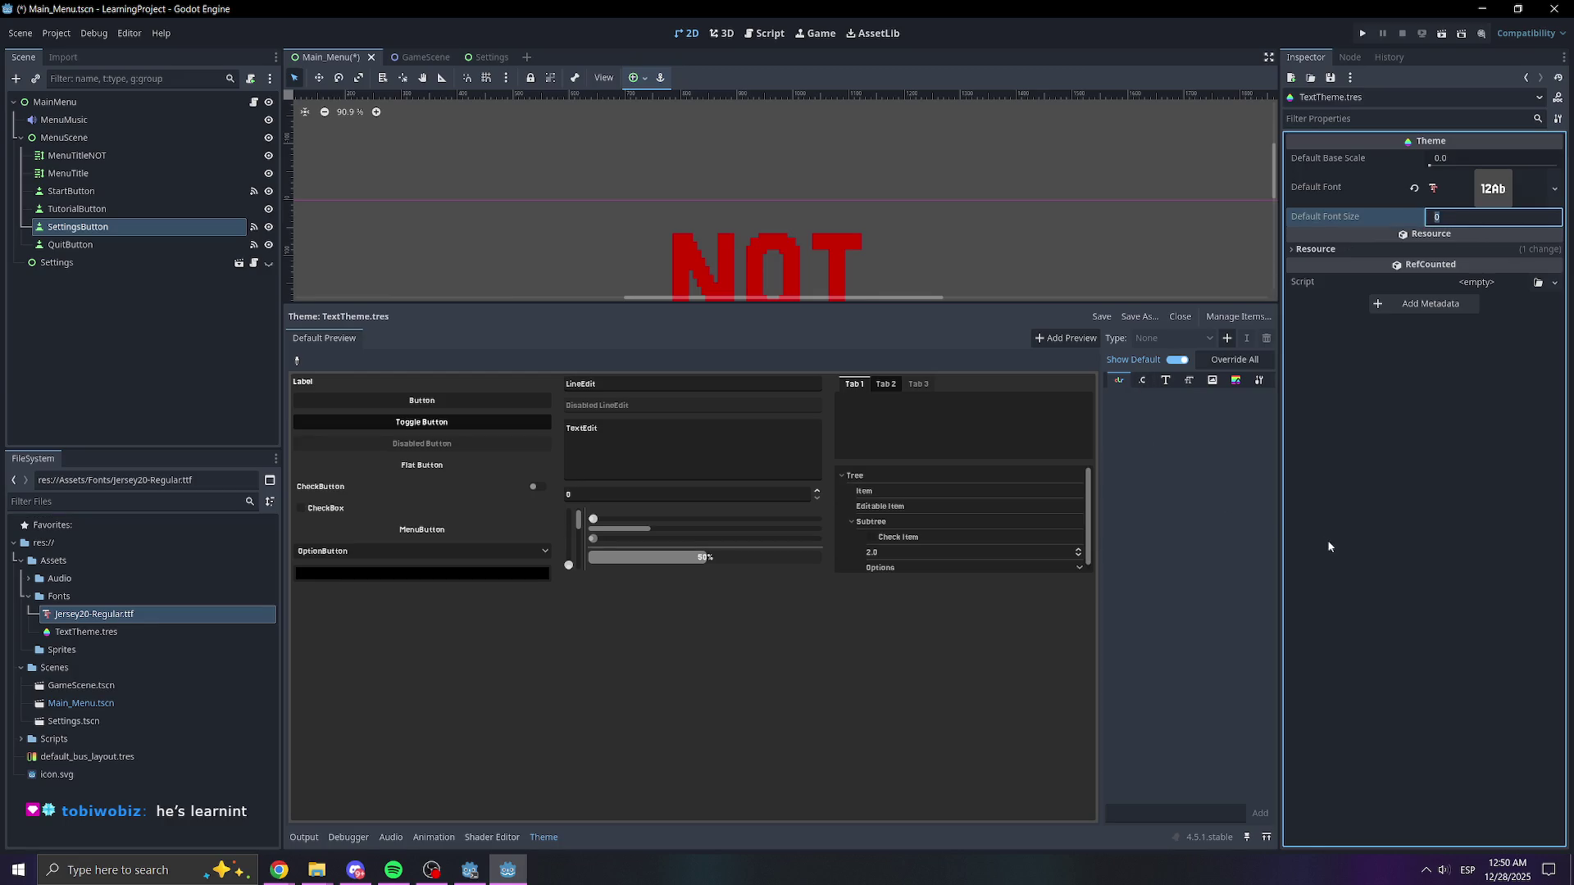
{"action": "type", "text": "65"}
{"action": "key", "text": "Return"}
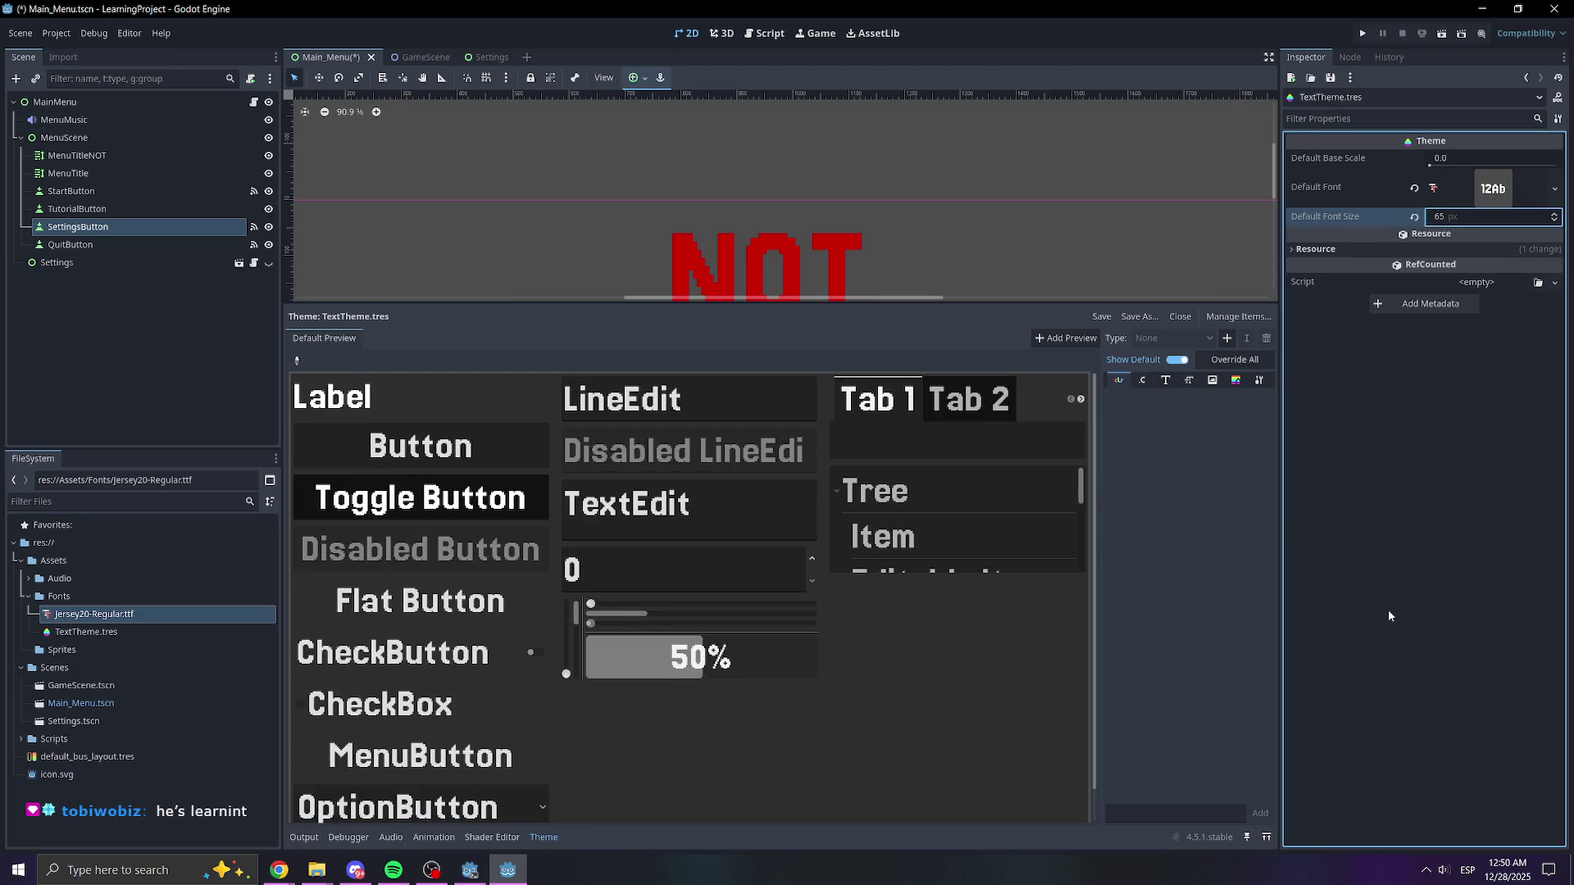
{"action": "key", "text": "ctrl+s"}
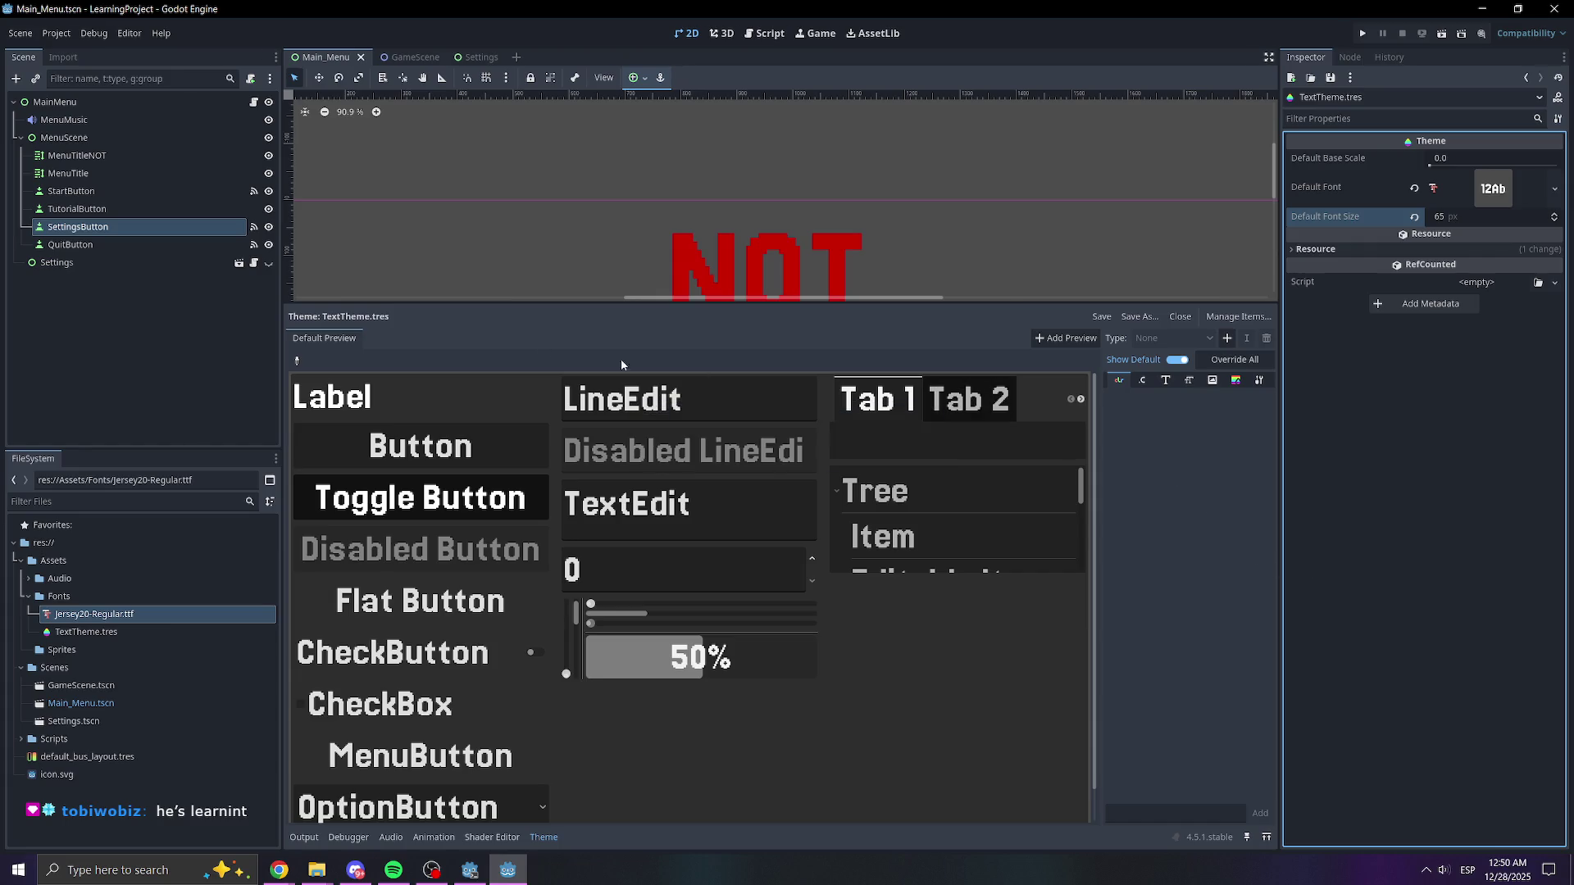
{"action": "left_click_drag", "start_coordinate": [414, 306], "coordinate": [414, 664]}
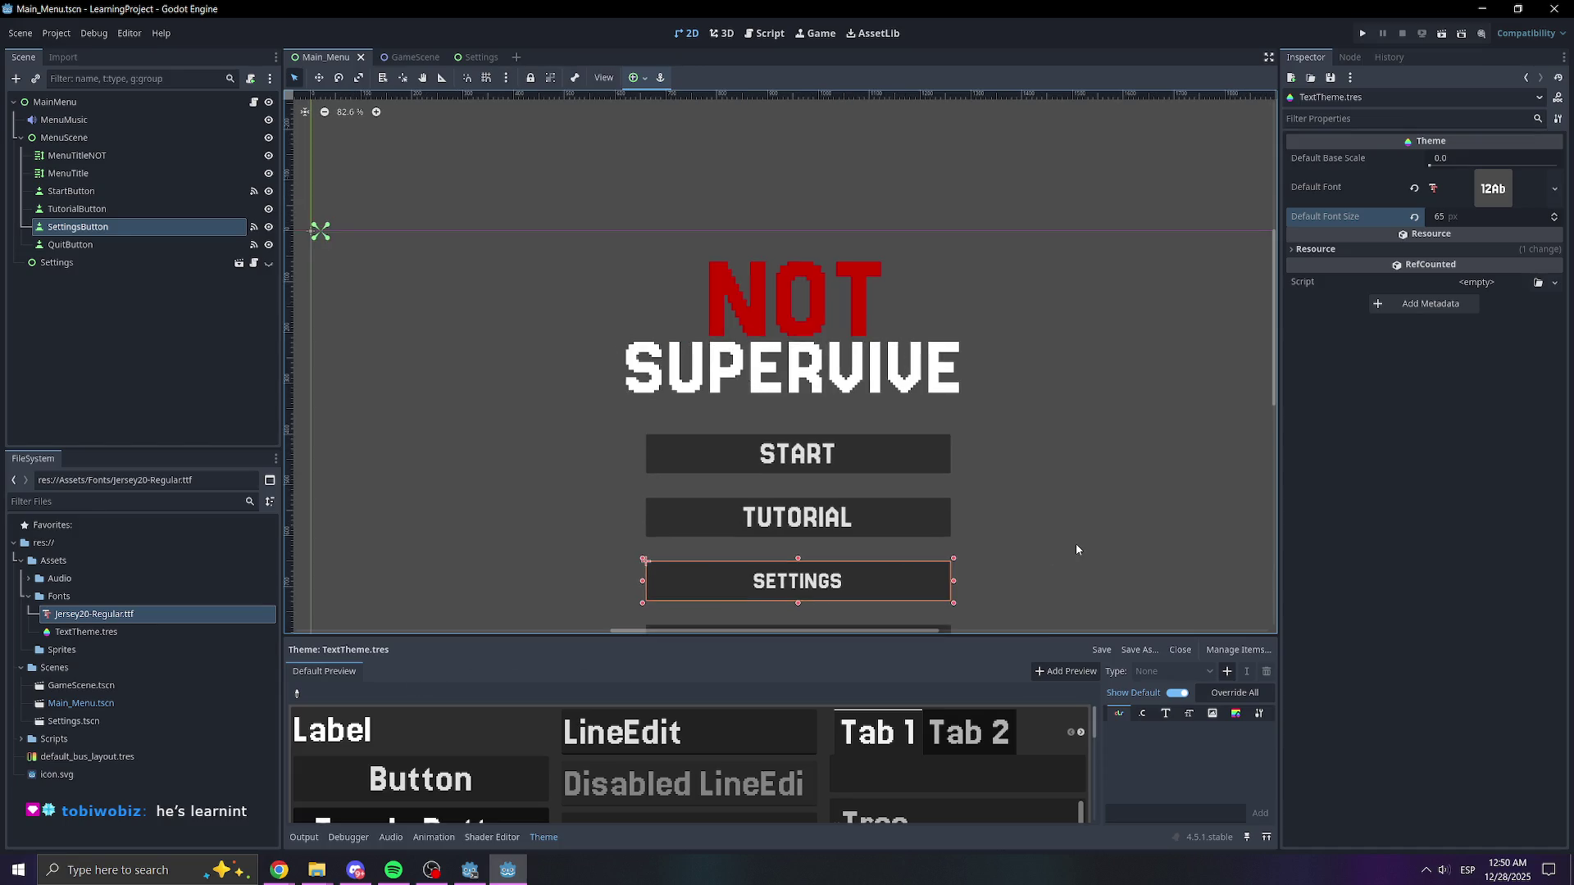
{"action": "scroll", "coordinate": [1035, 421], "scroll_direction": "down", "scroll_amount": 1}
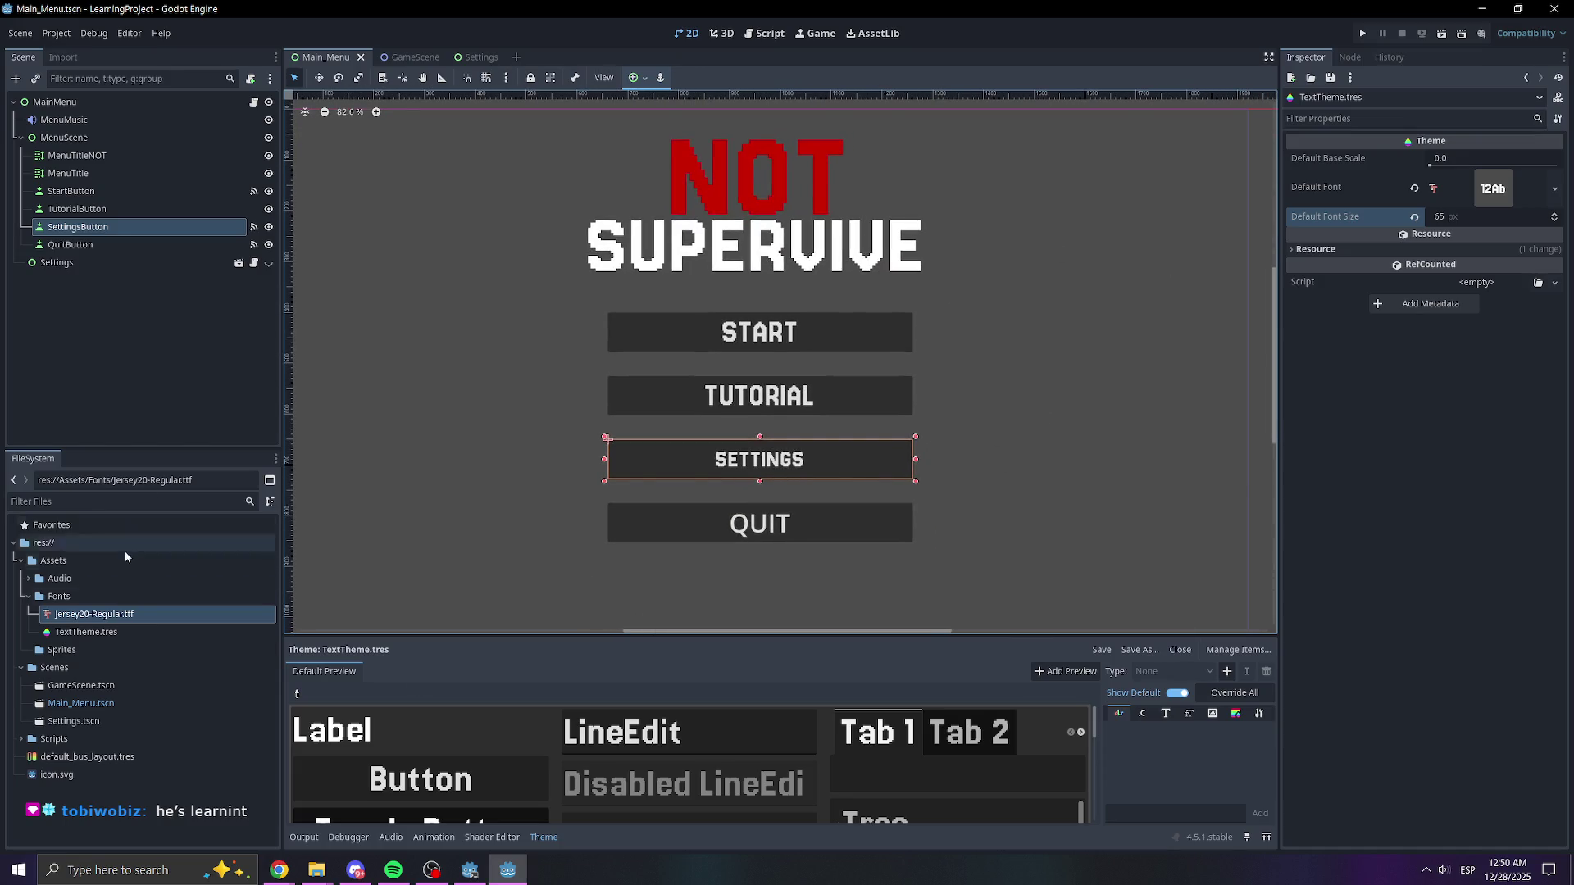
{"action": "left_click", "coordinate": [123, 632]}
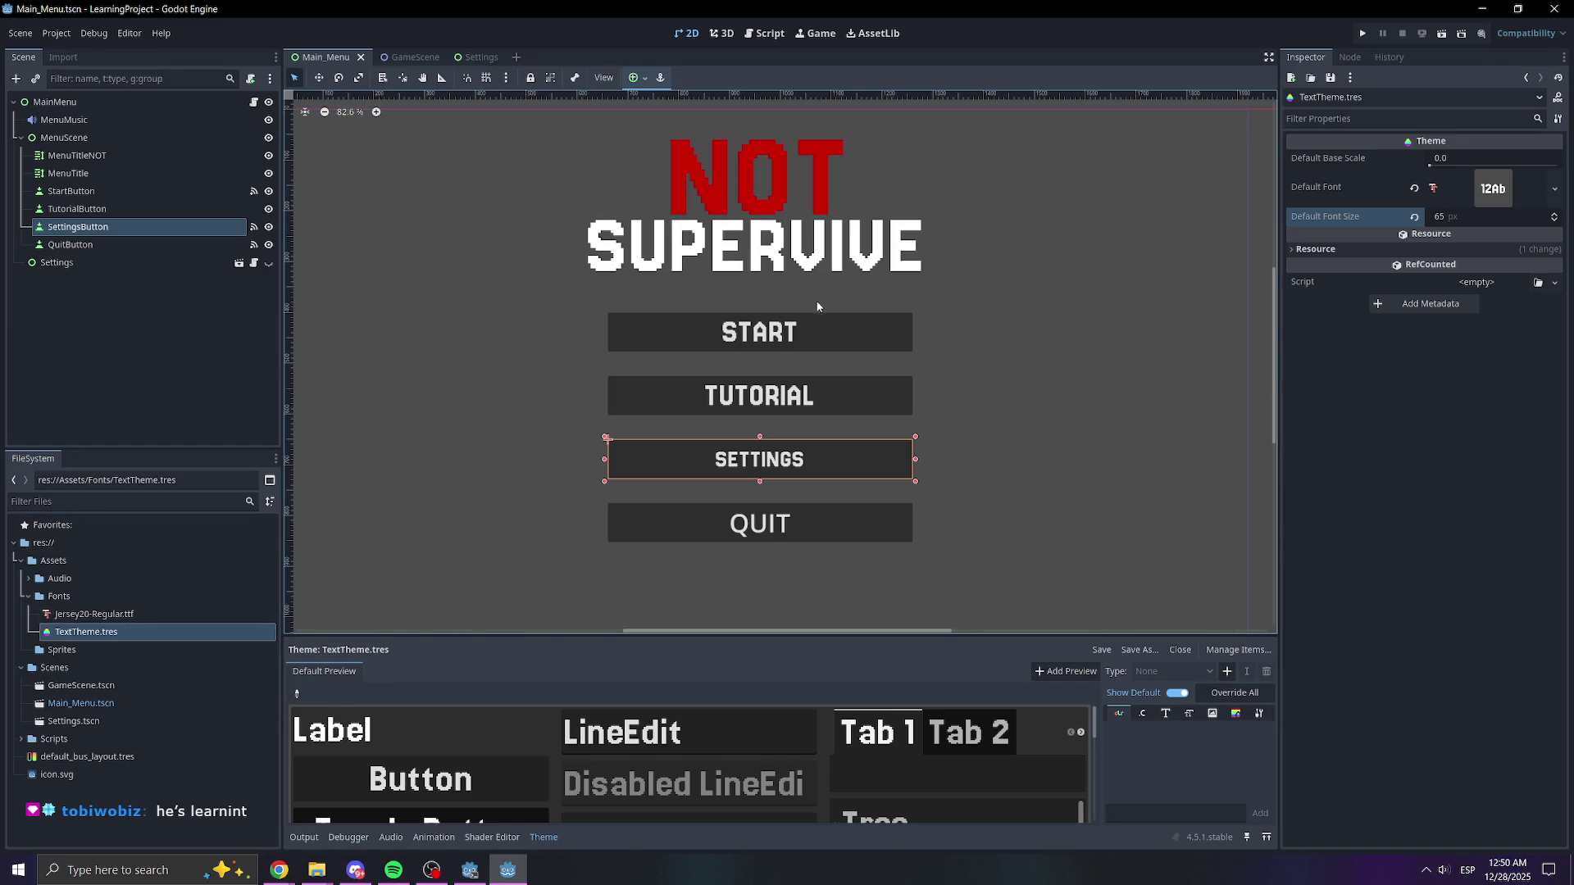
{"action": "left_click", "coordinate": [807, 470]}
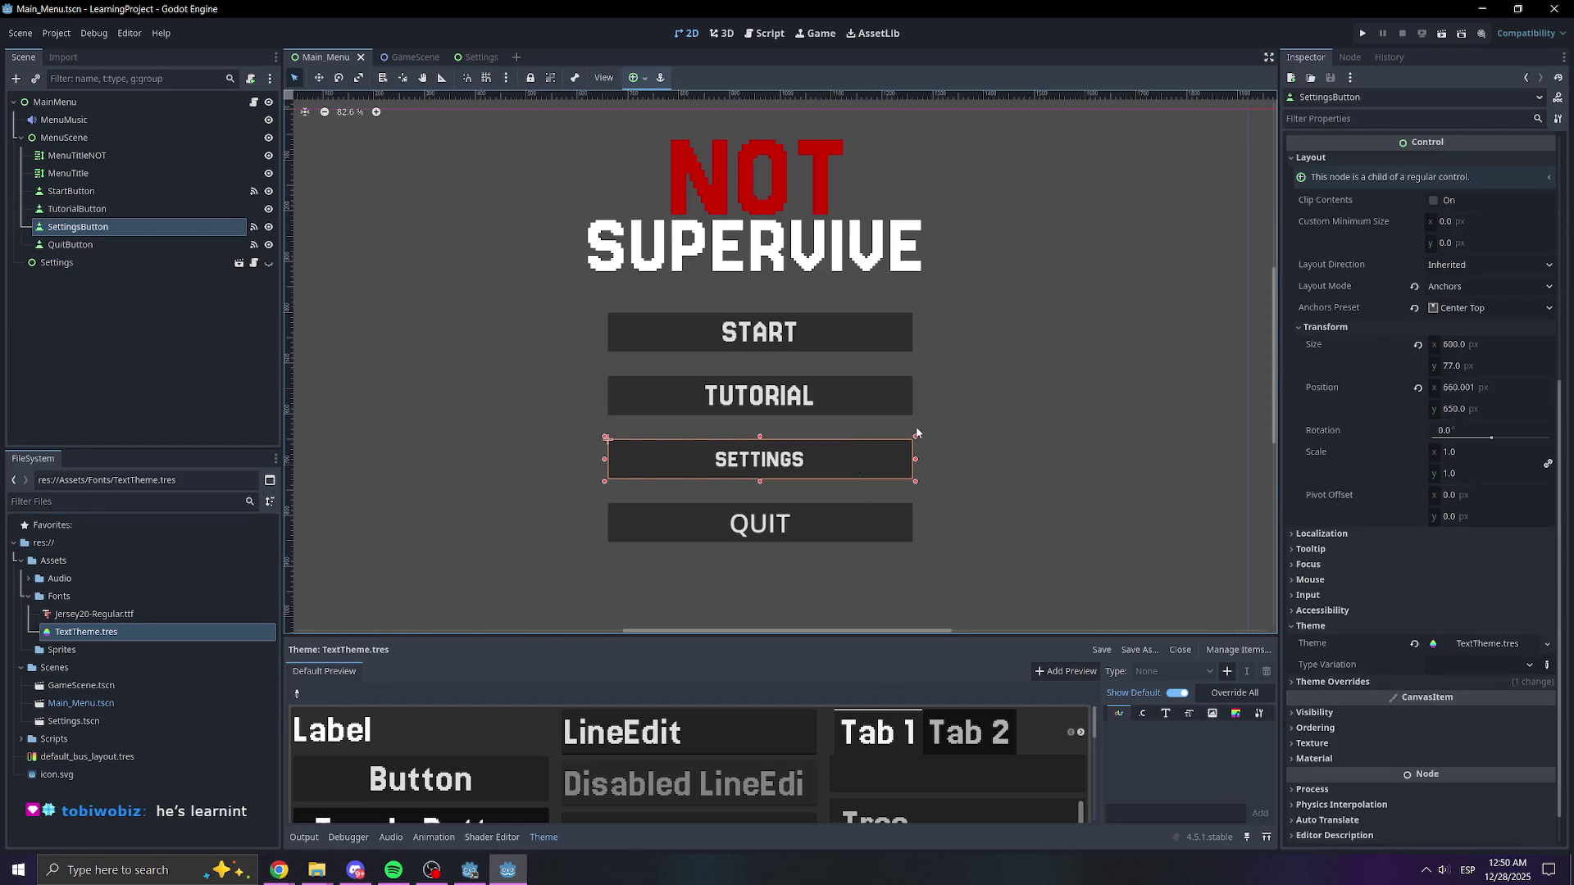
{"action": "scroll", "coordinate": [1344, 574], "scroll_direction": "down", "scroll_amount": 1}
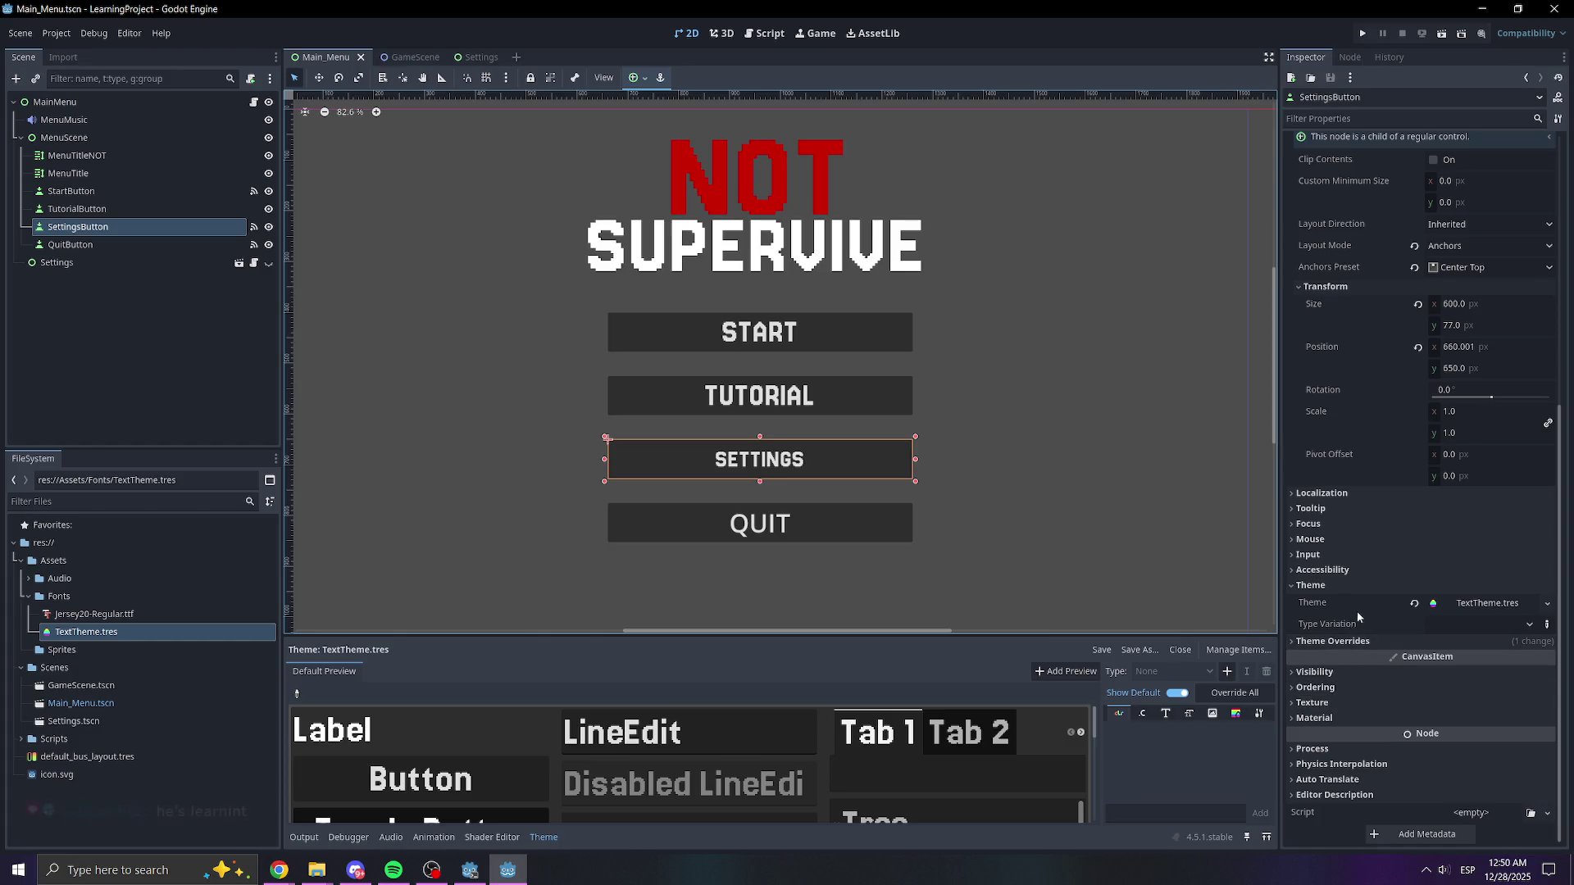
{"action": "mouse_move", "coordinate": [118, 633]}
{"action": "left_mouse_down"}
{"action": "mouse_move", "coordinate": [1230, 625]}
{"action": "mouse_move", "coordinate": [1458, 607]}
{"action": "left_mouse_up"}
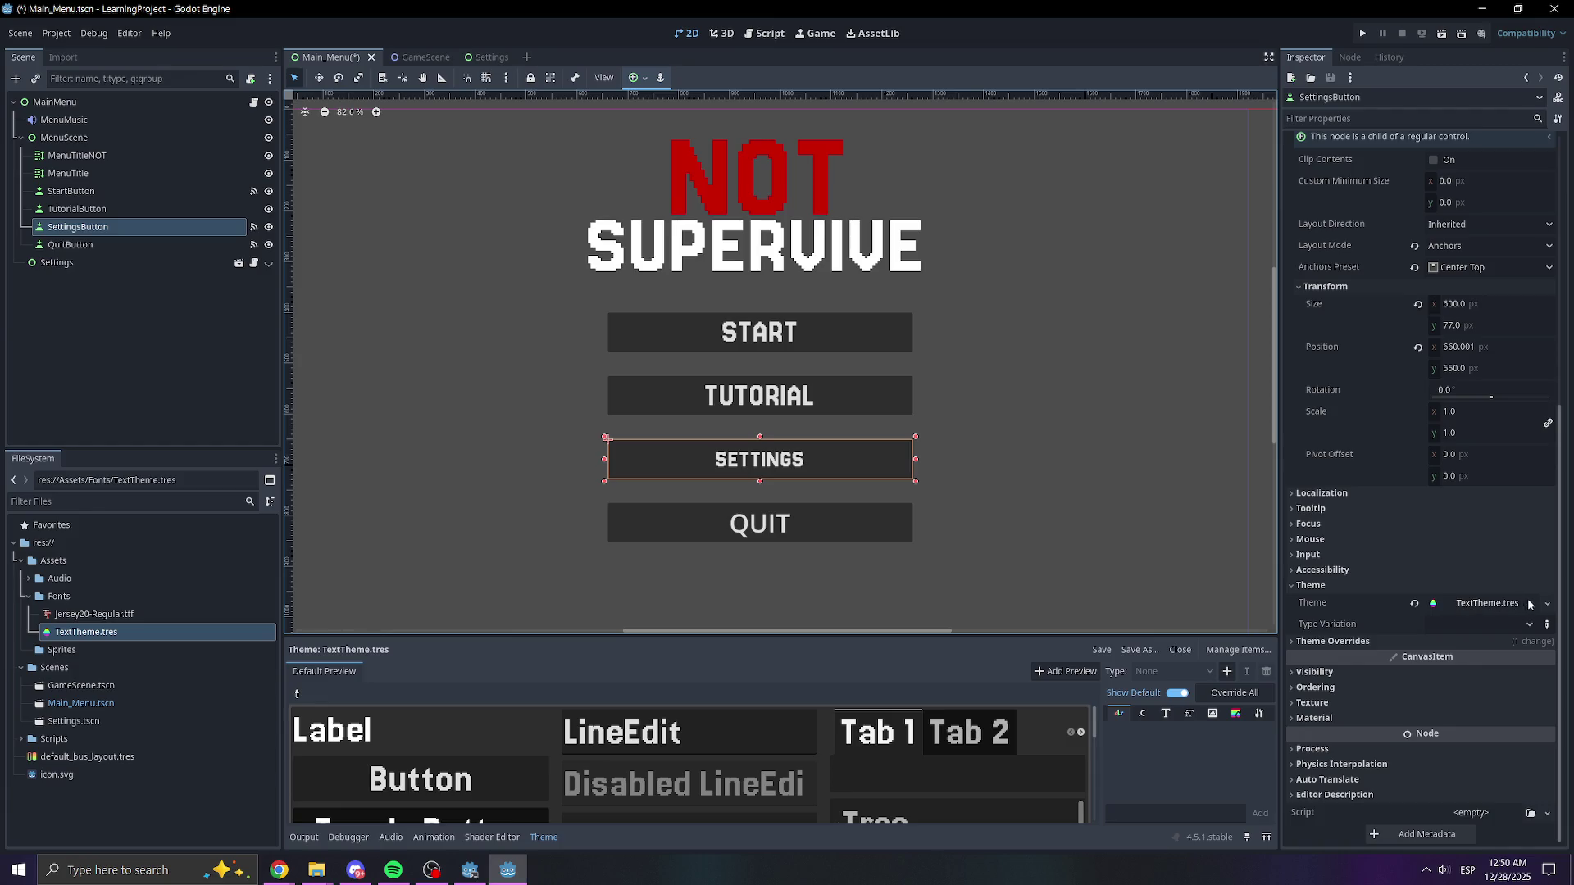
{"action": "left_click", "coordinate": [1414, 605]}
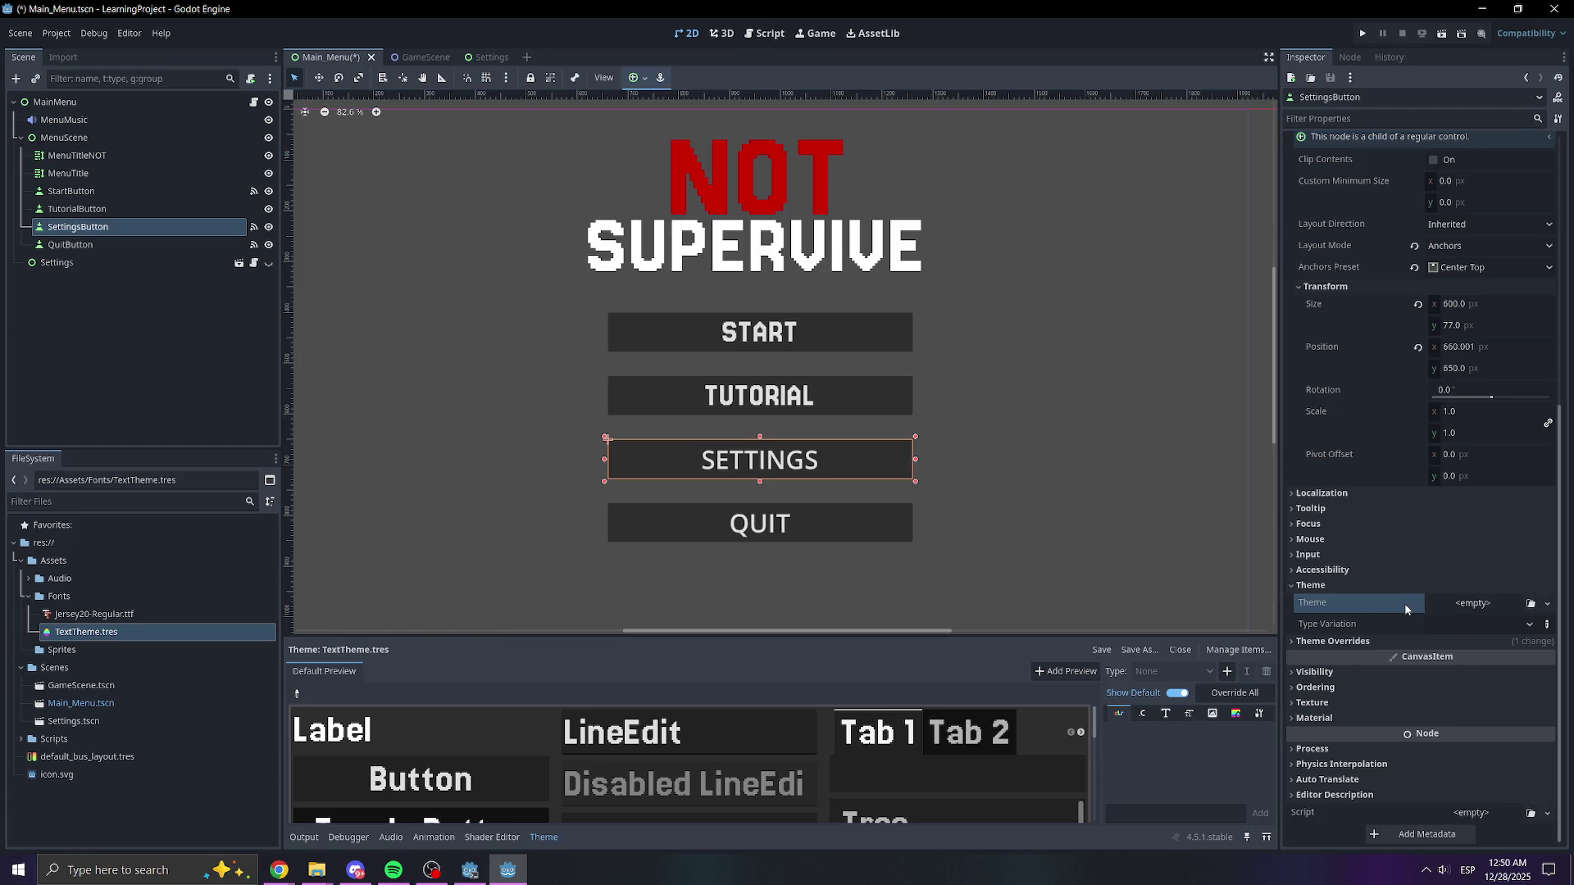
{"action": "left_click_drag", "start_coordinate": [90, 632], "coordinate": [1469, 607]}
{"action": "left_click", "coordinate": [774, 408]}
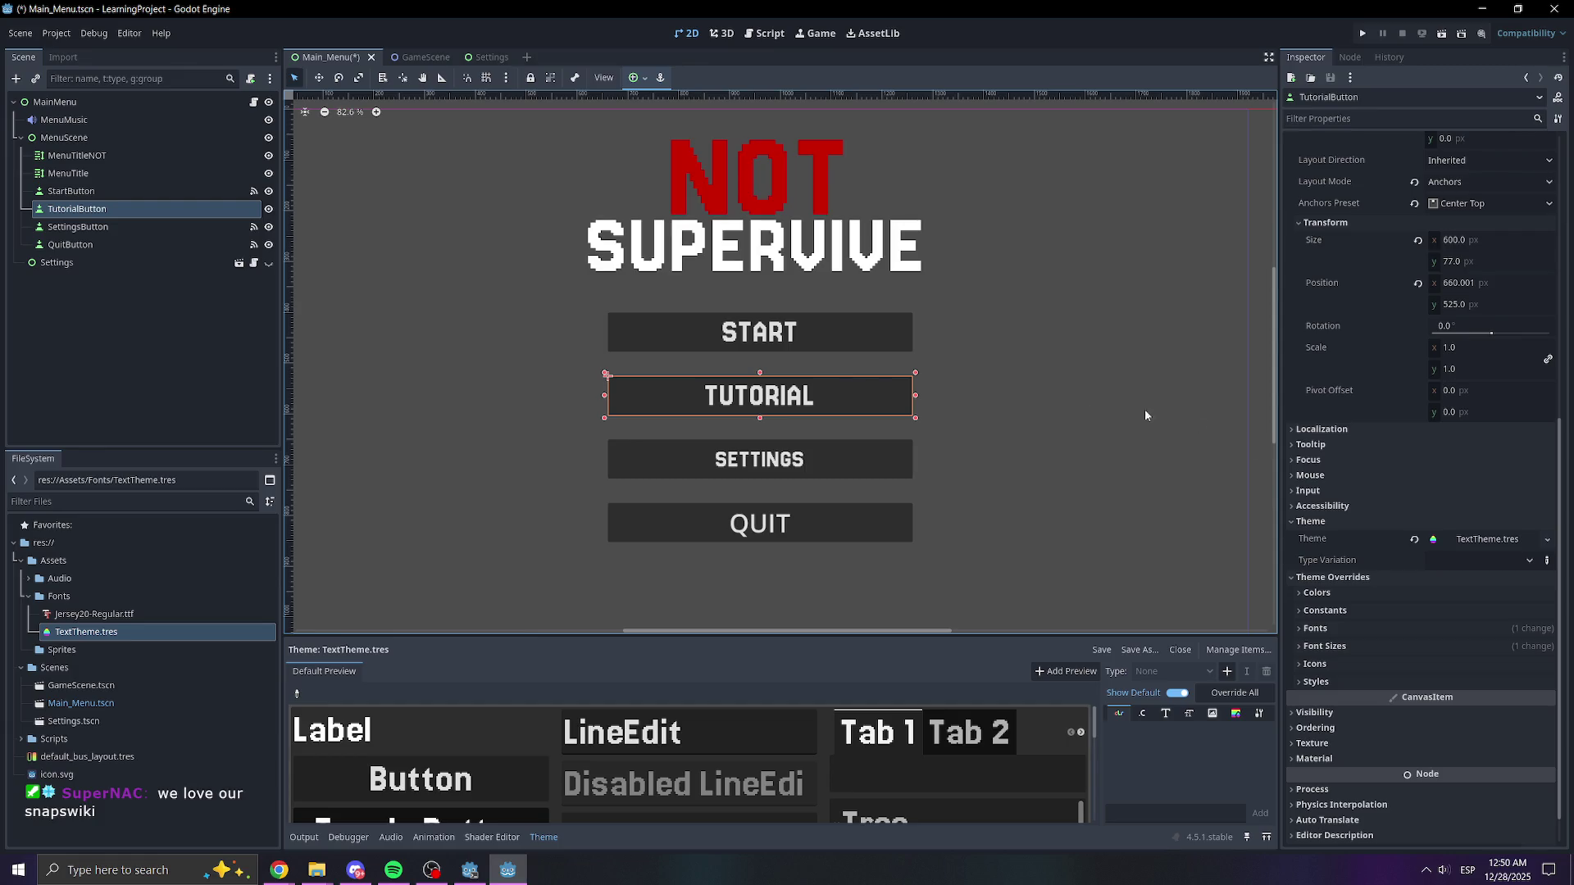
{"action": "mouse_move", "coordinate": [1333, 570]}
{"action": "left_click", "coordinate": [1331, 633]}
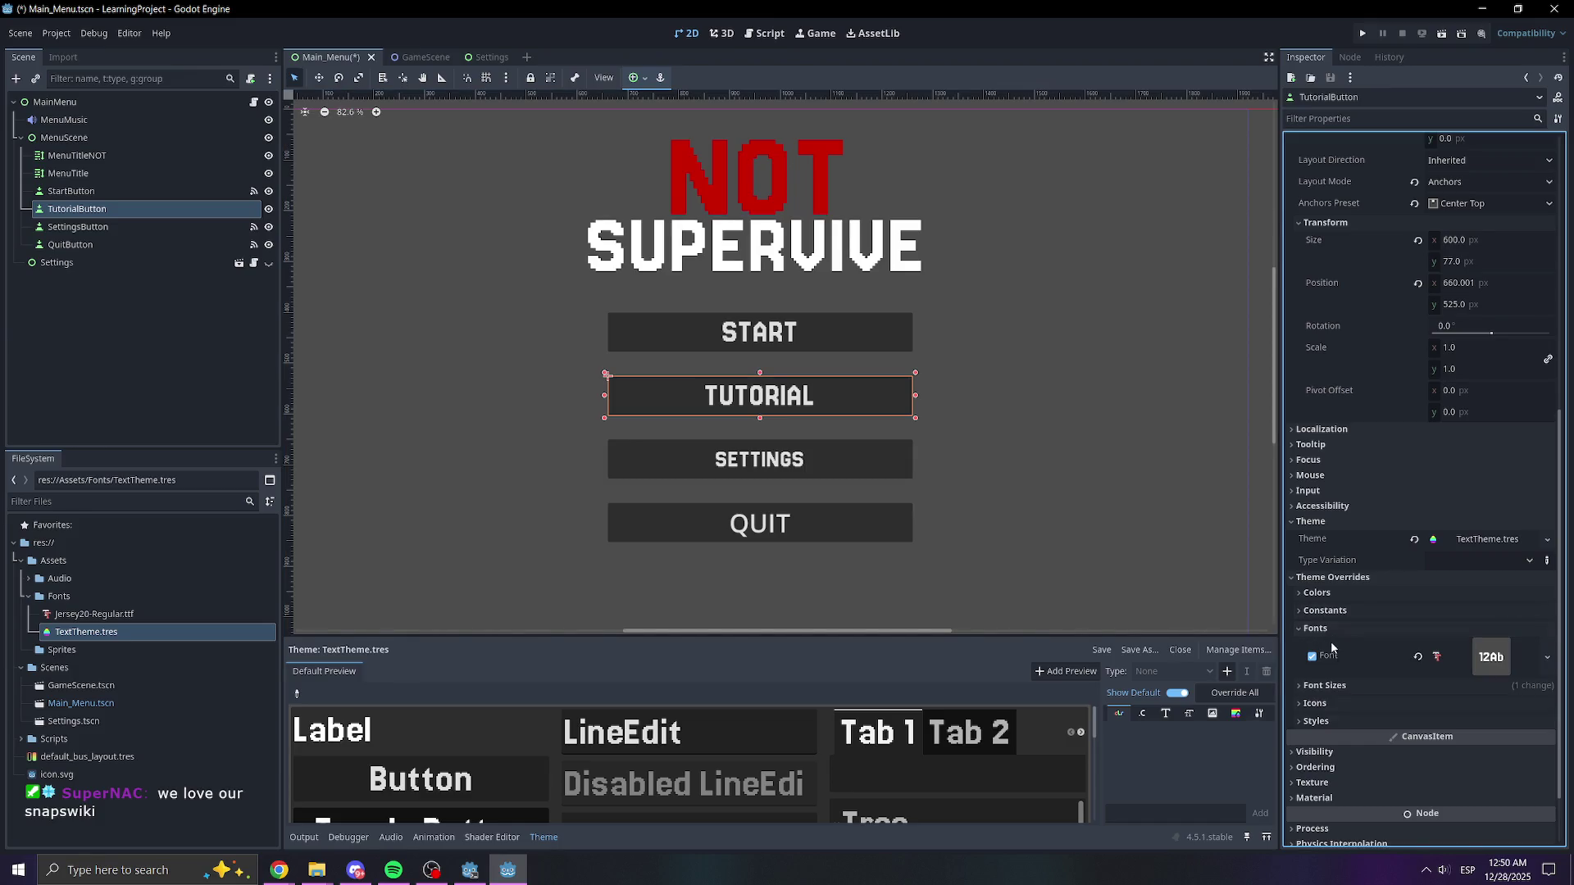
{"action": "left_click", "coordinate": [1332, 687]}
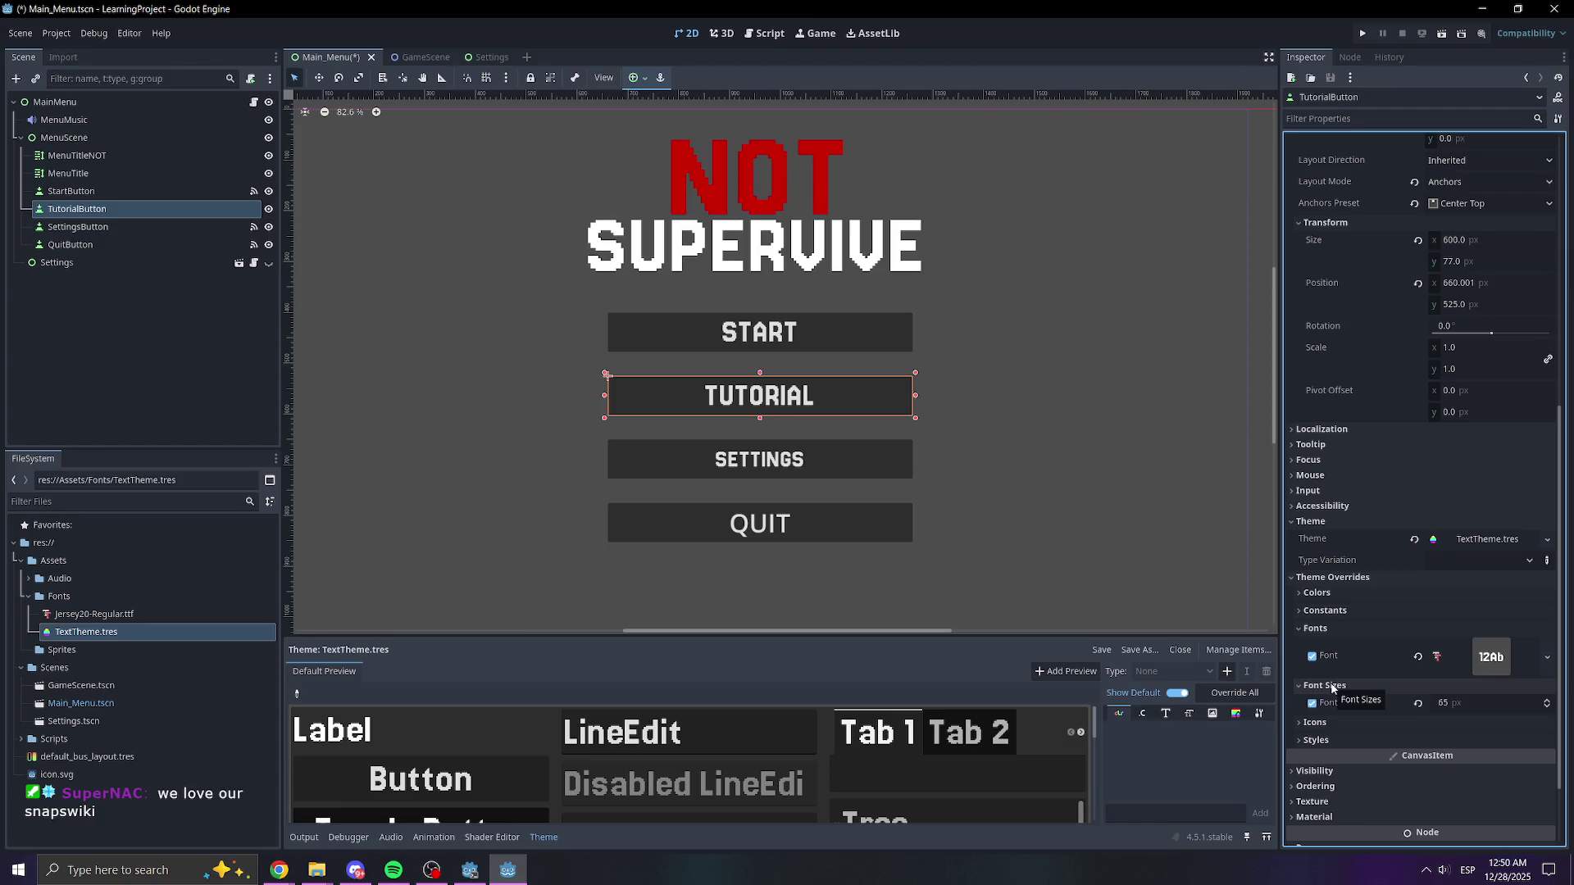
{"action": "left_click", "coordinate": [1311, 660]}
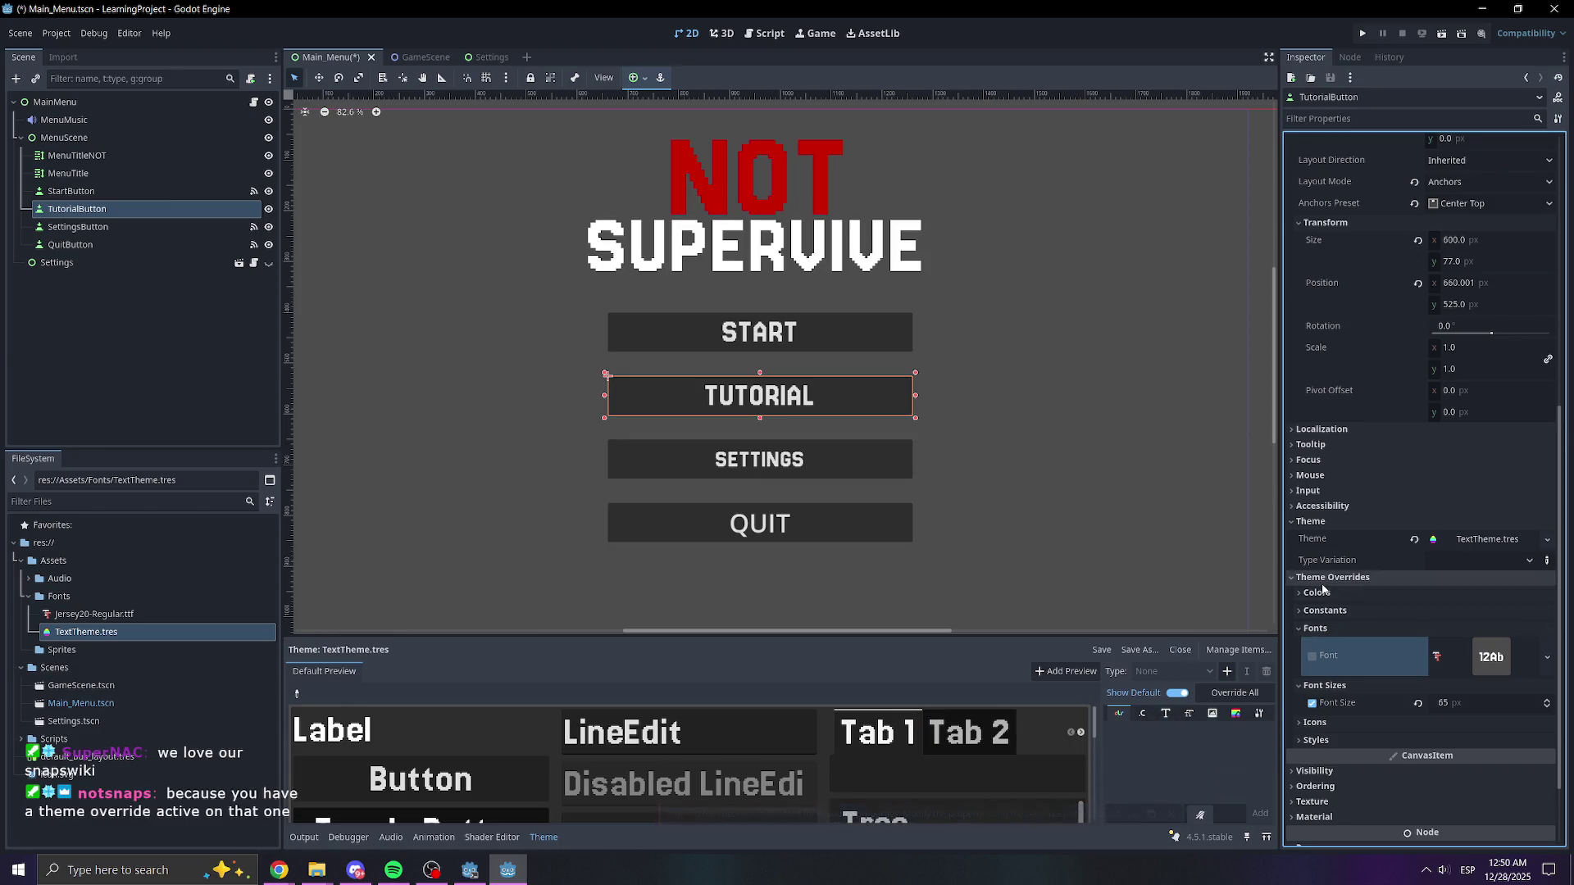
{"action": "scroll", "coordinate": [1336, 655], "scroll_direction": "up", "scroll_amount": 2}
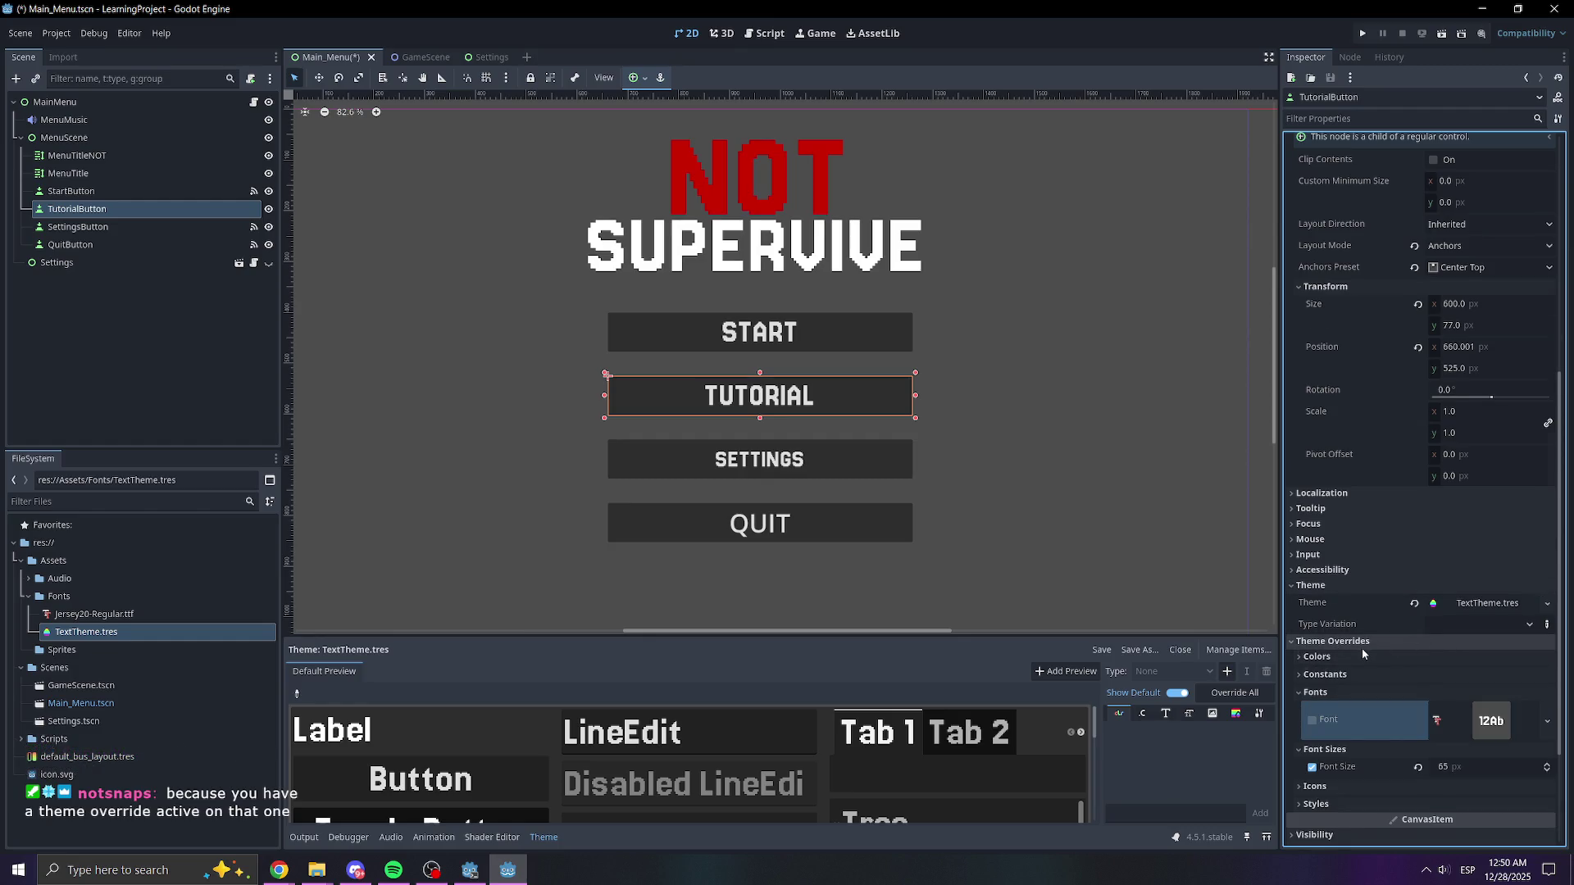
{"action": "scroll", "coordinate": [1360, 648], "scroll_direction": "down", "scroll_amount": 3}
{"action": "left_click", "coordinate": [1331, 677]}
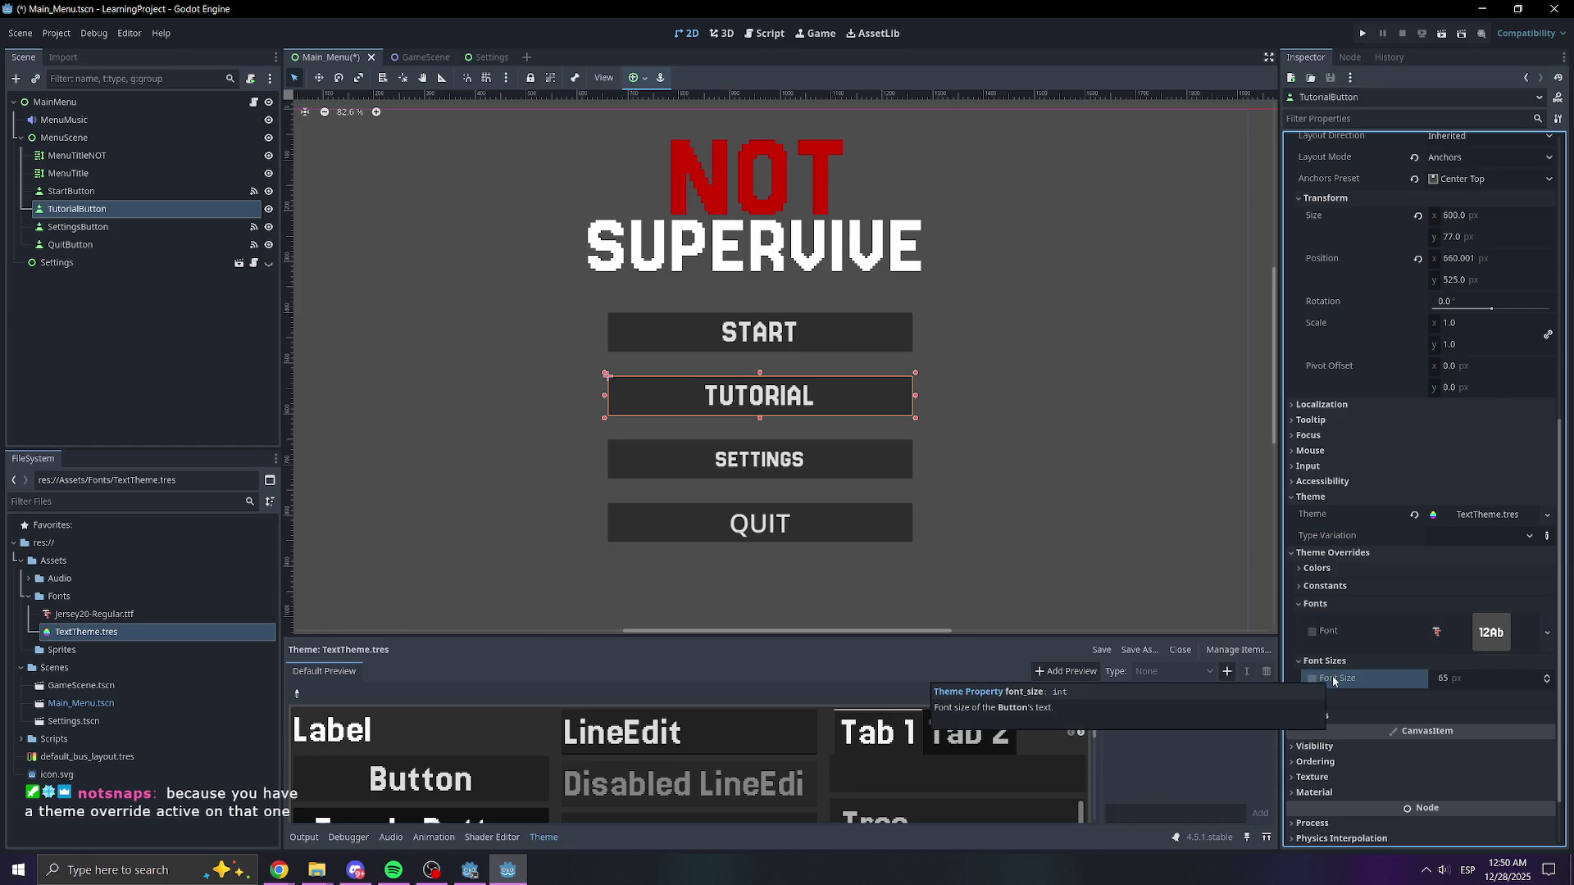
{"action": "left_click", "coordinate": [1324, 661]}
{"action": "left_click", "coordinate": [1317, 605]}
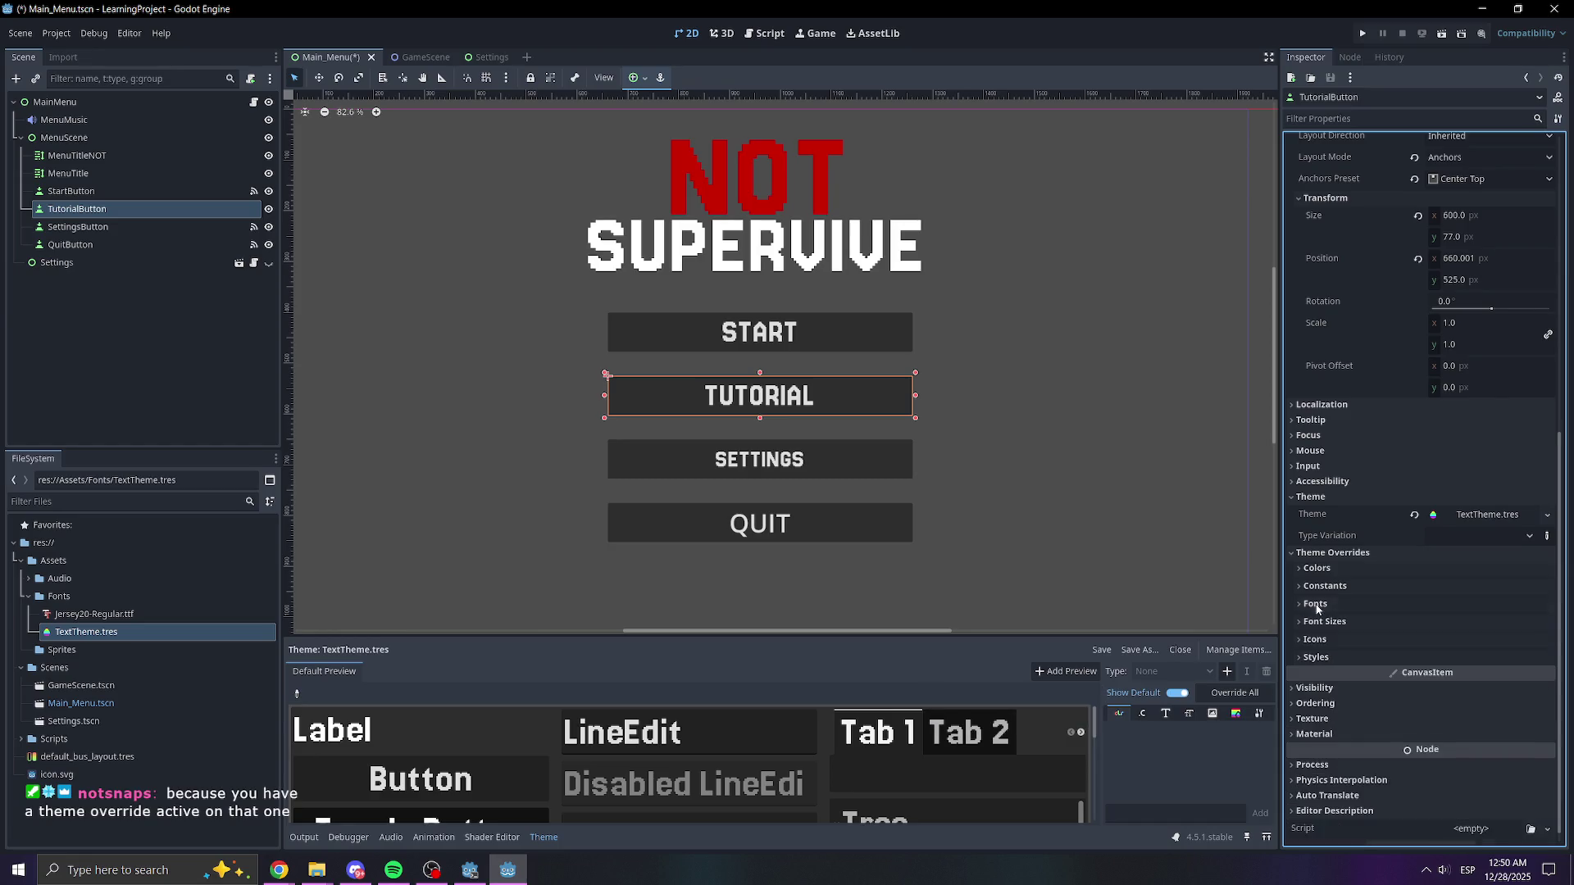
{"action": "left_click", "coordinate": [1331, 554]}
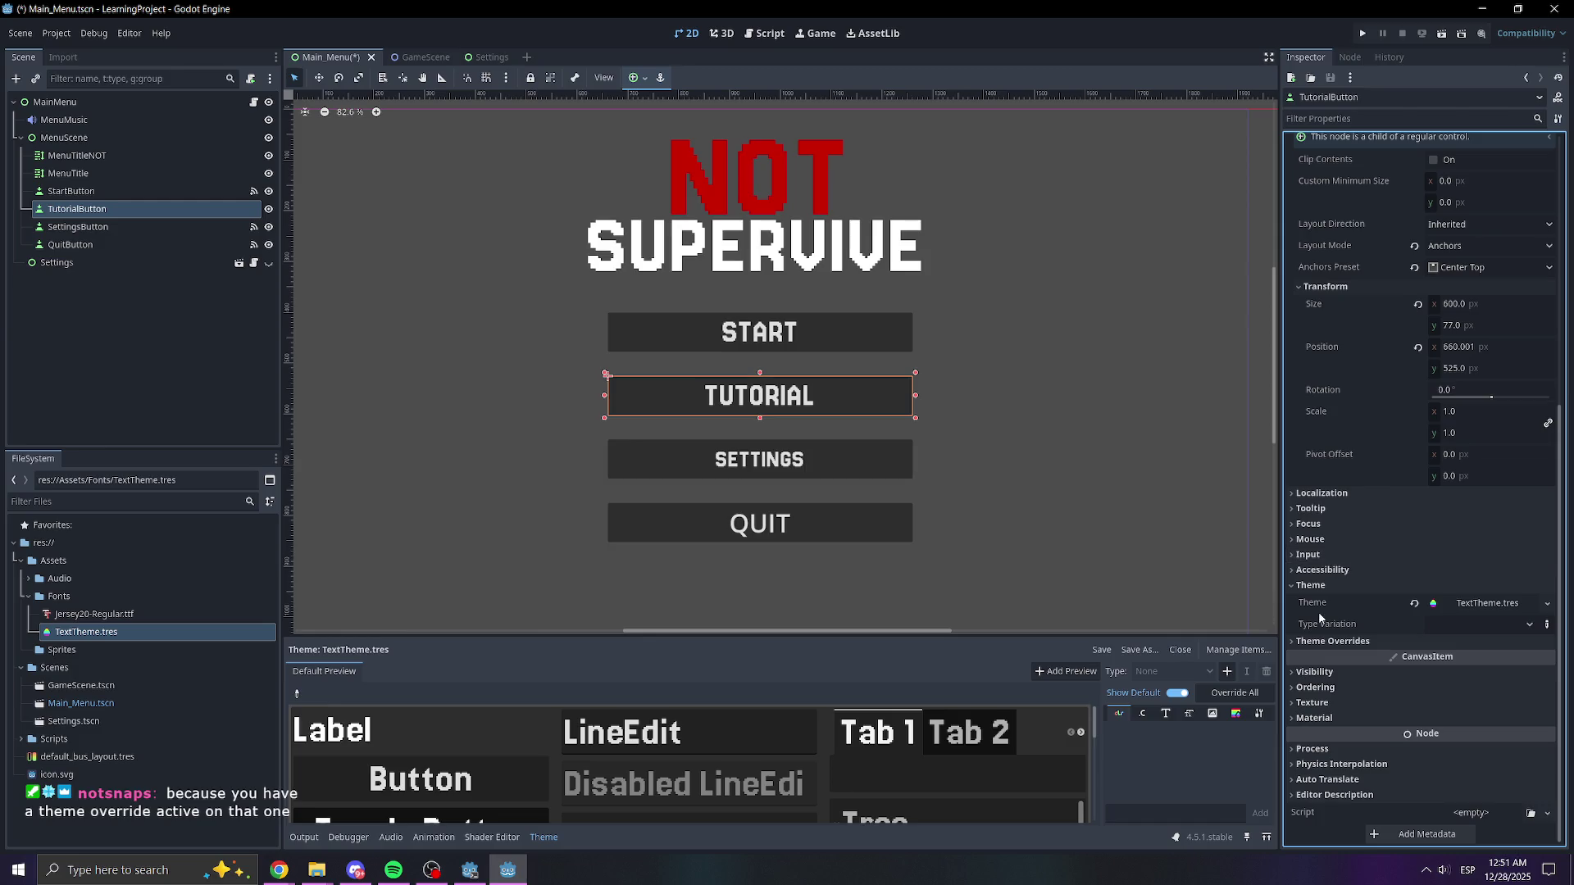
{"action": "left_click", "coordinate": [808, 347]}
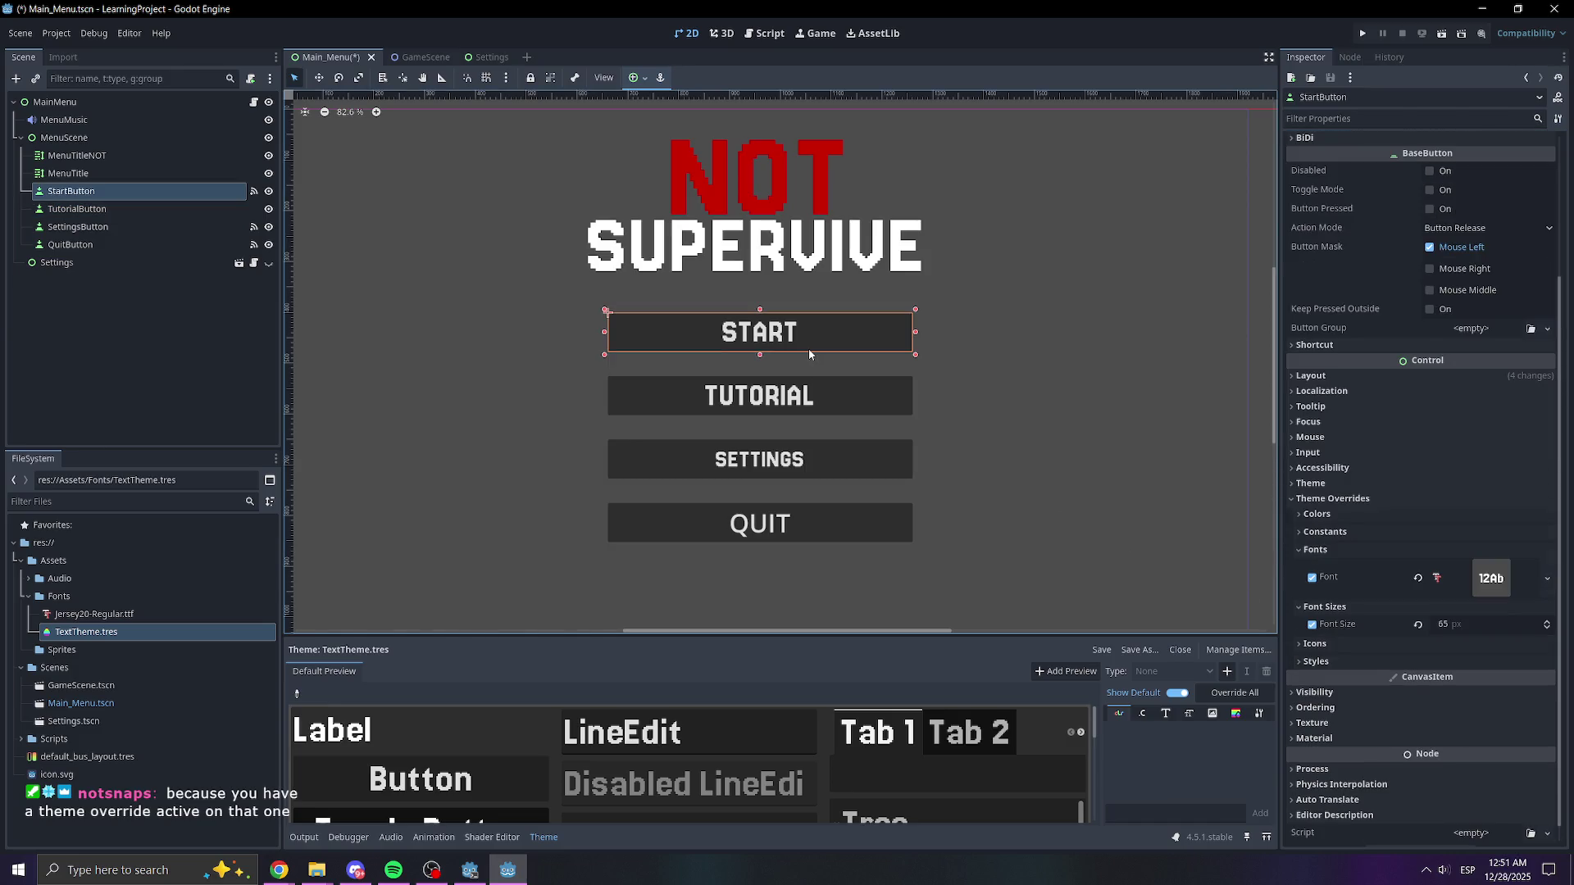
- Remove the START button's font overrides and assign TextTheme.tres as its theme
{"action": "left_click", "coordinate": [1312, 578]}
{"action": "left_click", "coordinate": [1312, 603]}
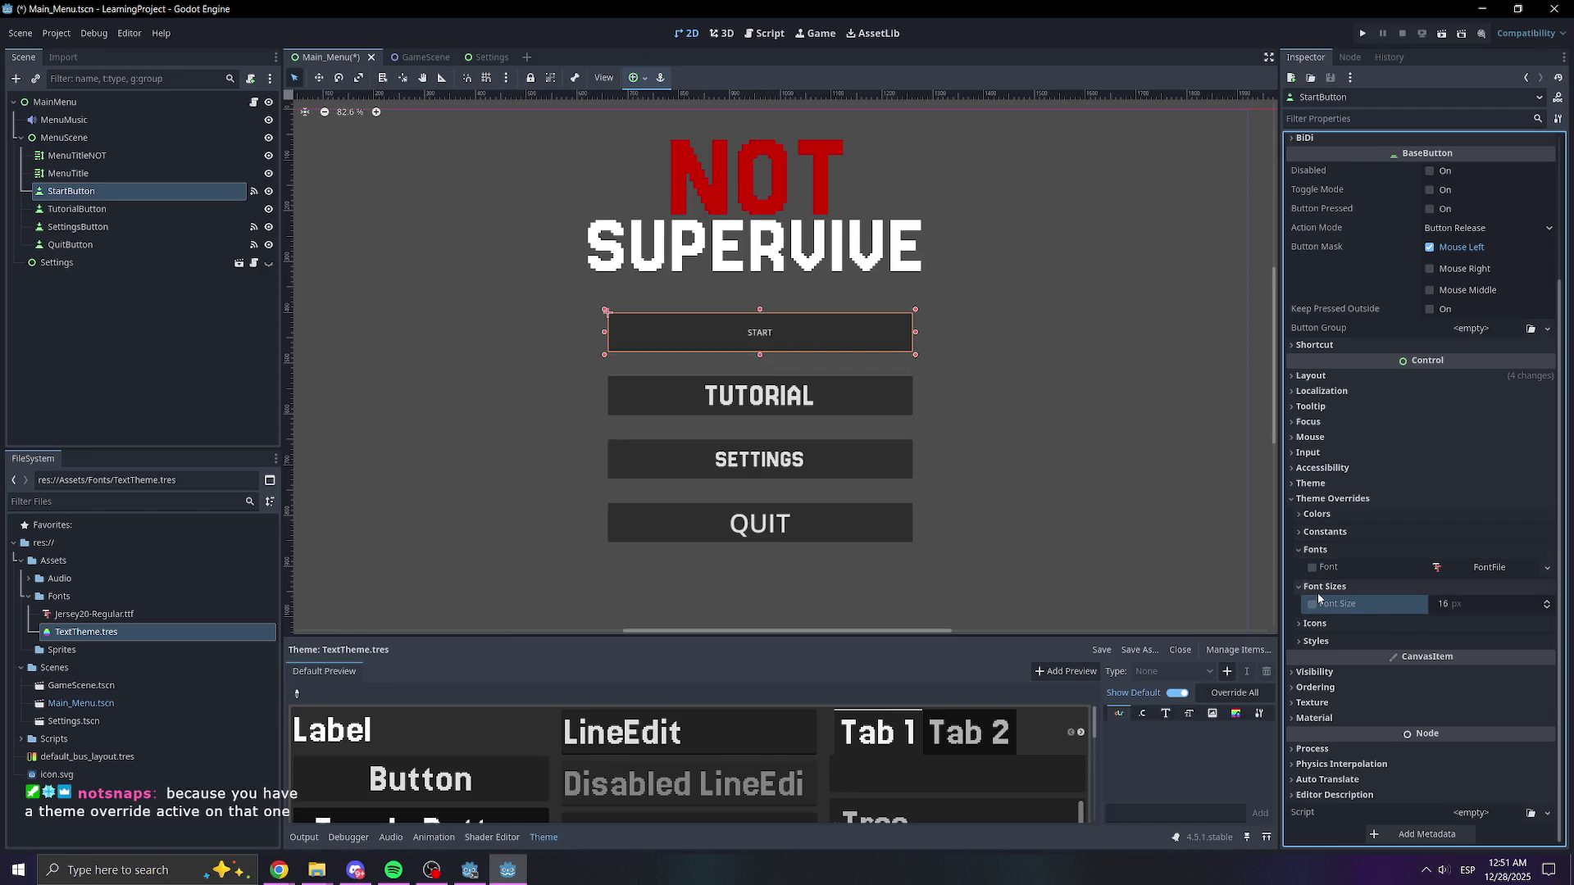
{"action": "left_click", "coordinate": [1346, 500]}
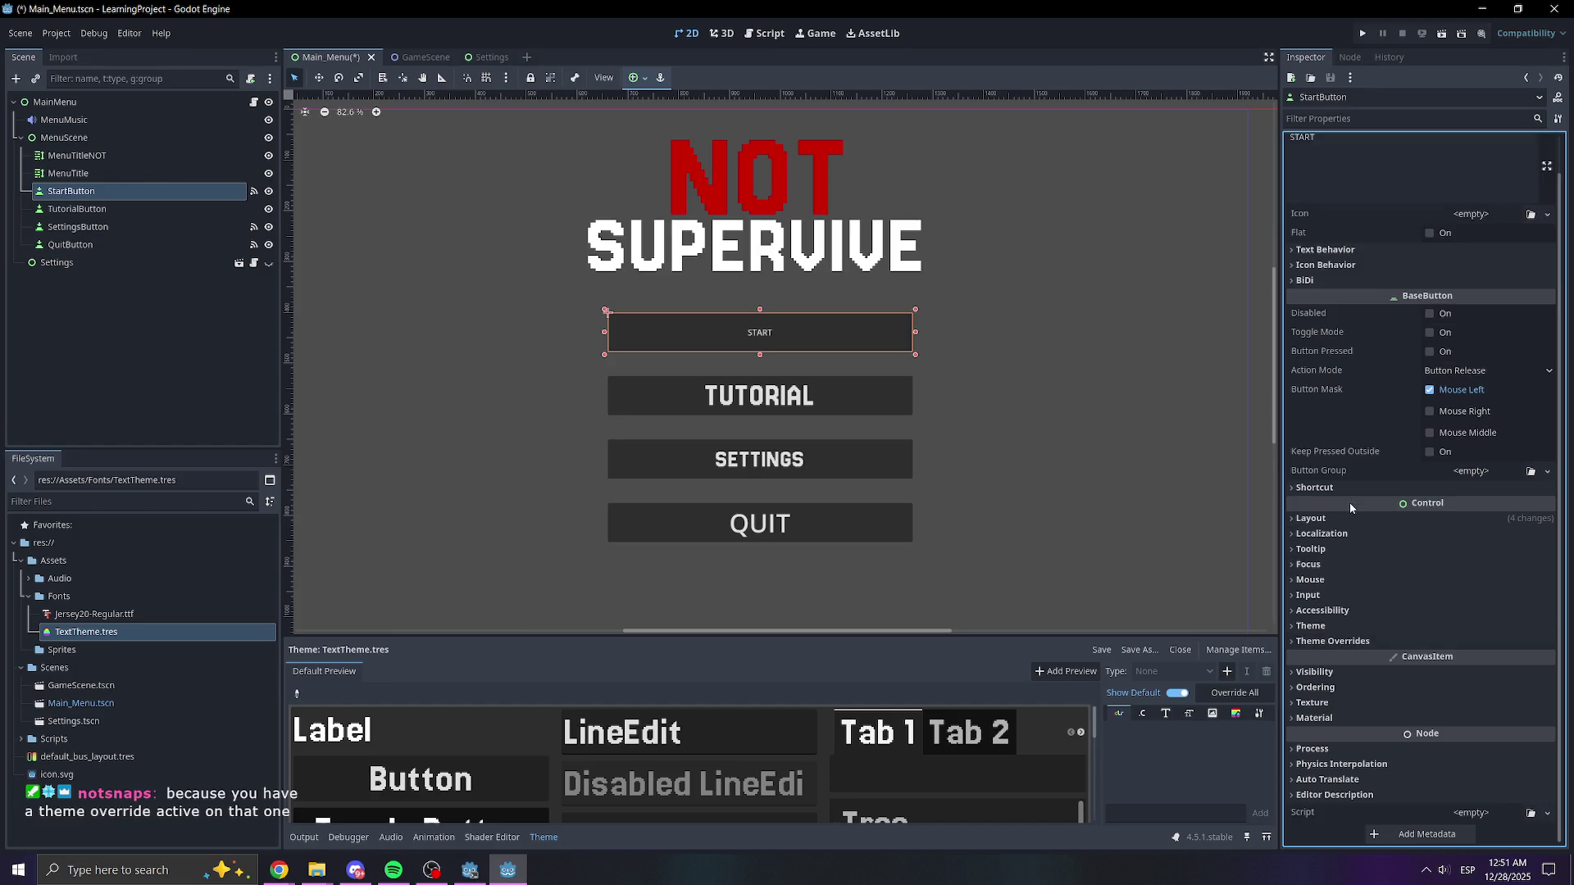
{"action": "left_click", "coordinate": [1320, 627]}
{"action": "mouse_move", "coordinate": [86, 633]}
{"action": "left_mouse_down"}
{"action": "mouse_move", "coordinate": [1189, 668]}
{"action": "mouse_move", "coordinate": [1507, 656]}
{"action": "mouse_move", "coordinate": [1497, 647]}
{"action": "left_mouse_up"}
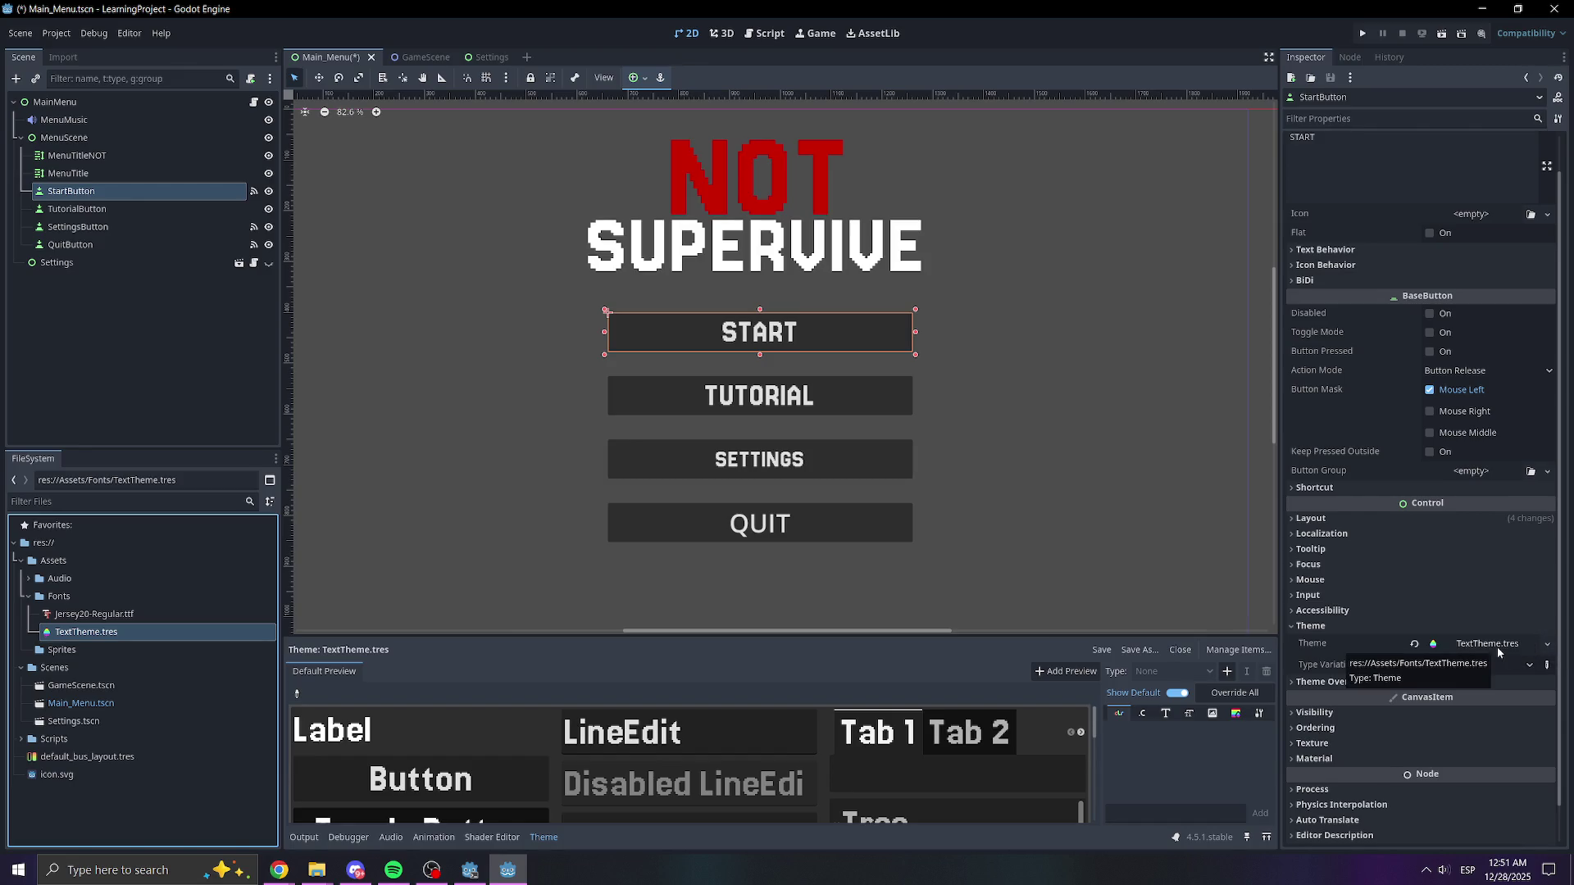
- Raise the SETTINGS button's font size override from 50 to 65 and save the scene
{"action": "left_click", "coordinate": [760, 406]}
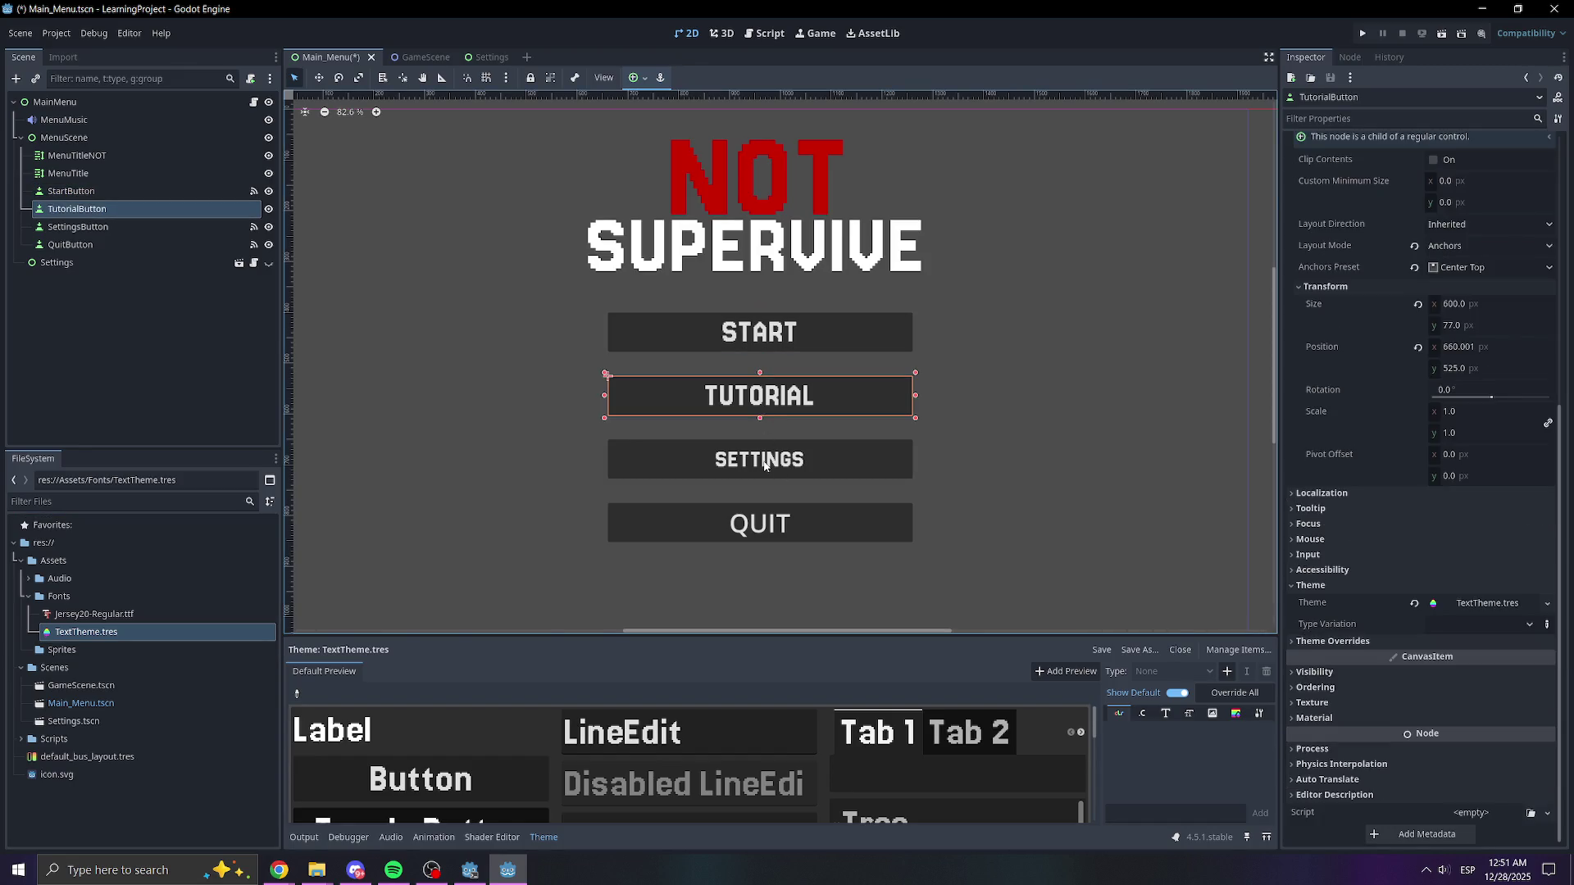
{"action": "left_click", "coordinate": [764, 468]}
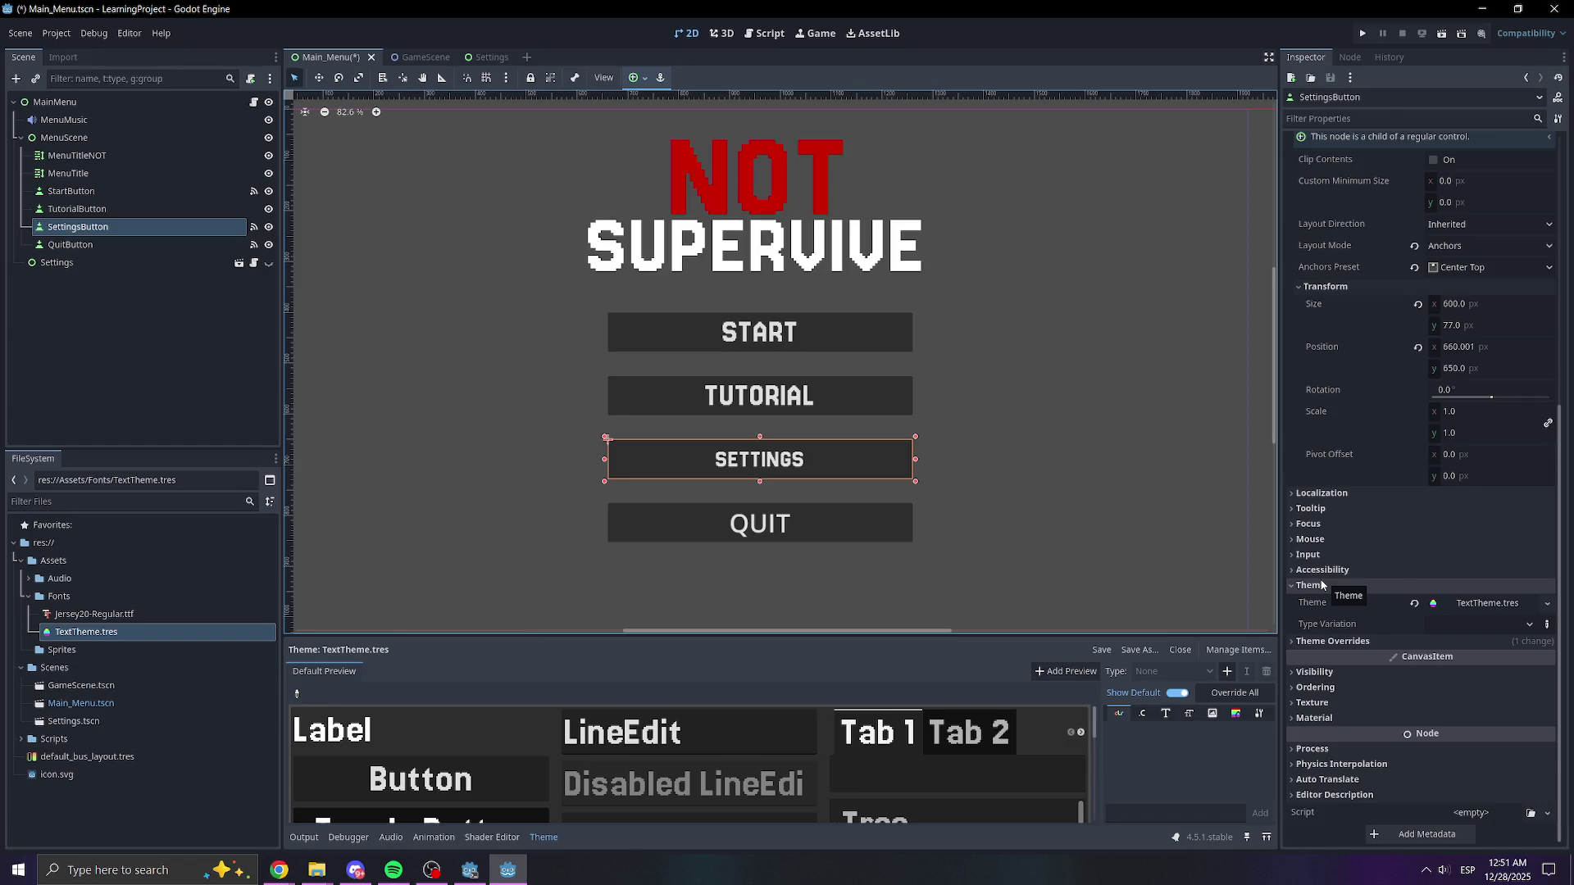
{"action": "left_click", "coordinate": [1332, 641]}
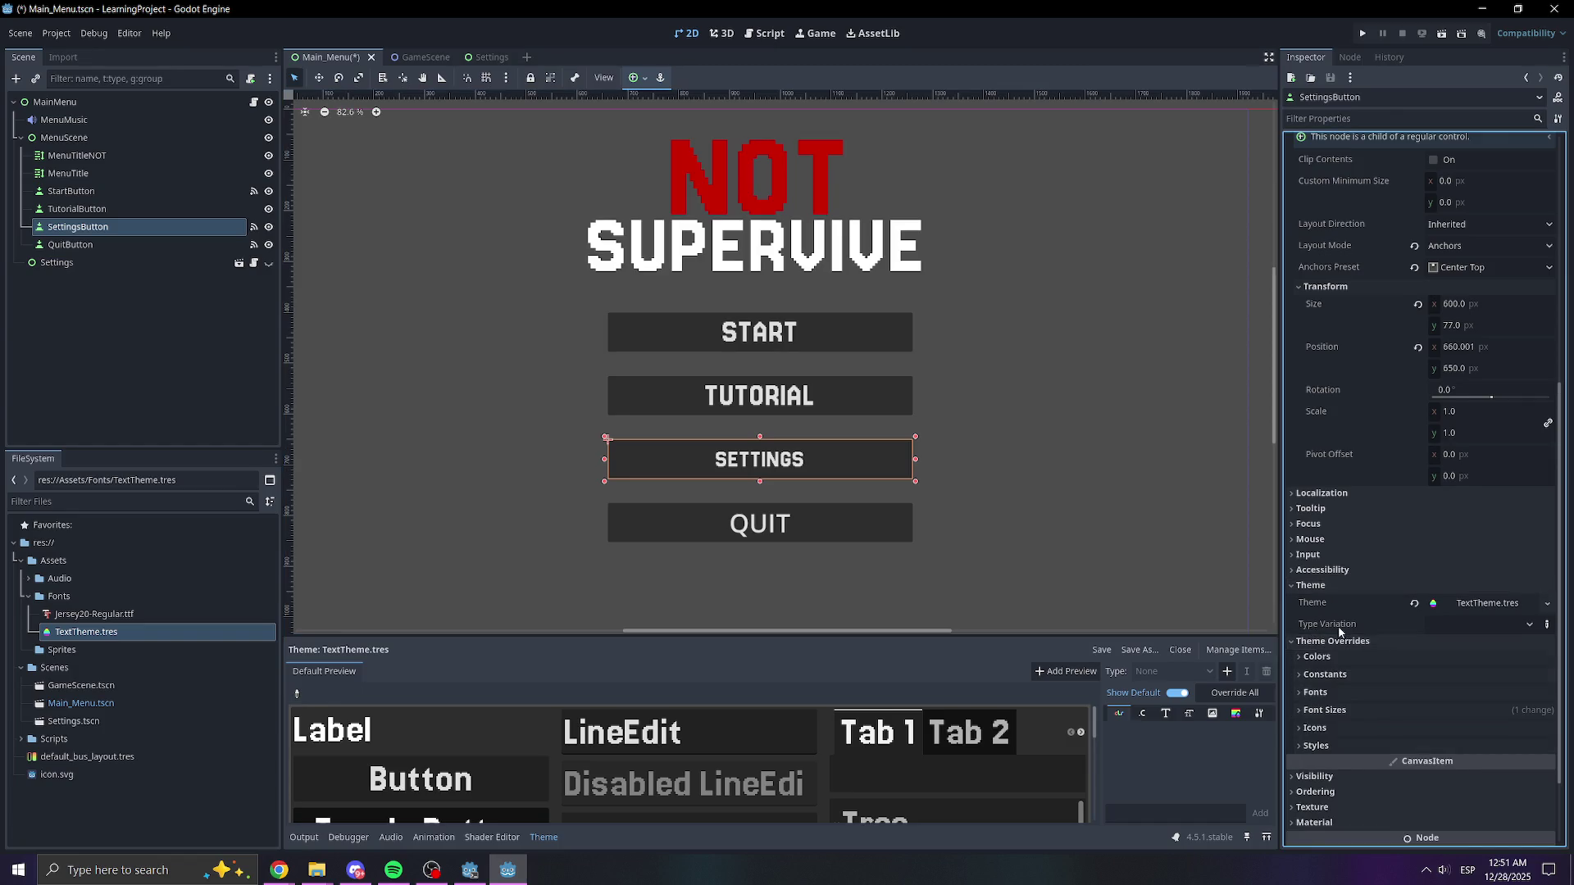
{"action": "scroll", "coordinate": [1336, 636], "scroll_direction": "down", "scroll_amount": 3}
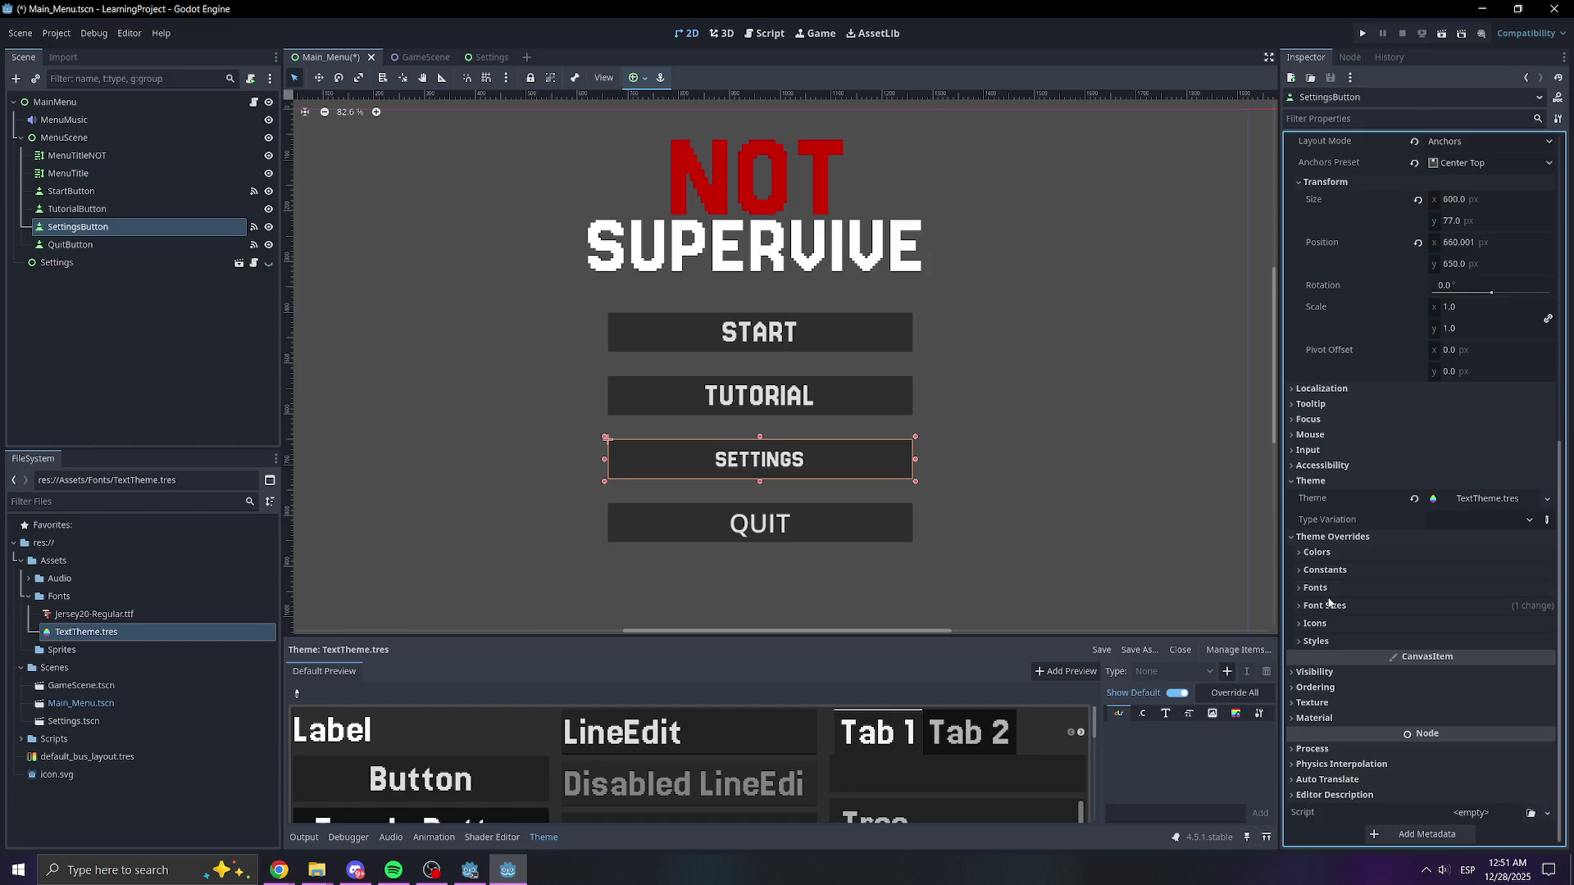
{"action": "left_click", "coordinate": [1330, 606]}
{"action": "left_click_drag", "start_coordinate": [1443, 623], "coordinate": [1468, 623]}
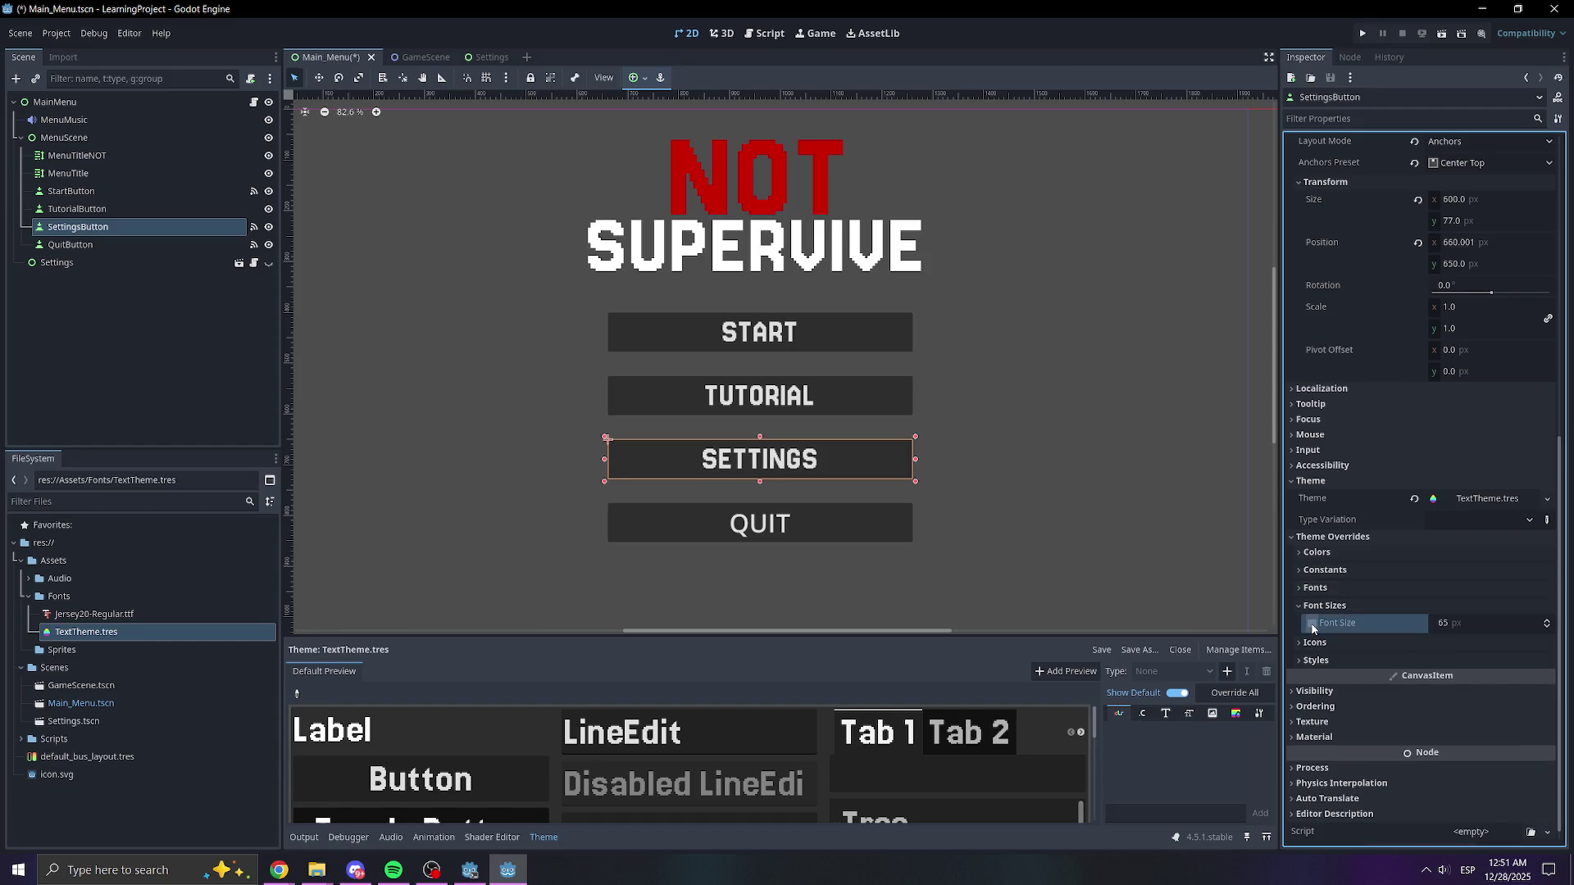
{"action": "key", "text": "ctrl+s"}
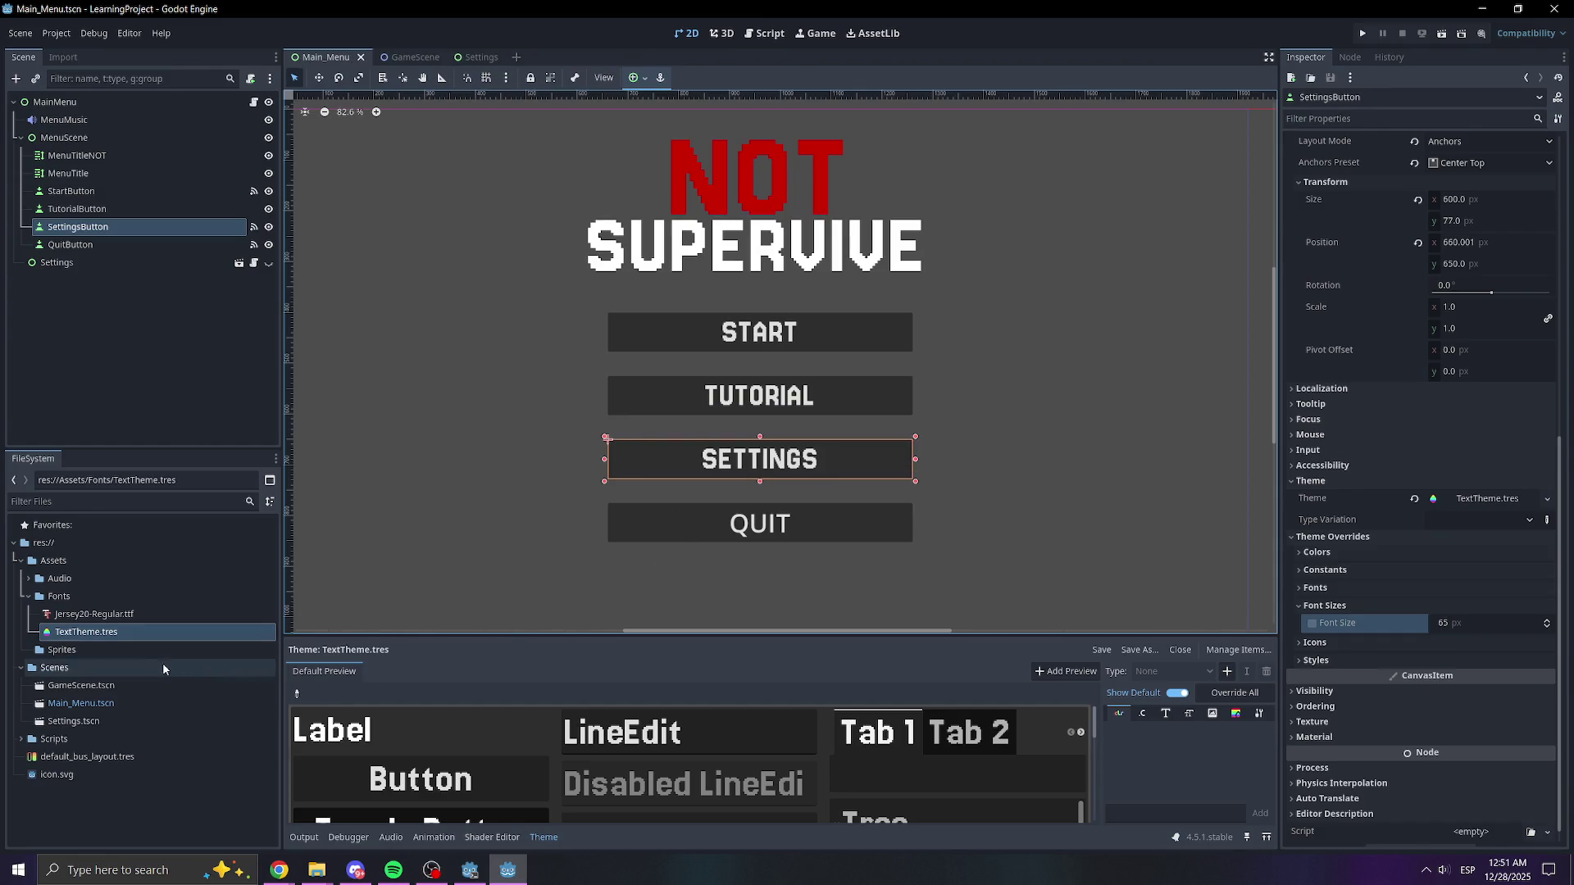
- Assign TextTheme.tres as the QUIT button's theme and review its font size override
{"action": "left_click", "coordinate": [669, 528]}
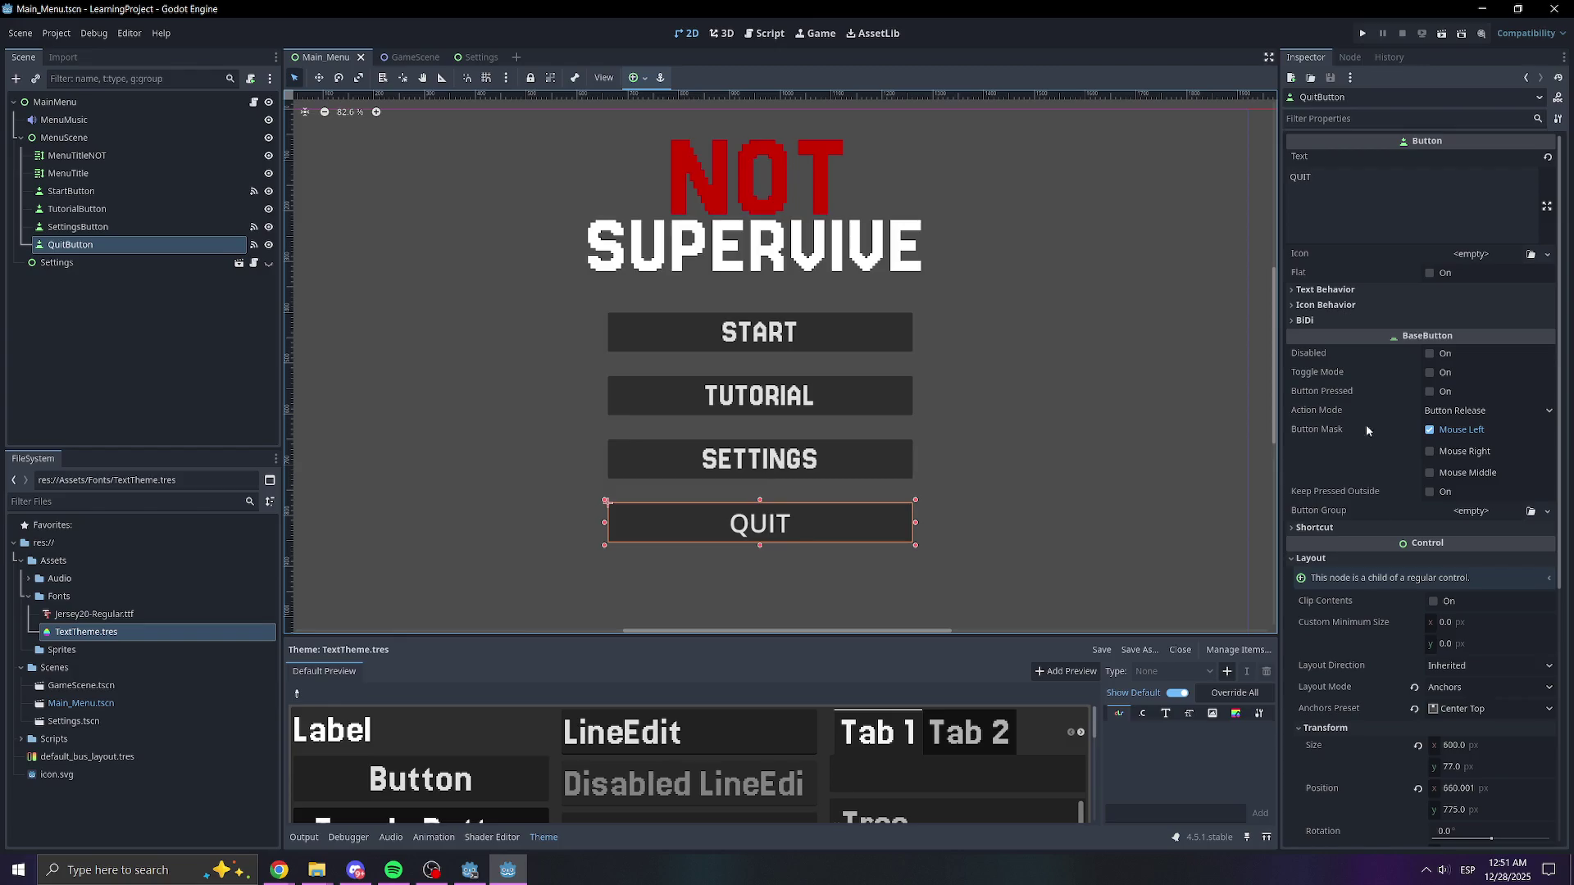
{"action": "scroll", "coordinate": [1339, 551], "scroll_direction": "down", "scroll_amount": 5}
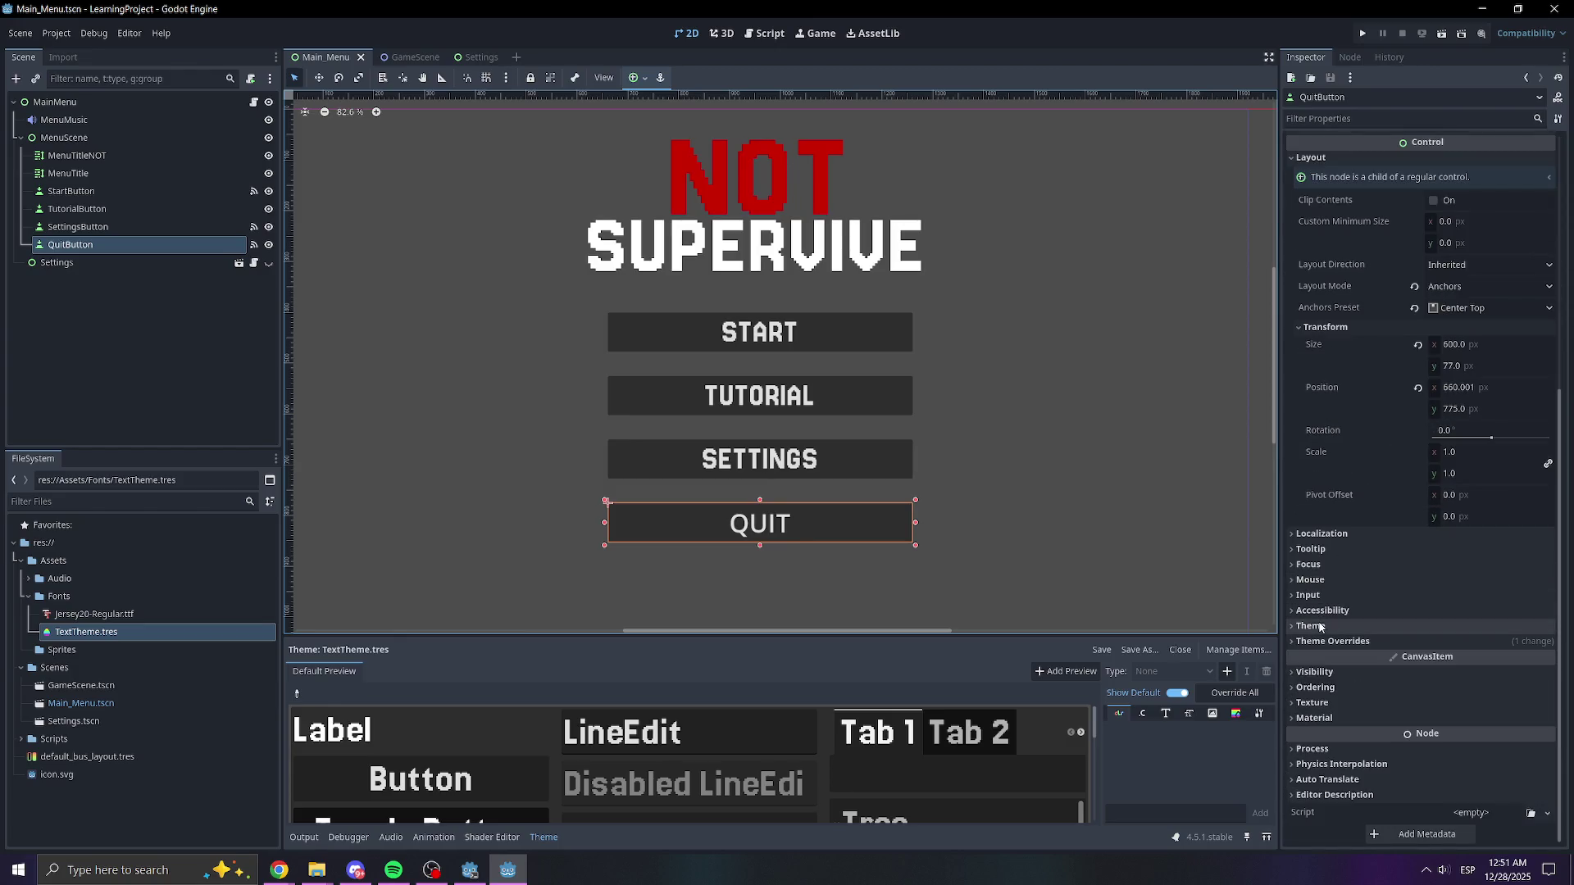
{"action": "left_click", "coordinate": [1319, 626]}
{"action": "left_click_drag", "start_coordinate": [86, 631], "coordinate": [1476, 644]}
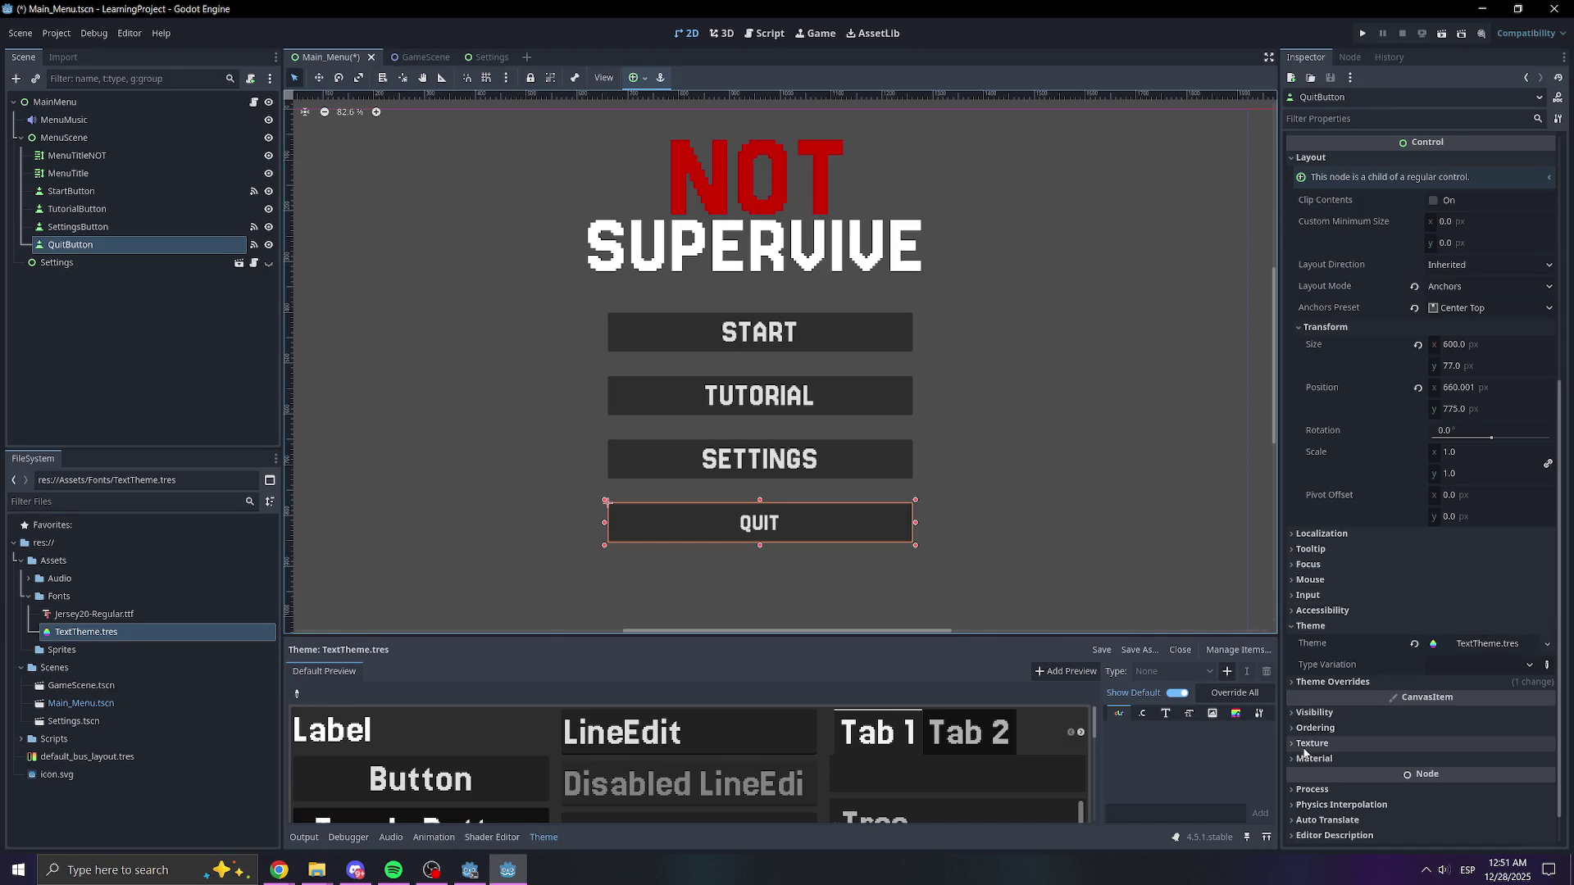
{"action": "left_click", "coordinate": [1311, 626]}
{"action": "left_click", "coordinate": [1315, 641]}
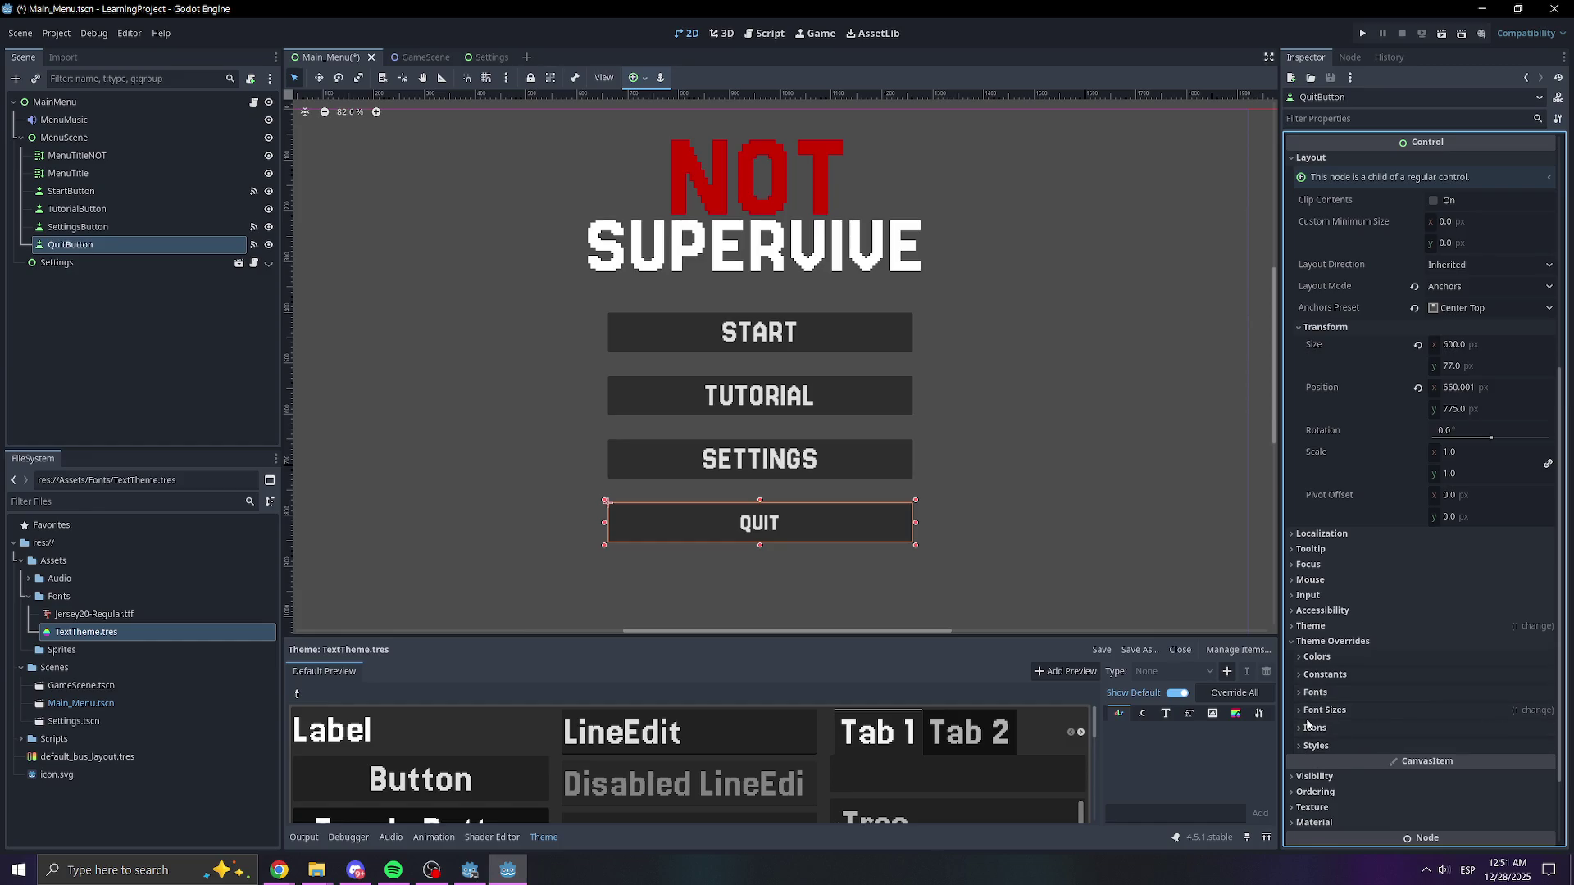
{"action": "left_click", "coordinate": [1312, 711]}
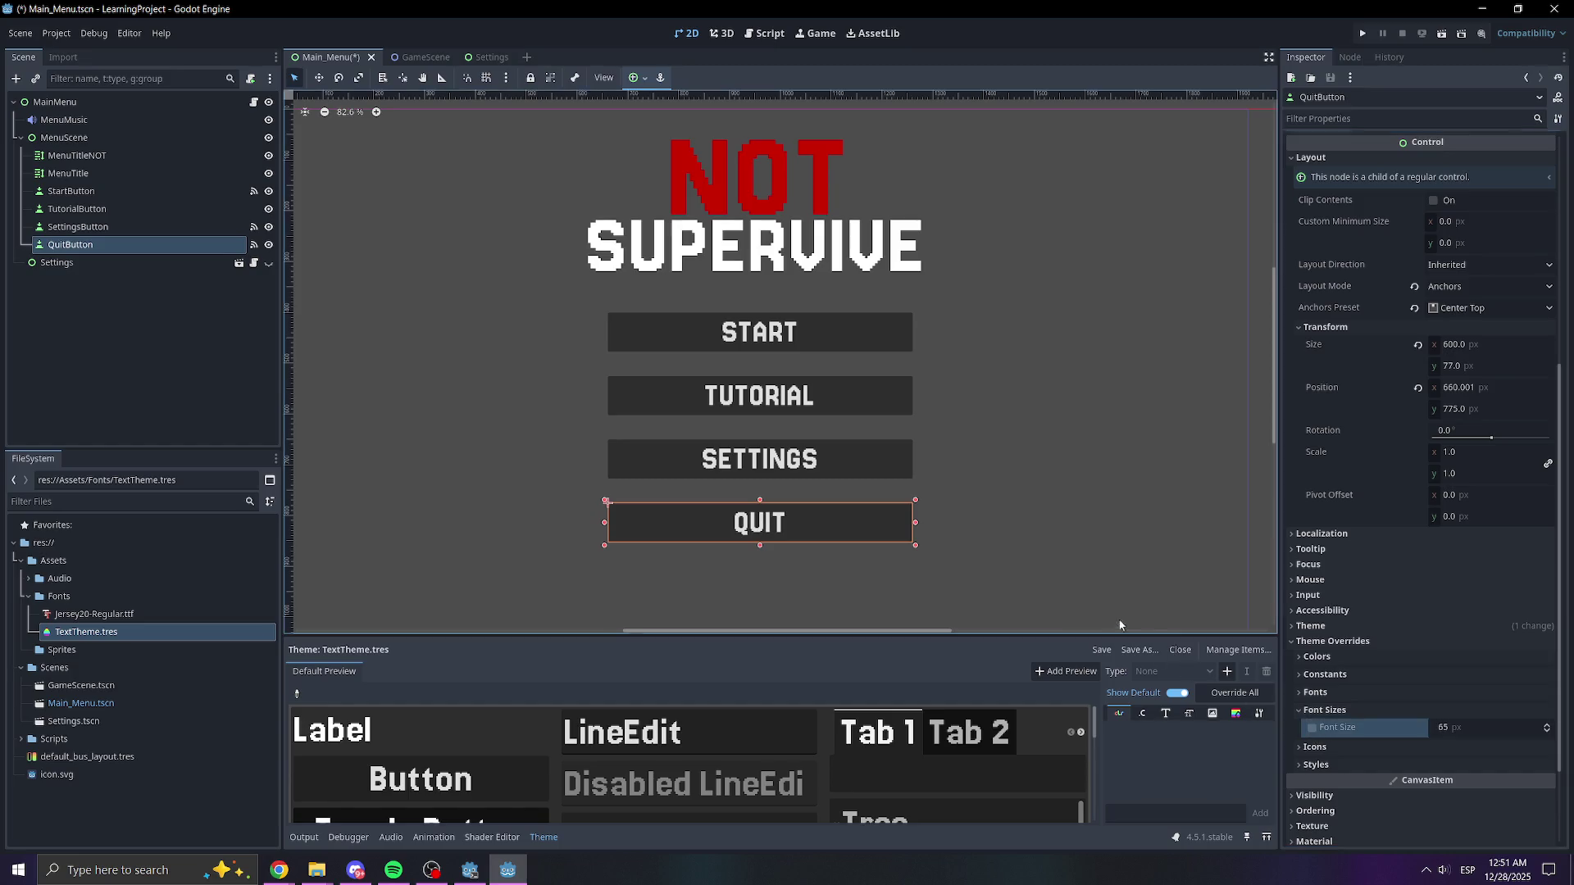
- Save the main menu scene and open the Settings.tscn scene
{"action": "left_click", "coordinate": [1027, 528]}
{"action": "scroll", "coordinate": [1019, 529], "scroll_direction": "down", "scroll_amount": 5}
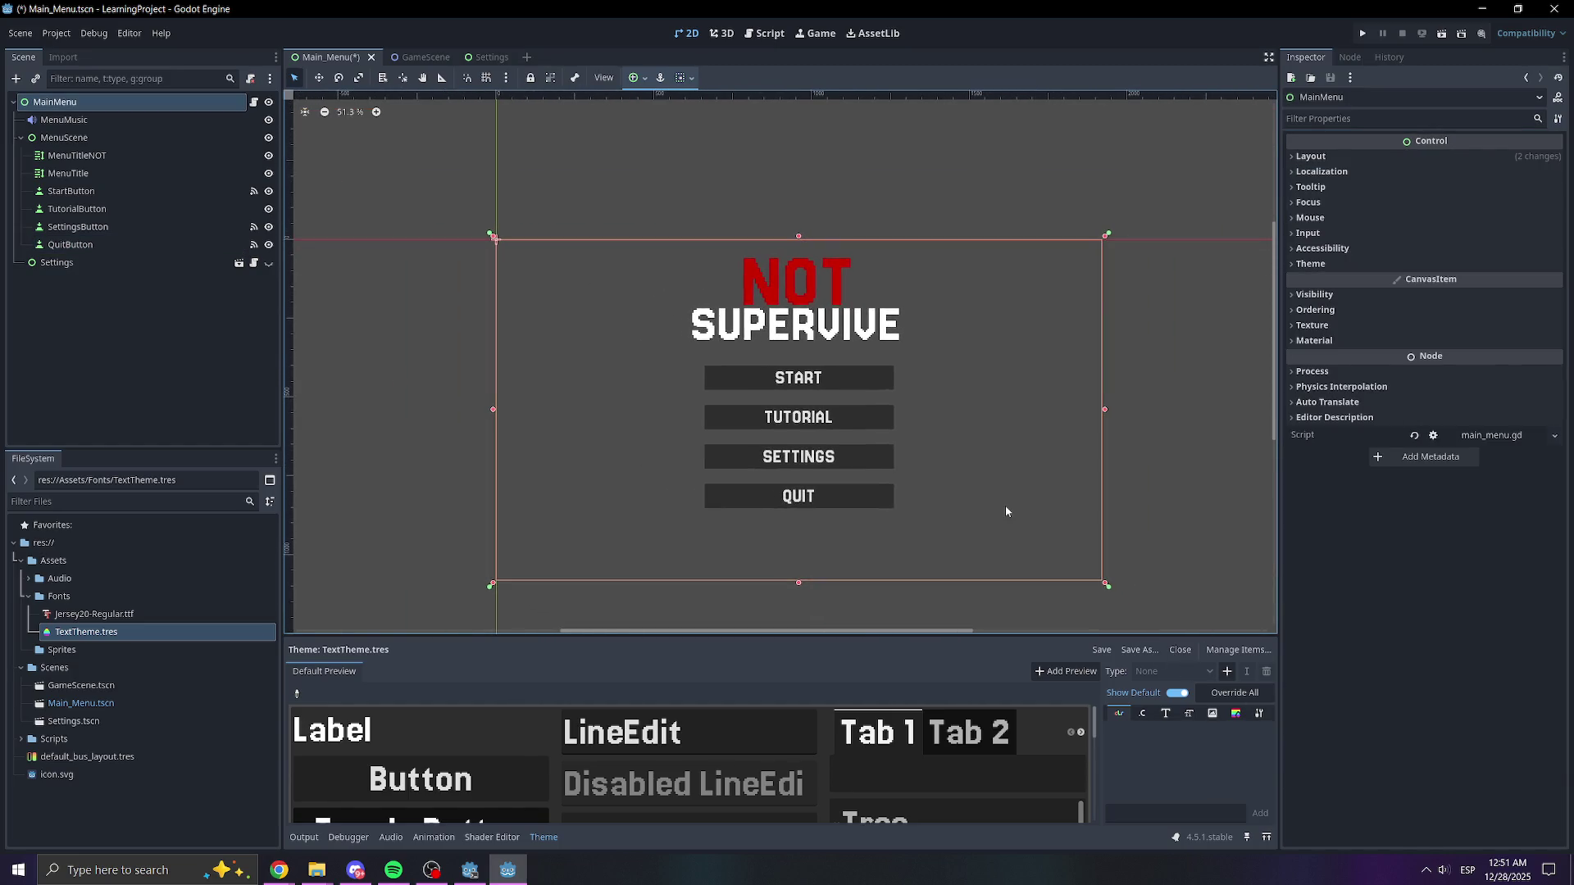
{"action": "key", "text": "ctrl+s"}
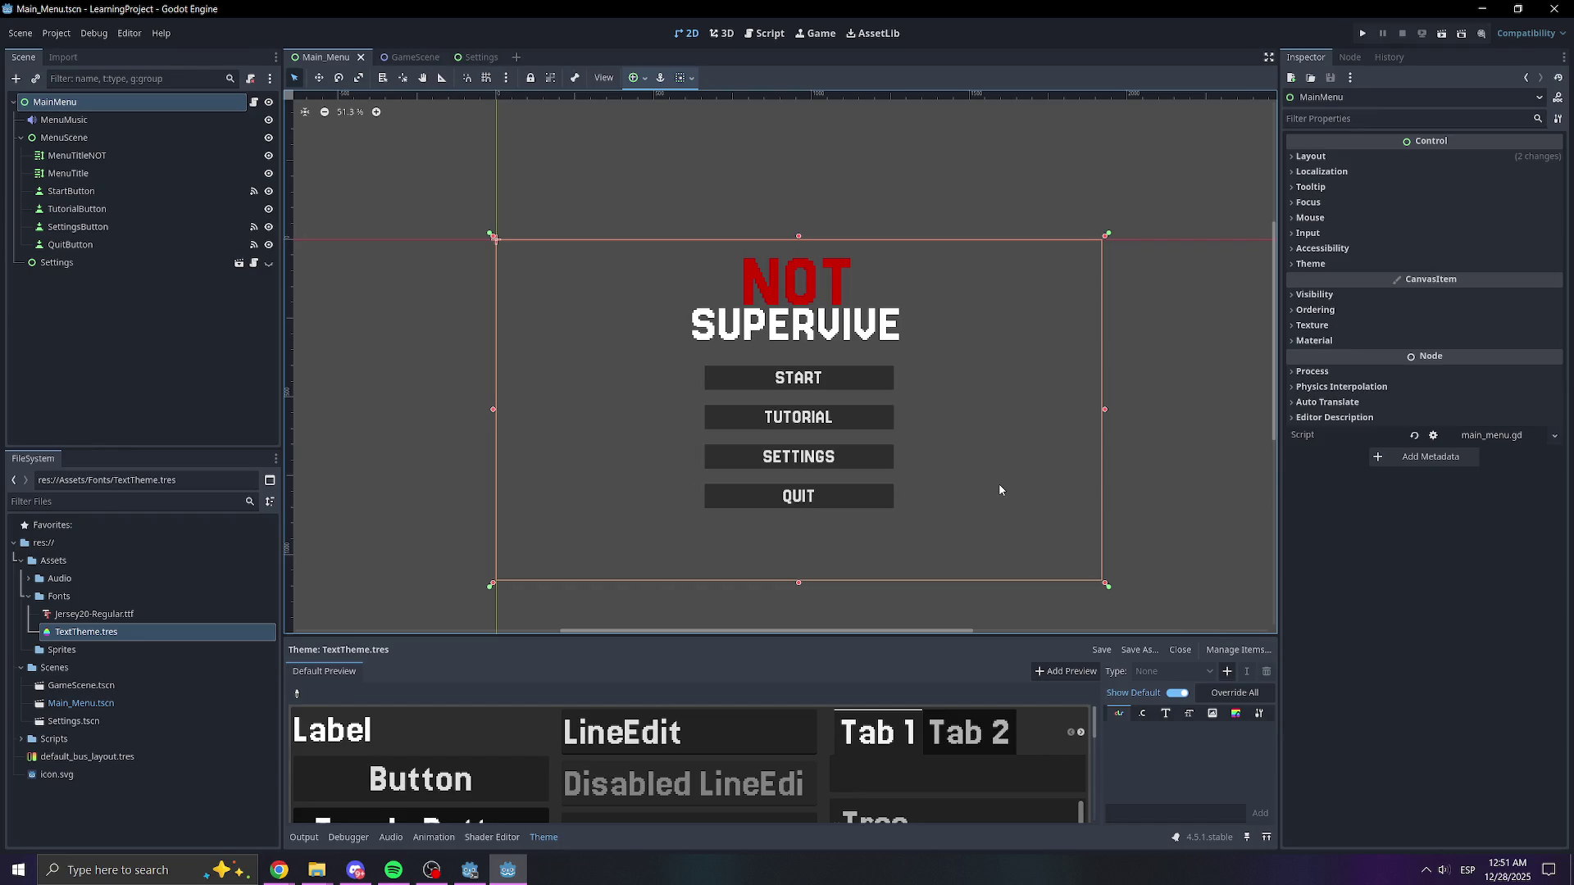
{"action": "scroll", "coordinate": [917, 404], "scroll_direction": "up", "scroll_amount": 2}
{"action": "scroll", "coordinate": [917, 404], "scroll_direction": "down", "scroll_amount": 2}
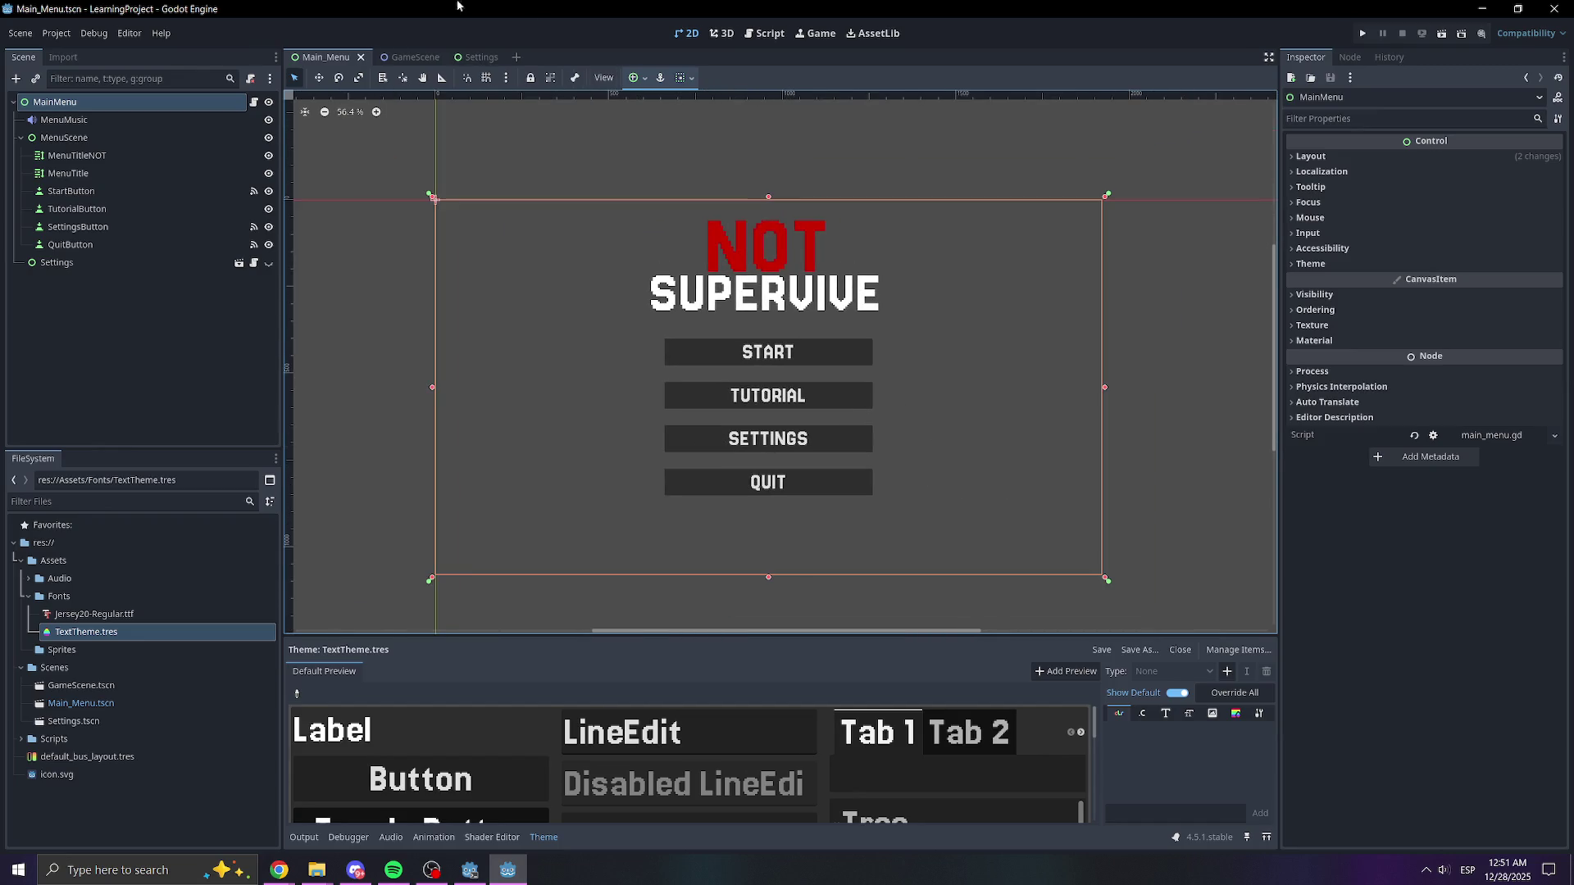
{"action": "left_click", "coordinate": [476, 59]}
{"action": "scroll", "coordinate": [689, 359], "scroll_direction": "up", "scroll_amount": 3}
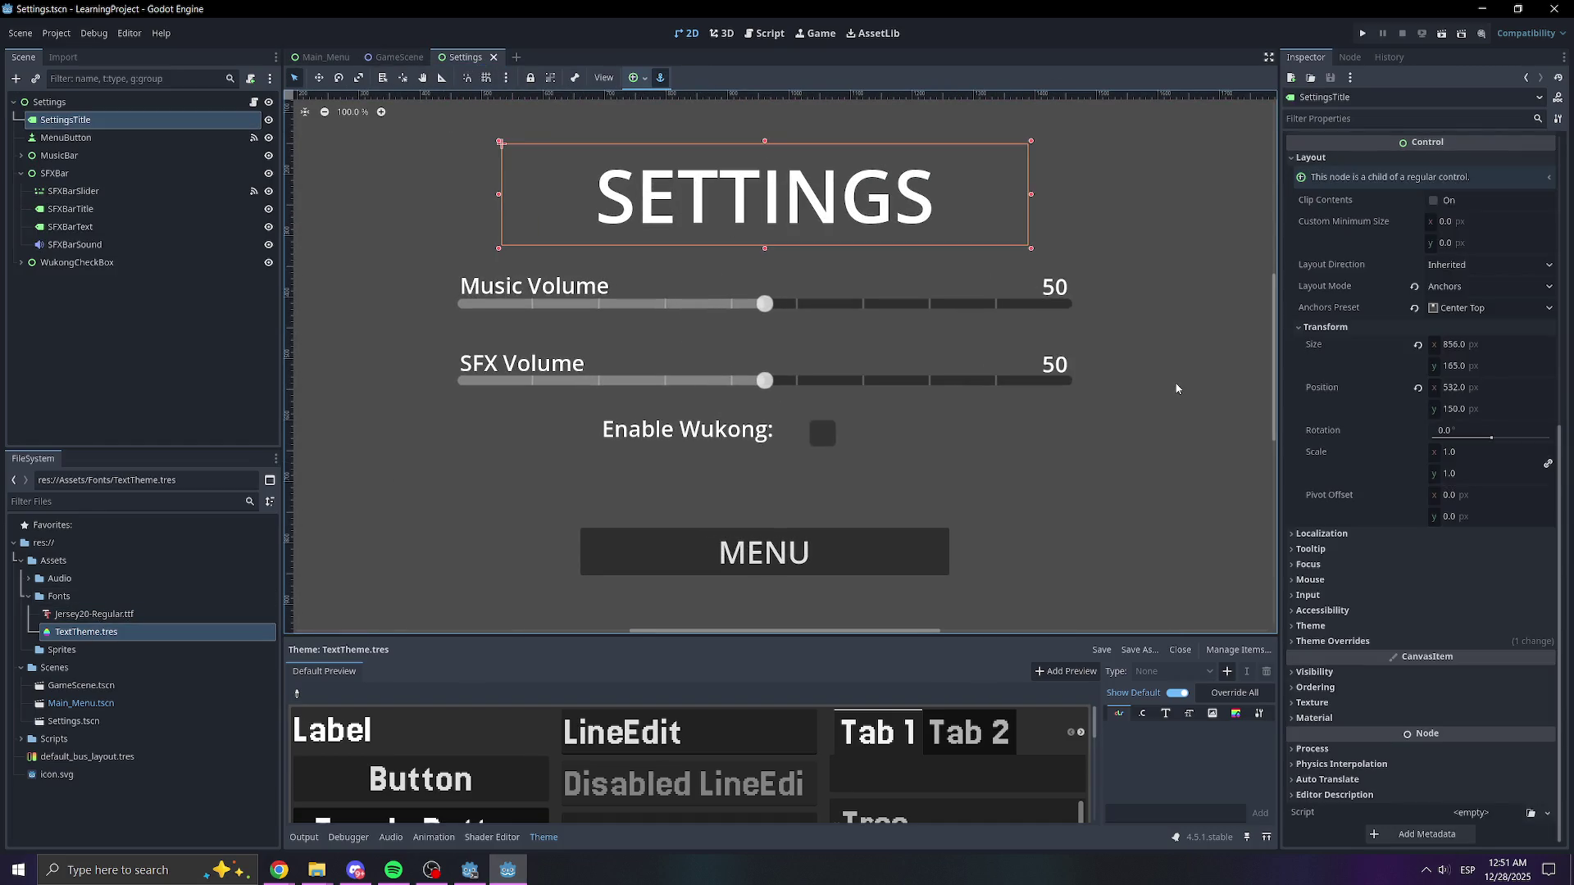
- Apply TextTheme.tres to the SETTINGS title and override its font size to 190 px
{"action": "left_click", "coordinate": [1329, 627]}
{"action": "mouse_move", "coordinate": [67, 633]}
{"action": "left_mouse_down"}
{"action": "mouse_move", "coordinate": [1267, 674]}
{"action": "mouse_move", "coordinate": [1451, 647]}
{"action": "mouse_move", "coordinate": [1427, 649]}
{"action": "left_mouse_up"}
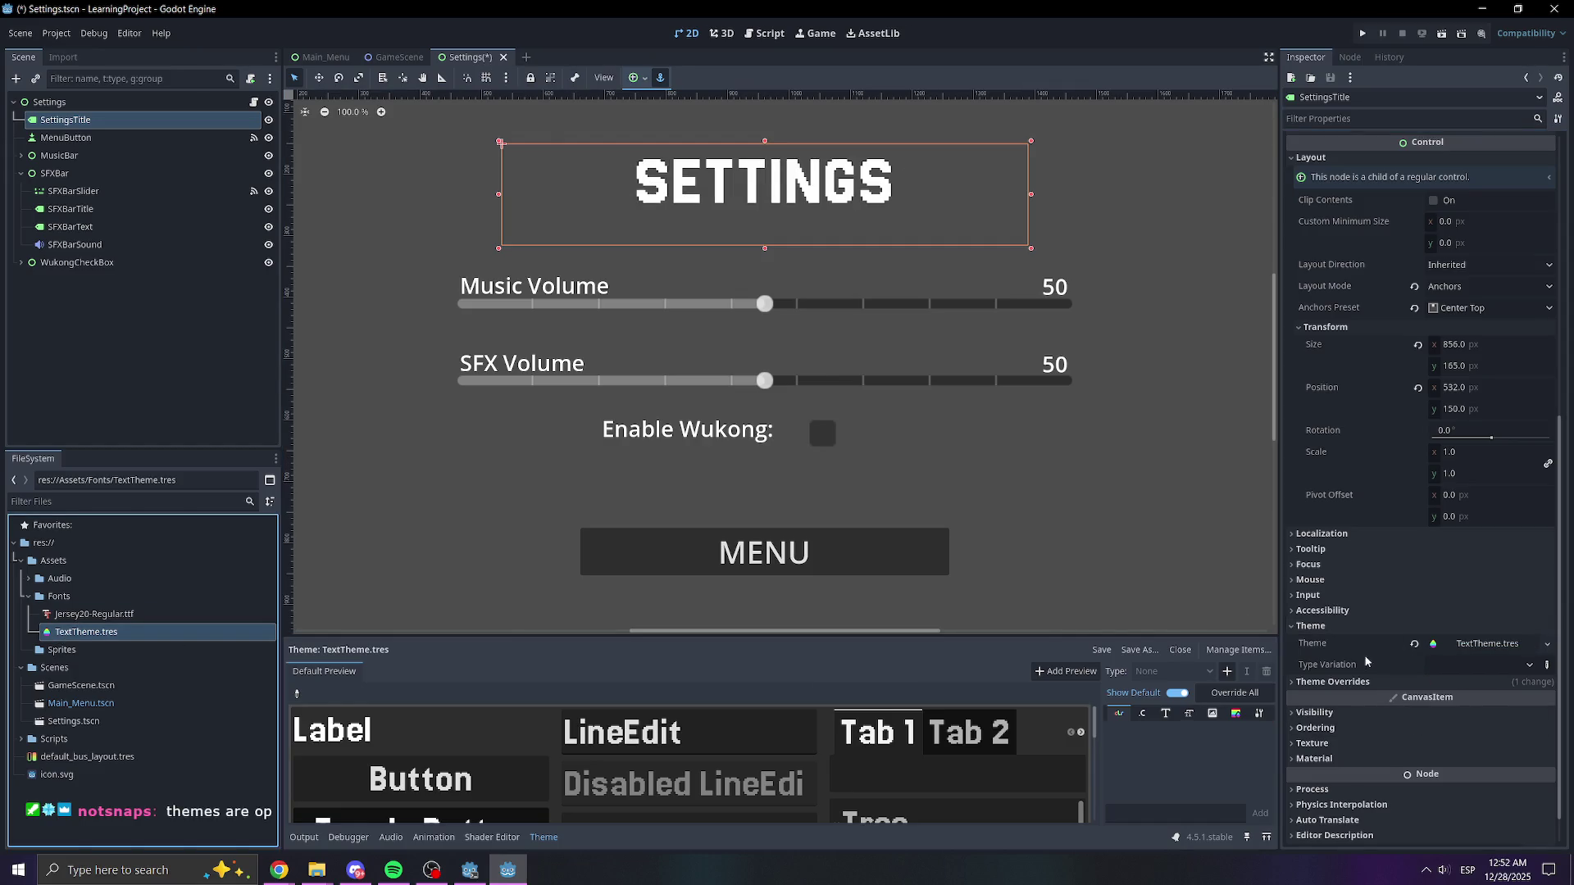
{"action": "left_click", "coordinate": [1332, 681]}
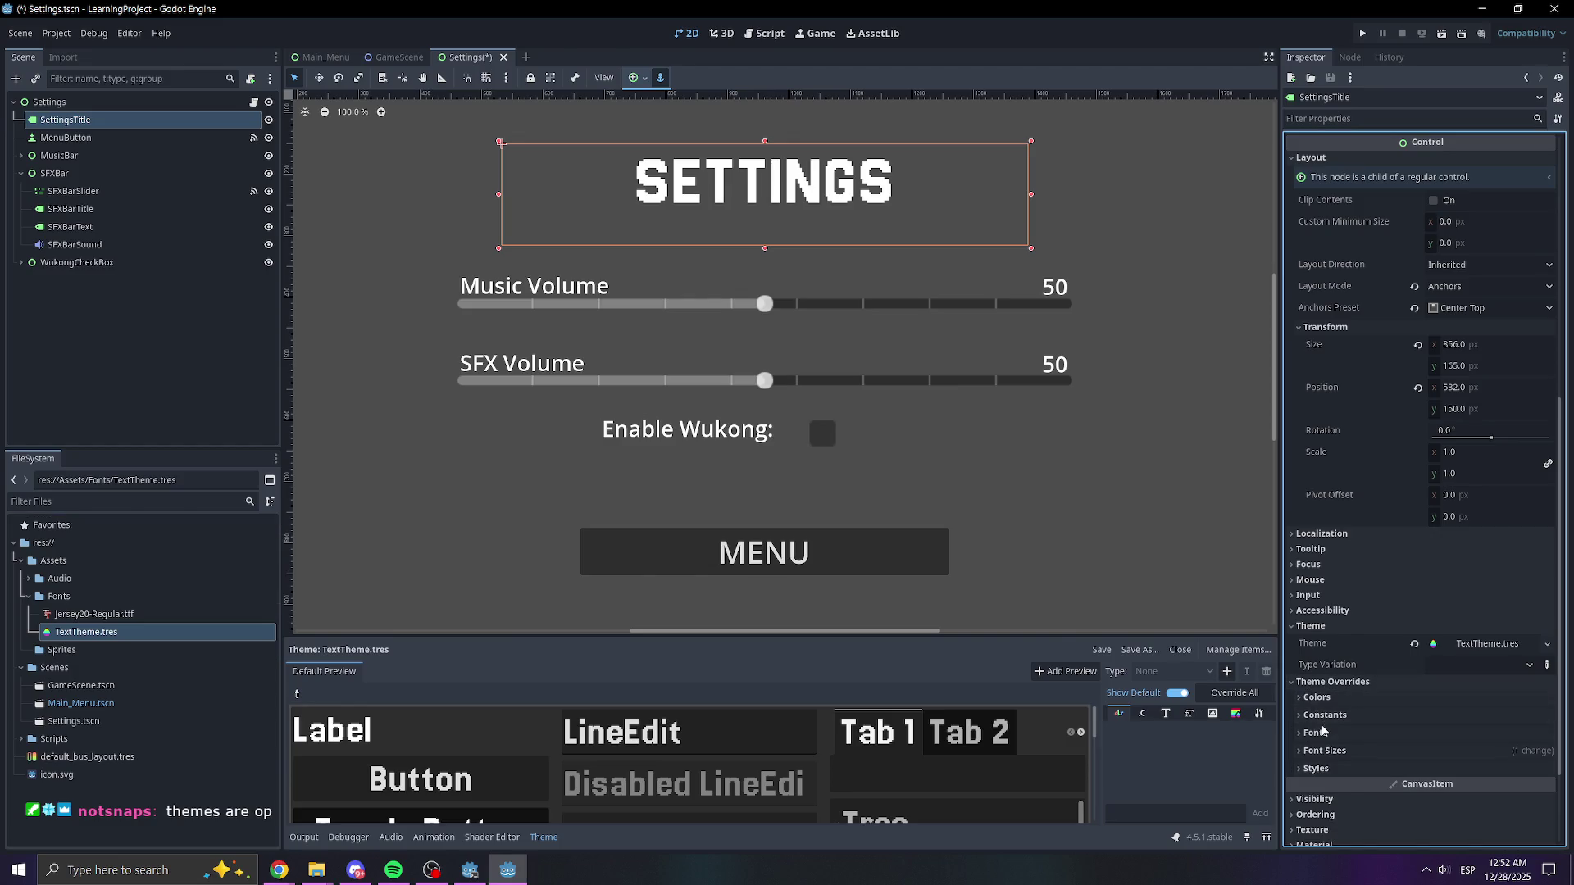
{"action": "left_click", "coordinate": [1324, 751]}
{"action": "left_click", "coordinate": [1447, 768]}
{"action": "type", "text": "210"}
{"action": "key", "text": "Return"}
{"action": "type", "text": "190"}
{"action": "key", "text": "Return"}
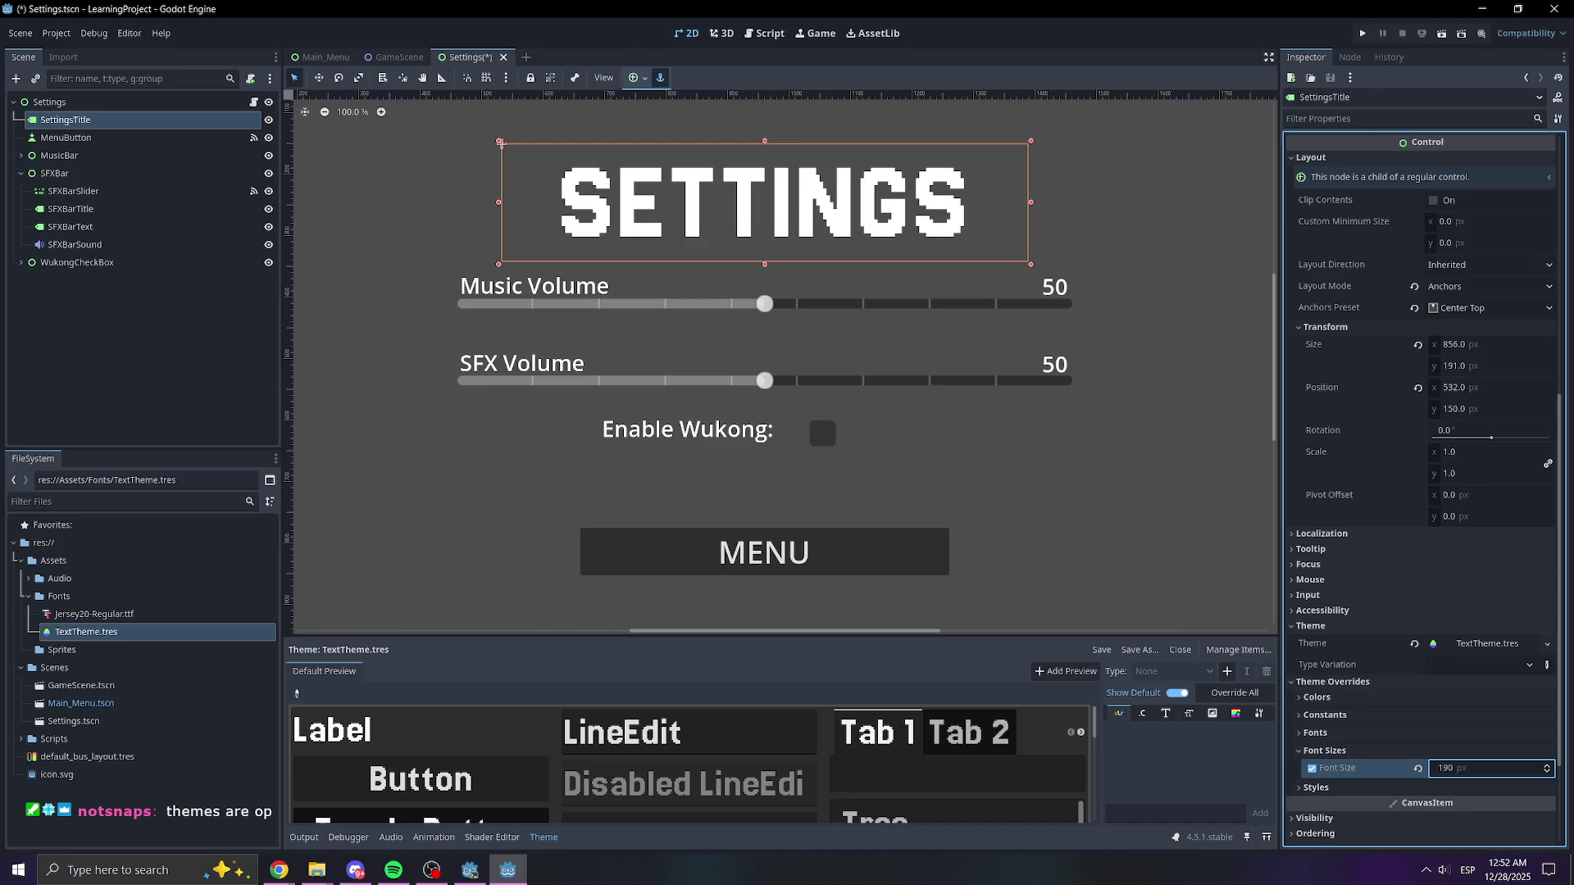
- Select the Music Volume label in the Settings scene
{"action": "left_click", "coordinate": [1029, 527]}
{"action": "scroll", "coordinate": [1032, 523], "scroll_direction": "down", "scroll_amount": 4}
{"action": "scroll", "coordinate": [1045, 517], "scroll_direction": "up", "scroll_amount": 3}
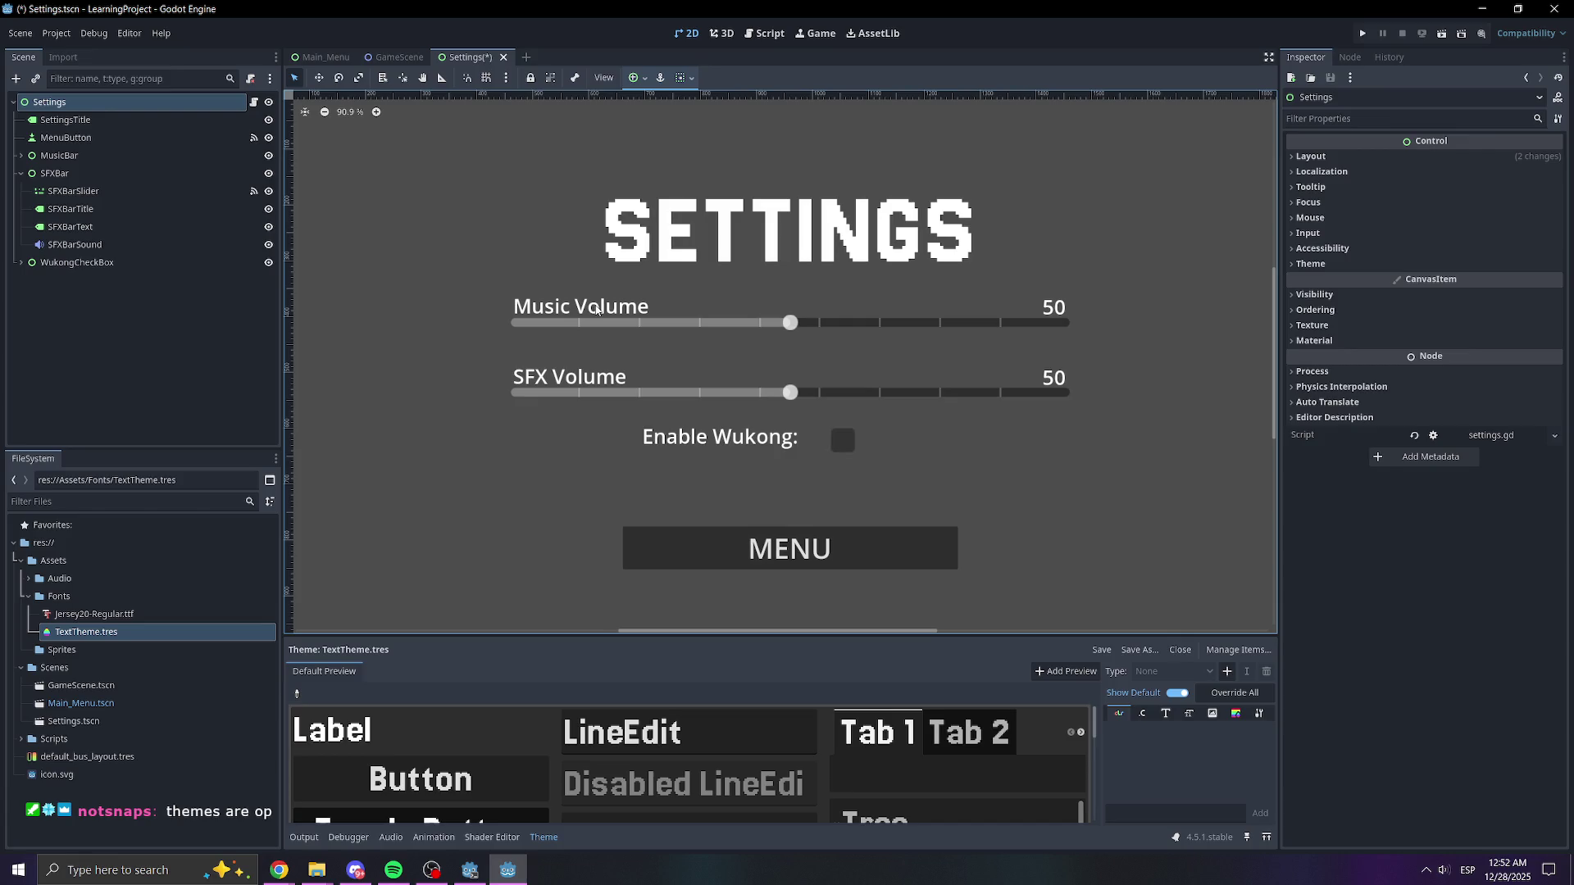
{"action": "left_click", "coordinate": [598, 310]}
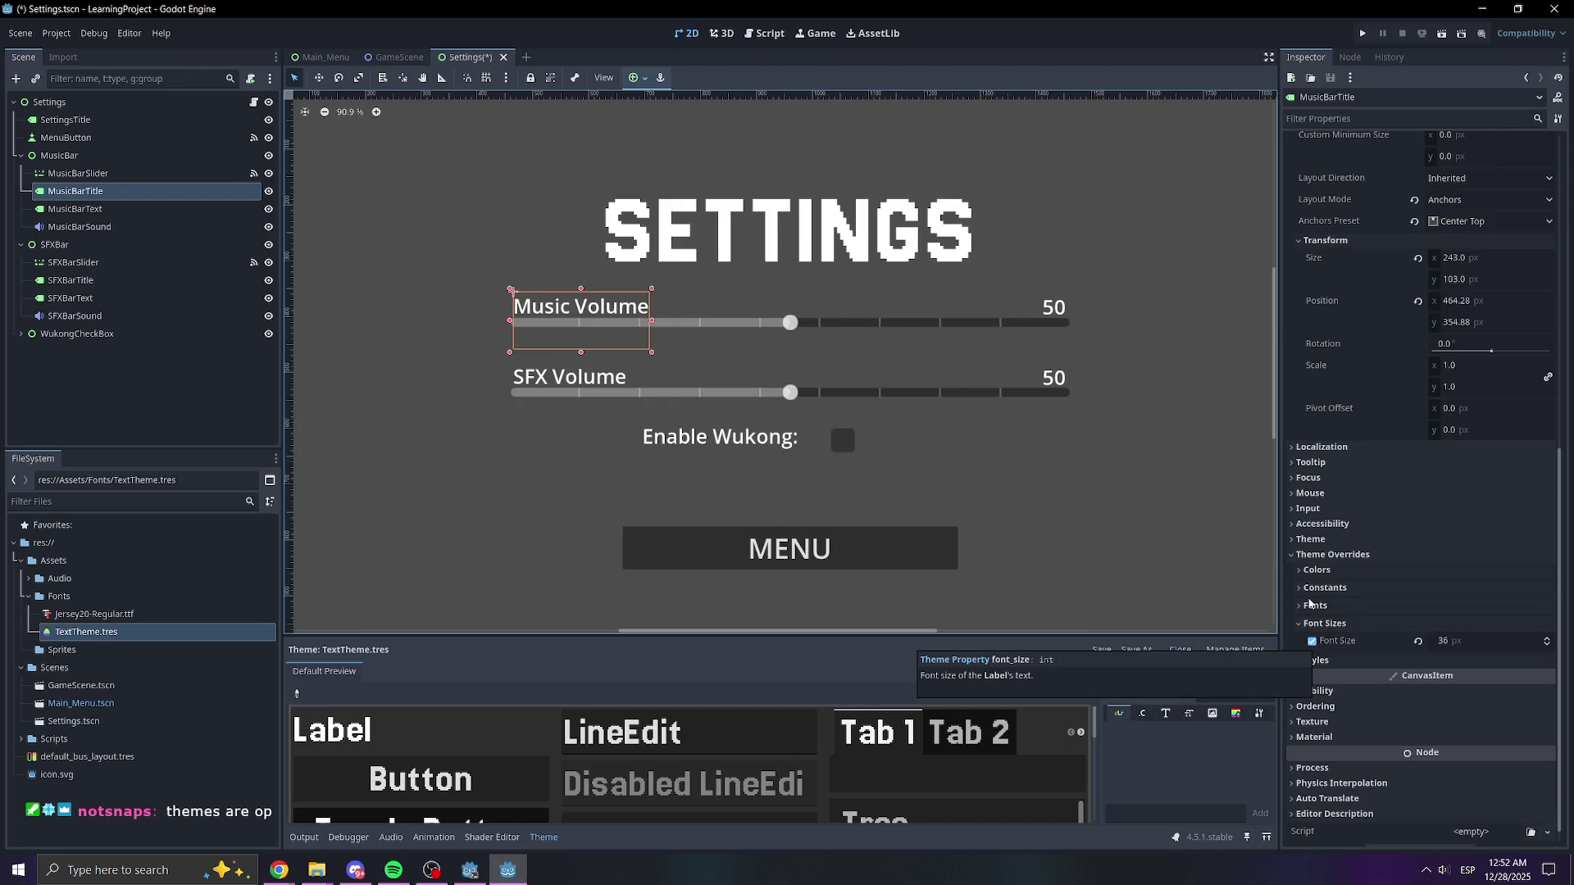
- Apply TextTheme.tres to the Music Volume label and set its Position X to 465
{"action": "left_click", "coordinate": [1311, 539]}
{"action": "mouse_move", "coordinate": [77, 638]}
{"action": "left_mouse_down"}
{"action": "mouse_move", "coordinate": [1306, 598]}
{"action": "mouse_move", "coordinate": [1464, 555]}
{"action": "left_mouse_up"}
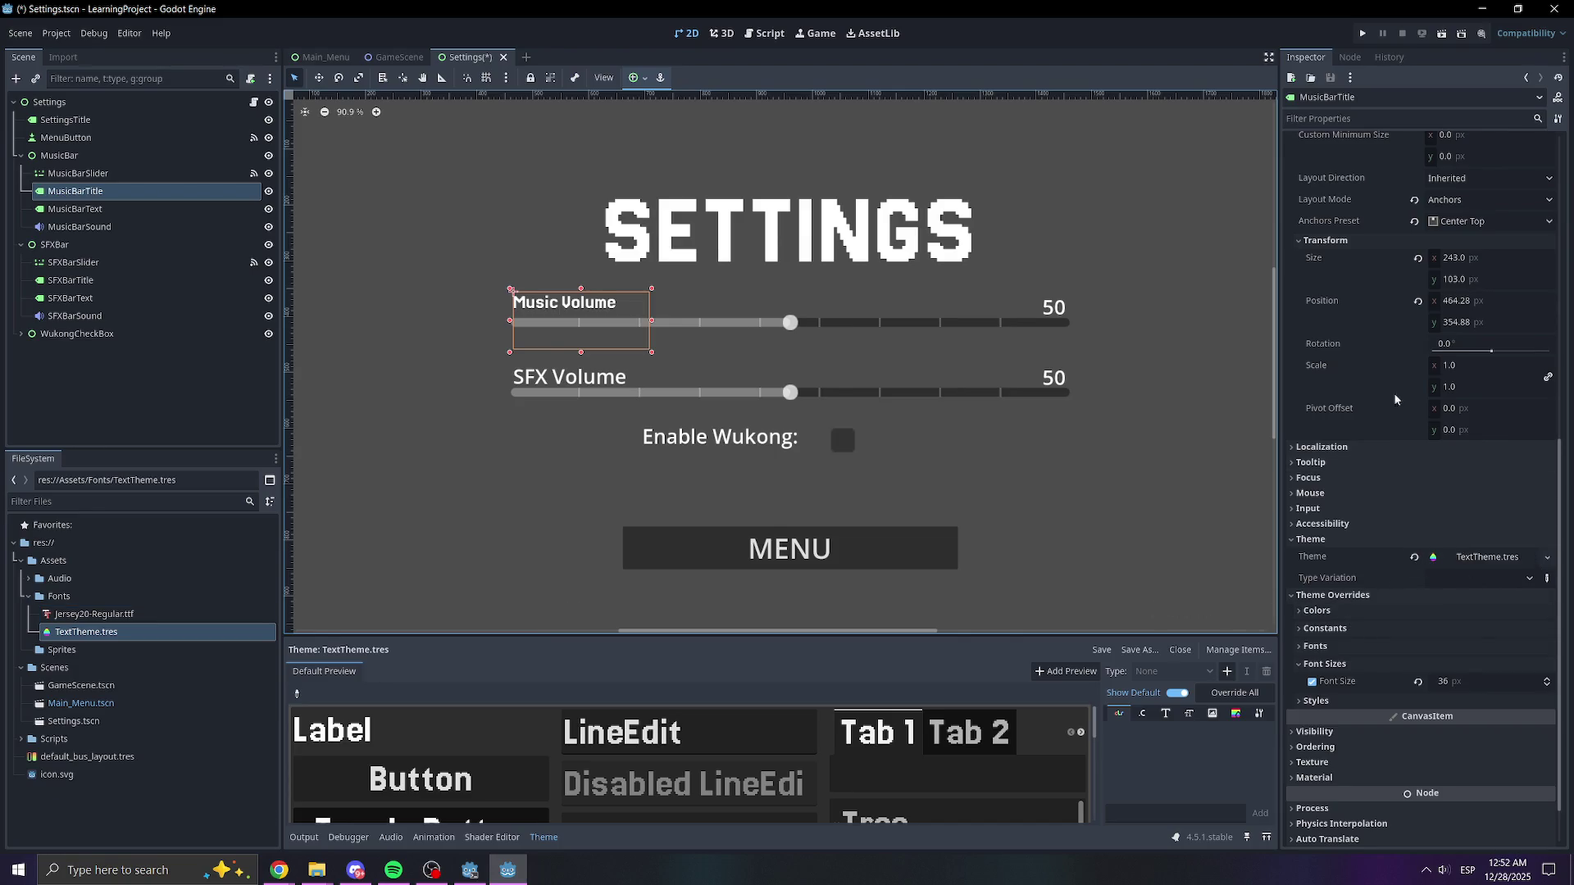
{"action": "left_click_drag", "start_coordinate": [1464, 322], "coordinate": [1517, 322]}
{"action": "left_click", "coordinate": [1466, 301]}
{"action": "type", "text": "465"}
{"action": "key", "text": "Return"}
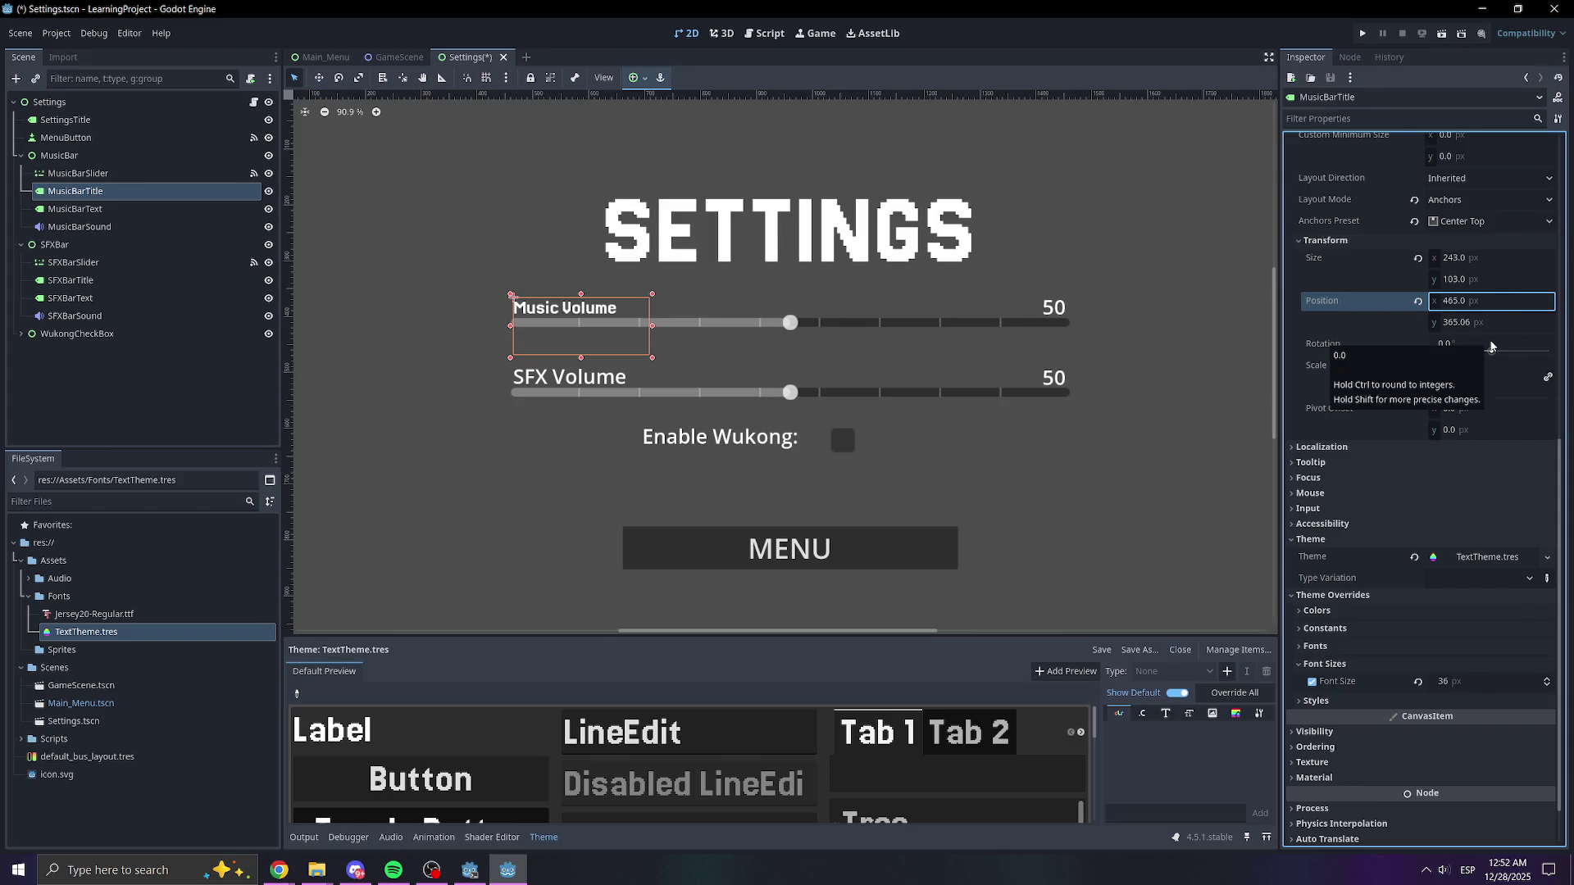
- Set the SFX Volume label's Position X to 465 and apply TextTheme.tres to it
{"action": "left_click", "coordinate": [579, 376]}
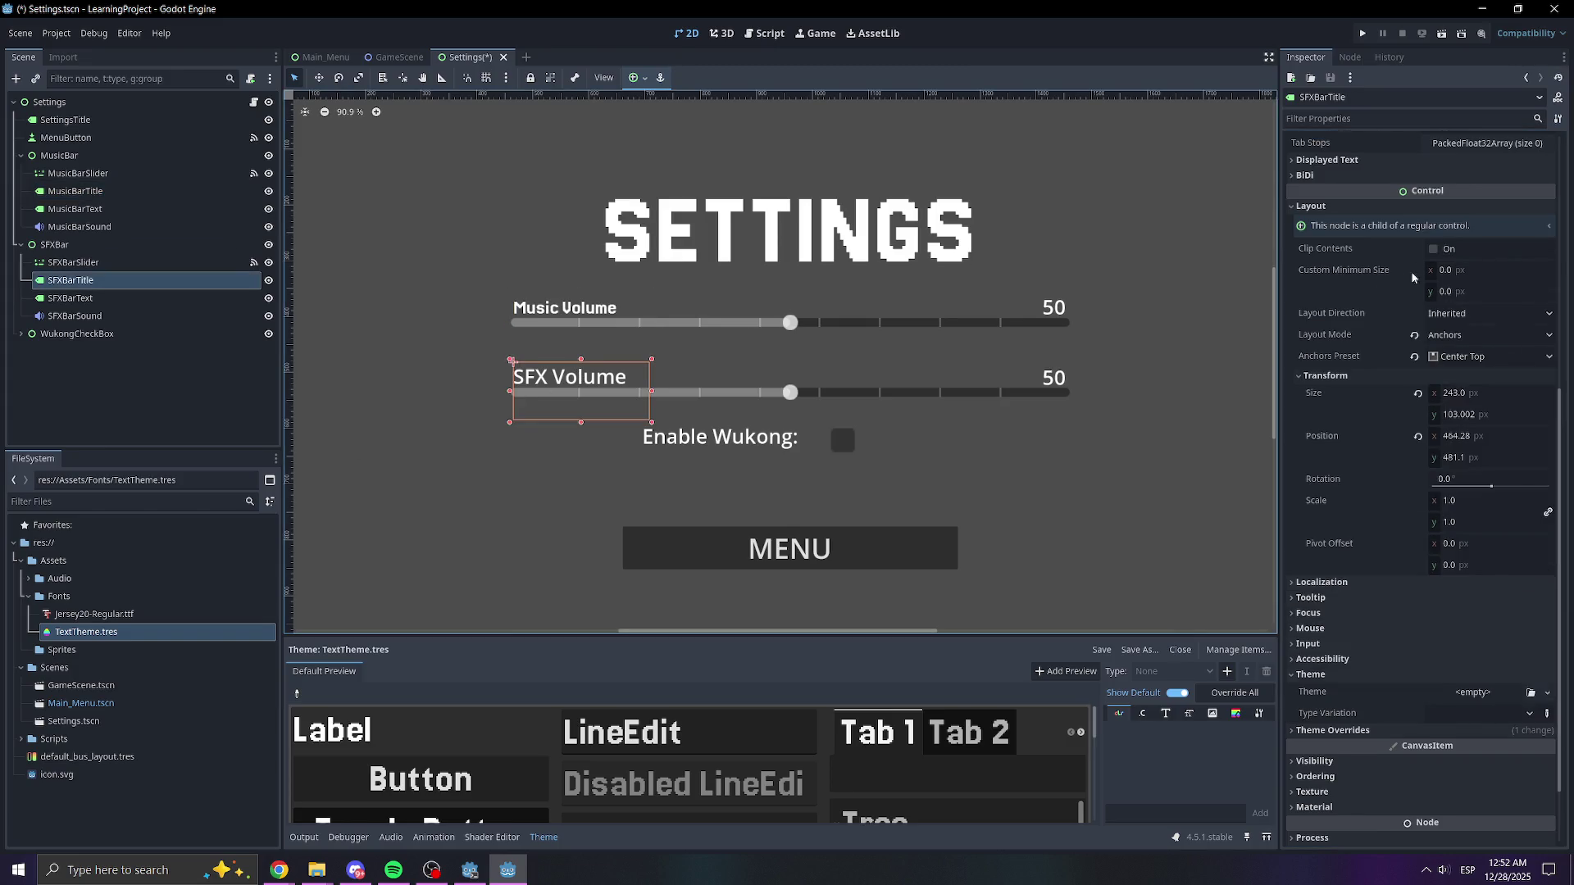
{"action": "left_click", "coordinate": [1473, 437]}
{"action": "type", "text": "465"}
{"action": "key", "text": "Return"}
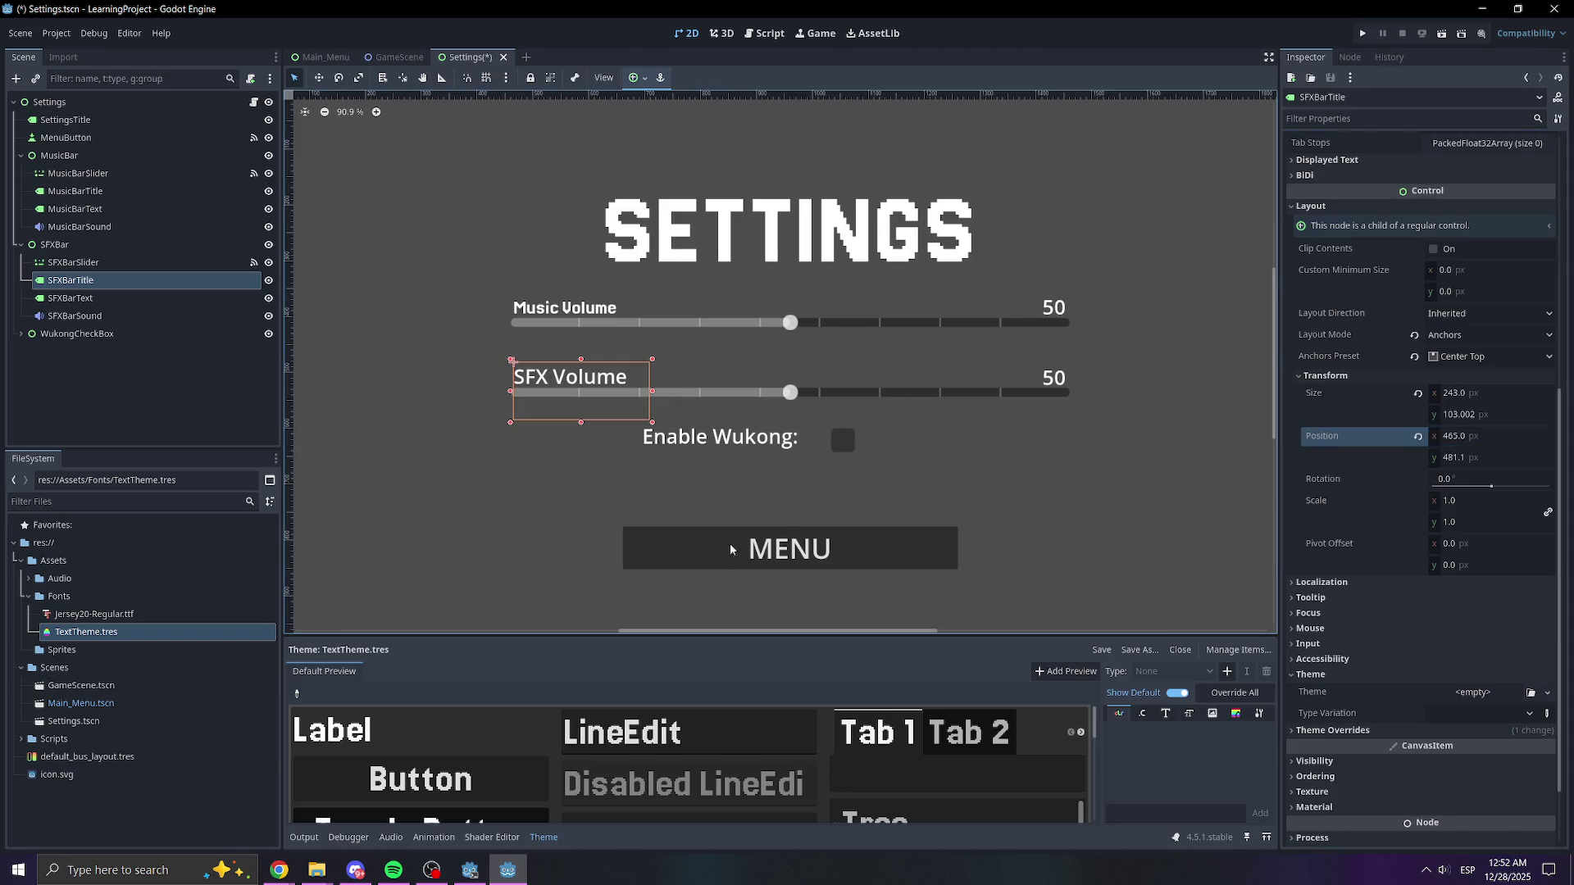
{"action": "left_click_drag", "start_coordinate": [86, 632], "coordinate": [1488, 699]}
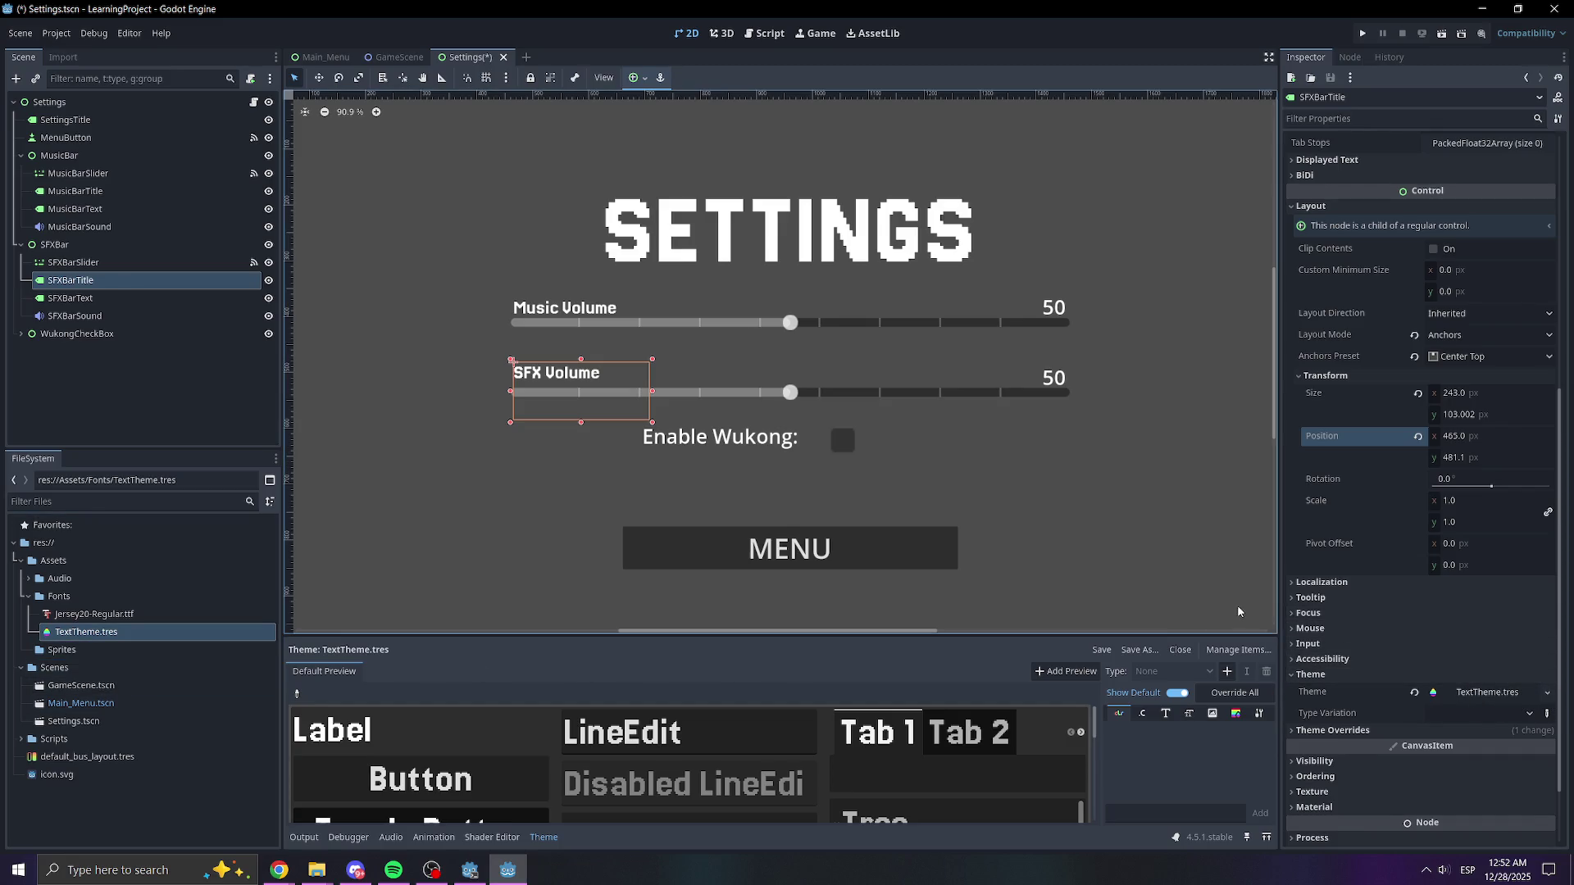
{"action": "left_click_drag", "start_coordinate": [1465, 460], "coordinate": [1483, 460]}
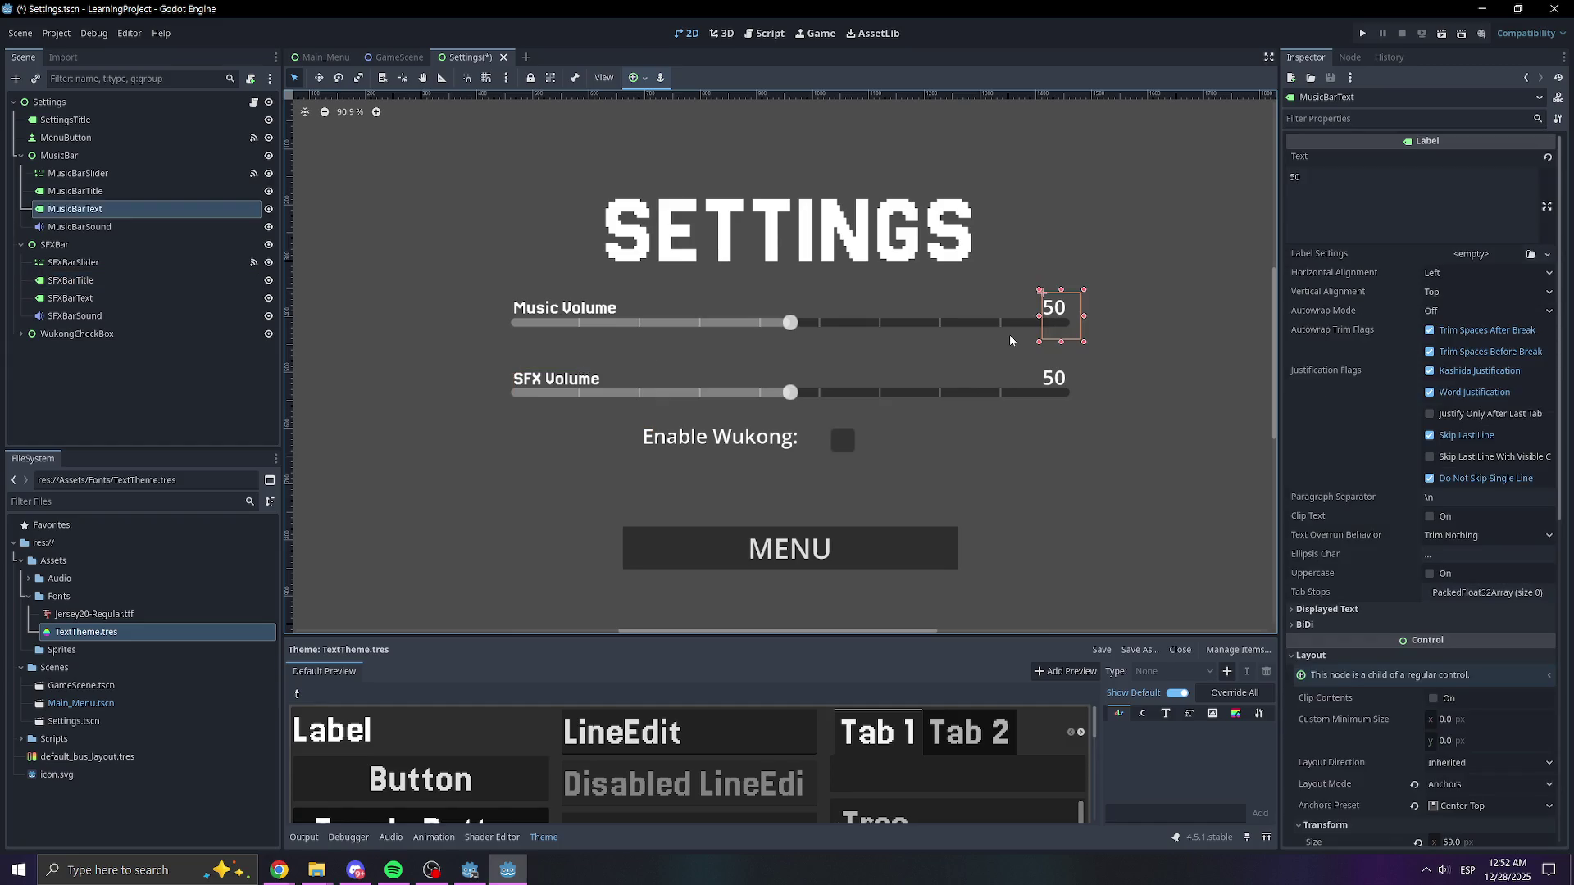
- Save the Settings scene and give the music 50 label TextTheme.tres with a 45 px font size
{"action": "key", "text": "ctrl+s"}
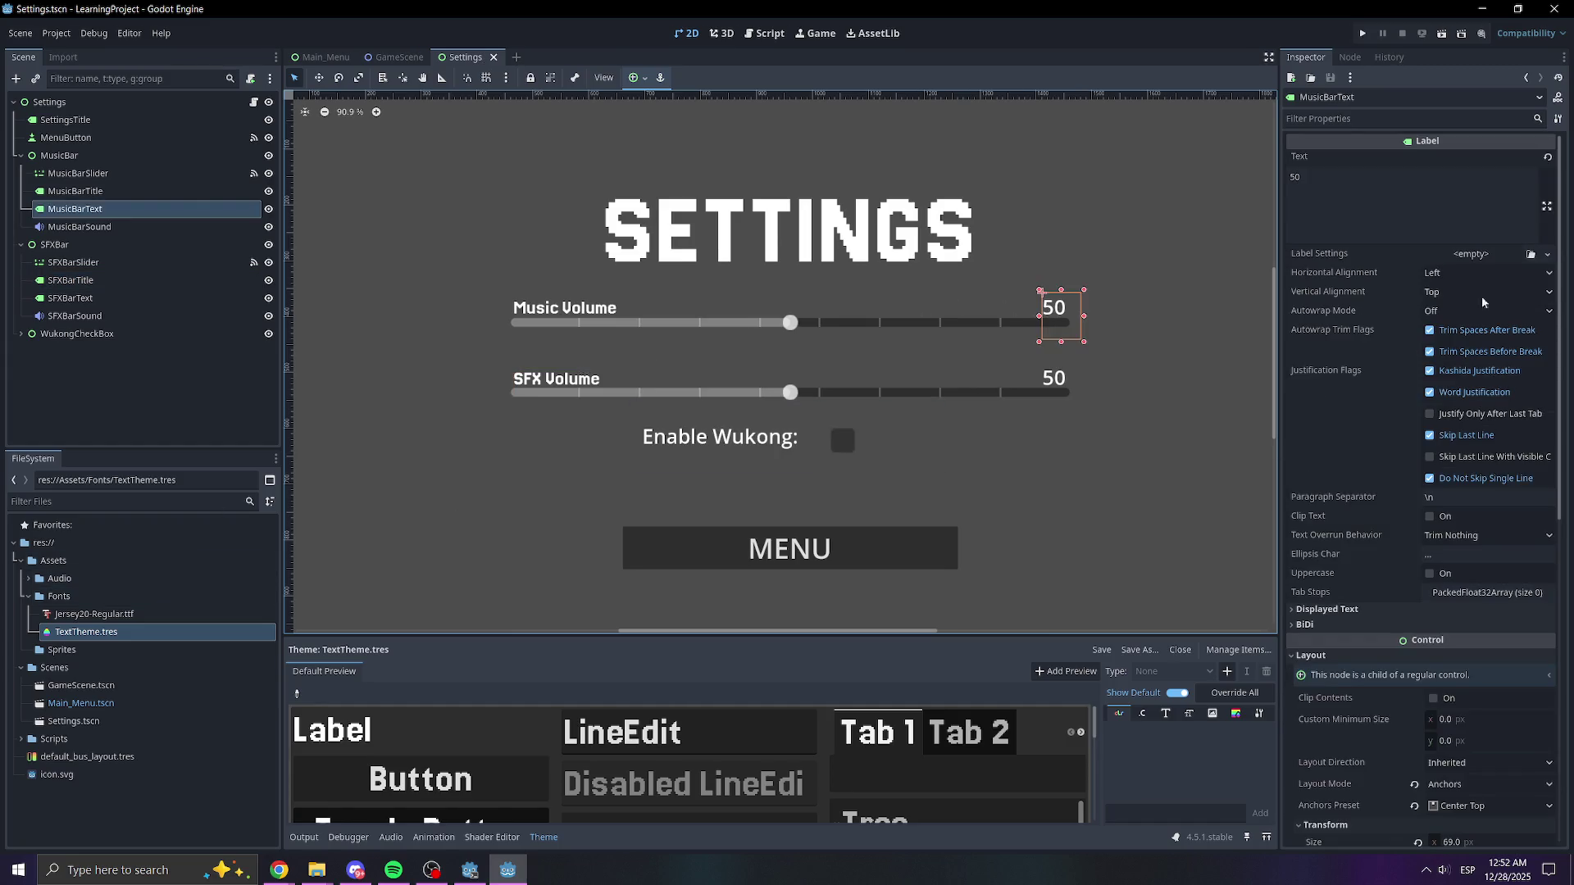
{"action": "scroll", "coordinate": [1337, 475], "scroll_direction": "down", "scroll_amount": 4}
{"action": "scroll", "coordinate": [1359, 557], "scroll_direction": "up", "scroll_amount": 4}
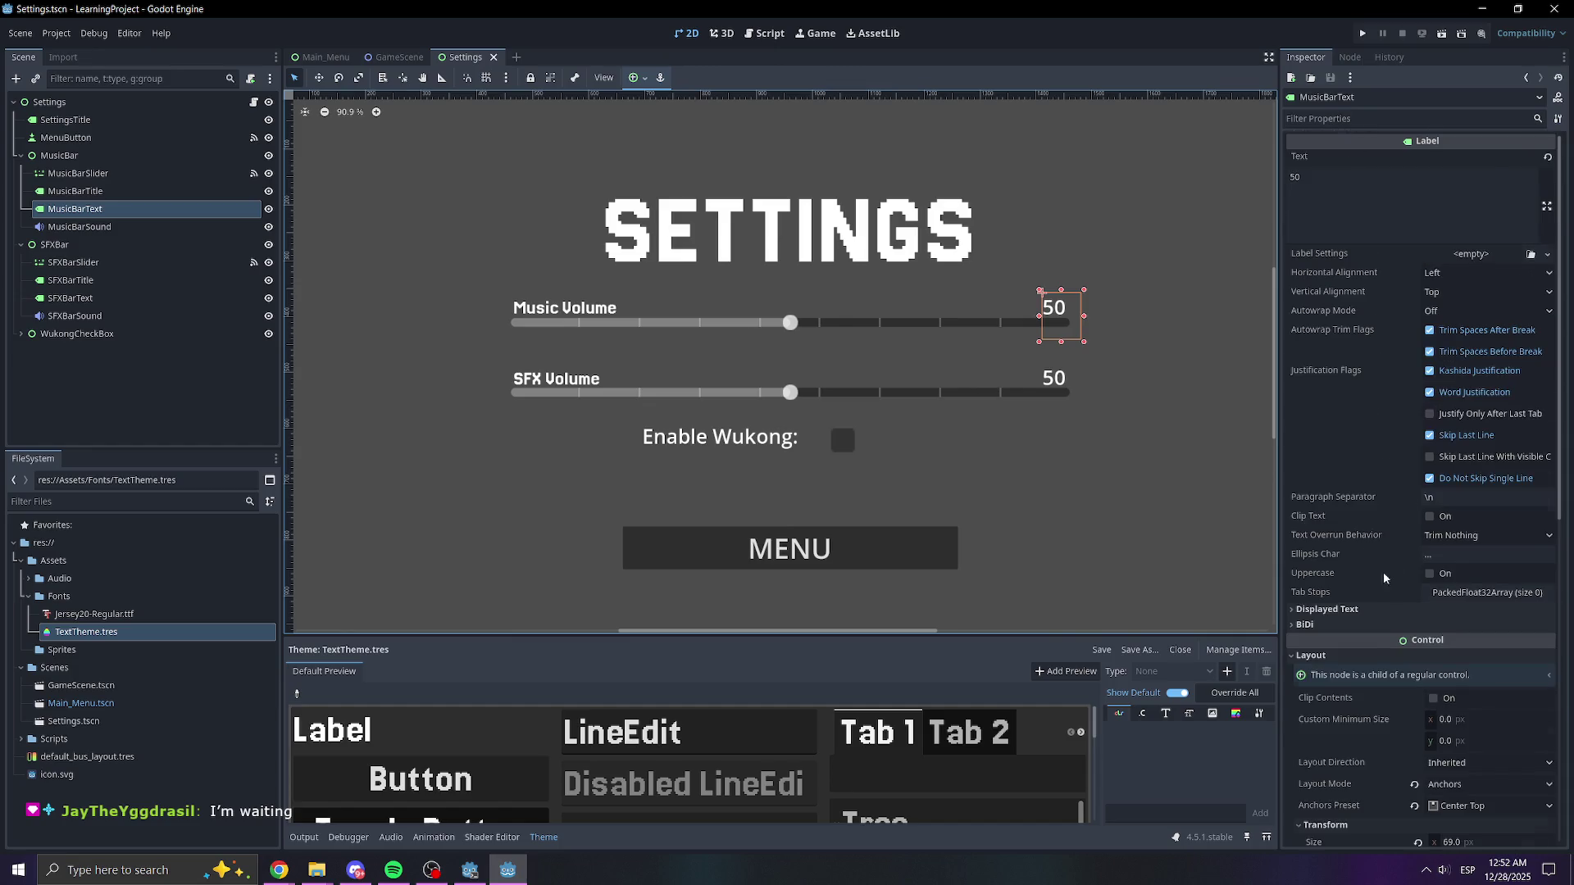
{"action": "scroll", "coordinate": [1391, 568], "scroll_direction": "down", "scroll_amount": 12}
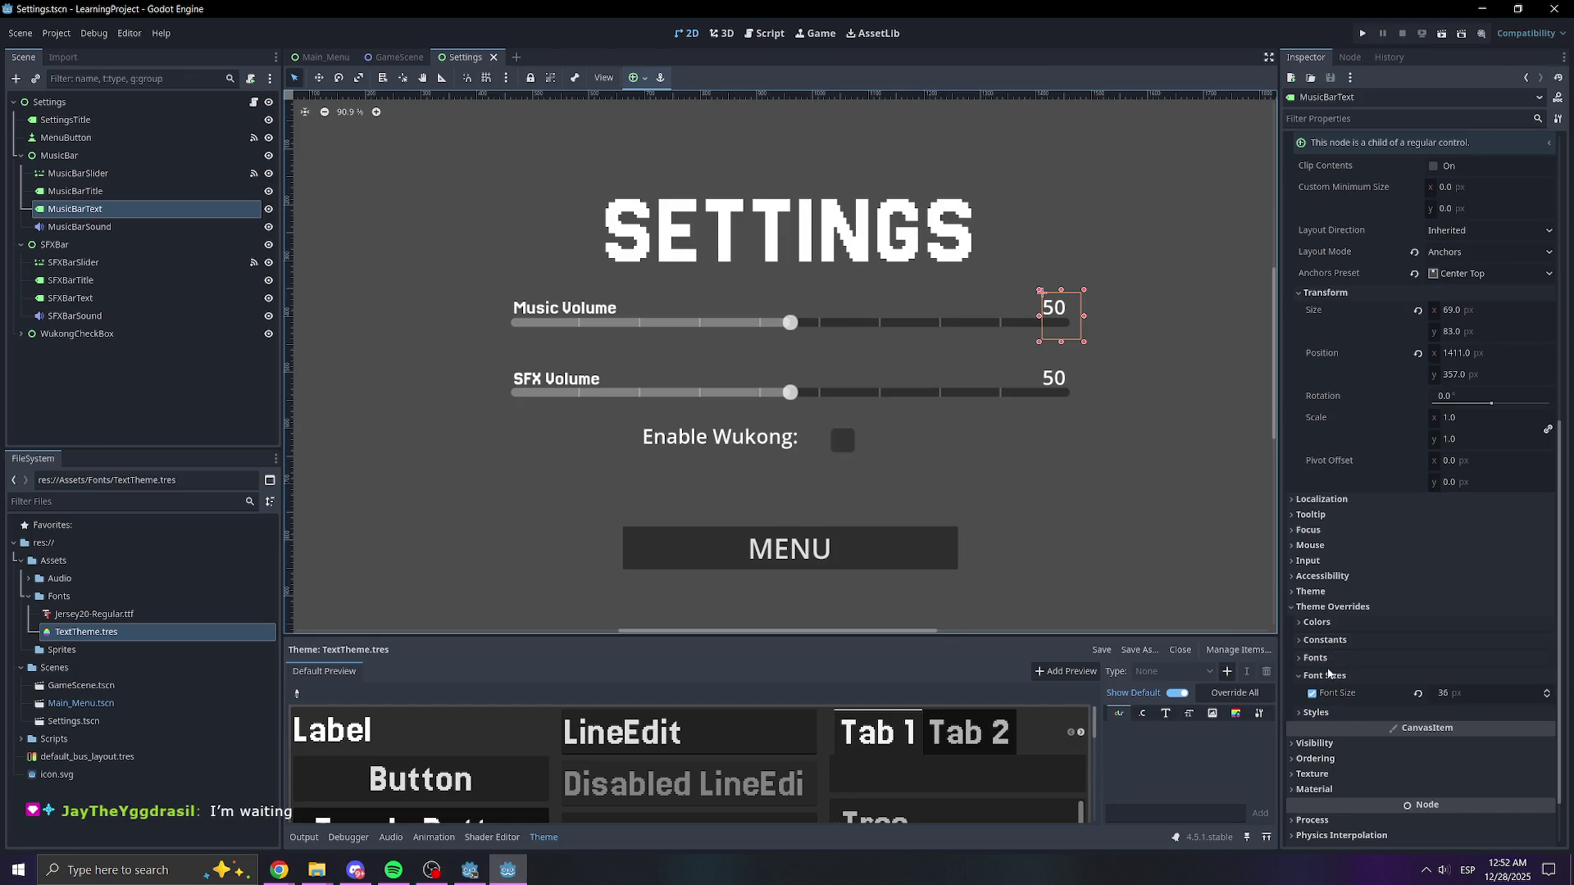
{"action": "left_click", "coordinate": [1311, 591]}
{"action": "mouse_move", "coordinate": [112, 640]}
{"action": "left_mouse_down"}
{"action": "mouse_move", "coordinate": [1468, 613]}
{"action": "mouse_move", "coordinate": [1451, 611]}
{"action": "left_mouse_up"}
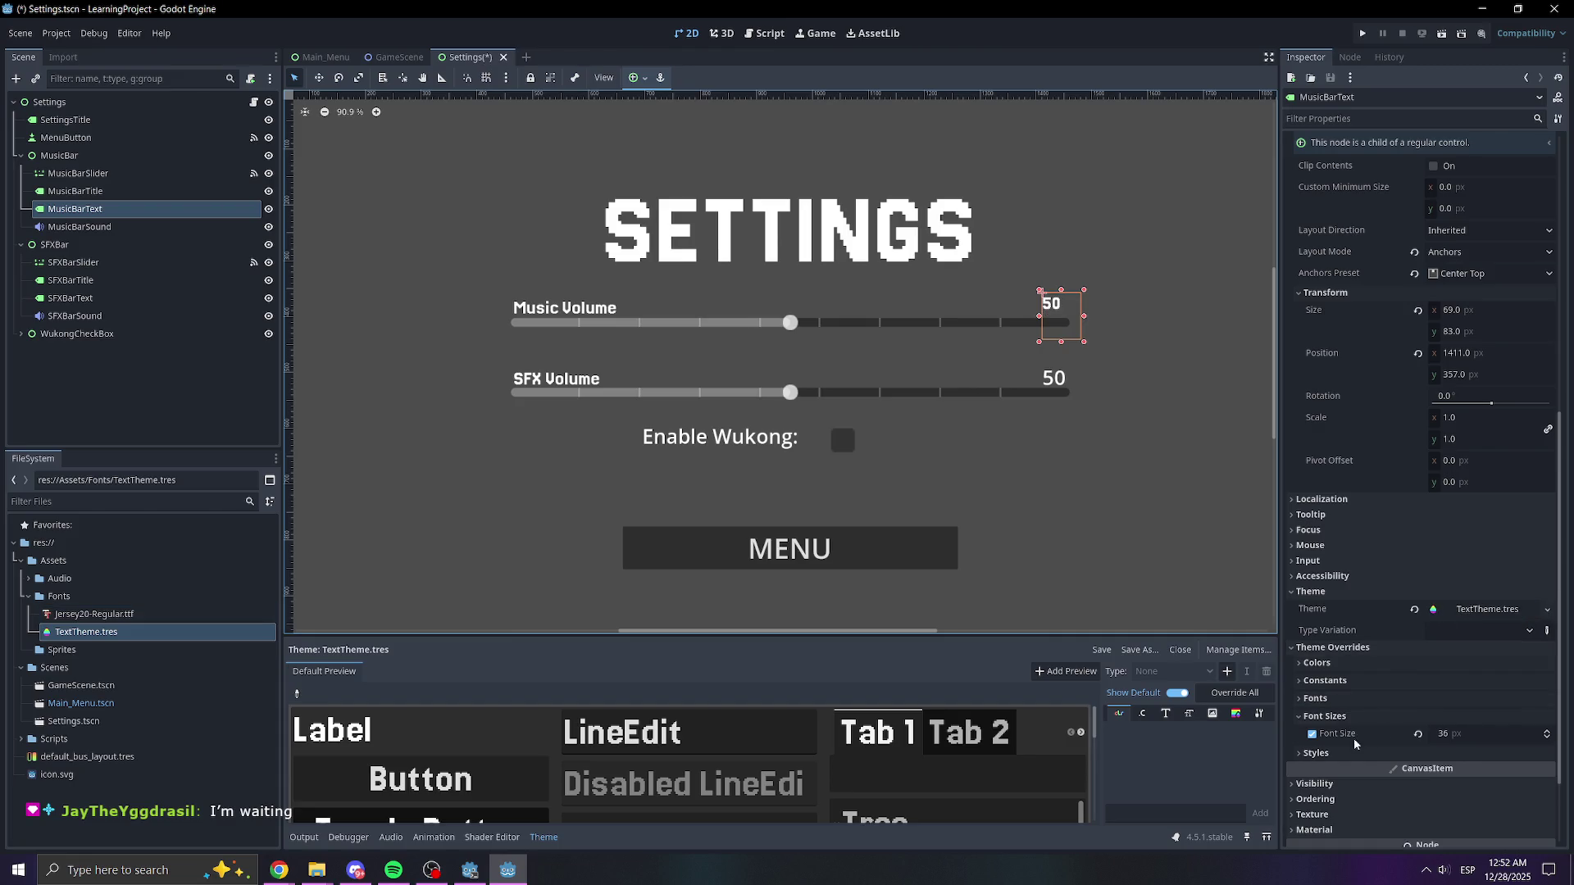
{"action": "left_click", "coordinate": [1472, 733]}
{"action": "type", "text": "4"}
{"action": "key", "text": "Return"}
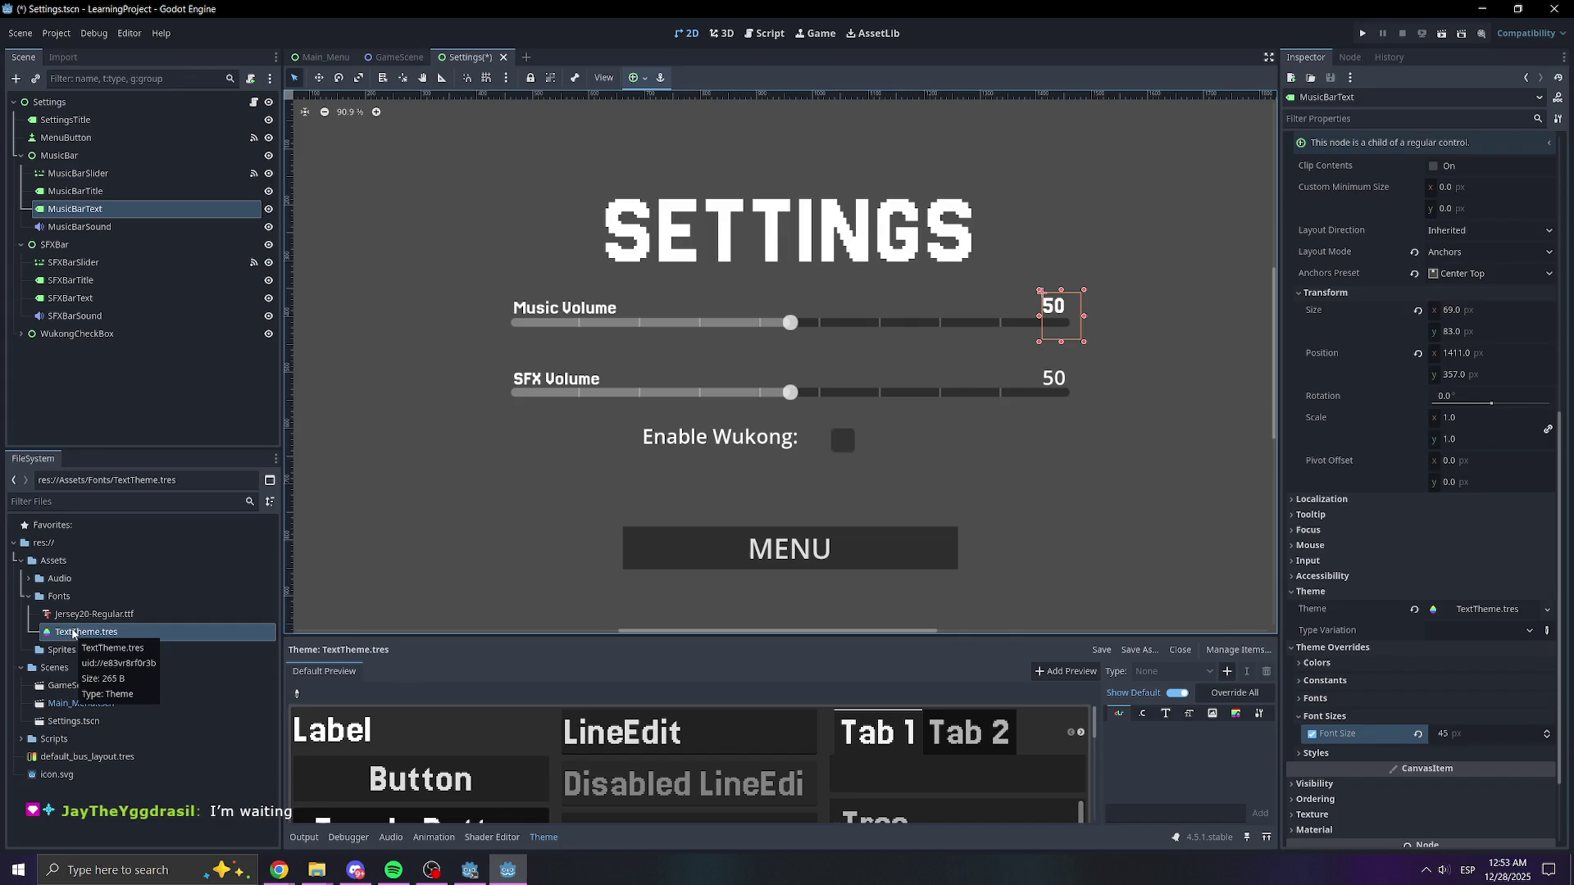
- Recheck the music value label's Font Size override in its theme overrides
{"action": "left_click", "coordinate": [1320, 592]}
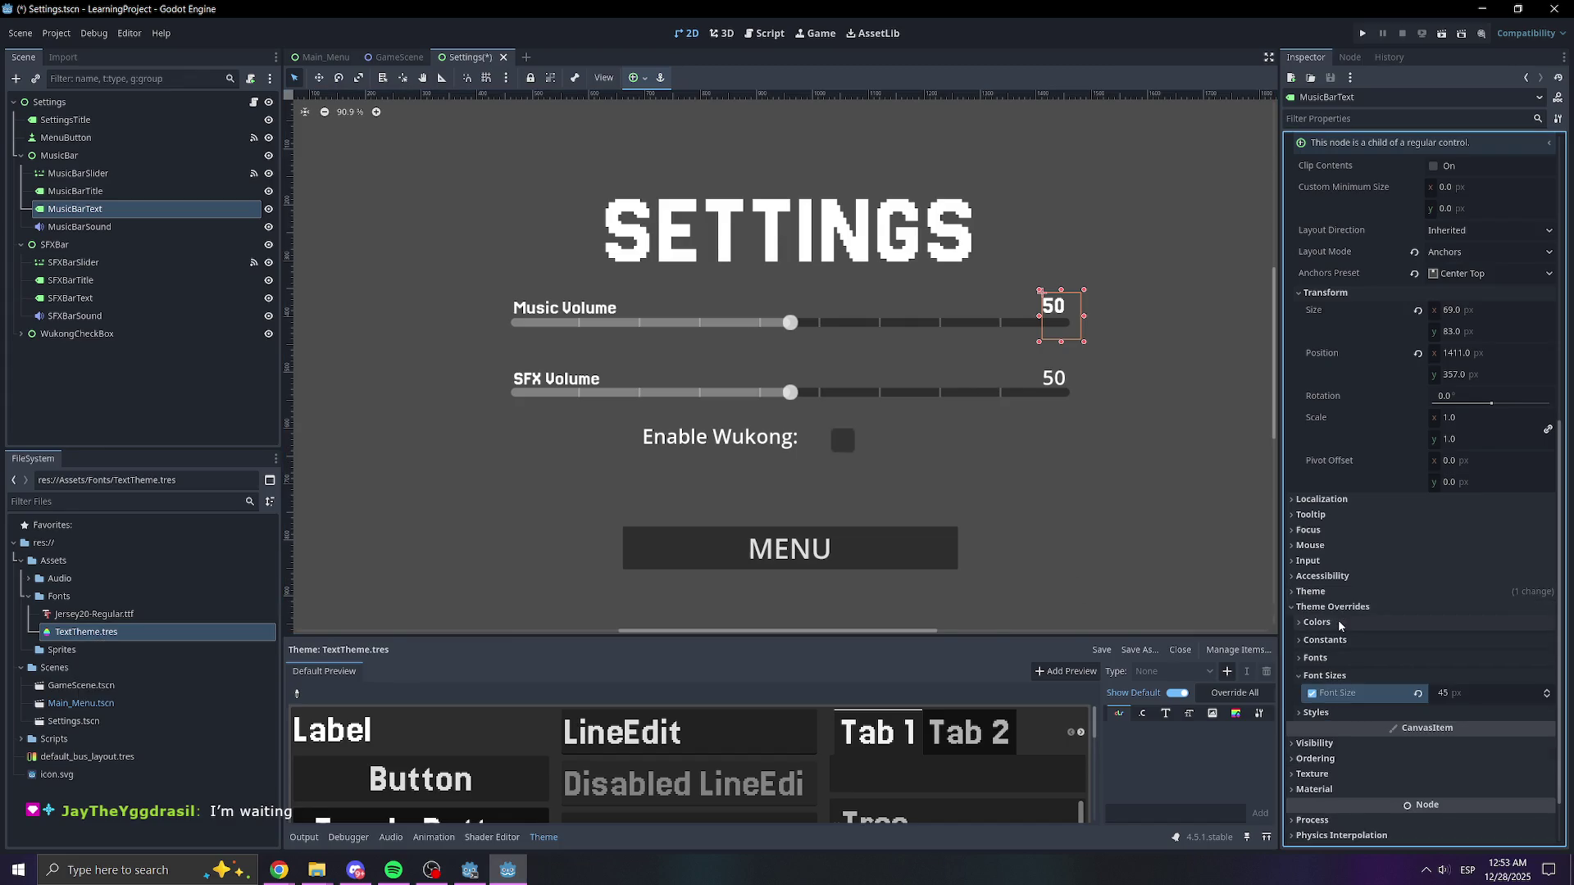
{"action": "left_click", "coordinate": [1321, 607]}
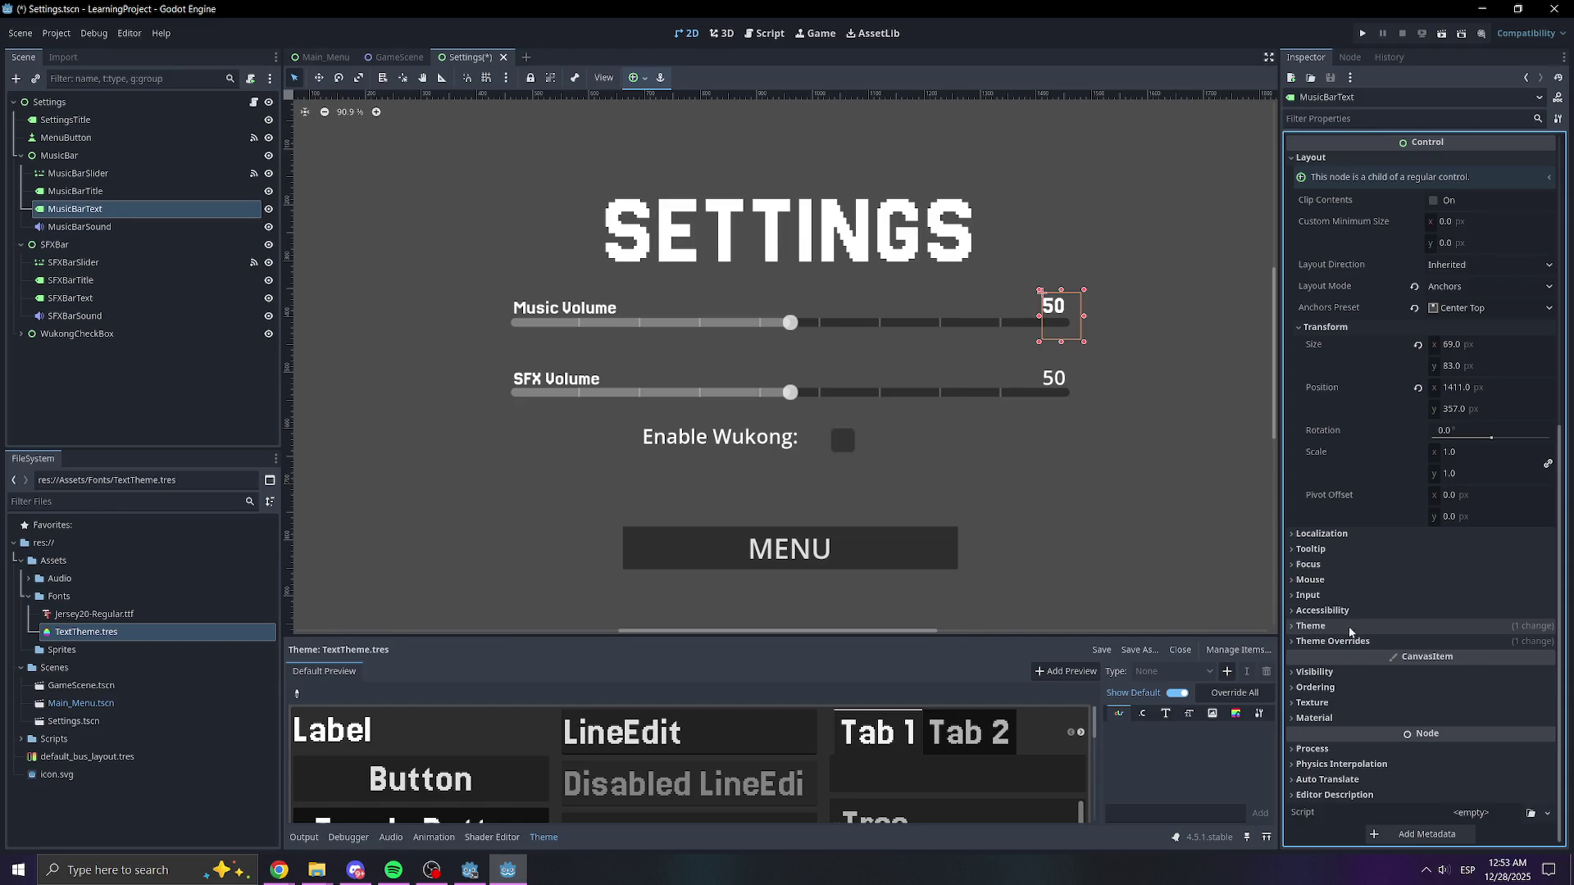
{"action": "left_click", "coordinate": [1349, 641]}
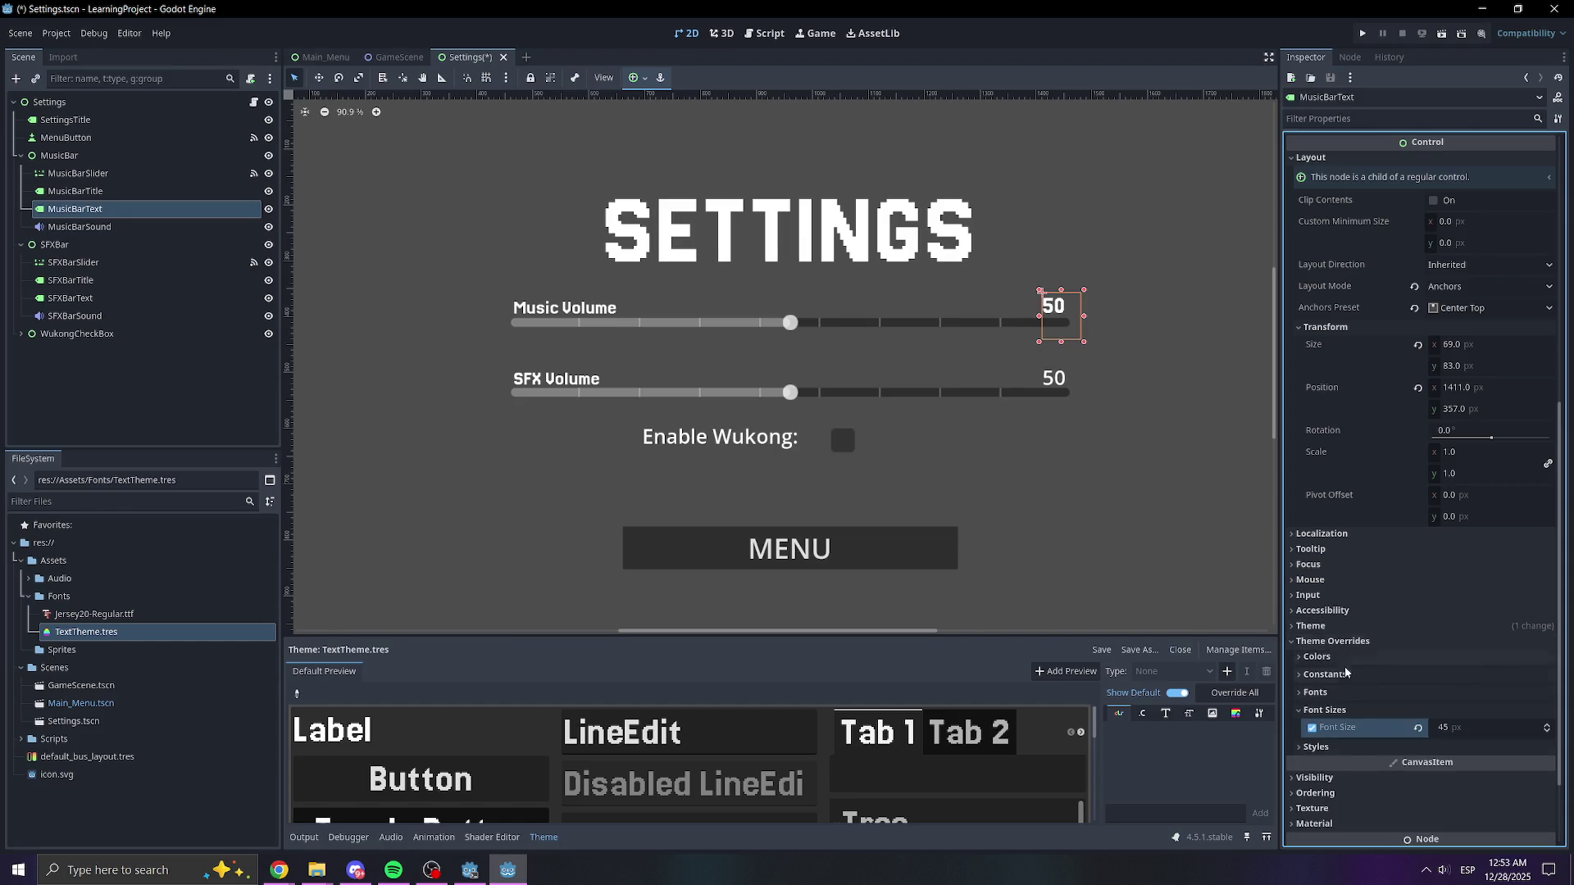
{"action": "right_click", "coordinate": [1344, 728]}
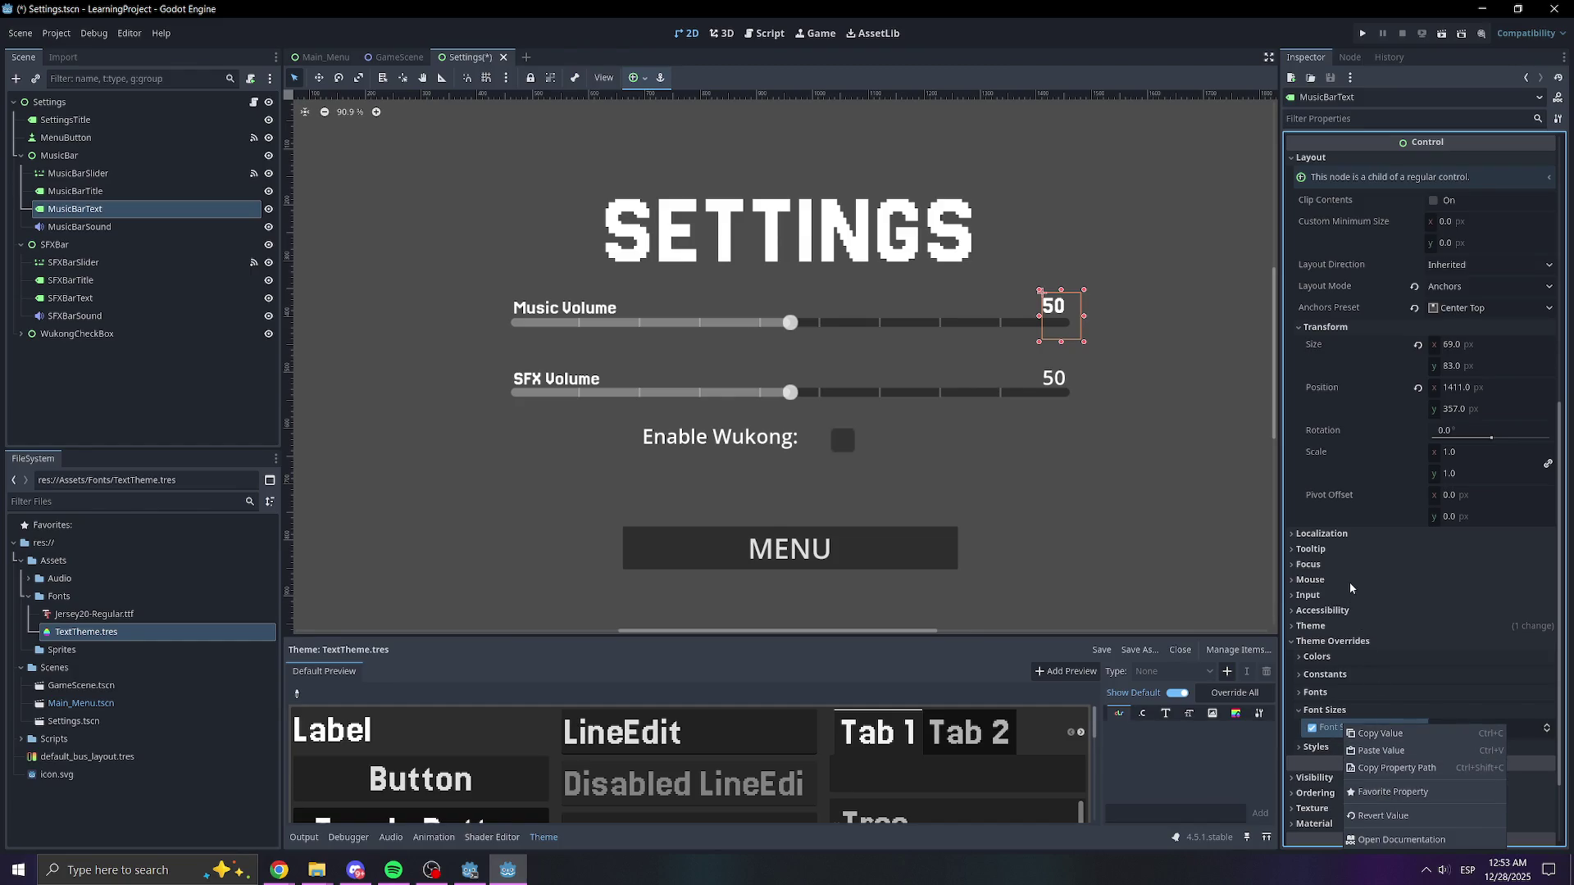
{"action": "left_click", "coordinate": [1312, 656]}
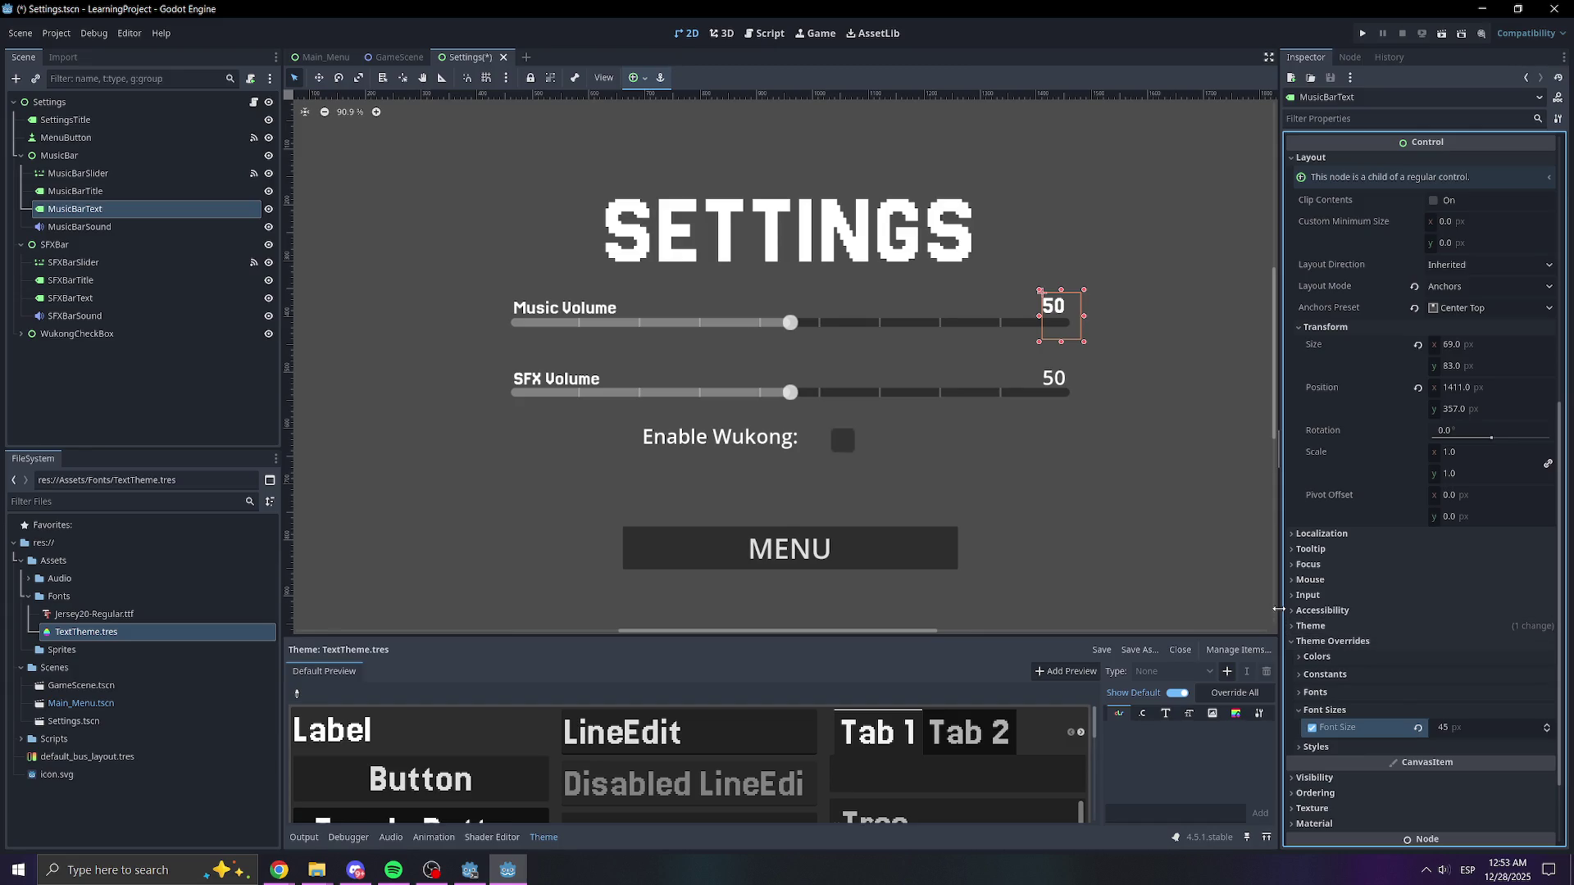
- Give the SFX 50 label TextTheme.tres with a 45 px font-size override, then select Enable Wukong
{"action": "left_click", "coordinate": [1057, 378]}
{"action": "scroll", "coordinate": [1343, 737], "scroll_direction": "down", "scroll_amount": 10}
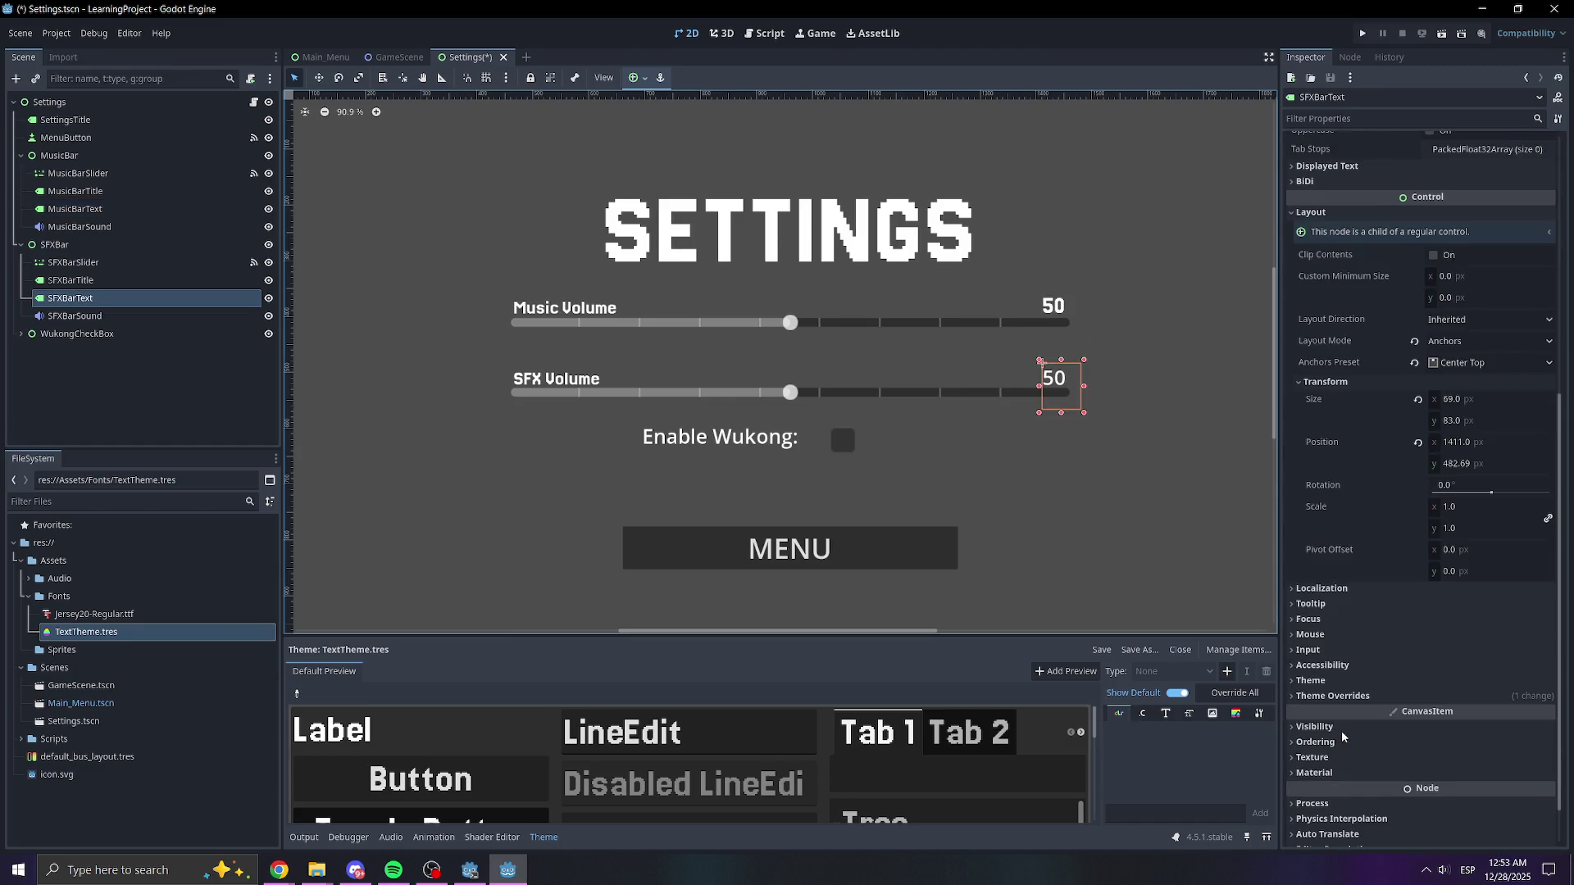
{"action": "left_click", "coordinate": [1332, 626]}
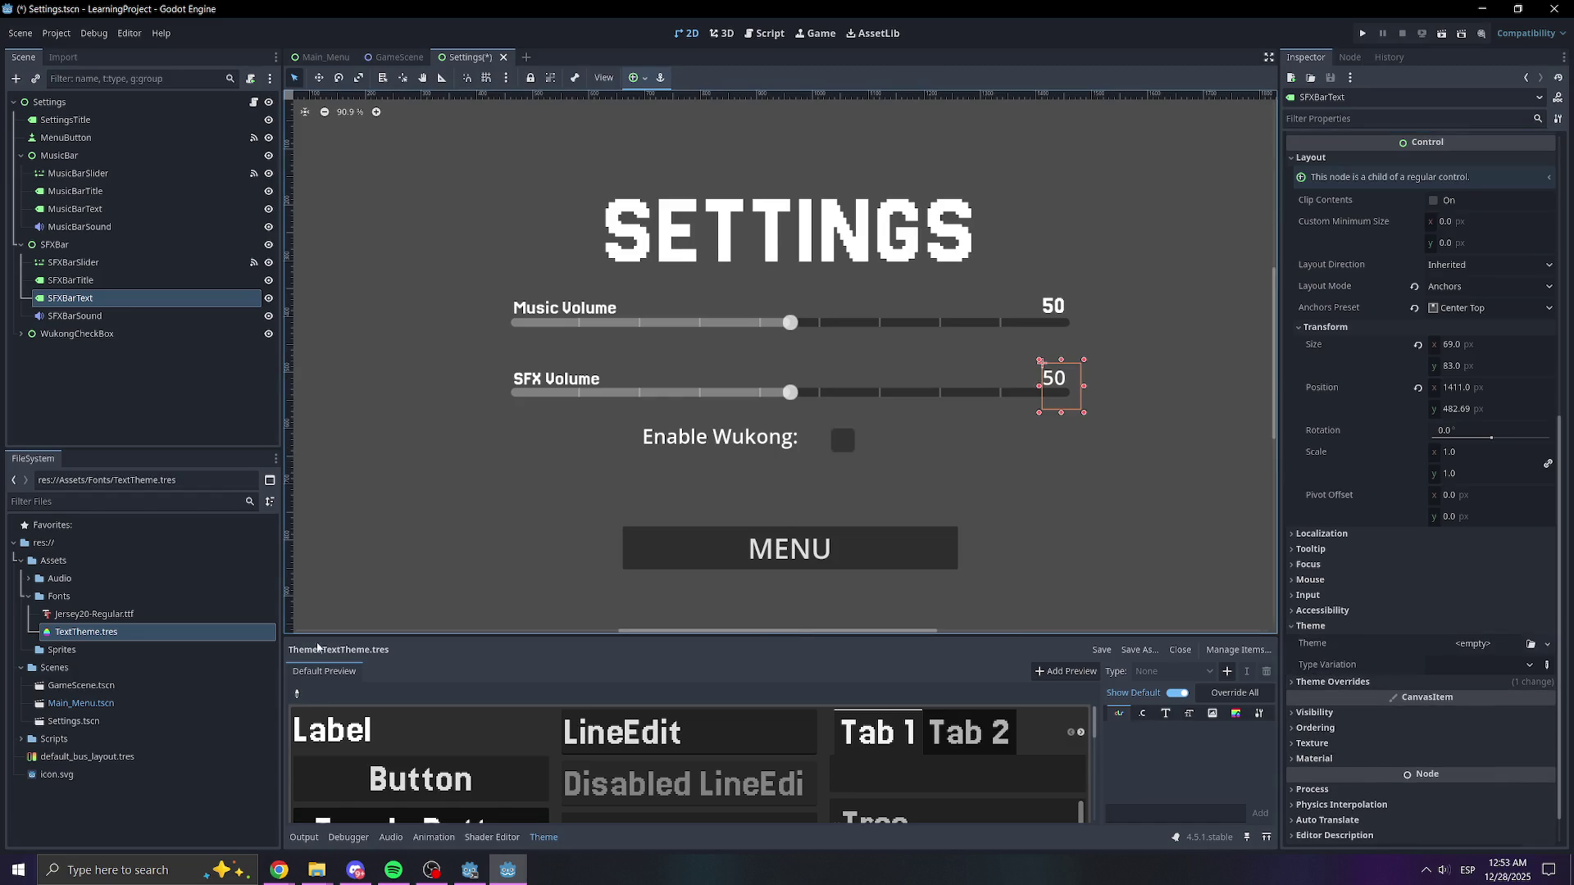
{"action": "left_click_drag", "start_coordinate": [86, 631], "coordinate": [1433, 652]}
{"action": "left_click", "coordinate": [1331, 681]}
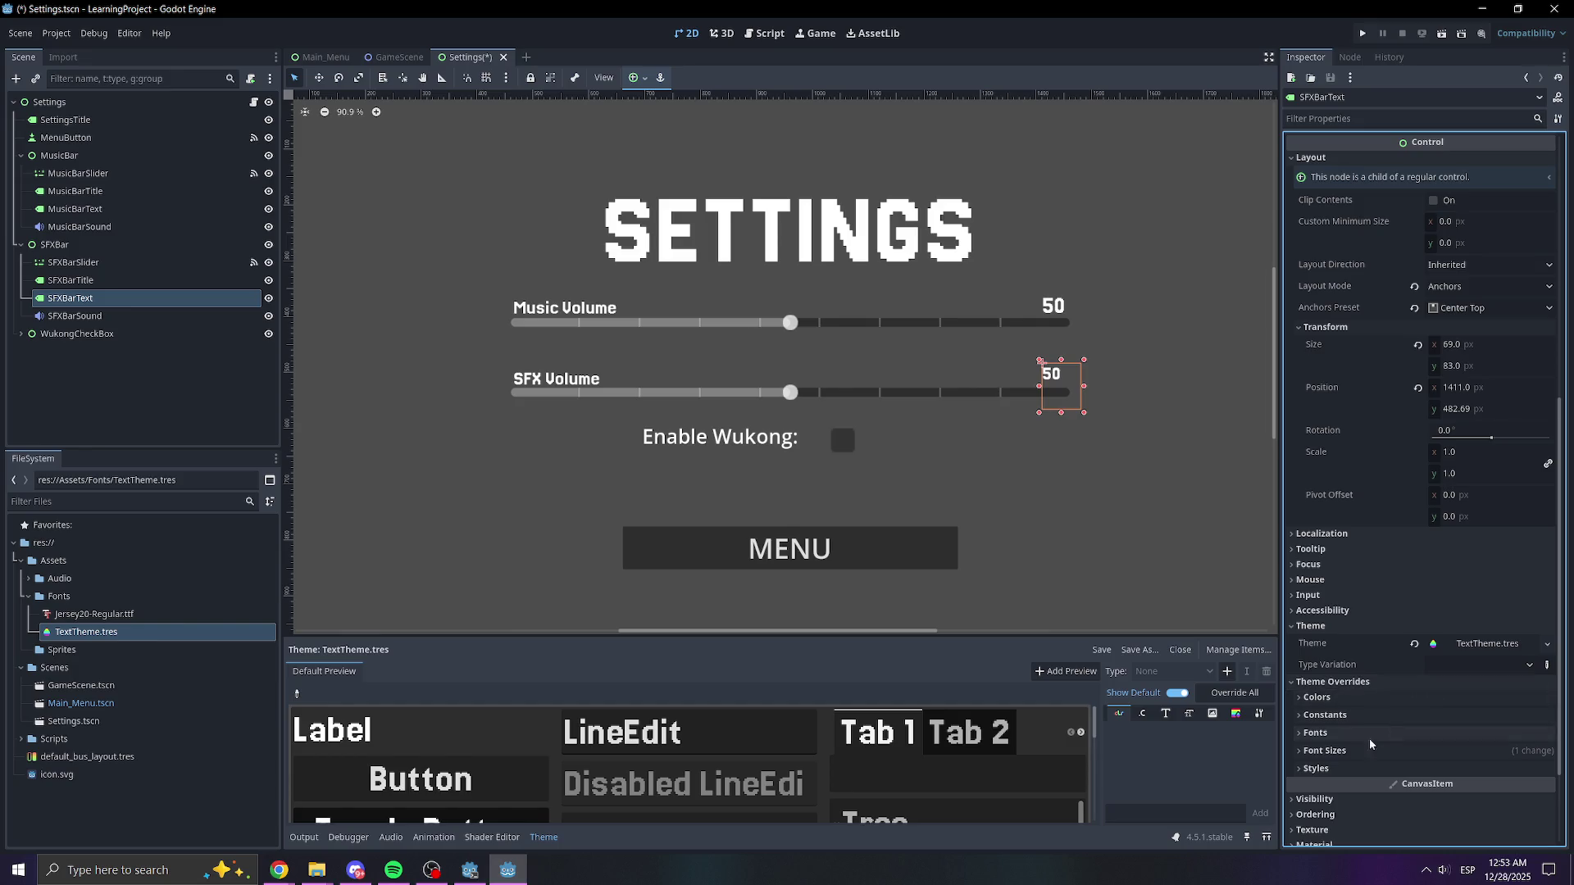
{"action": "left_click", "coordinate": [1317, 740]}
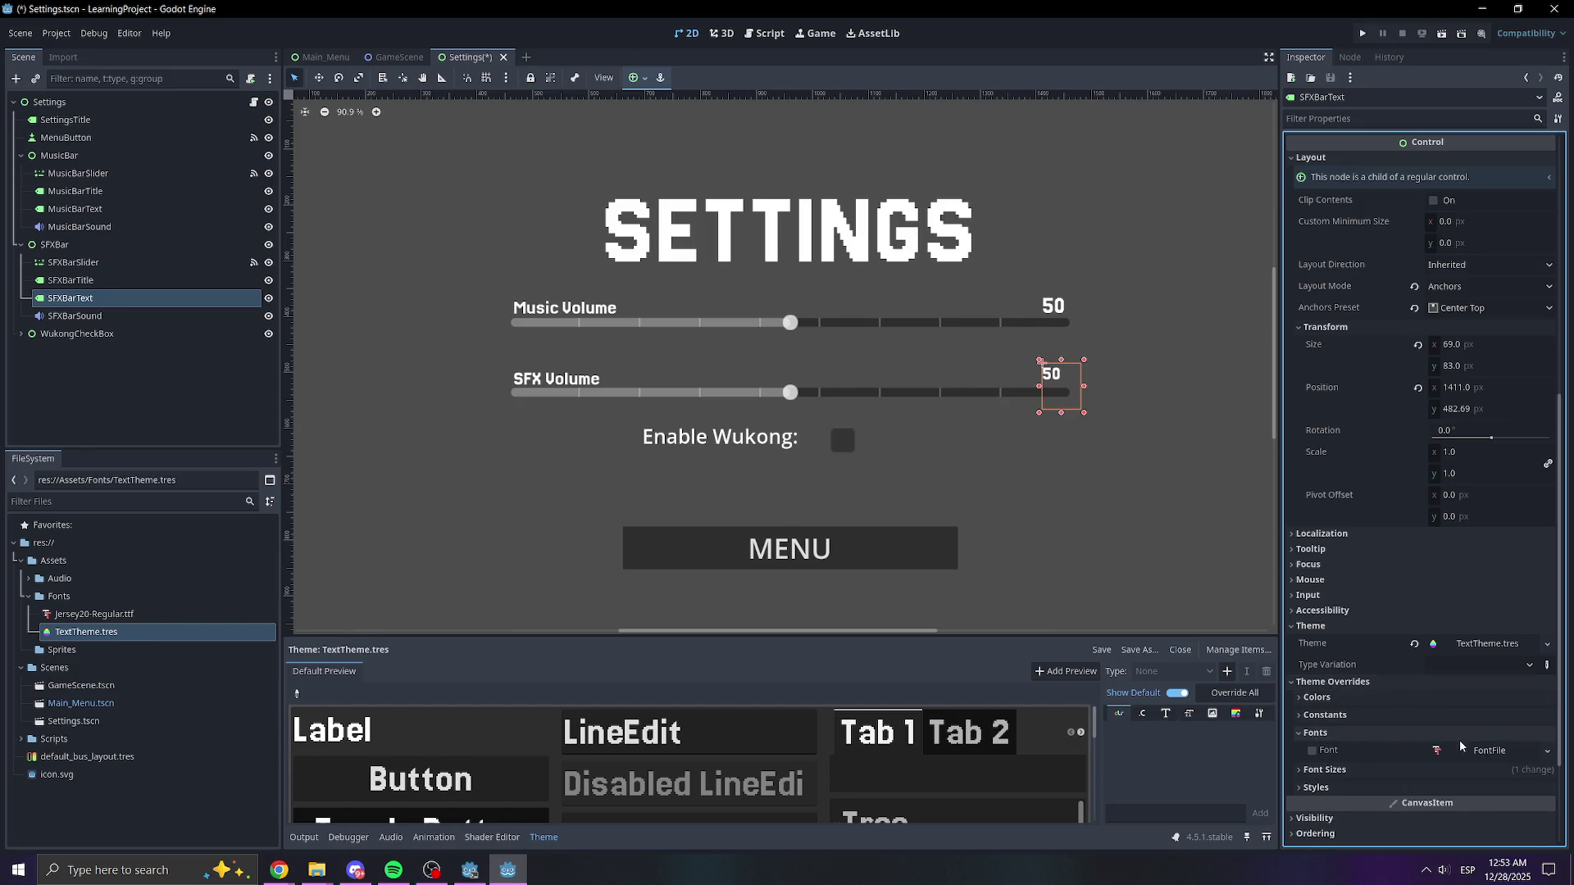
{"action": "left_click", "coordinate": [1314, 771]}
{"action": "left_click", "coordinate": [1312, 787]}
{"action": "left_click", "coordinate": [1467, 787]}
{"action": "type", "text": "45"}
{"action": "key", "text": "Return"}
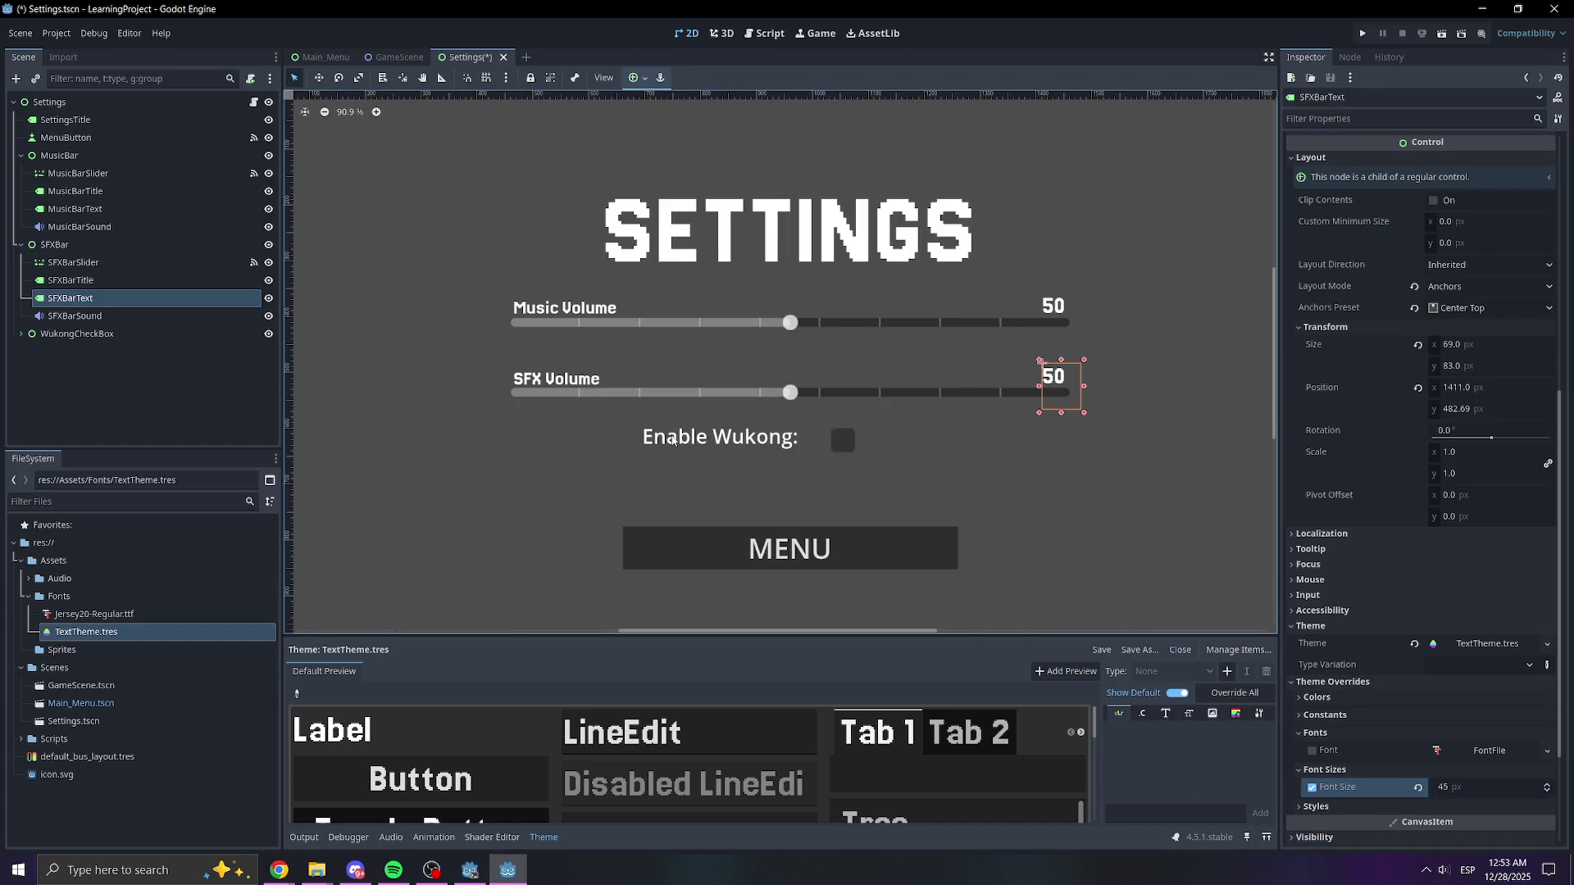
{"action": "left_click", "coordinate": [672, 440]}
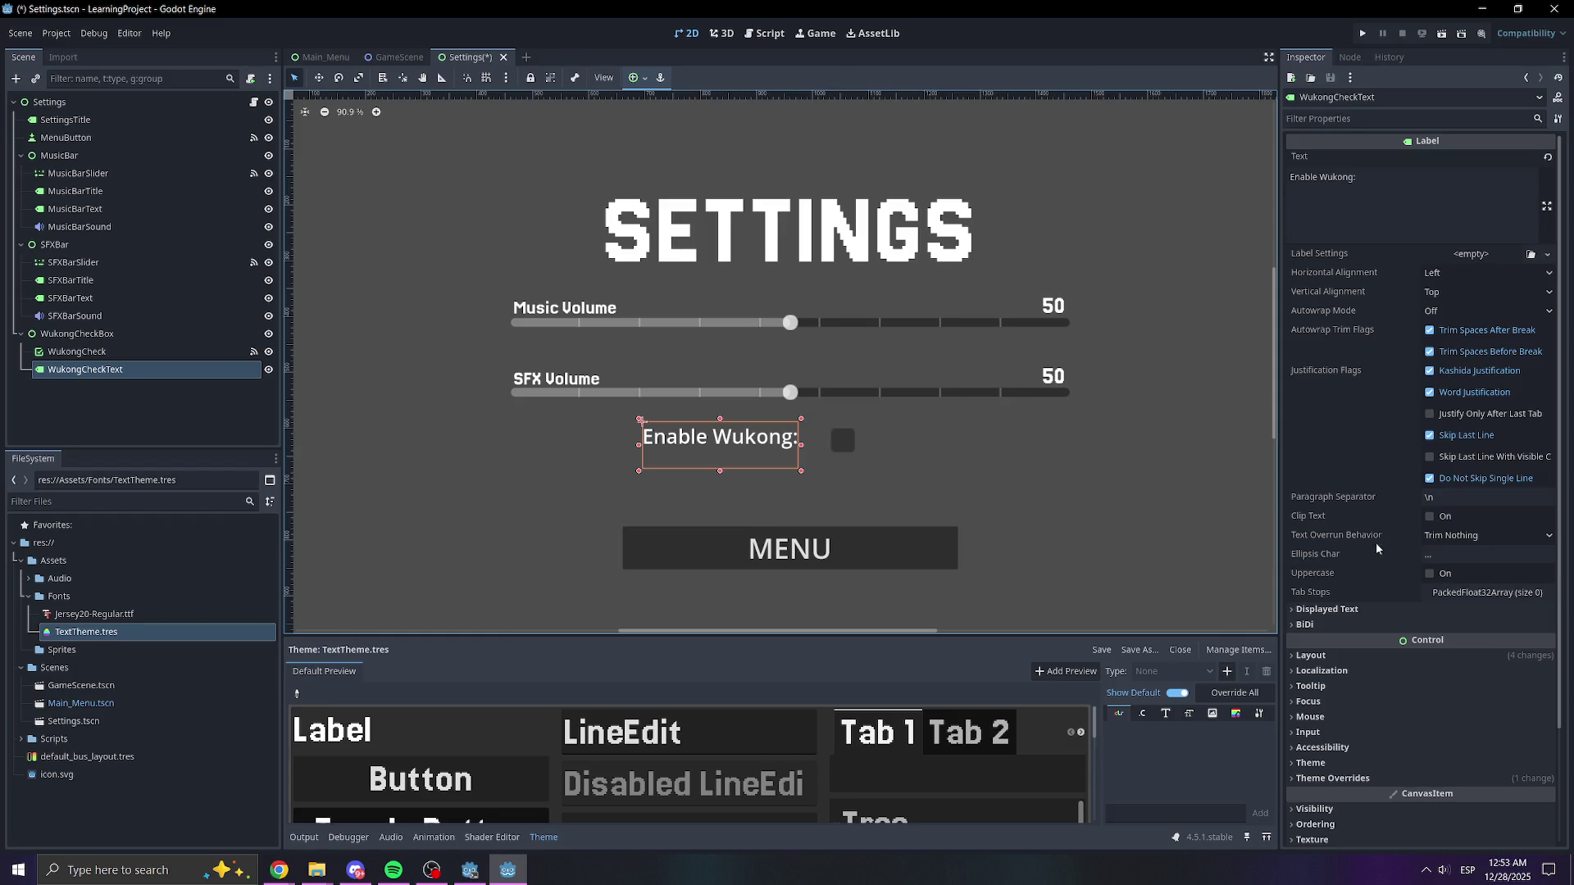
- Apply TextTheme.tres to the Enable Wukong label with a 36 px font-size override
{"action": "scroll", "coordinate": [1353, 688], "scroll_direction": "down", "scroll_amount": 3}
{"action": "left_click", "coordinate": [1311, 626]}
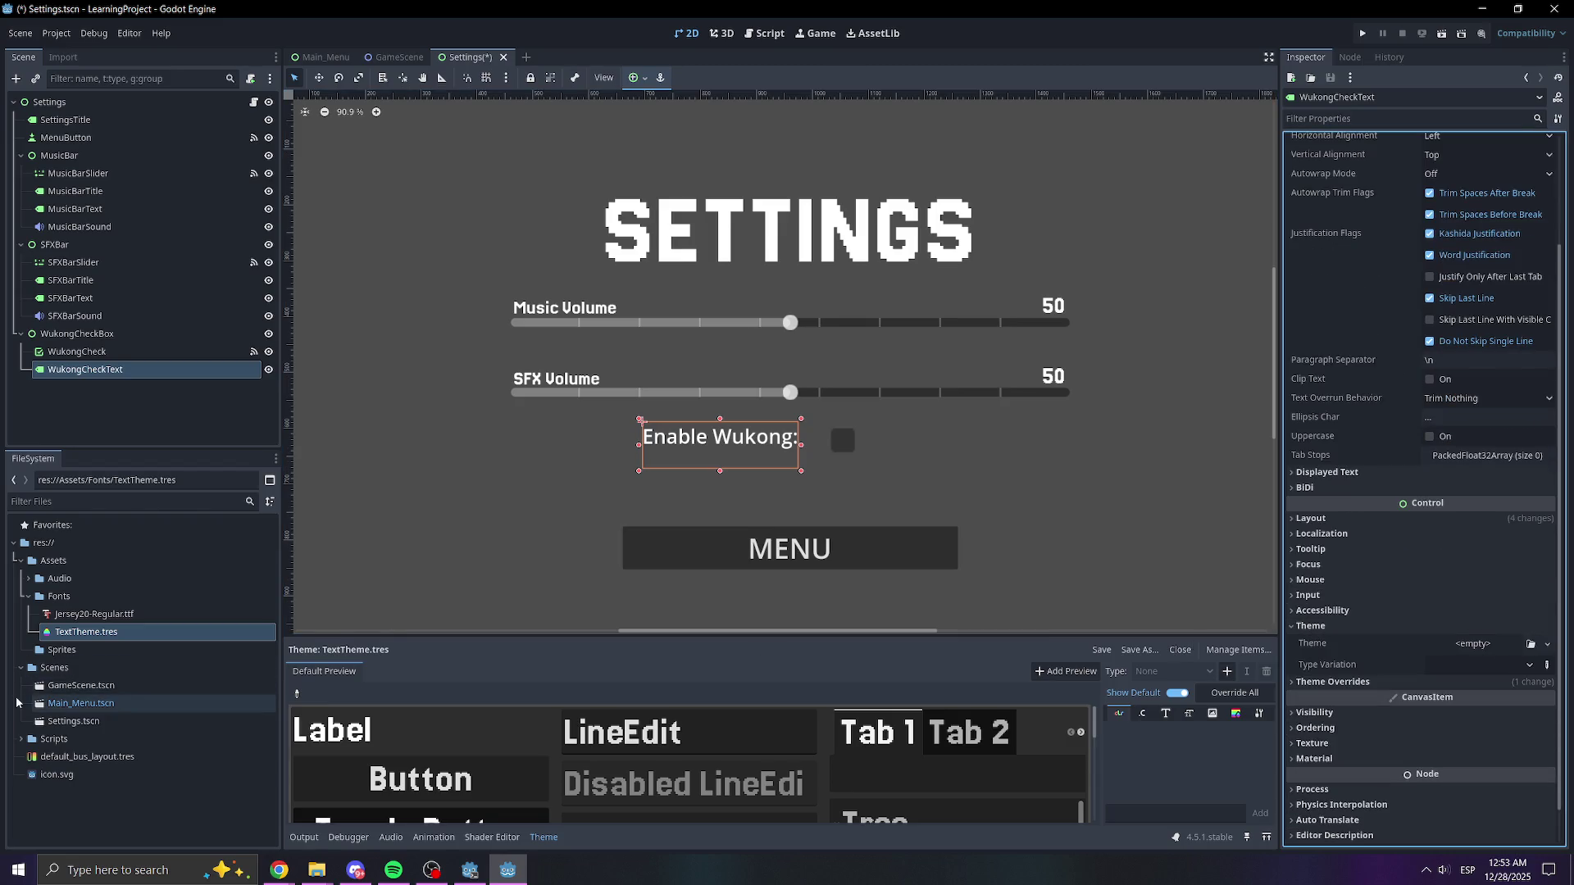
{"action": "left_click_drag", "start_coordinate": [70, 632], "coordinate": [1458, 643]}
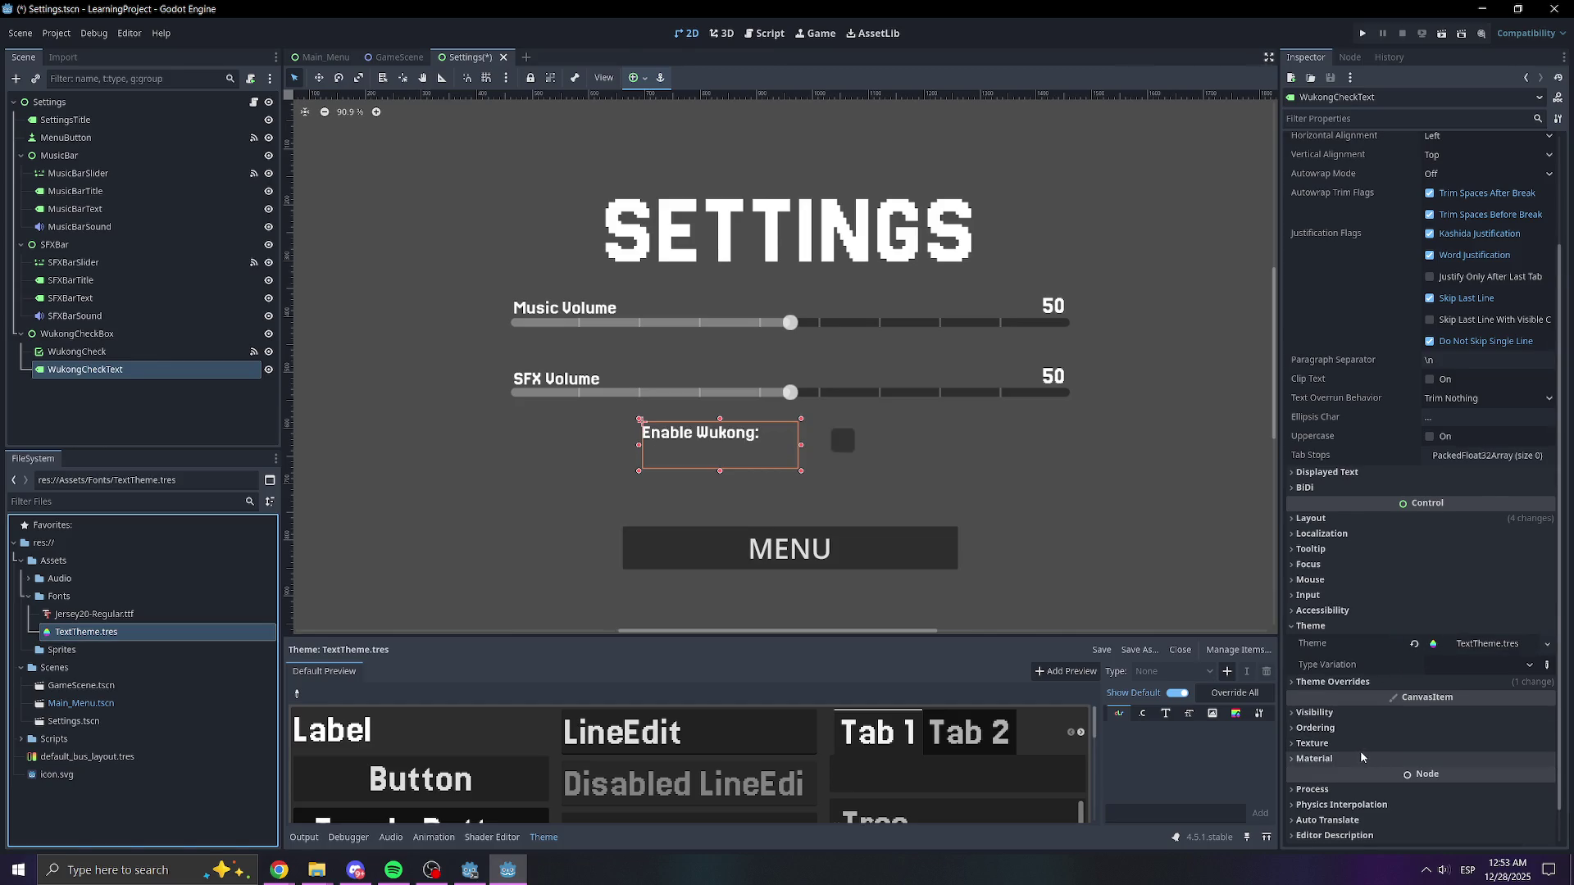
{"action": "scroll", "coordinate": [1361, 756], "scroll_direction": "down", "scroll_amount": 1}
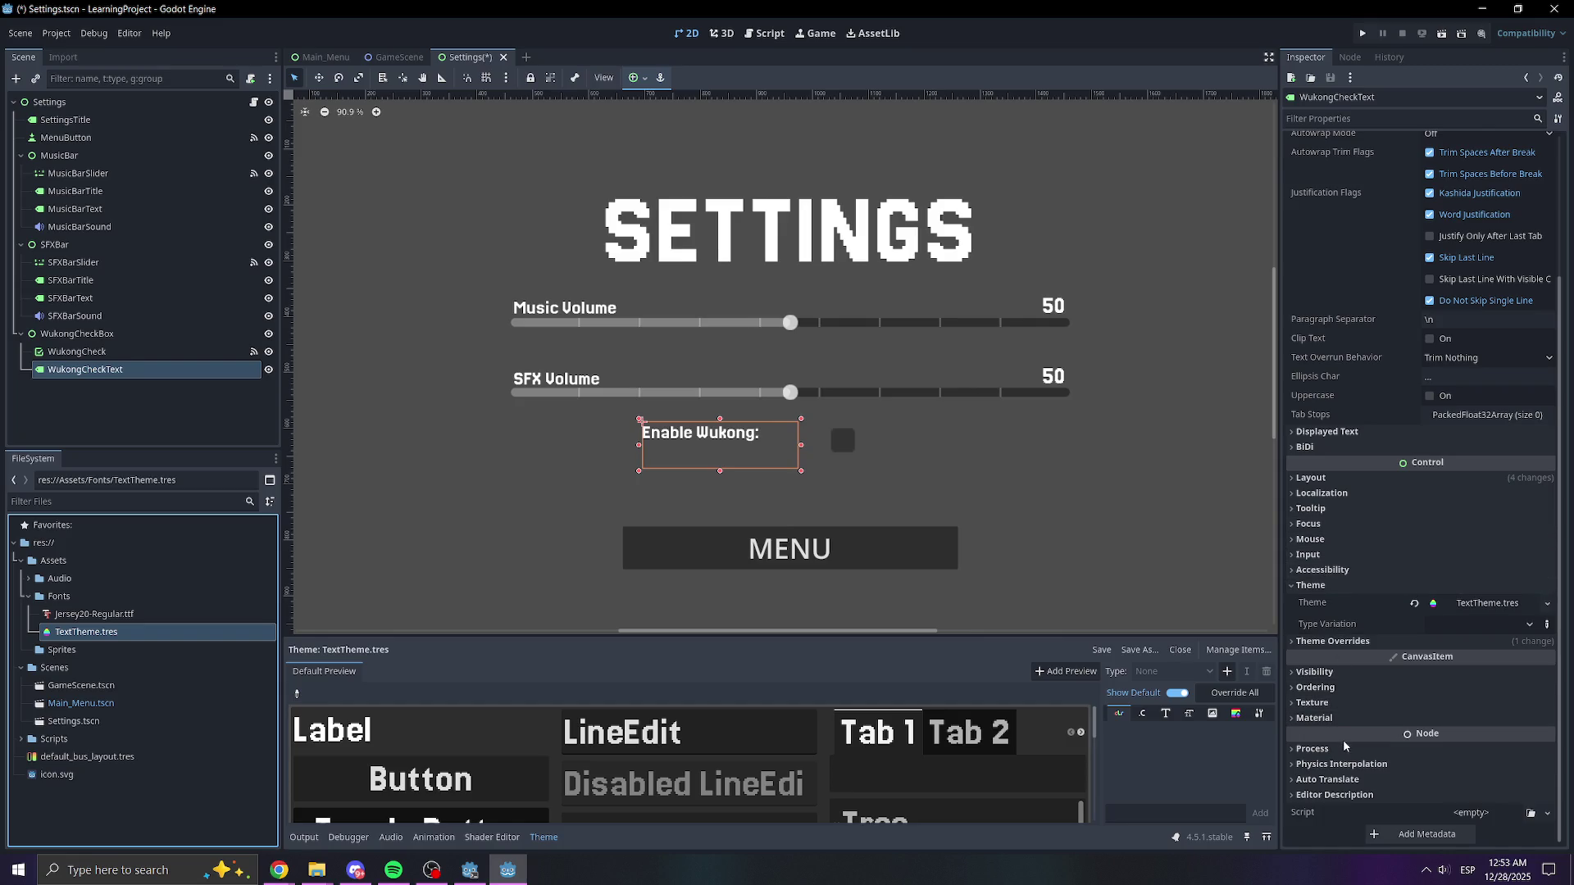
{"action": "left_click", "coordinate": [1333, 642]}
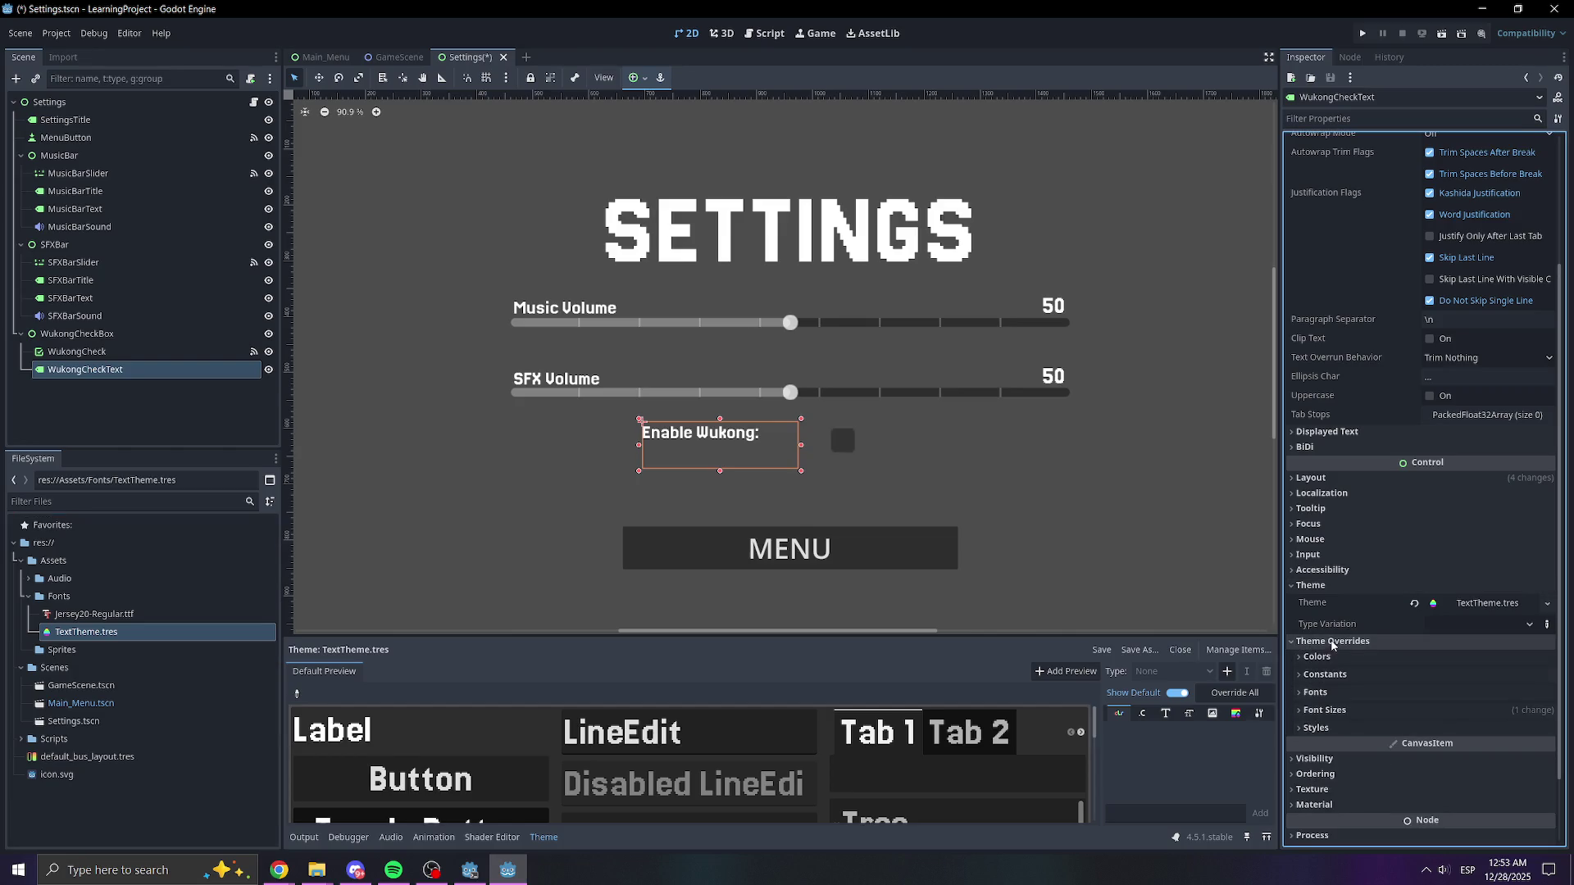
{"action": "left_click", "coordinate": [1327, 694]}
{"action": "left_click", "coordinate": [1410, 729]}
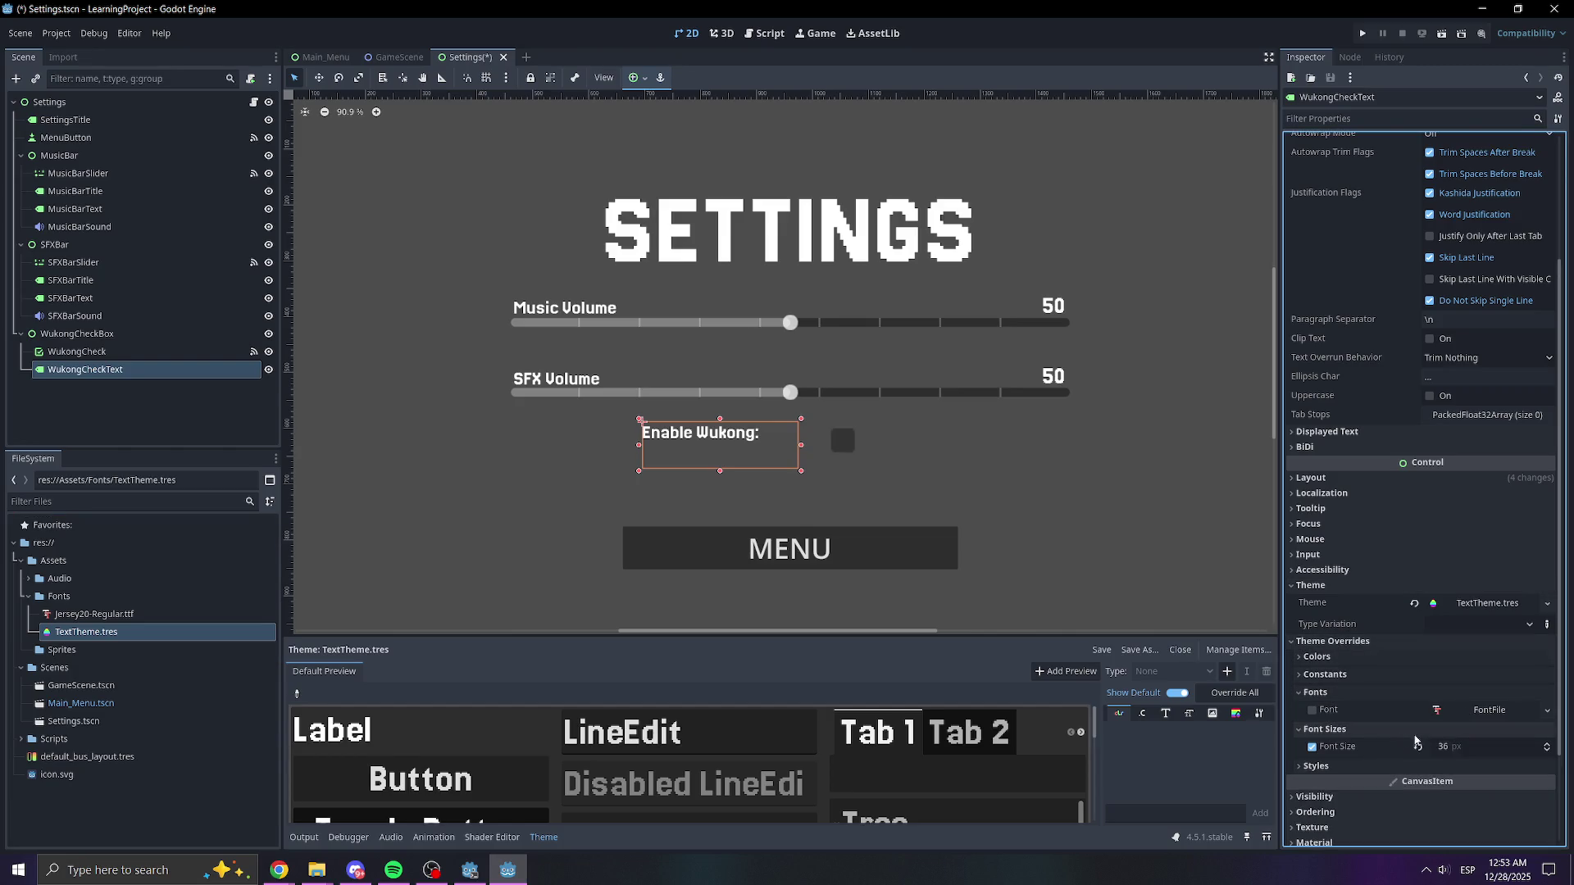
{"action": "mouse_move", "coordinate": [1455, 746]}
{"action": "left_mouse_down"}
{"action": "mouse_move", "coordinate": [1500, 746]}
{"action": "mouse_move", "coordinate": [1435, 740]}
{"action": "left_mouse_up"}
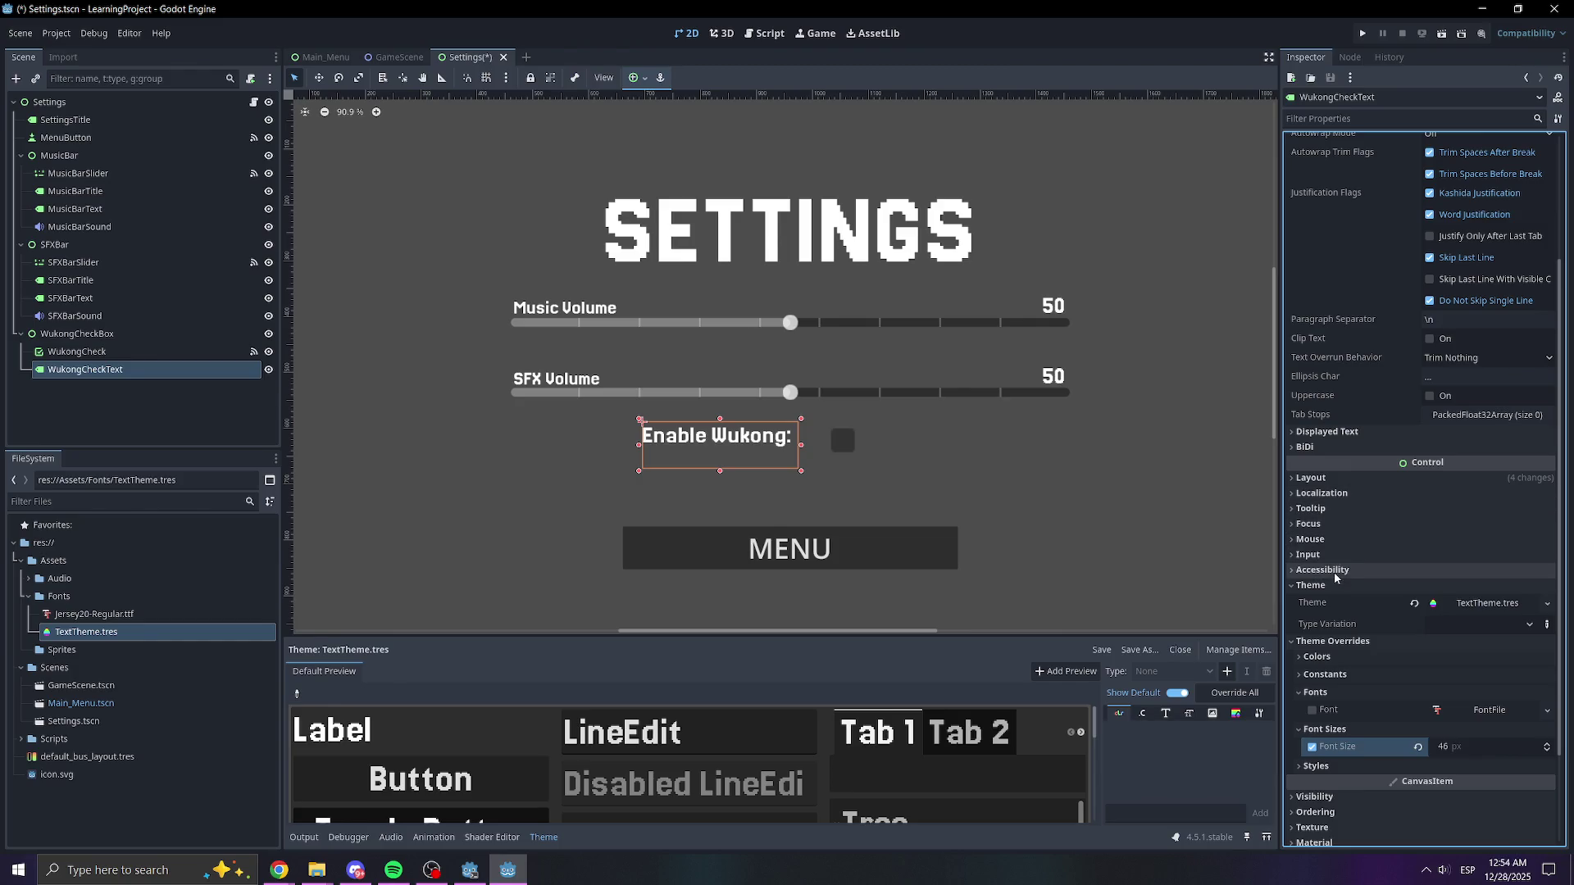
- Resize the label to 279 × 83 and move it to 720.89, 593.725 beside the checkbox
{"action": "left_click", "coordinate": [1316, 478]}
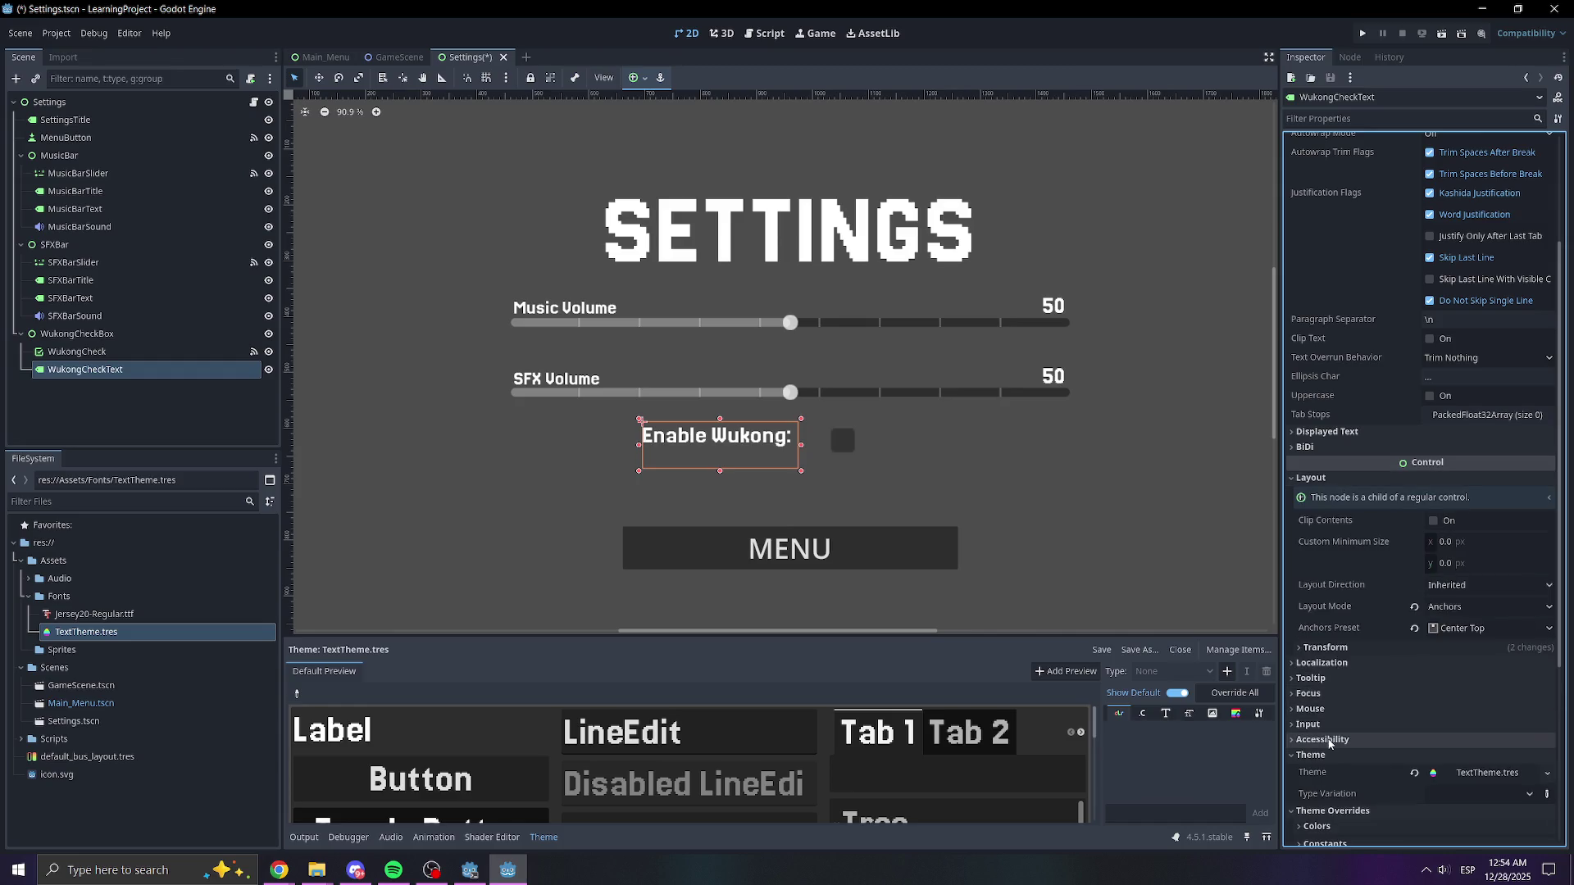
{"action": "left_click", "coordinate": [1336, 648]}
{"action": "mouse_move", "coordinate": [1480, 674]}
{"action": "left_mouse_down"}
{"action": "mouse_move", "coordinate": [1460, 707]}
{"action": "mouse_move", "coordinate": [1491, 727]}
{"action": "mouse_move", "coordinate": [1468, 729]}
{"action": "left_mouse_up"}
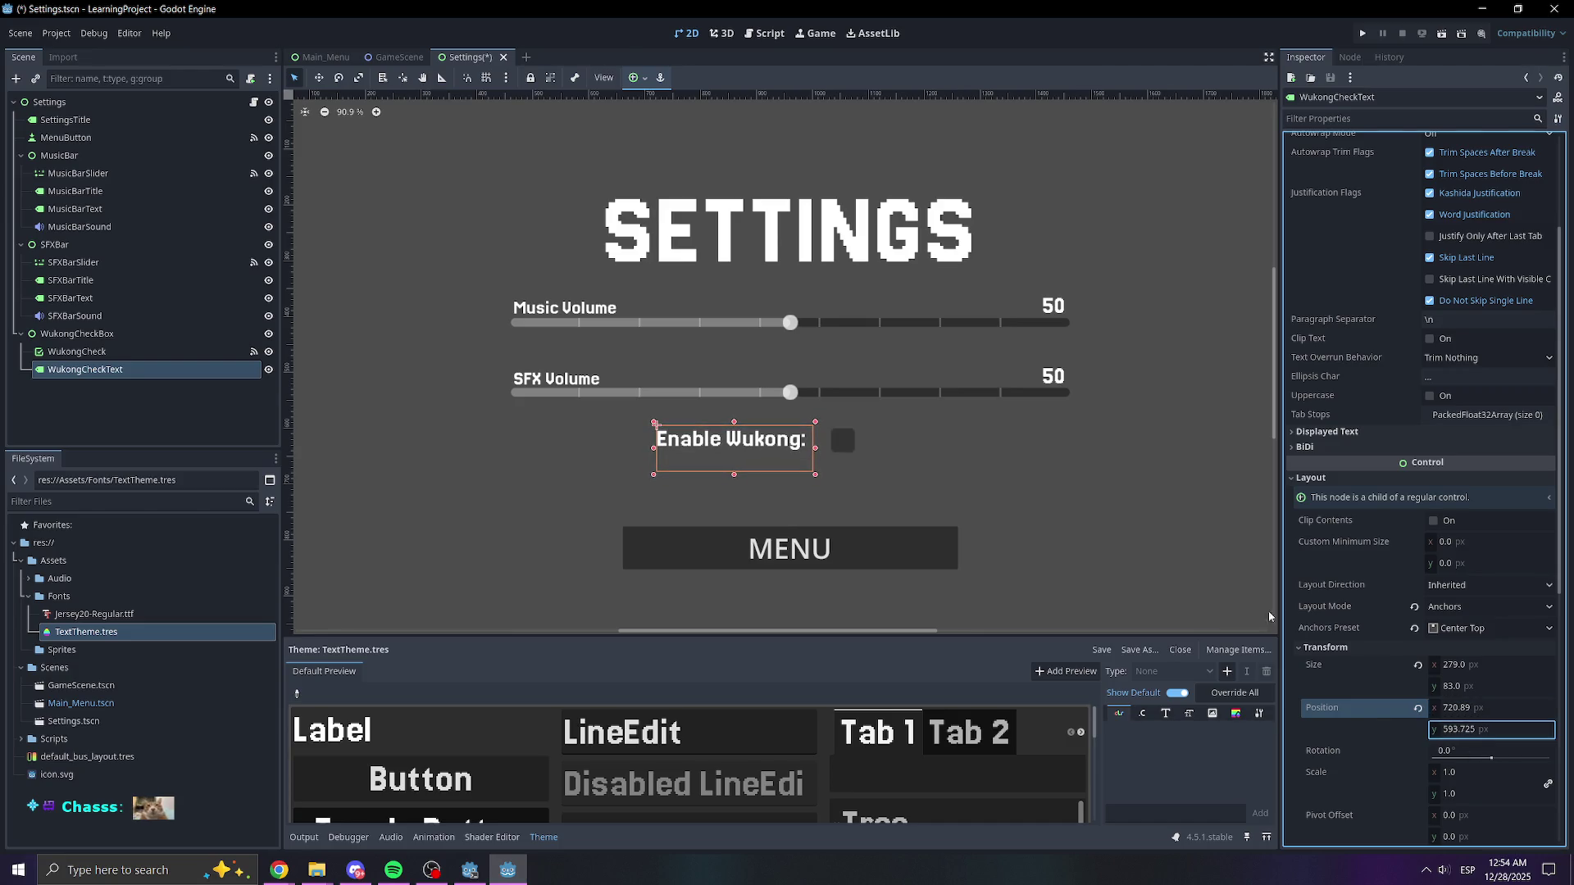
{"action": "left_click", "coordinate": [1002, 546]}
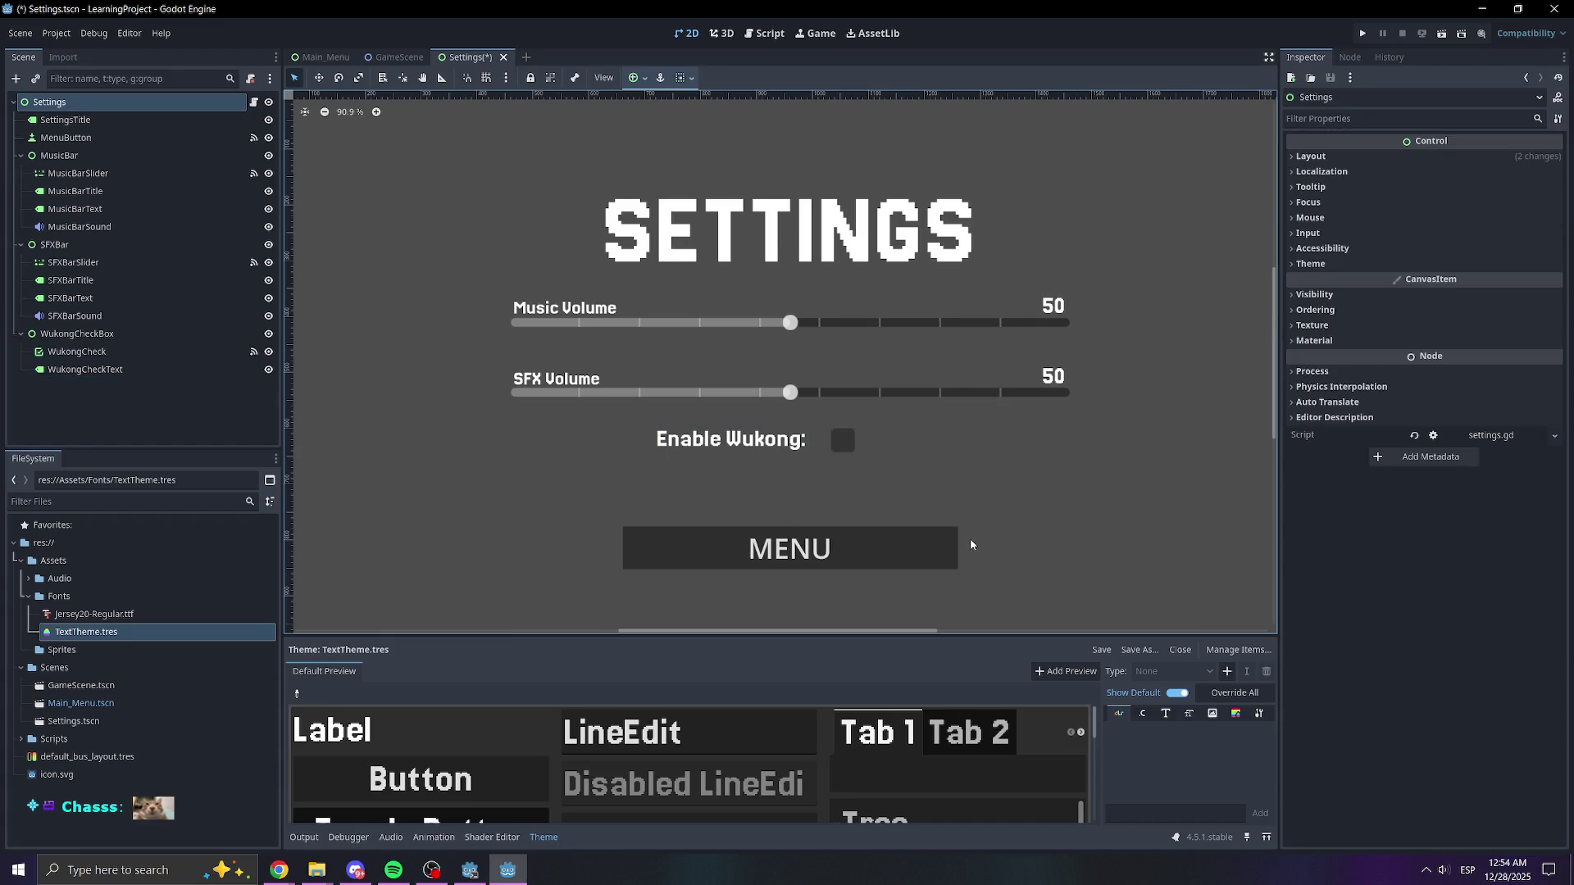
- Apply TextTheme.tres to the MENU button with a 65 px font-size override, saving the Settings scene
{"action": "key", "text": "ctrl+s"}
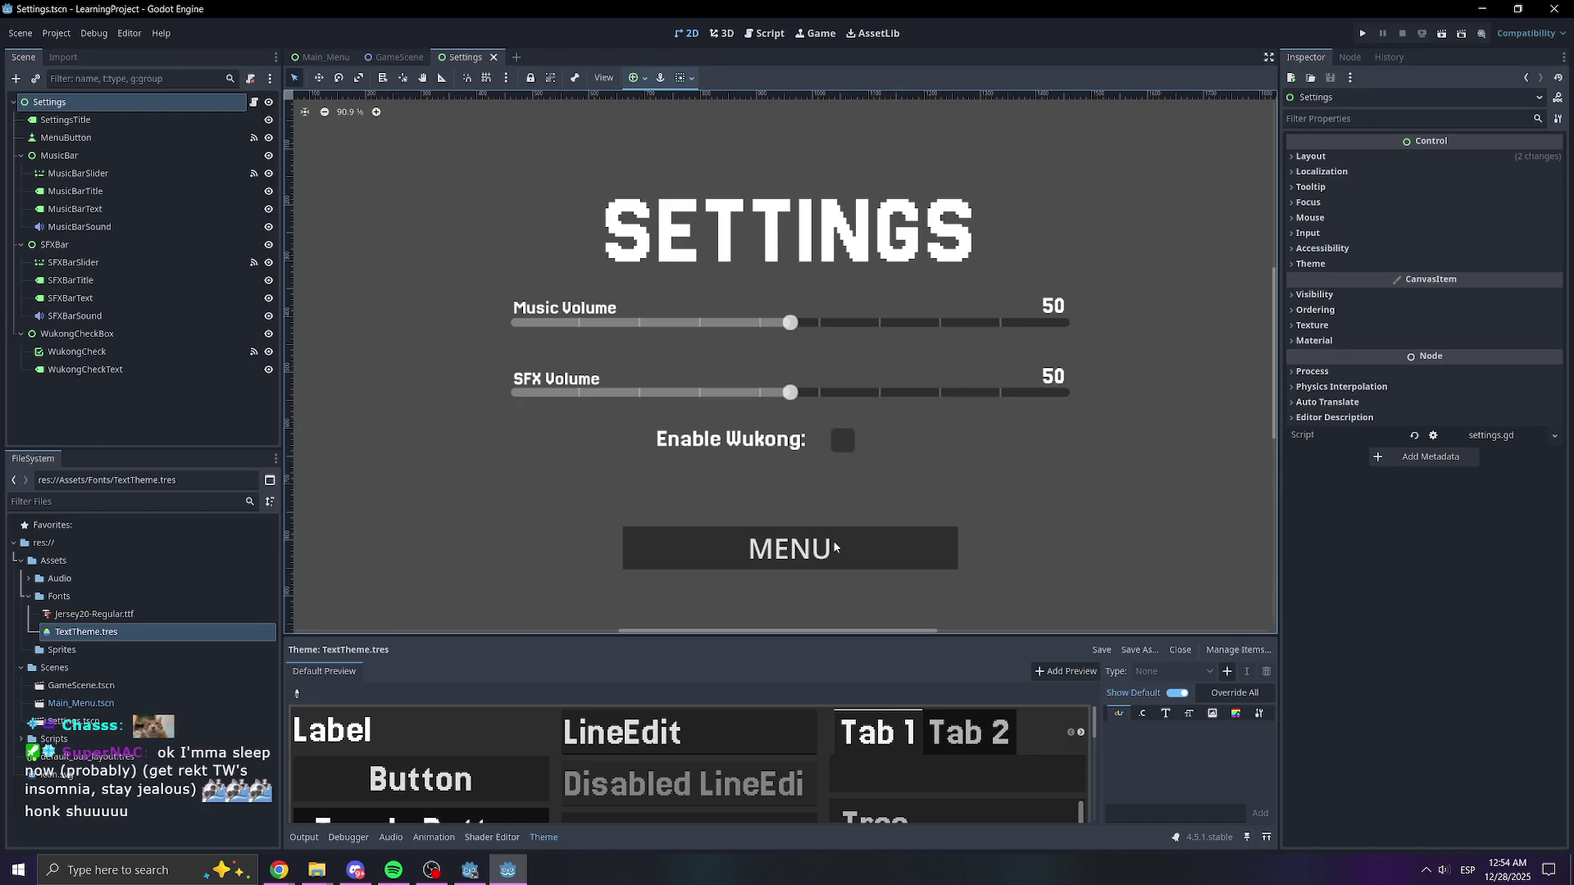
{"action": "left_click", "coordinate": [835, 550]}
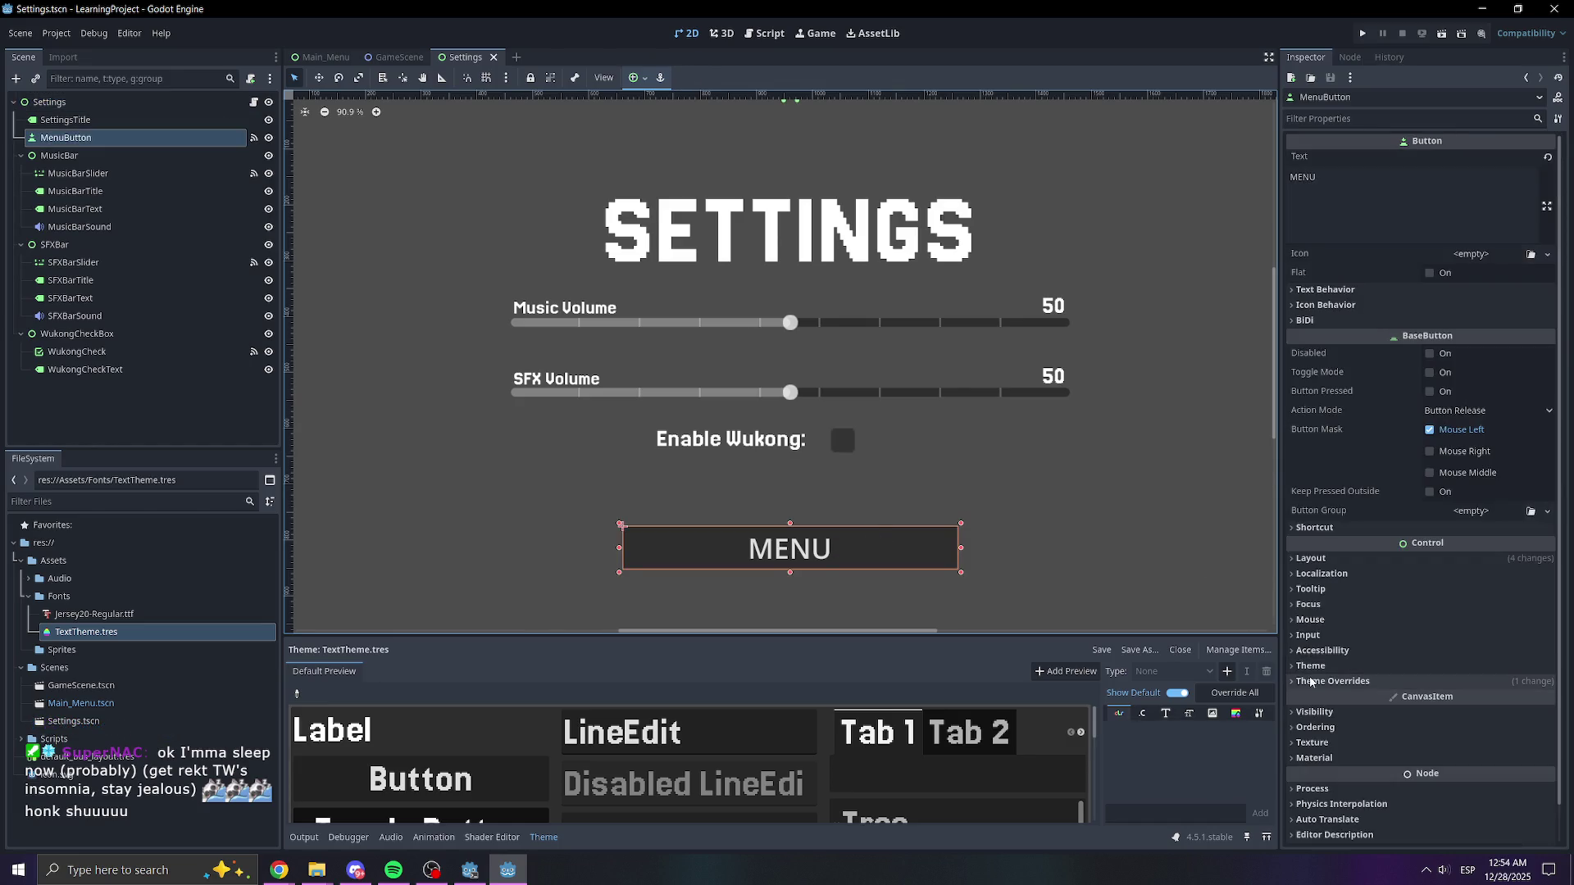
{"action": "left_click", "coordinate": [1310, 667]}
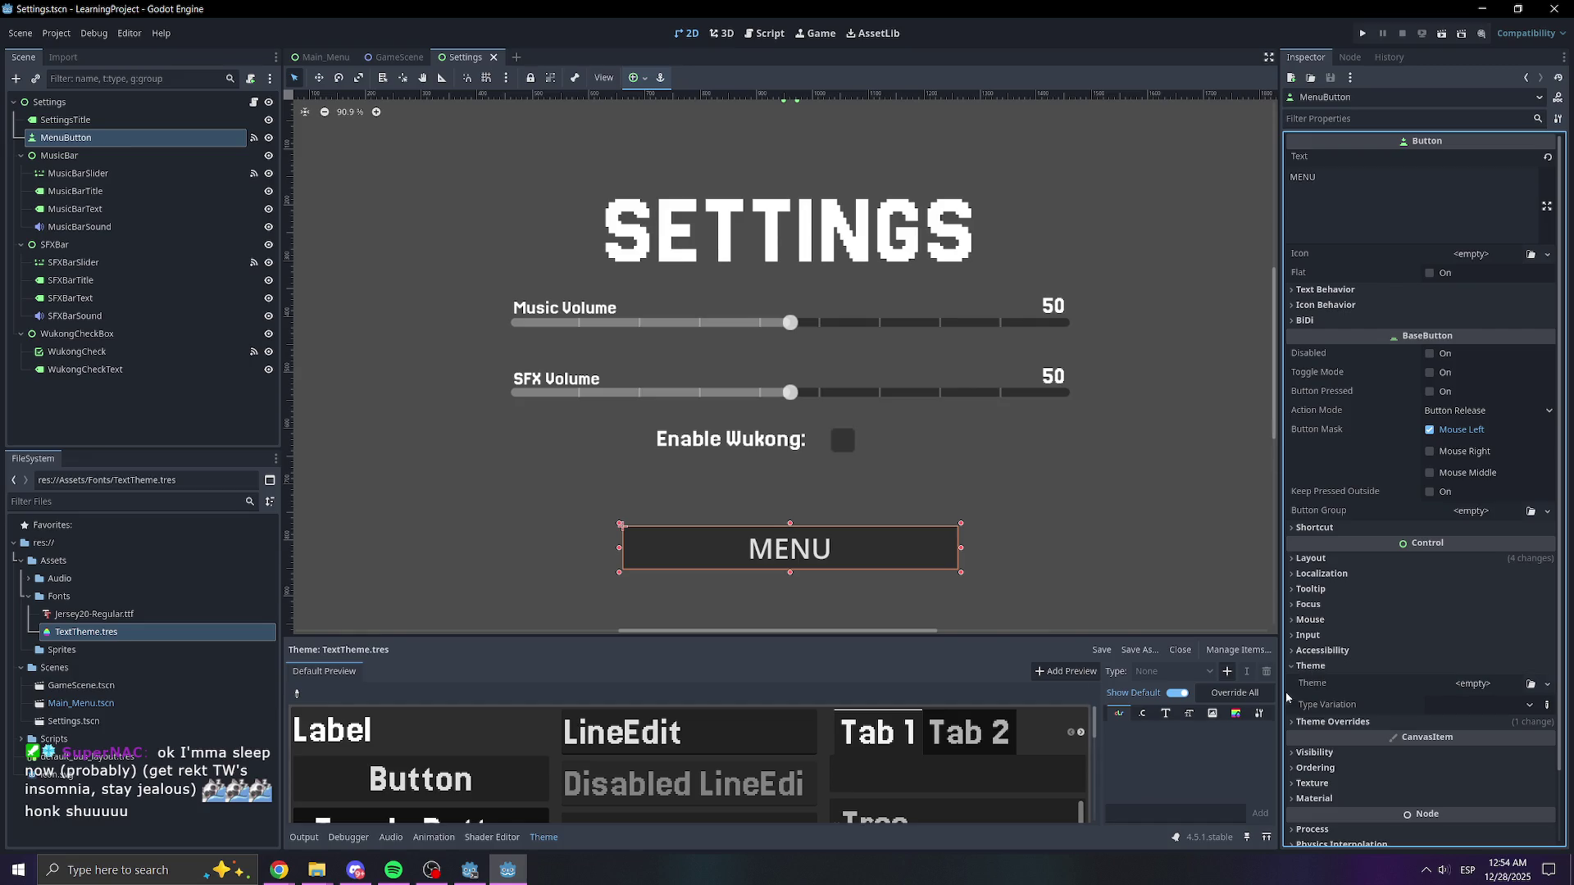
{"action": "left_click_drag", "start_coordinate": [49, 643], "coordinate": [1476, 684]}
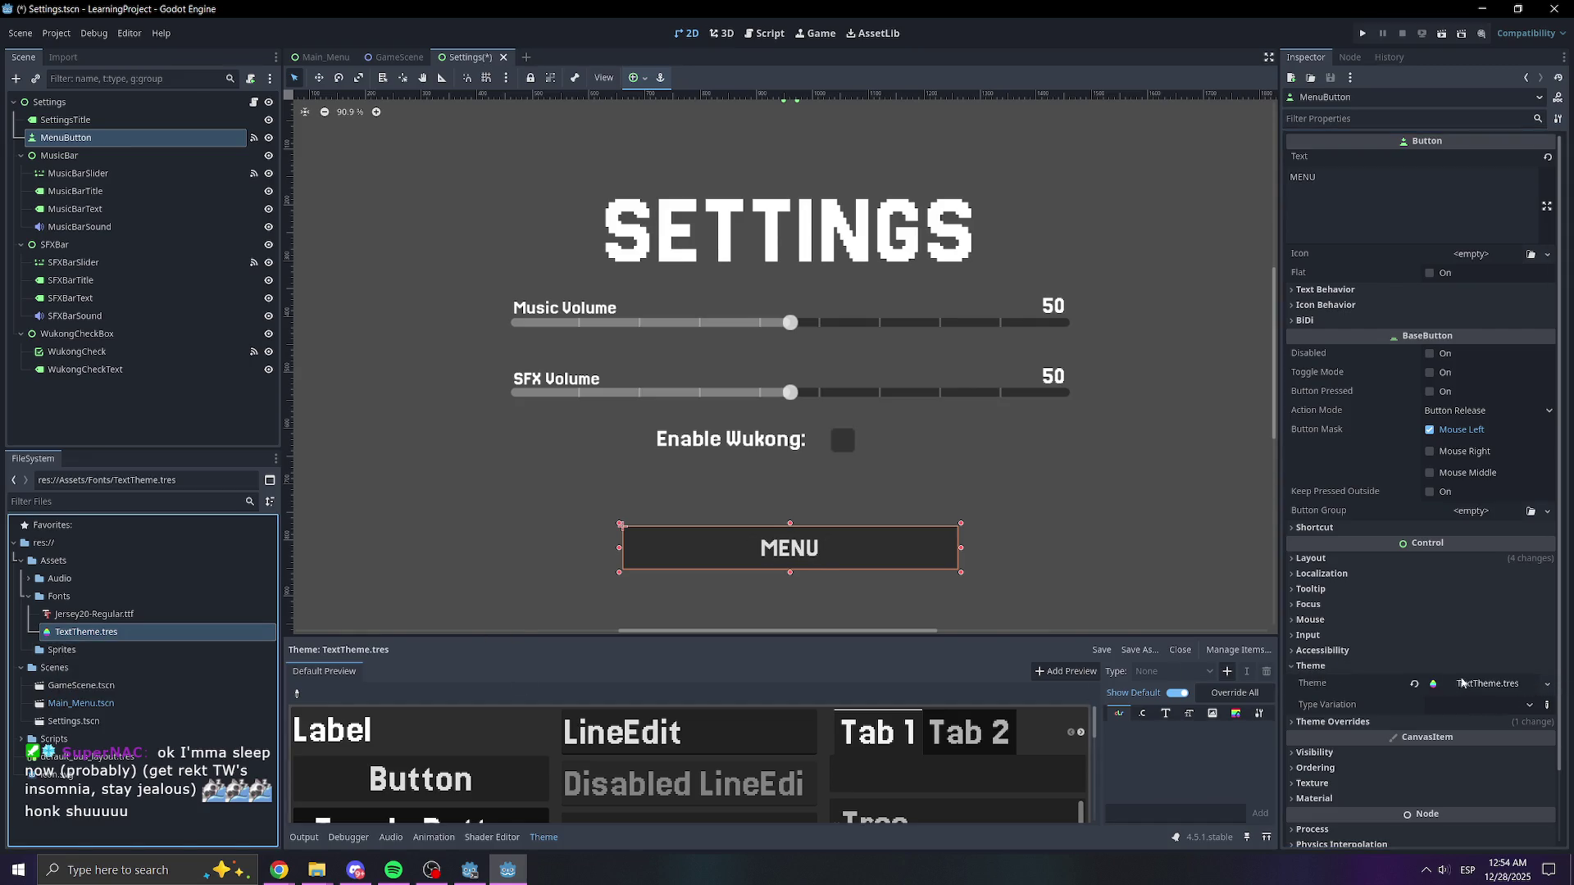
{"action": "left_click", "coordinate": [1333, 721]}
{"action": "scroll", "coordinate": [1336, 705], "scroll_direction": "down", "scroll_amount": 2}
{"action": "left_click", "coordinate": [1324, 596]}
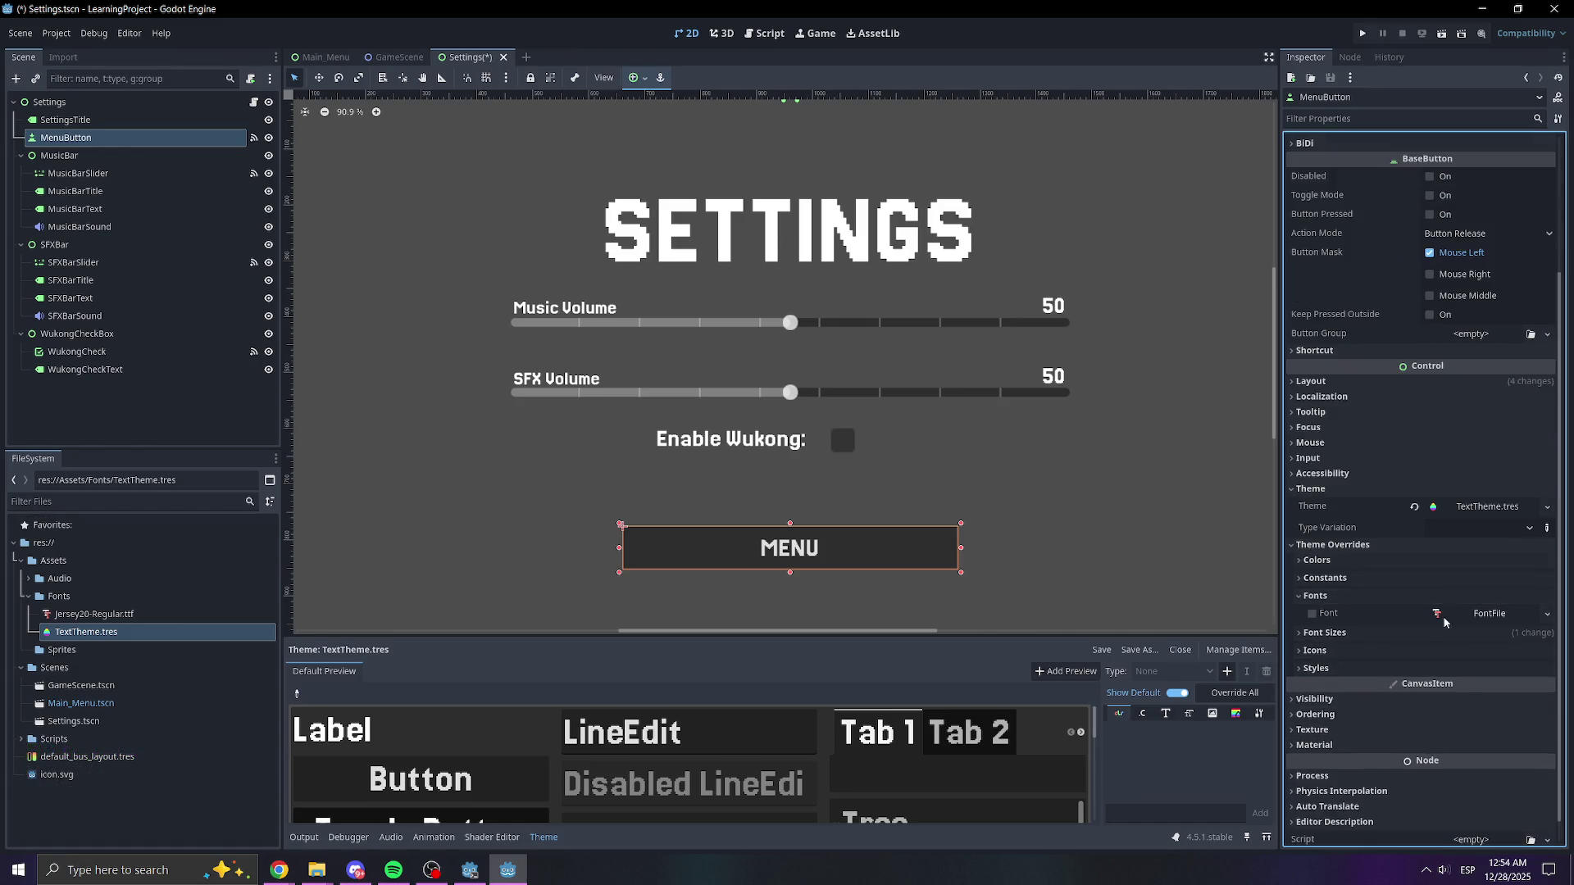
{"action": "left_click", "coordinate": [1338, 633]}
{"action": "left_click", "coordinate": [1312, 650]}
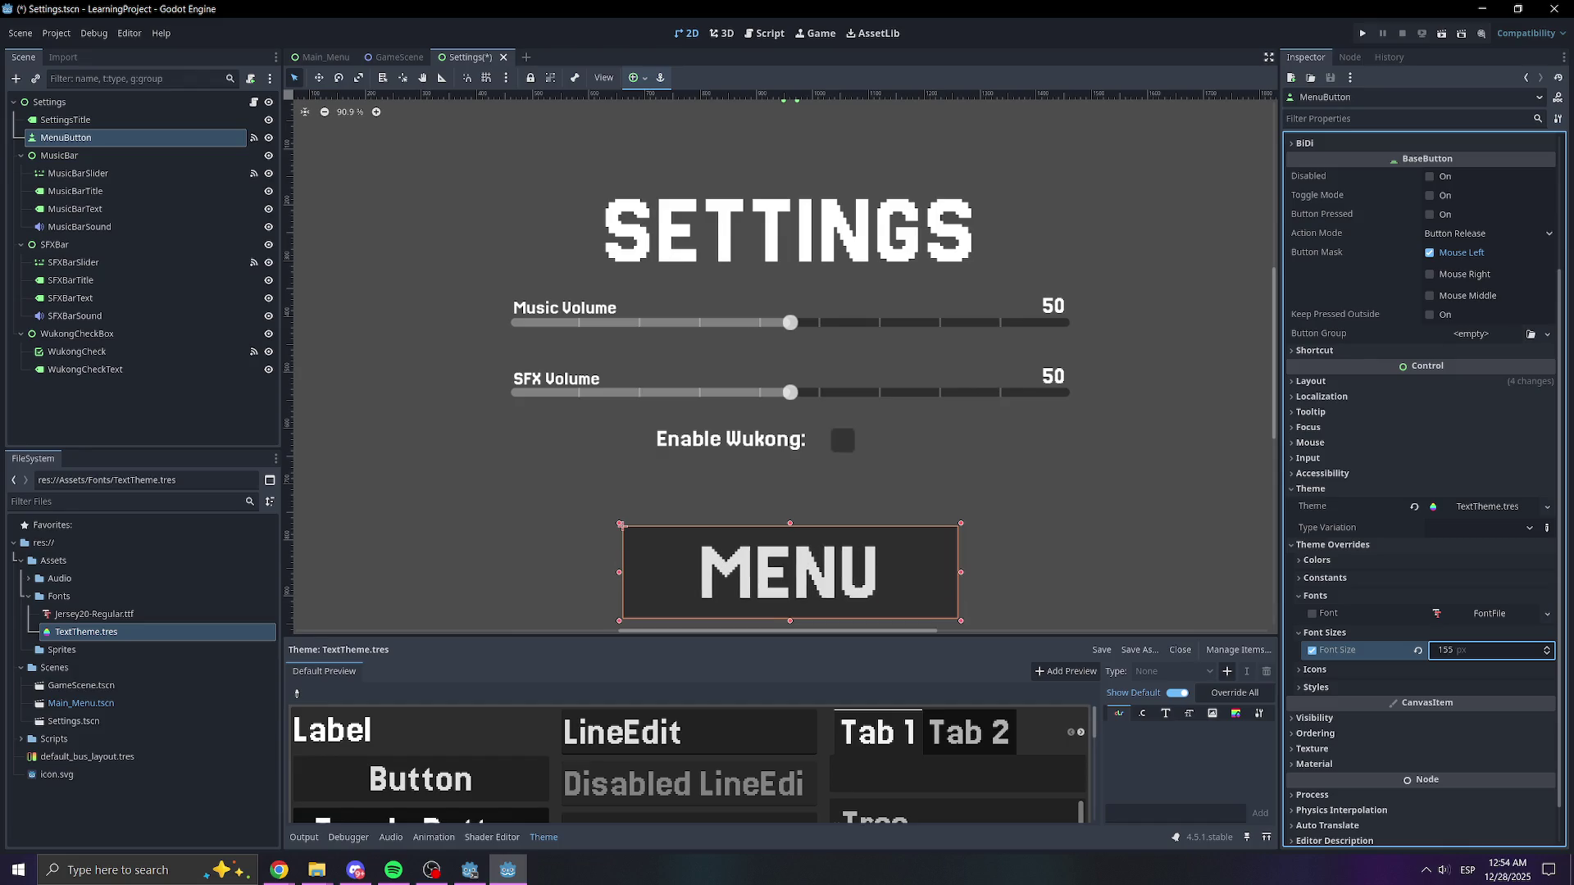
{"action": "type", "text": "65"}
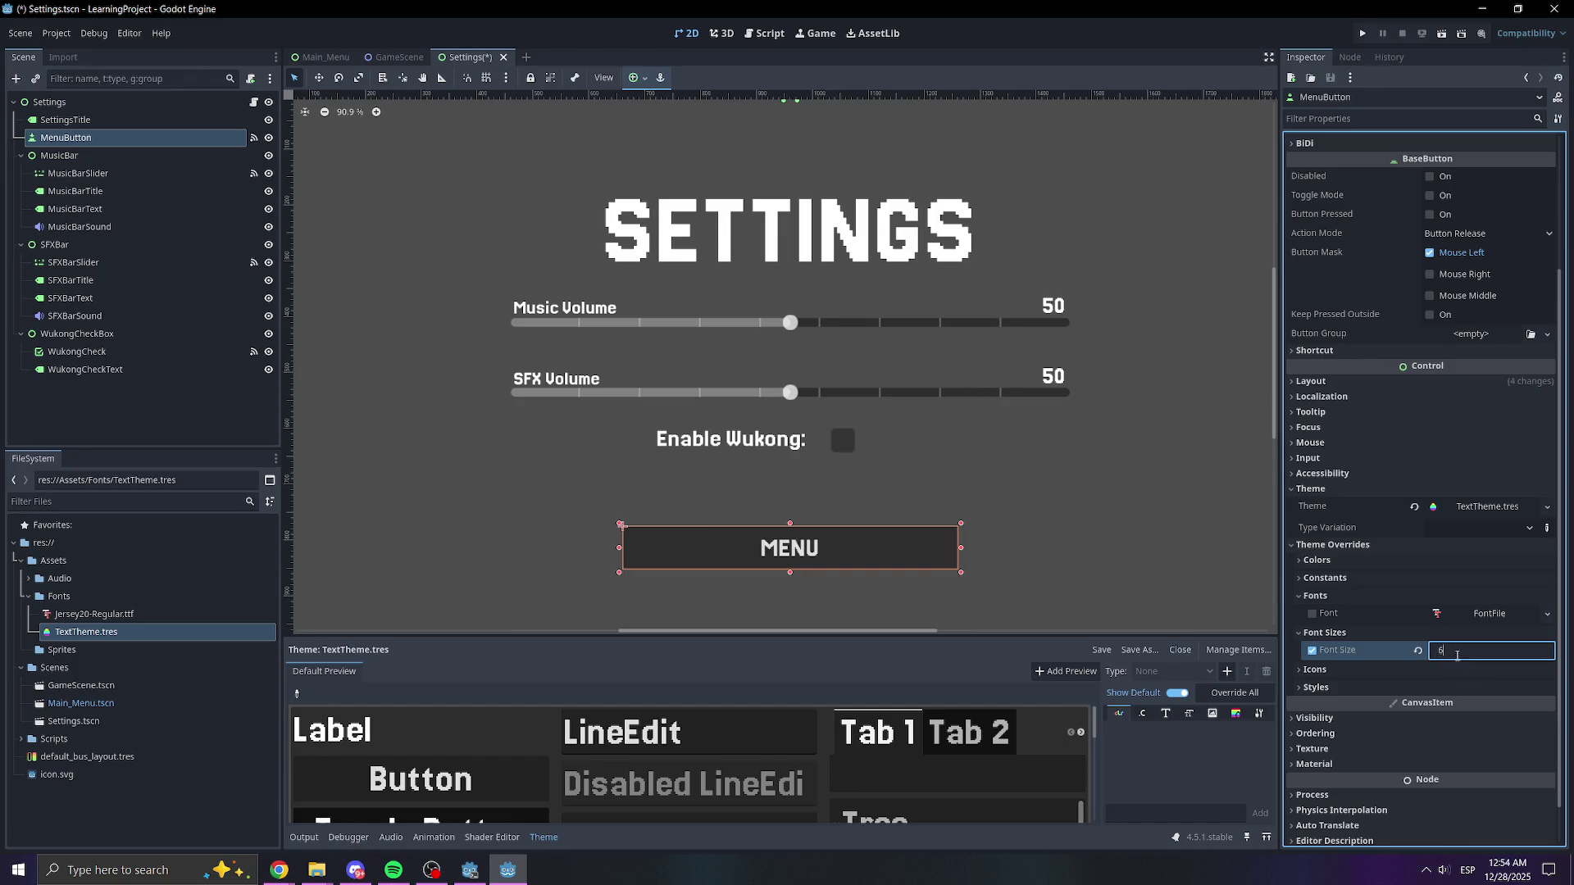
{"action": "left_click", "coordinate": [1065, 555]}
{"action": "key", "text": "ctrl+s"}
{"action": "scroll", "coordinate": [794, 503], "scroll_direction": "down", "scroll_amount": 6}
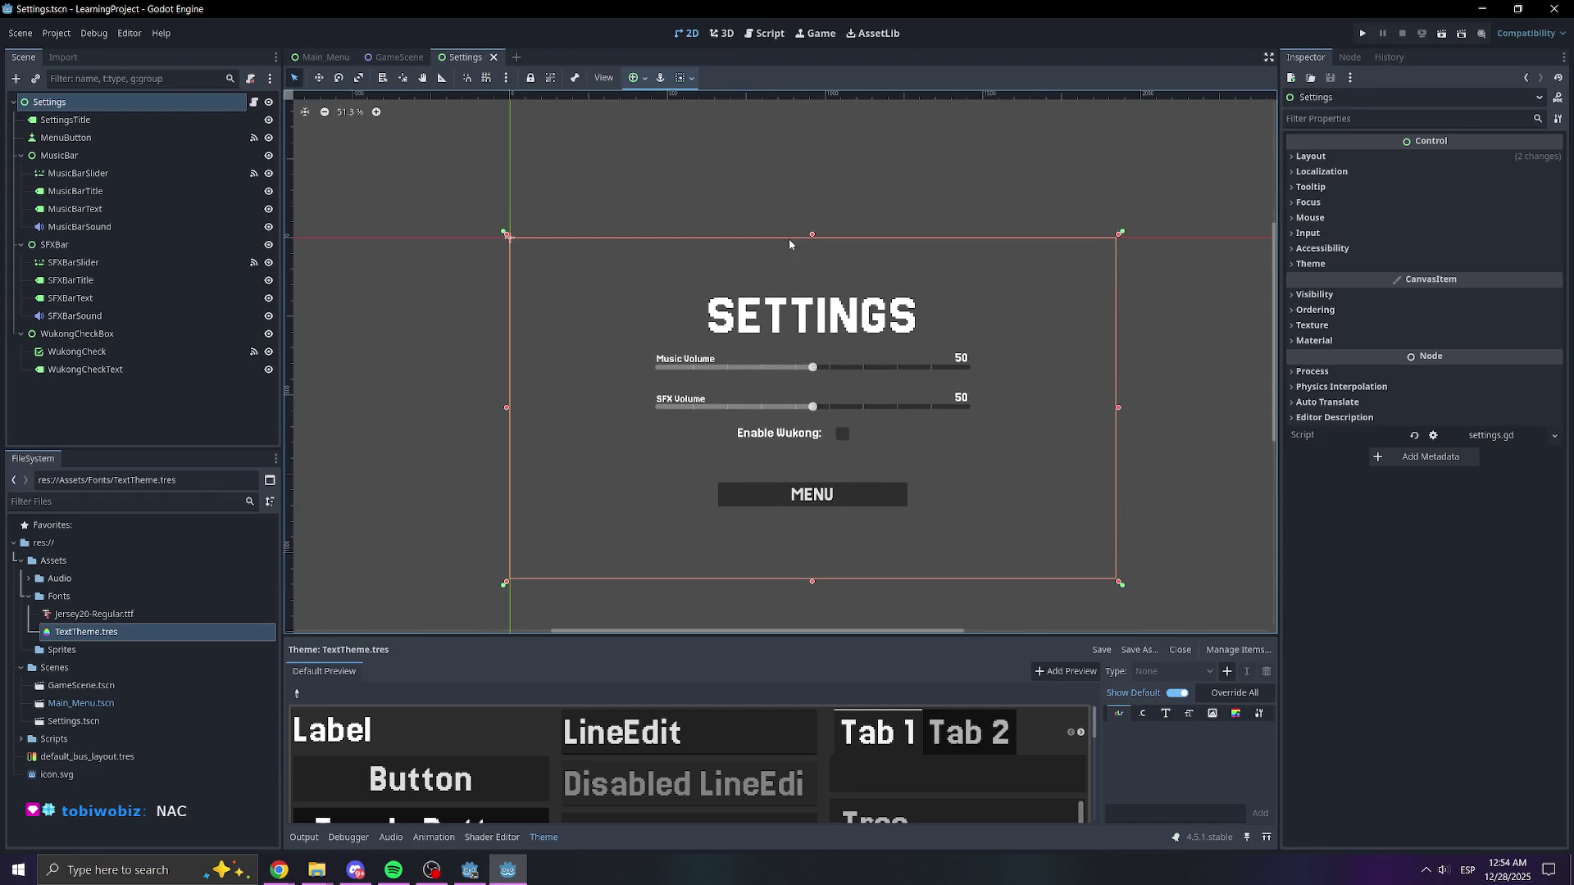
- Run the project from the Main_Menu scene and open the in-game Settings screen
{"action": "left_click", "coordinate": [325, 57]}
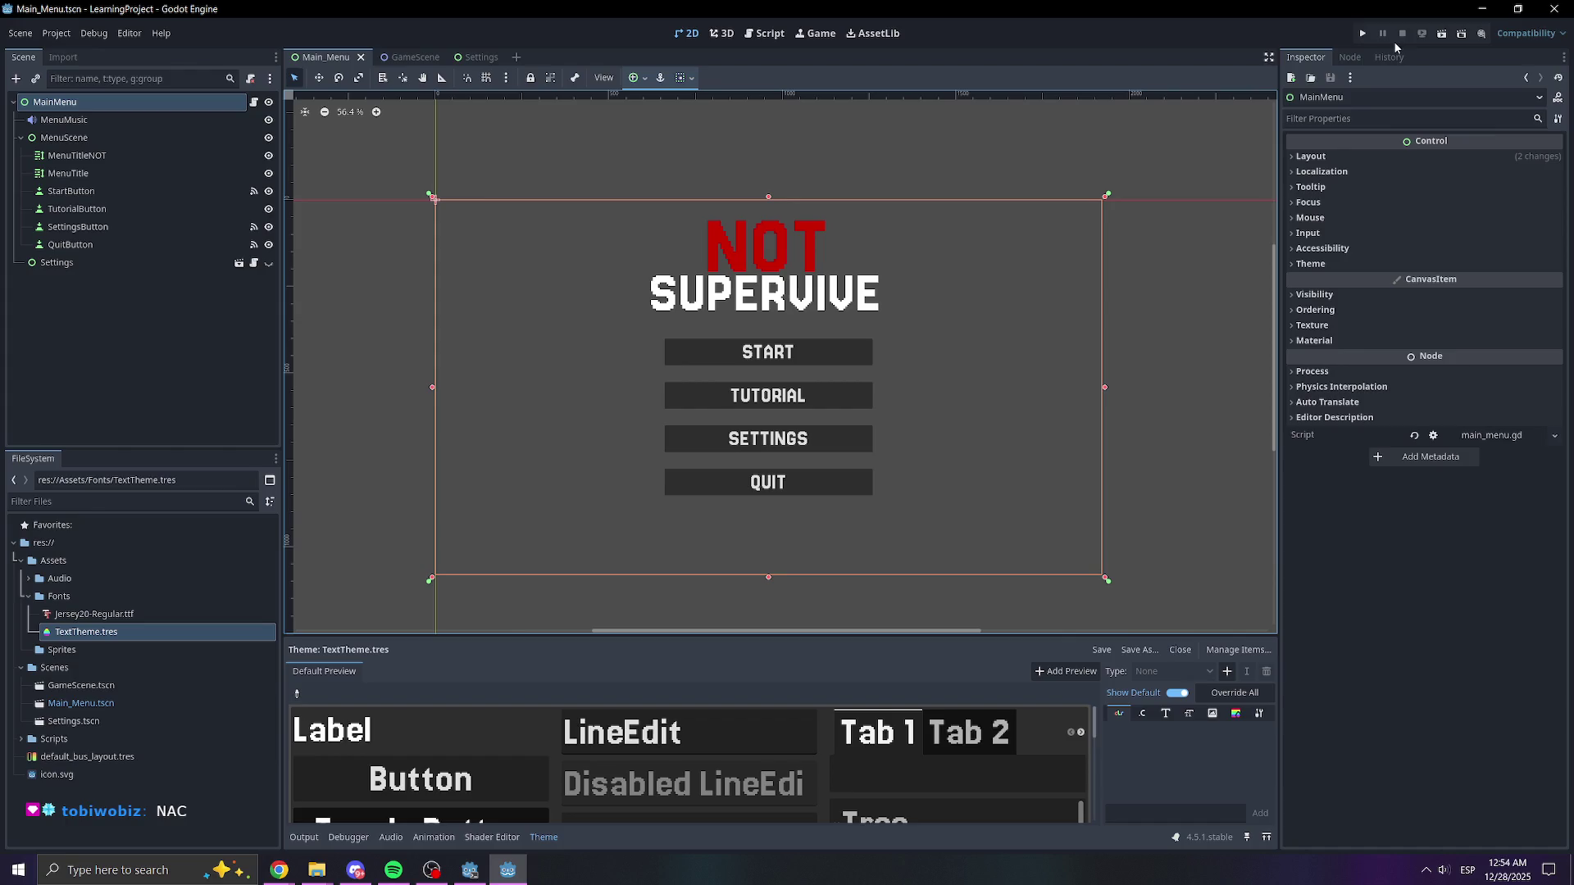
{"action": "left_click", "coordinate": [1361, 34]}
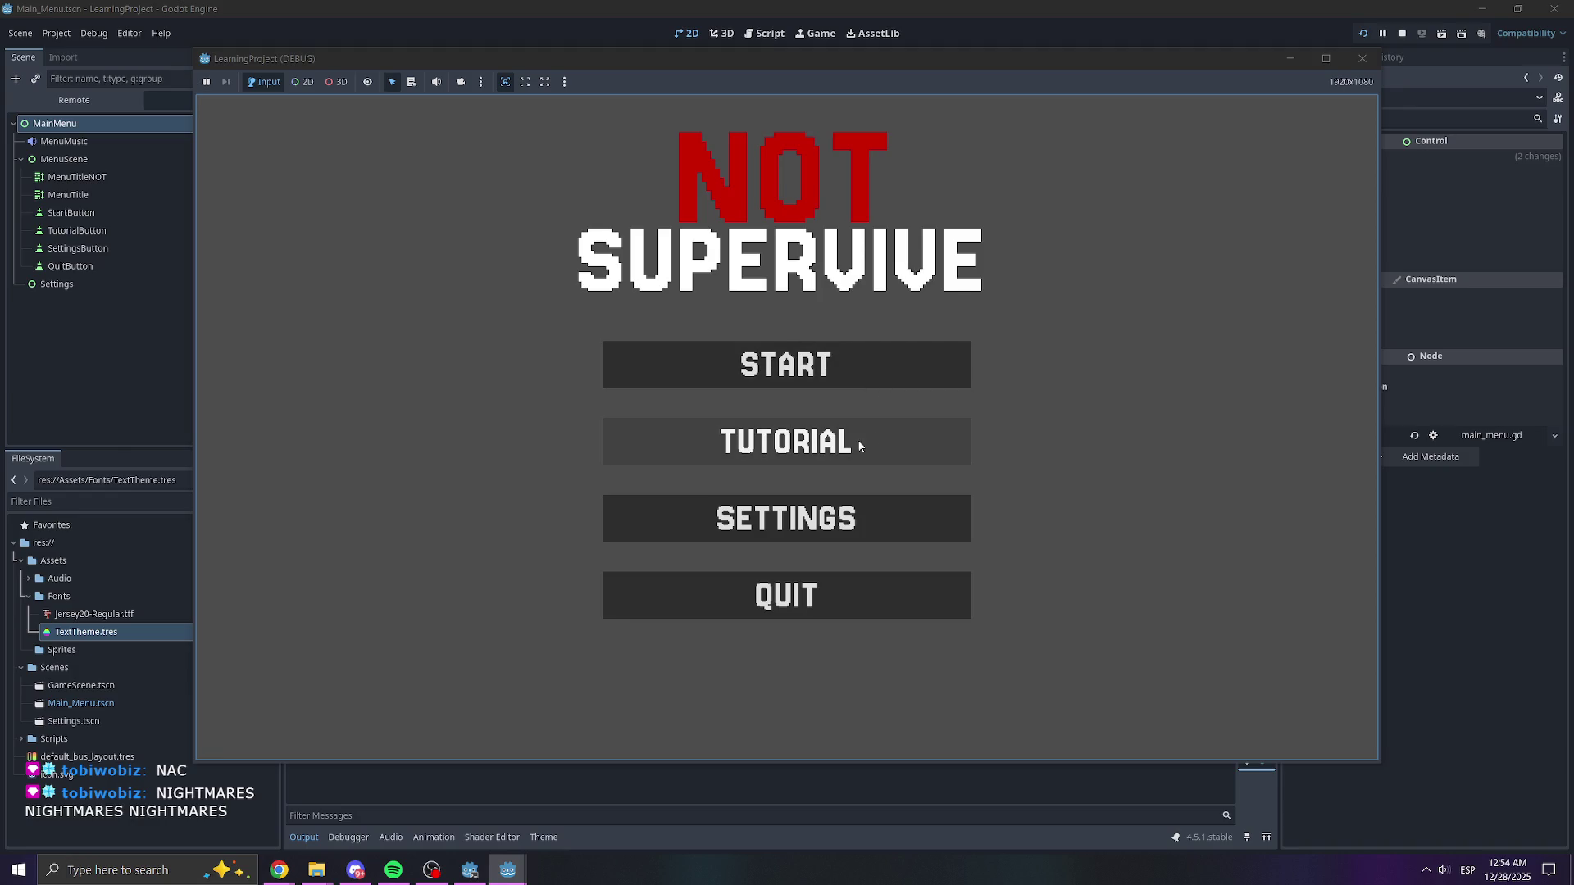
{"action": "left_click", "coordinate": [788, 513]}
- Test the Music and SFX volume sliders, then go back to MENU and close the game
{"action": "left_click_drag", "start_coordinate": [787, 424], "coordinate": [887, 424]}
{"action": "left_click", "coordinate": [565, 424]}
{"action": "left_click_drag", "start_coordinate": [555, 348], "coordinate": [995, 348]}
{"action": "left_click_drag", "start_coordinate": [566, 423], "coordinate": [953, 446]}
{"action": "left_click", "coordinate": [810, 424]}
{"action": "left_click_drag", "start_coordinate": [995, 348], "coordinate": [638, 348]}
{"action": "left_click", "coordinate": [756, 424]}
{"action": "left_click_drag", "start_coordinate": [756, 424], "coordinate": [1001, 424]}
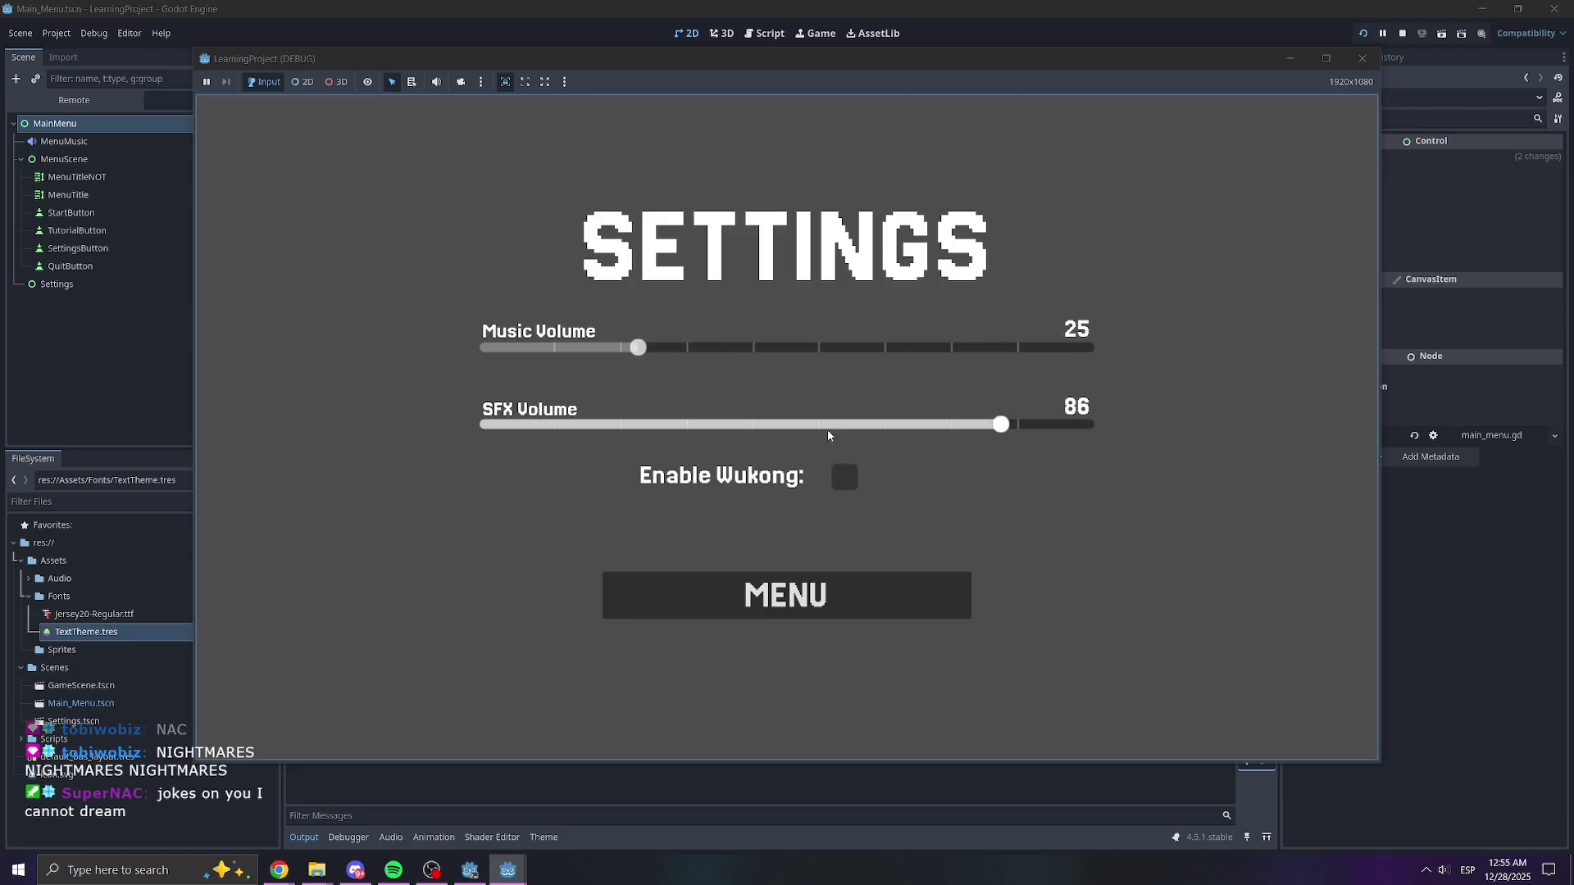
{"action": "left_click", "coordinate": [795, 591]}
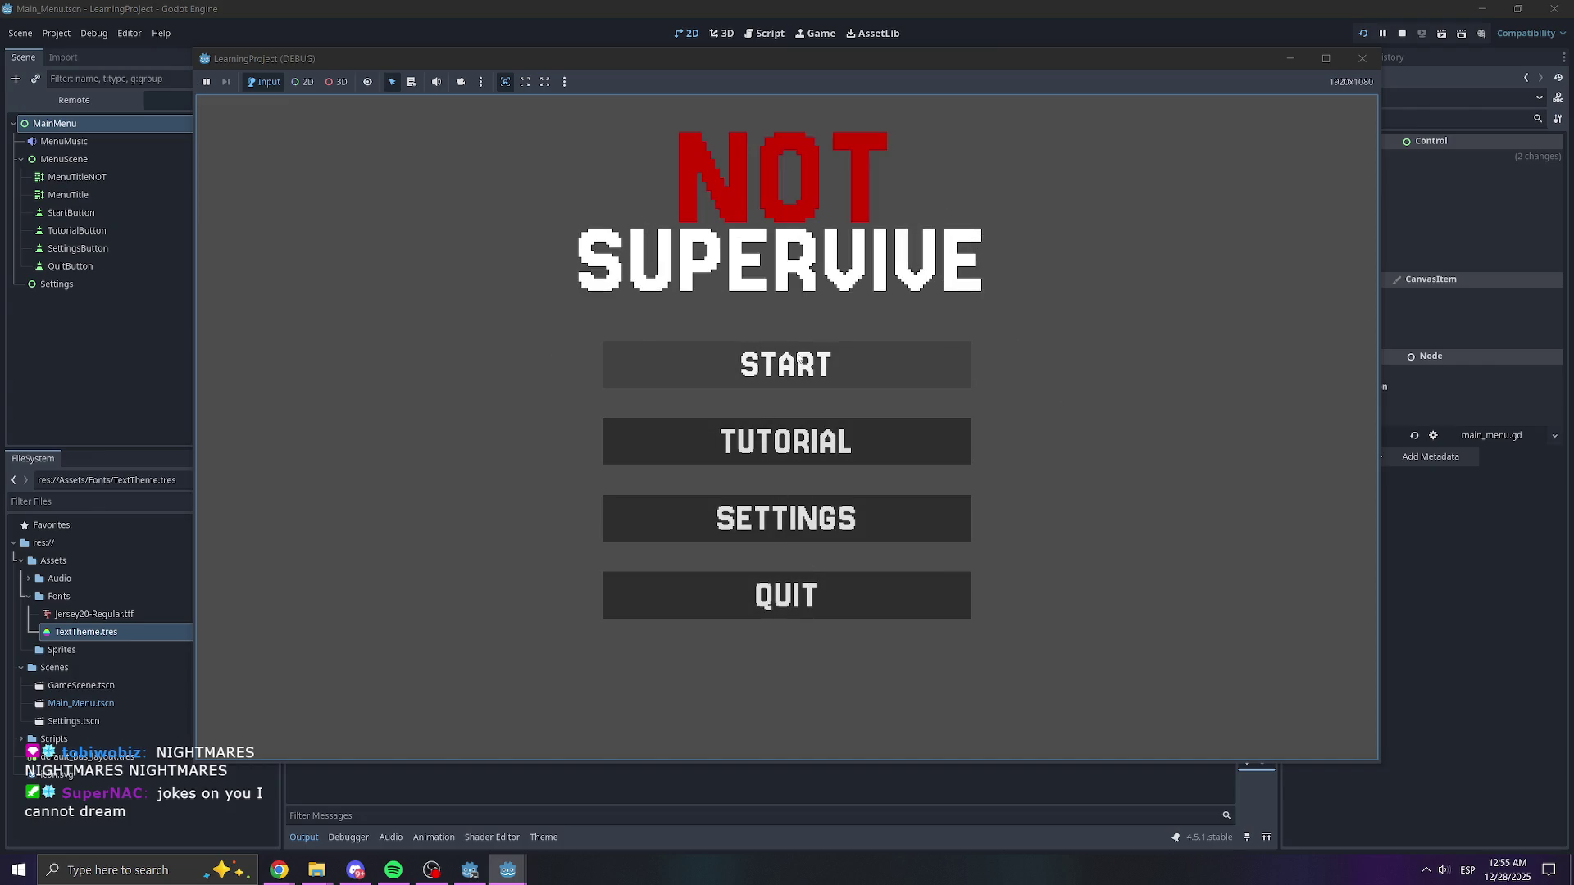
{"action": "left_click", "coordinate": [842, 585]}
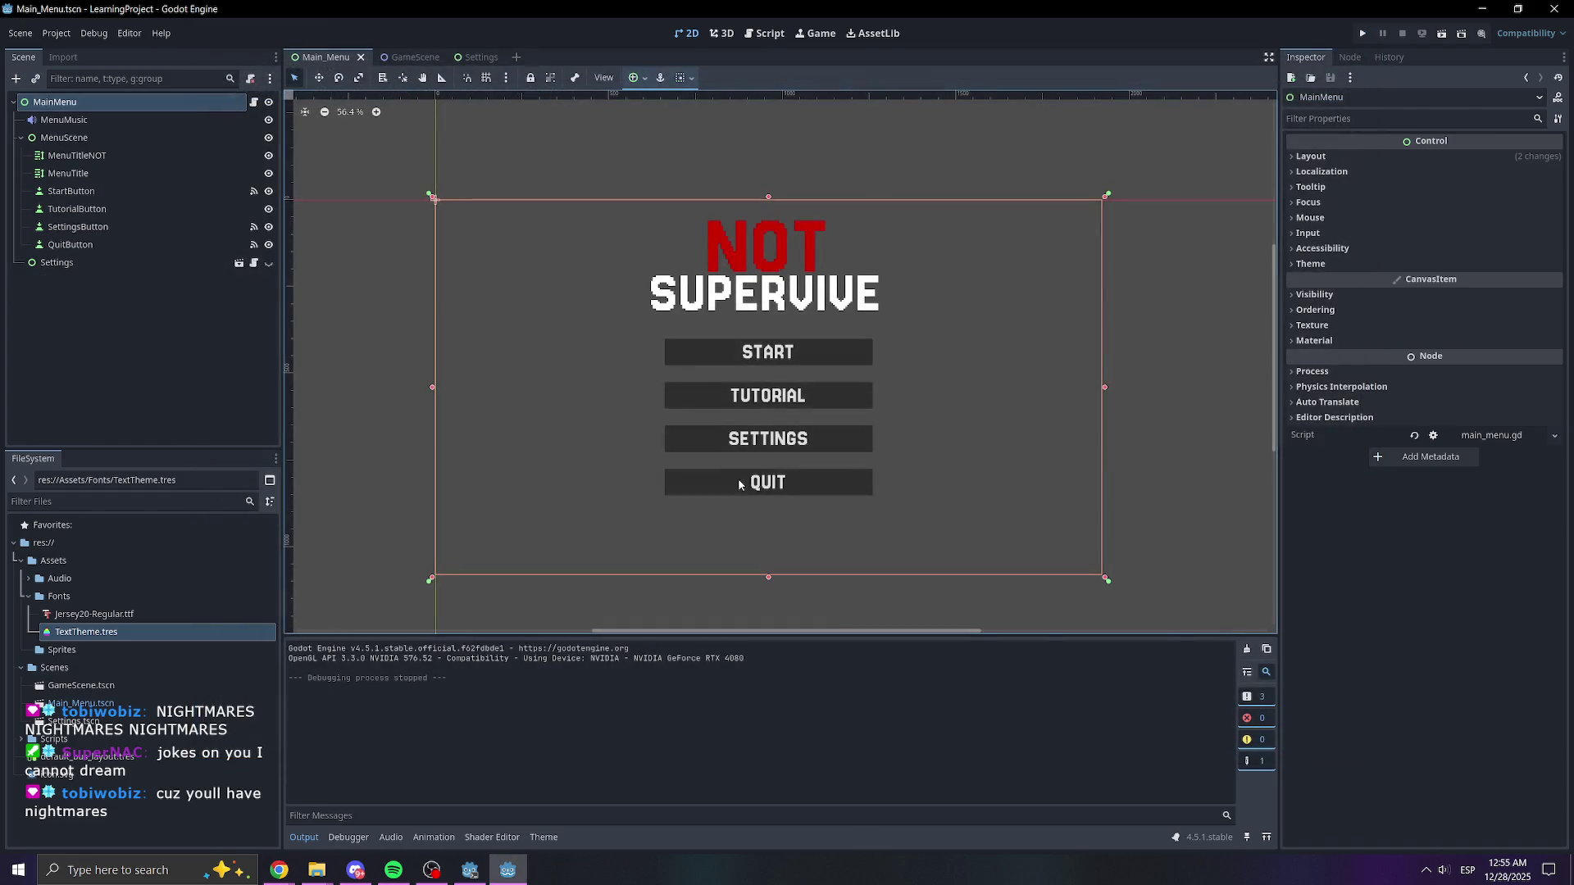
- Zoom in and out on the Settings scene to inspect its pixel-font labels and slider titles
{"action": "left_click", "coordinate": [478, 57]}
{"action": "scroll", "coordinate": [893, 431], "scroll_direction": "up", "scroll_amount": 5}
{"action": "scroll", "coordinate": [1024, 391], "scroll_direction": "up", "scroll_amount": 5}
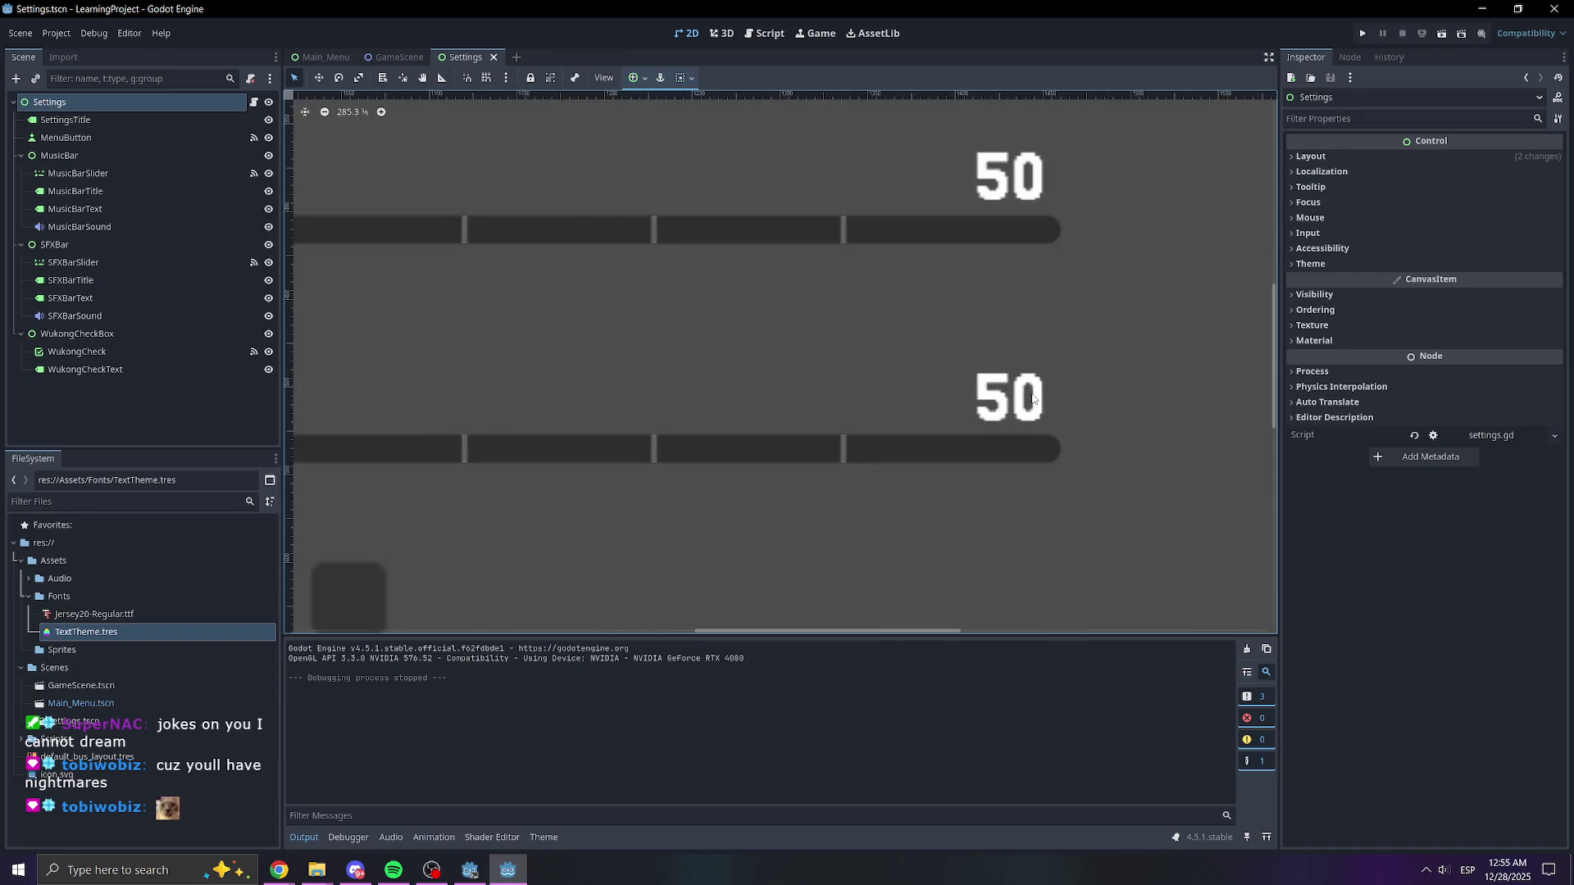
{"action": "scroll", "coordinate": [1002, 402], "scroll_direction": "up", "scroll_amount": 5}
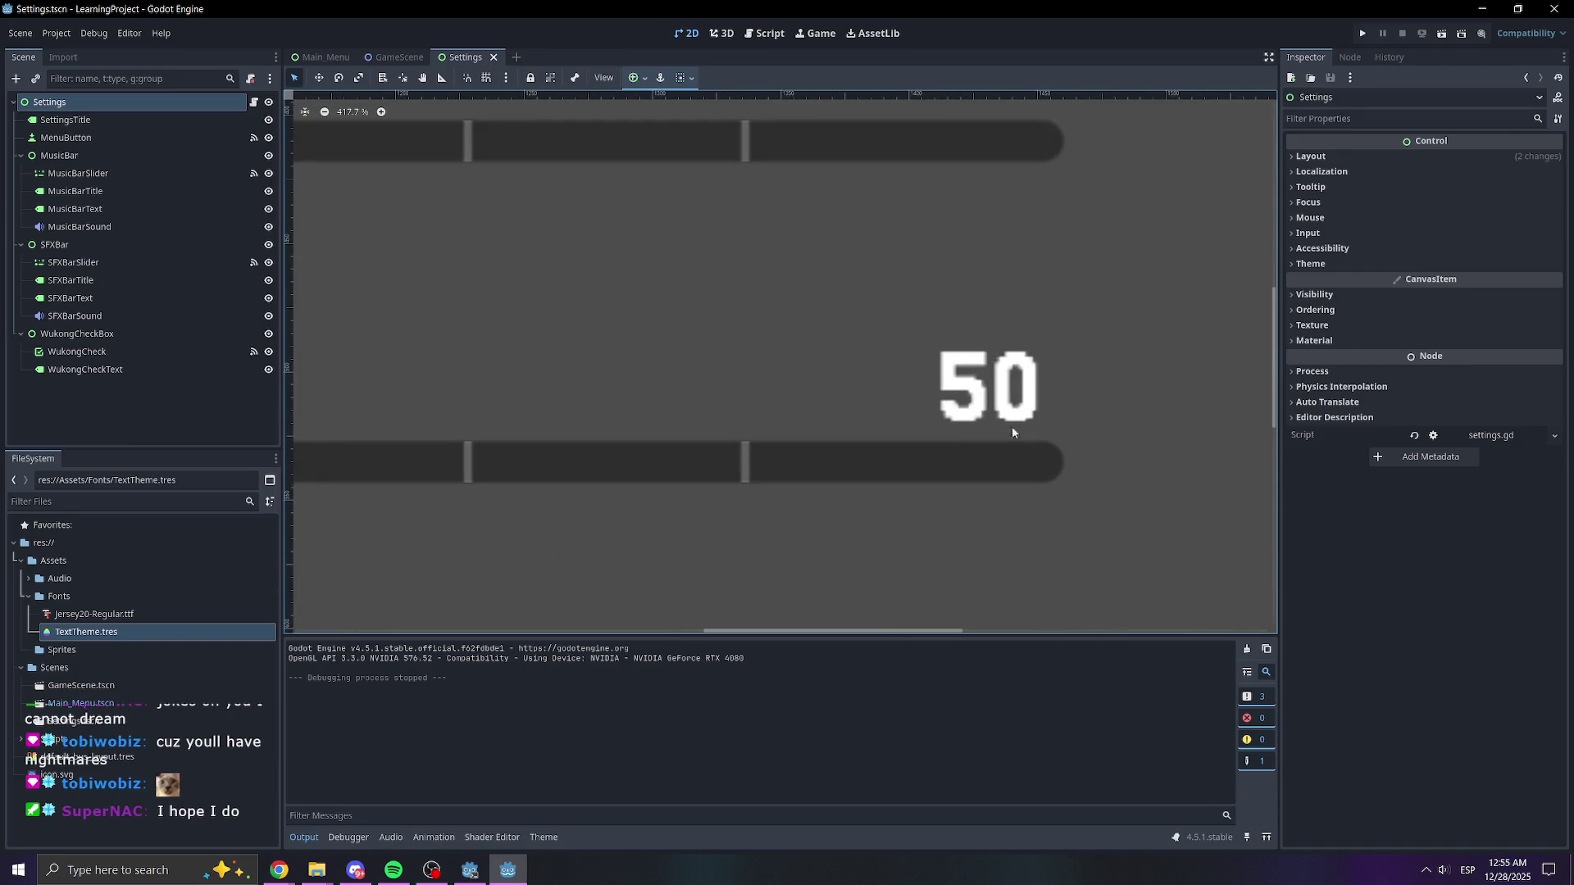
{"action": "scroll", "coordinate": [1021, 433], "scroll_direction": "down", "scroll_amount": 5}
{"action": "scroll", "coordinate": [973, 385], "scroll_direction": "down", "scroll_amount": 1}
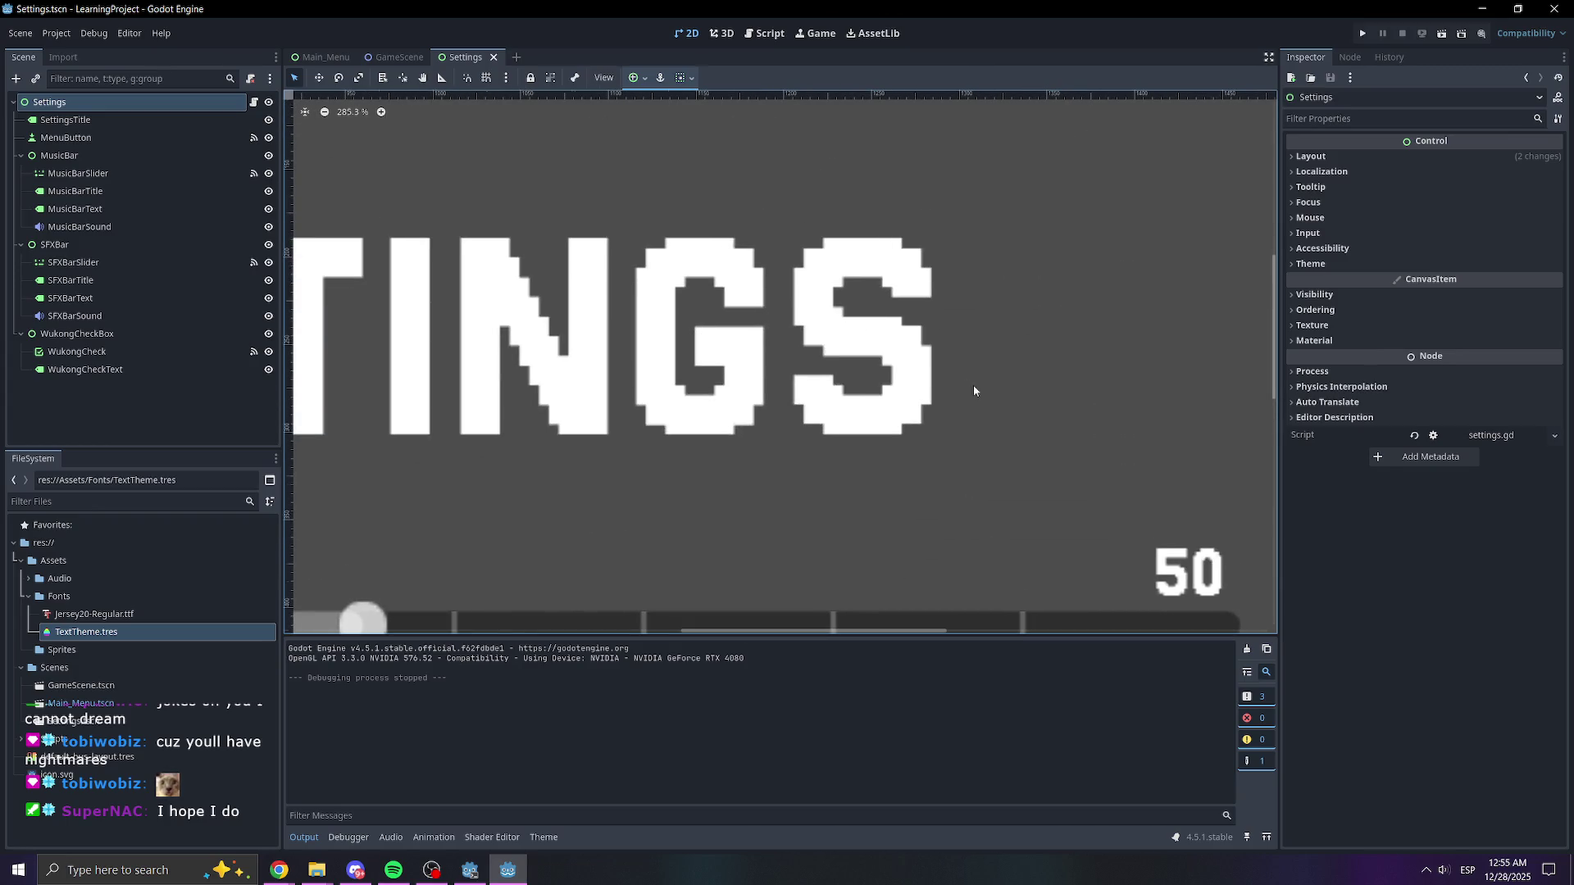
{"action": "scroll", "coordinate": [866, 229], "scroll_direction": "up", "scroll_amount": 3}
{"action": "scroll", "coordinate": [909, 322], "scroll_direction": "down", "scroll_amount": 3}
{"action": "scroll", "coordinate": [982, 437], "scroll_direction": "down", "scroll_amount": 2}
{"action": "scroll", "coordinate": [721, 322], "scroll_direction": "up", "scroll_amount": 7}
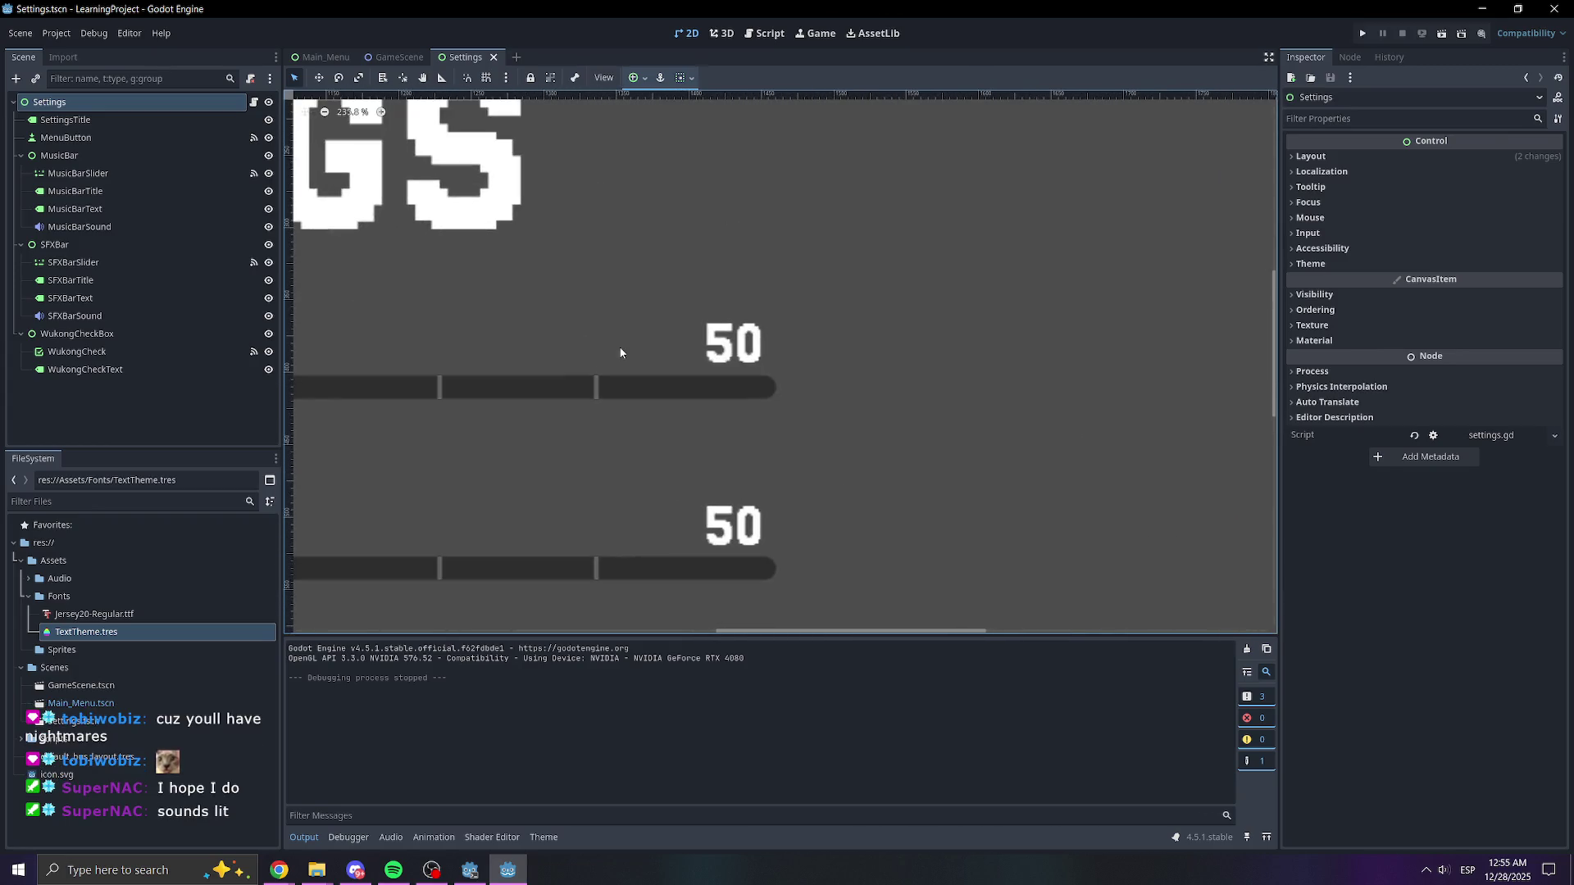
{"action": "scroll", "coordinate": [728, 326], "scroll_direction": "down", "scroll_amount": 10}
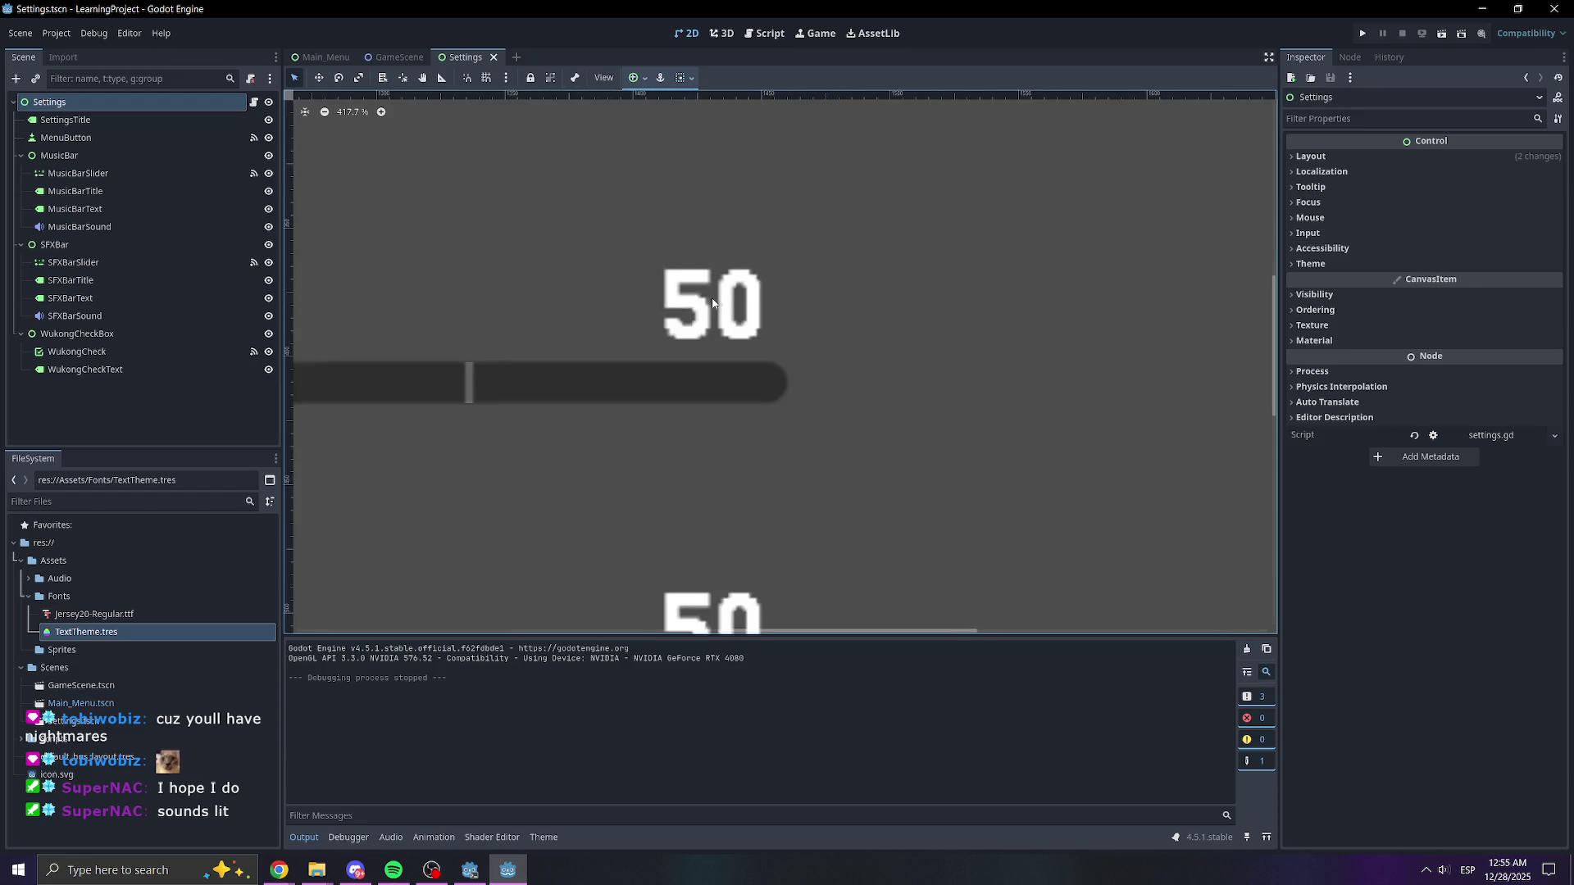
{"action": "scroll", "coordinate": [844, 313], "scroll_direction": "down", "scroll_amount": 4}
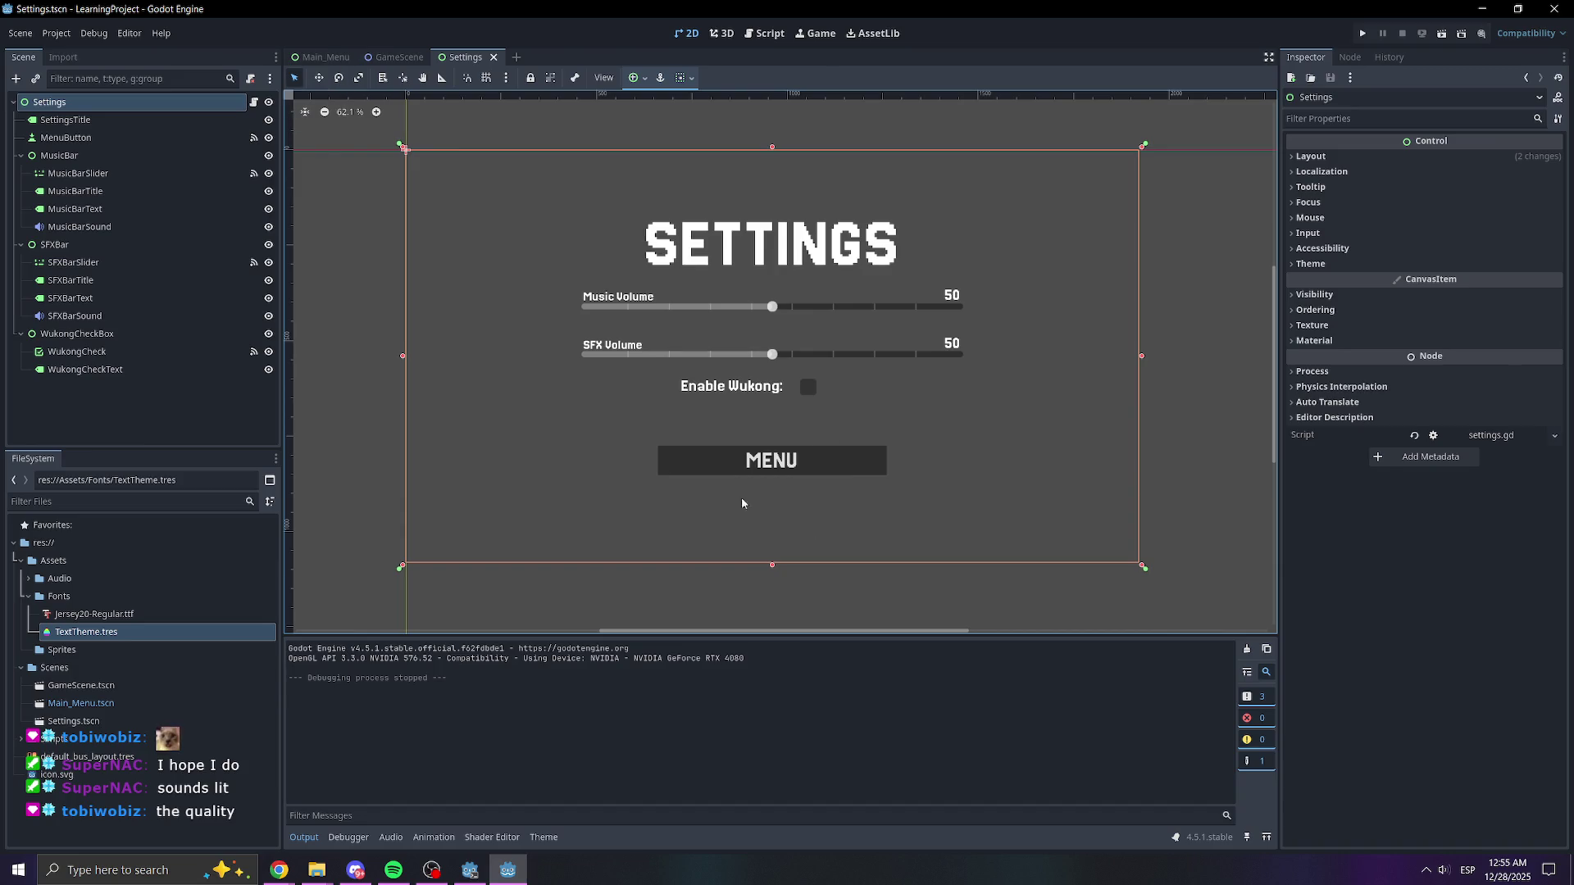
- Compare with the Main_Menu scene, zooming in and back out
{"action": "left_click", "coordinate": [324, 56]}
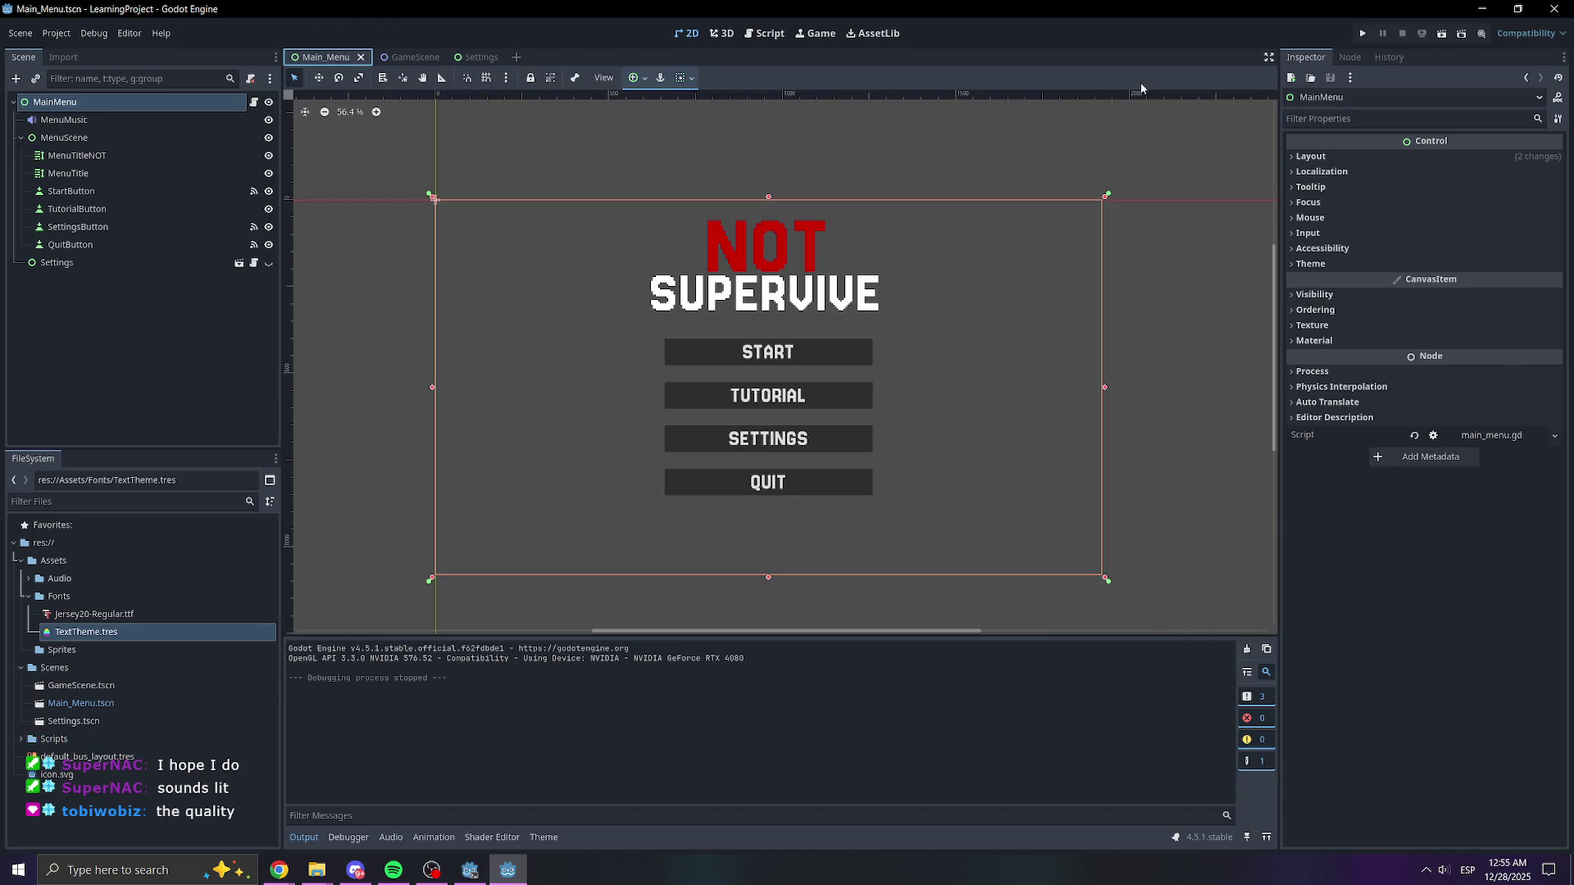
{"action": "scroll", "coordinate": [738, 303], "scroll_direction": "up", "scroll_amount": 6}
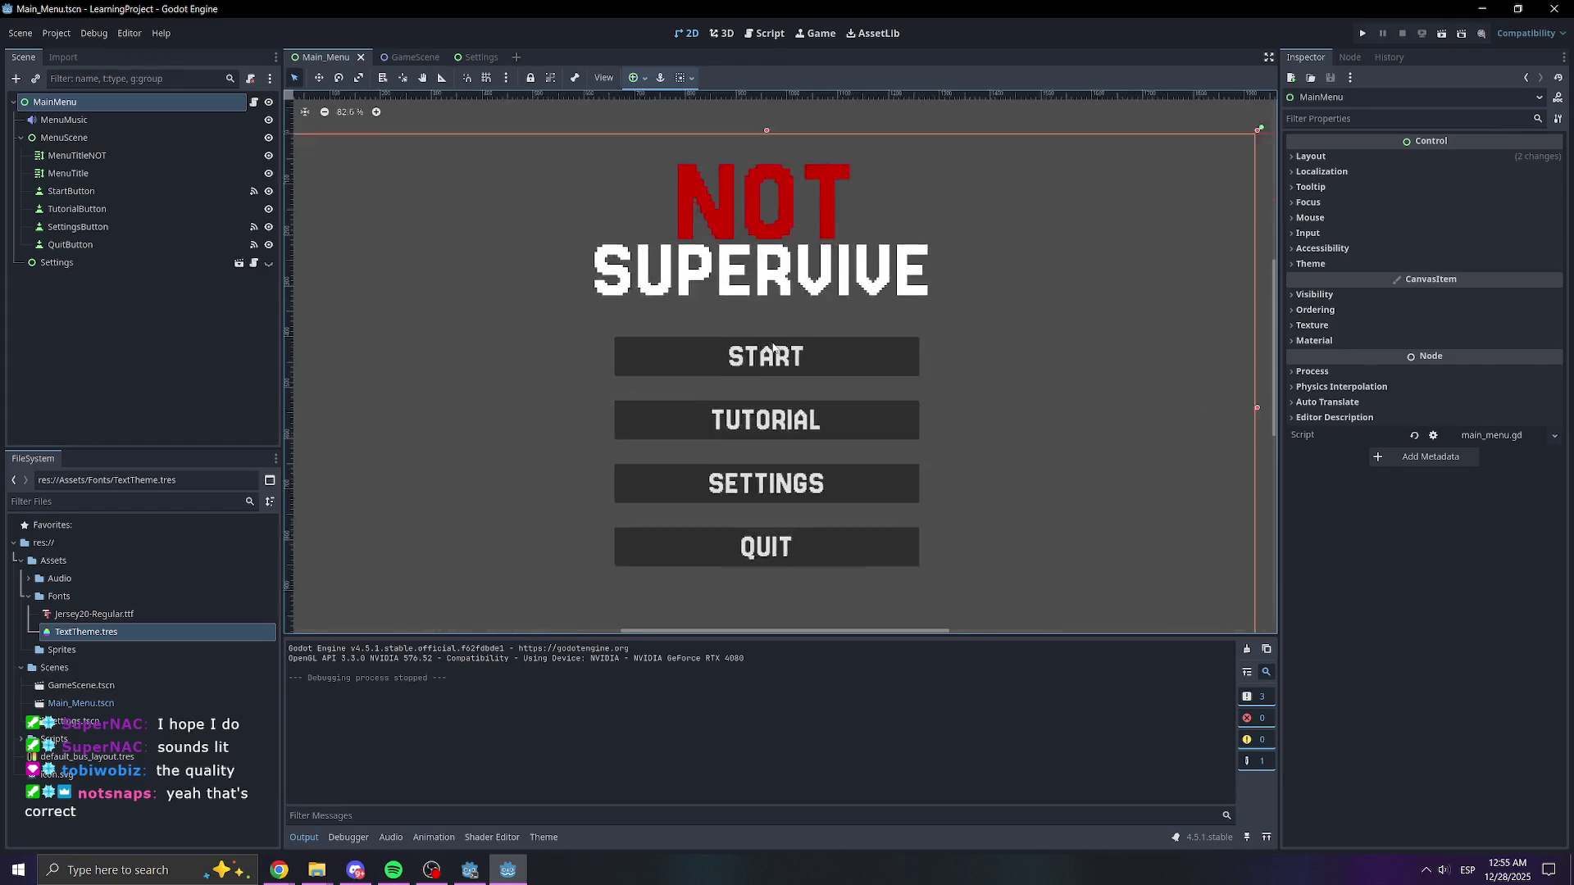
{"action": "scroll", "coordinate": [809, 334], "scroll_direction": "down", "scroll_amount": 4}
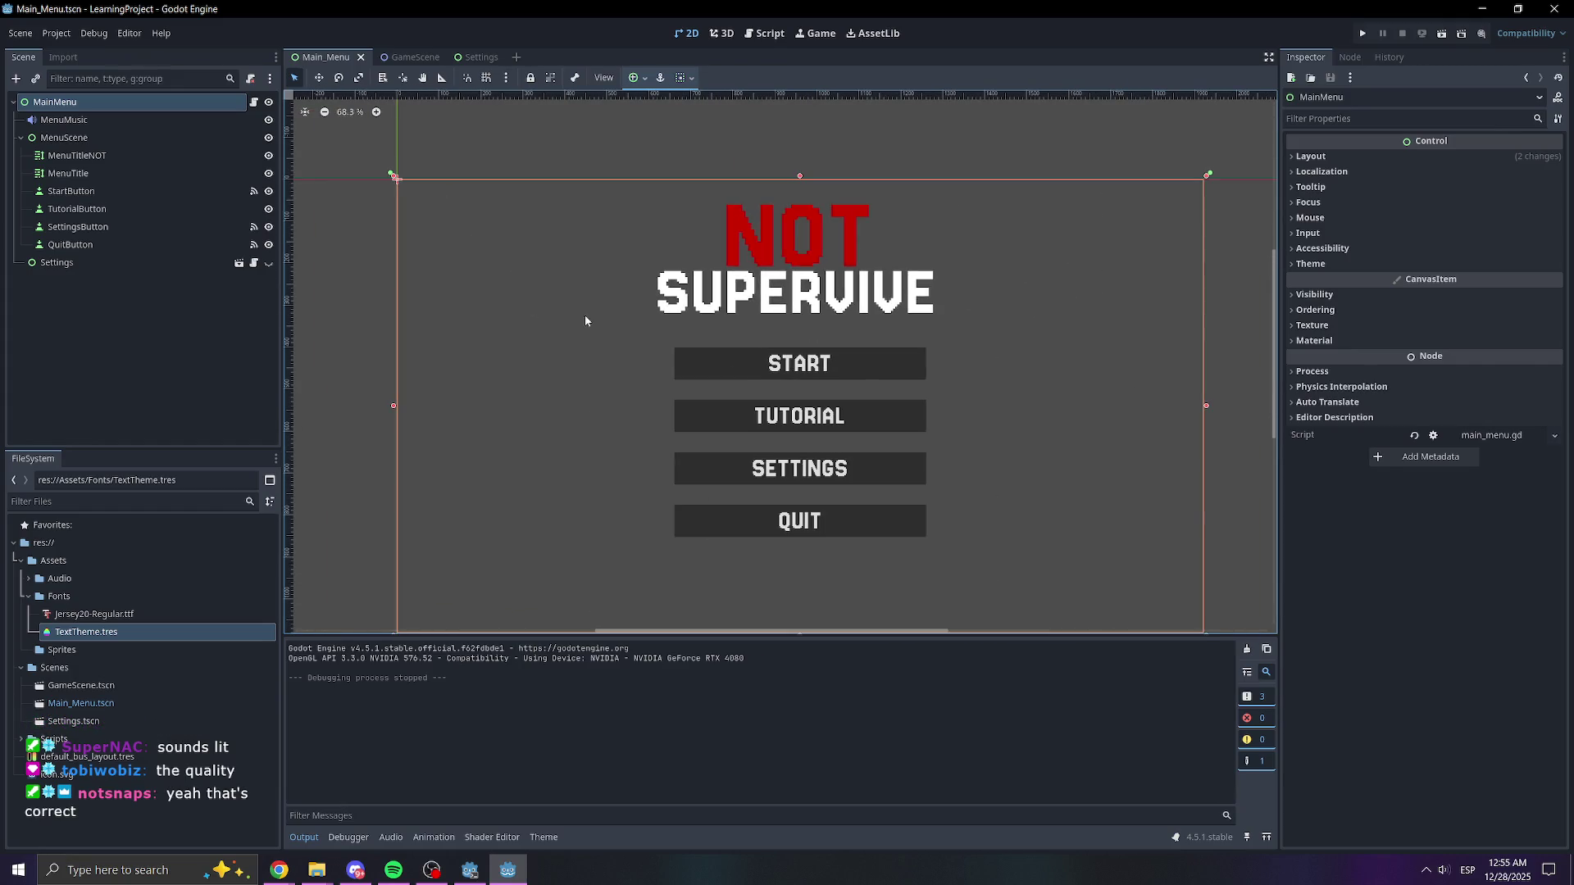
- Return to the Settings scene, zoom out to the full scene, and run the project again
{"action": "left_click", "coordinate": [479, 57]}
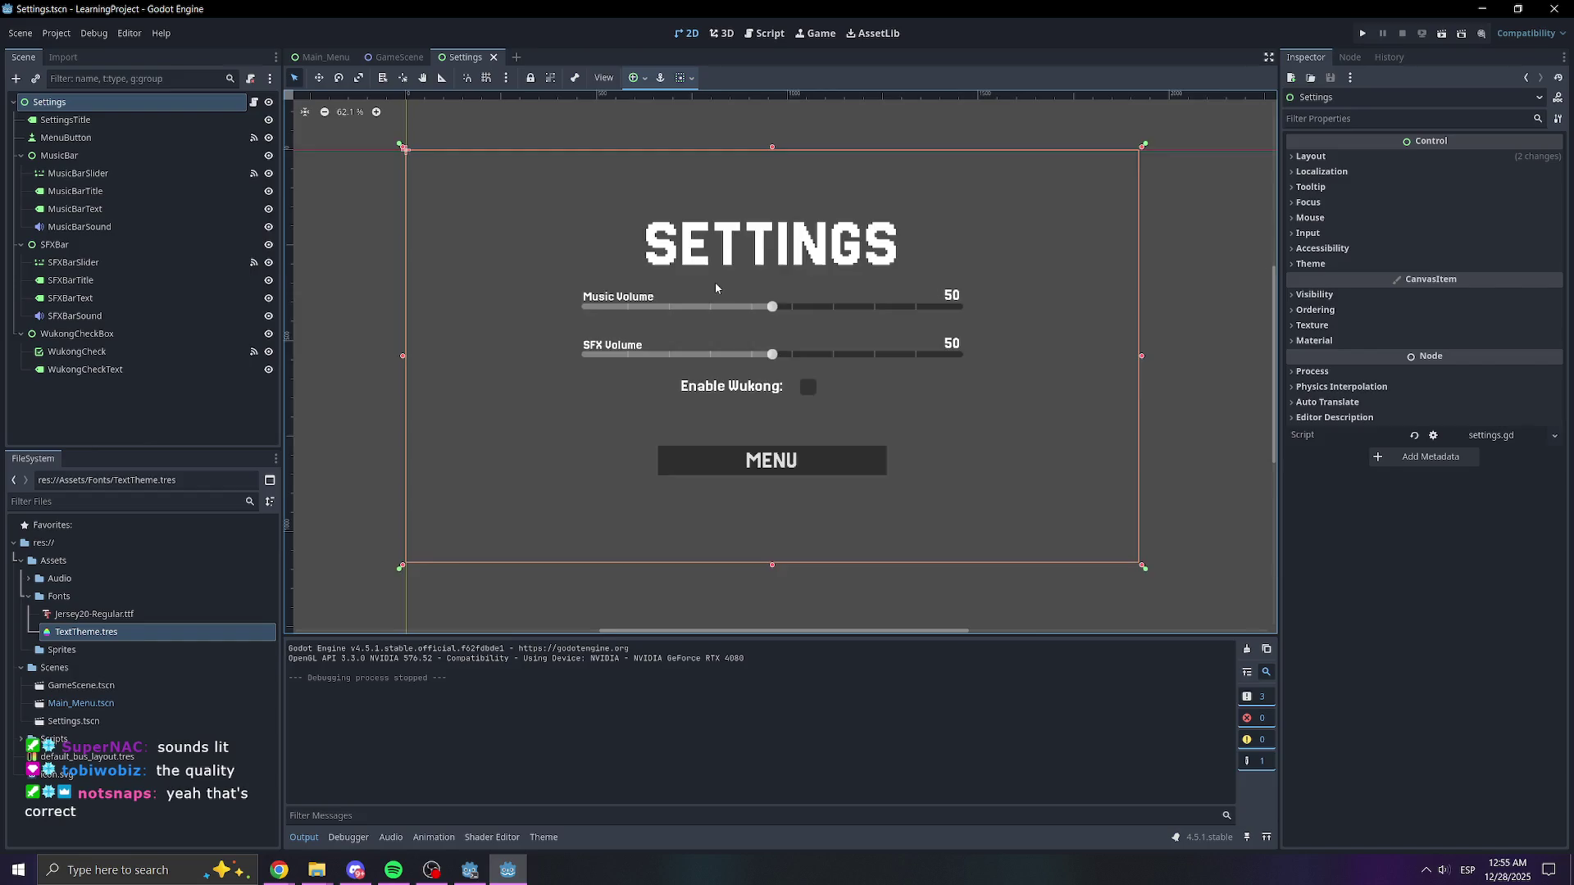
{"action": "scroll", "coordinate": [714, 282], "scroll_direction": "up", "scroll_amount": 6}
{"action": "scroll", "coordinate": [662, 303], "scroll_direction": "up", "scroll_amount": 6}
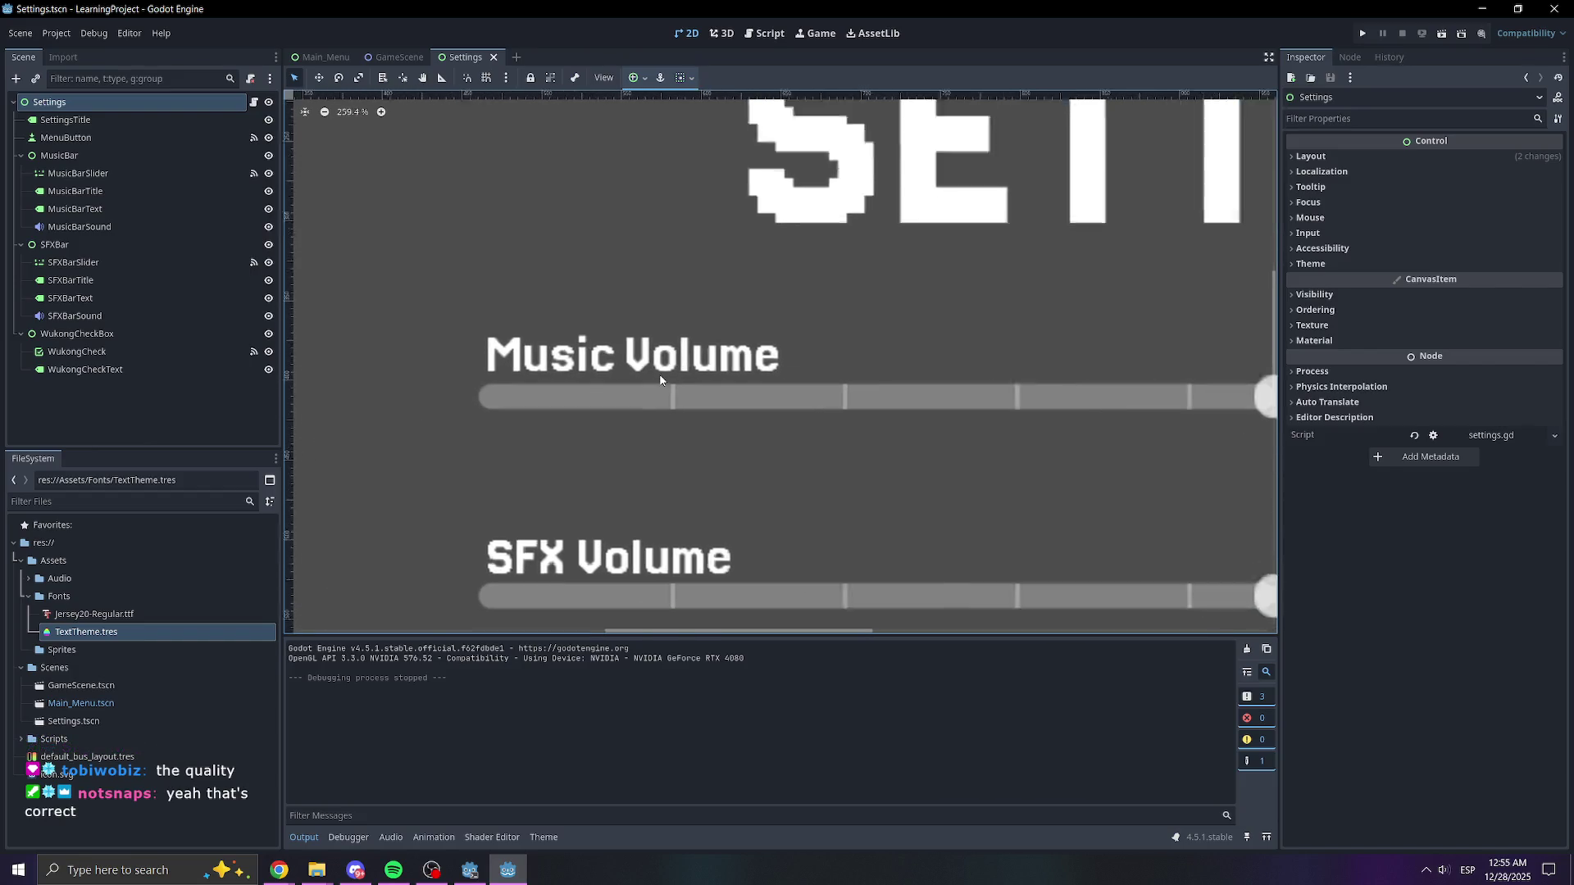
{"action": "scroll", "coordinate": [839, 348], "scroll_direction": "down", "scroll_amount": 9}
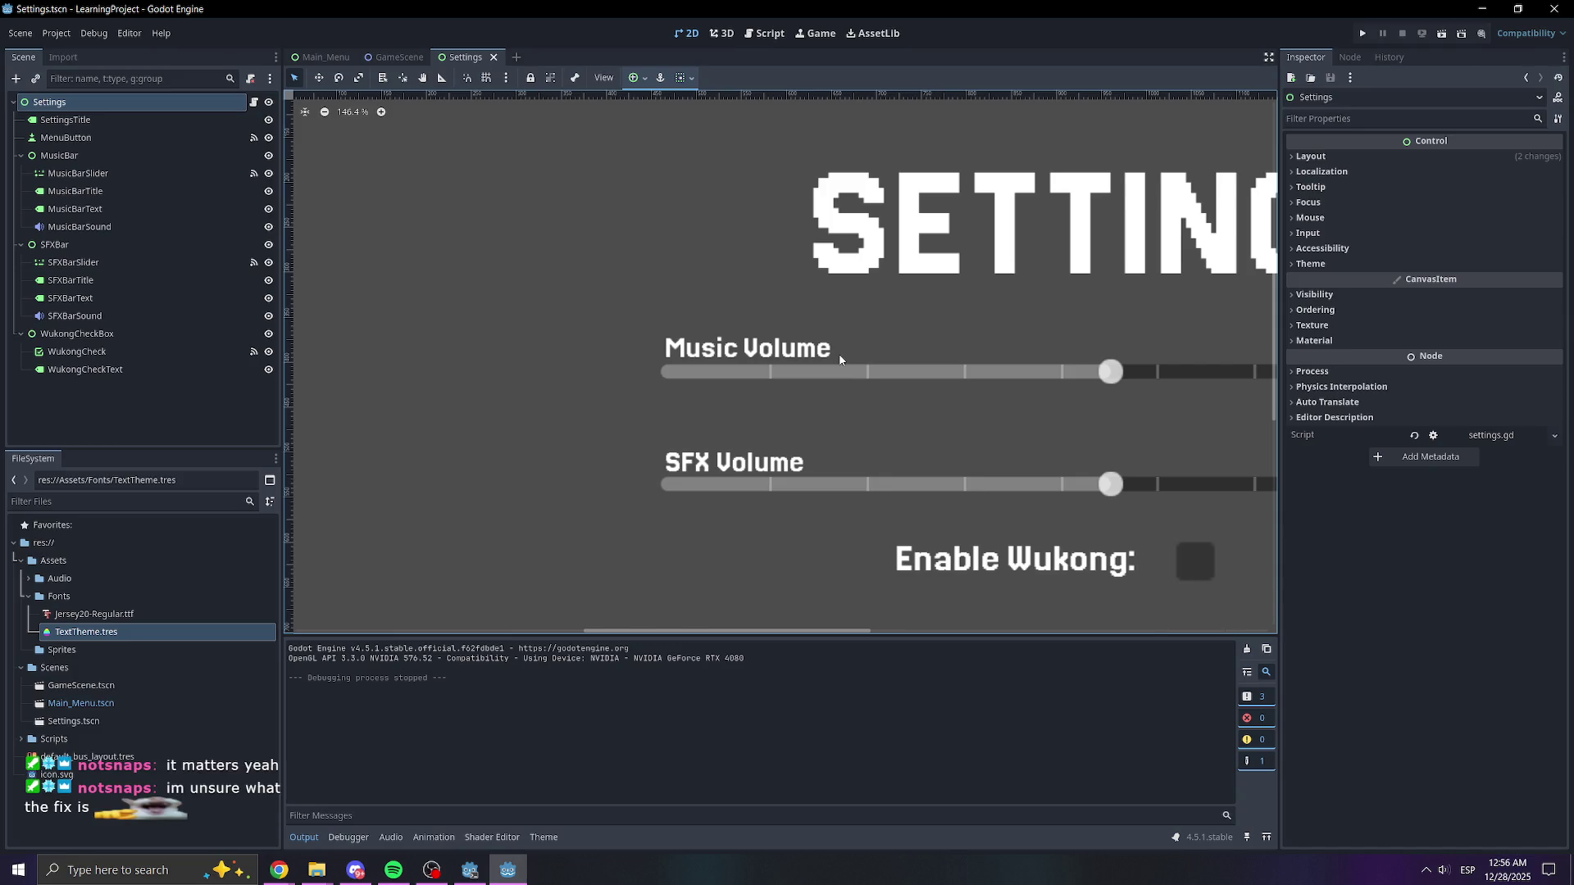
{"action": "scroll", "coordinate": [1044, 259], "scroll_direction": "down", "scroll_amount": 3}
{"action": "scroll", "coordinate": [689, 362], "scroll_direction": "down", "scroll_amount": 3}
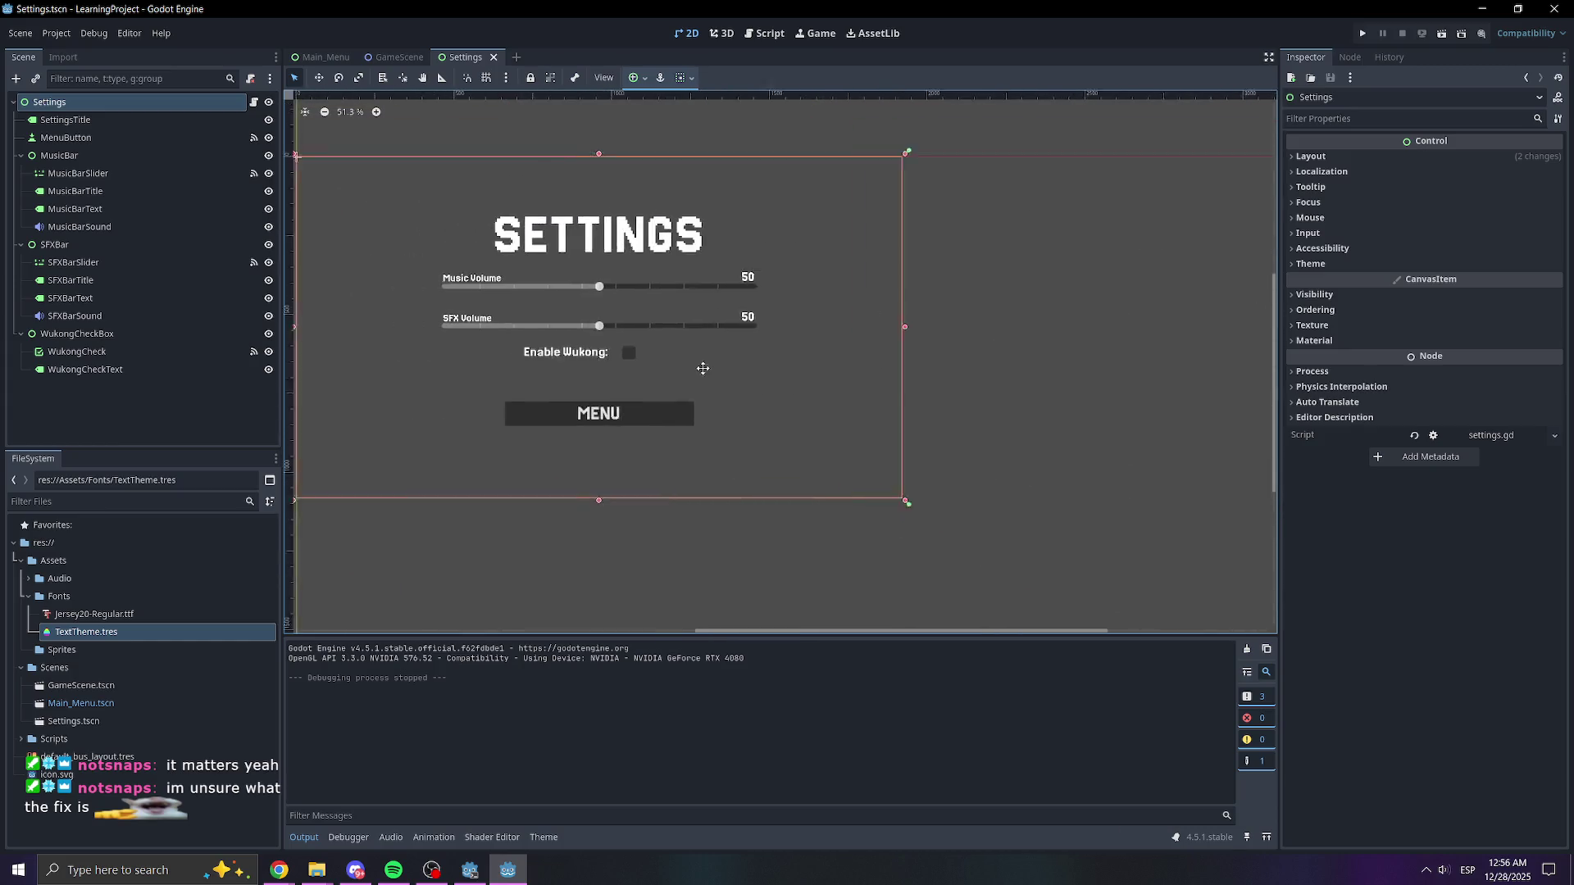
{"action": "left_click", "coordinate": [1363, 33]}
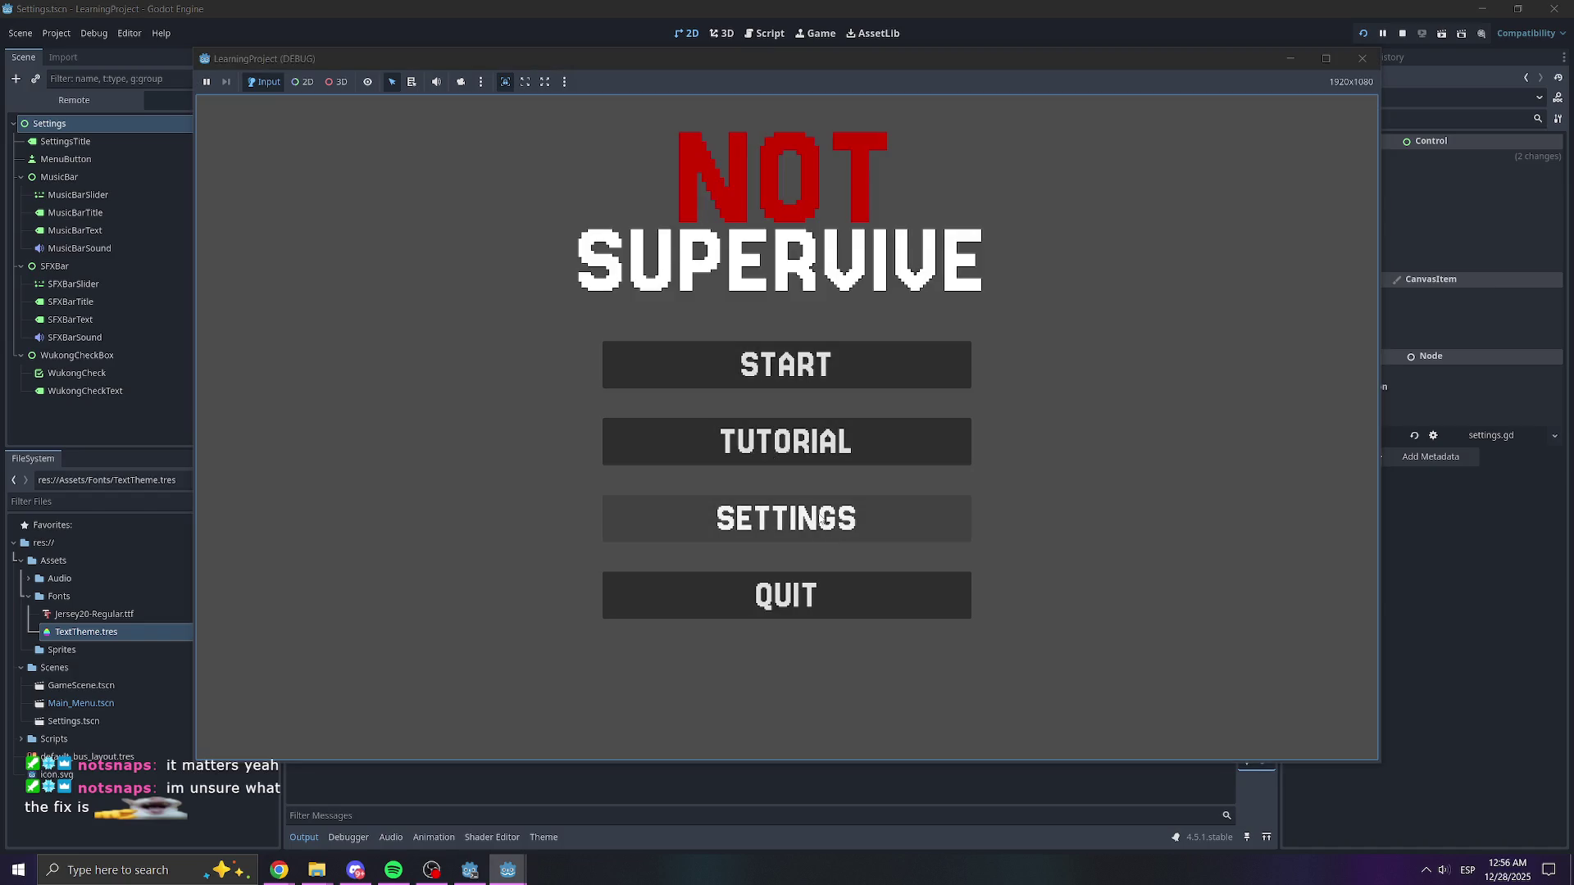
{"action": "left_click", "coordinate": [833, 533]}
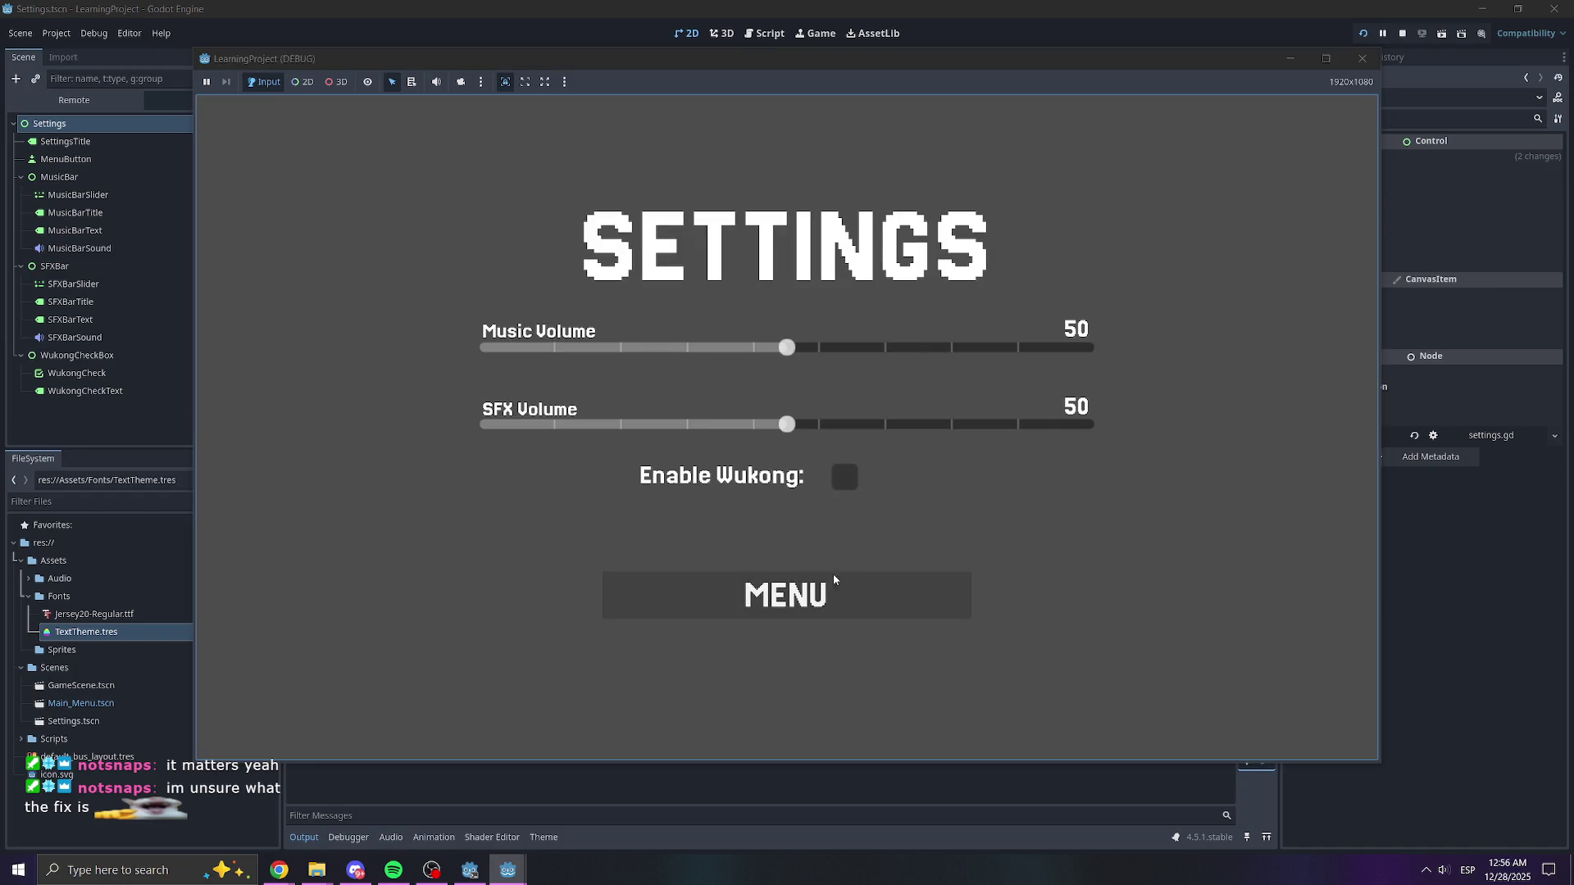
{"action": "left_click", "coordinate": [838, 592]}
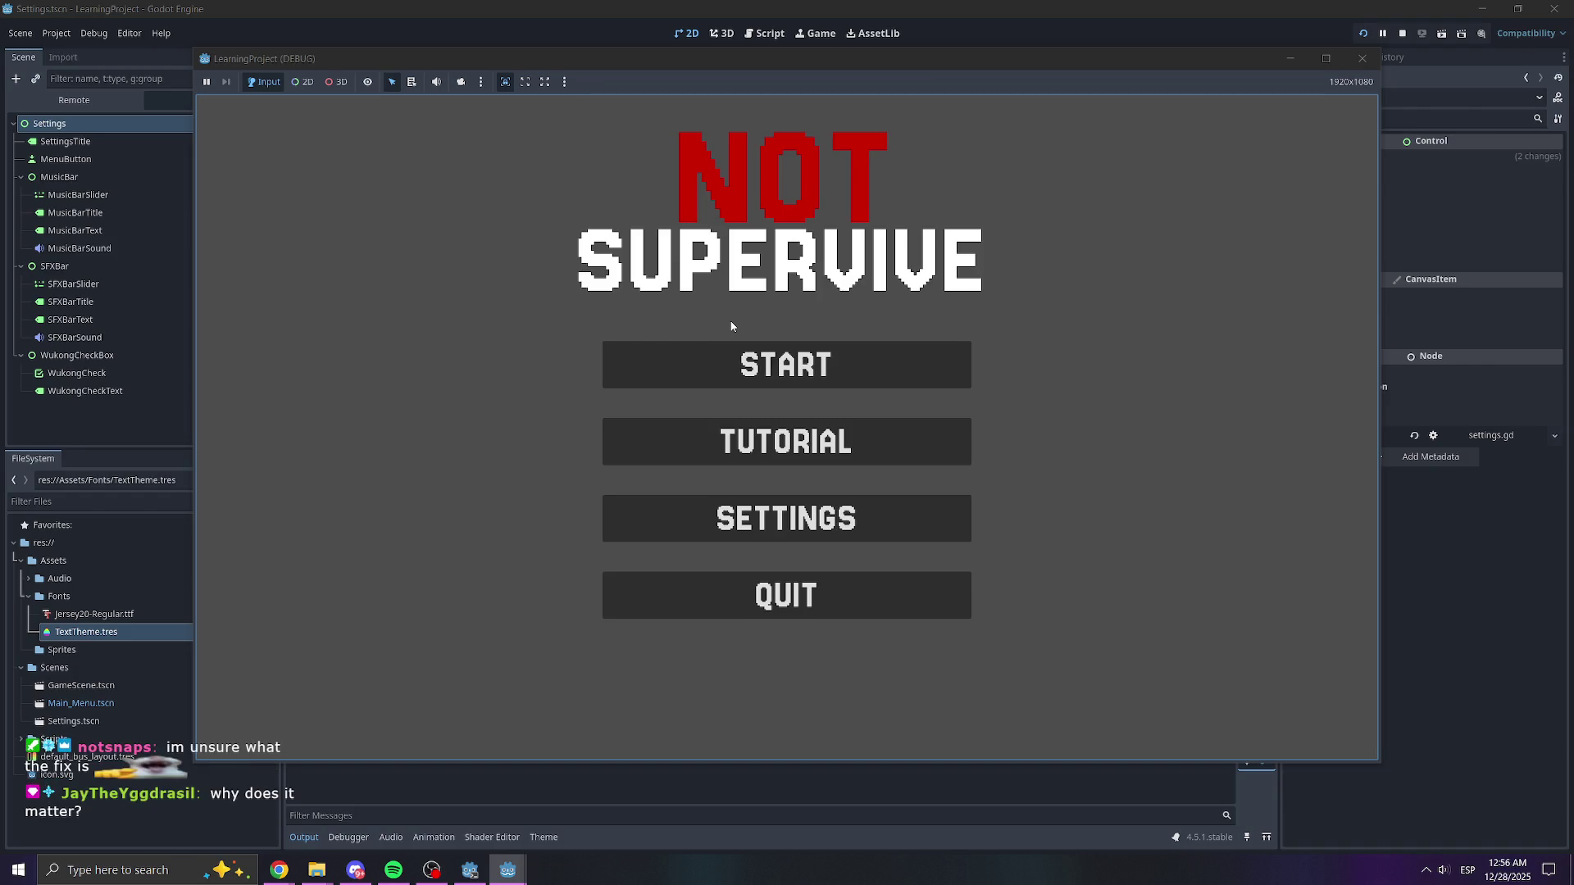
{"action": "left_click", "coordinate": [873, 518]}
{"action": "left_click", "coordinate": [828, 590]}
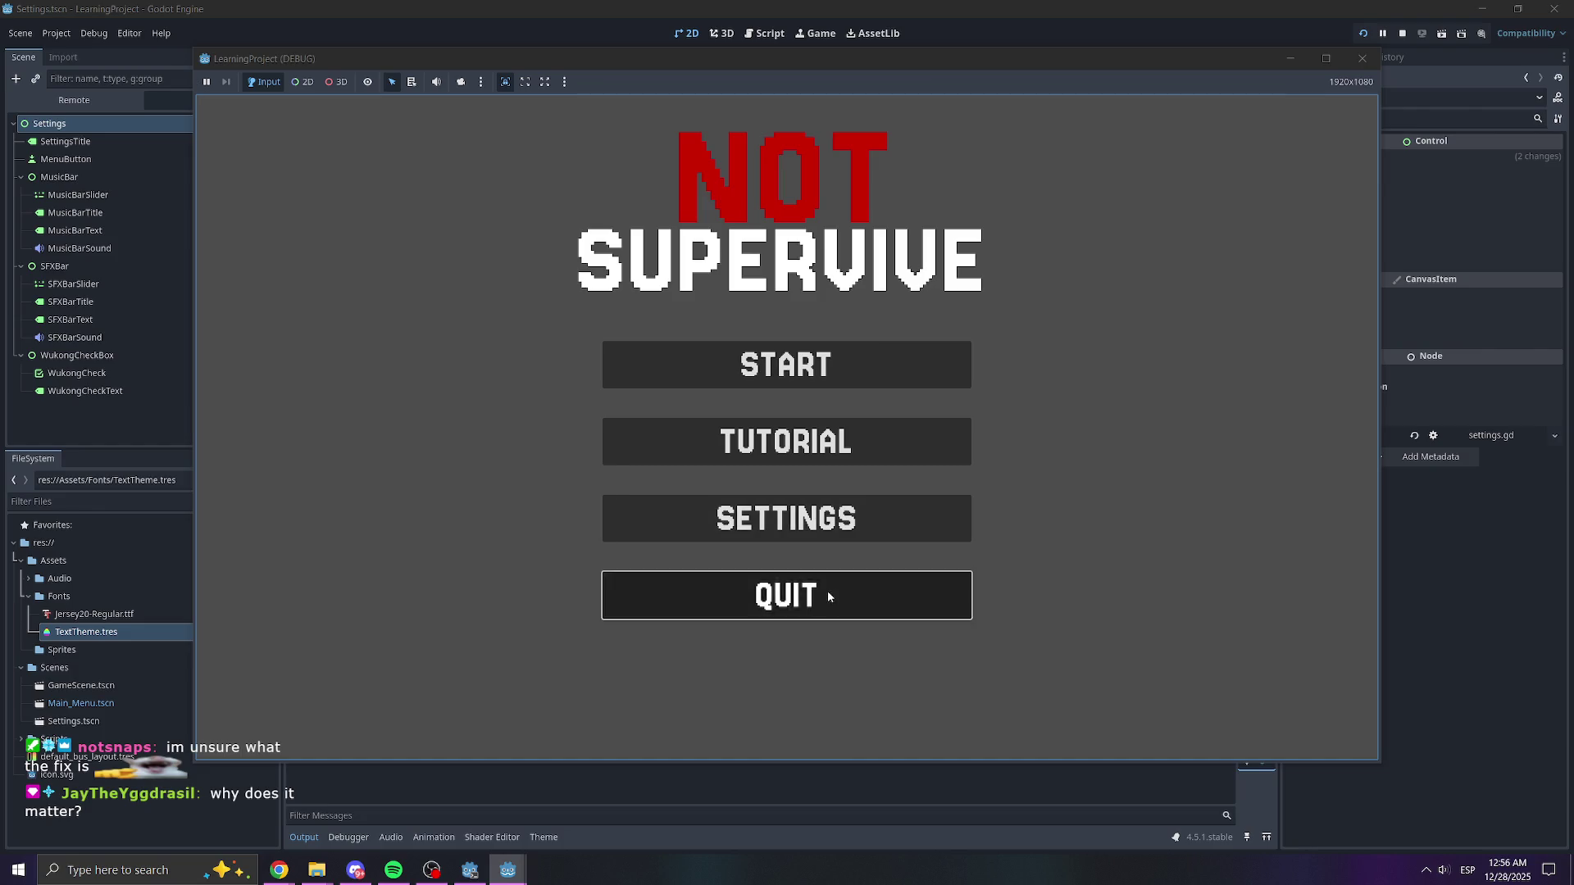
{"action": "left_click", "coordinate": [828, 590]}
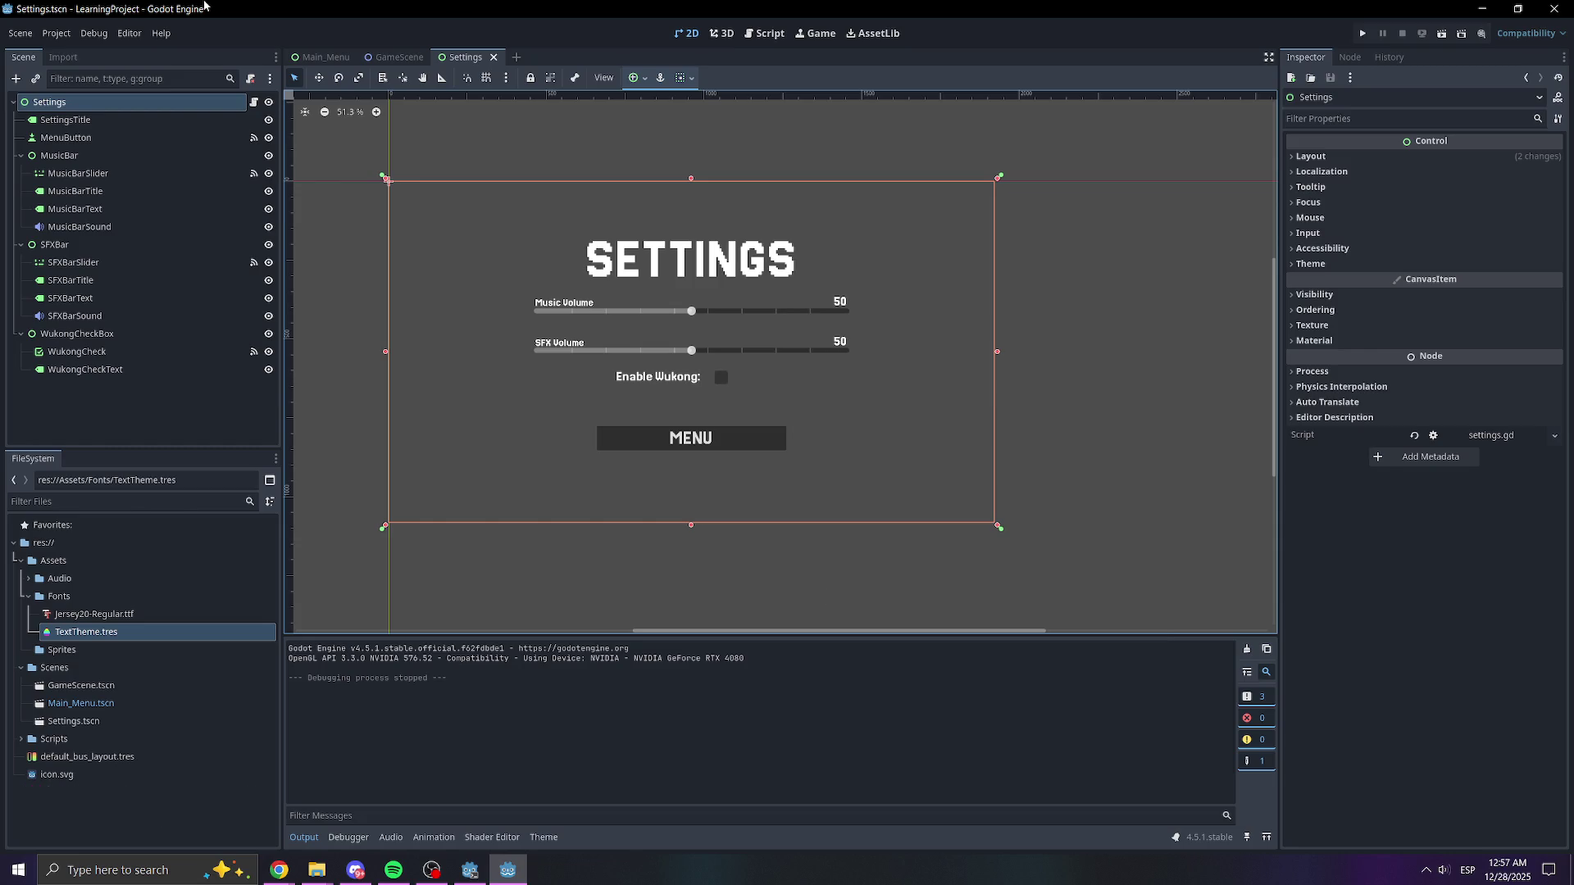
{"action": "left_click", "coordinate": [1124, 399]}
{"action": "scroll", "coordinate": [654, 343], "scroll_direction": "up", "scroll_amount": 3}
{"action": "scroll", "coordinate": [653, 343], "scroll_direction": "up", "scroll_amount": 5}
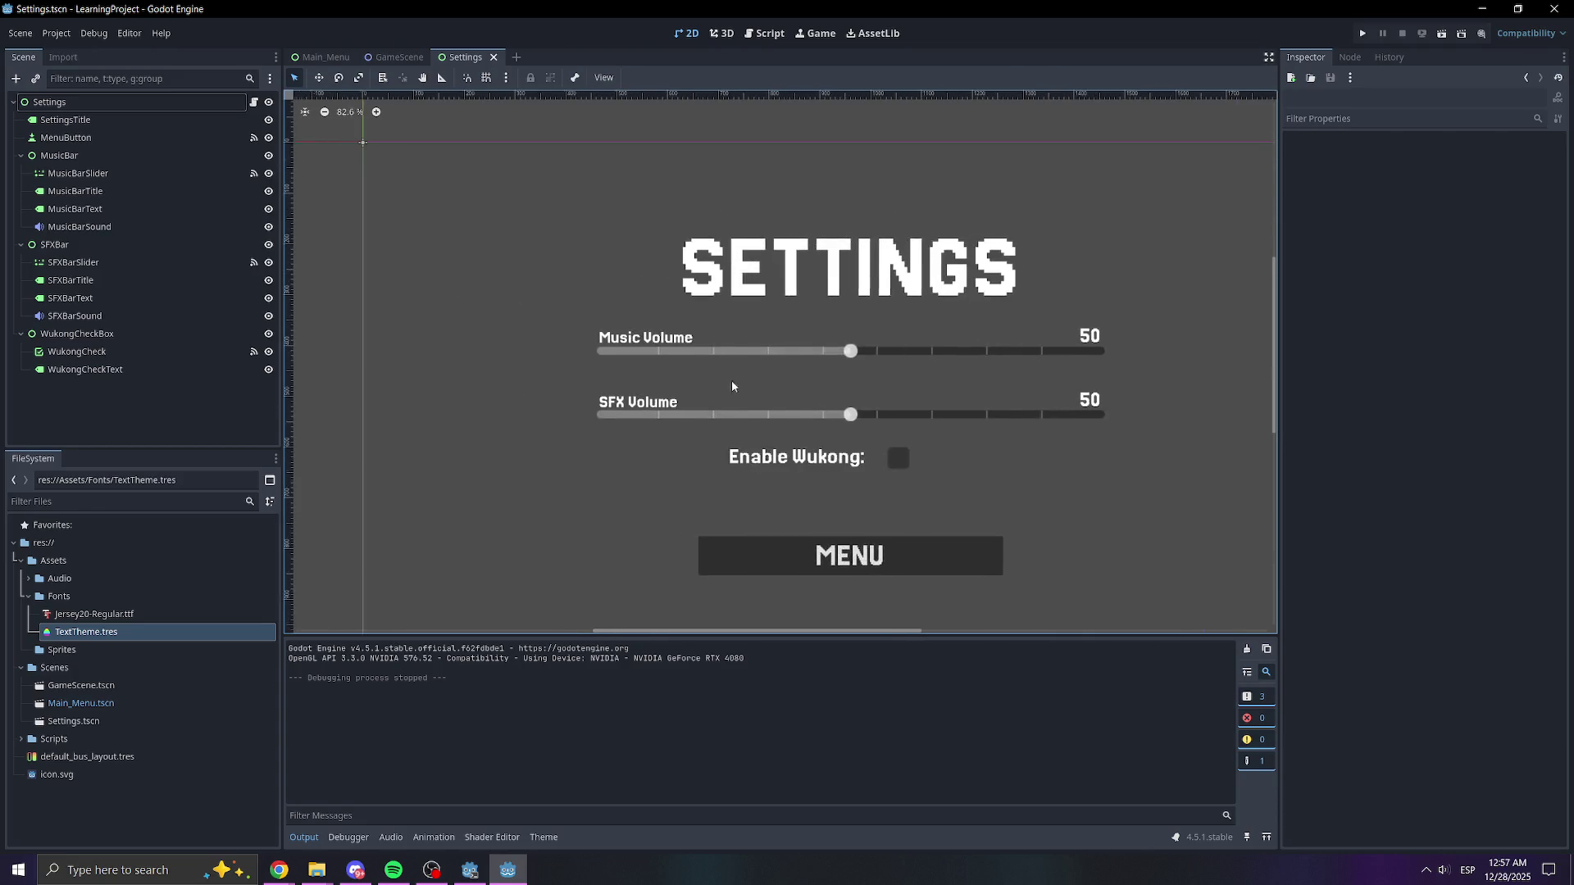
{"action": "scroll", "coordinate": [490, 590], "scroll_direction": "down", "scroll_amount": 5}
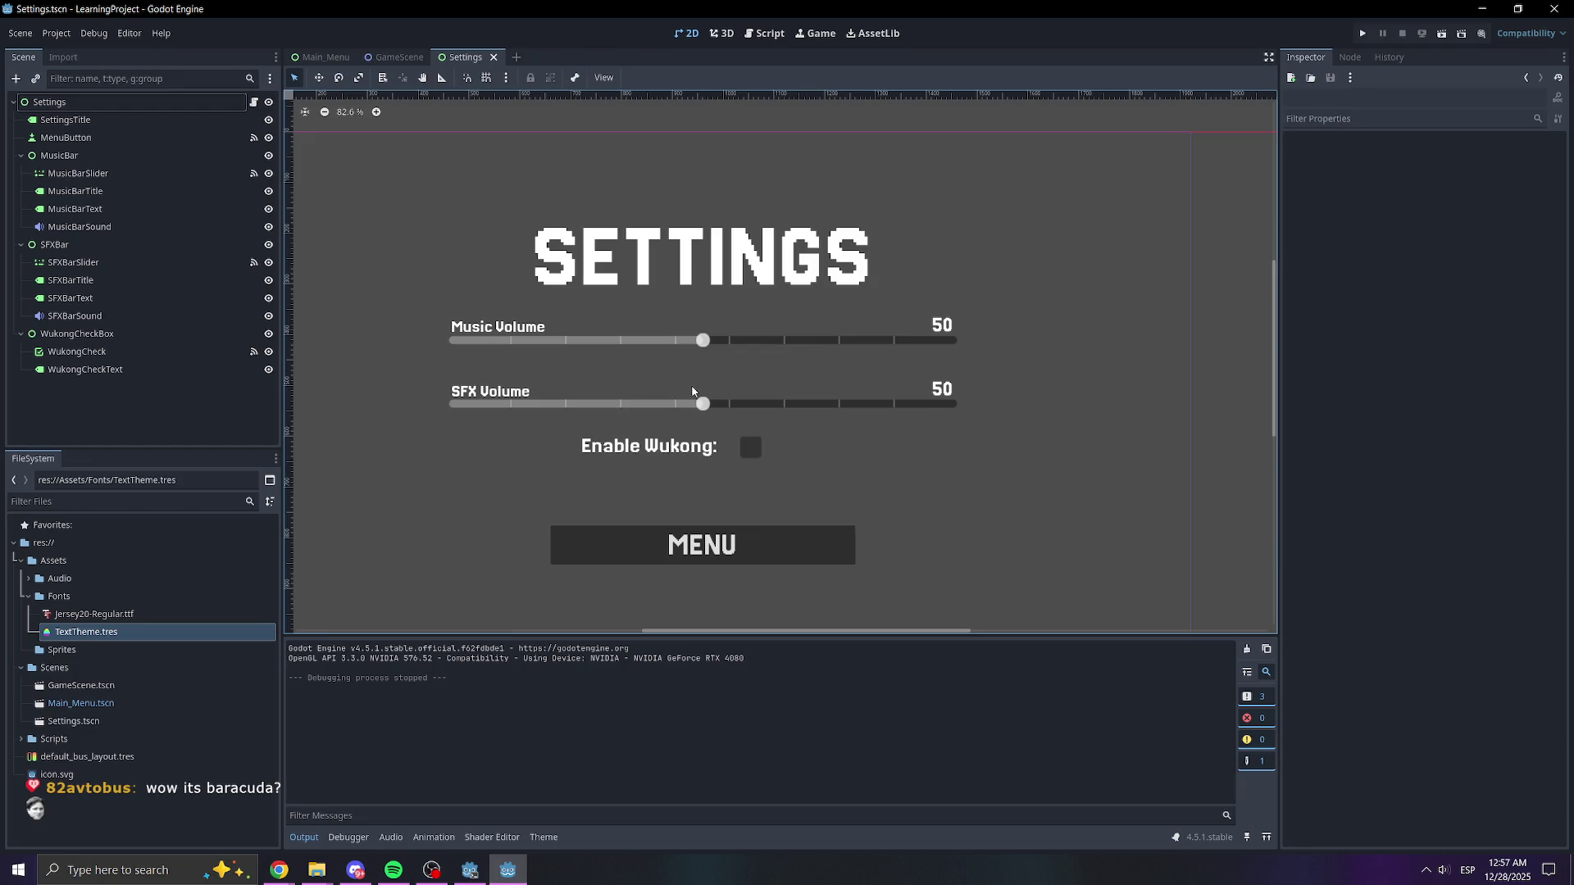
{"action": "key", "text": "alt+Tab"}
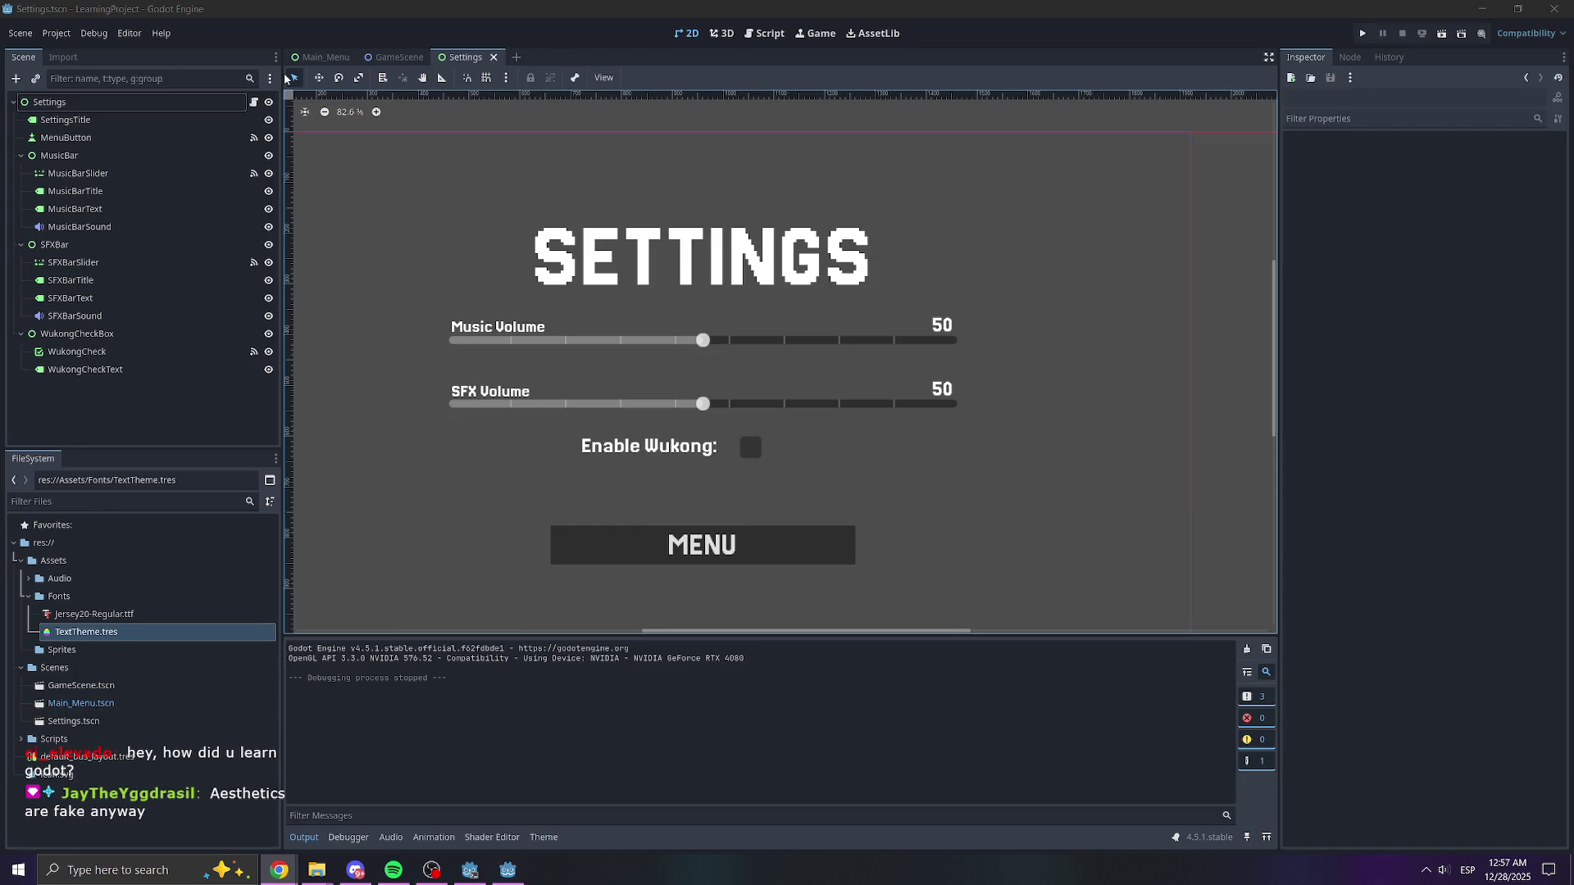
{"action": "left_click", "coordinate": [305, 59]}
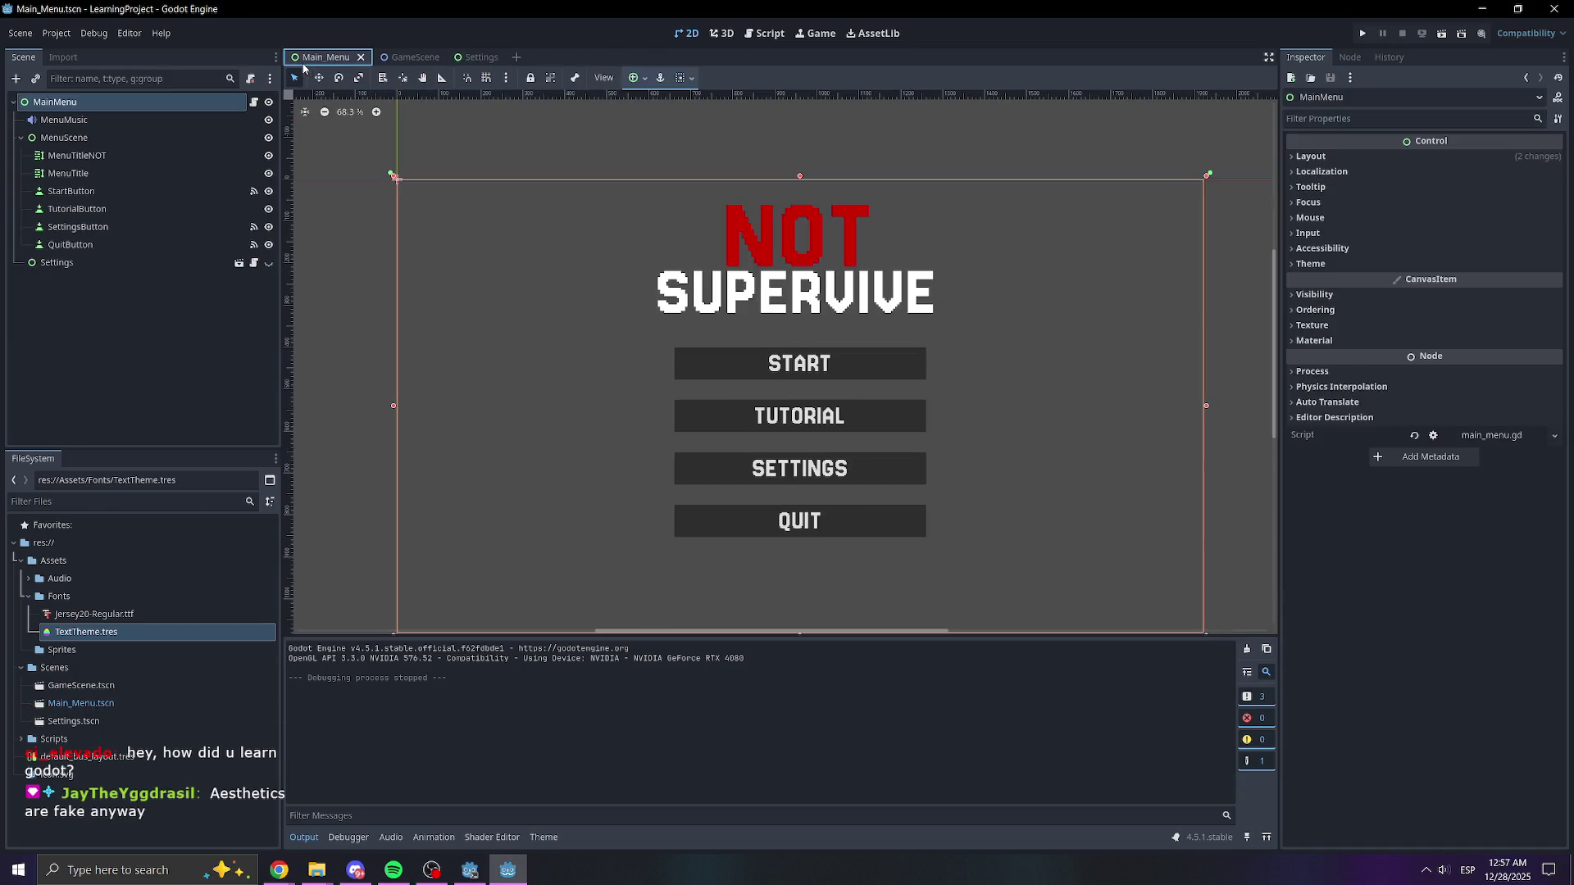
{"action": "left_click", "coordinate": [482, 57]}
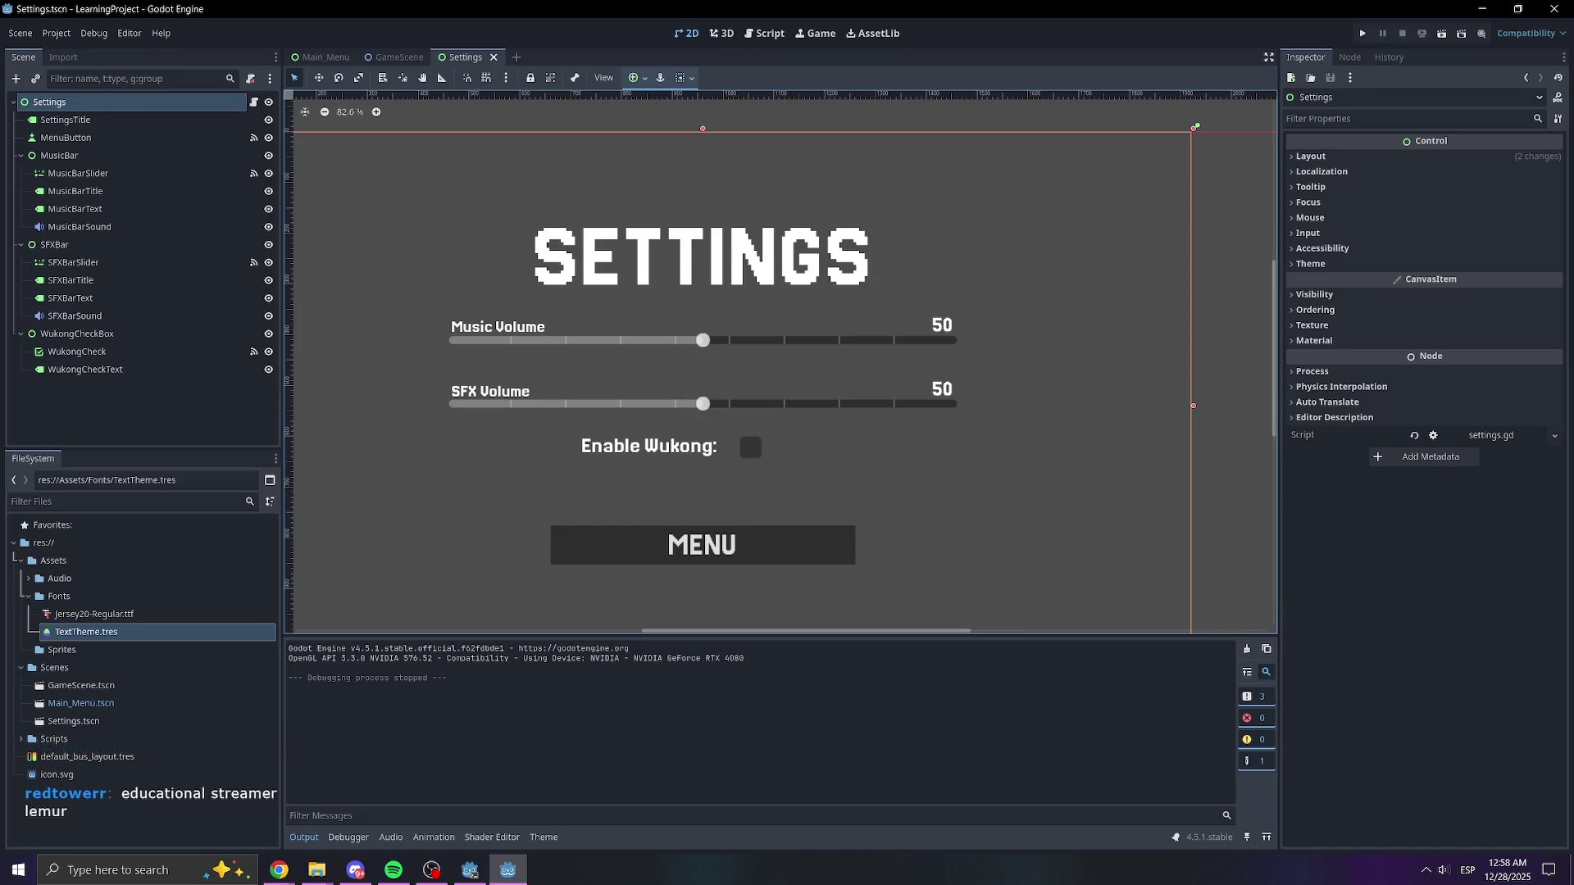
{"action": "scroll", "coordinate": [1130, 363], "scroll_direction": "down", "scroll_amount": 1}
{"action": "scroll", "coordinate": [1129, 363], "scroll_direction": "down", "scroll_amount": 2}
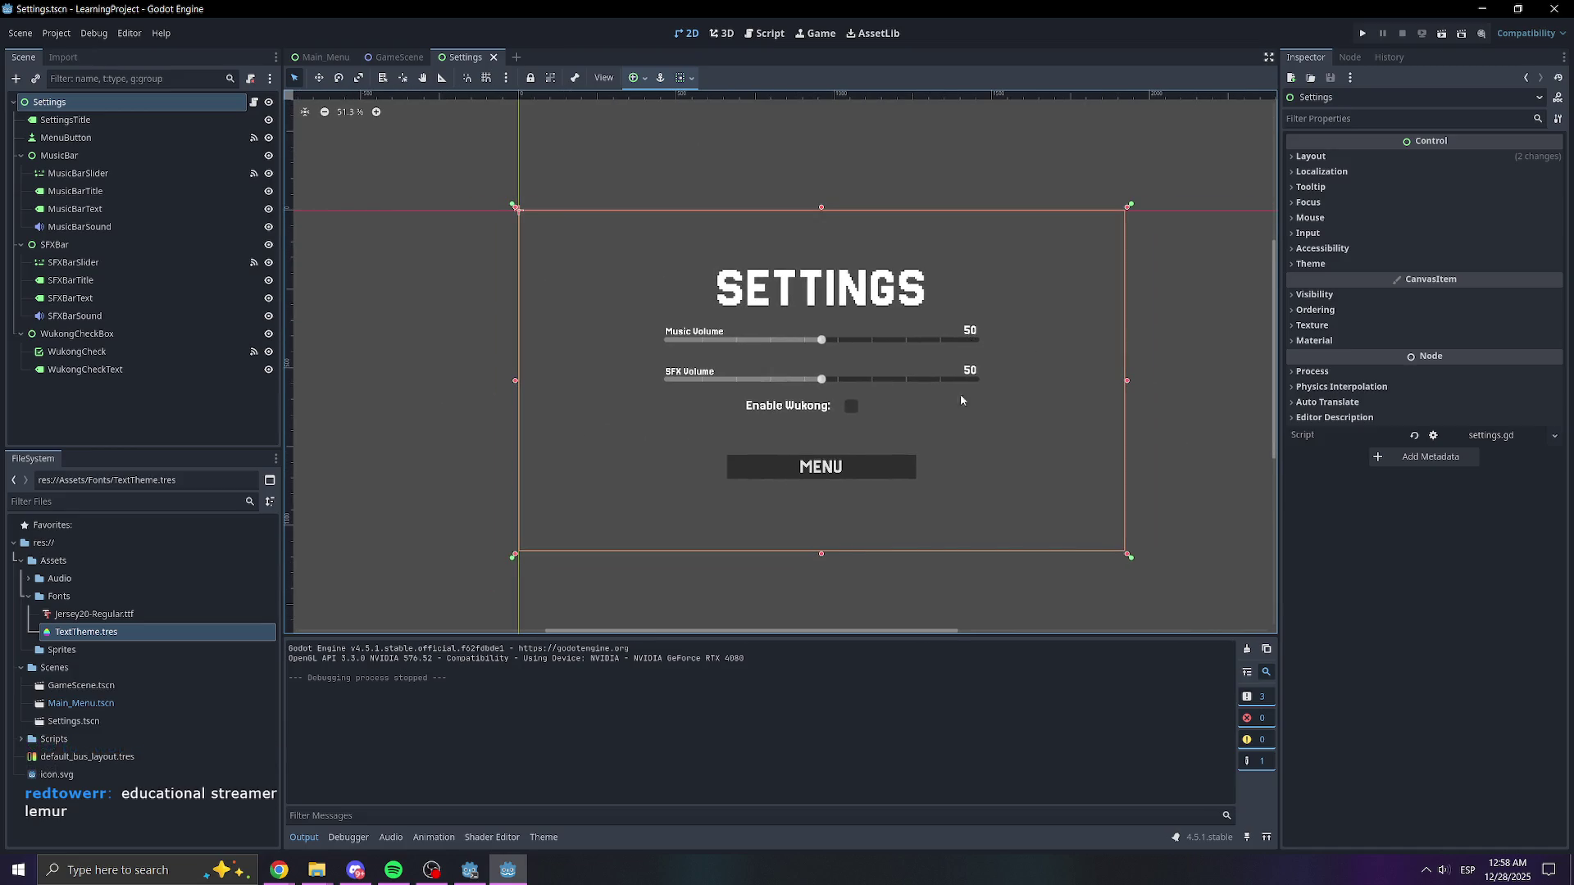
{"action": "left_click", "coordinate": [324, 58]}
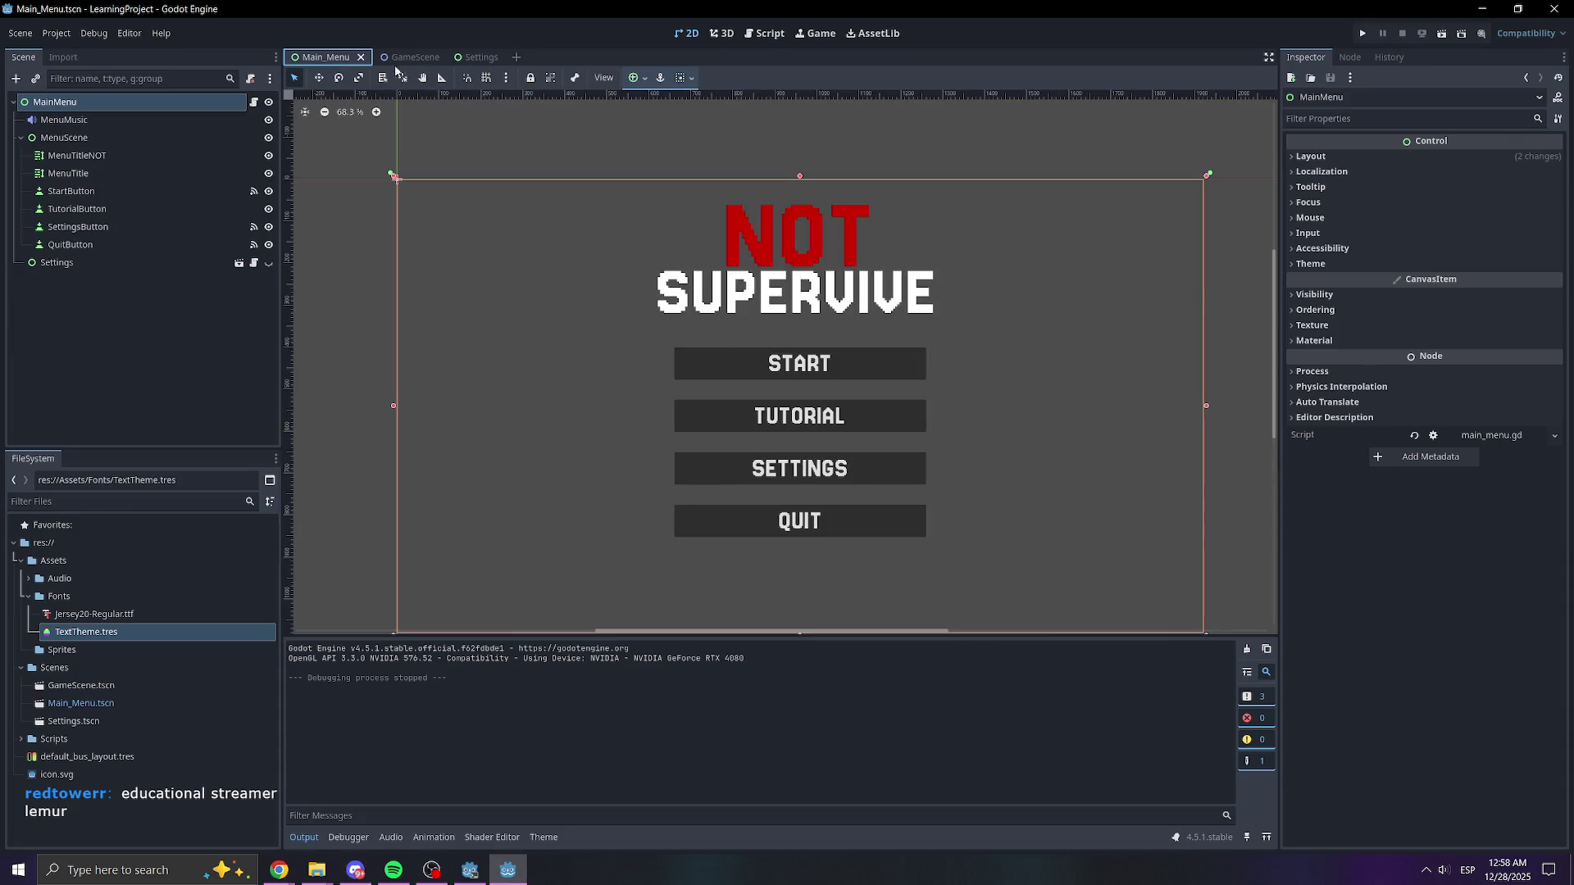
{"action": "left_click", "coordinate": [479, 59]}
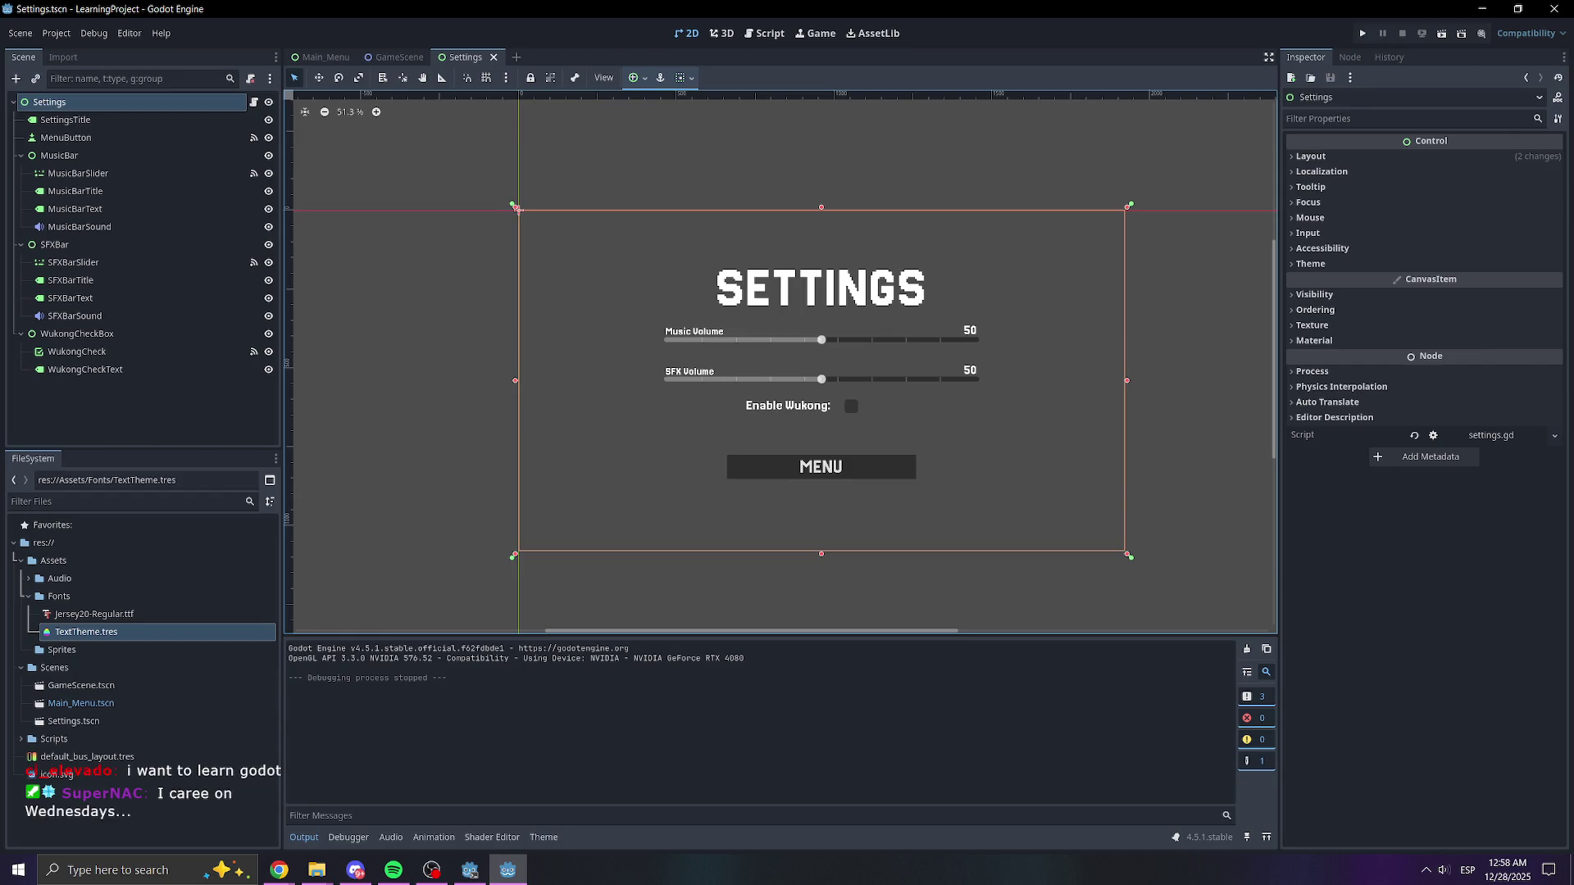
{"action": "key", "text": "alt+Tab"}
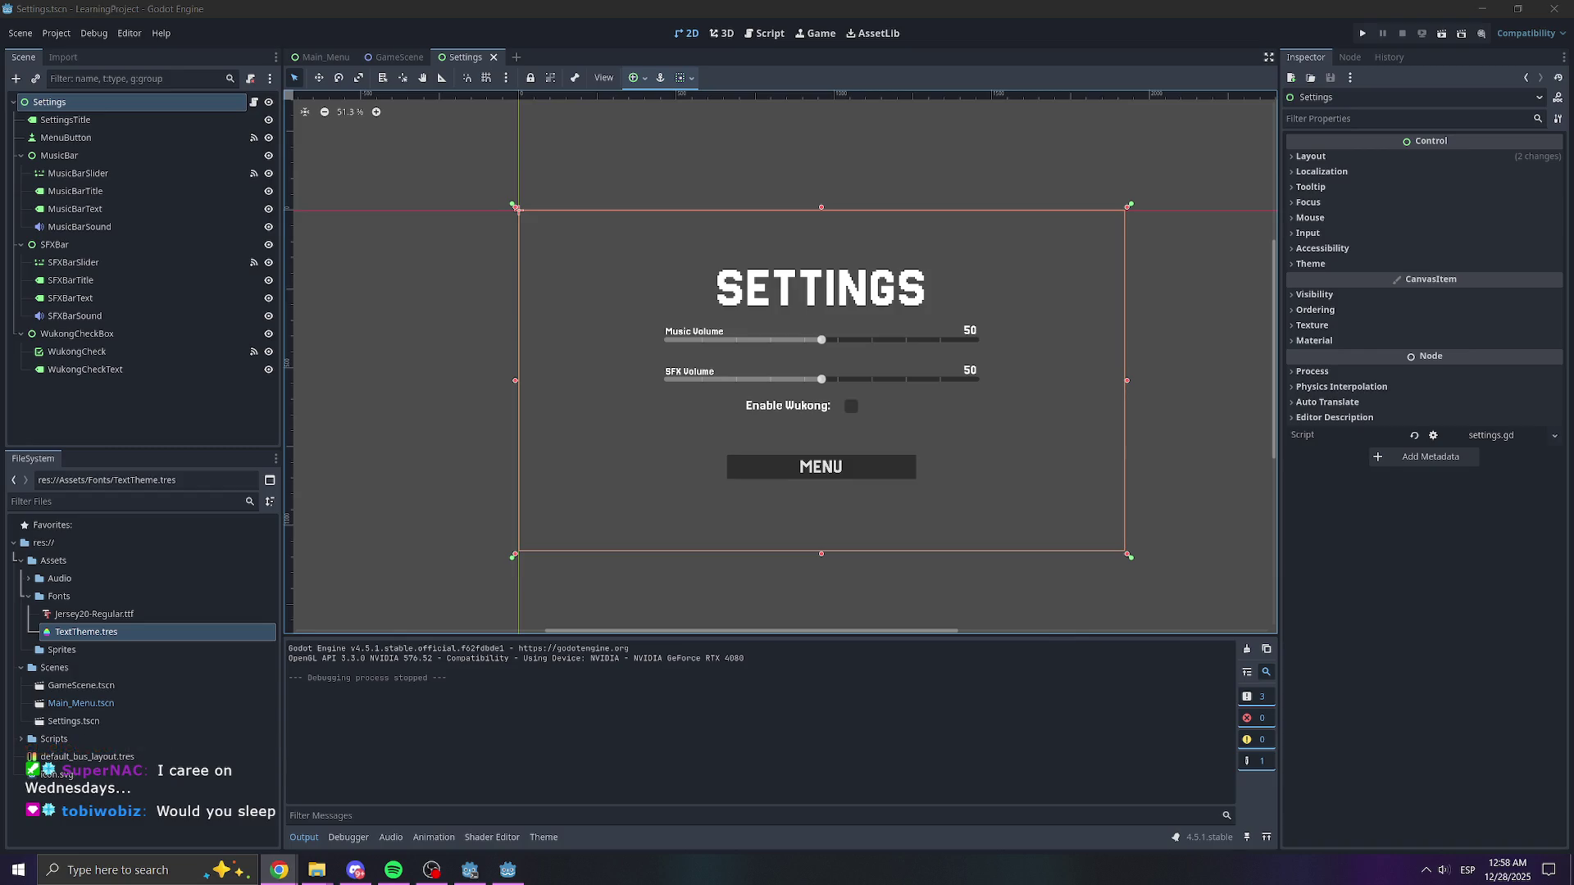
{"action": "key", "text": "alt+Tab"}
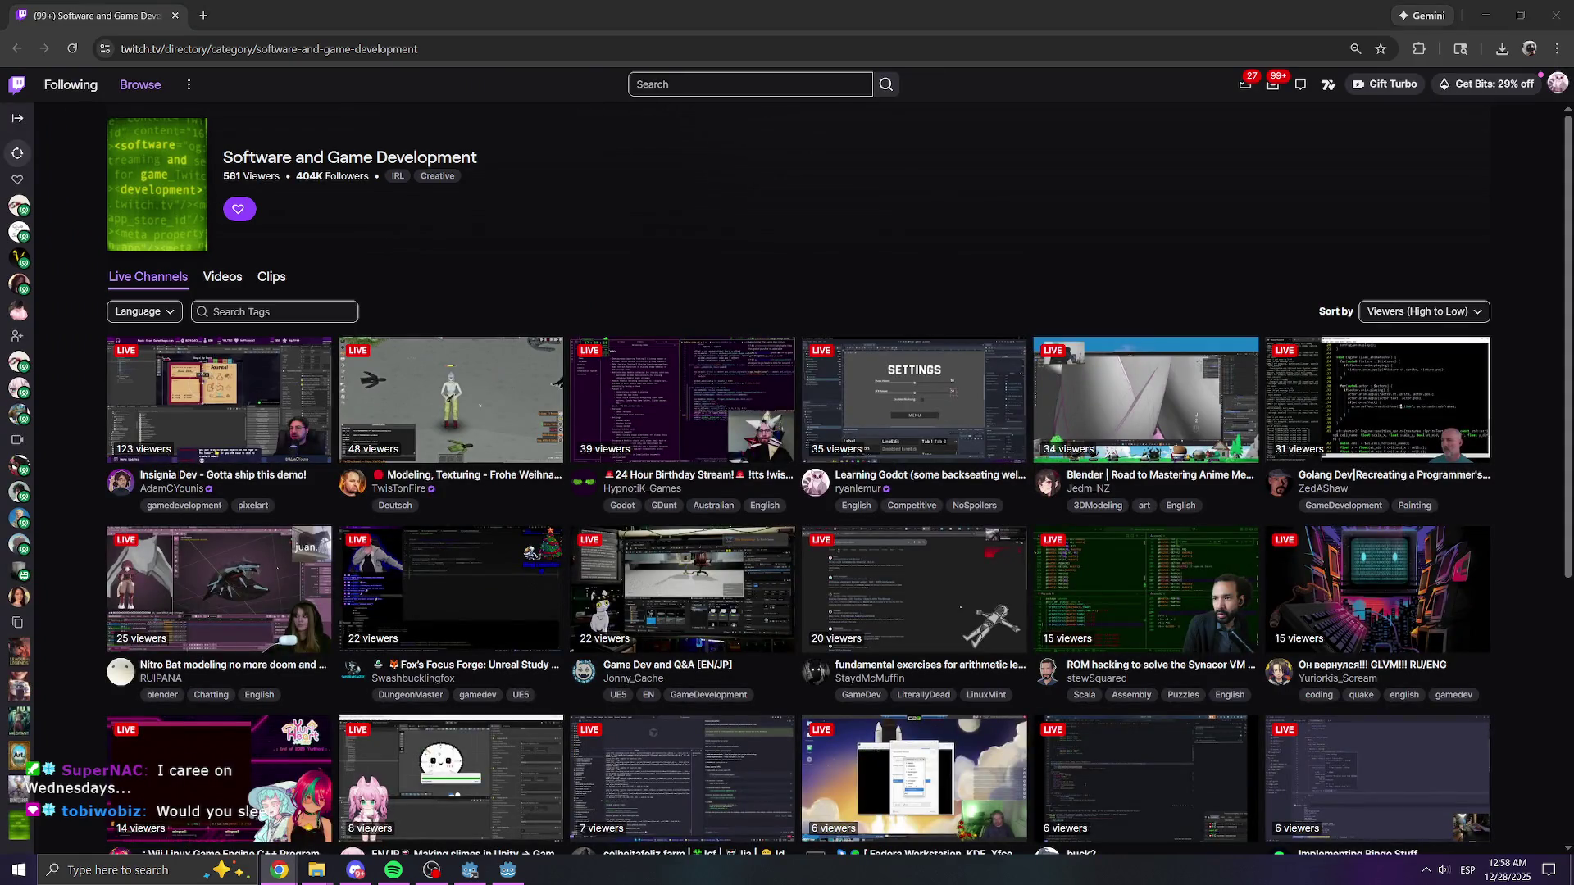
- Return from the Godot editor to the Twitch stream and pause its playback
{"action": "scroll", "coordinate": [1405, 648], "scroll_direction": "down", "scroll_amount": 1}
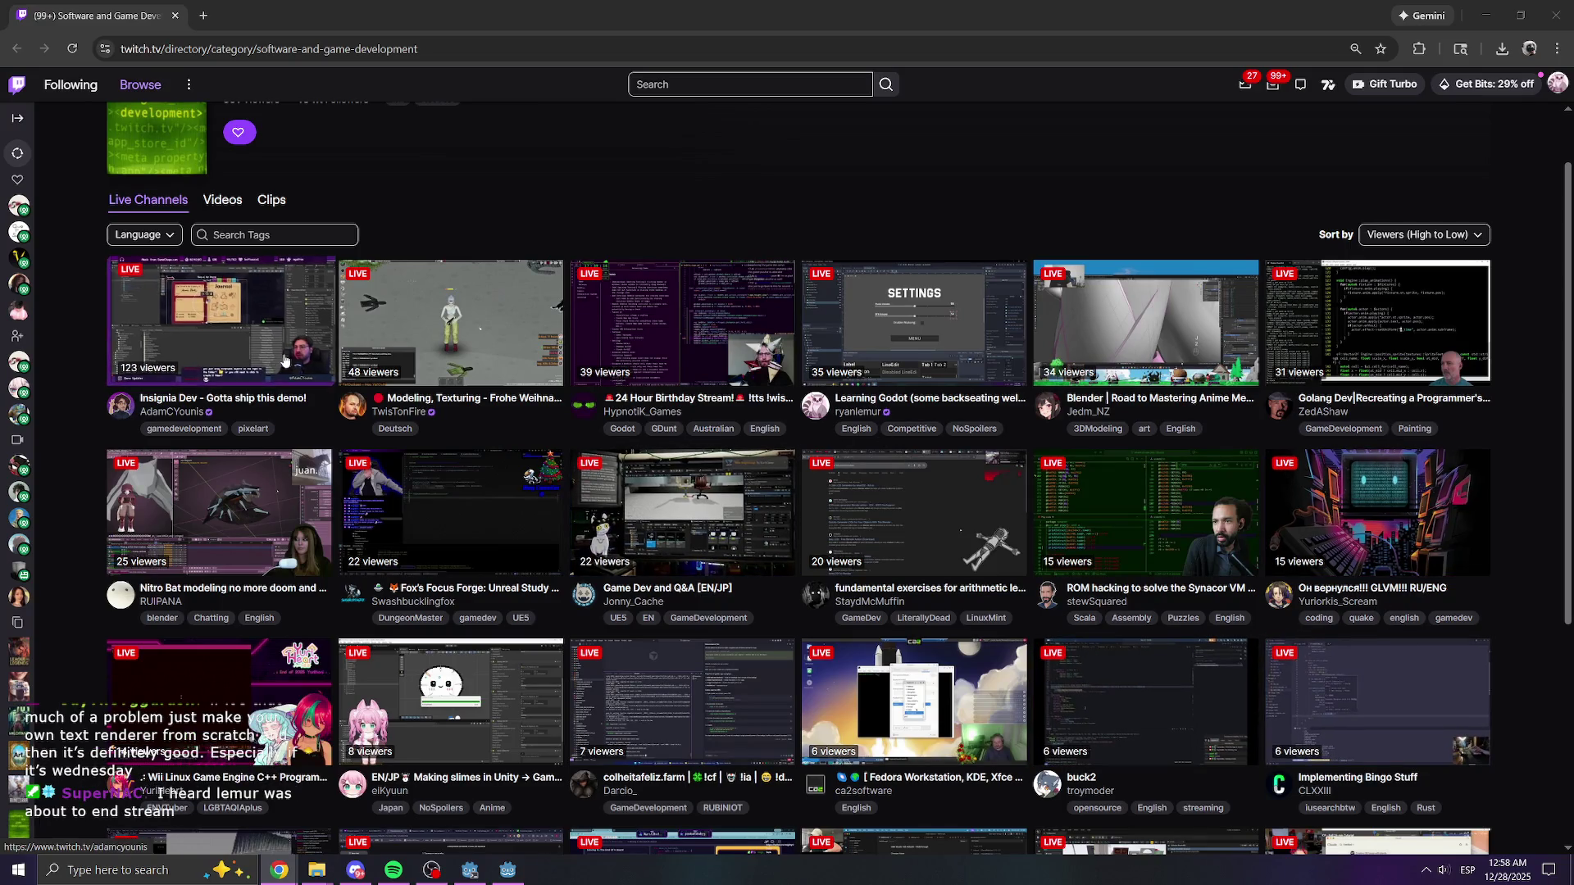
{"action": "key", "text": "alt+Tab"}
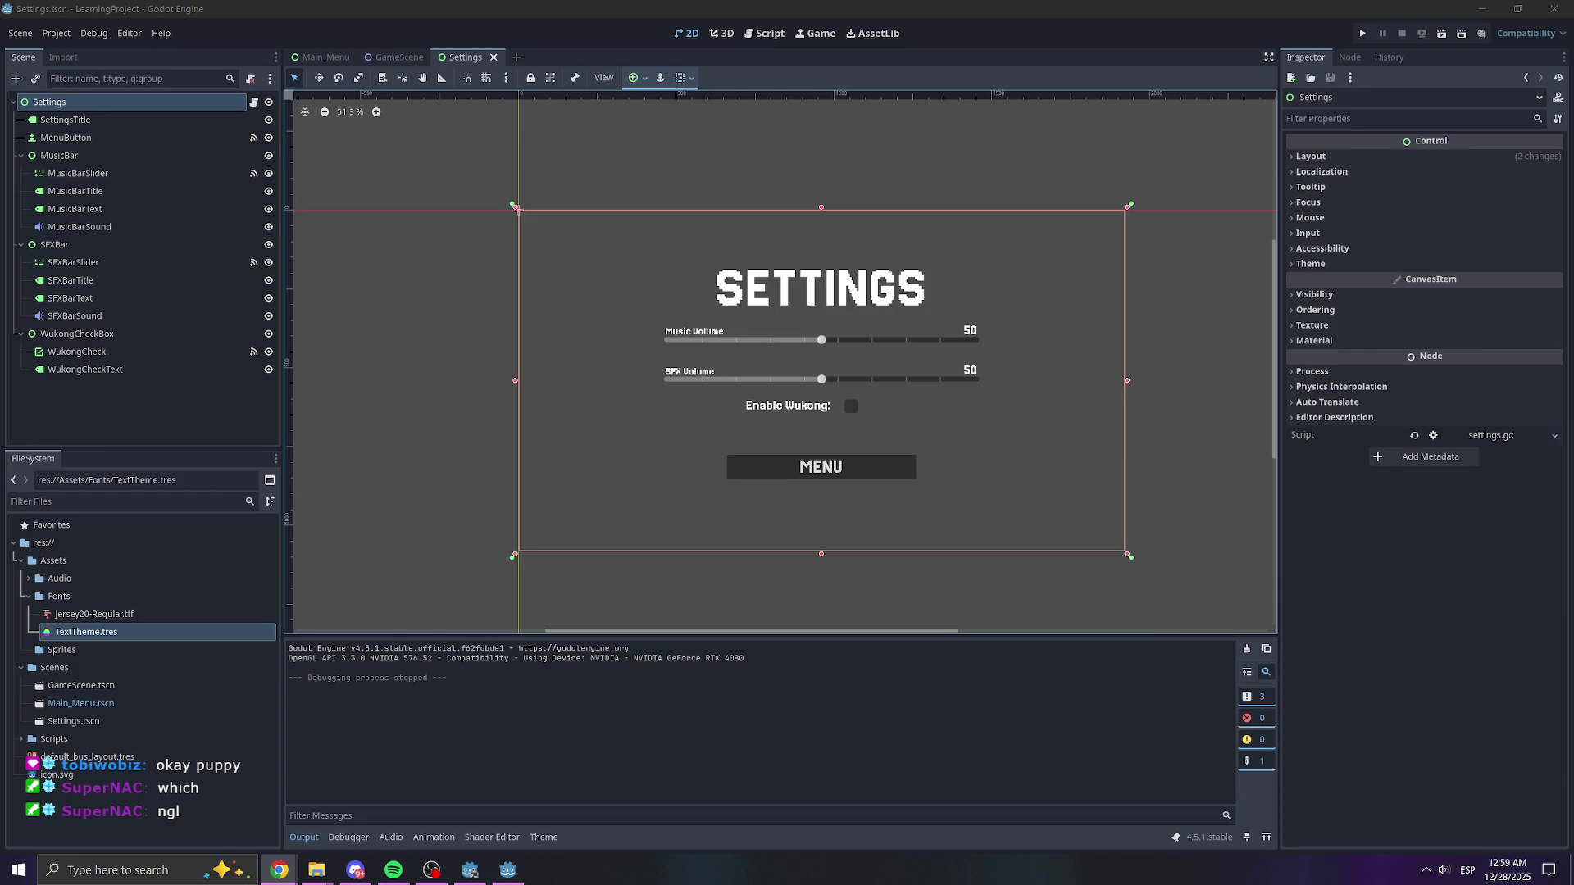
{"action": "key", "text": "alt+Tab"}
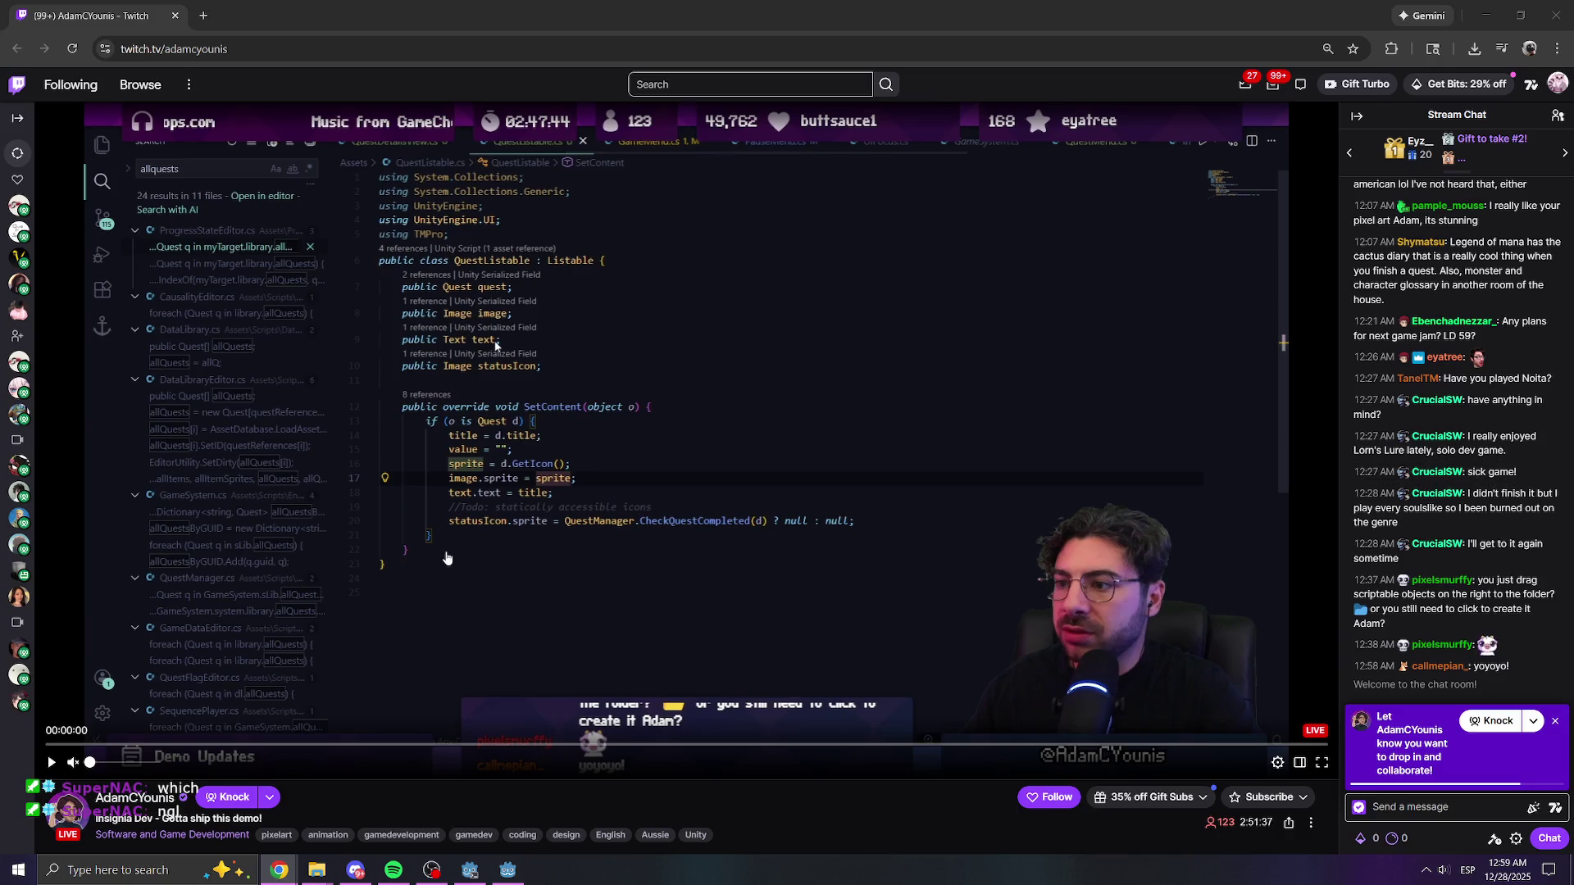
{"action": "left_click", "coordinate": [341, 444]}
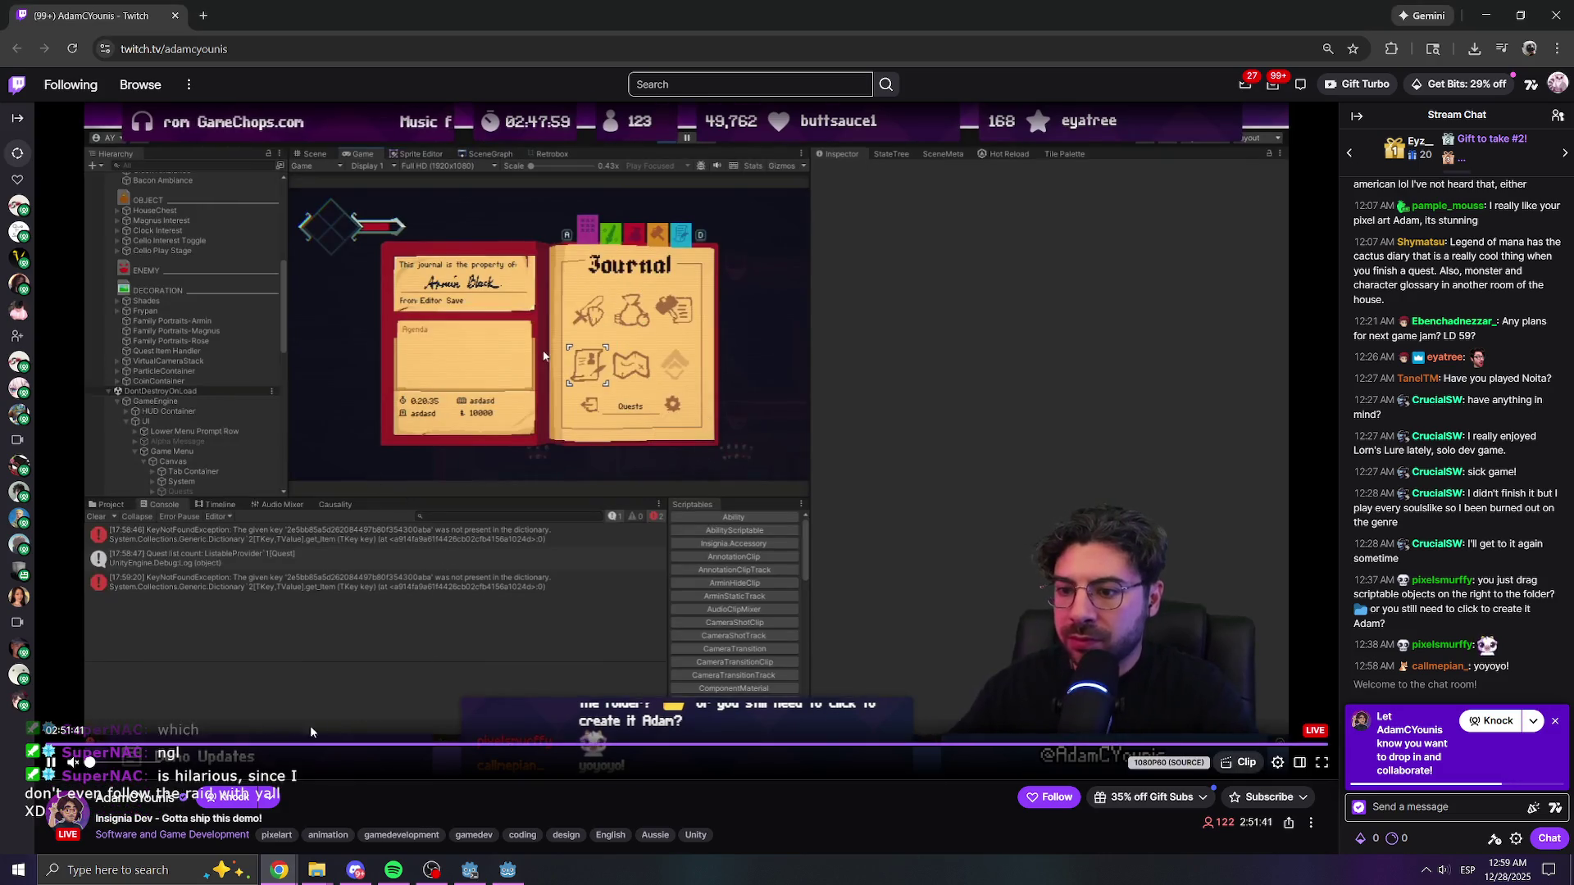
- Copy the channel name from the address bar, then resume the stream
{"action": "left_click", "coordinate": [50, 761]}
{"action": "key", "text": "ctrl+l"}
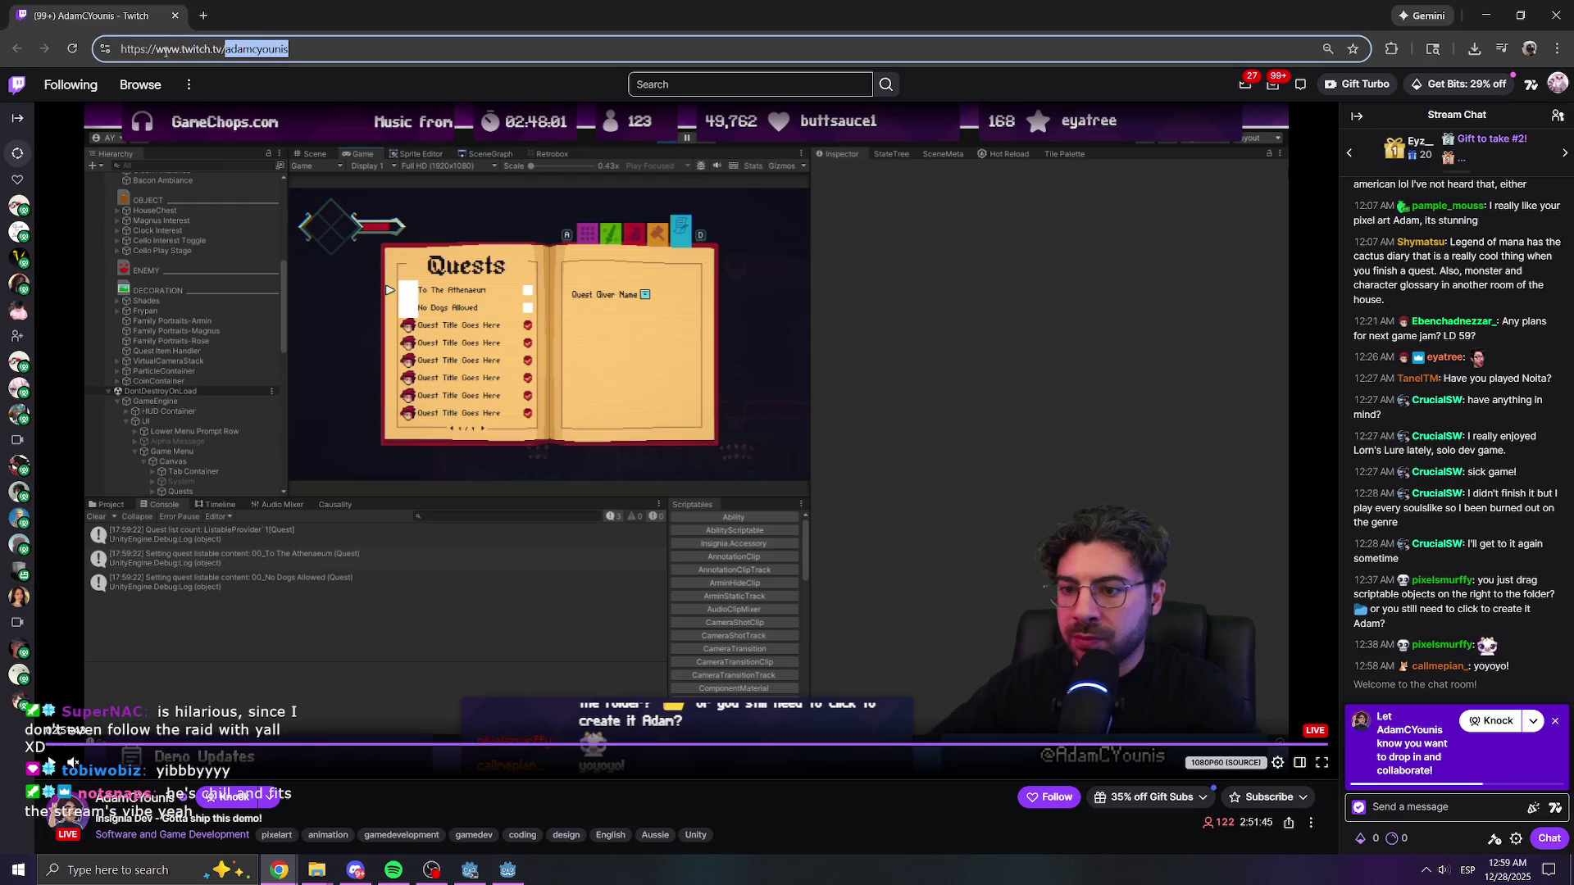
{"action": "right_click", "coordinate": [271, 60]}
{"action": "left_click", "coordinate": [309, 190]}
{"action": "left_click", "coordinate": [768, 810]}
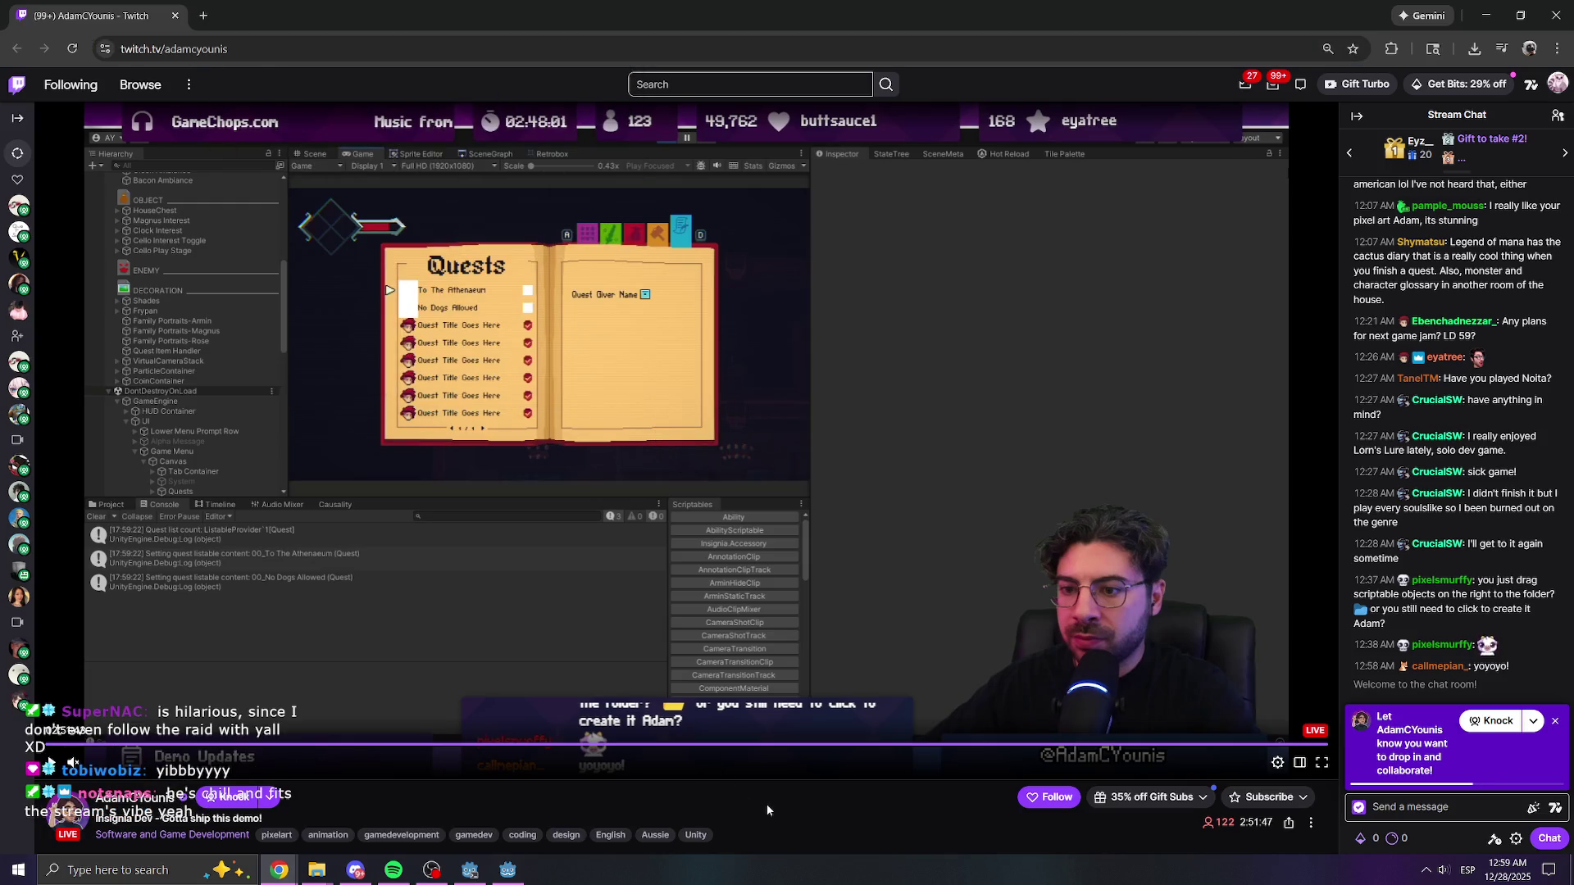
{"action": "left_click", "coordinate": [968, 544]}
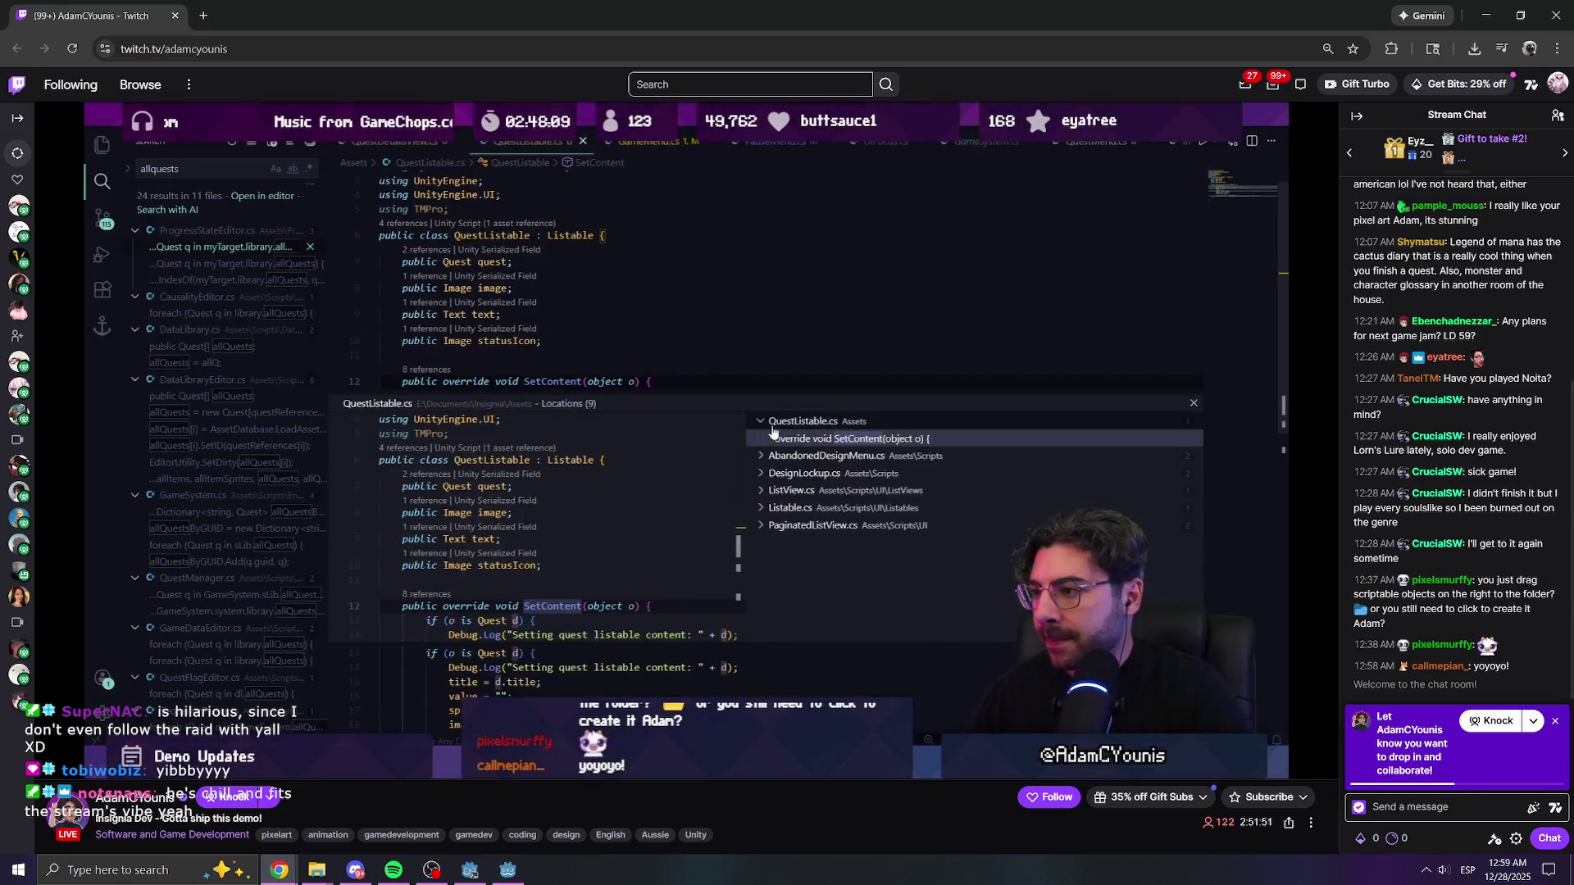